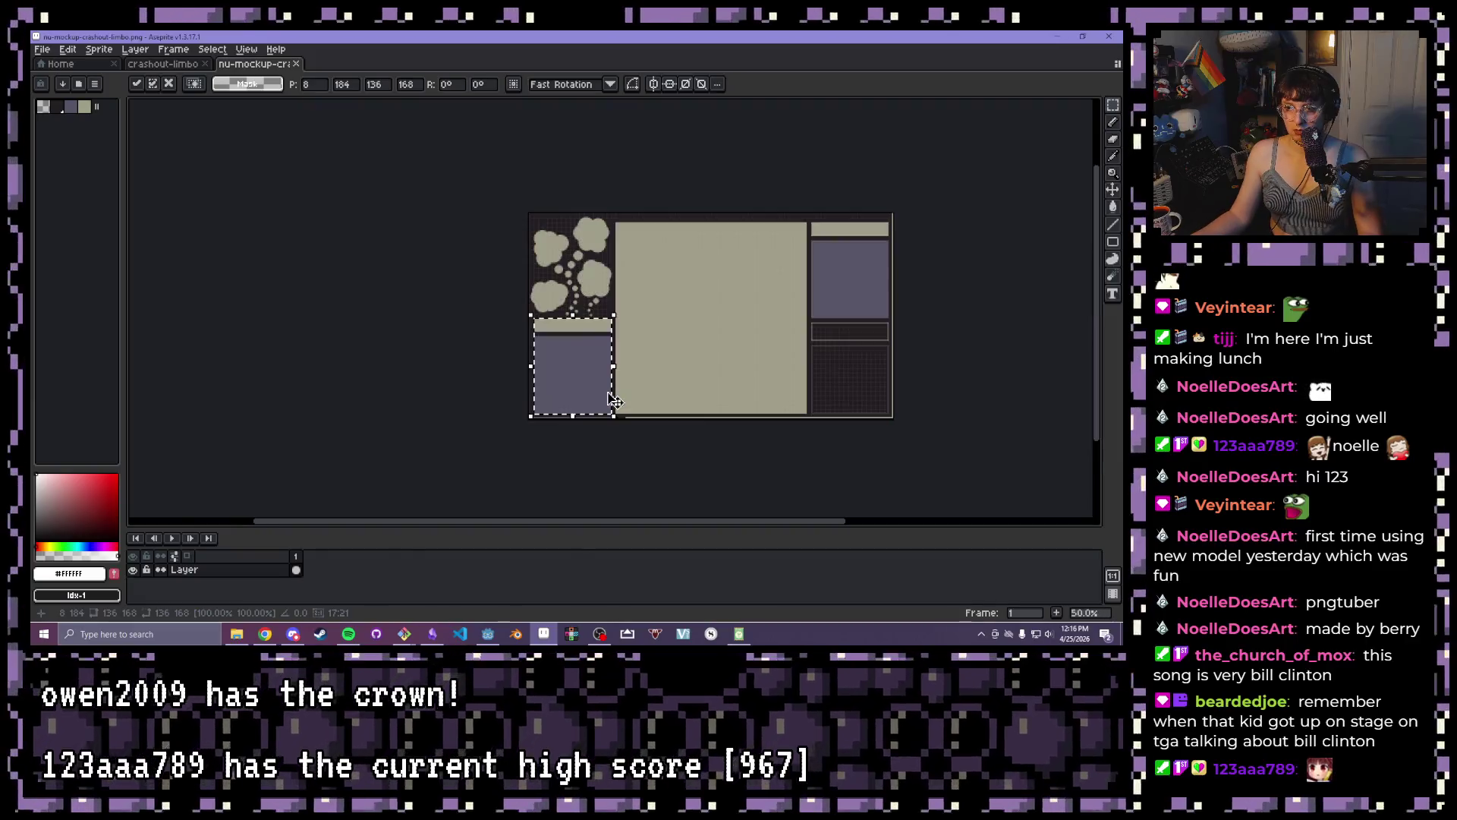
Step: Select the right purple panel and move it up so the tan bar sits beneath it
{"action": "scroll", "coordinate": [790, 281], "scroll_direction": "up", "scroll_amount": 1}
{"action": "mouse_move", "coordinate": [784, 286]}
{"action": "left_mouse_down"}
{"action": "mouse_move", "coordinate": [674, 265]}
{"action": "mouse_move", "coordinate": [685, 206]}
{"action": "left_mouse_up"}
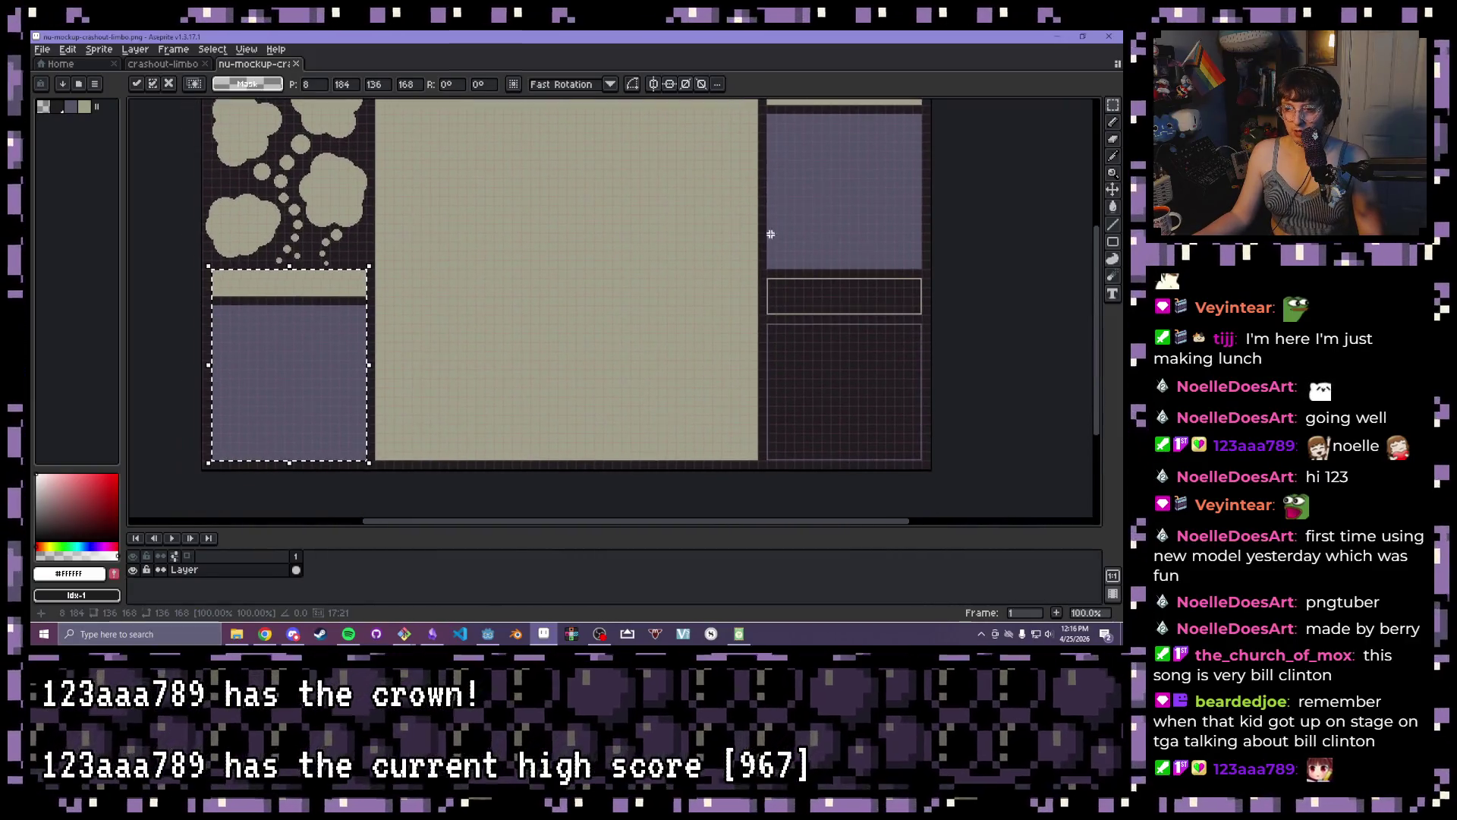
{"action": "key", "text": "ctrl+d"}
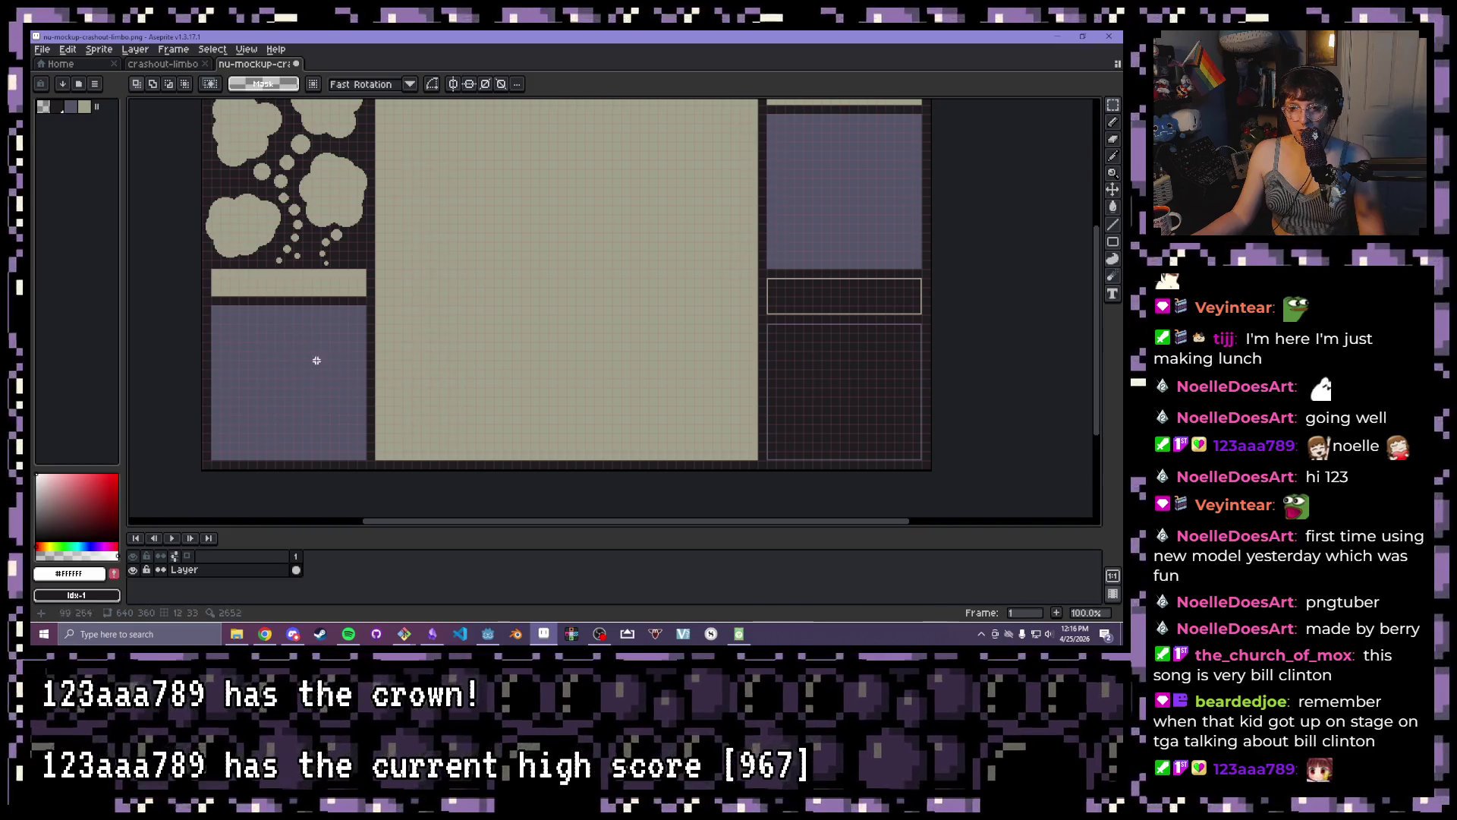
{"action": "left_click_drag", "start_coordinate": [732, 281], "coordinate": [612, 360]}
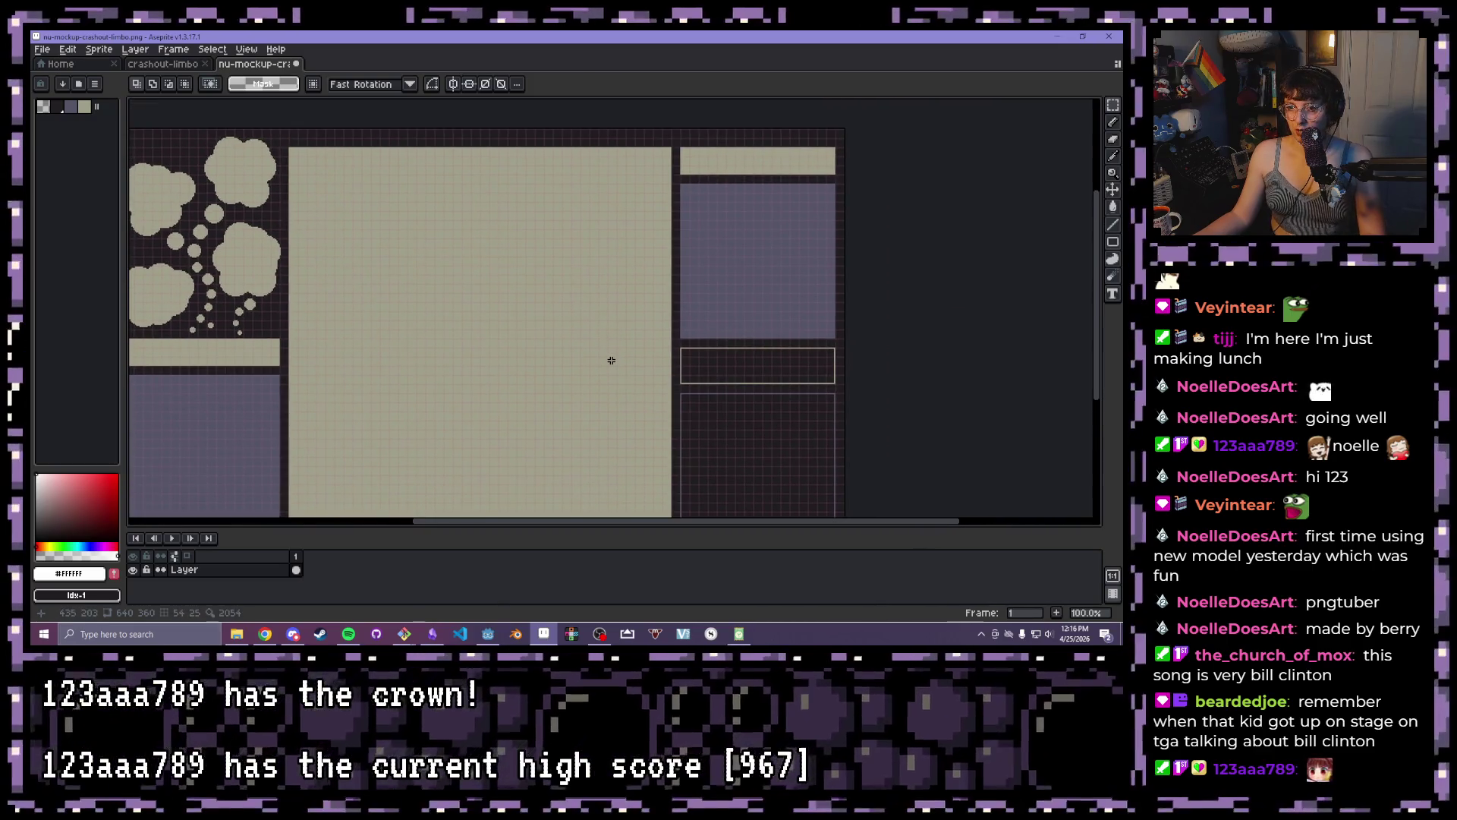
{"action": "scroll", "coordinate": [706, 153], "scroll_direction": "up", "scroll_amount": 1}
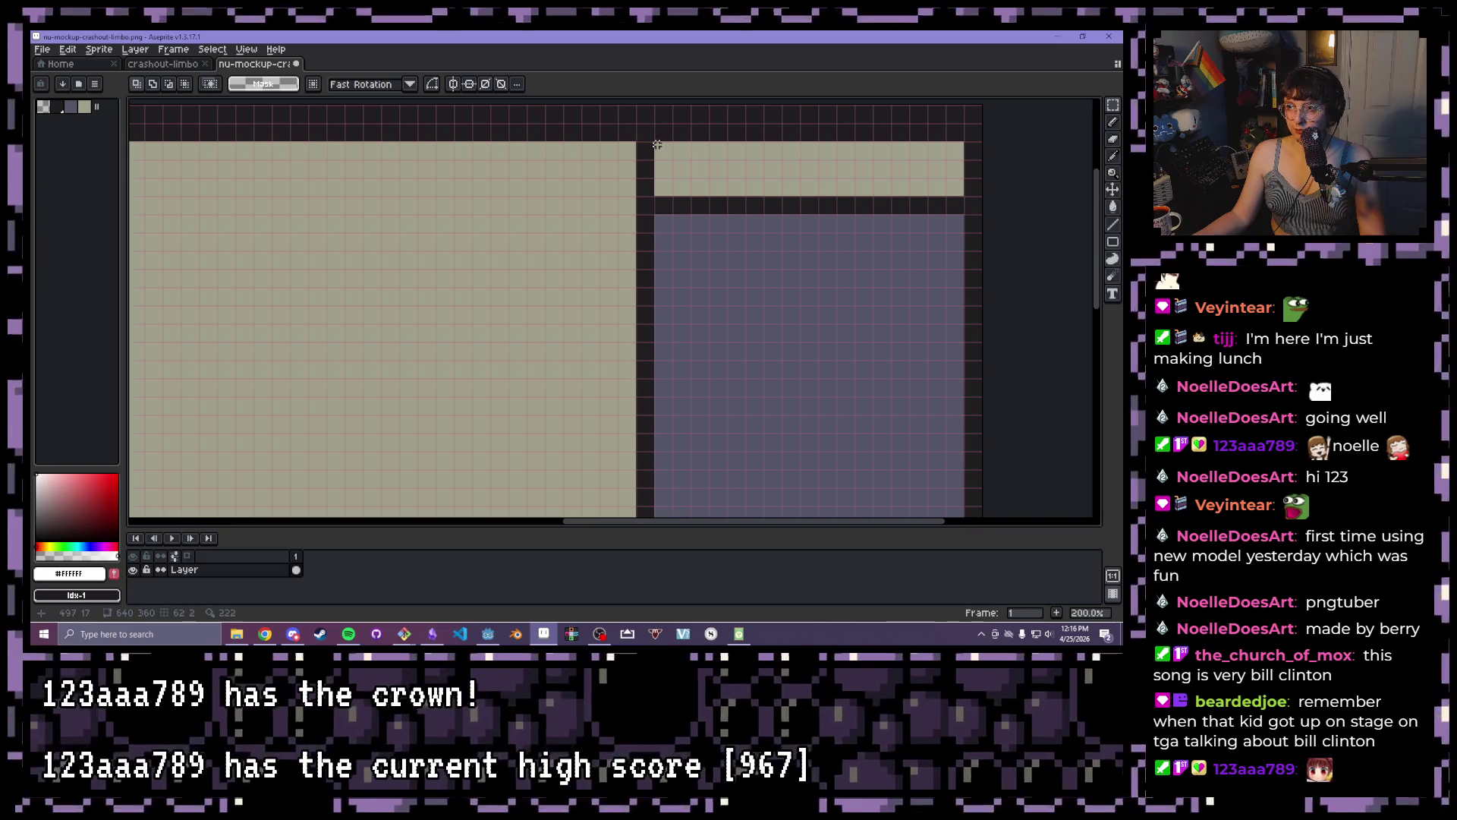
{"action": "mouse_move", "coordinate": [657, 142]}
{"action": "left_mouse_down"}
{"action": "mouse_move", "coordinate": [904, 456]}
{"action": "mouse_move", "coordinate": [1018, 439]}
{"action": "mouse_move", "coordinate": [1028, 387]}
{"action": "left_mouse_up"}
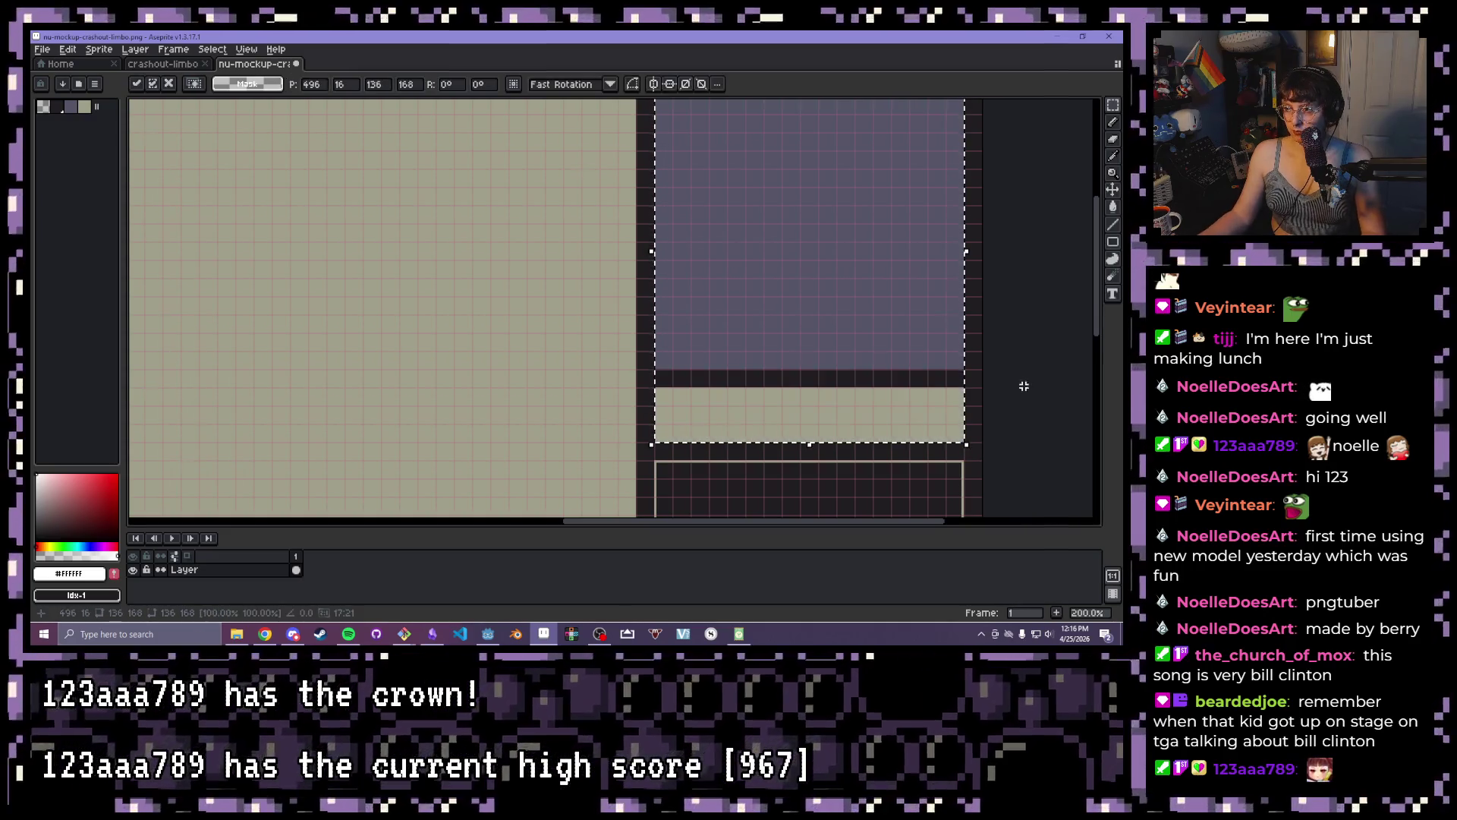
{"action": "scroll", "coordinate": [847, 356], "scroll_direction": "down", "scroll_amount": 2}
{"action": "scroll", "coordinate": [847, 356], "scroll_direction": "up", "scroll_amount": 1}
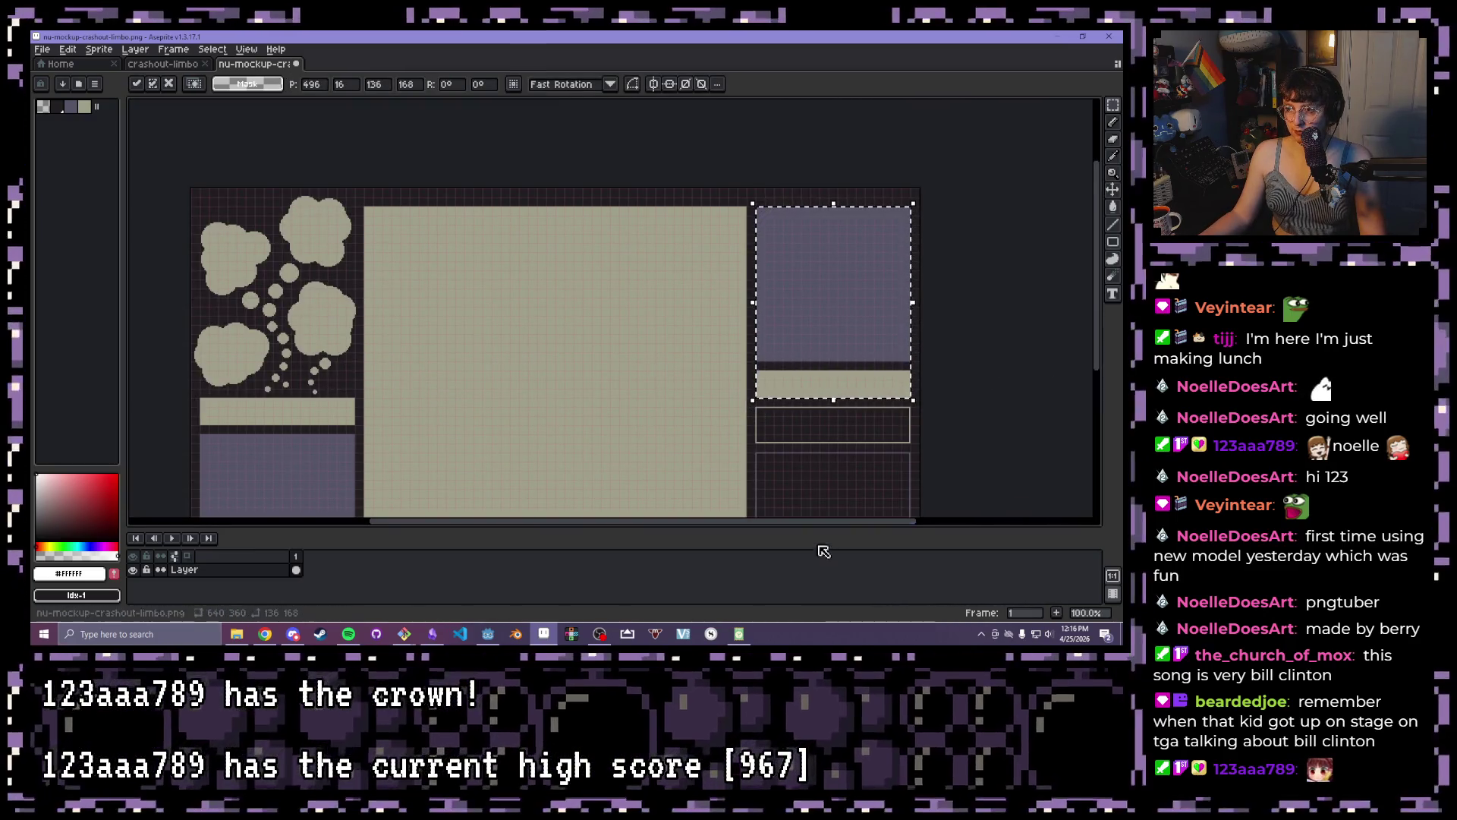
{"action": "left_click", "coordinate": [1006, 439]}
Step: Marquee-select the outlined box below the tan bar
{"action": "scroll", "coordinate": [816, 416], "scroll_direction": "up", "scroll_amount": 1}
{"action": "left_click_drag", "start_coordinate": [755, 300], "coordinate": [618, 163]}
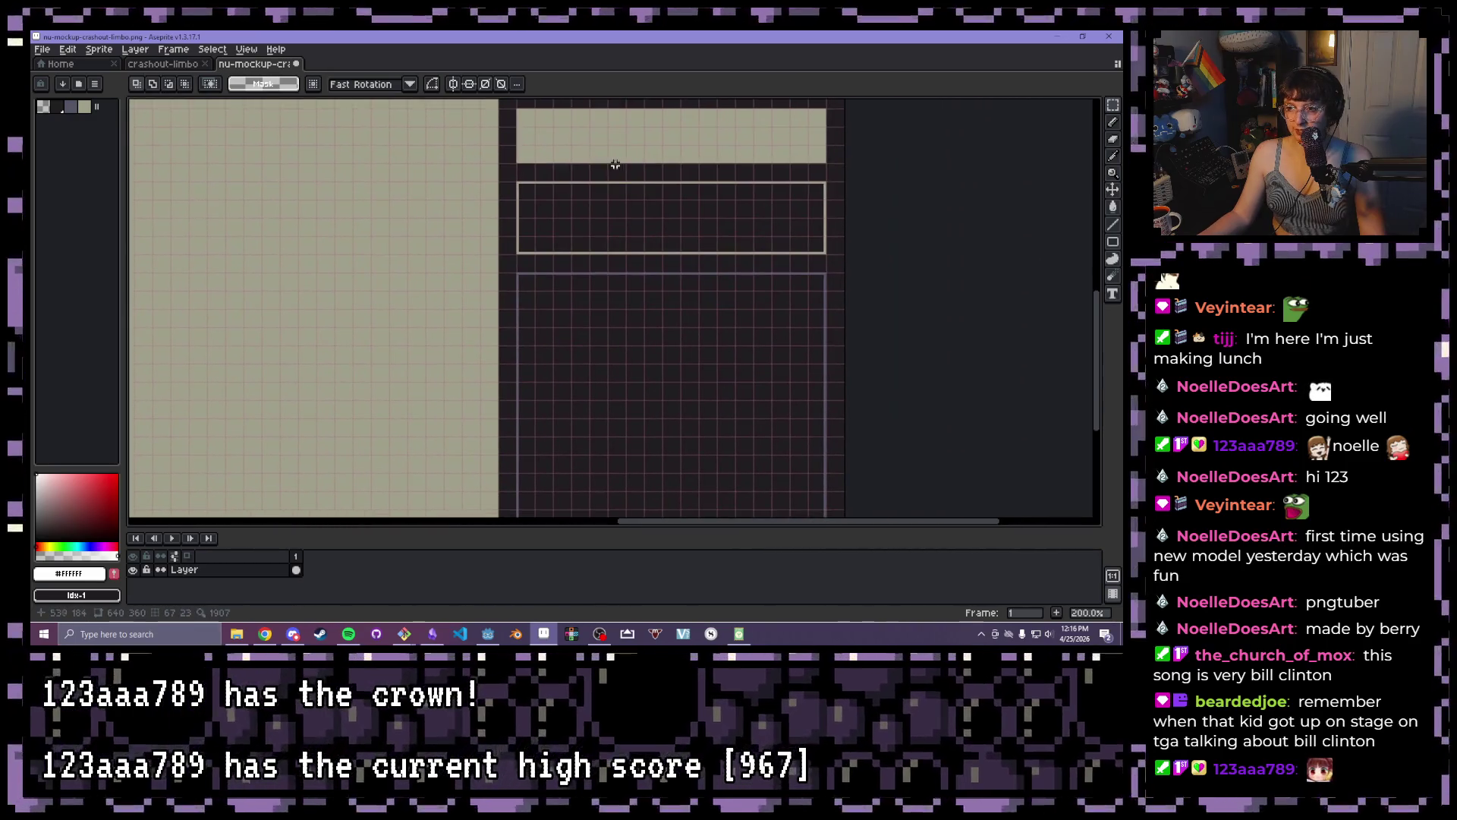
{"action": "mouse_move", "coordinate": [518, 186]}
{"action": "left_mouse_down"}
{"action": "mouse_move", "coordinate": [763, 261]}
{"action": "mouse_move", "coordinate": [827, 254]}
{"action": "left_mouse_up"}
{"action": "scroll", "coordinate": [642, 259], "scroll_direction": "down", "scroll_amount": 1}
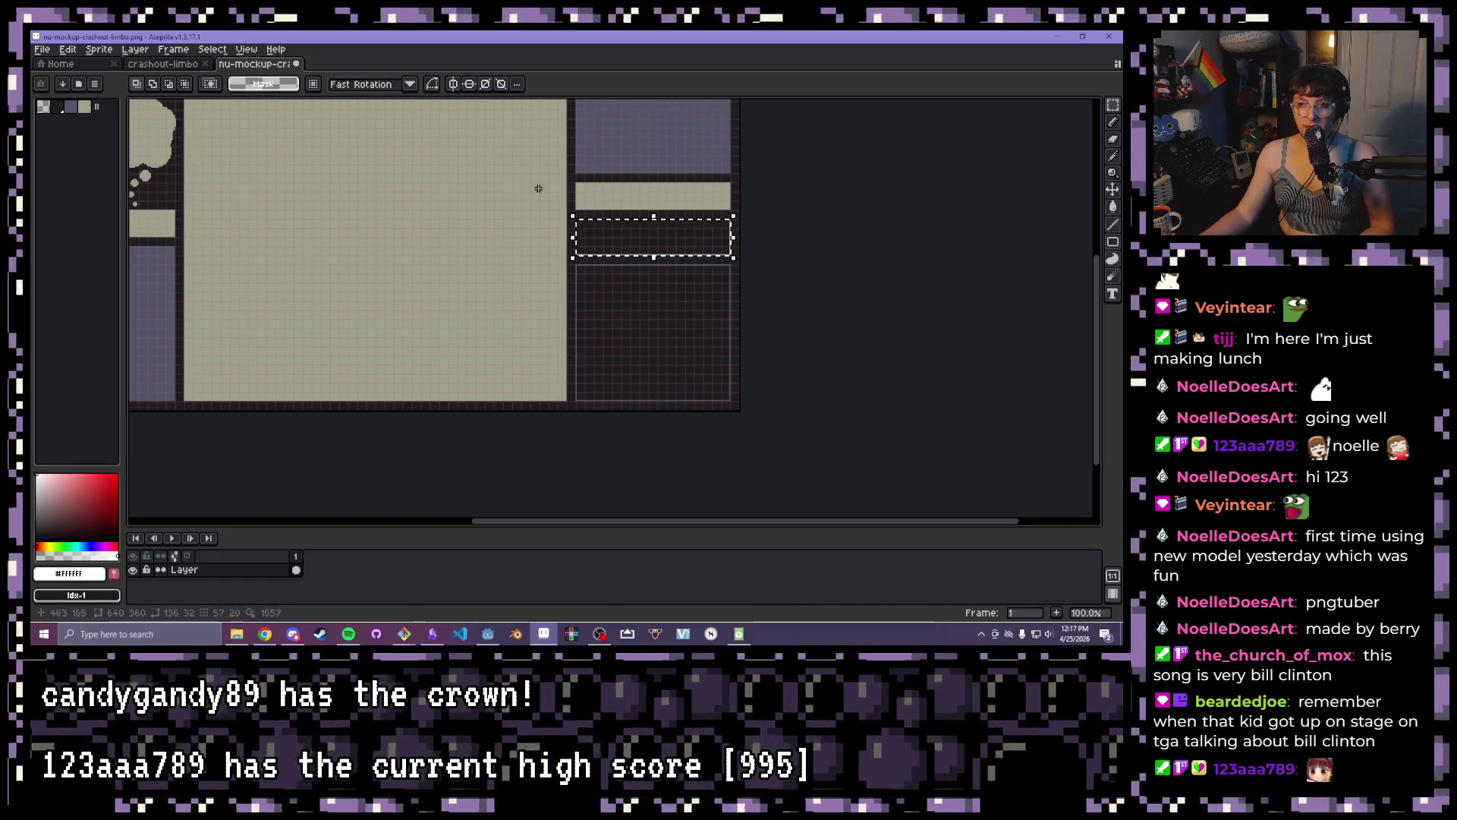
Step: Zoom and pan around the mockup to review its layout
{"action": "scroll", "coordinate": [643, 322], "scroll_direction": "up", "scroll_amount": 1}
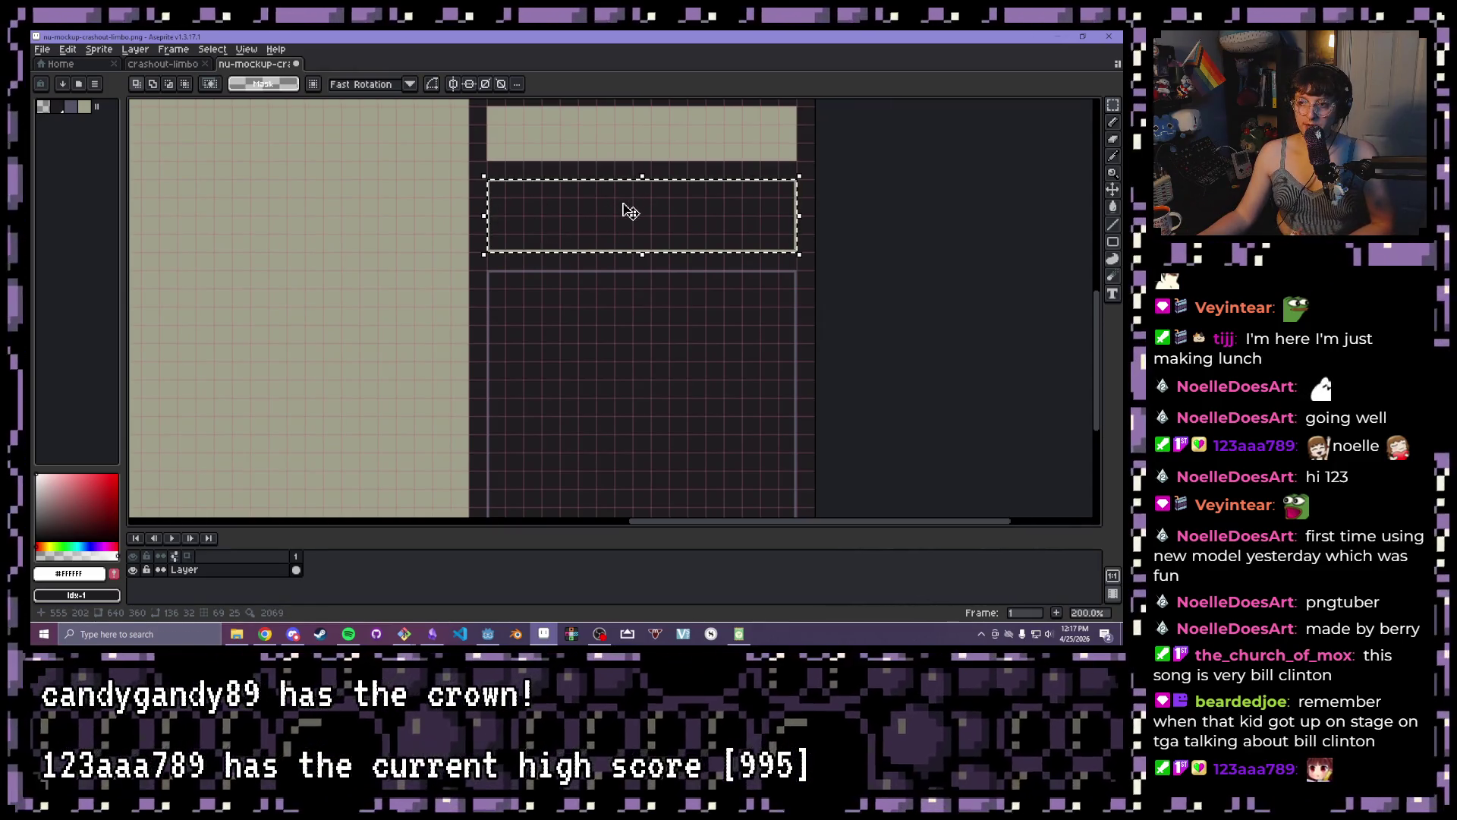
{"action": "scroll", "coordinate": [618, 219], "scroll_direction": "down", "scroll_amount": 1}
{"action": "mouse_move", "coordinate": [413, 205]}
{"action": "left_mouse_down"}
{"action": "mouse_move", "coordinate": [471, 312]}
{"action": "mouse_move", "coordinate": [396, 207]}
{"action": "mouse_move", "coordinate": [407, 192]}
{"action": "left_mouse_up"}
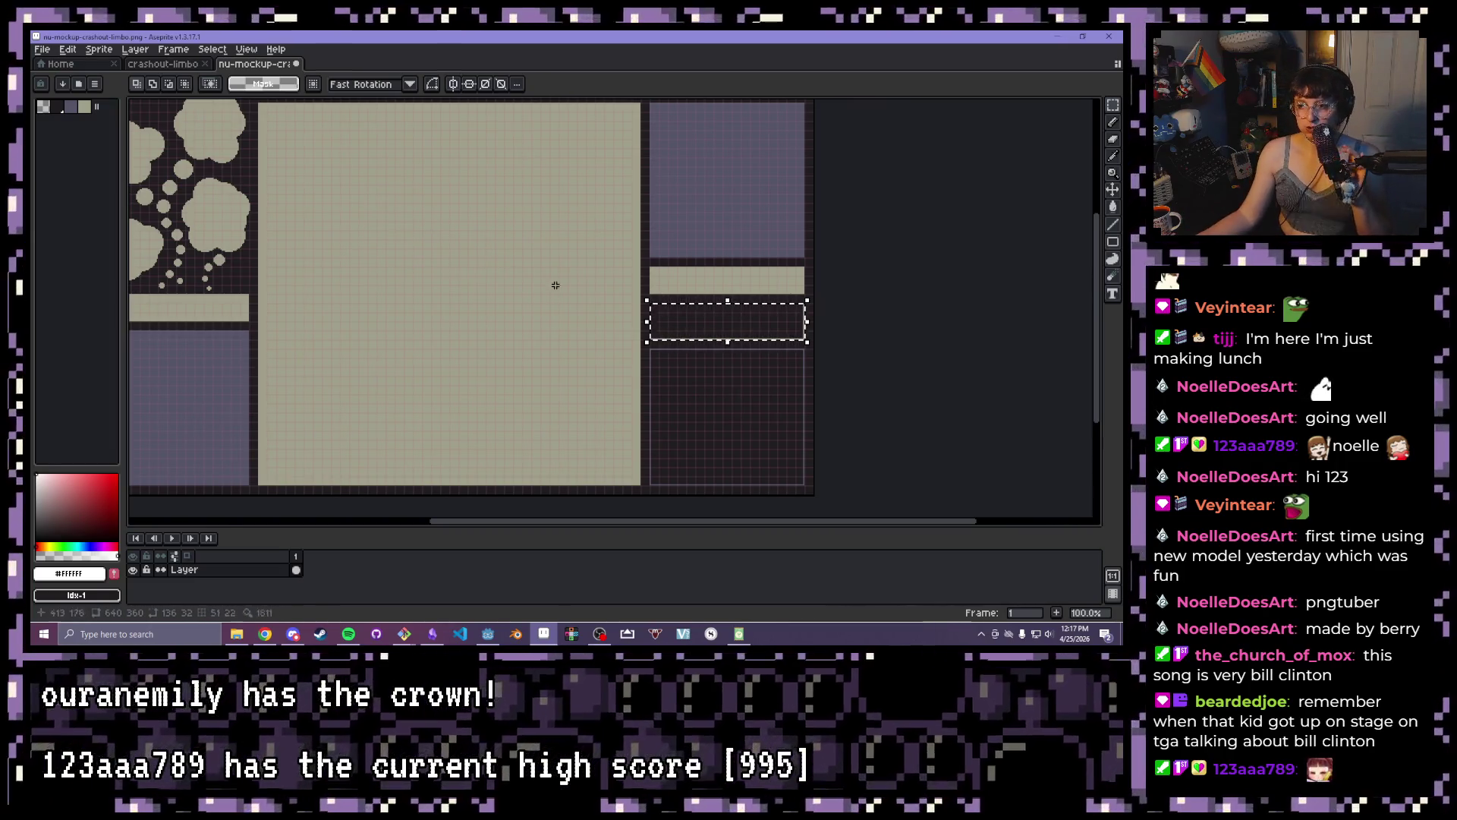
{"action": "scroll", "coordinate": [661, 384], "scroll_direction": "down", "scroll_amount": 1}
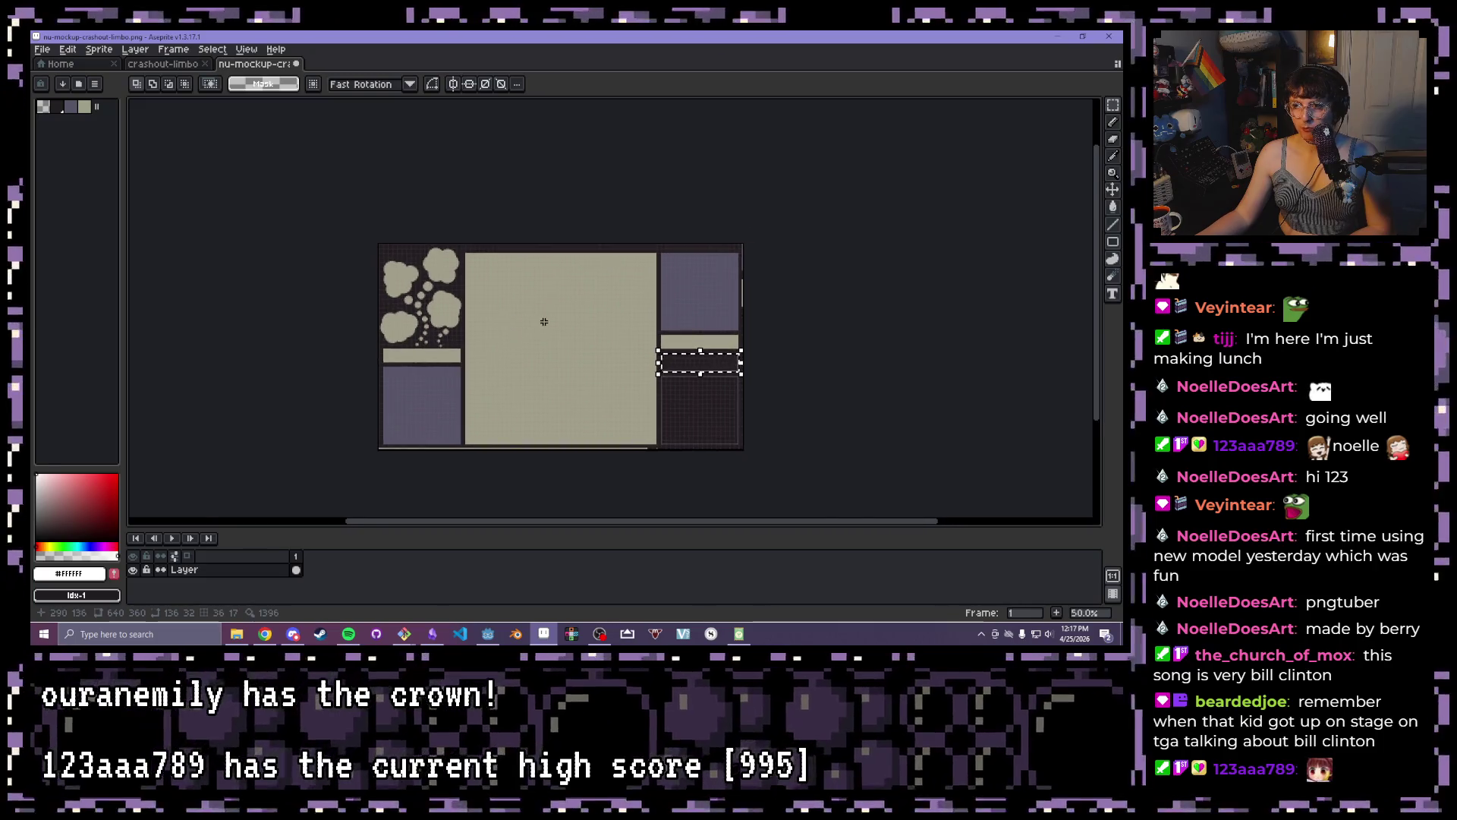
{"action": "scroll", "coordinate": [543, 319], "scroll_direction": "up", "scroll_amount": 1}
{"action": "mouse_move", "coordinate": [544, 319]}
{"action": "left_mouse_down"}
{"action": "mouse_move", "coordinate": [609, 205]}
{"action": "mouse_move", "coordinate": [580, 209]}
{"action": "left_mouse_up"}
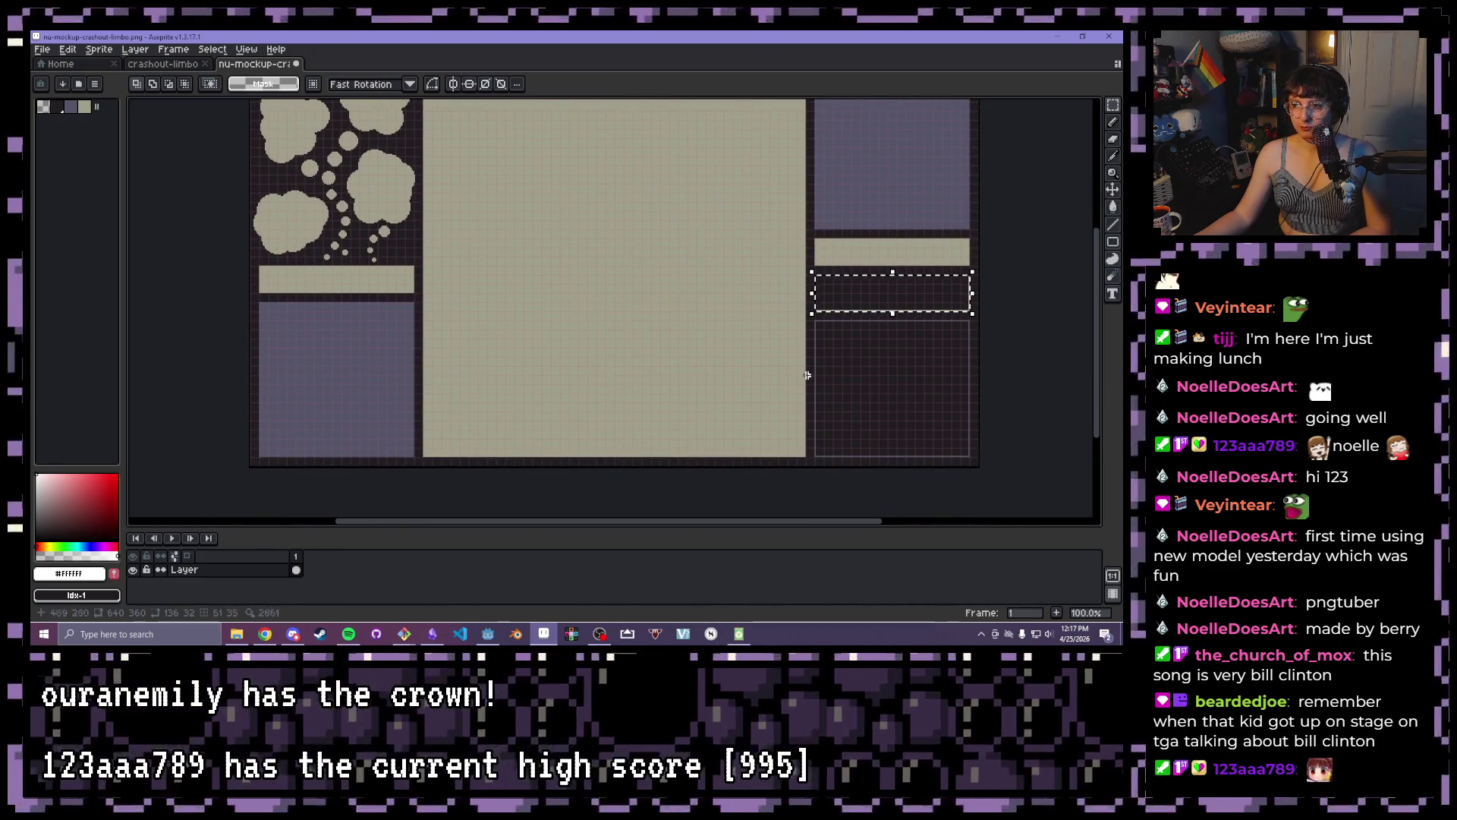
{"action": "left_click_drag", "start_coordinate": [676, 316], "coordinate": [662, 327]}
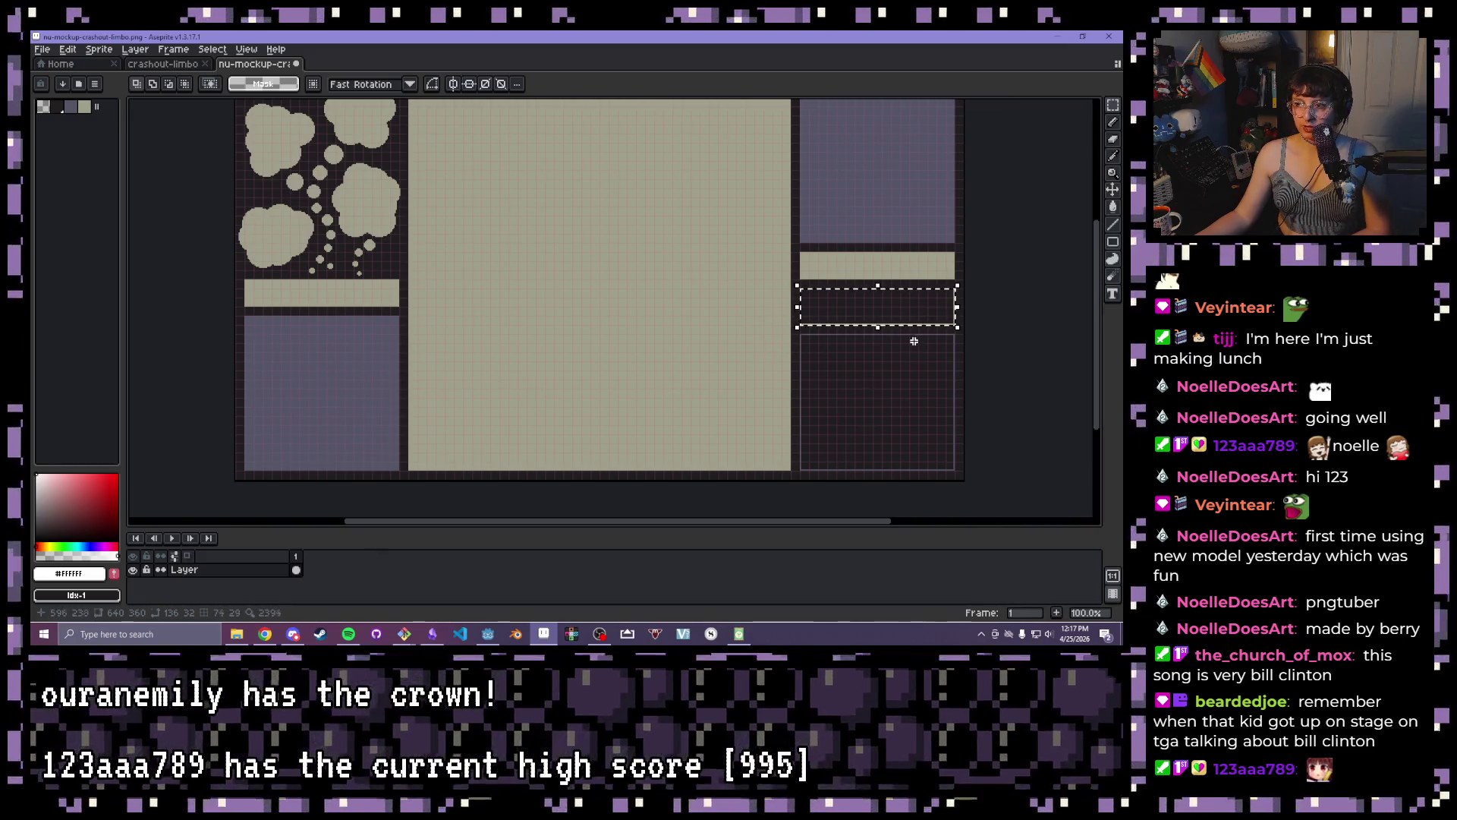
Step: Bring Godot Engine forward and run the crashout-limbo project
{"action": "scroll", "coordinate": [919, 338], "scroll_direction": "up", "scroll_amount": 2}
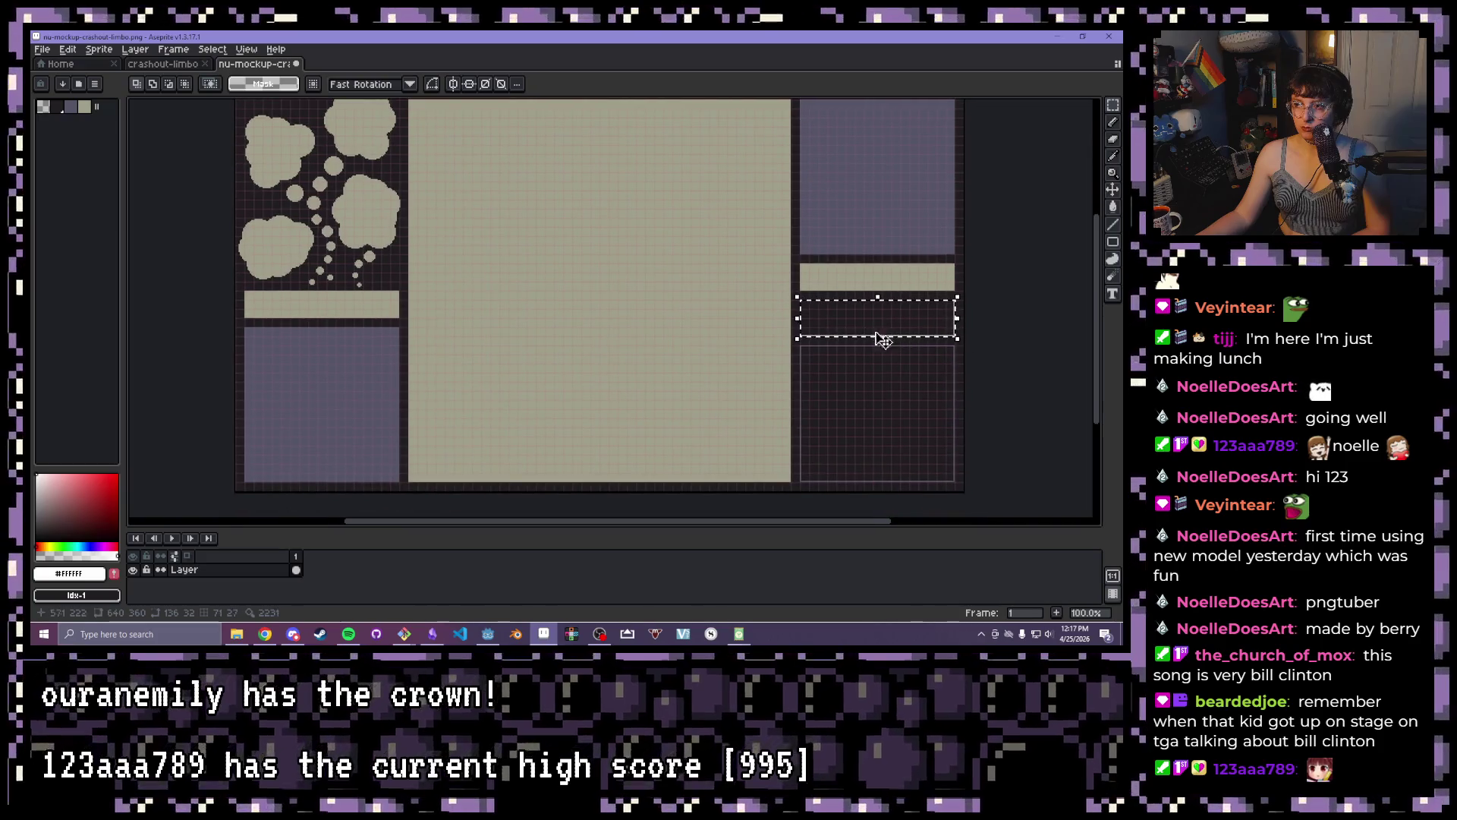
{"action": "left_click", "coordinate": [495, 635]}
{"action": "left_click", "coordinate": [946, 58]}
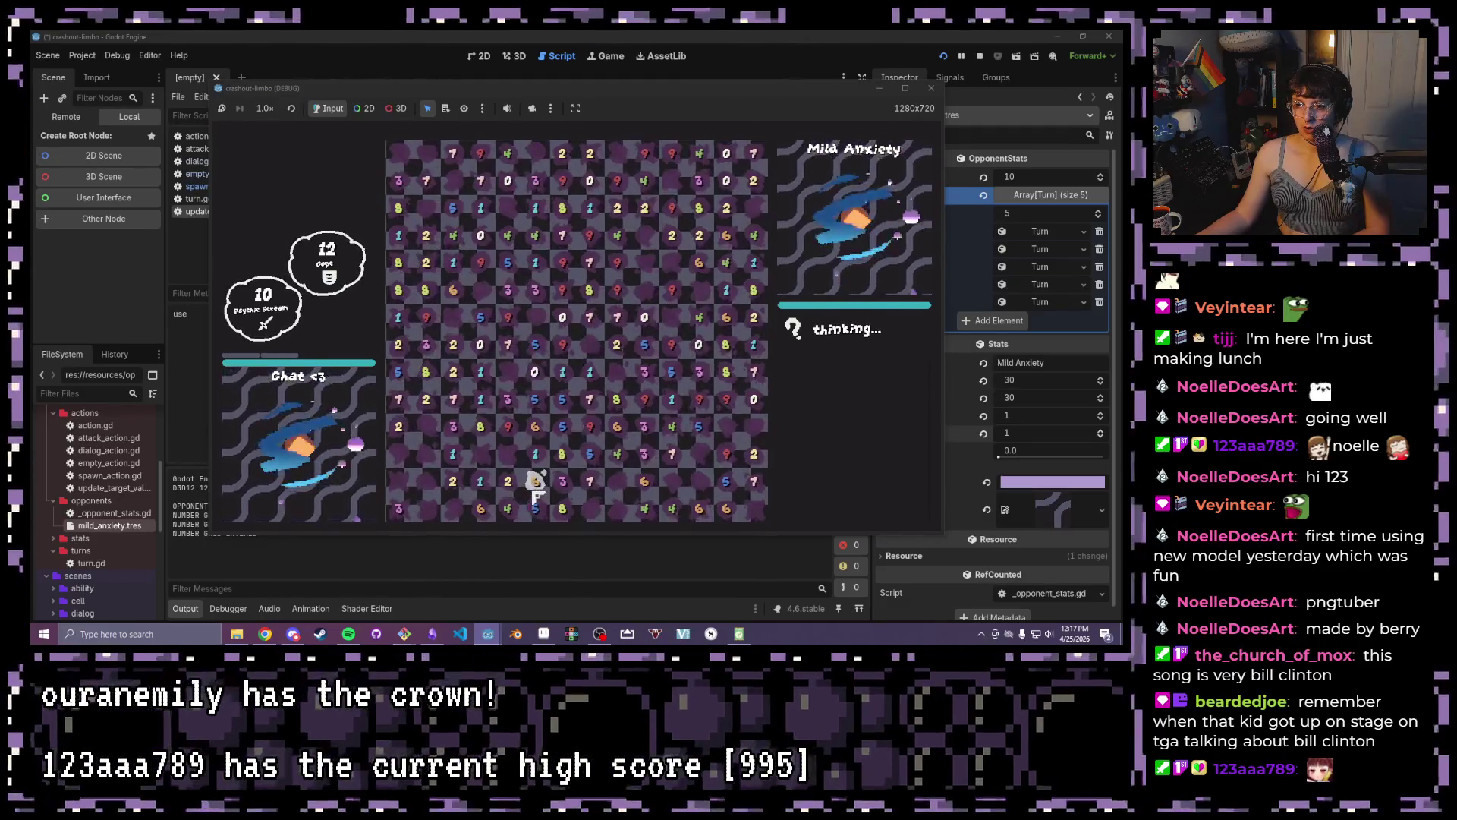
Step: Clear three cell groups, including 6 and 4, then 9 and 6 summing to 15
{"action": "left_click_drag", "start_coordinate": [489, 459], "coordinate": [537, 461]}
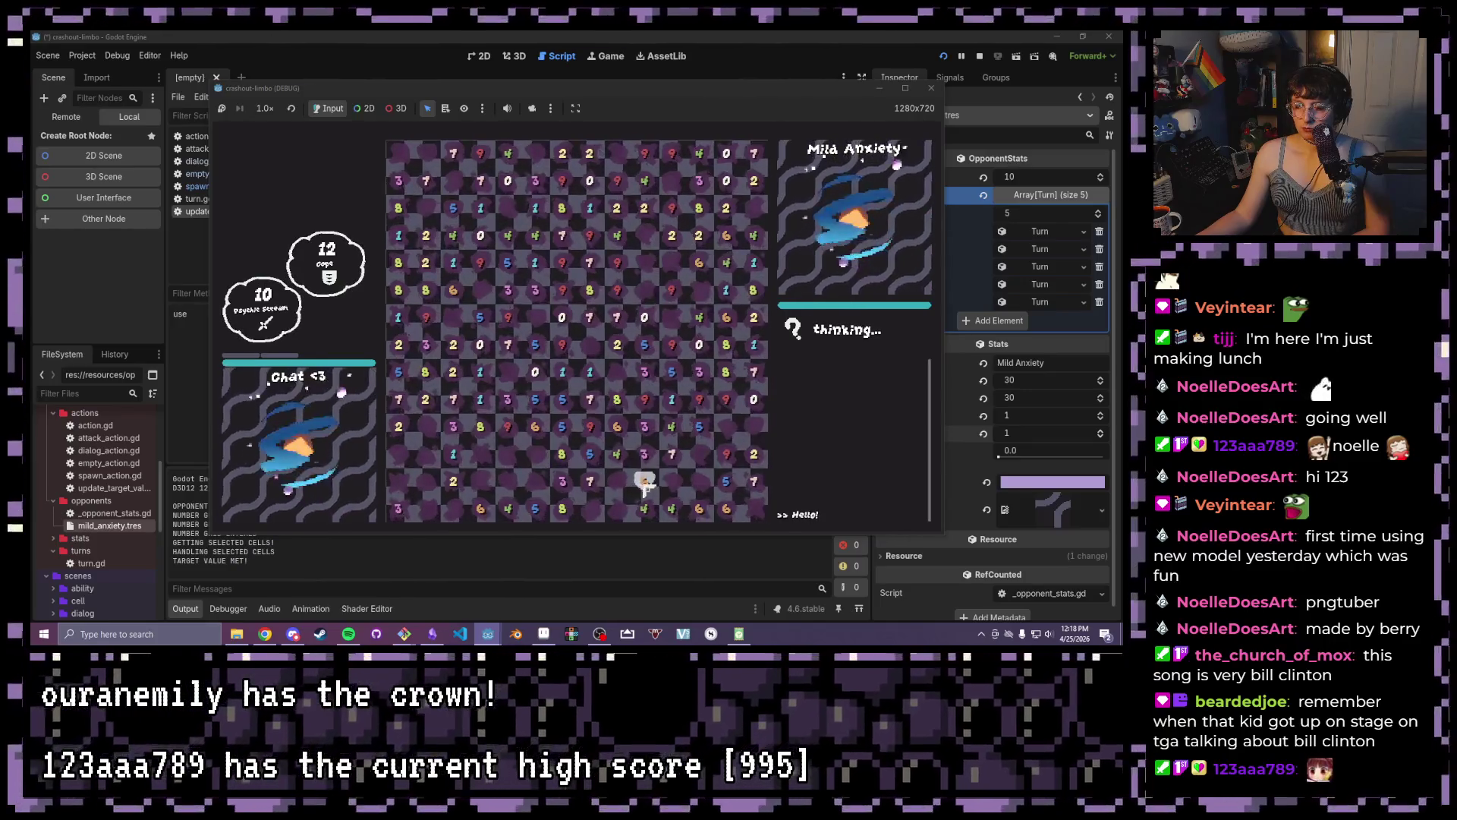
{"action": "left_click_drag", "start_coordinate": [653, 519], "coordinate": [657, 519]}
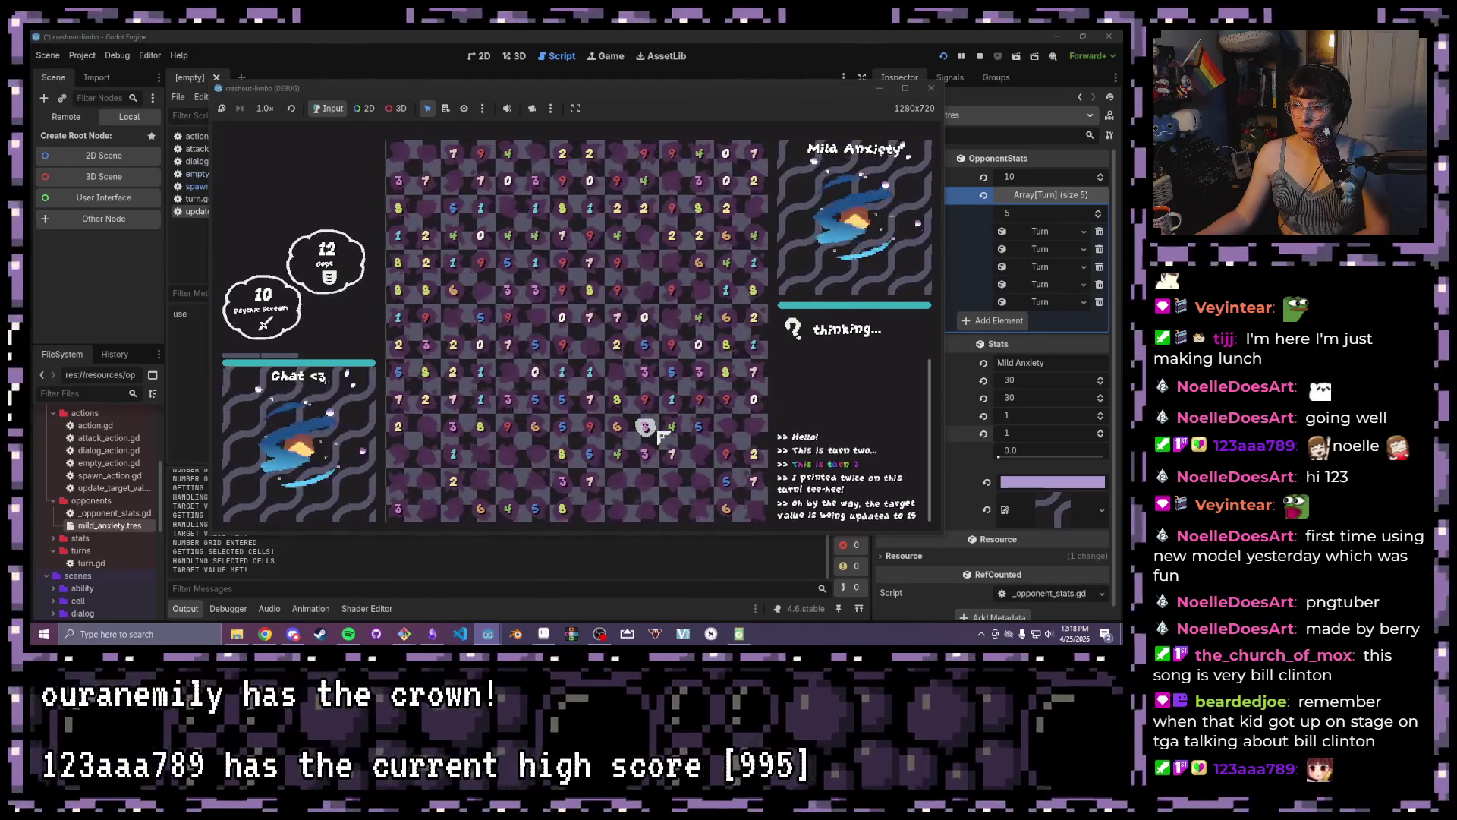
{"action": "left_click_drag", "start_coordinate": [598, 430], "coordinate": [594, 432]}
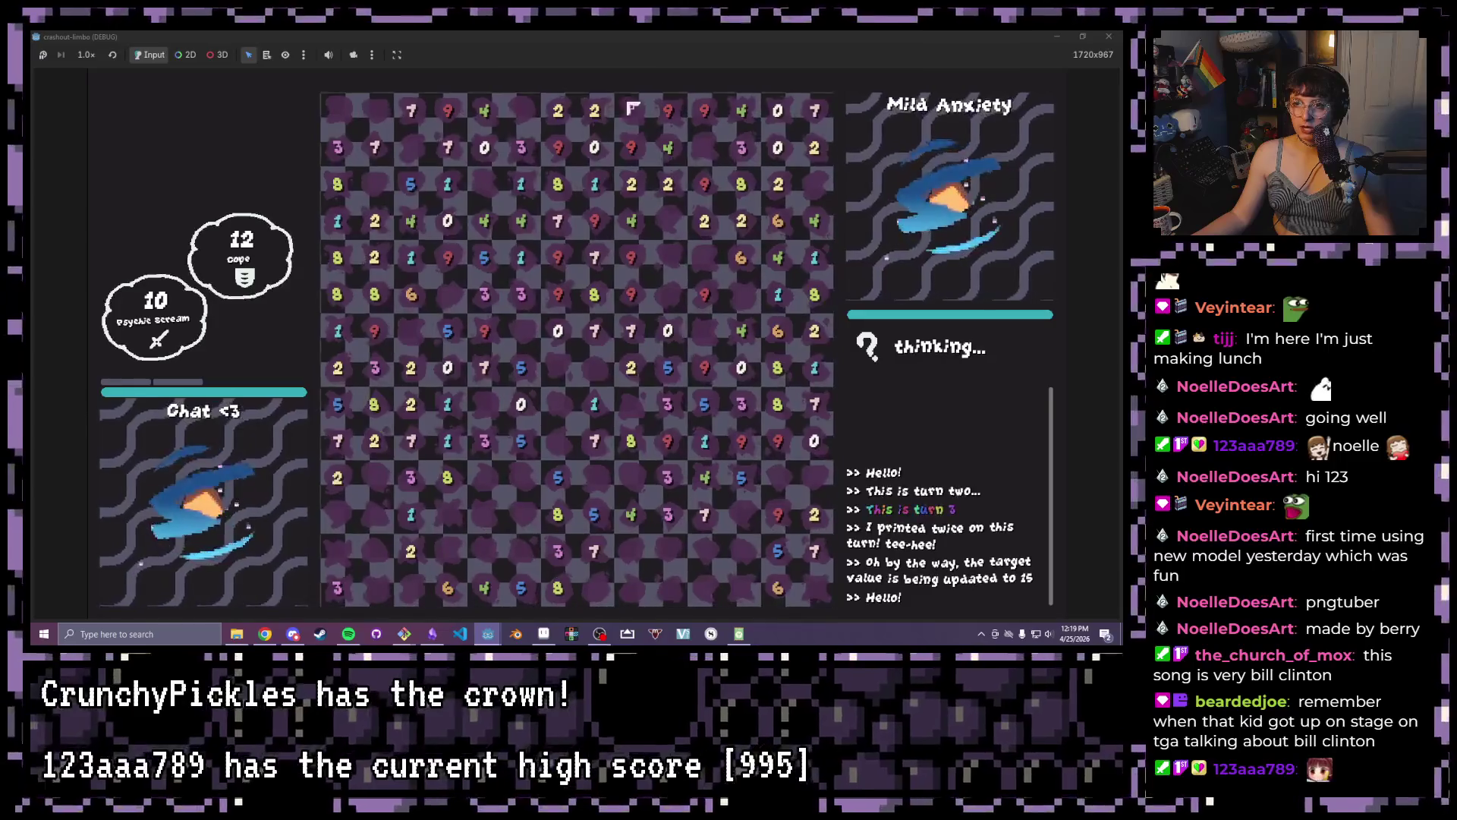
Step: Stop the running game and open game.tscn in the 2D workspace
{"action": "left_click", "coordinate": [1121, 33]}
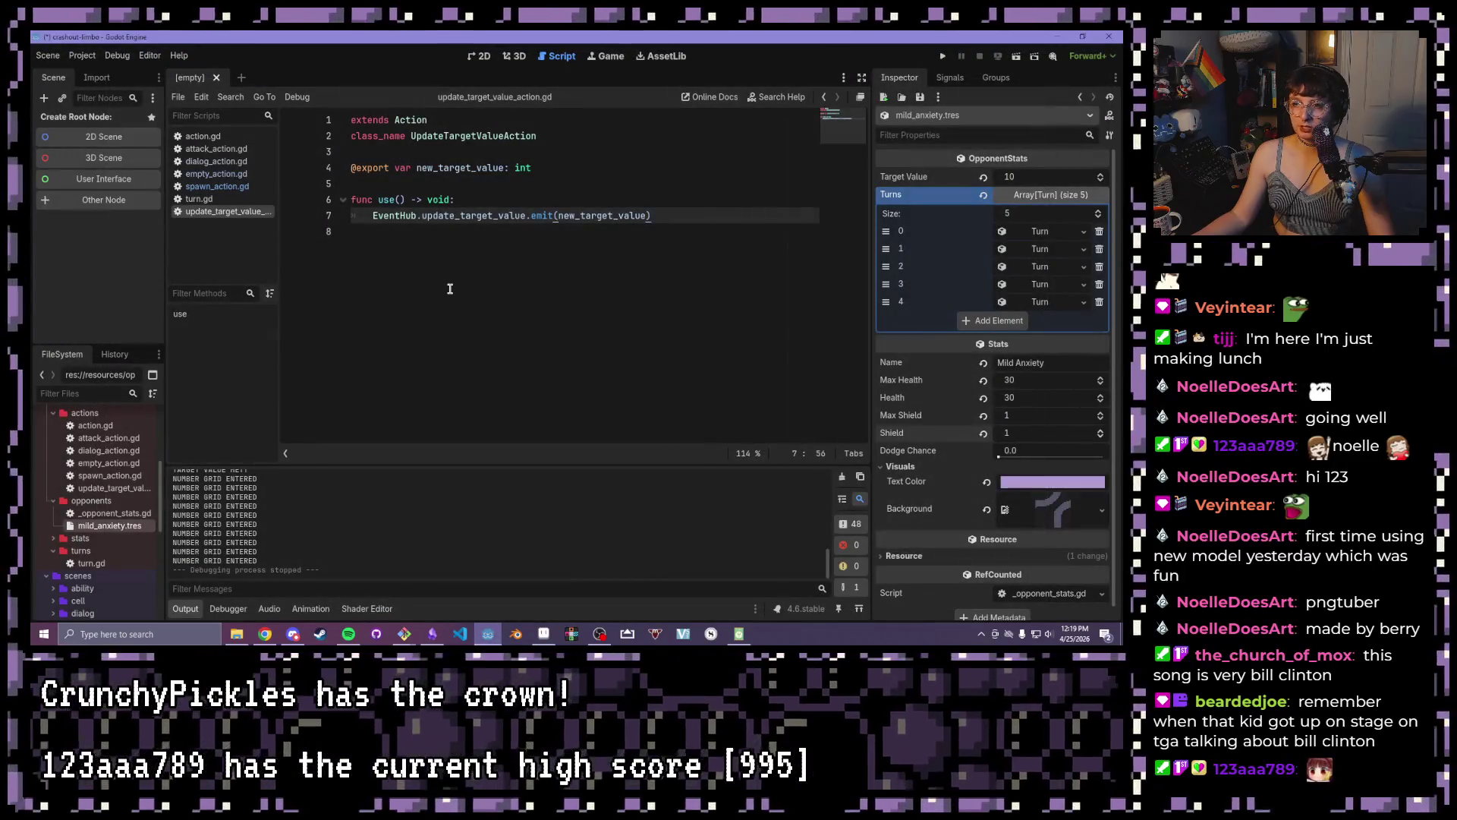
{"action": "left_click", "coordinate": [516, 61]}
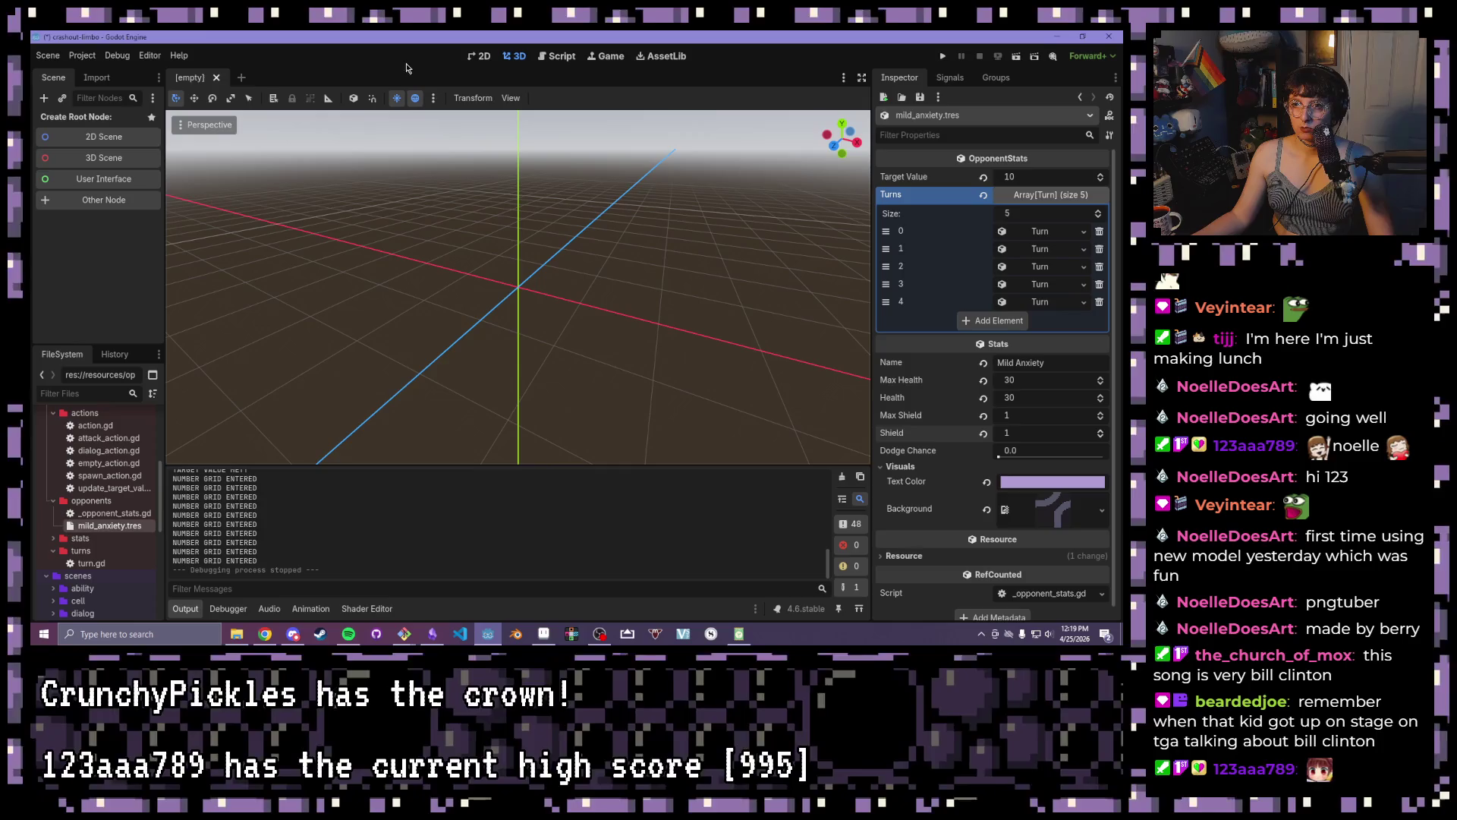
{"action": "left_click", "coordinate": [479, 57]}
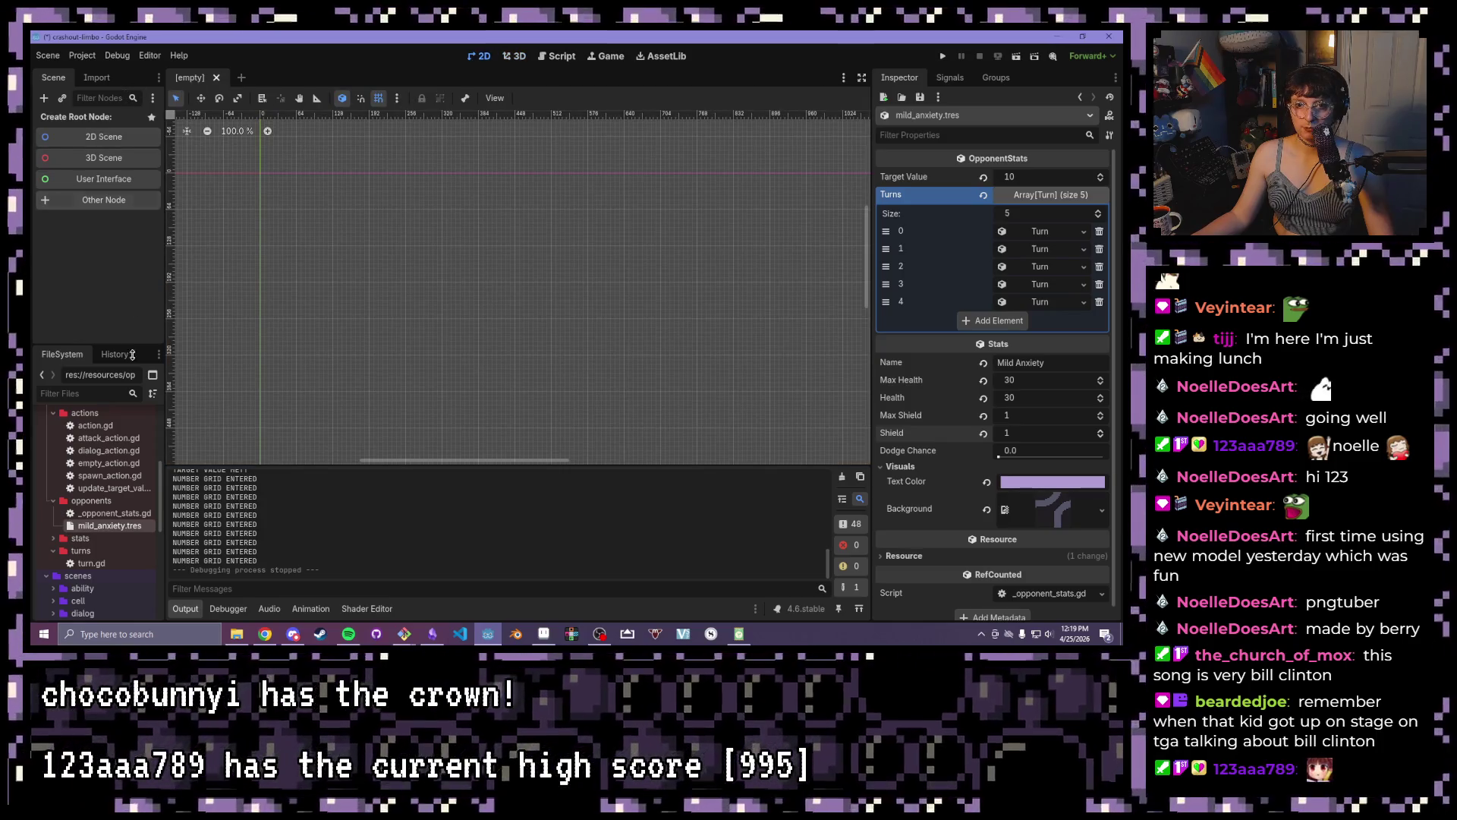
{"action": "scroll", "coordinate": [93, 549], "scroll_direction": "down", "scroll_amount": 3}
{"action": "scroll", "coordinate": [92, 549], "scroll_direction": "down", "scroll_amount": 3}
{"action": "double_click", "coordinate": [98, 498]}
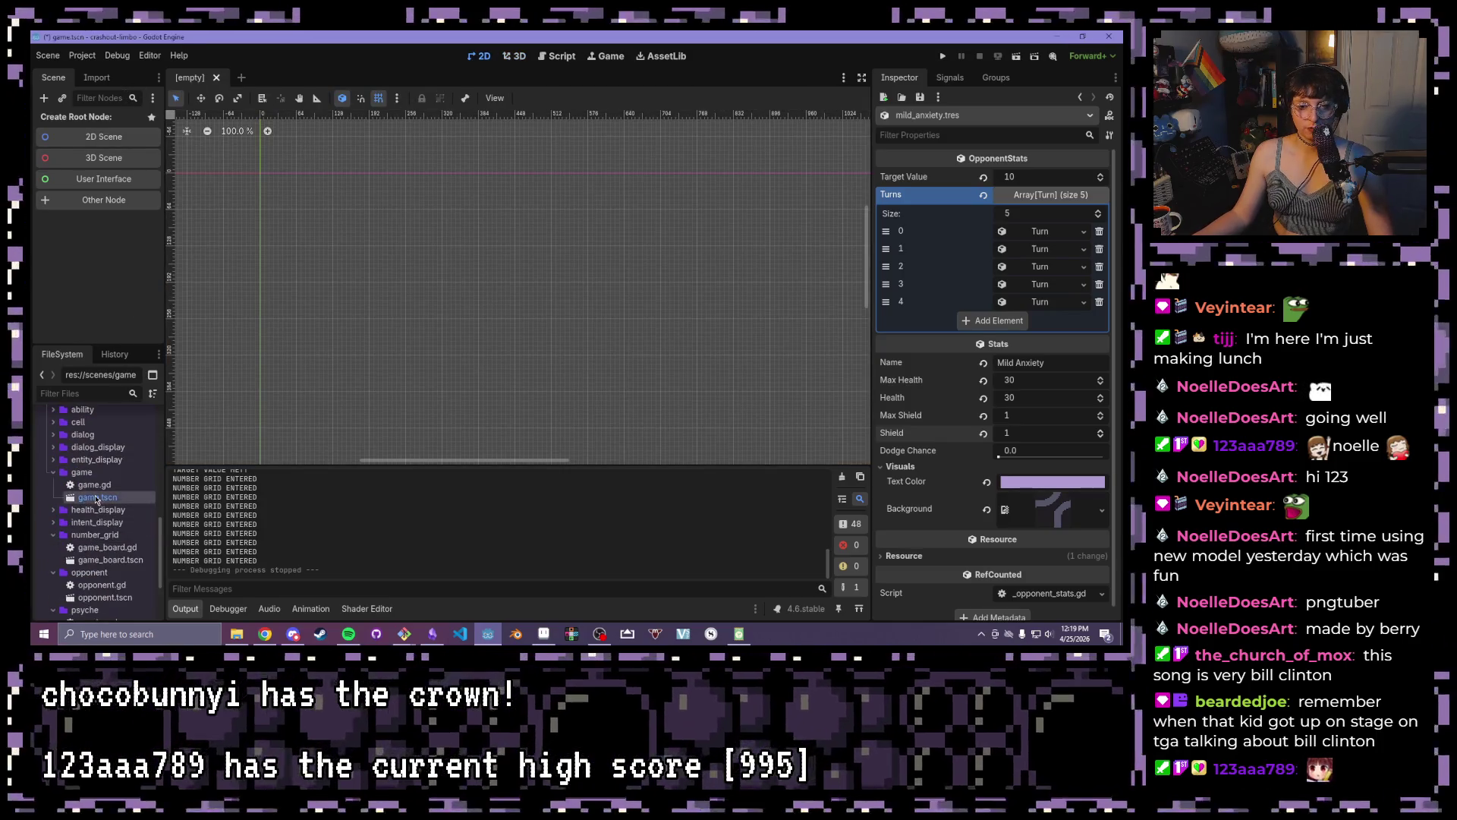
Step: Look over the board and opponent panel, then select the root Game node
{"action": "mouse_move", "coordinate": [645, 230]}
{"action": "left_mouse_down"}
{"action": "mouse_move", "coordinate": [544, 135]}
{"action": "mouse_move", "coordinate": [561, 204]}
{"action": "mouse_move", "coordinate": [650, 171]}
{"action": "mouse_move", "coordinate": [599, 83]}
{"action": "left_mouse_up"}
{"action": "scroll", "coordinate": [607, 205], "scroll_direction": "up", "scroll_amount": 1}
{"action": "scroll", "coordinate": [566, 274], "scroll_direction": "up", "scroll_amount": 7}
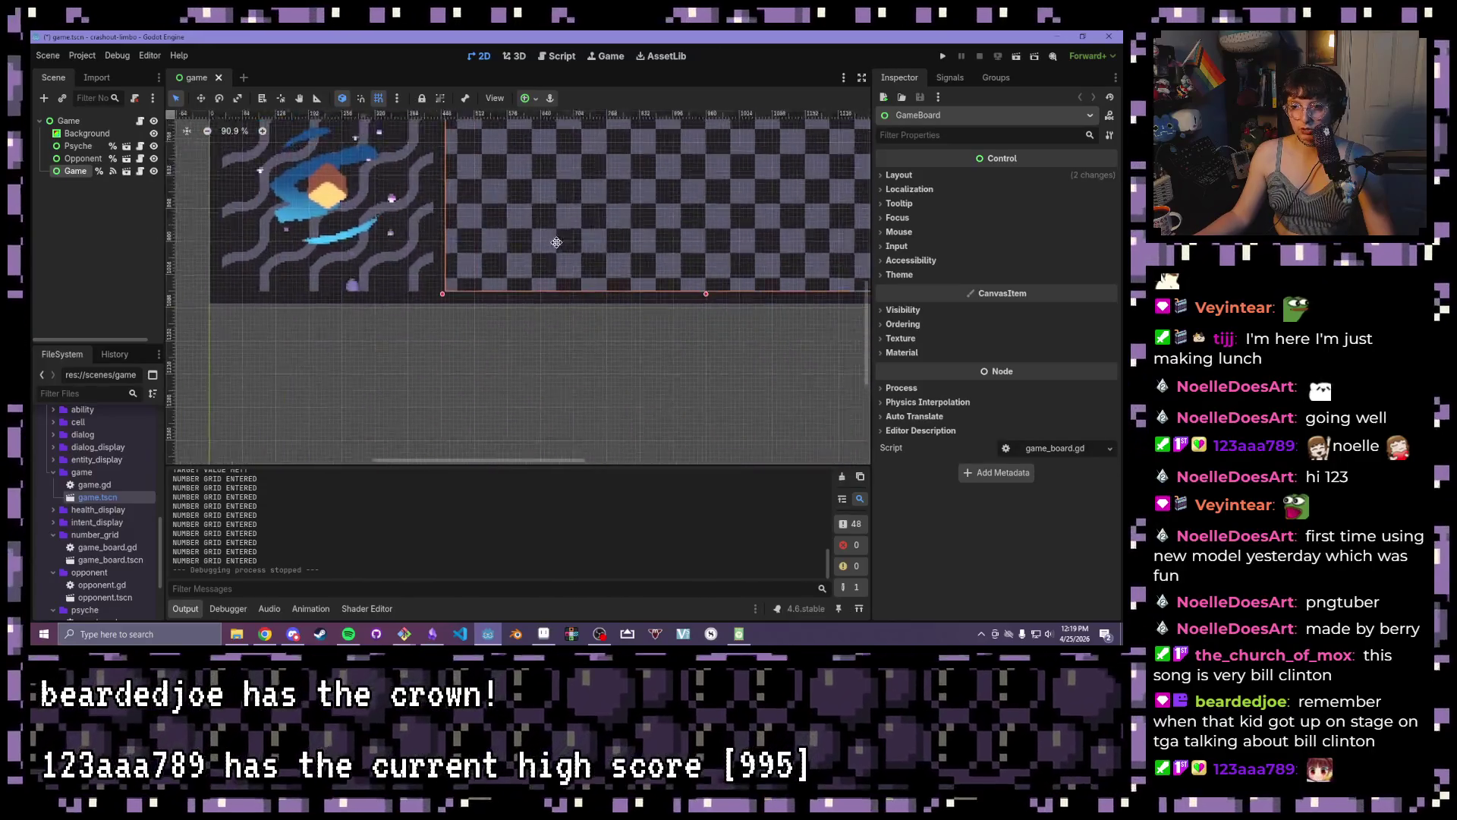
{"action": "scroll", "coordinate": [599, 273], "scroll_direction": "down", "scroll_amount": 5}
{"action": "mouse_move", "coordinate": [719, 255]}
{"action": "left_mouse_down"}
{"action": "mouse_move", "coordinate": [570, 240]}
{"action": "mouse_move", "coordinate": [622, 295]}
{"action": "left_mouse_up"}
{"action": "mouse_move", "coordinate": [401, 151]}
{"action": "left_mouse_down"}
{"action": "mouse_move", "coordinate": [418, 193]}
{"action": "mouse_move", "coordinate": [531, 223]}
{"action": "mouse_move", "coordinate": [564, 274]}
{"action": "mouse_move", "coordinate": [465, 331]}
{"action": "left_mouse_up"}
{"action": "scroll", "coordinate": [459, 296], "scroll_direction": "down", "scroll_amount": 1}
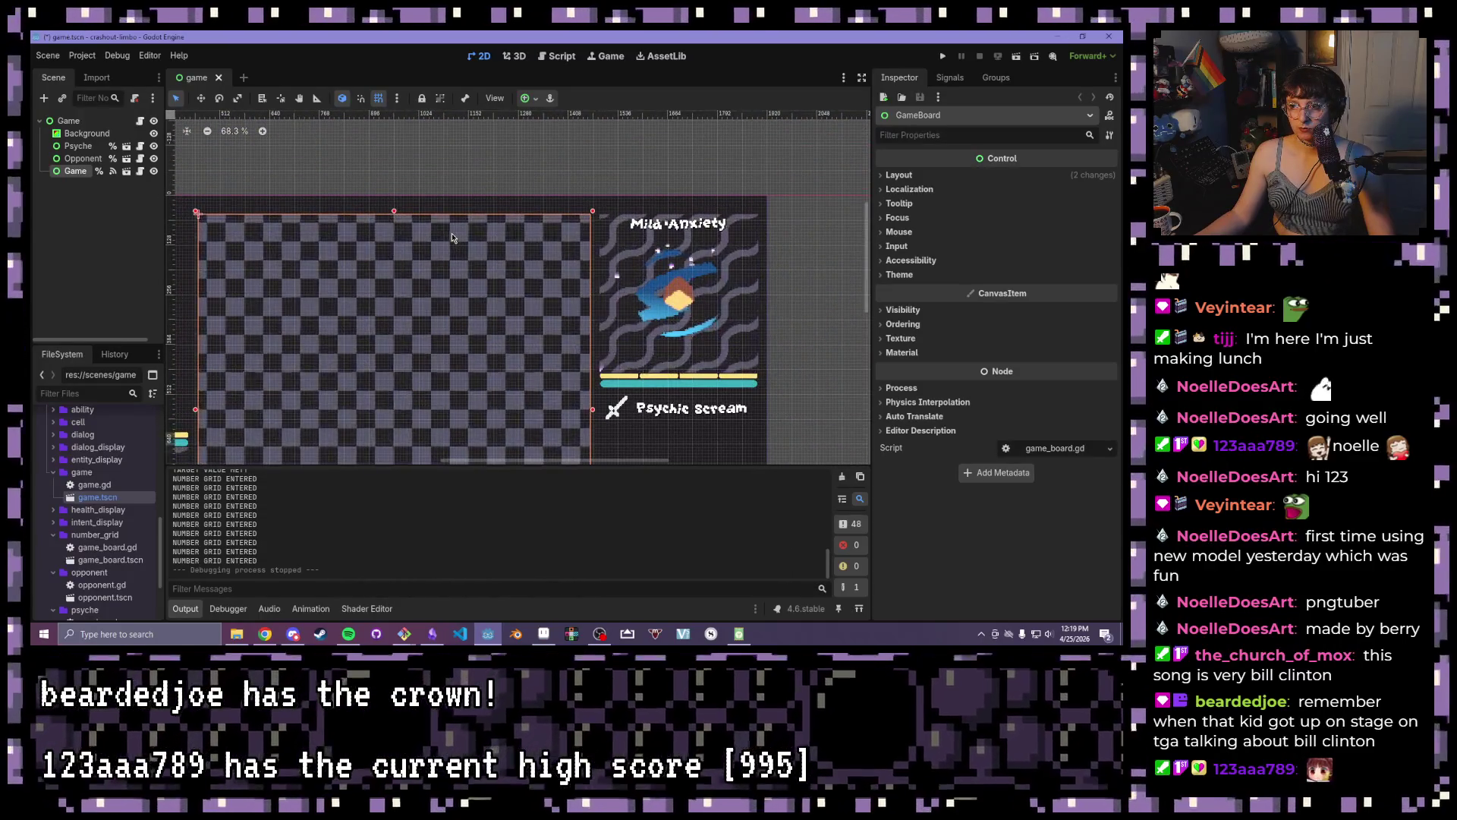
{"action": "scroll", "coordinate": [569, 227], "scroll_direction": "up", "scroll_amount": 2}
{"action": "scroll", "coordinate": [569, 228], "scroll_direction": "down", "scroll_amount": 1}
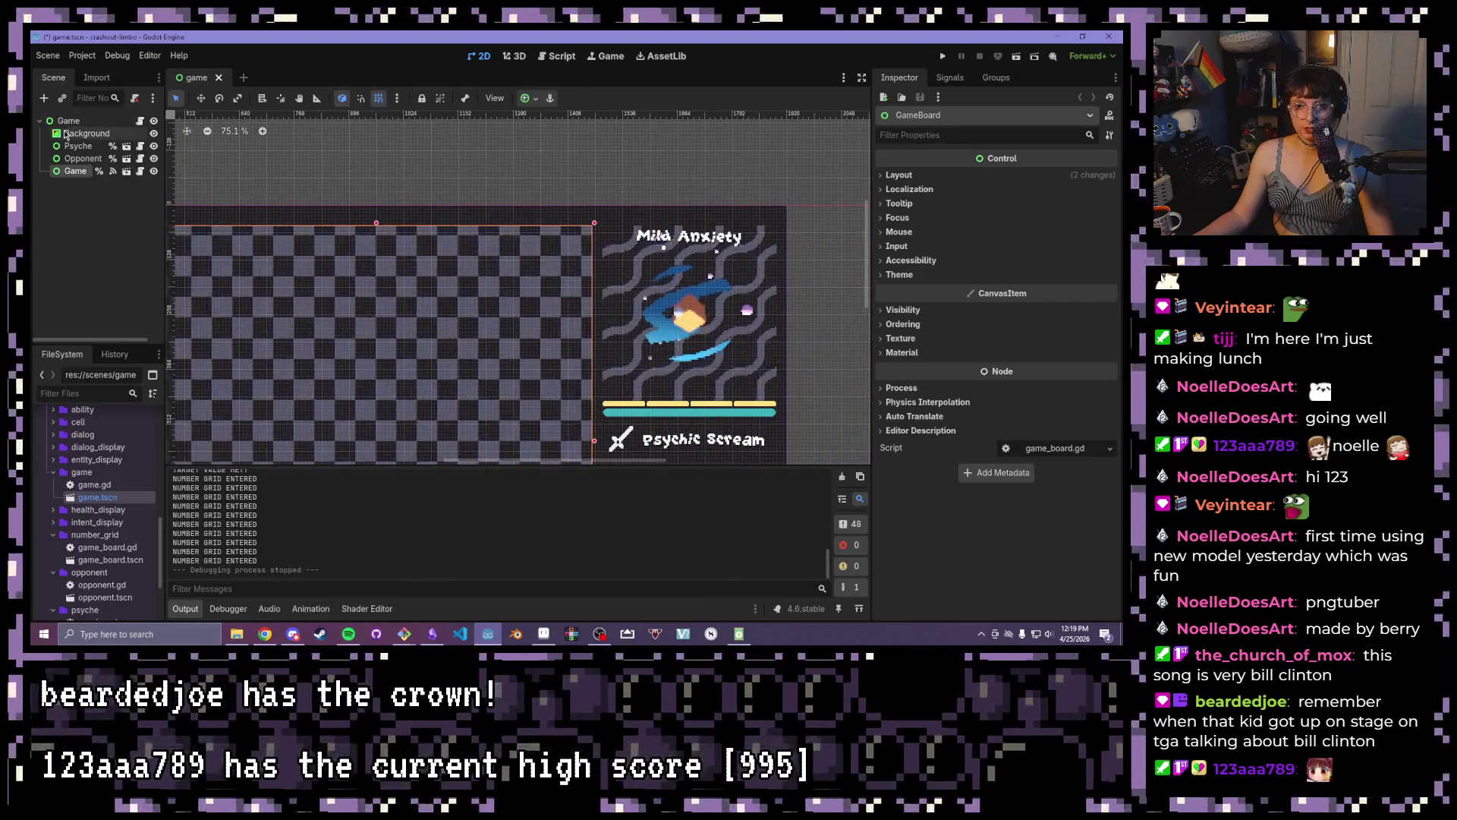
{"action": "left_click", "coordinate": [65, 123]}
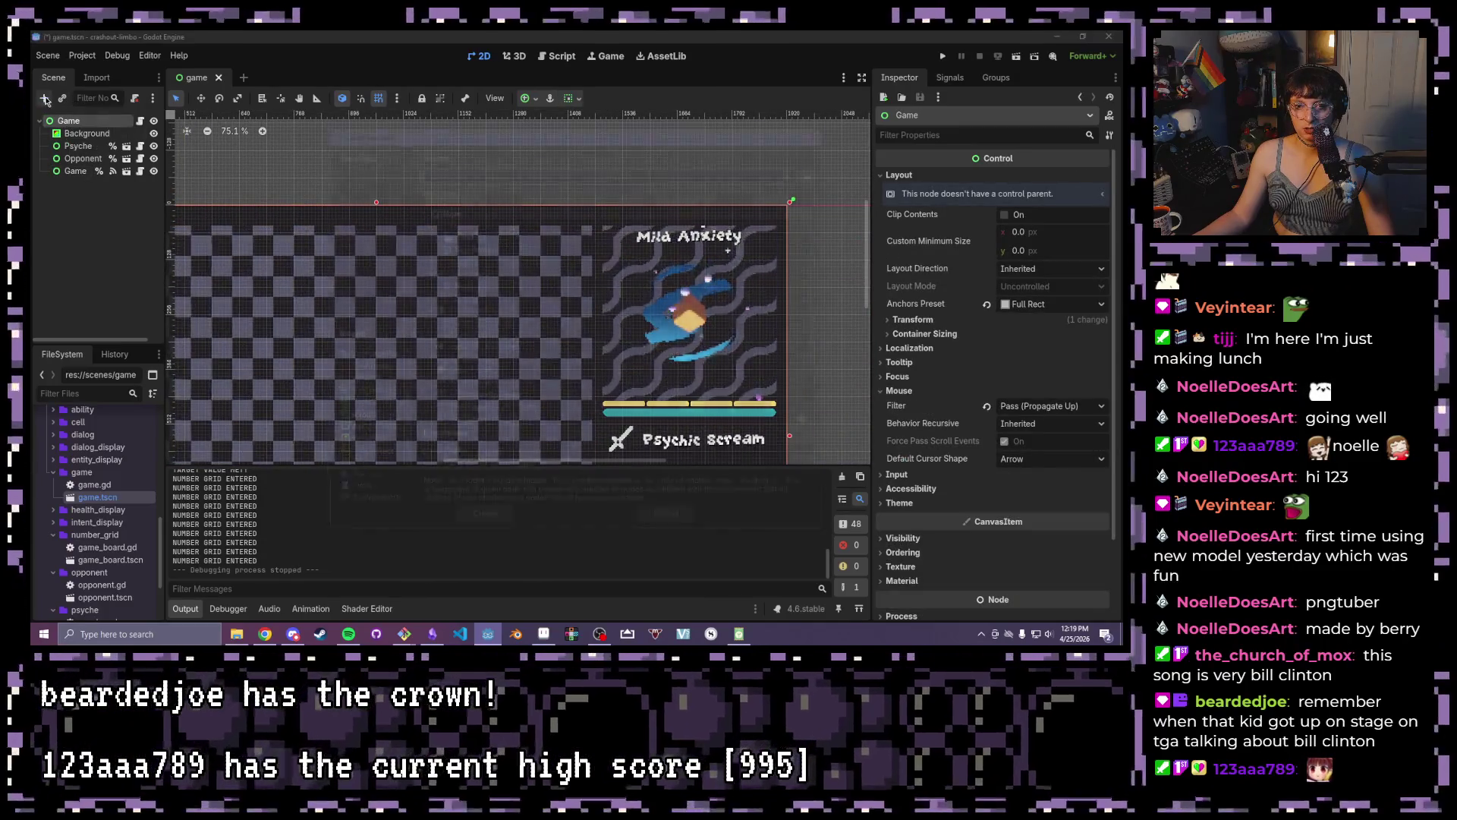
{"action": "key", "text": "ctrl+a"}
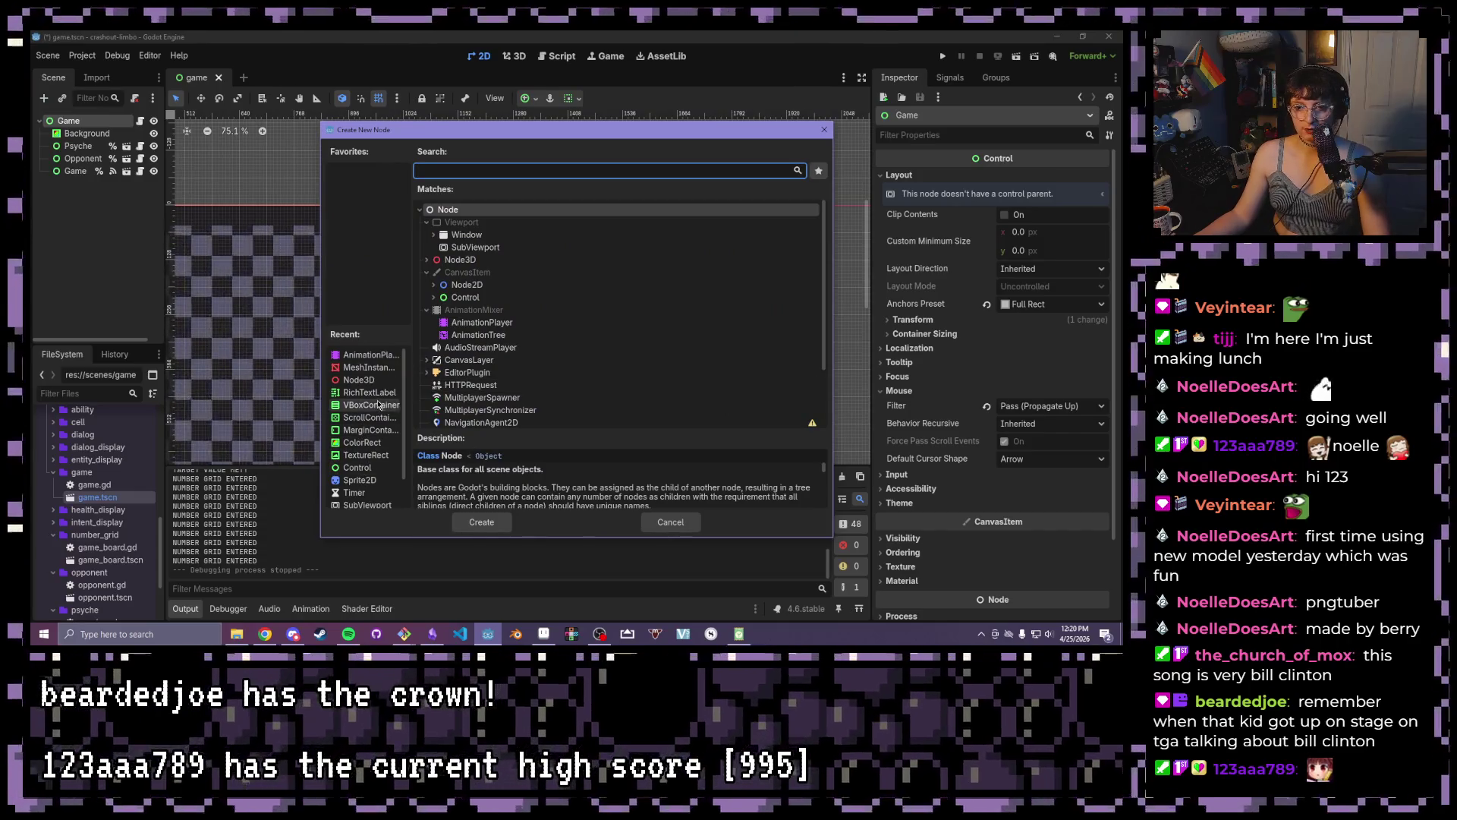
{"action": "double_click", "coordinate": [369, 392]}
{"action": "double_click", "coordinate": [79, 184]}
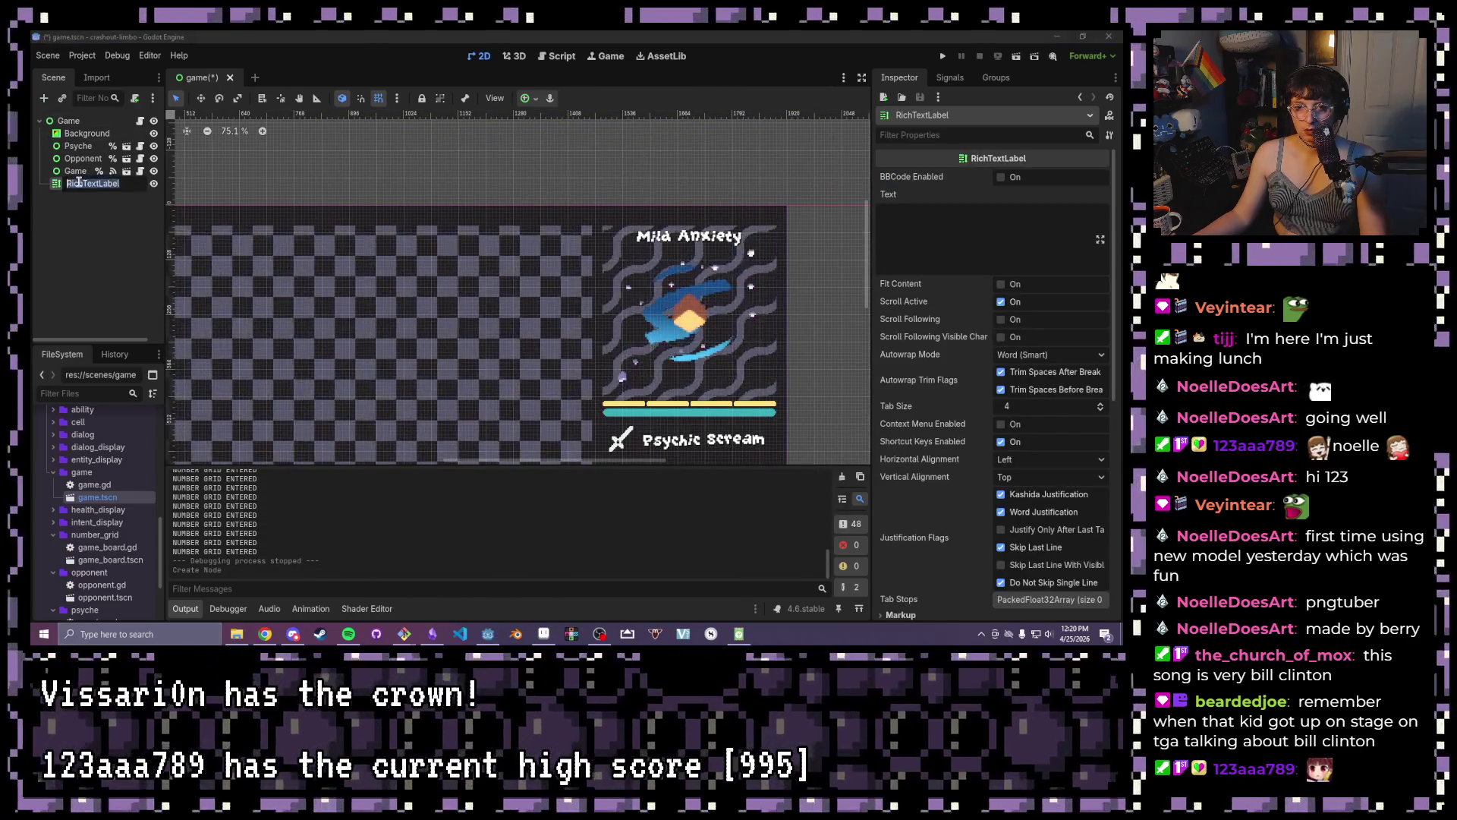
{"action": "type", "text": "TargetValueMockup"}
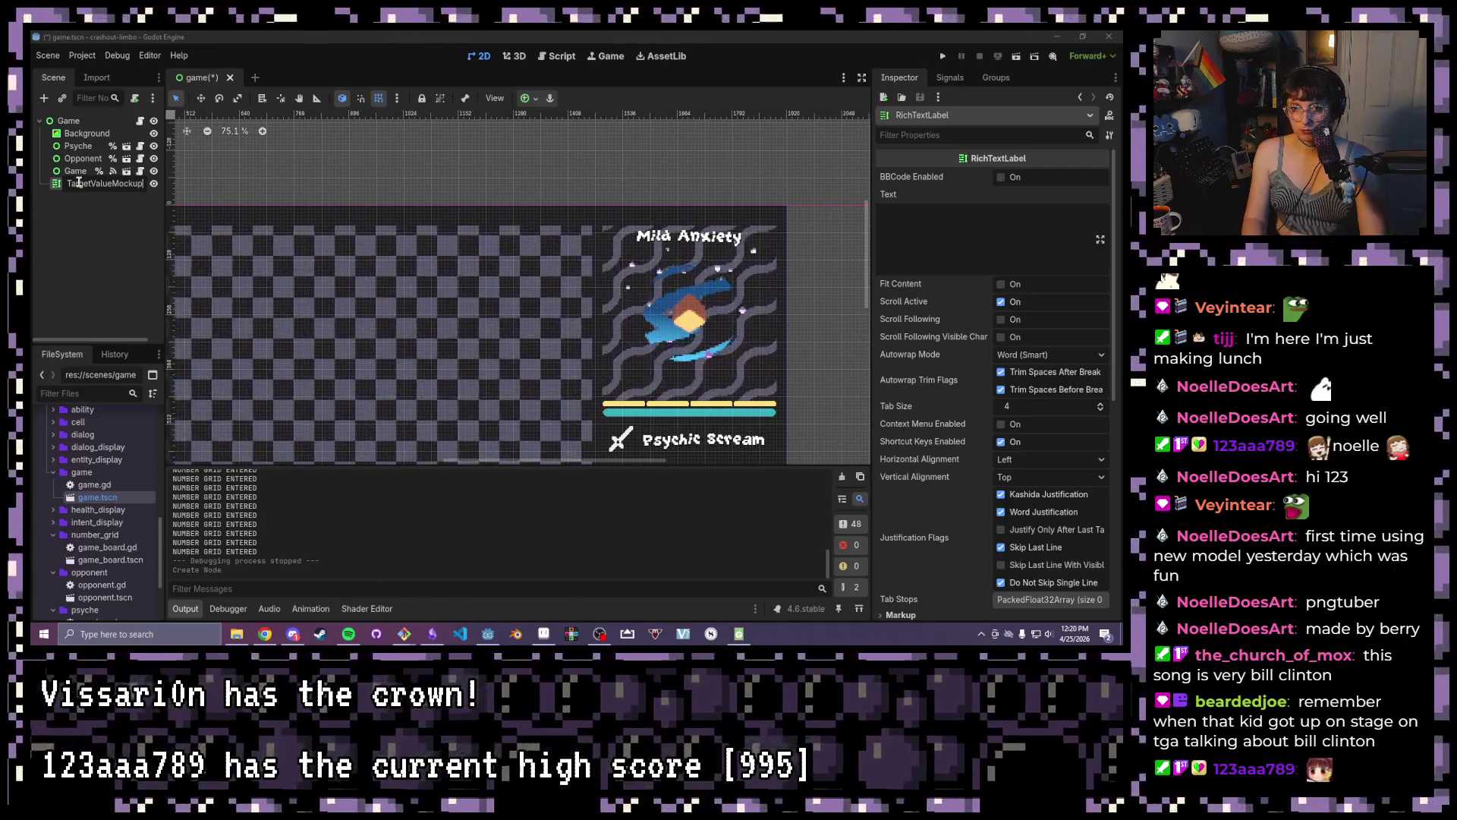
{"action": "key", "text": "Return"}
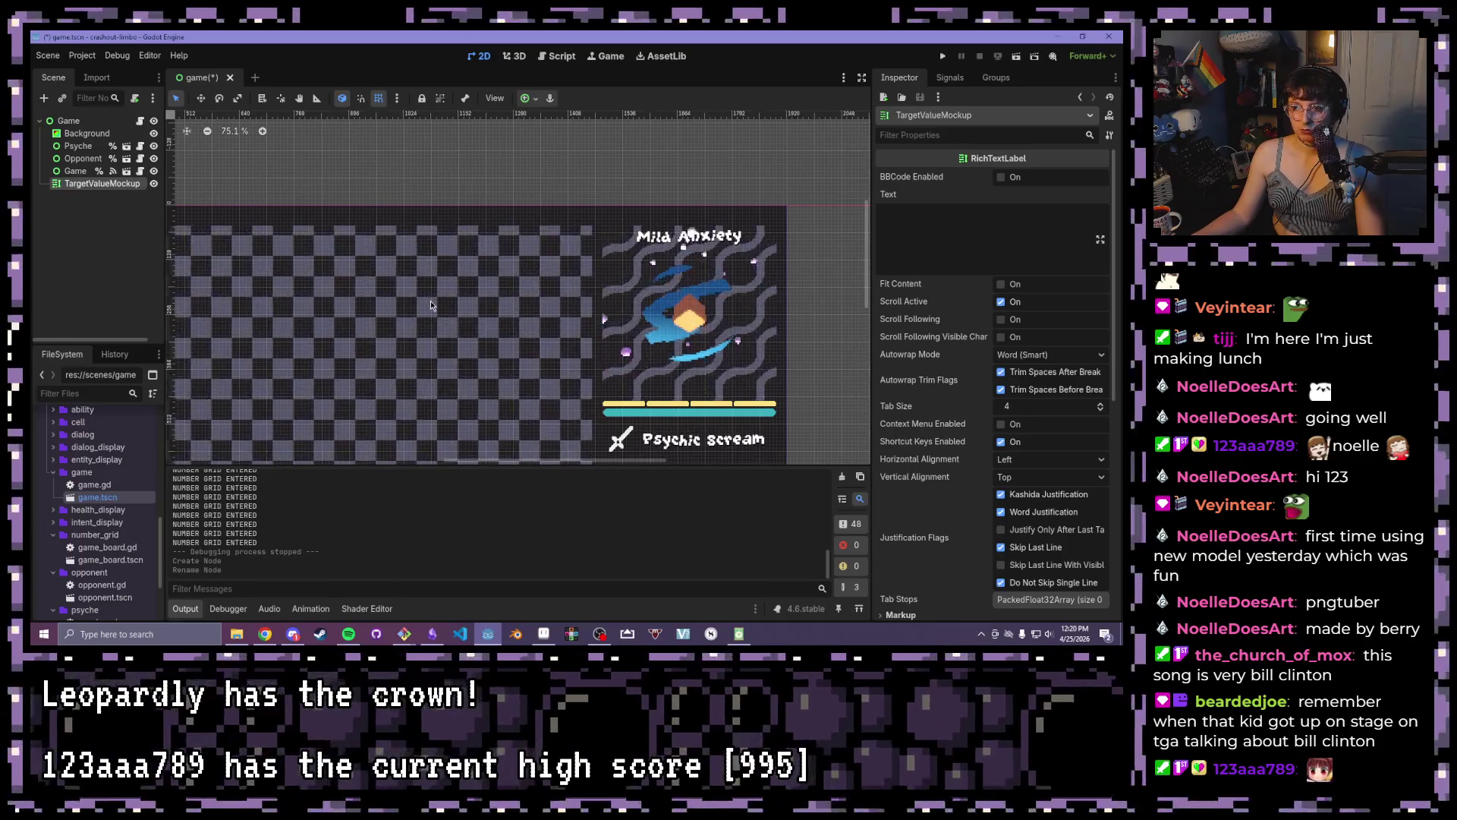
{"action": "scroll", "coordinate": [626, 311], "scroll_direction": "down", "scroll_amount": 2}
{"action": "scroll", "coordinate": [626, 311], "scroll_direction": "left", "scroll_amount": 3}
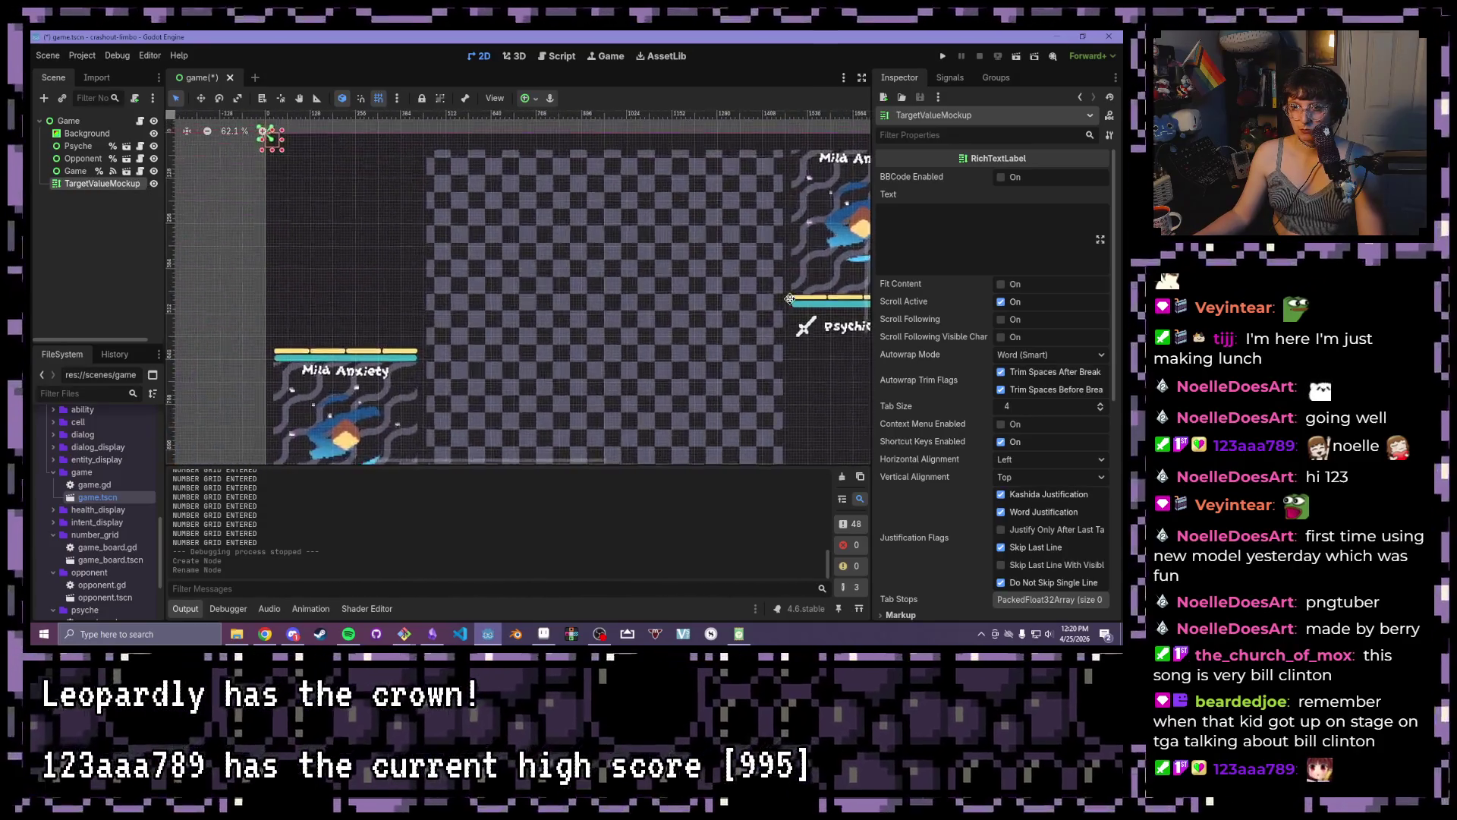
{"action": "left_click", "coordinate": [201, 99]}
Step: Move the TargetValueMockup label to (1424, 8) at the top of the scene
{"action": "left_click_drag", "start_coordinate": [228, 167], "coordinate": [730, 163]}
{"action": "scroll", "coordinate": [730, 162], "scroll_direction": "up", "scroll_amount": 4}
{"action": "scroll", "coordinate": [730, 162], "scroll_direction": "up", "scroll_amount": 11}
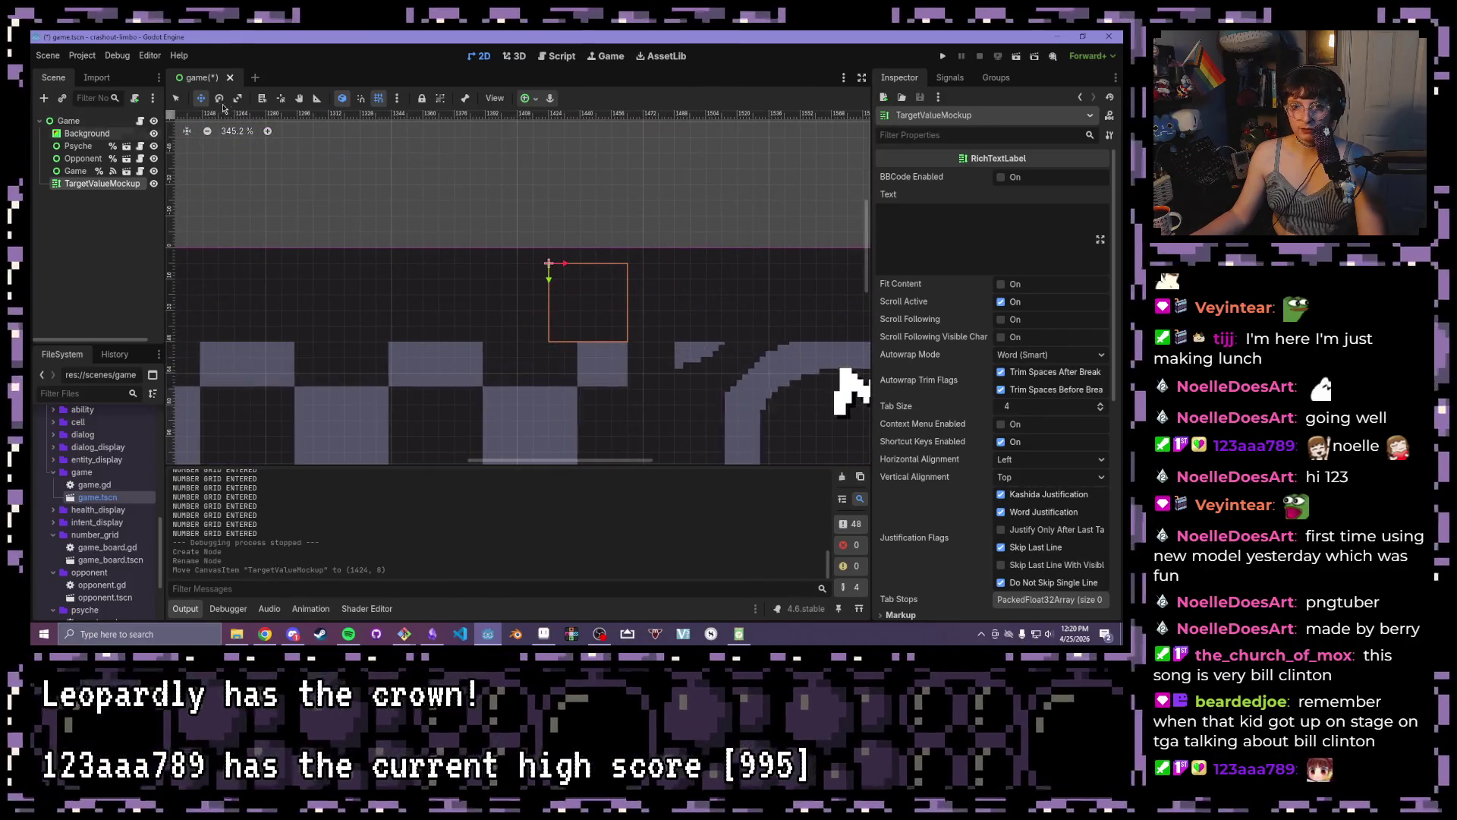
Step: Resize the label box to 184 × 40 with the Select tool
{"action": "left_click", "coordinate": [177, 98]}
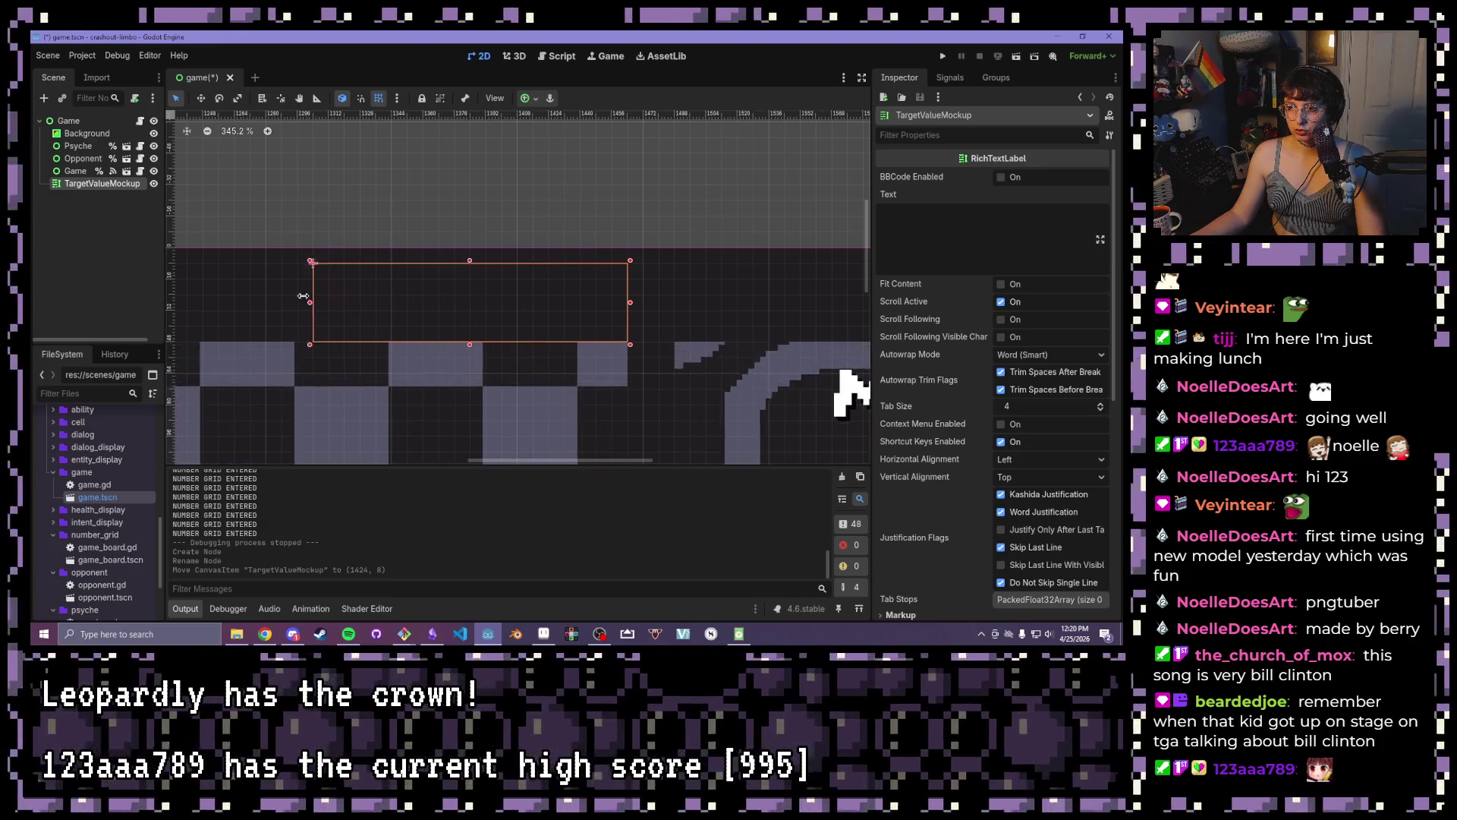
{"action": "left_click", "coordinate": [256, 295]}
{"action": "scroll", "coordinate": [630, 271], "scroll_direction": "down", "scroll_amount": 8}
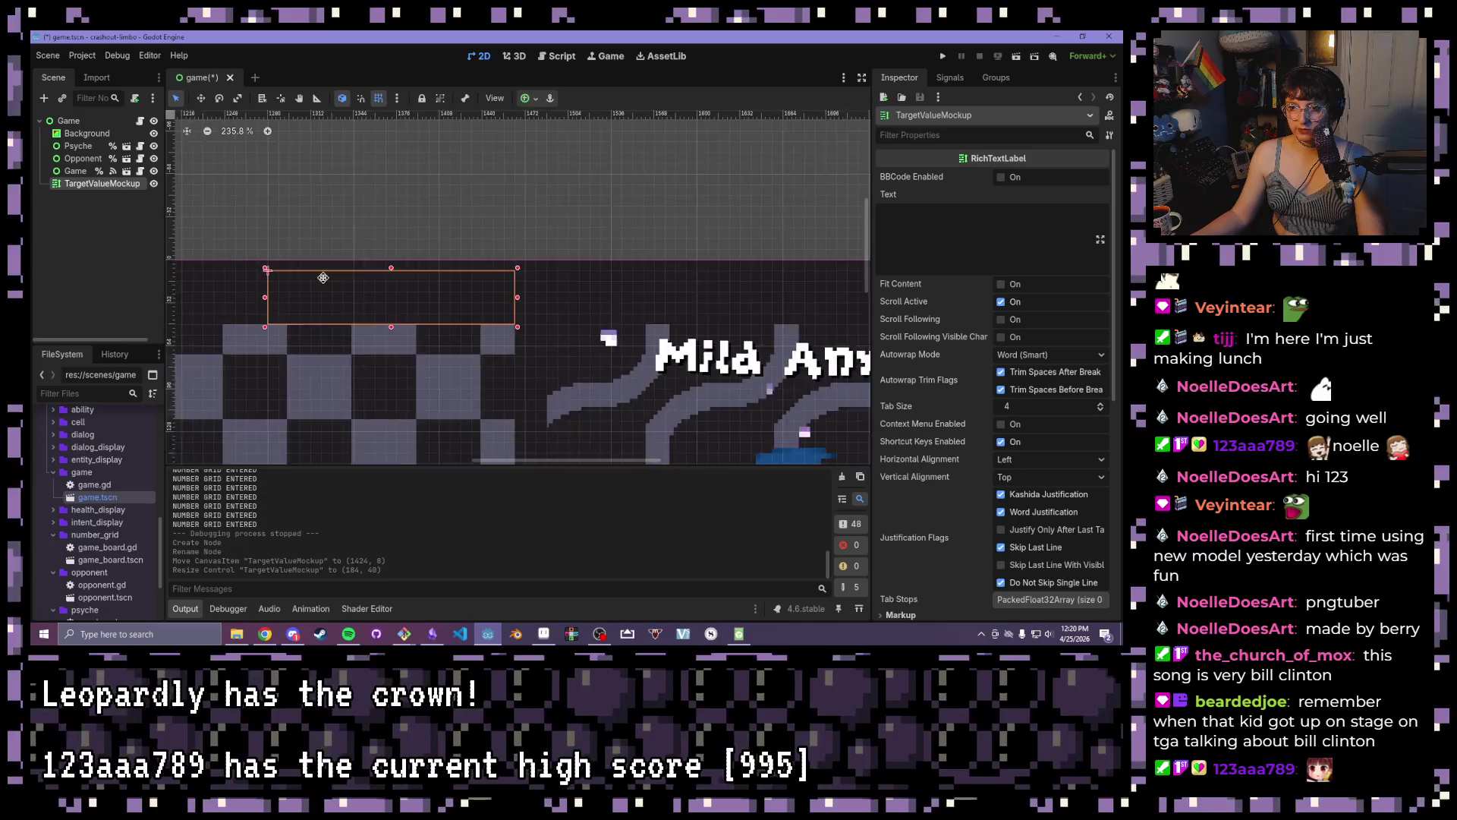
{"action": "scroll", "coordinate": [629, 271], "scroll_direction": "down", "scroll_amount": 8}
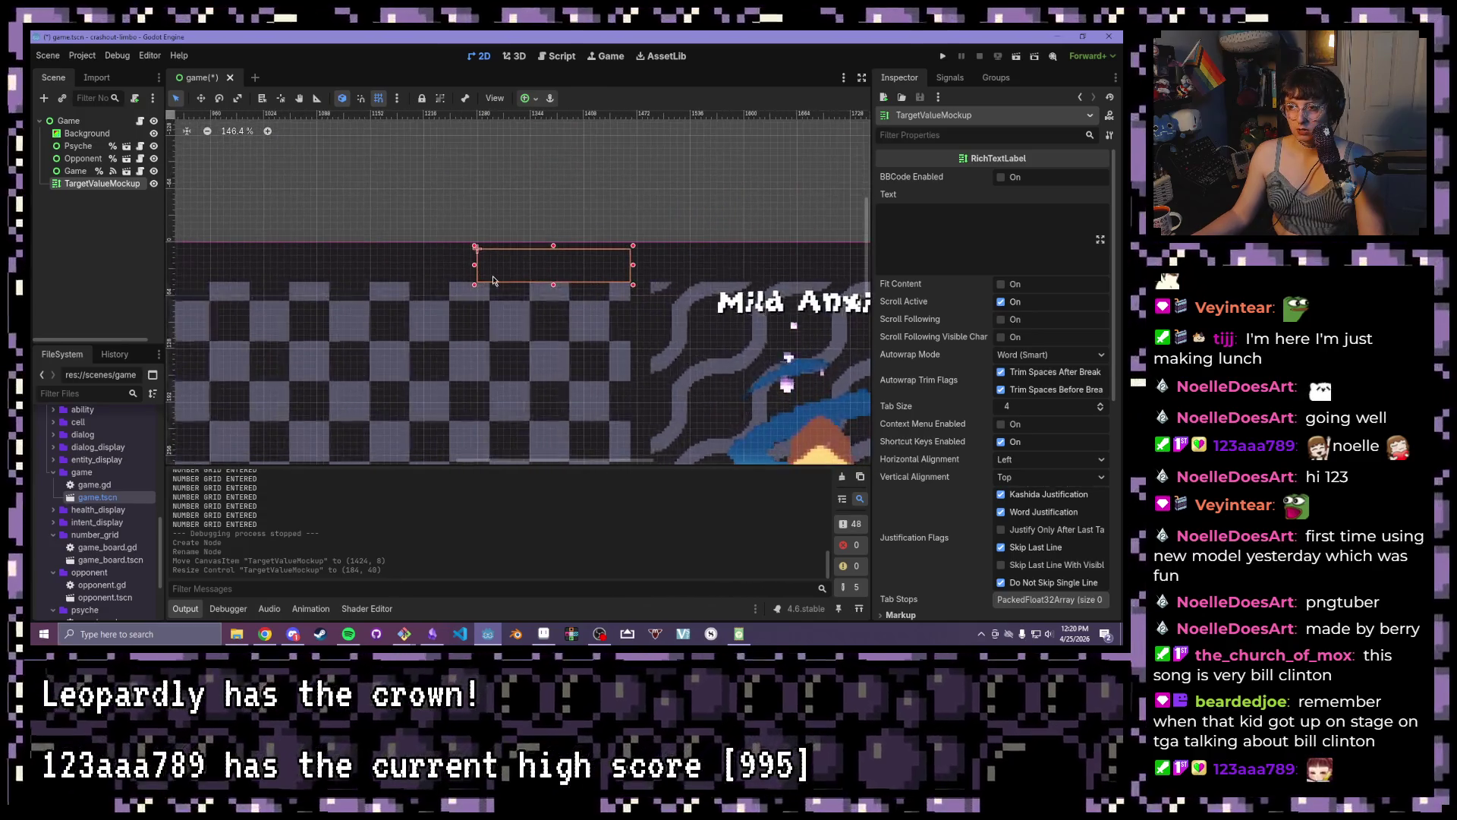
{"action": "scroll", "coordinate": [460, 269], "scroll_direction": "down", "scroll_amount": 3}
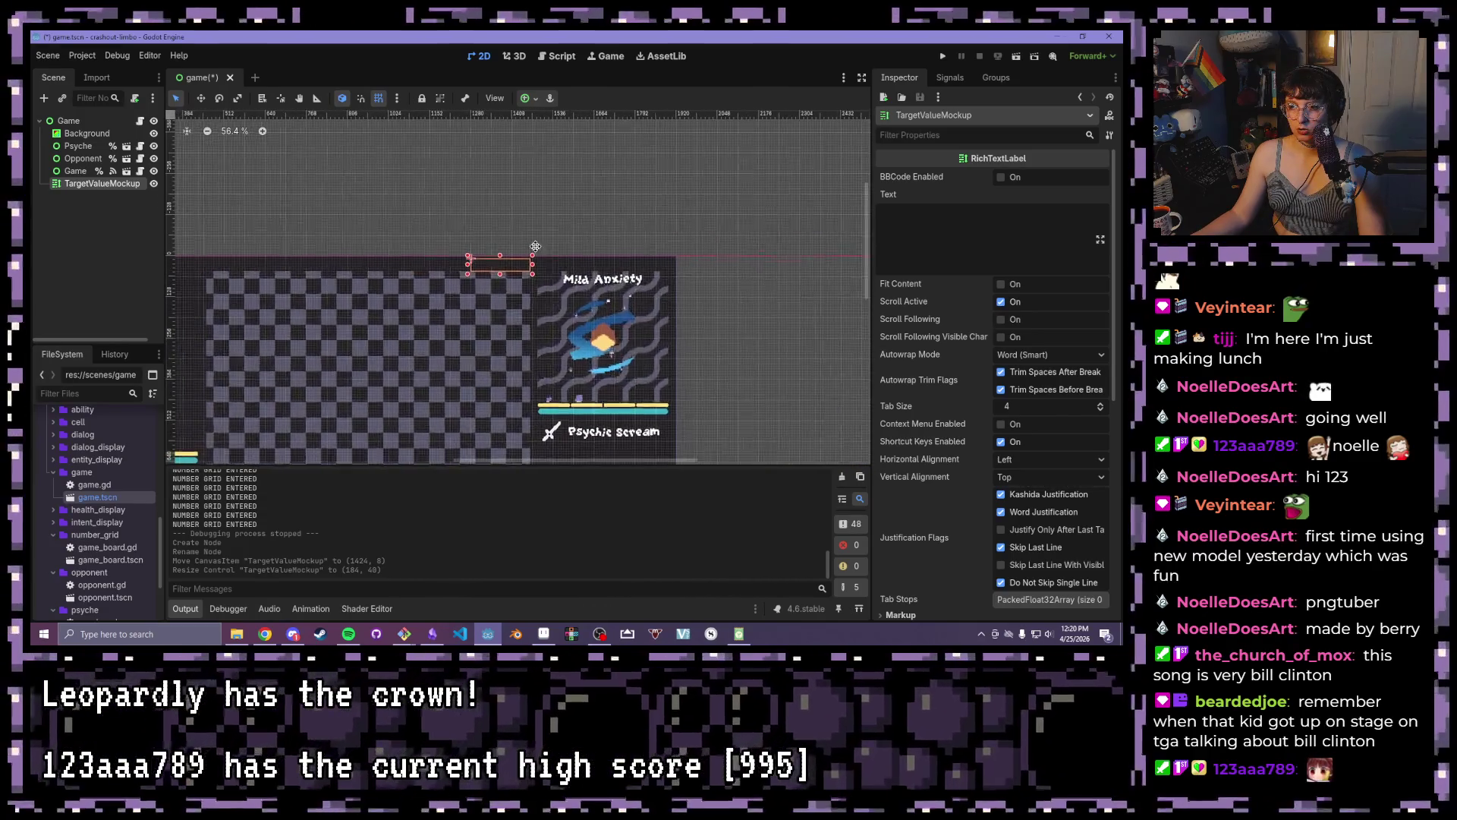
{"action": "scroll", "coordinate": [419, 252], "scroll_direction": "up", "scroll_amount": 9}
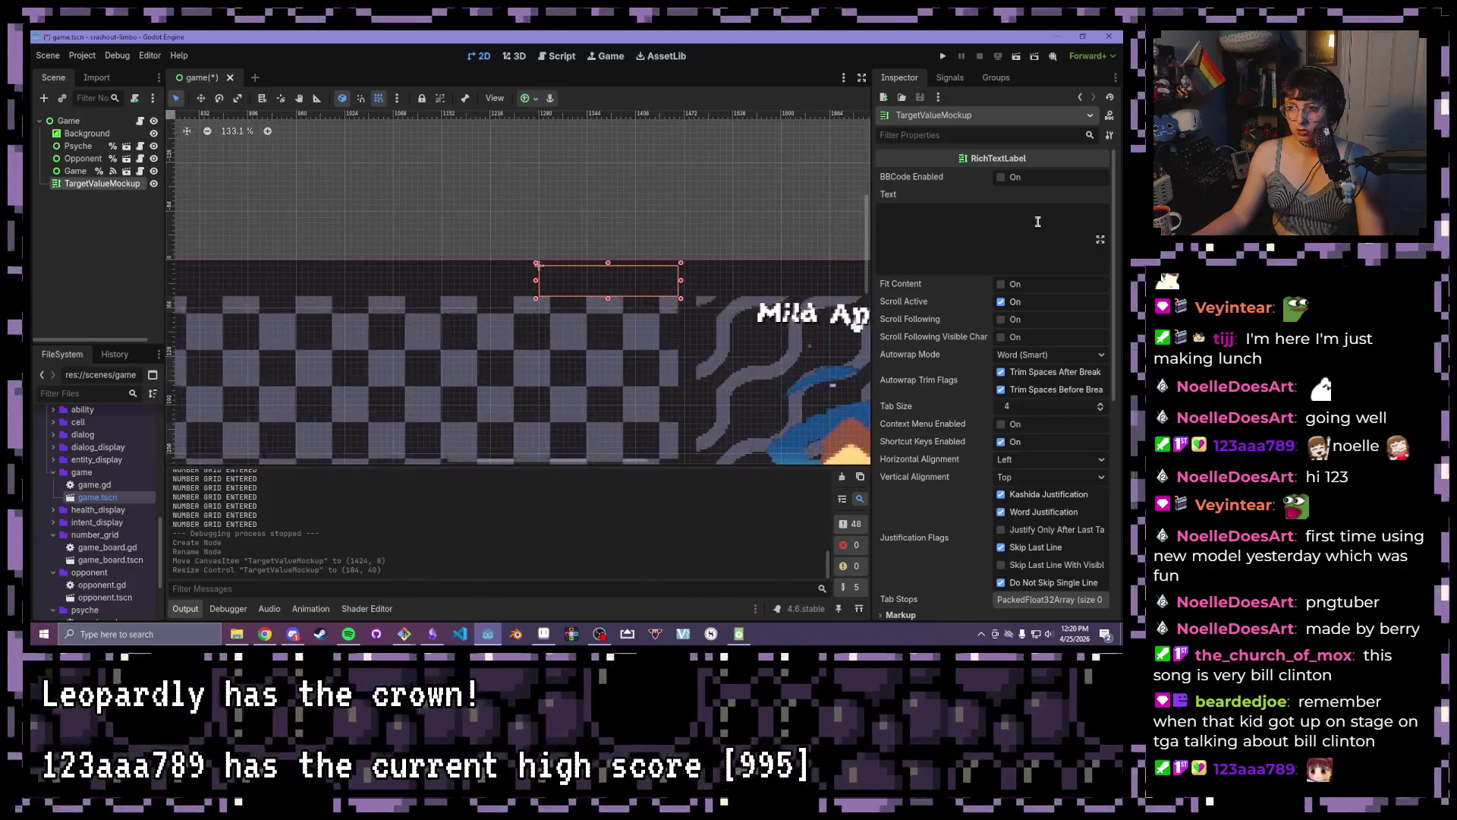
Step: Enable BBCode on the label and expand Theme Overrides > Fonts
{"action": "left_click", "coordinate": [1001, 177]}
{"action": "left_click", "coordinate": [963, 252]}
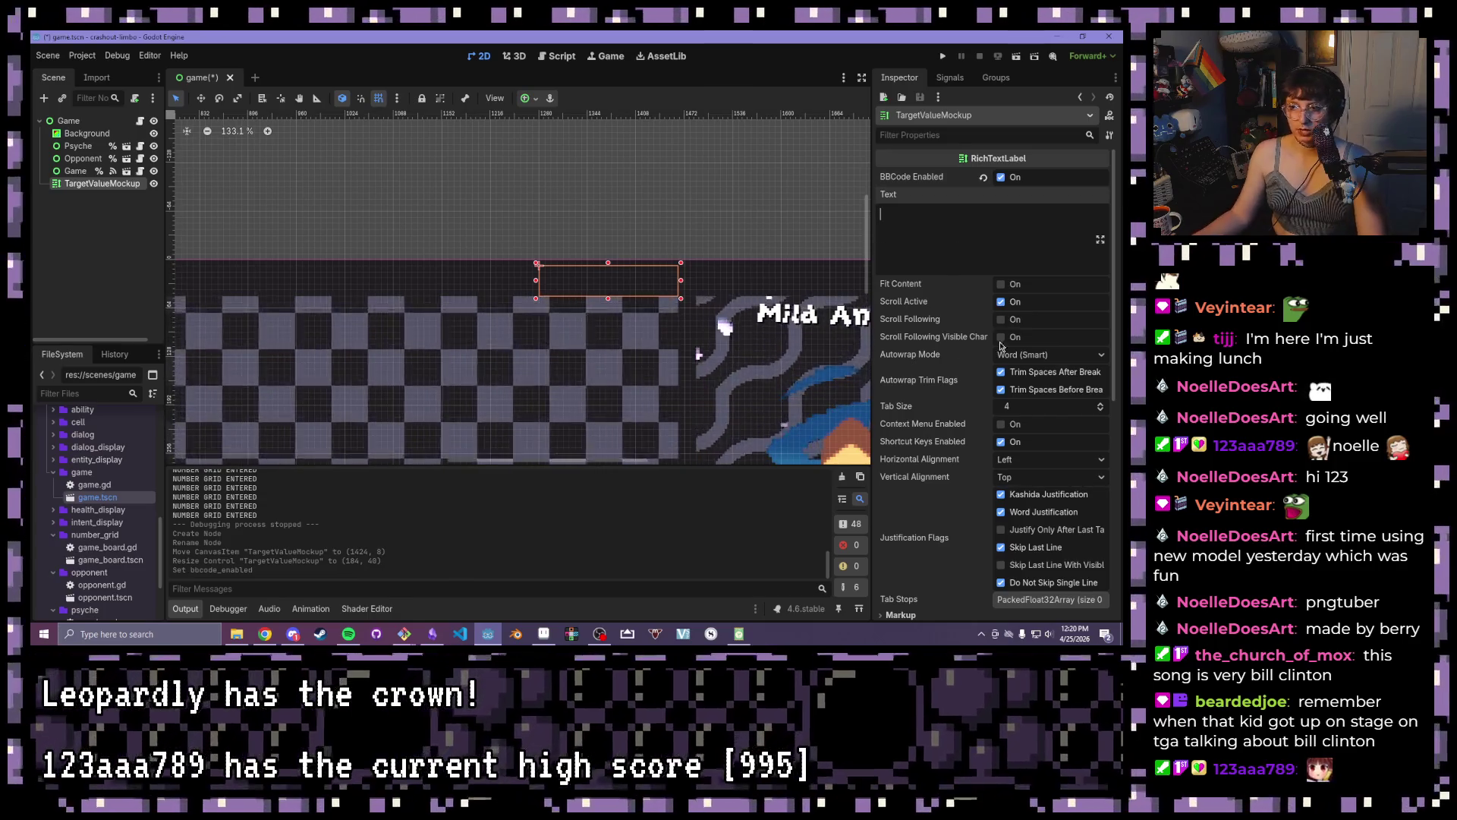
{"action": "scroll", "coordinate": [961, 507], "scroll_direction": "down", "scroll_amount": 5}
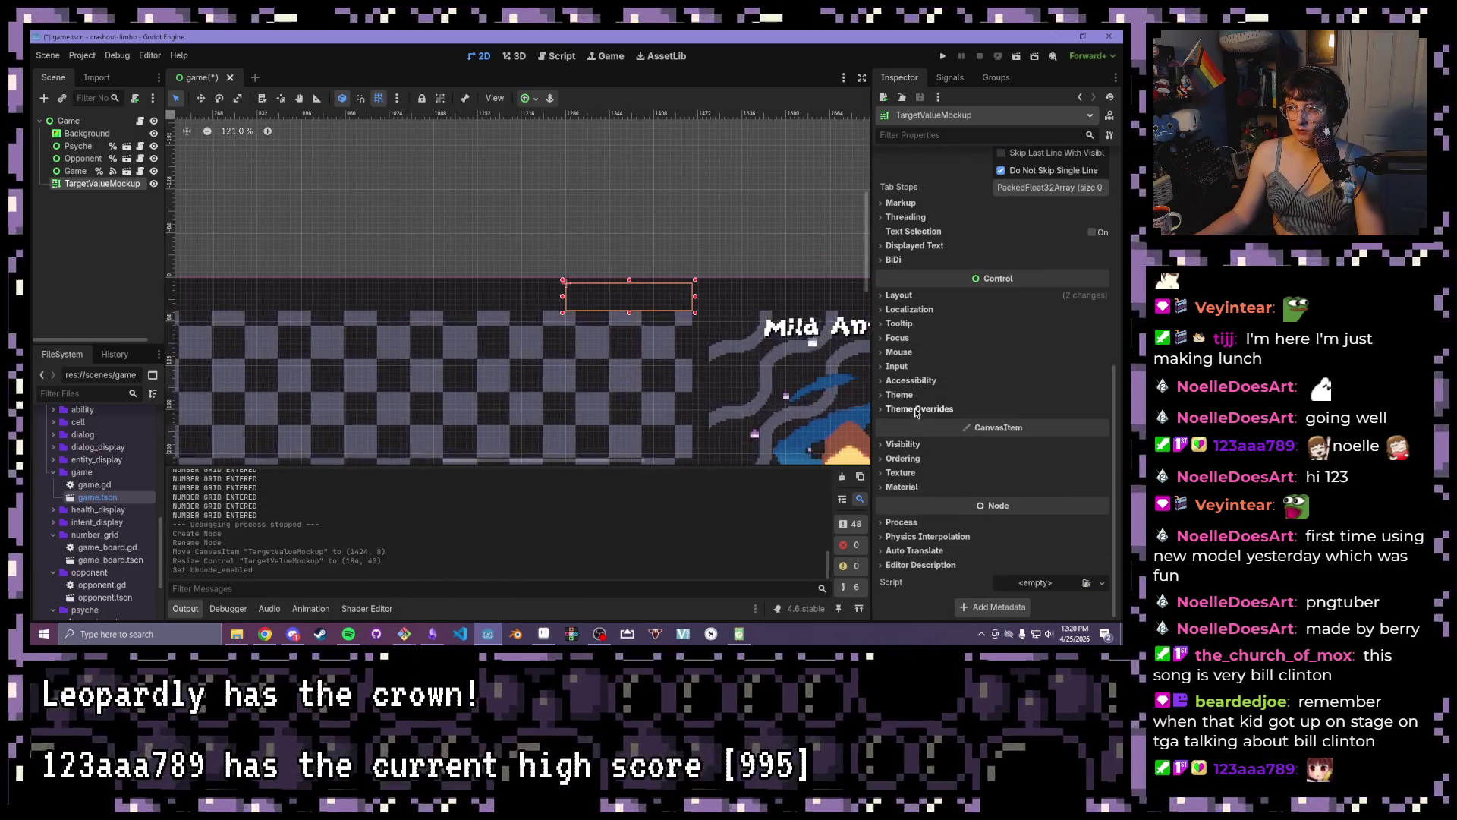
{"action": "left_click", "coordinate": [919, 408]}
{"action": "left_click", "coordinate": [902, 451]}
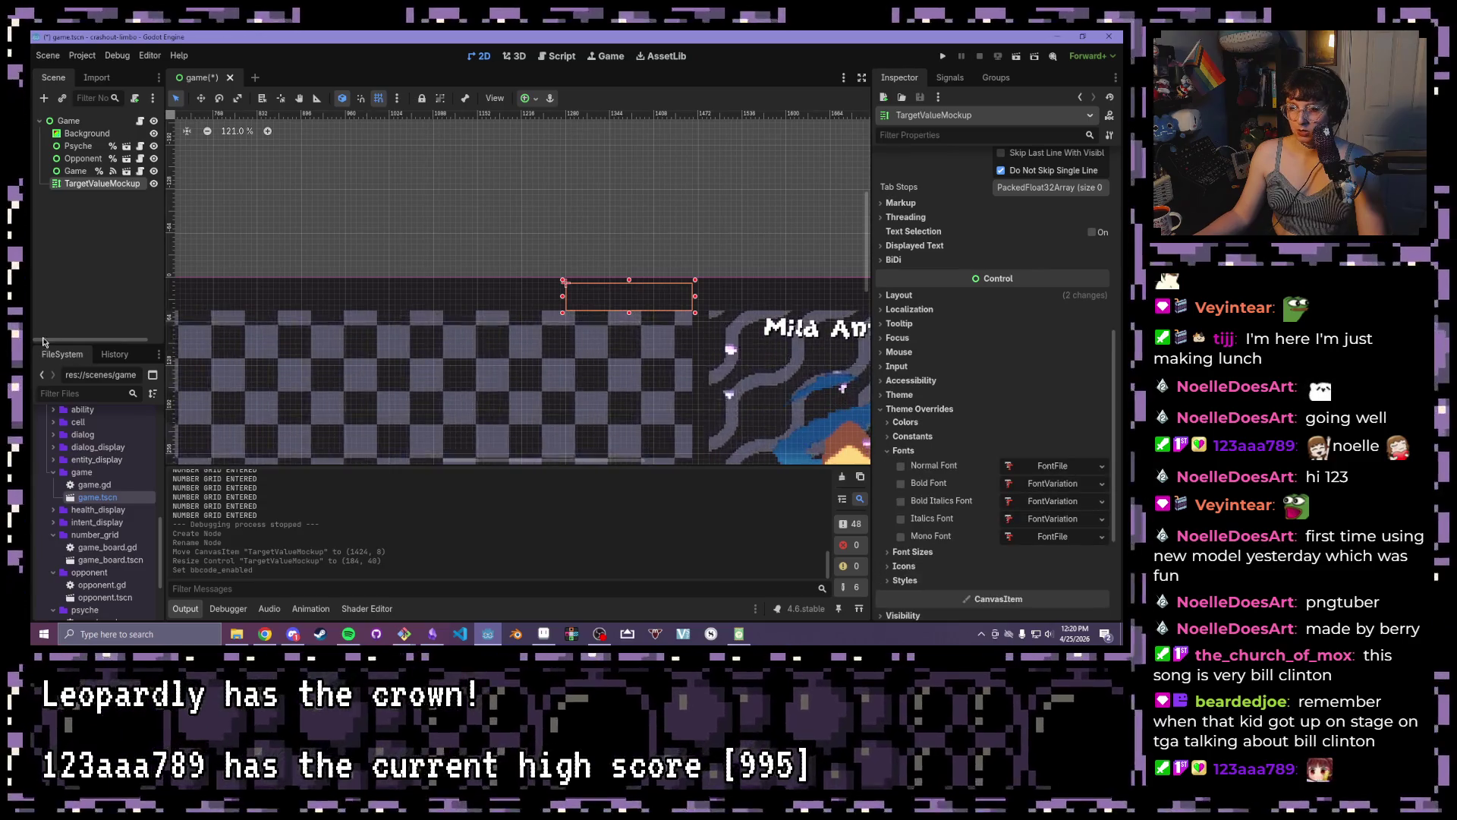
{"action": "scroll", "coordinate": [54, 446], "scroll_direction": "up", "scroll_amount": 10}
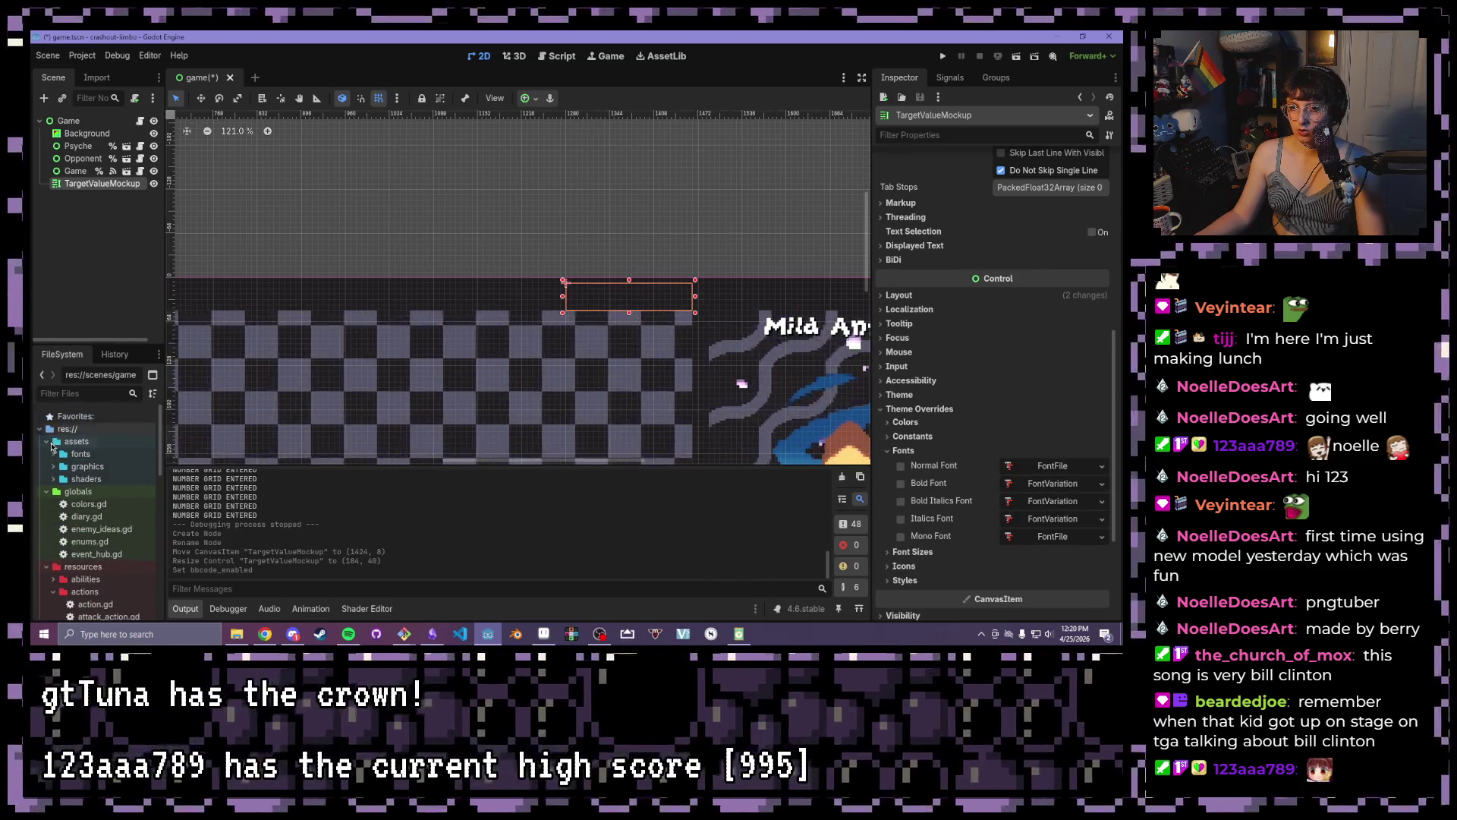
Step: Set GrapeSoda.ttf as the label's Normal Font override
{"action": "left_click", "coordinate": [53, 441]}
{"action": "left_click", "coordinate": [54, 453]}
{"action": "mouse_move", "coordinate": [104, 466]}
{"action": "left_mouse_down"}
{"action": "mouse_move", "coordinate": [835, 395]}
{"action": "mouse_move", "coordinate": [1070, 497]}
{"action": "mouse_move", "coordinate": [1044, 467]}
{"action": "left_mouse_up"}
{"action": "scroll", "coordinate": [966, 326], "scroll_direction": "up", "scroll_amount": 5}
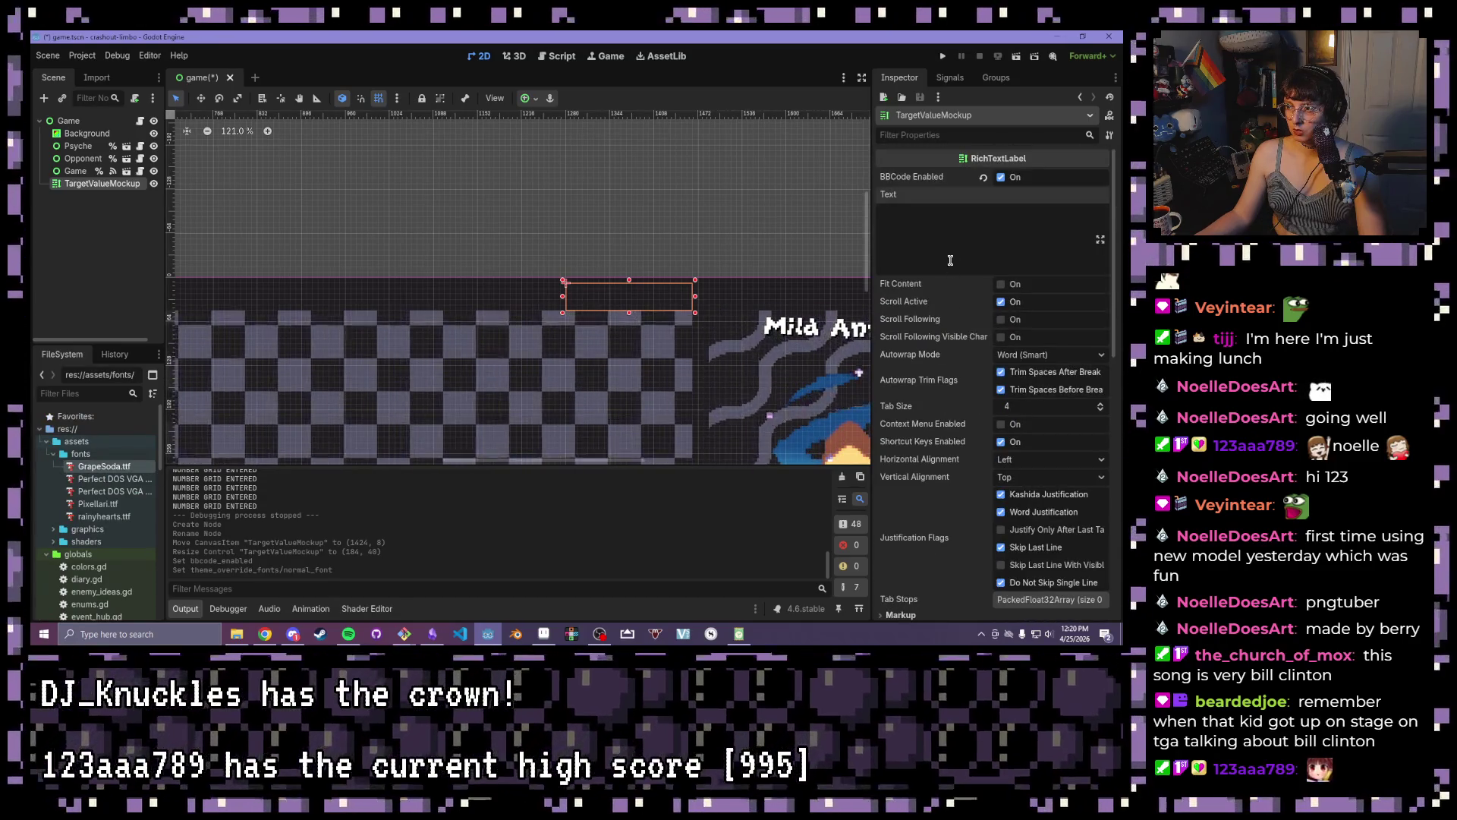
Step: Set the label's text to 'Target Value: 10'
{"action": "type", "text": "R"}
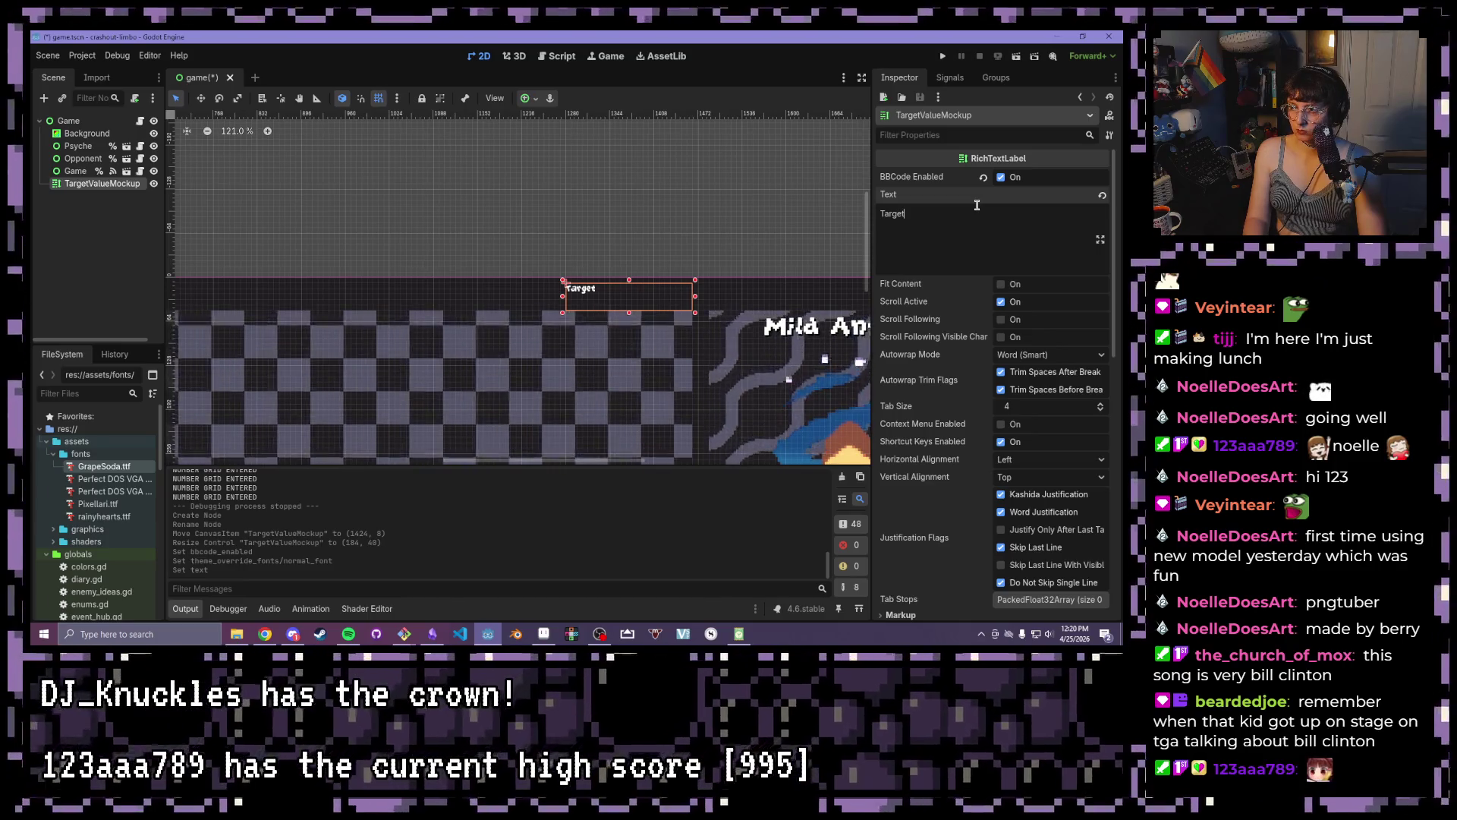
{"action": "type", "text": " Value: 10"}
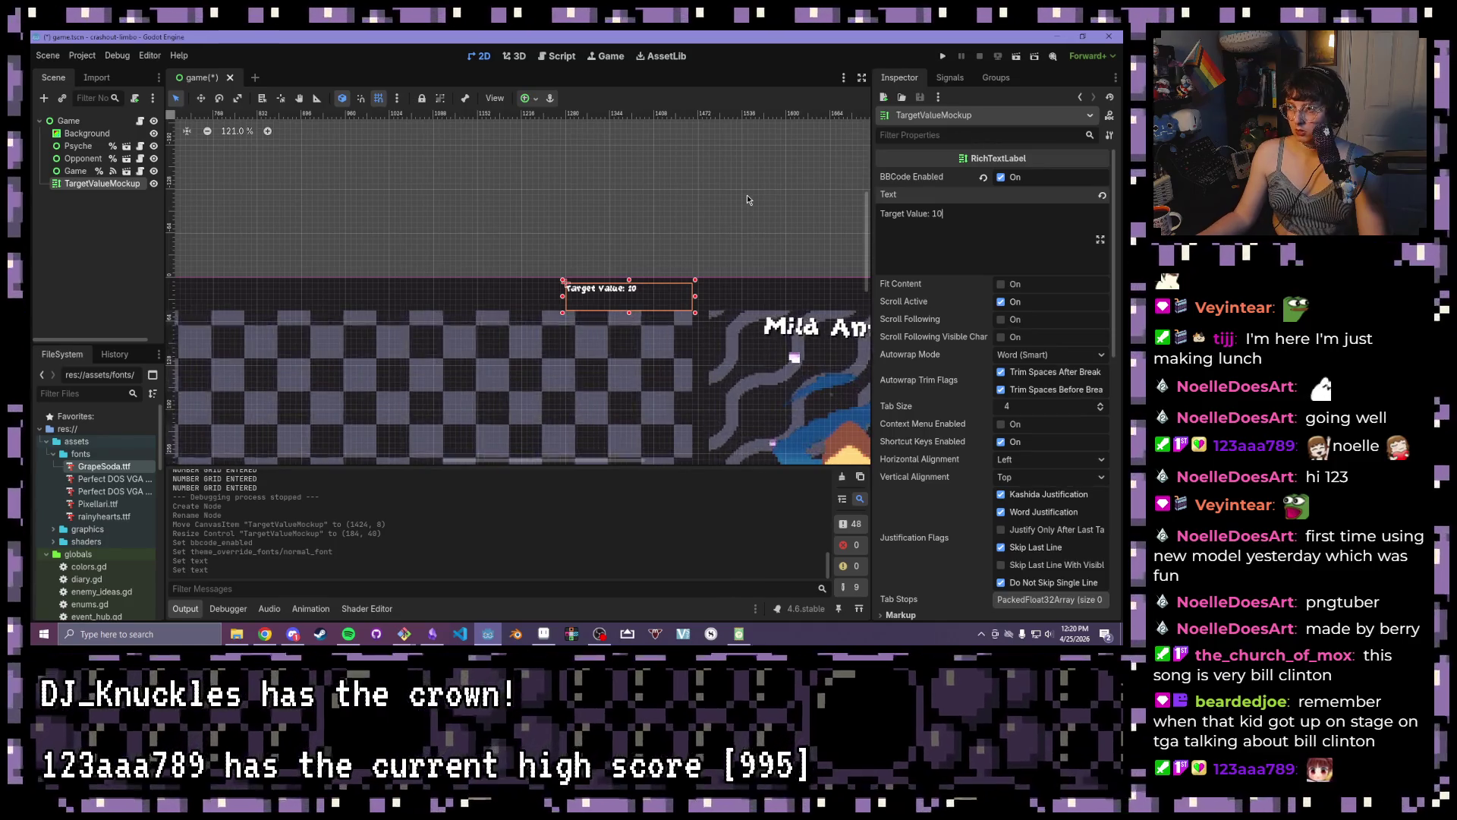
{"action": "scroll", "coordinate": [970, 436], "scroll_direction": "down", "scroll_amount": 2}
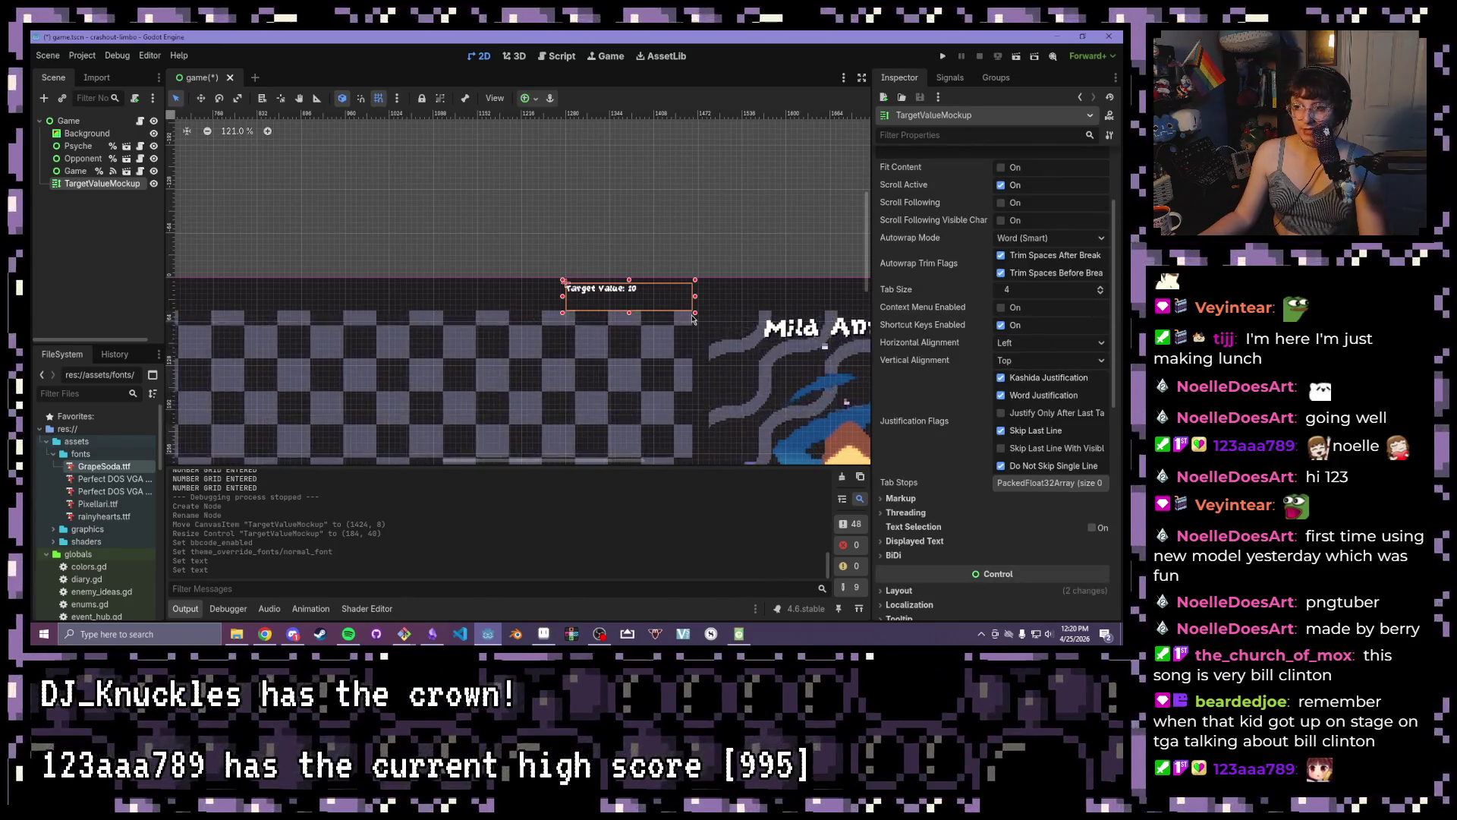
{"action": "scroll", "coordinate": [948, 296], "scroll_direction": "up", "scroll_amount": 1}
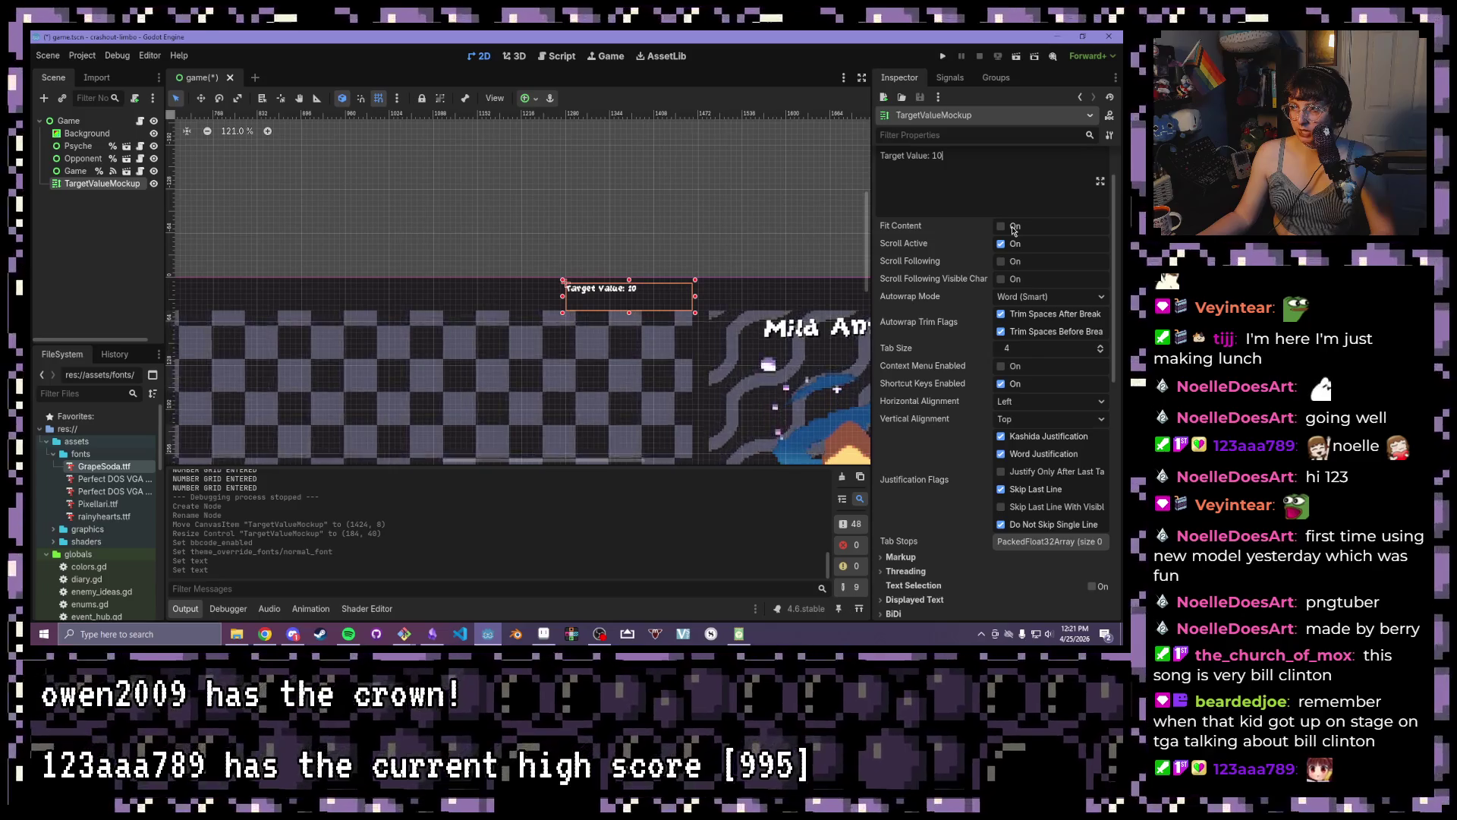
{"action": "scroll", "coordinate": [1033, 266], "scroll_direction": "down", "scroll_amount": 1}
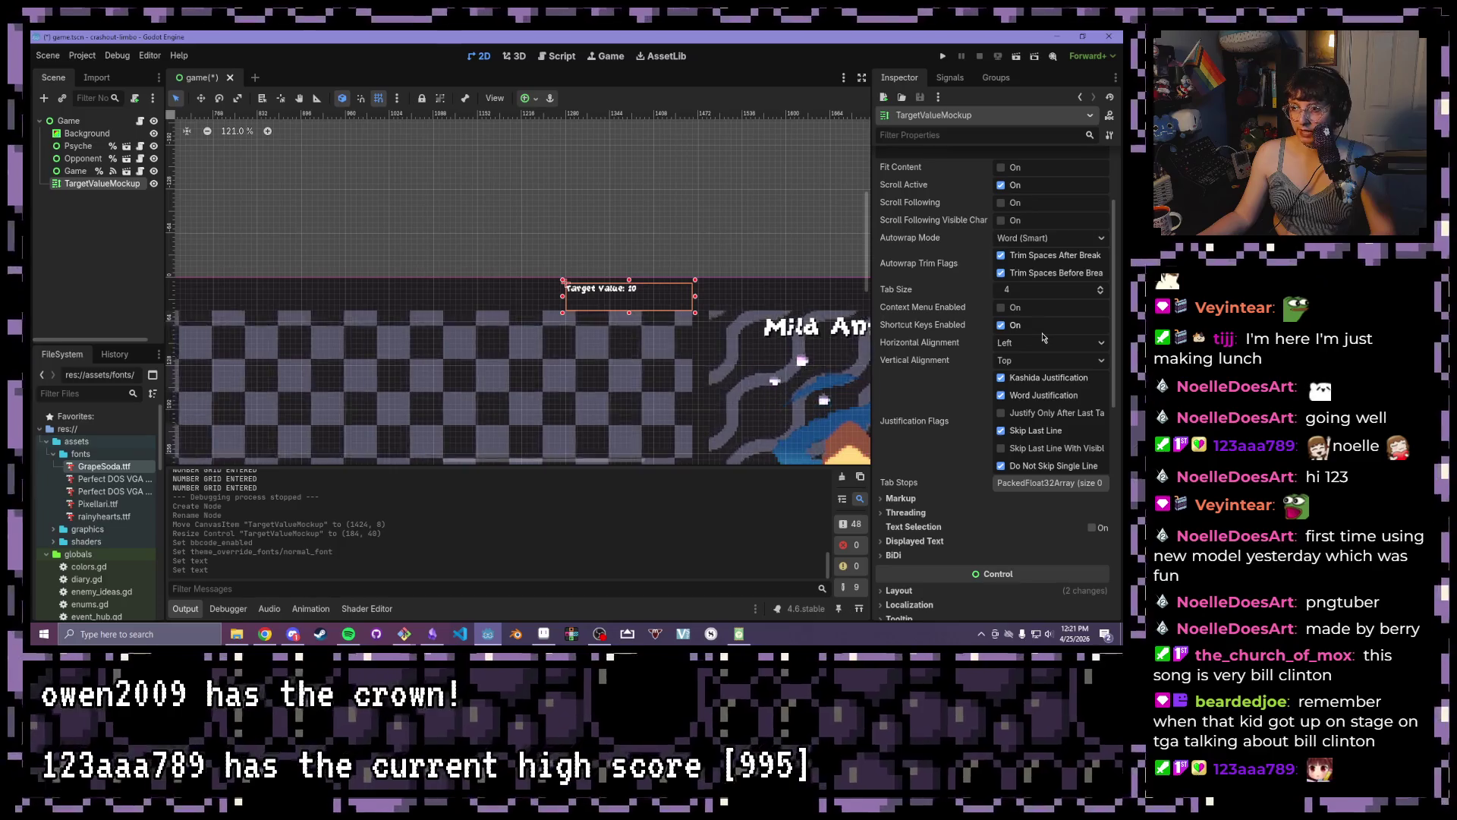
Step: Set Horizontal Alignment to Right and Vertical Alignment to Bottom, then frame the label
{"action": "left_click", "coordinate": [1041, 348]}
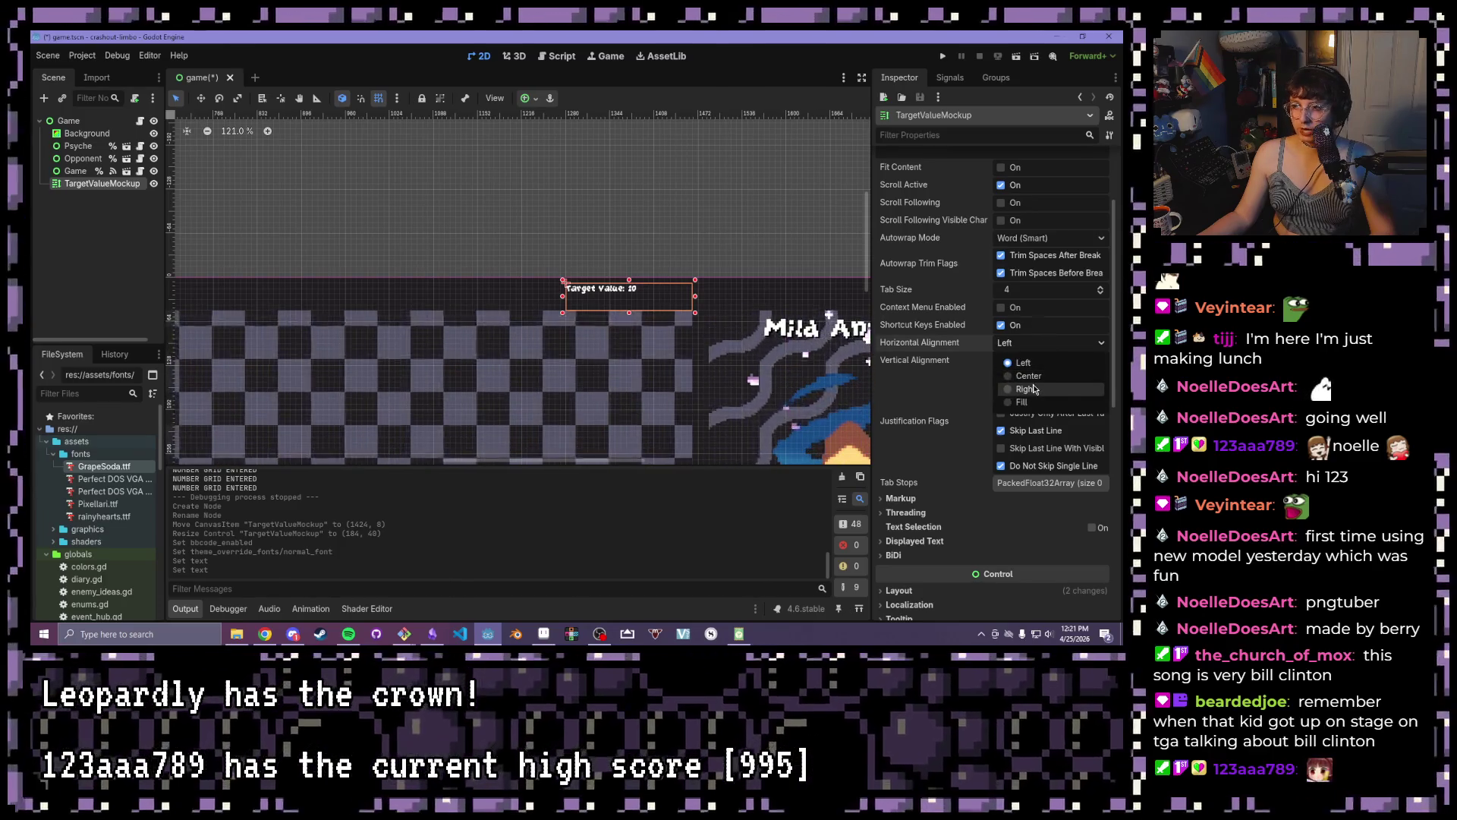
{"action": "left_click", "coordinate": [1036, 387]}
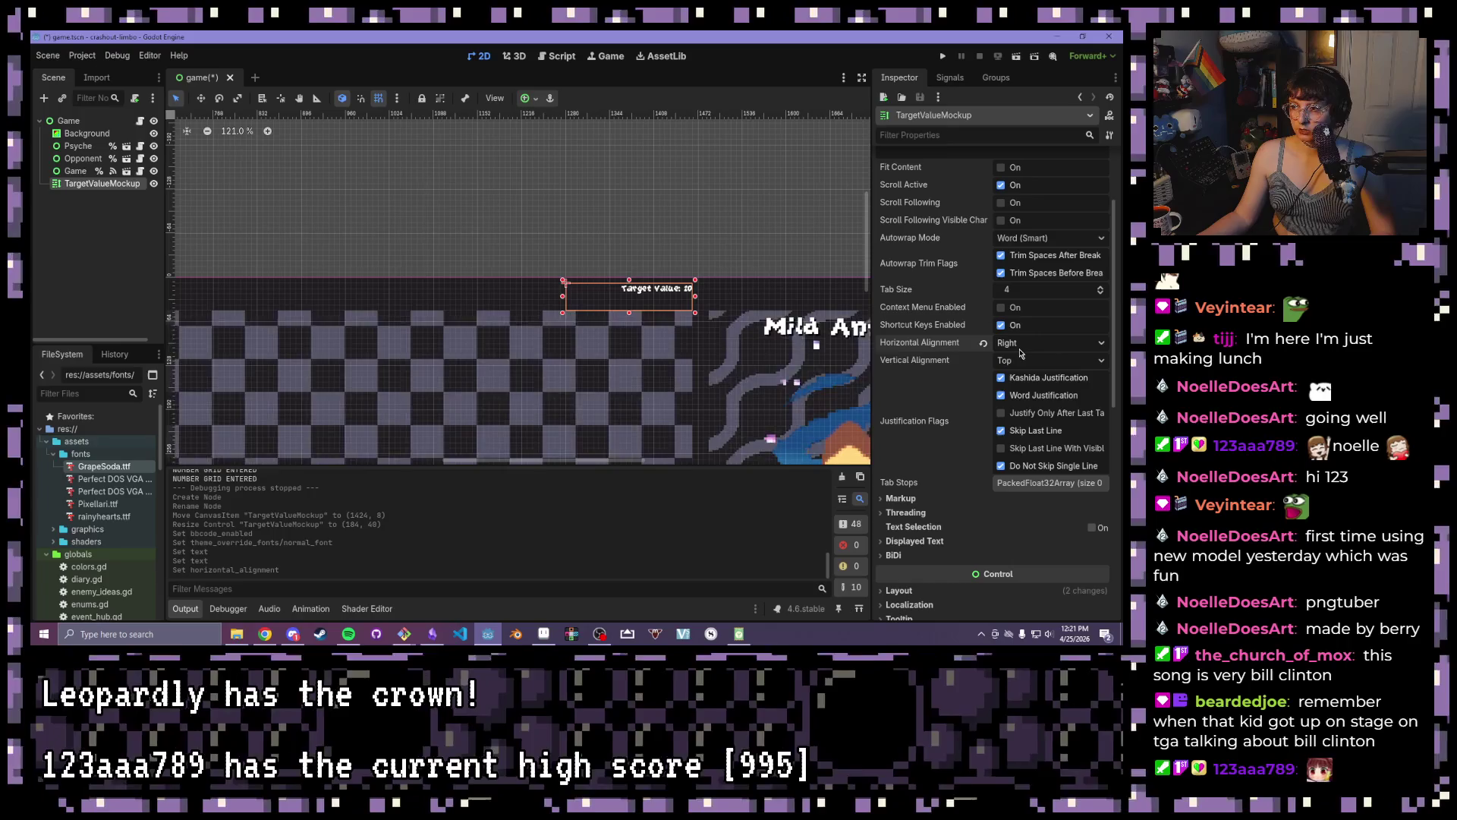
{"action": "left_click", "coordinate": [1033, 362]}
{"action": "left_click", "coordinate": [1030, 403]}
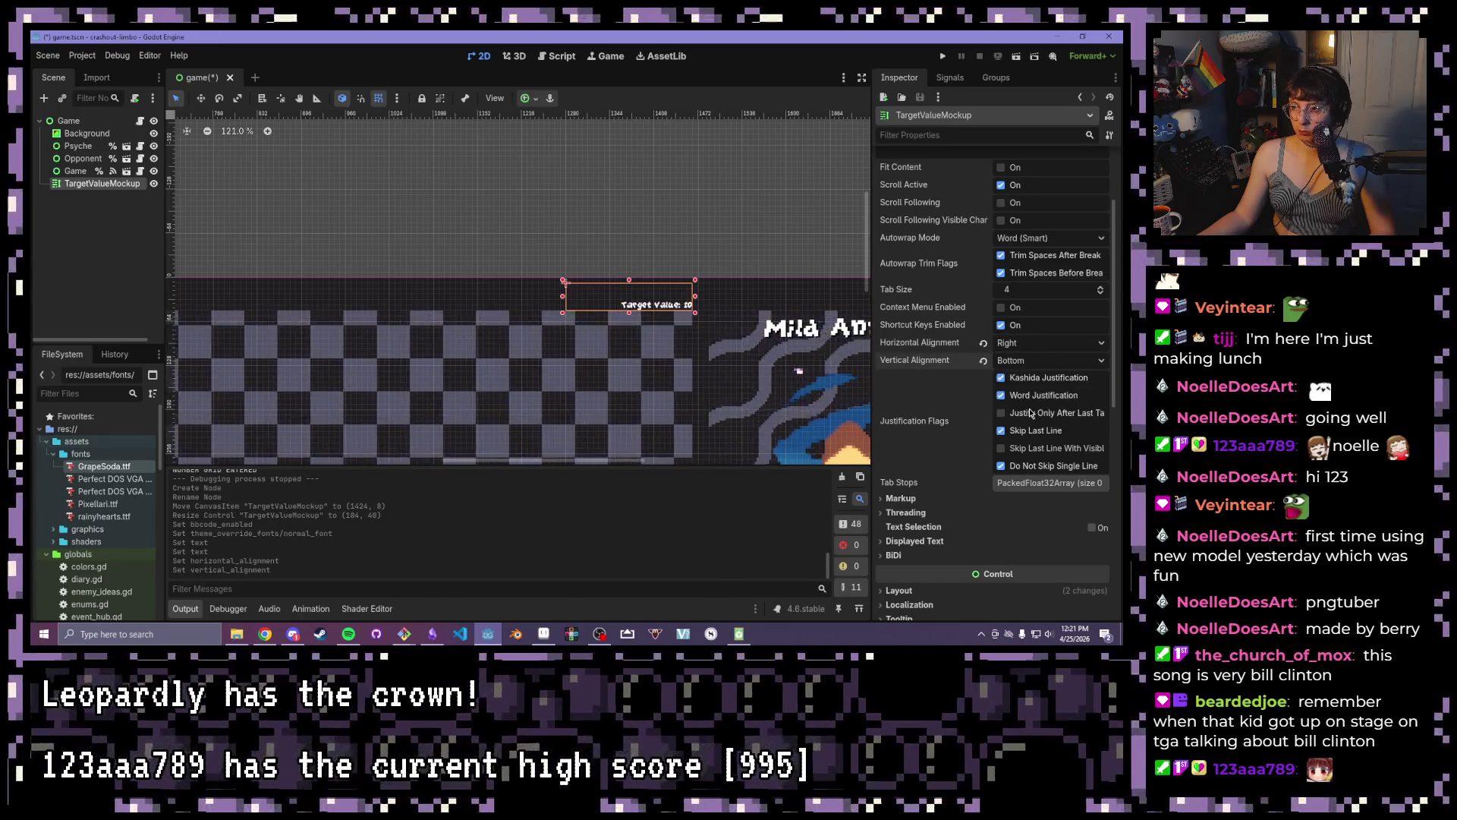
{"action": "key", "text": "f"}
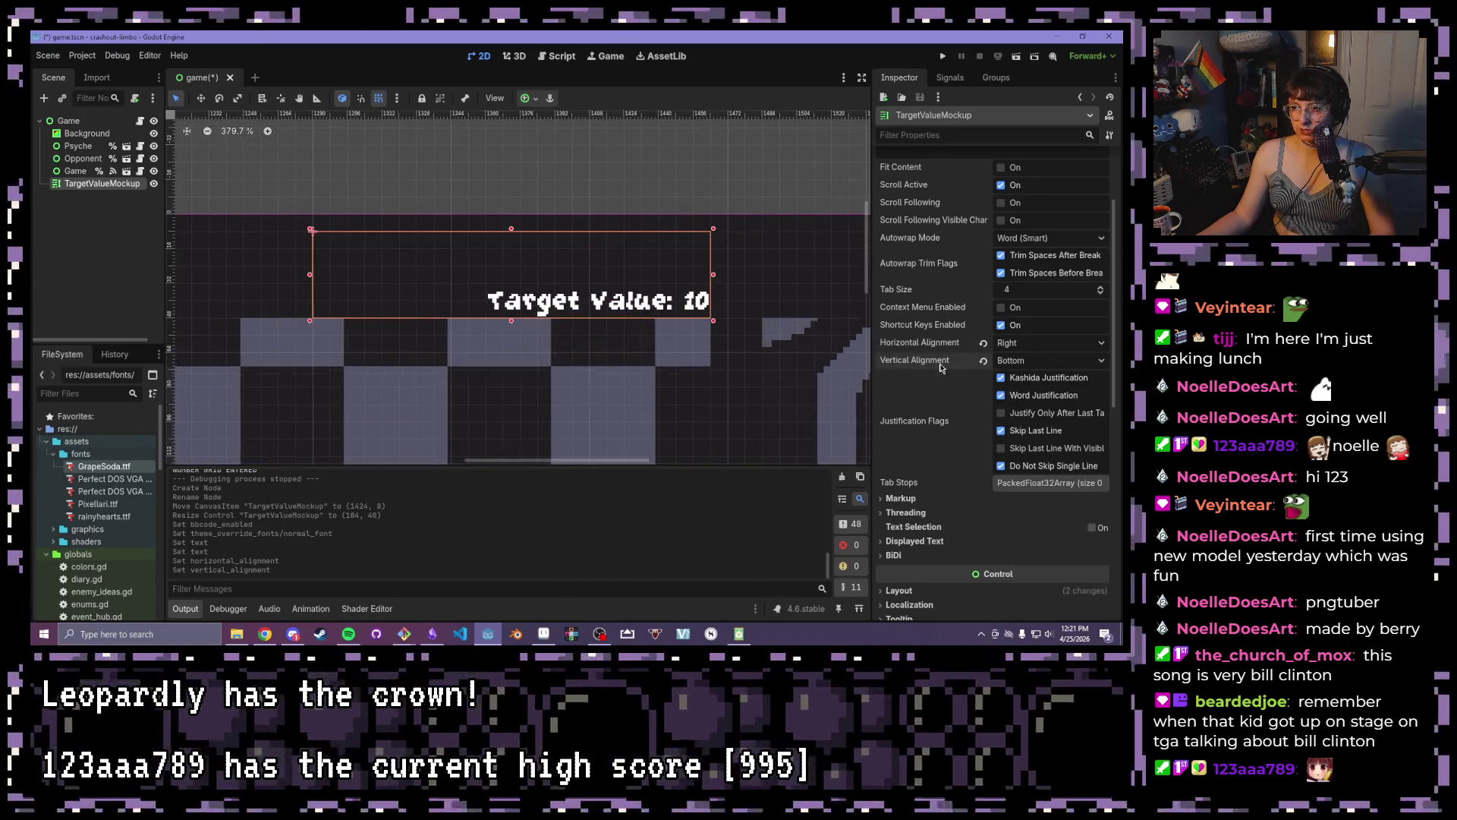
{"action": "scroll", "coordinate": [889, 425], "scroll_direction": "down", "scroll_amount": 5}
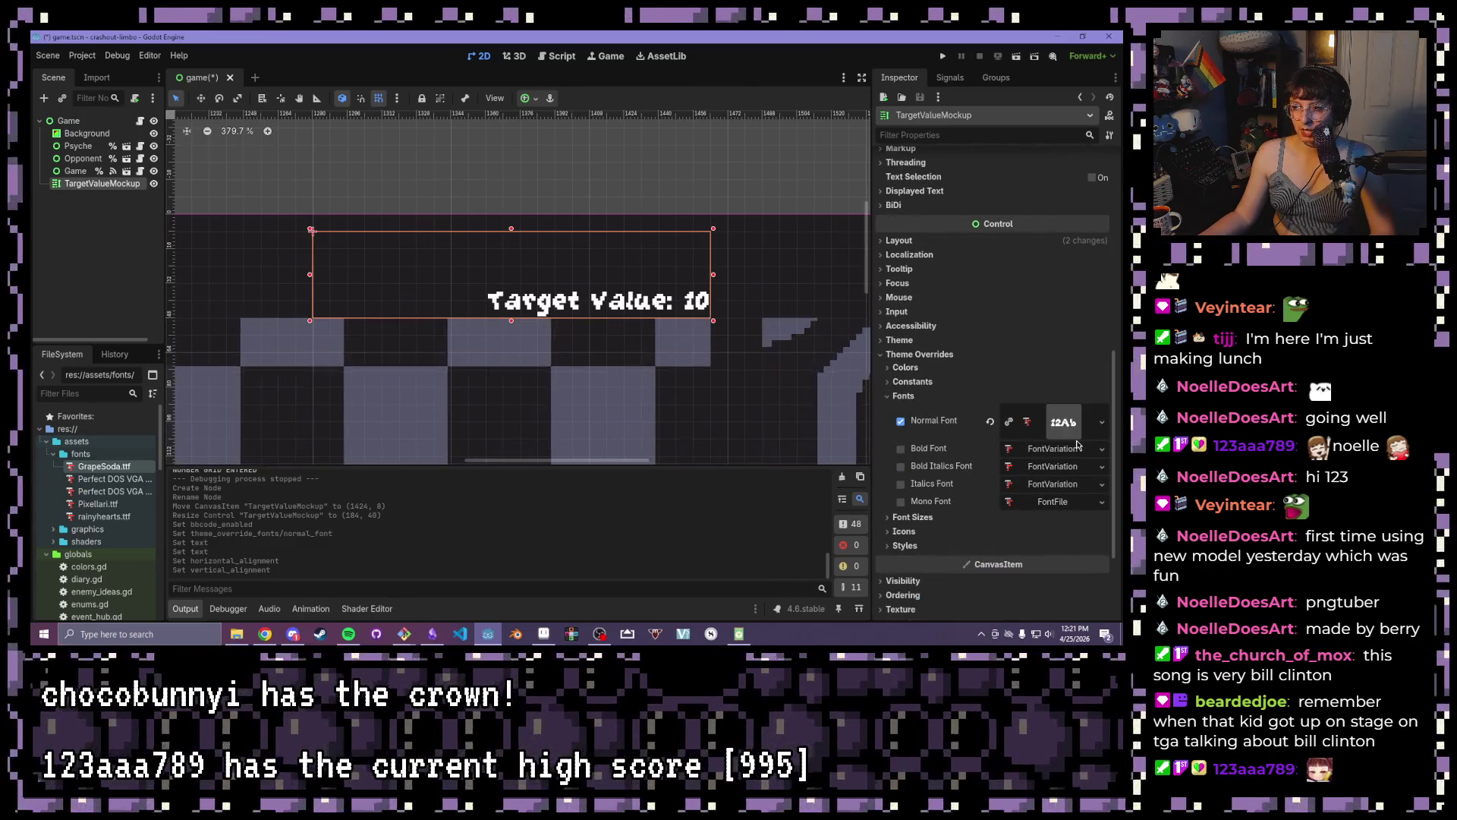
Step: Override the label's Normal Font Size, raising it to 36 px
{"action": "left_click", "coordinate": [912, 516]}
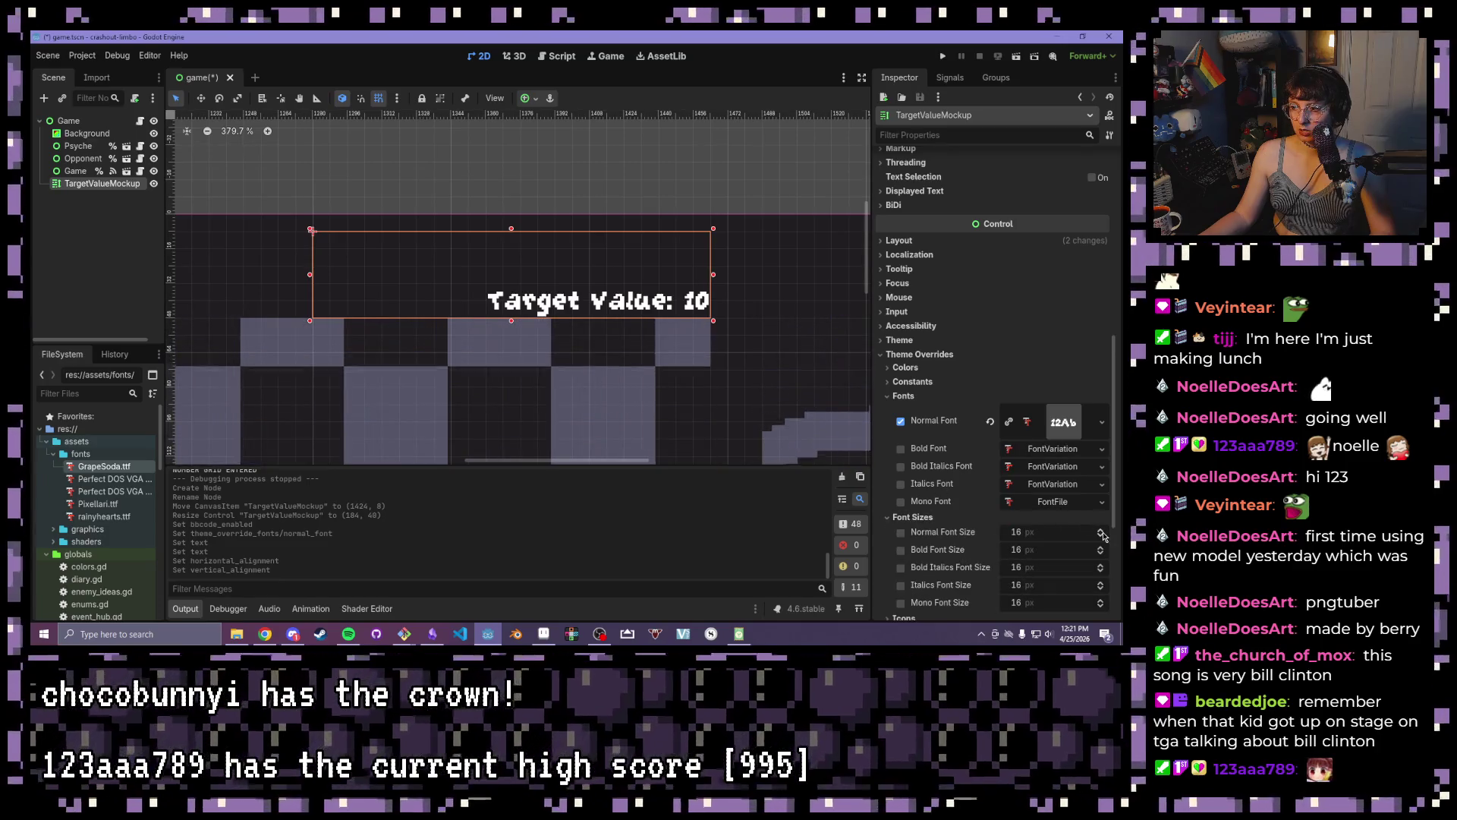
{"action": "triple_click", "coordinate": [1102, 533]}
{"action": "left_click", "coordinate": [1102, 532]}
{"action": "left_click", "coordinate": [1102, 532]}
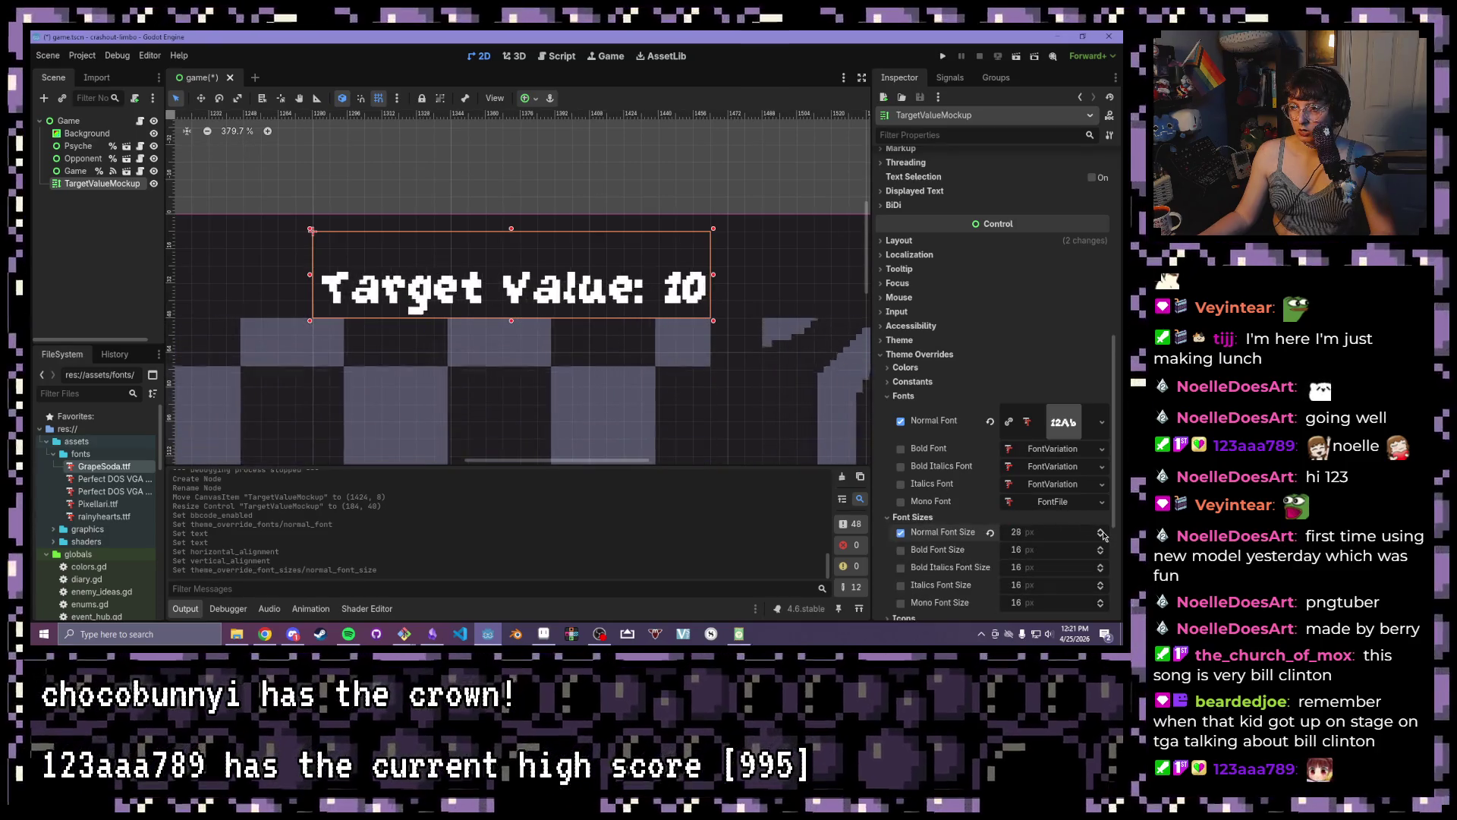
{"action": "left_click", "coordinate": [1102, 532]}
{"action": "left_click", "coordinate": [1101, 532]}
{"action": "left_click", "coordinate": [1101, 532]}
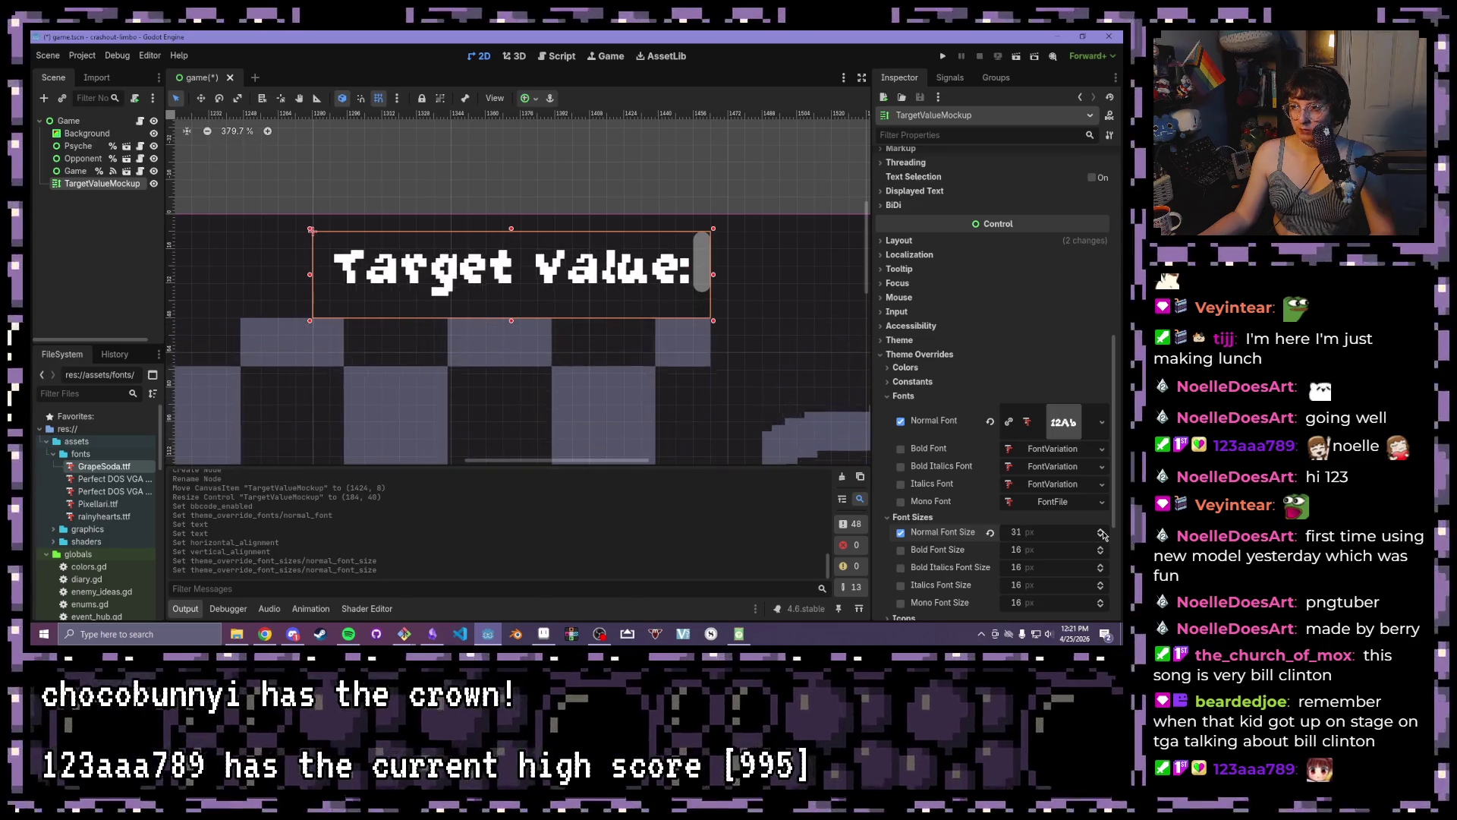
{"action": "left_click", "coordinate": [1102, 532]}
{"action": "left_click", "coordinate": [1101, 532]}
{"action": "left_click", "coordinate": [1101, 532]}
{"action": "left_click", "coordinate": [1101, 532]}
{"action": "left_click", "coordinate": [1101, 532]}
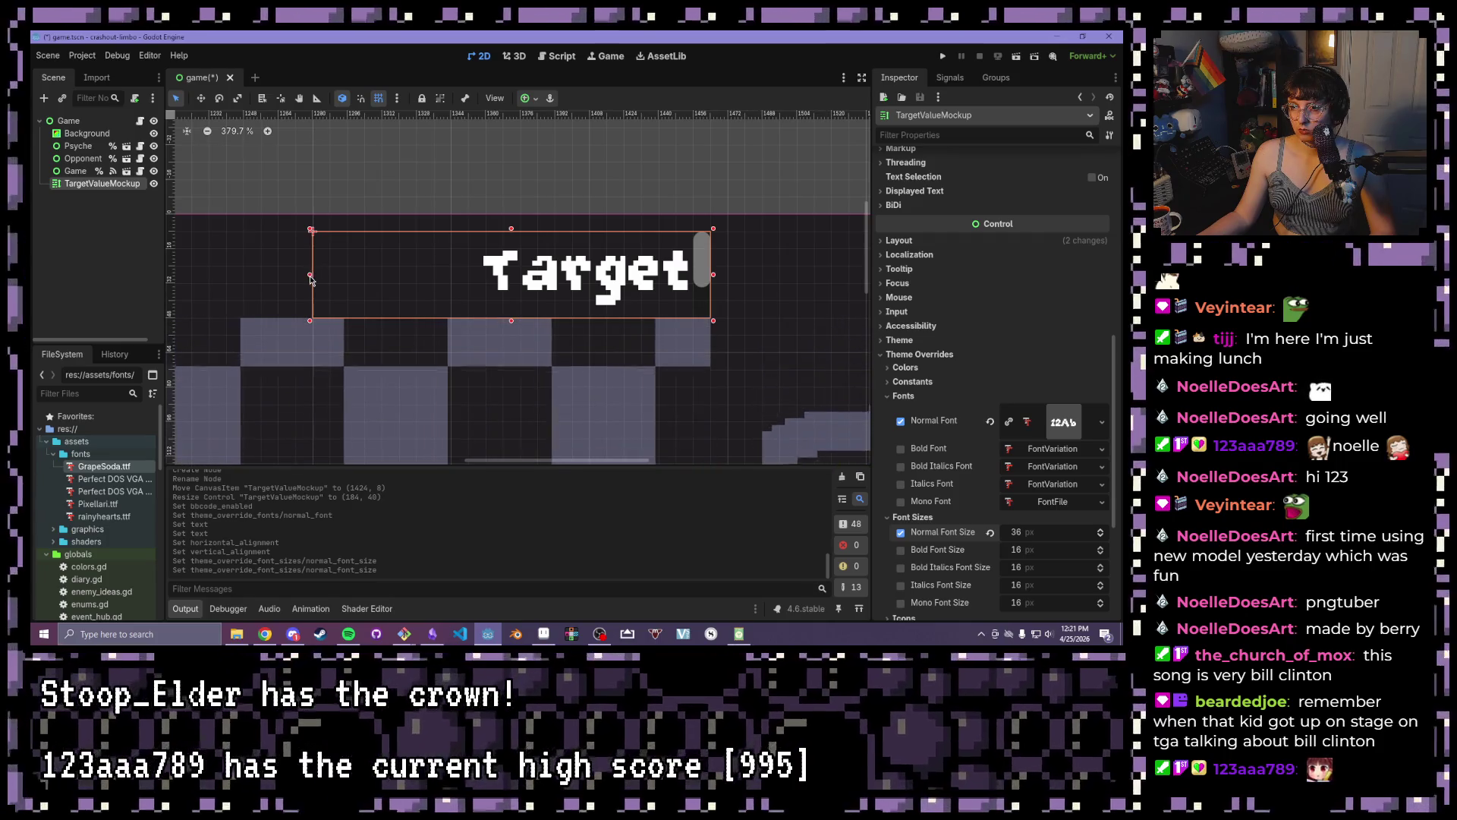
Step: Widen the label box so the full line fits and turn scrolling off
{"action": "left_click_drag", "start_coordinate": [302, 276], "coordinate": [189, 277]}
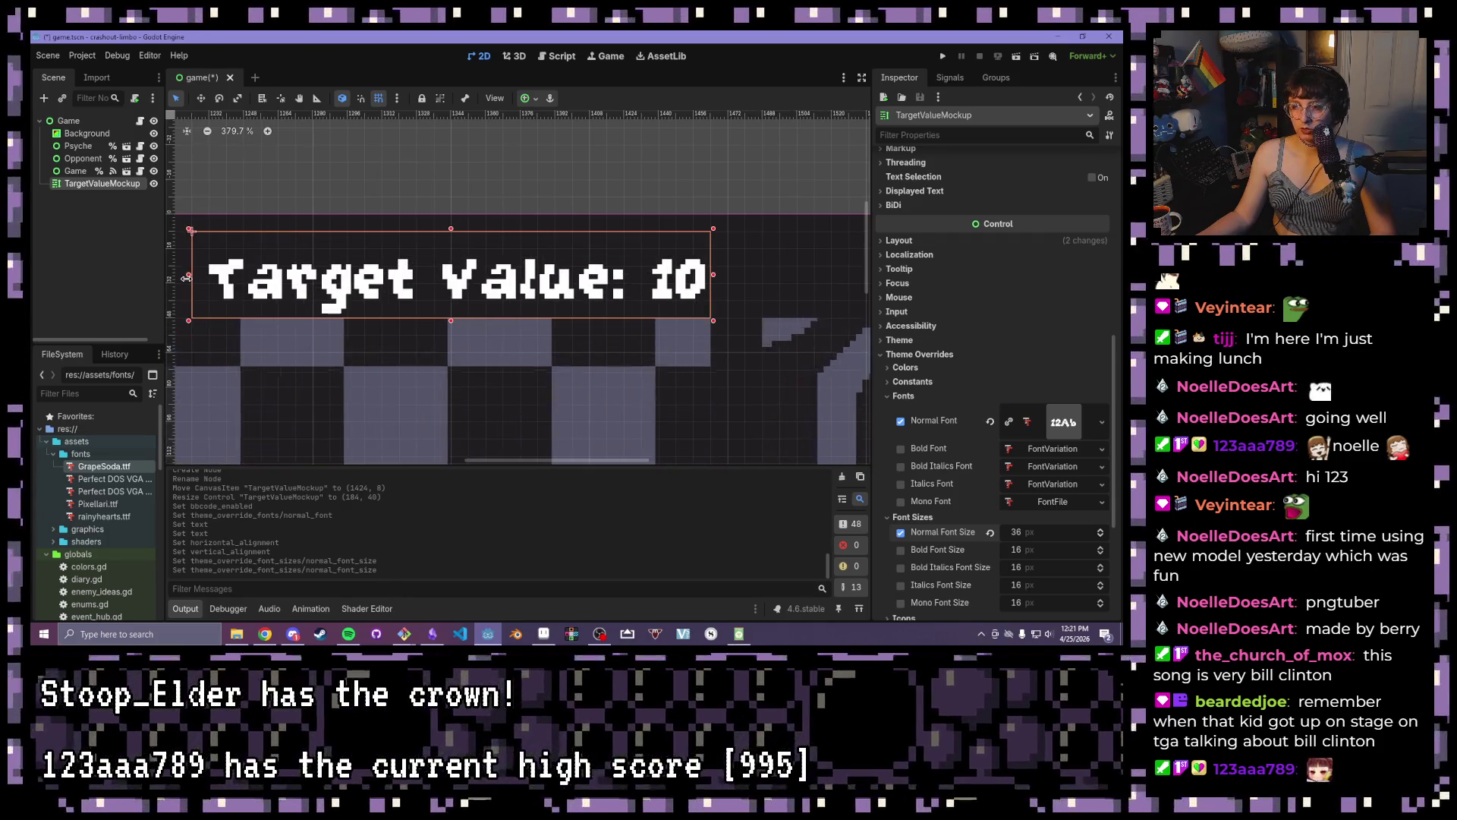
{"action": "scroll", "coordinate": [835, 372], "scroll_direction": "down", "scroll_amount": 4}
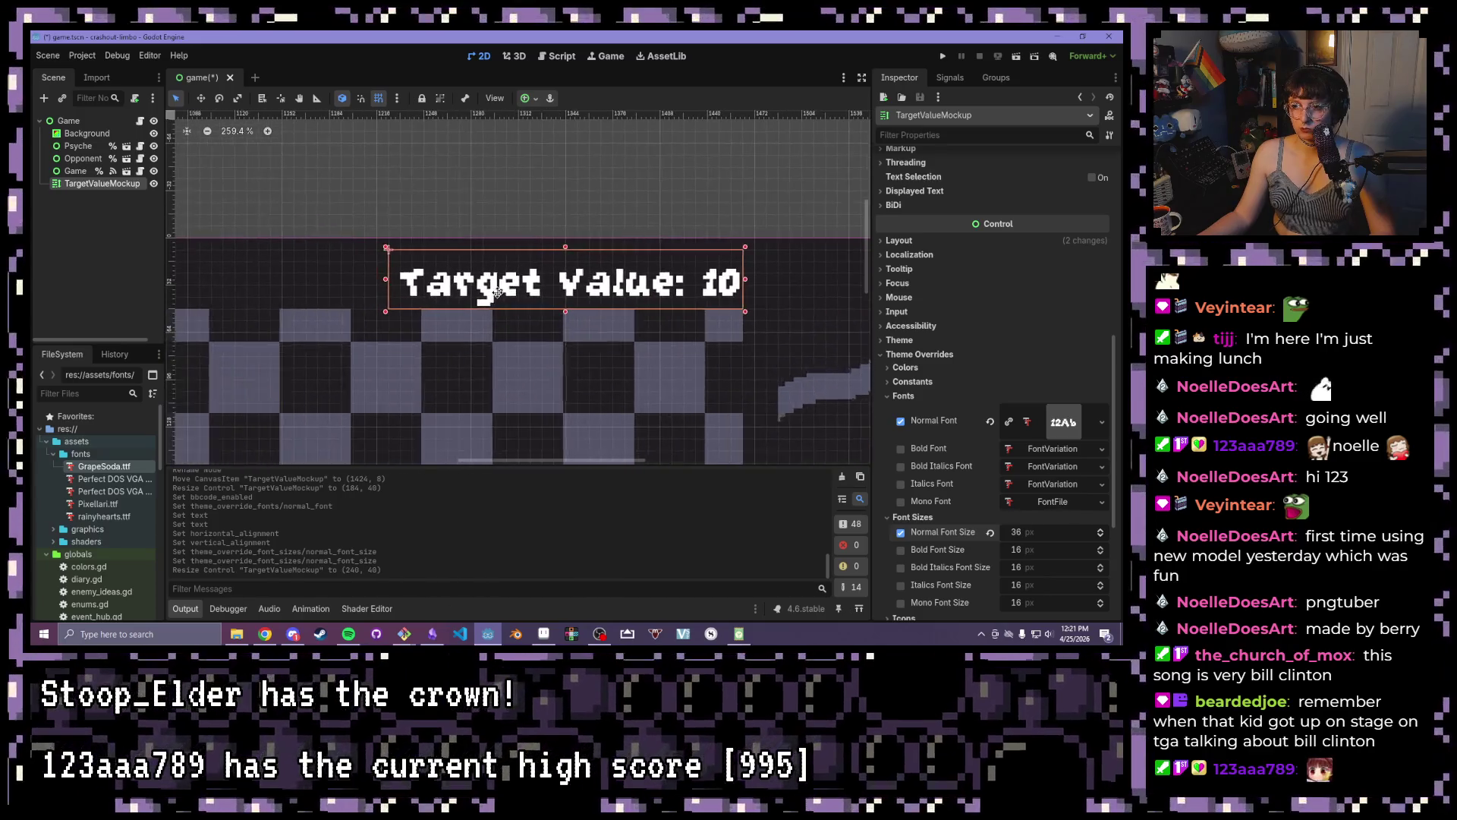
{"action": "scroll", "coordinate": [684, 288], "scroll_direction": "right", "scroll_amount": 2}
{"action": "scroll", "coordinate": [1004, 283], "scroll_direction": "up", "scroll_amount": 10}
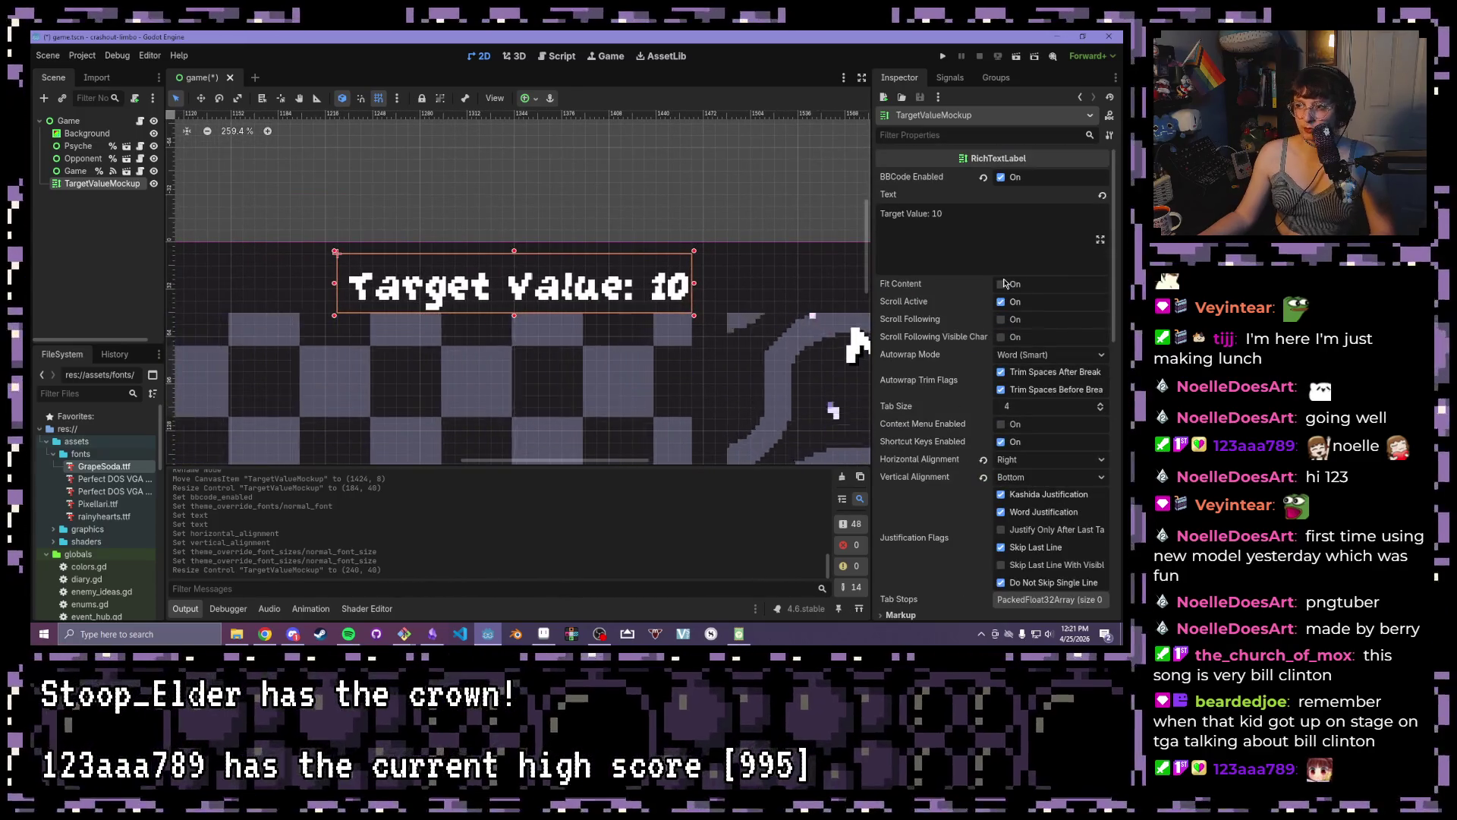
{"action": "left_click", "coordinate": [1001, 301]}
{"action": "left_click", "coordinate": [1001, 284]}
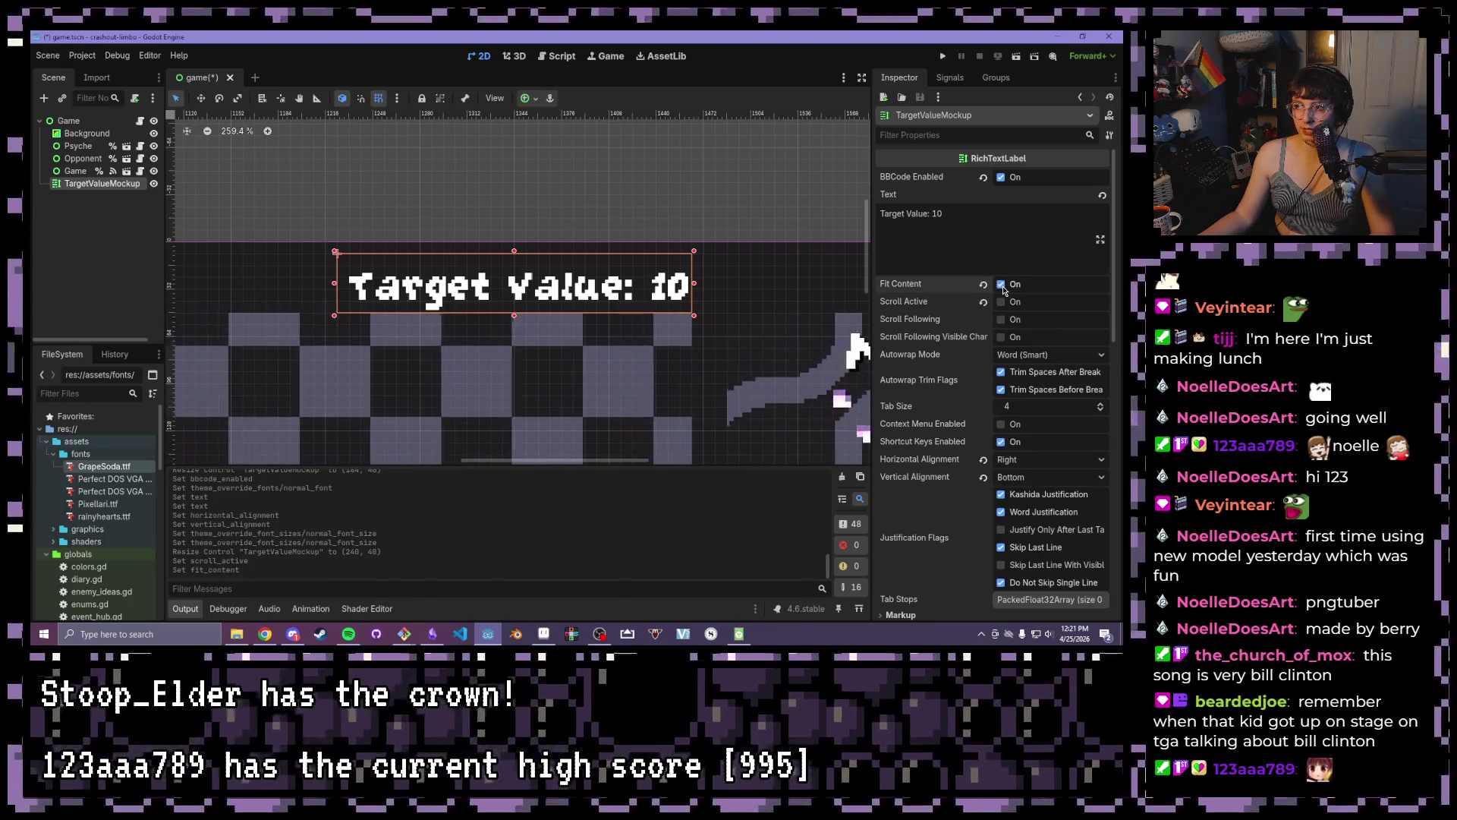
{"action": "mouse_move", "coordinate": [329, 283]}
{"action": "left_mouse_down"}
{"action": "mouse_move", "coordinate": [413, 283]}
{"action": "mouse_move", "coordinate": [334, 286]}
{"action": "left_mouse_up"}
{"action": "scroll", "coordinate": [419, 276], "scroll_direction": "down", "scroll_amount": 5}
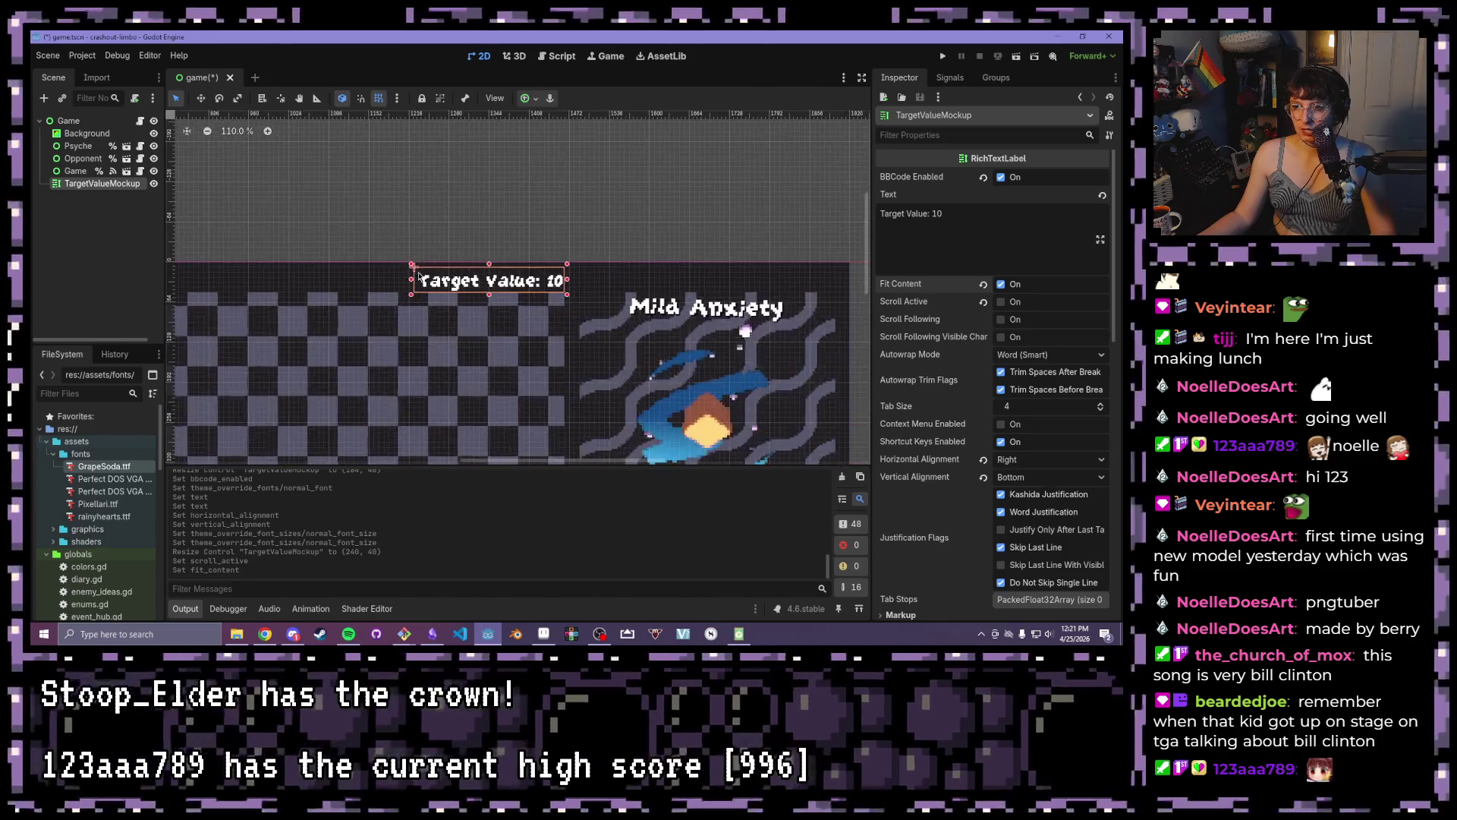
{"action": "scroll", "coordinate": [419, 276], "scroll_direction": "down", "scroll_amount": 5}
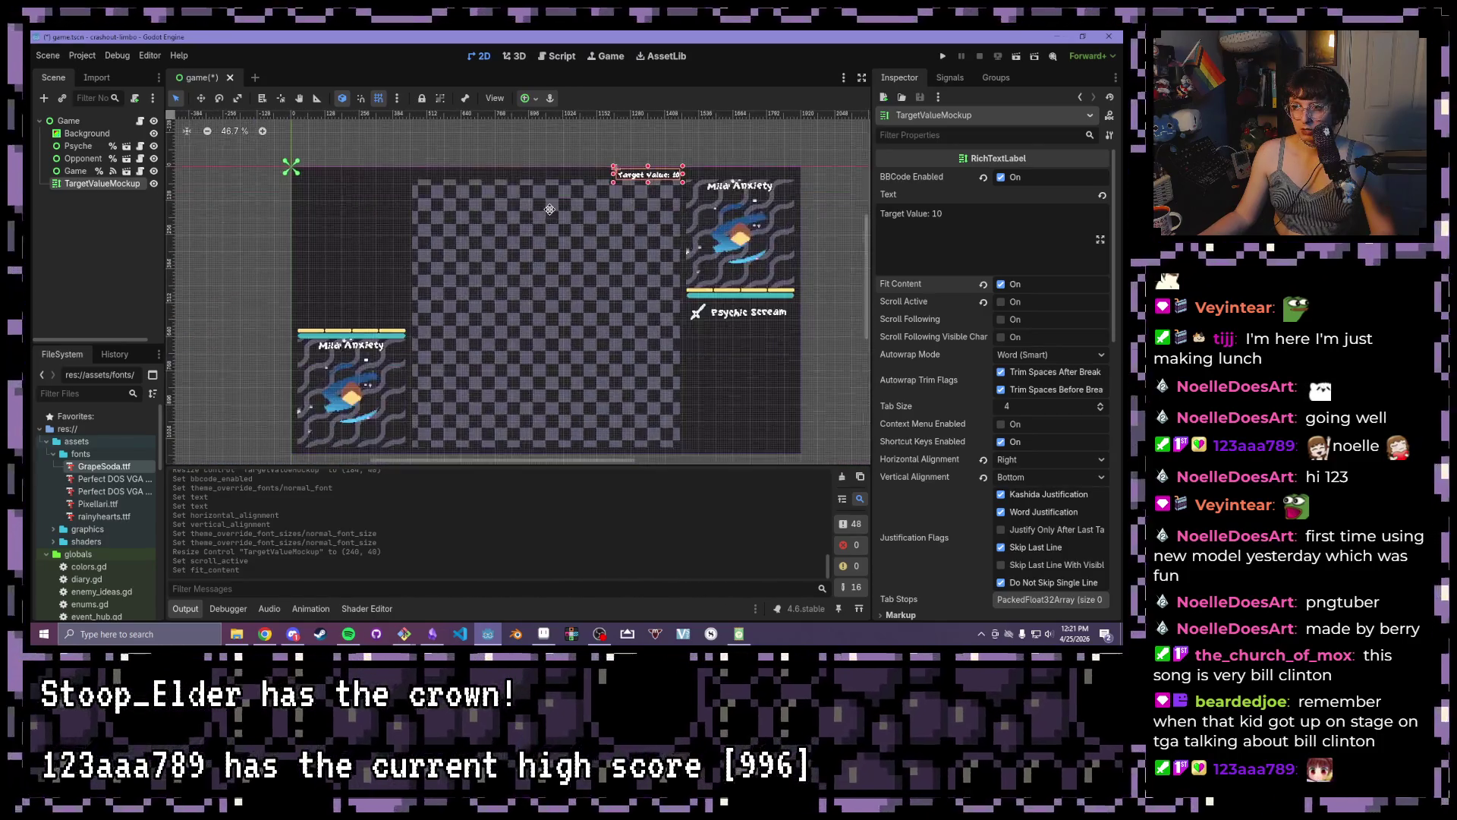
{"action": "scroll", "coordinate": [623, 236], "scroll_direction": "down", "scroll_amount": 2}
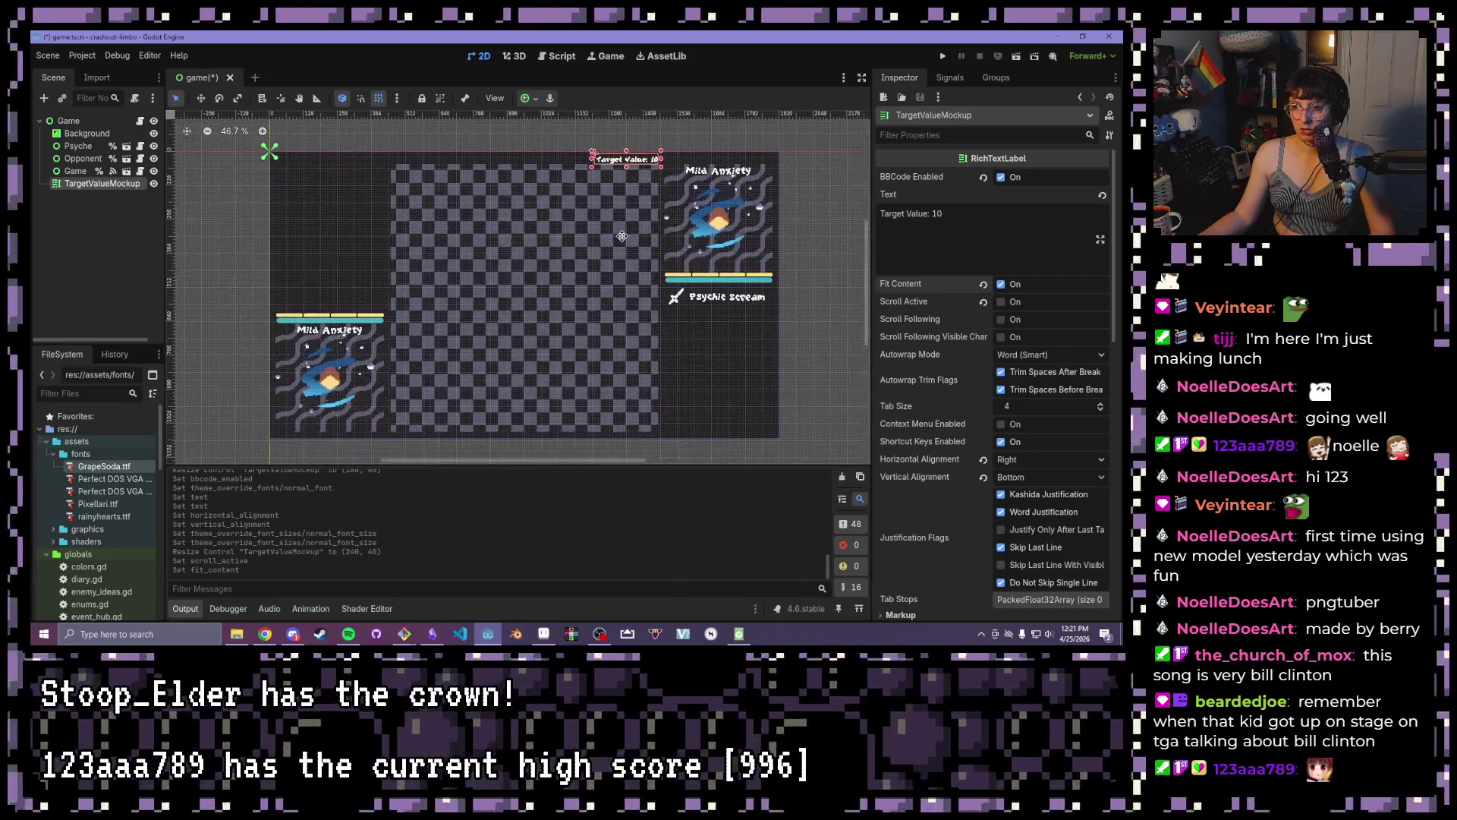
{"action": "scroll", "coordinate": [623, 236], "scroll_direction": "down", "scroll_amount": 1}
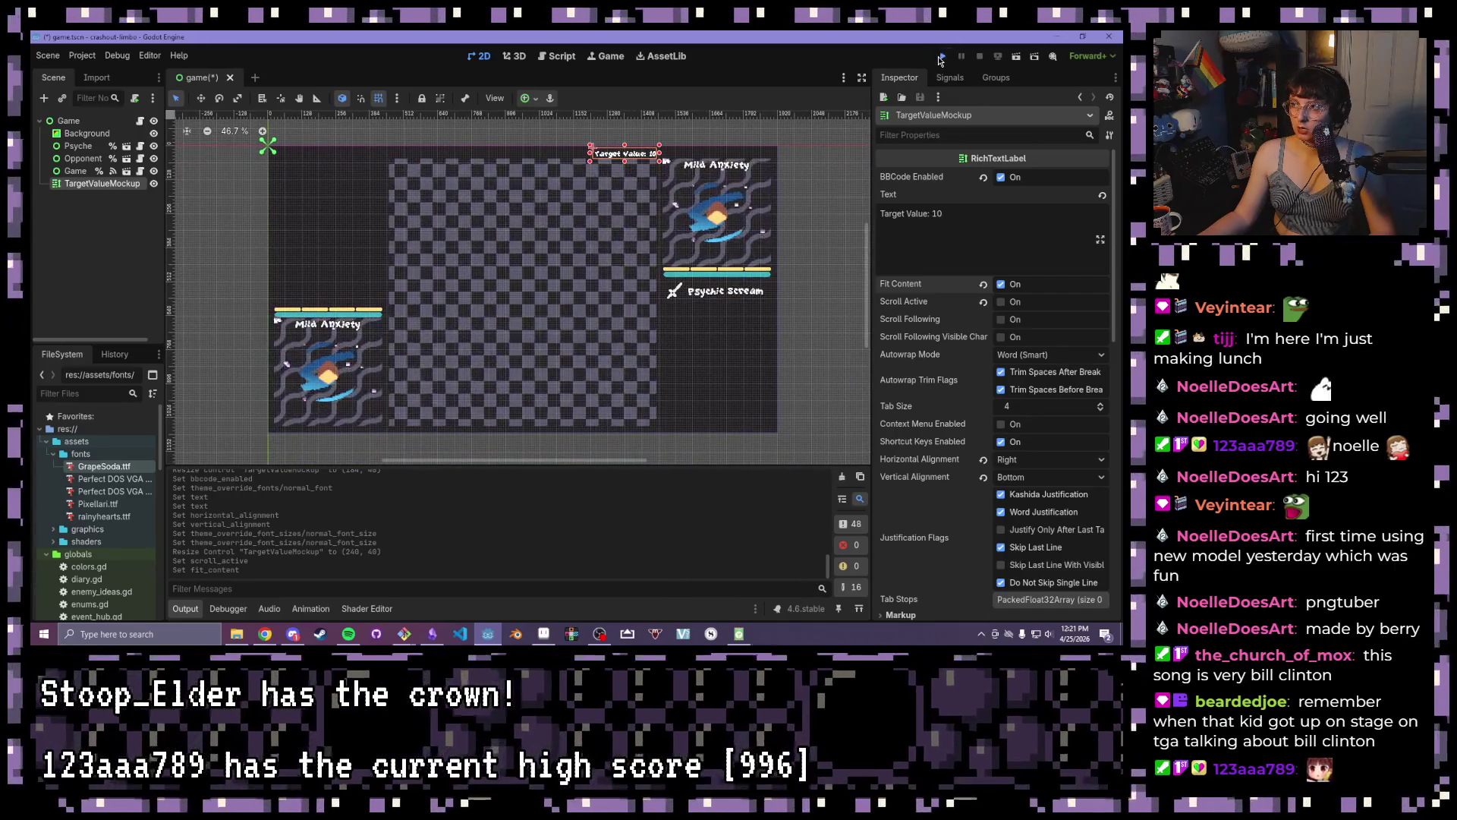
{"action": "left_click", "coordinate": [941, 58]}
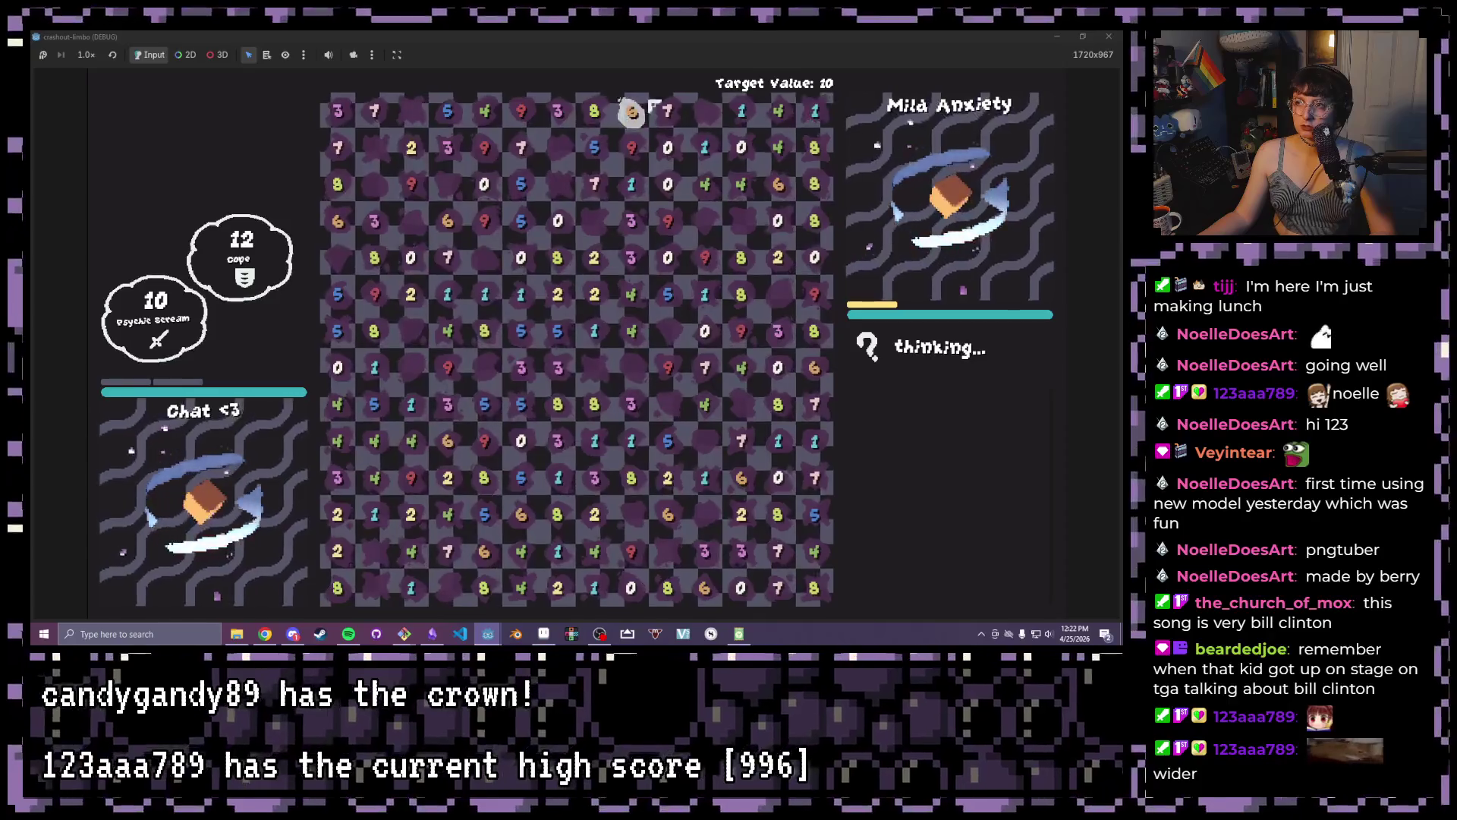
{"action": "key", "text": "F8"}
{"action": "scroll", "coordinate": [683, 199], "scroll_direction": "up", "scroll_amount": 2}
Step: Change the label text to '[wave]Target Value: 10[/wave]', then save and run the game
{"action": "left_click", "coordinate": [880, 215]}
{"action": "type", "text": "[wave]Target Value: 10"}
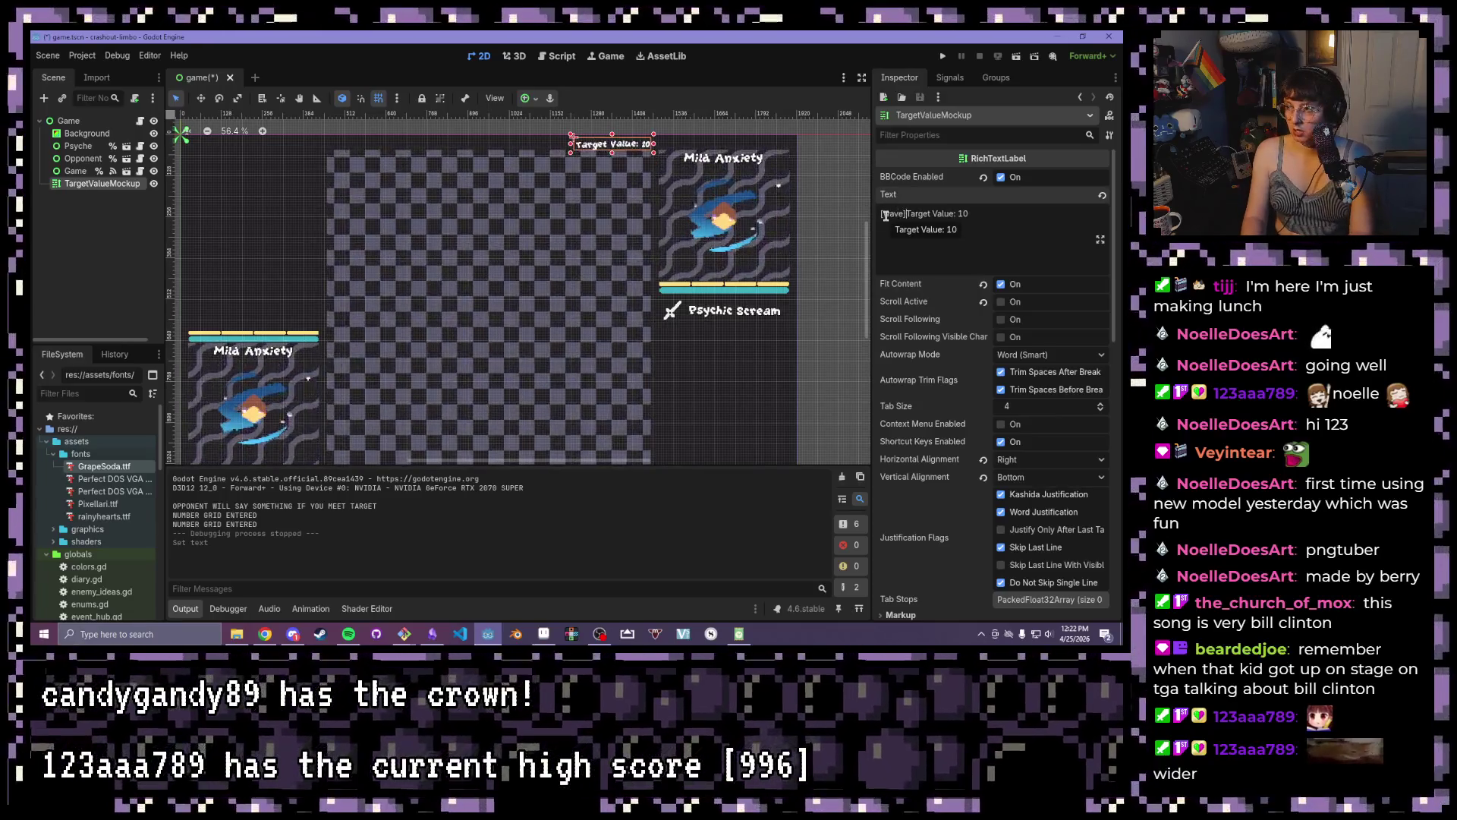
{"action": "left_click", "coordinate": [995, 221]}
{"action": "type", "text": "[/"}
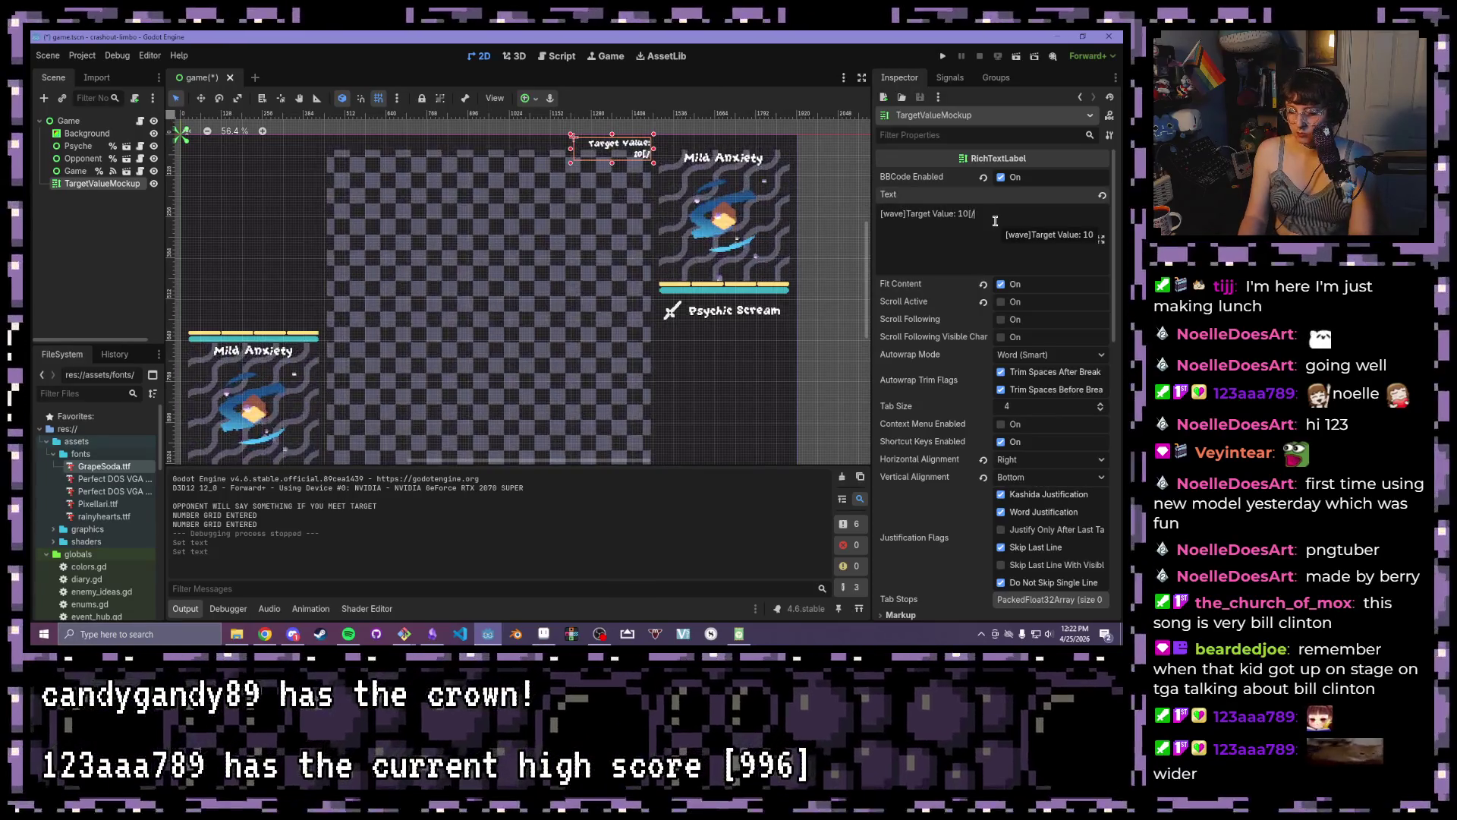
{"action": "type", "text": "wave"}
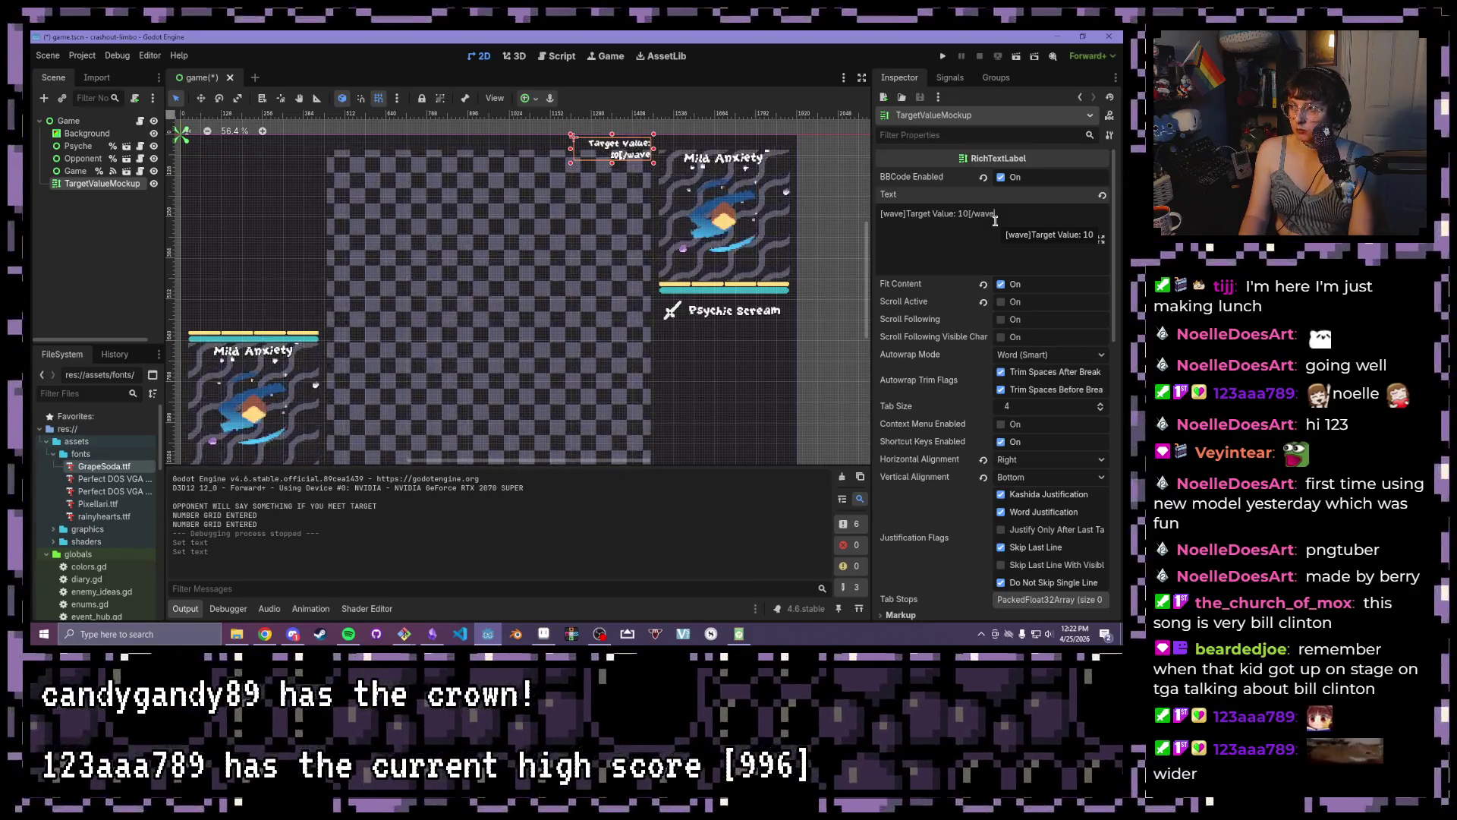
{"action": "type", "text": "]"}
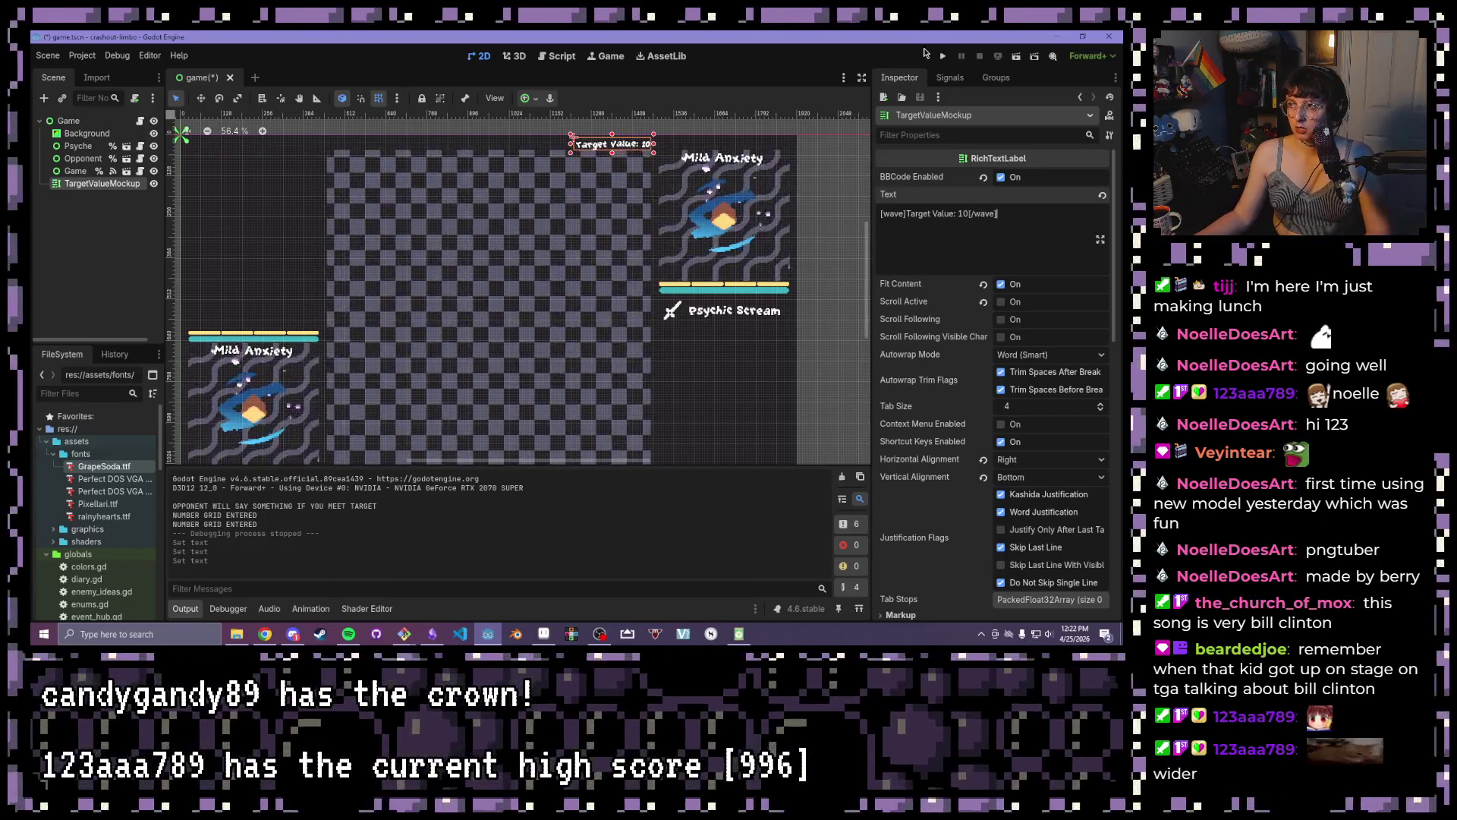
{"action": "left_click", "coordinate": [942, 55]}
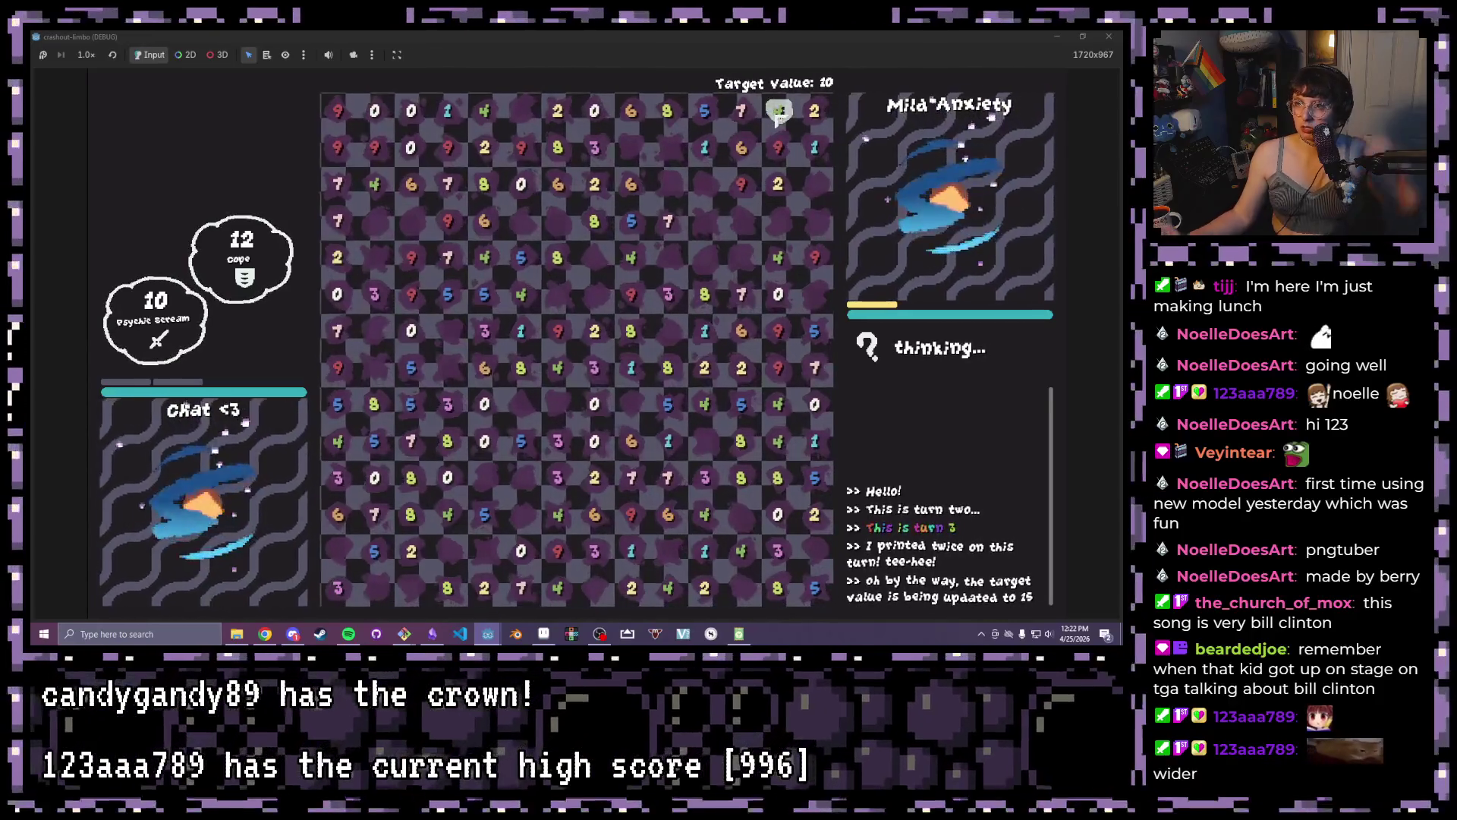
Step: Watch the waving Target Value label in-game, then close the game window
{"action": "left_click", "coordinate": [1109, 36]}
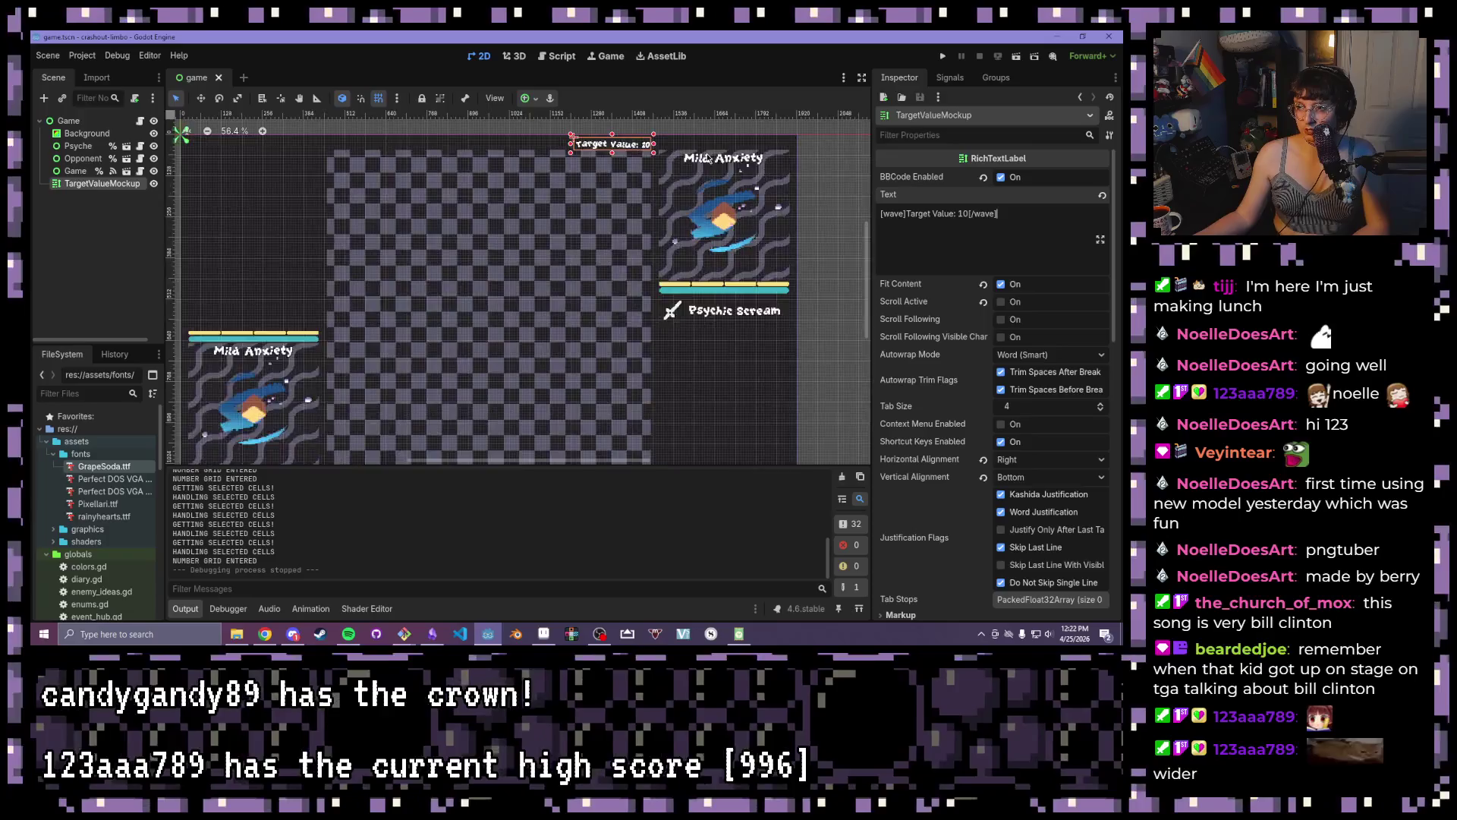
Step: Scroll the Inspector to find the label's Layout and Theme Overrides sections
{"action": "scroll", "coordinate": [668, 252], "scroll_direction": "up", "scroll_amount": 6}
{"action": "scroll", "coordinate": [668, 252], "scroll_direction": "up", "scroll_amount": 4}
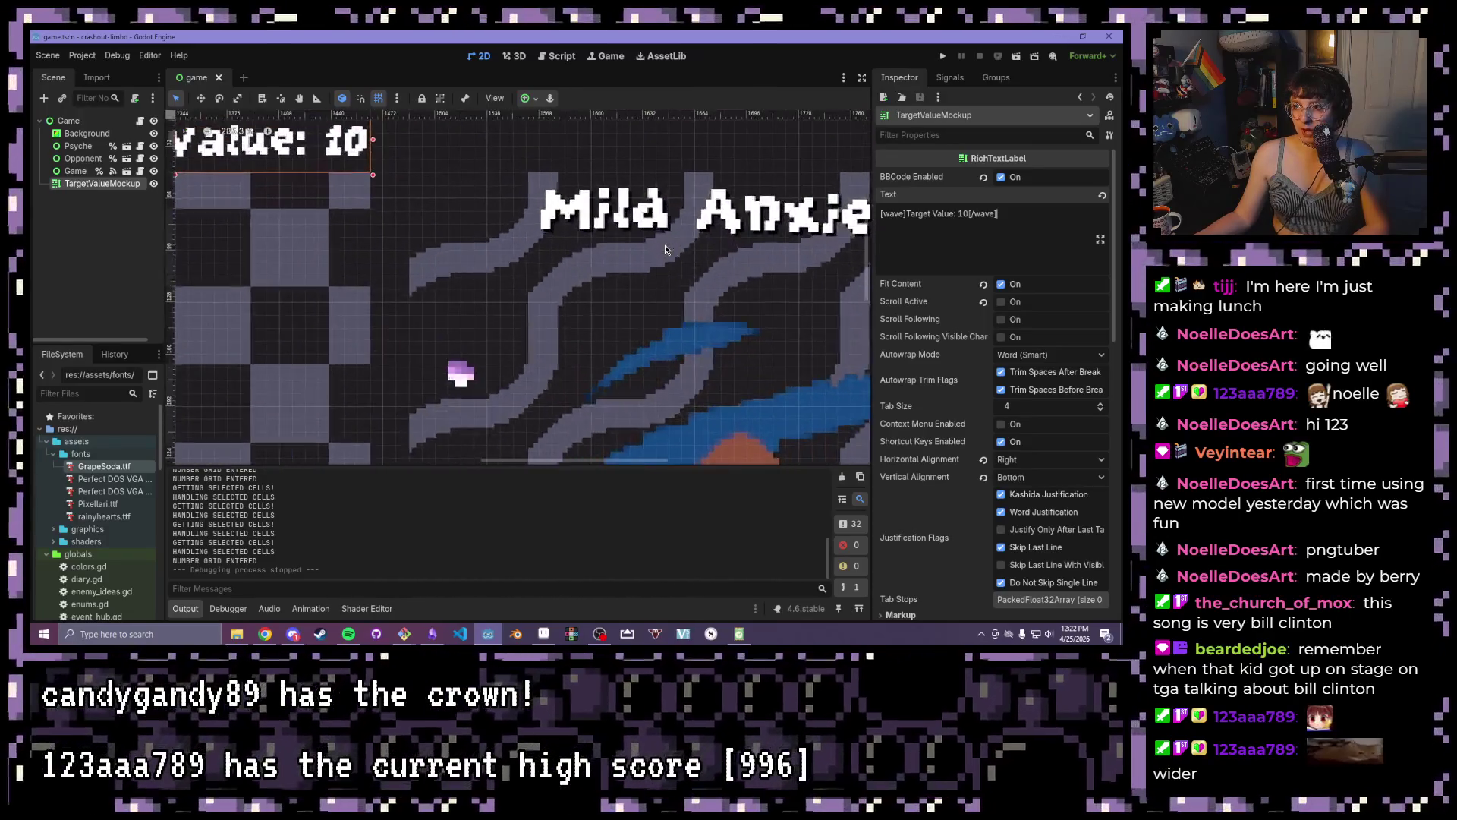
{"action": "scroll", "coordinate": [665, 344], "scroll_direction": "down", "scroll_amount": 3}
{"action": "scroll", "coordinate": [774, 379], "scroll_direction": "down", "scroll_amount": 4}
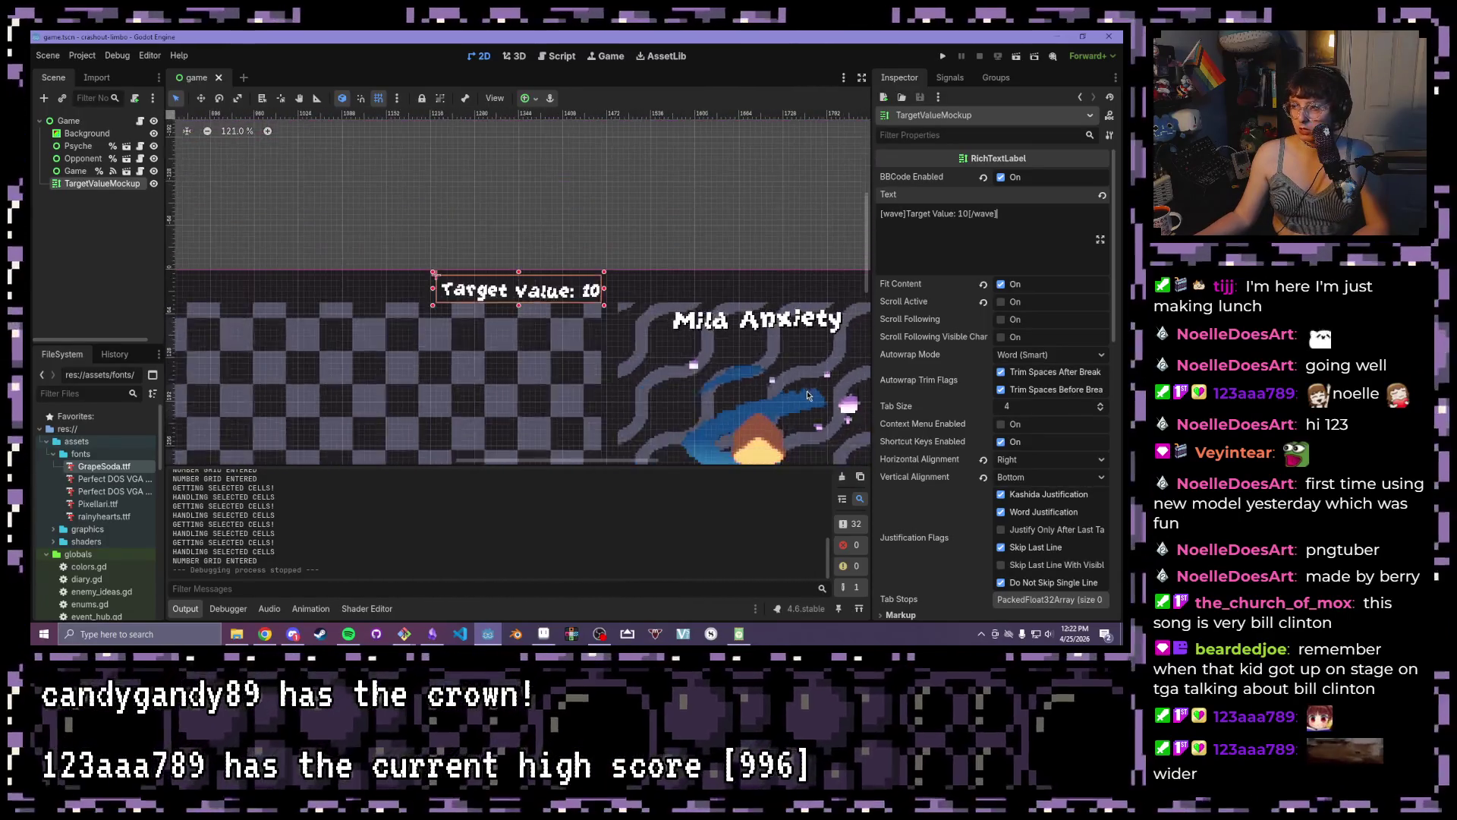
{"action": "scroll", "coordinate": [671, 390], "scroll_direction": "down", "scroll_amount": 3}
{"action": "scroll", "coordinate": [671, 390], "scroll_direction": "left", "scroll_amount": 3}
{"action": "scroll", "coordinate": [917, 353], "scroll_direction": "down", "scroll_amount": 5}
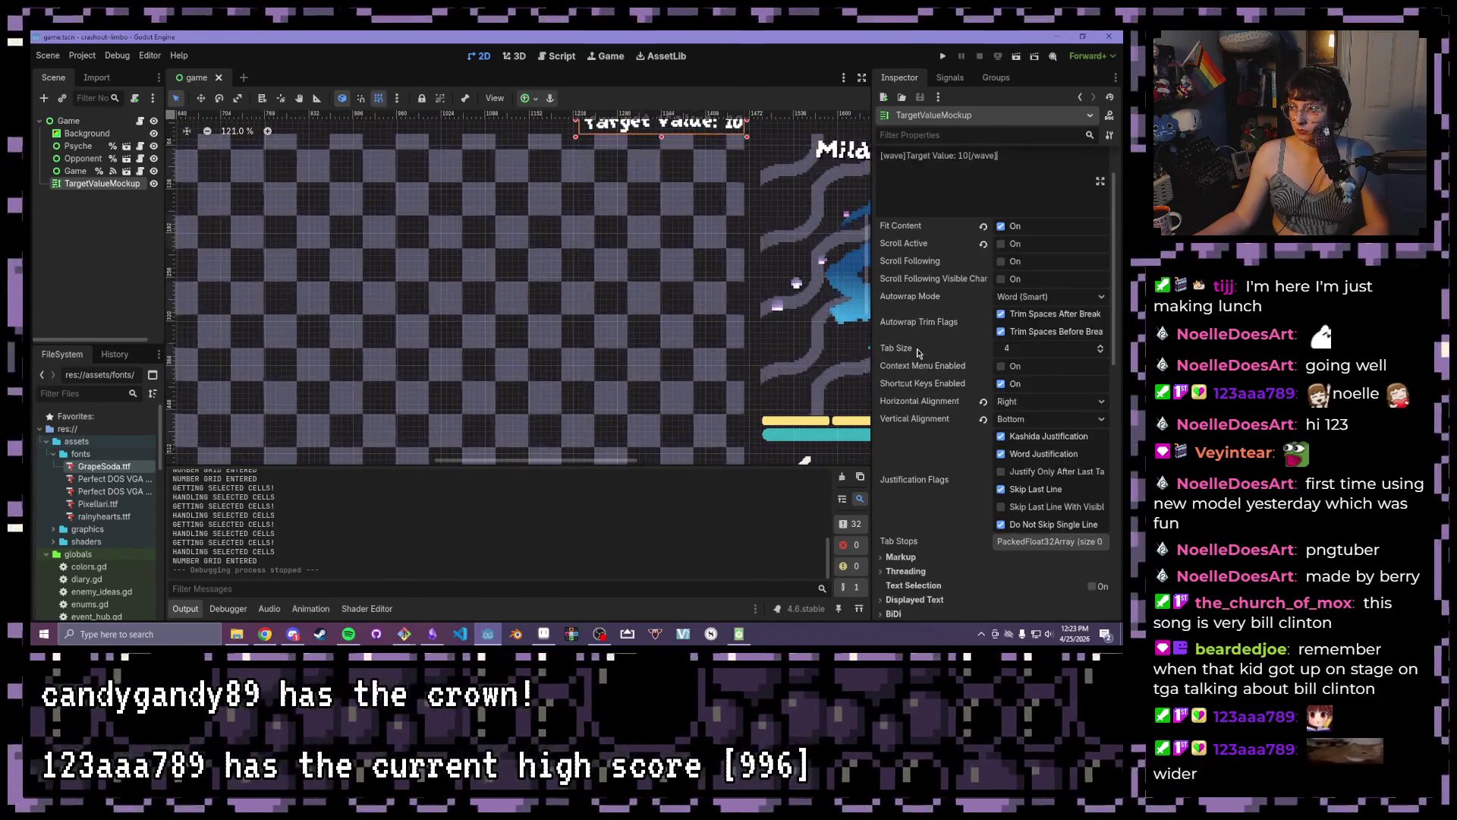
{"action": "scroll", "coordinate": [917, 353], "scroll_direction": "down", "scroll_amount": 5}
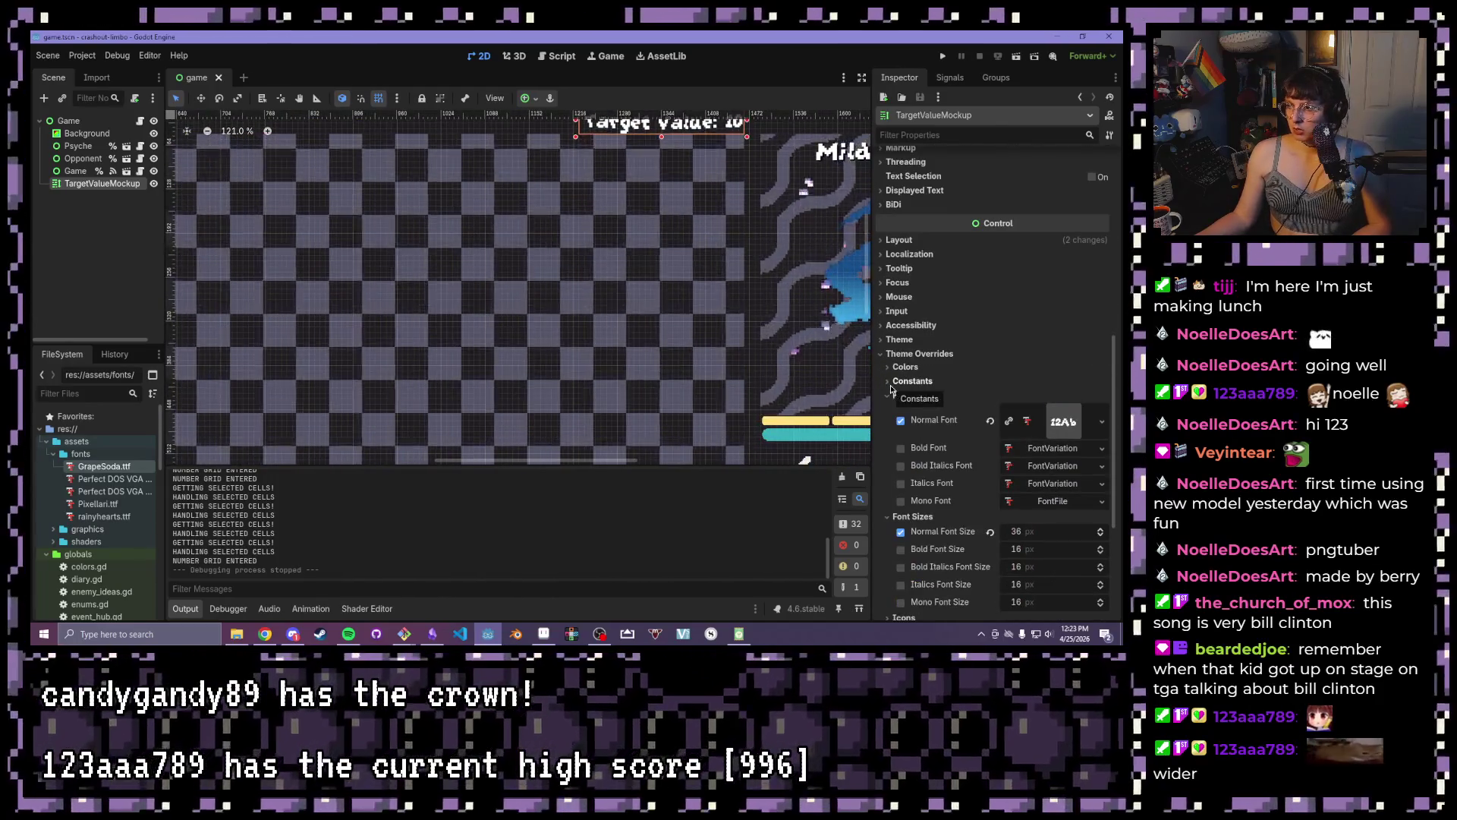
{"action": "left_click", "coordinate": [887, 296]}
{"action": "scroll", "coordinate": [886, 296], "scroll_direction": "up", "scroll_amount": 2}
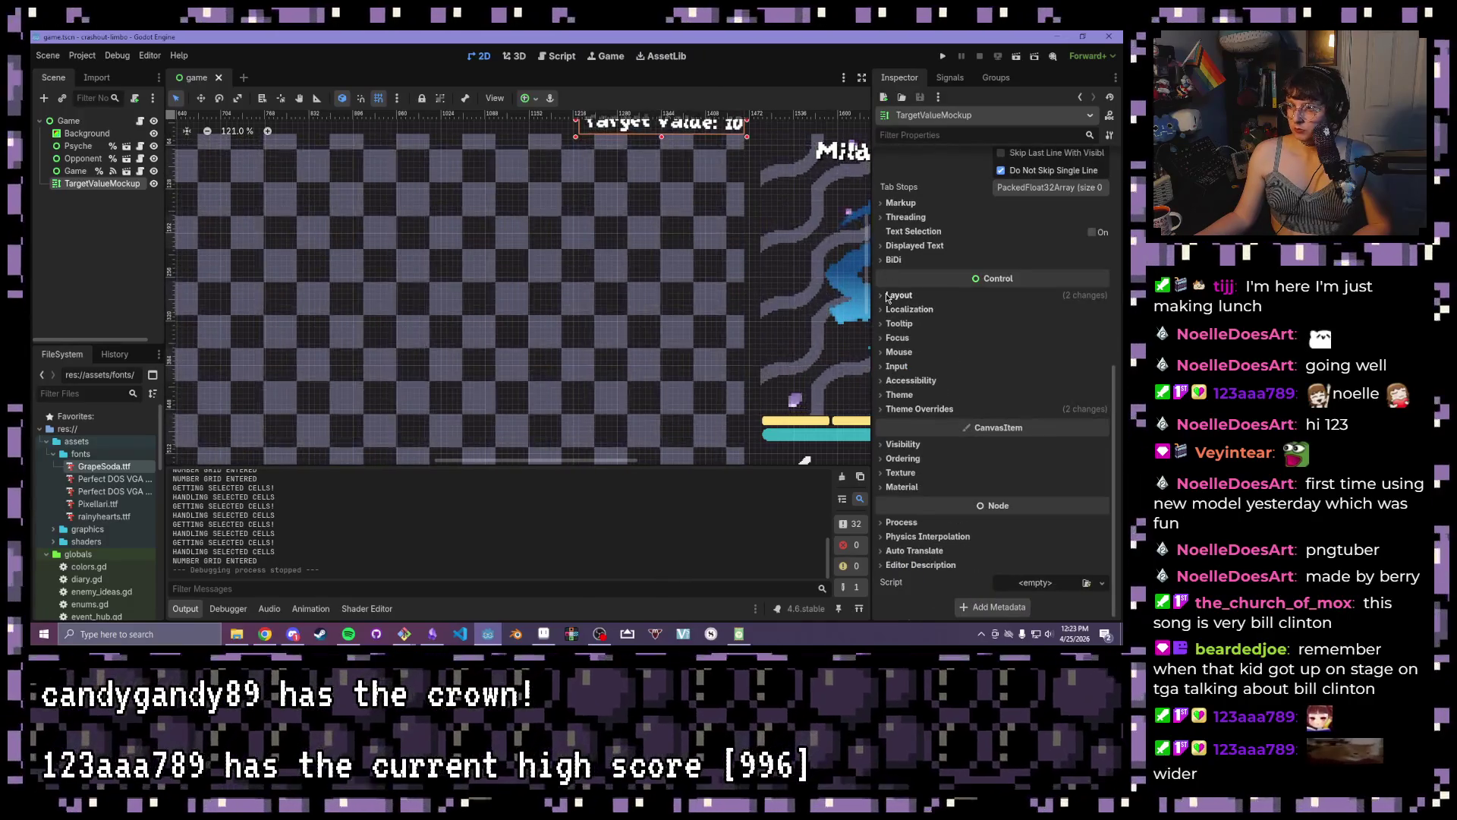
{"action": "left_click", "coordinate": [886, 296]}
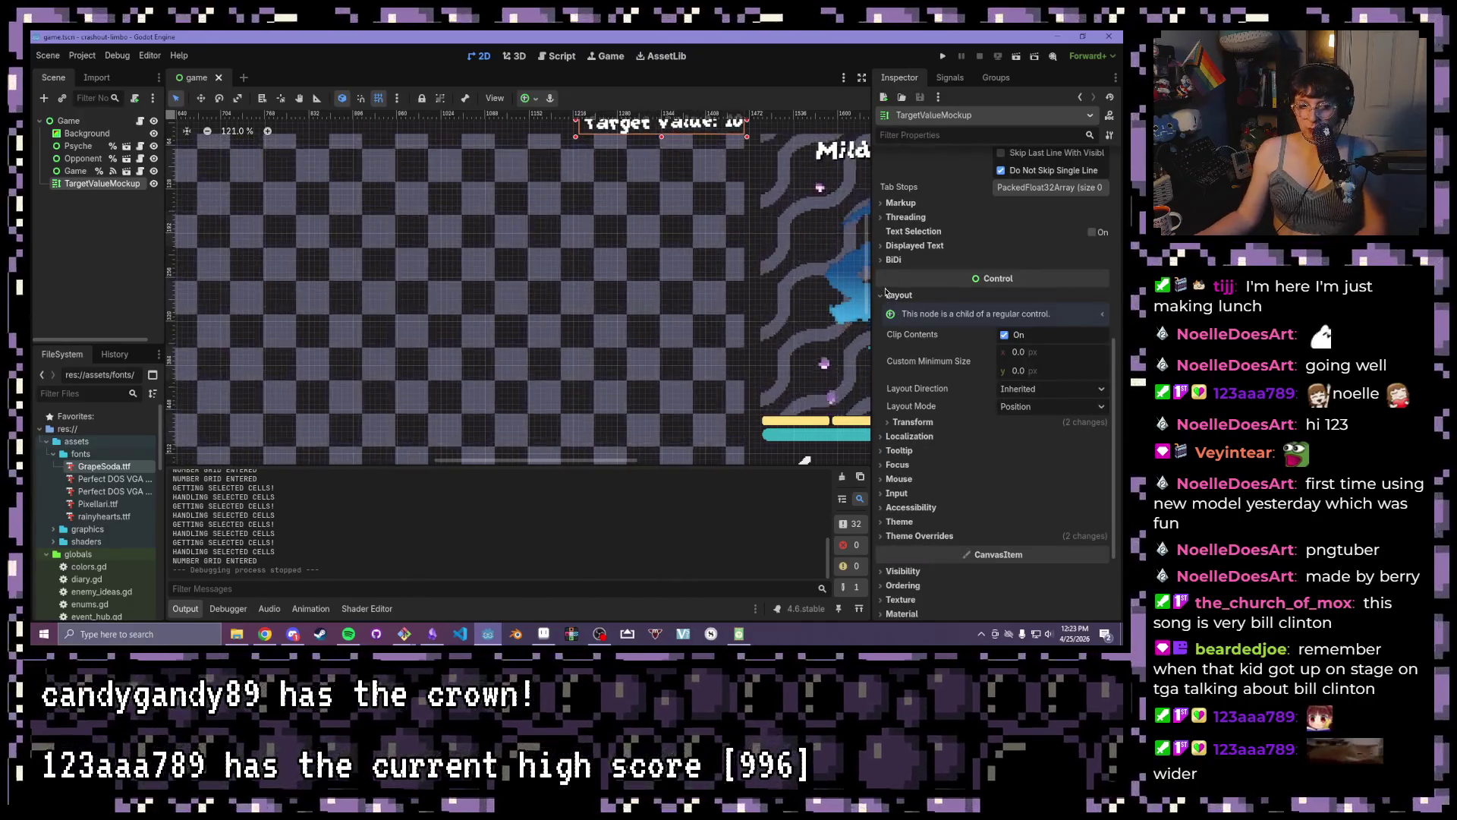
{"action": "left_click", "coordinate": [887, 296]}
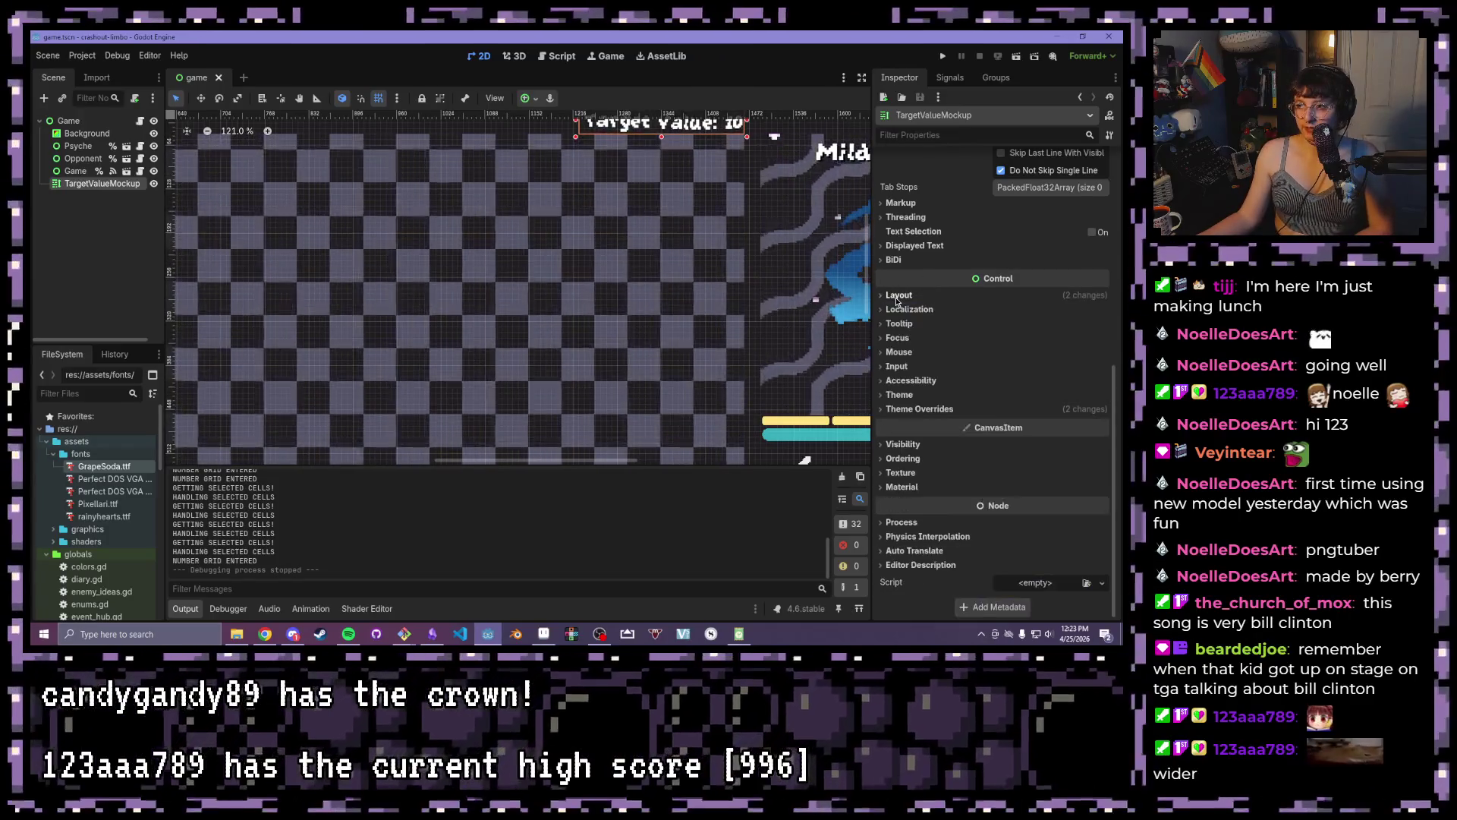
Step: Expand the label's Theme Overrides, then its Fonts group and the Constants group
{"action": "left_click", "coordinate": [906, 408]}
{"action": "left_click", "coordinate": [903, 450]}
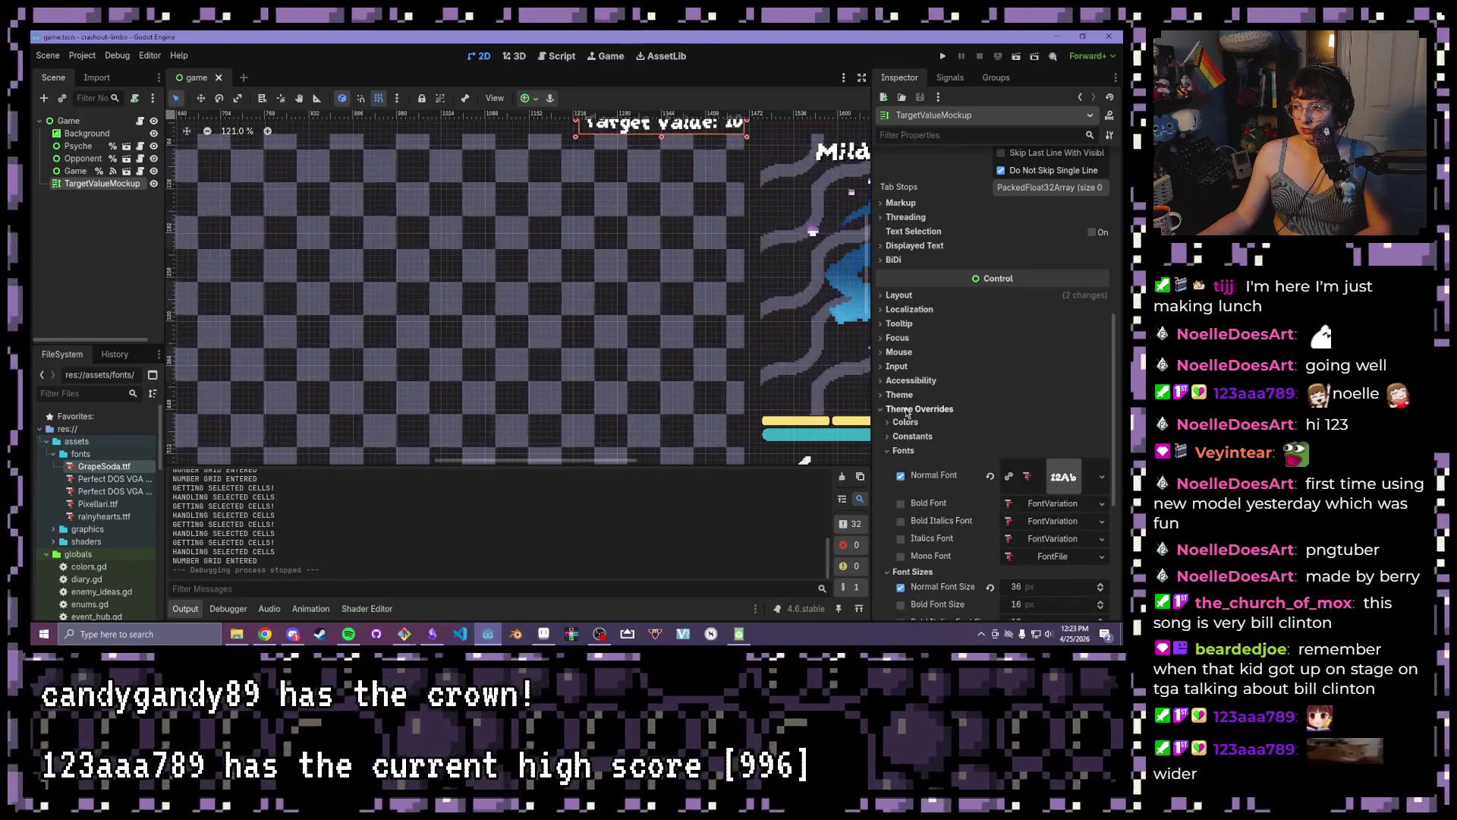
{"action": "scroll", "coordinate": [910, 389], "scroll_direction": "down", "scroll_amount": 1}
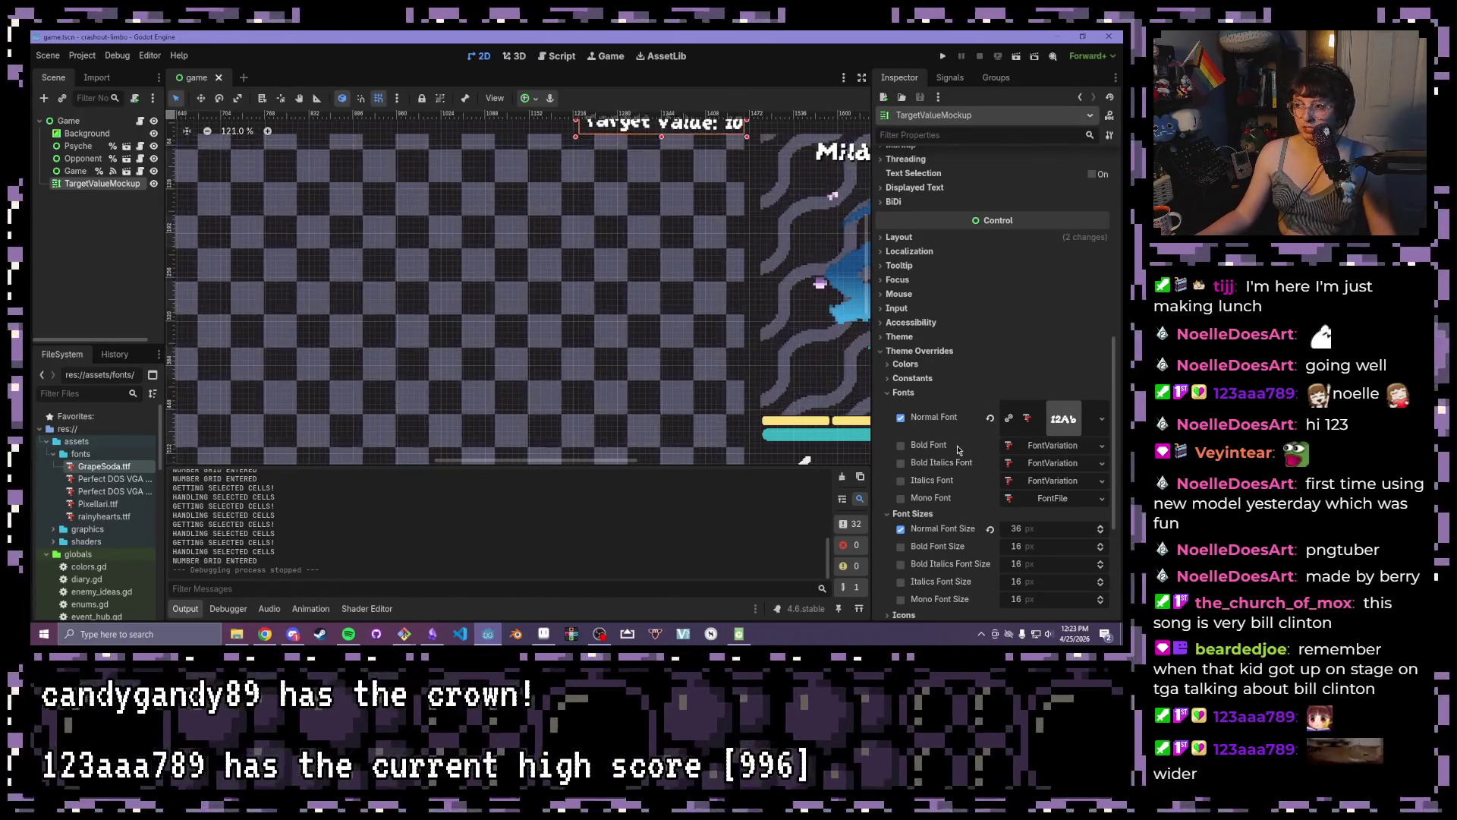
{"action": "scroll", "coordinate": [1050, 392], "scroll_direction": "down", "scroll_amount": 2}
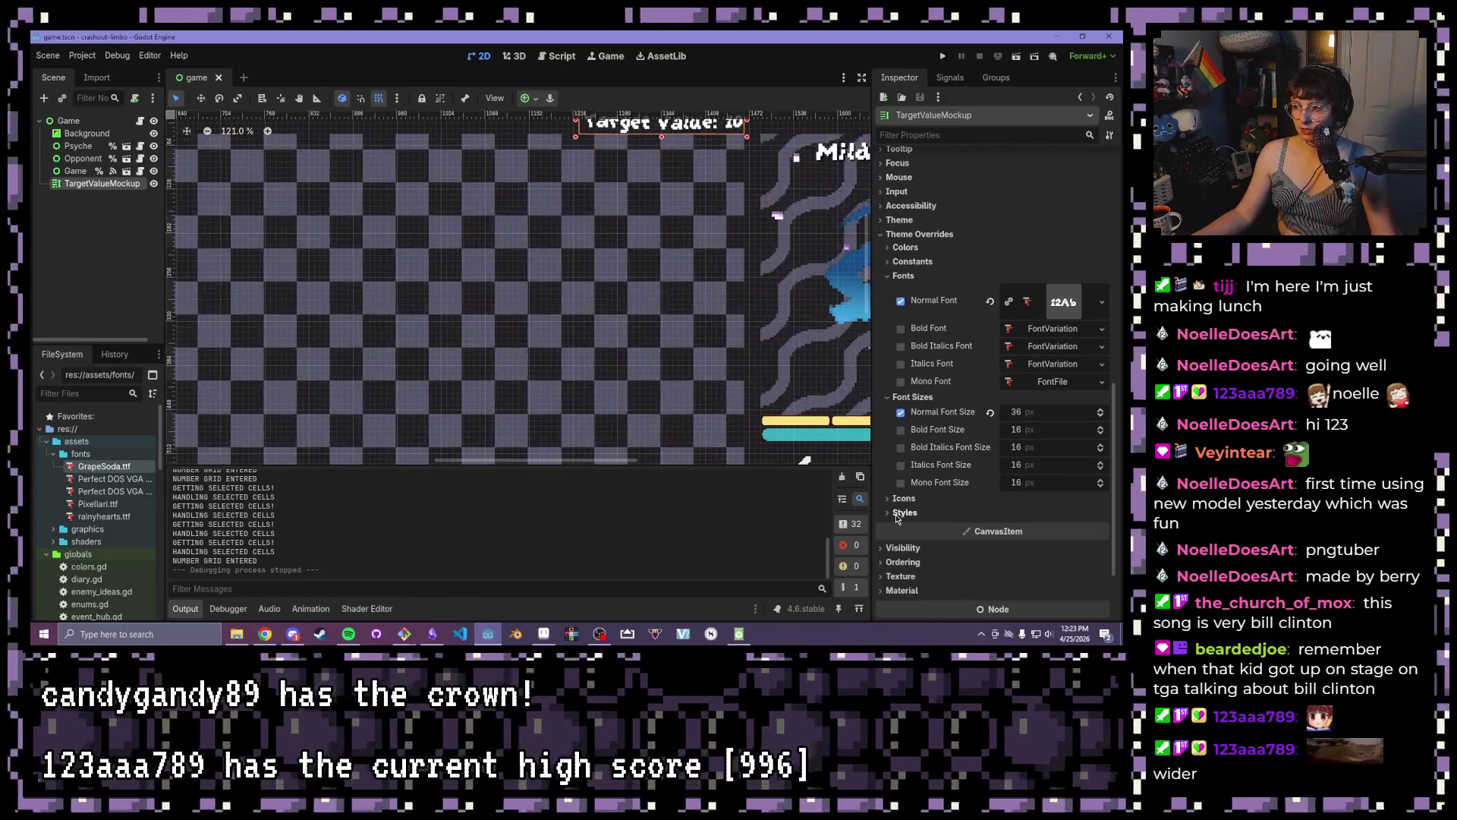
{"action": "left_click", "coordinate": [915, 262]}
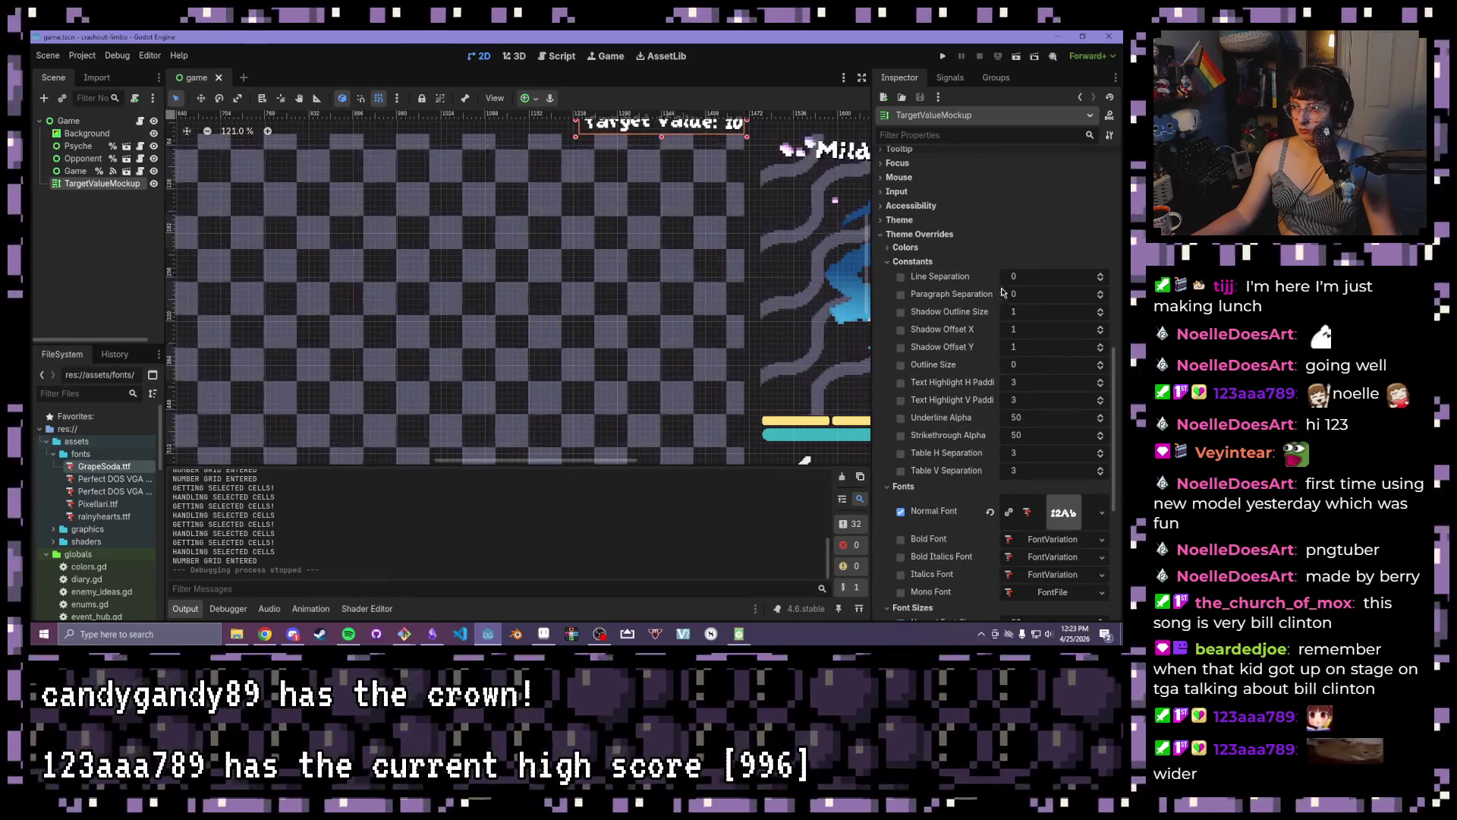
Step: Set Shadow Outline Size to 1 and Shadow Offset X and Y to 2
{"action": "left_click", "coordinate": [1103, 310]}
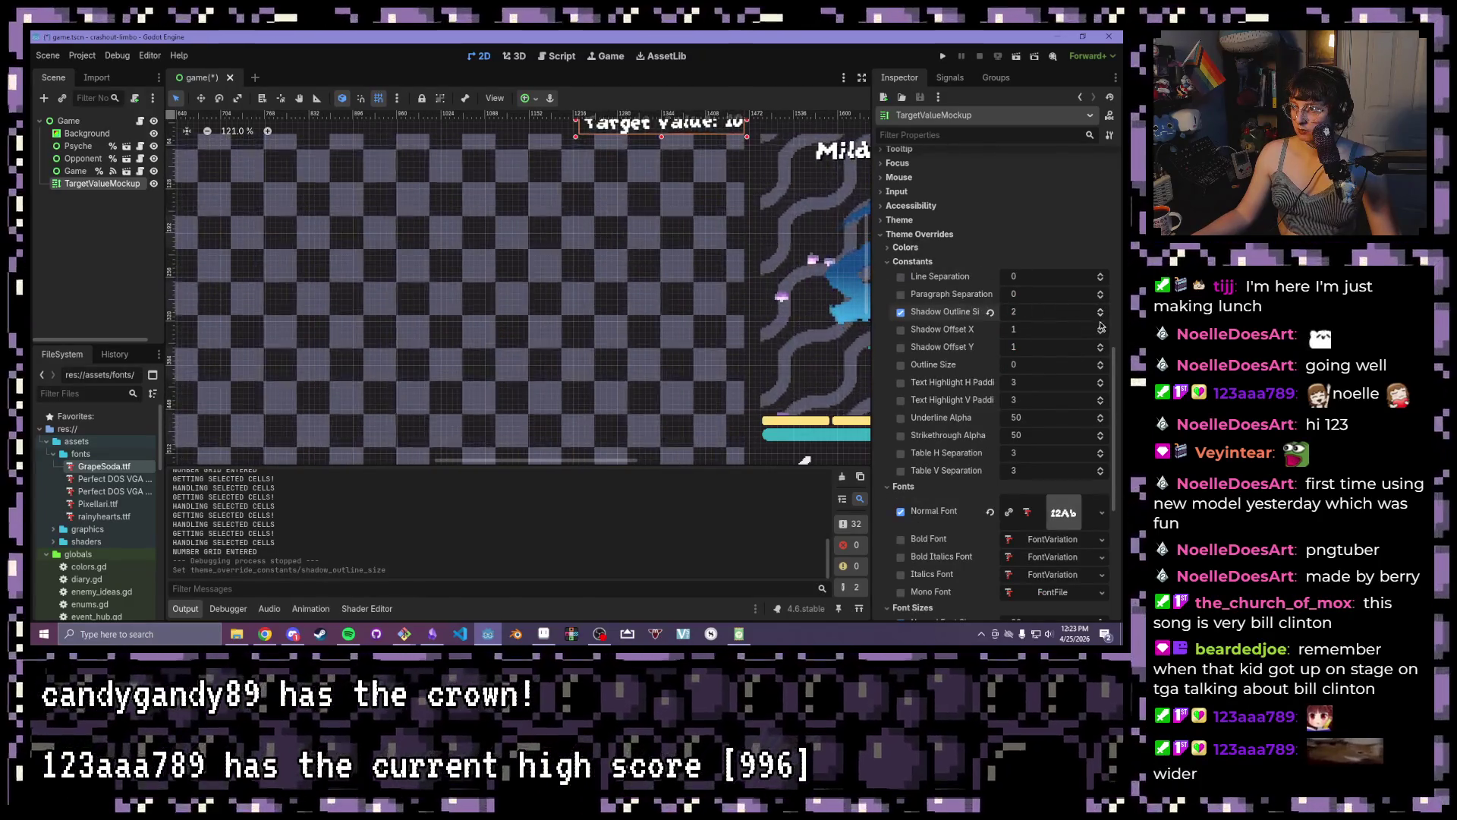
{"action": "left_click", "coordinate": [1103, 318]}
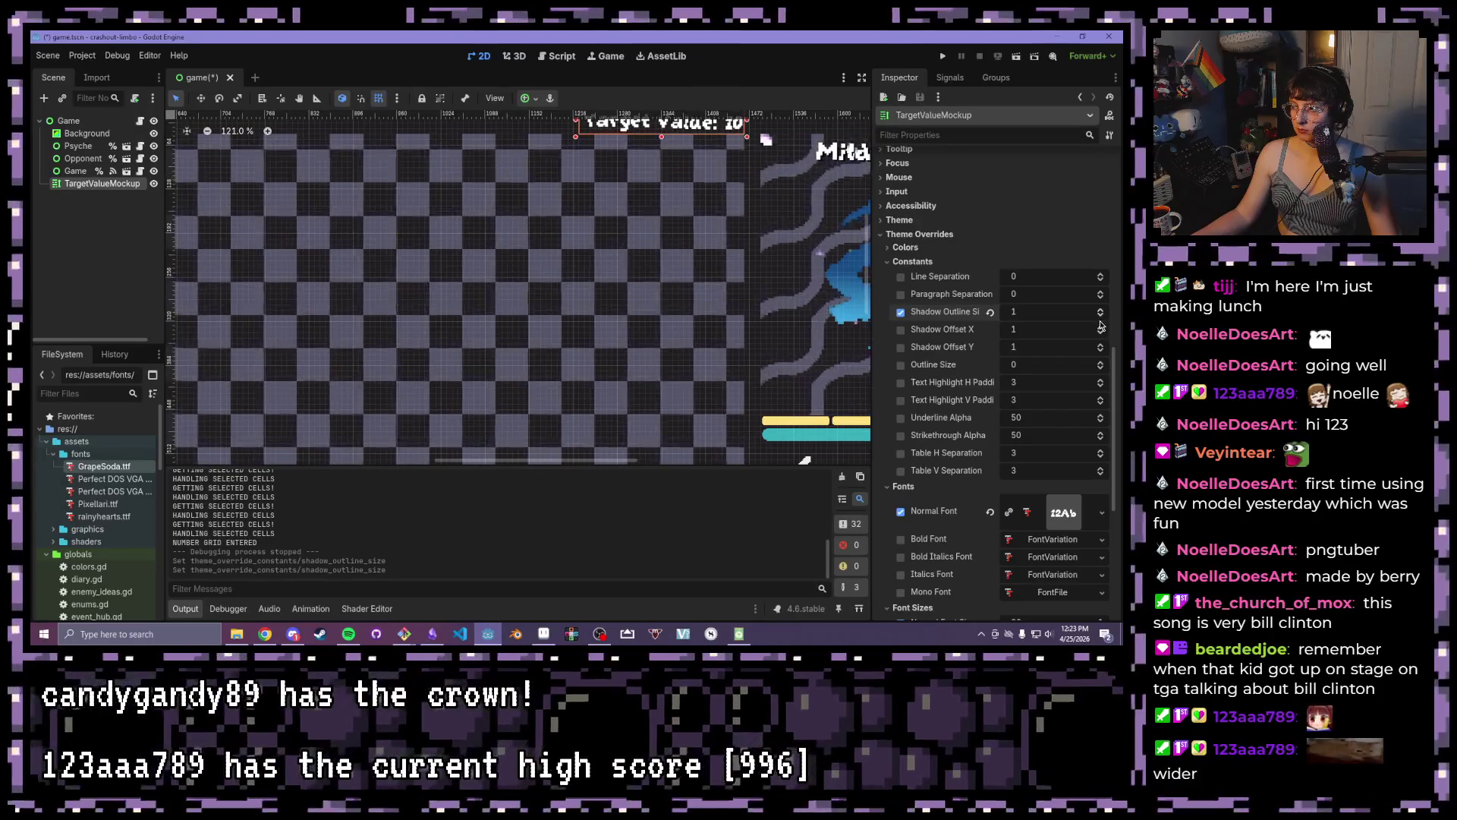
{"action": "left_click", "coordinate": [1102, 327]}
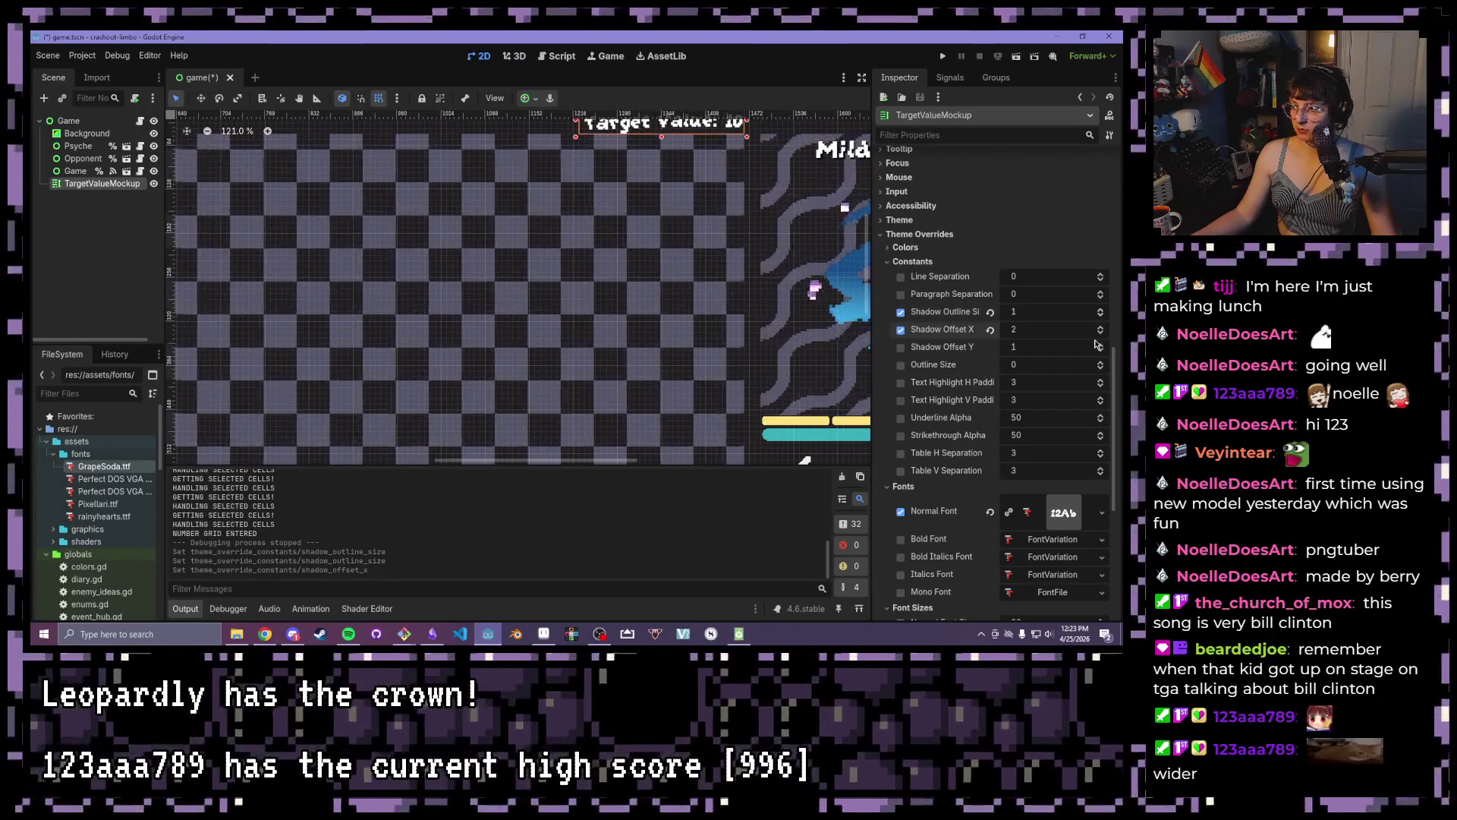
{"action": "left_click", "coordinate": [1100, 344]}
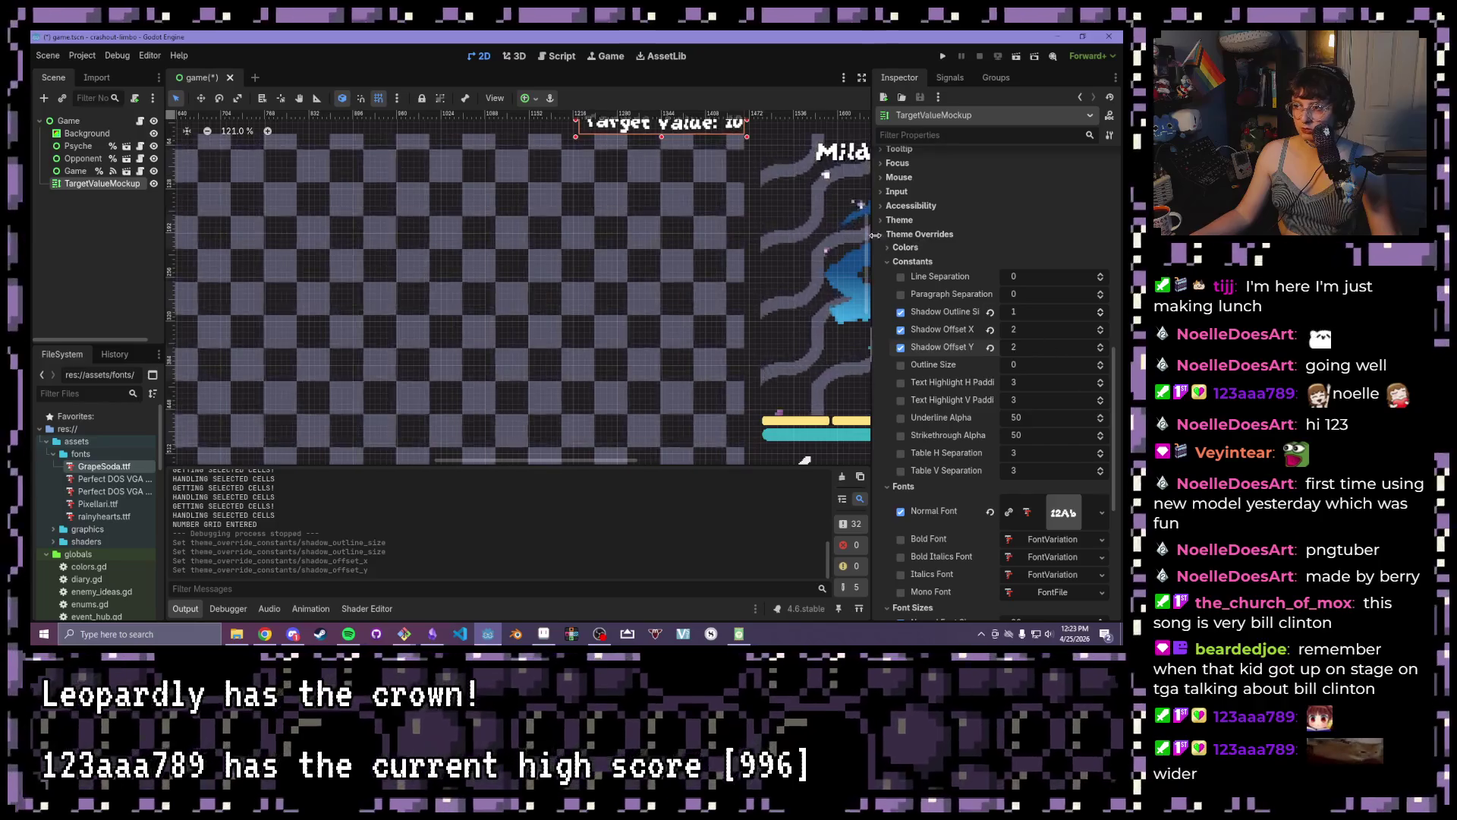
Step: Set the Font Shadow Color override to black, #000000
{"action": "left_click", "coordinate": [900, 249]}
{"action": "left_click", "coordinate": [1029, 337]}
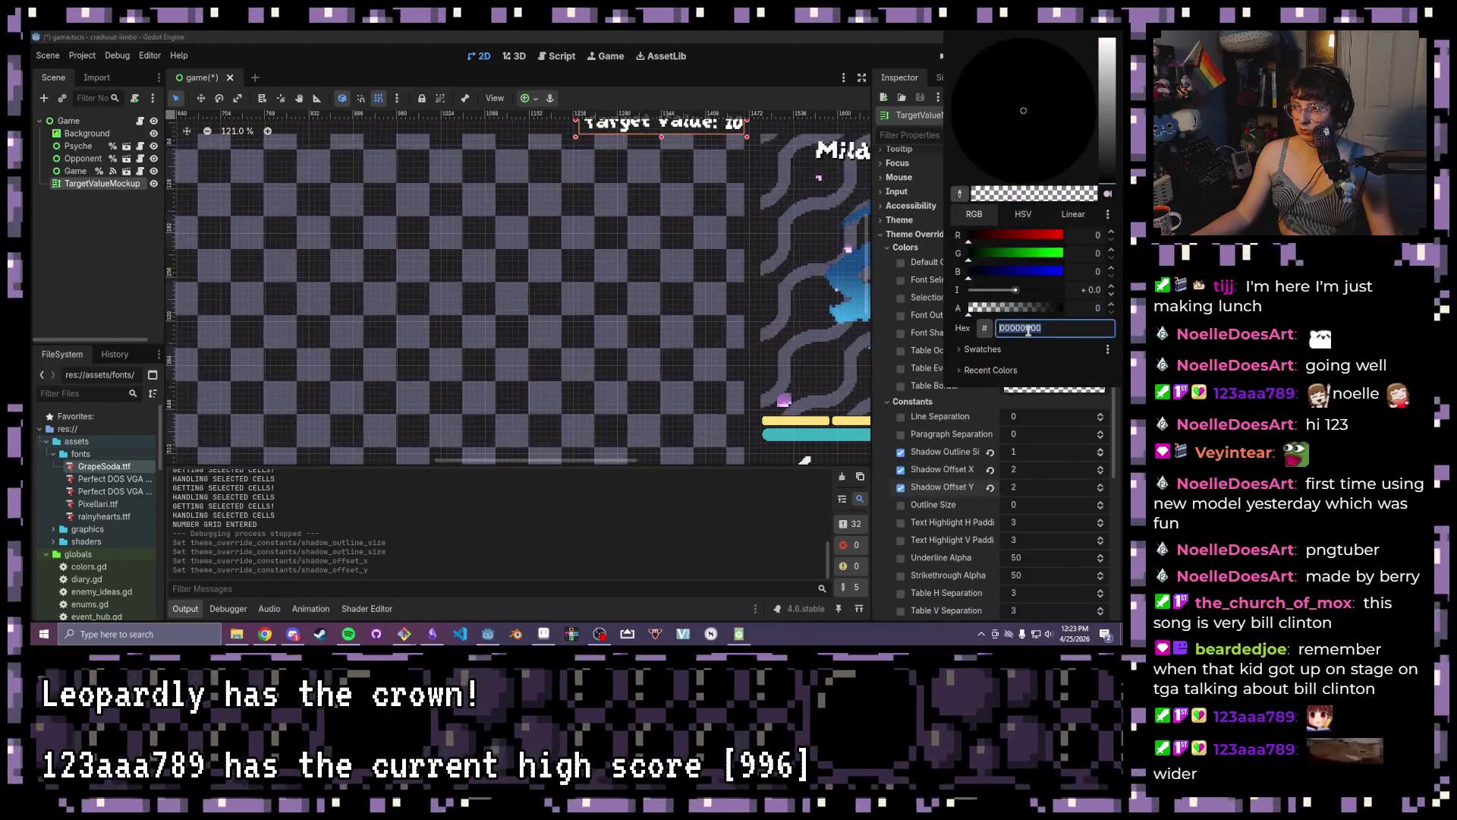
{"action": "type", "text": "000000"}
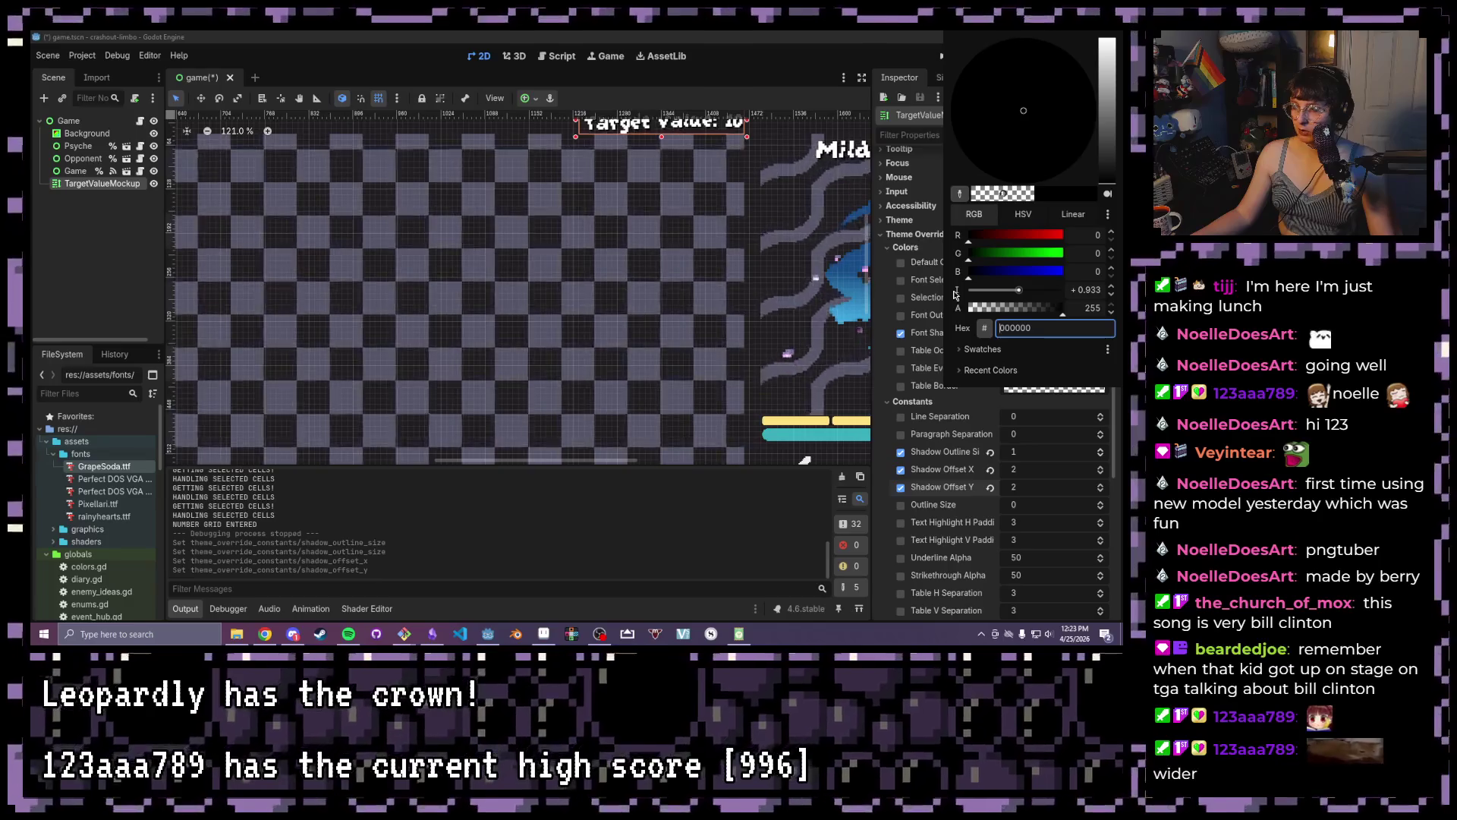
{"action": "left_click_drag", "start_coordinate": [1019, 290], "coordinate": [1016, 290]}
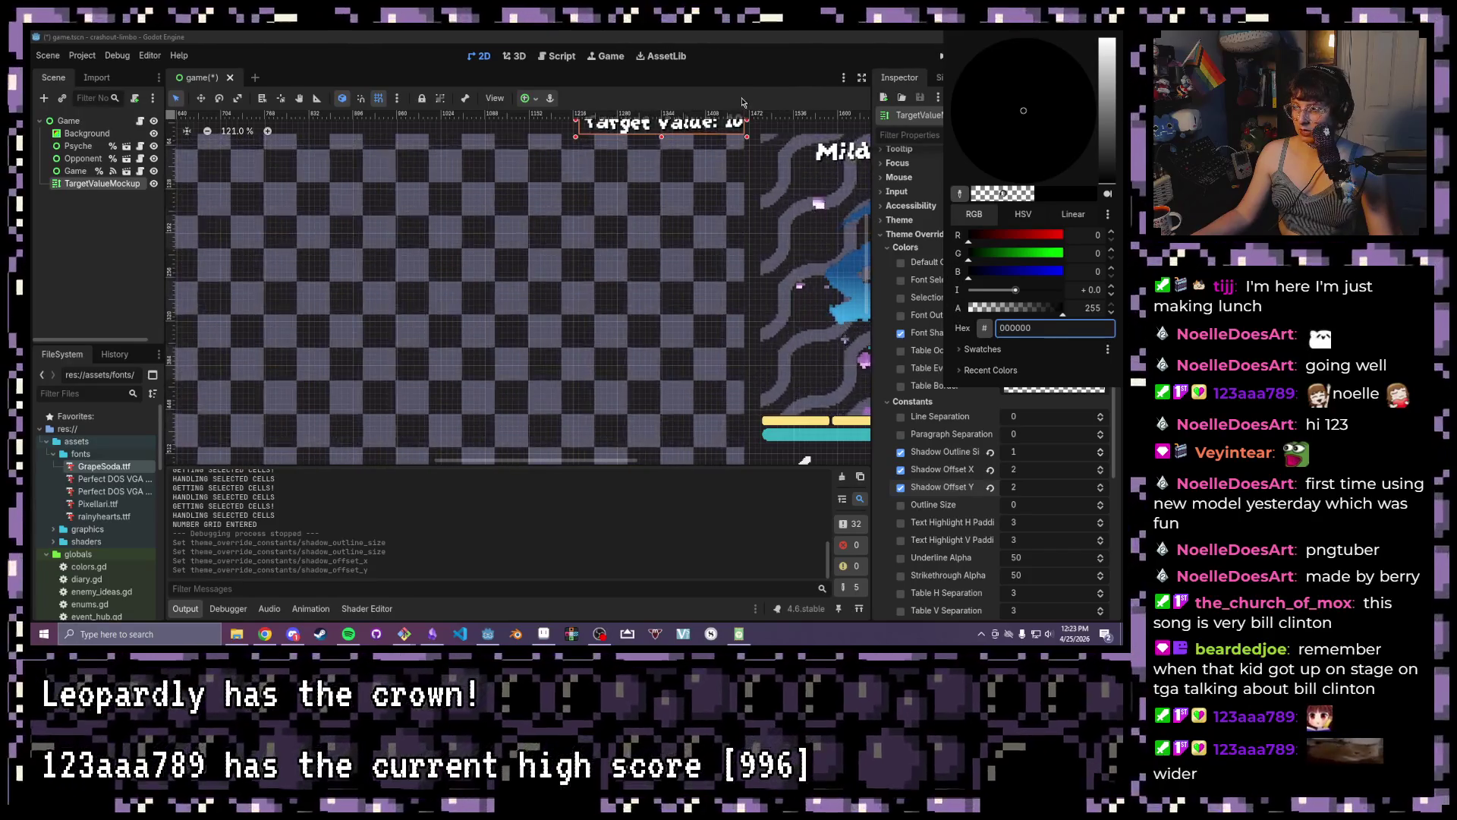
{"action": "left_click", "coordinate": [839, 37]}
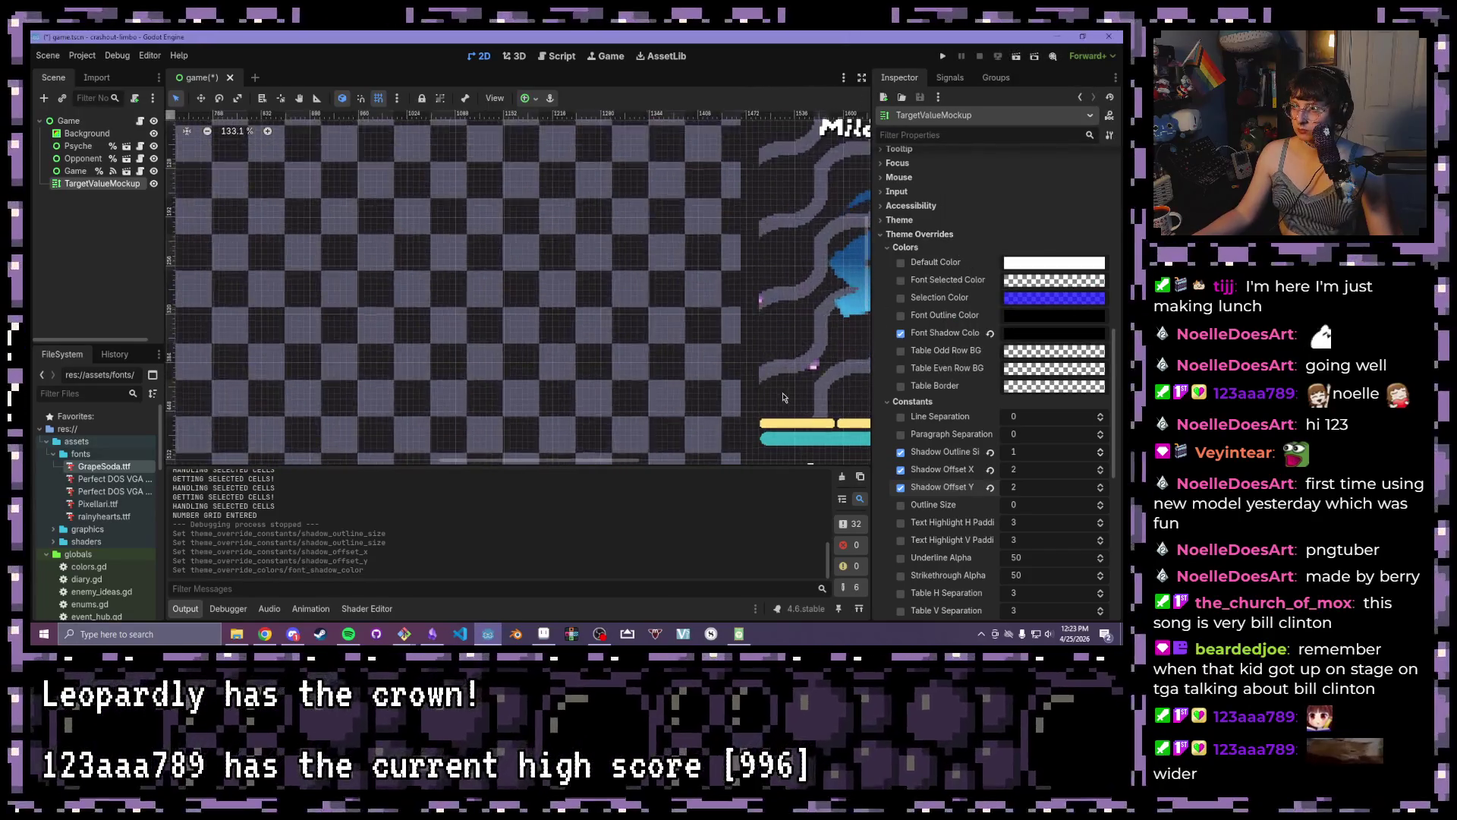
Step: Change the label's Text property to [wave]Target Value: 10[/wave] and zoom out the viewport
{"action": "scroll", "coordinate": [600, 227], "scroll_direction": "up", "scroll_amount": 5}
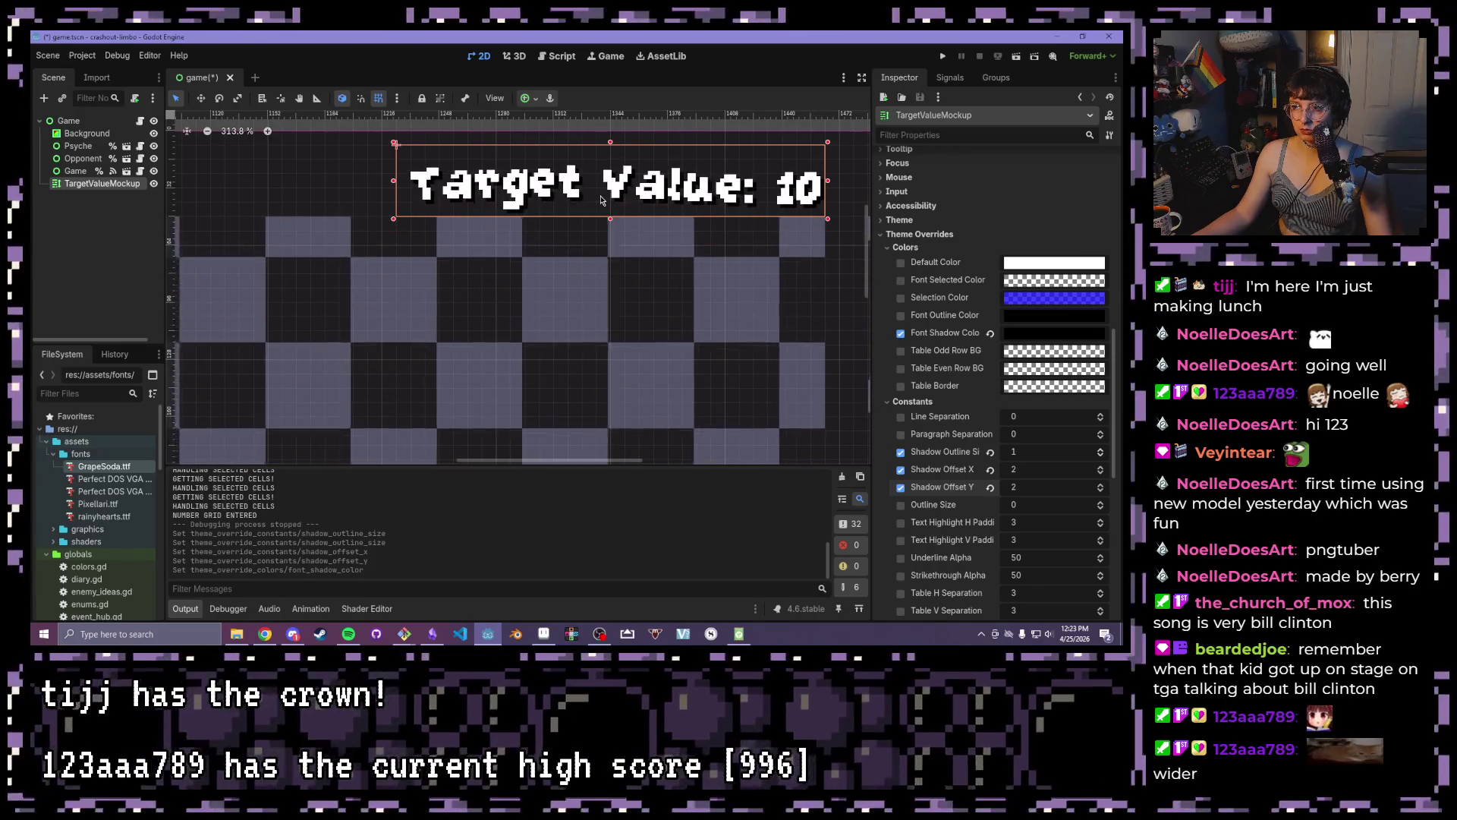
{"action": "scroll", "coordinate": [601, 200], "scroll_direction": "down", "scroll_amount": 1}
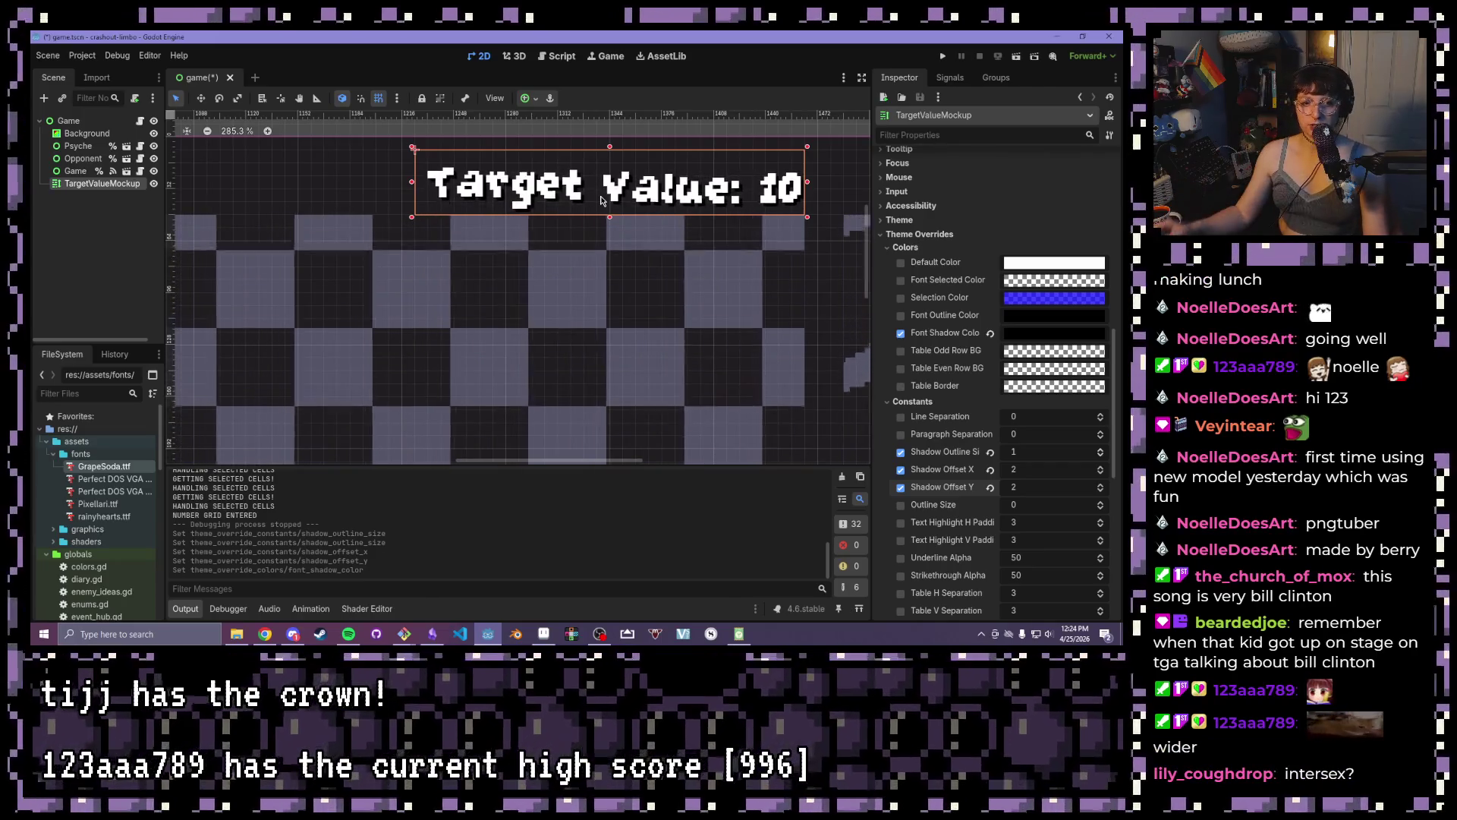
{"action": "scroll", "coordinate": [917, 228], "scroll_direction": "up", "scroll_amount": 15}
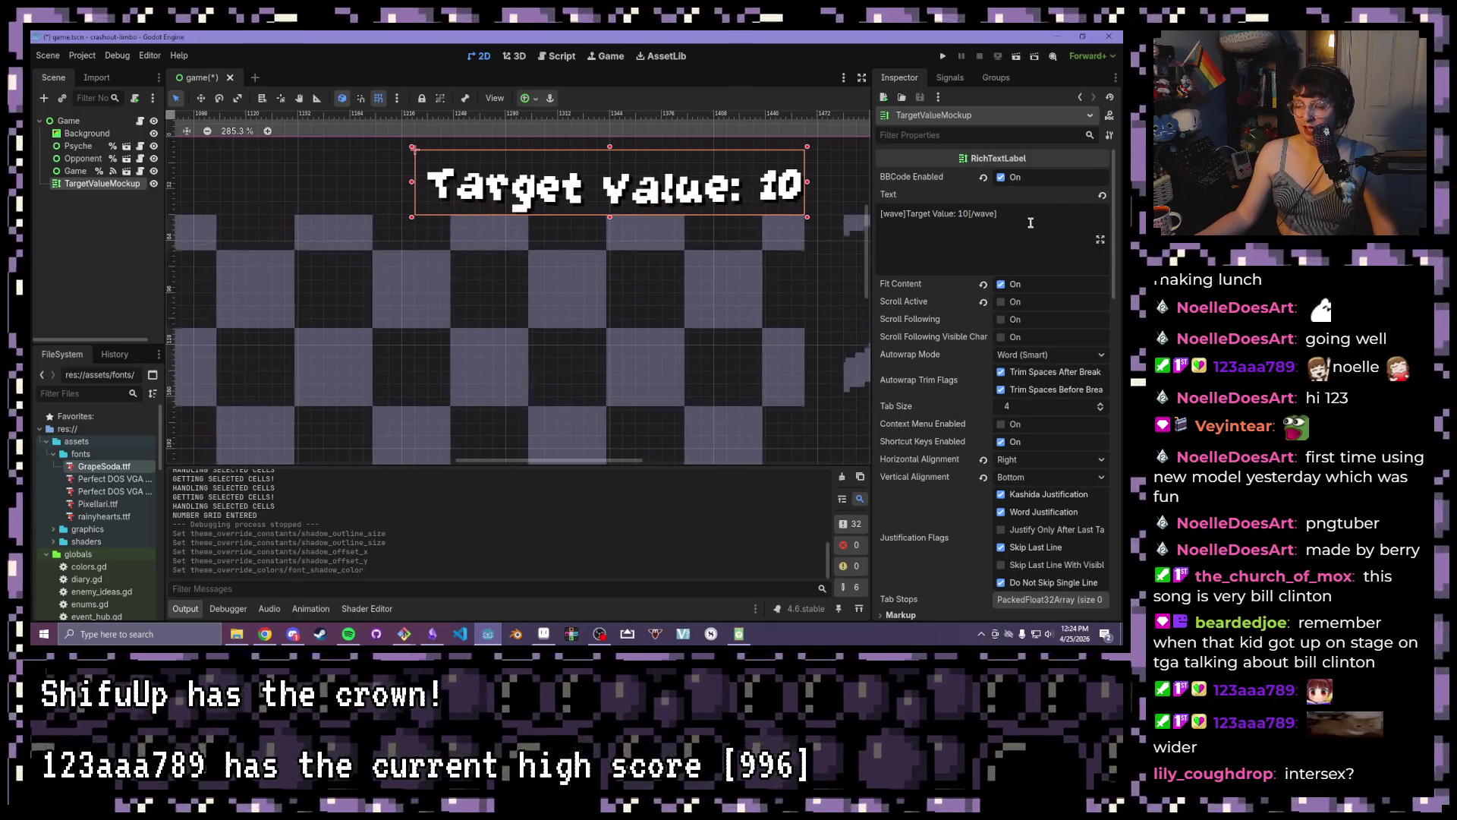
{"action": "left_click", "coordinate": [1031, 222]}
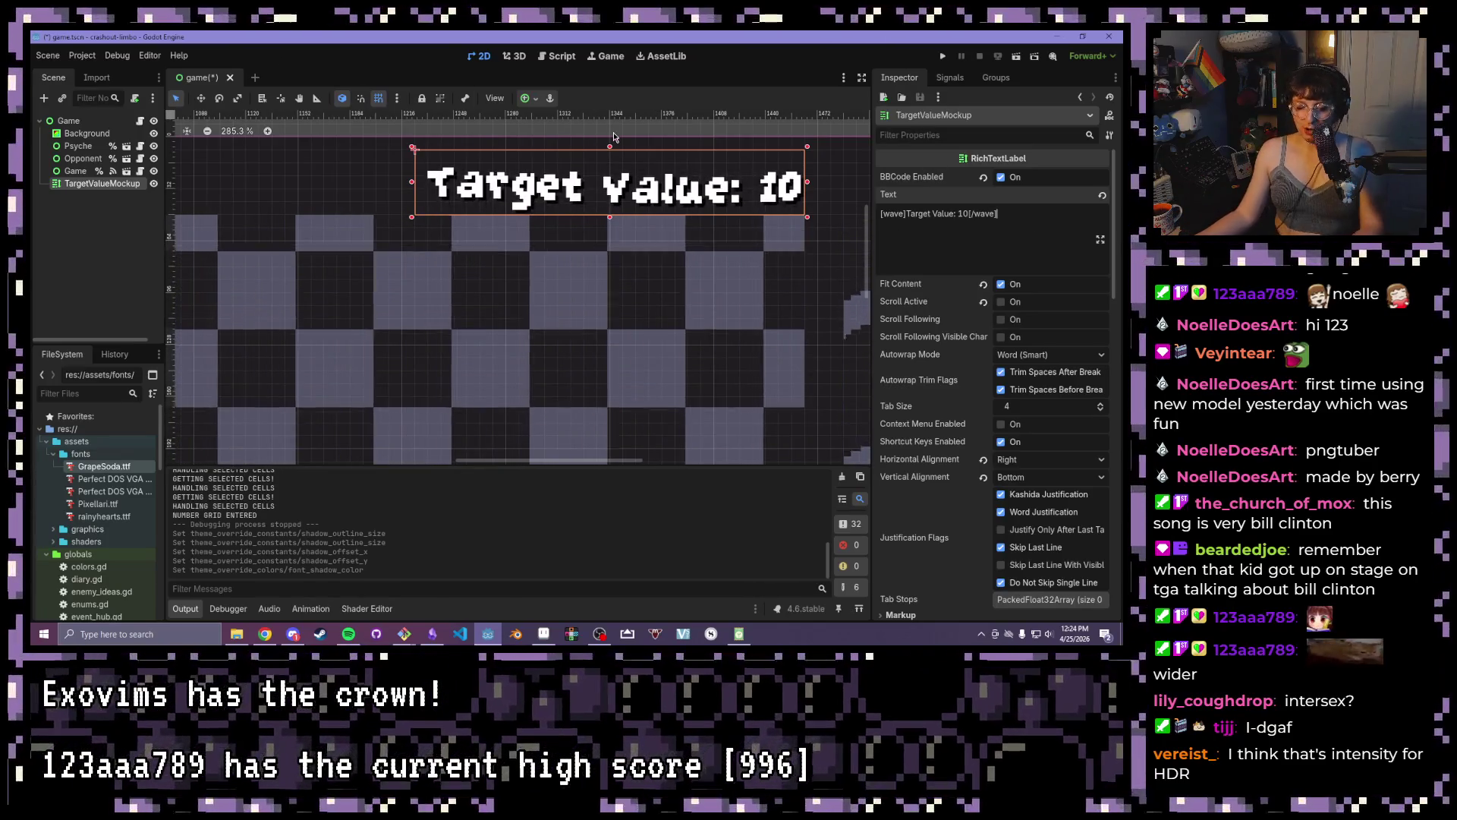
{"action": "scroll", "coordinate": [721, 129], "scroll_direction": "down", "scroll_amount": 5}
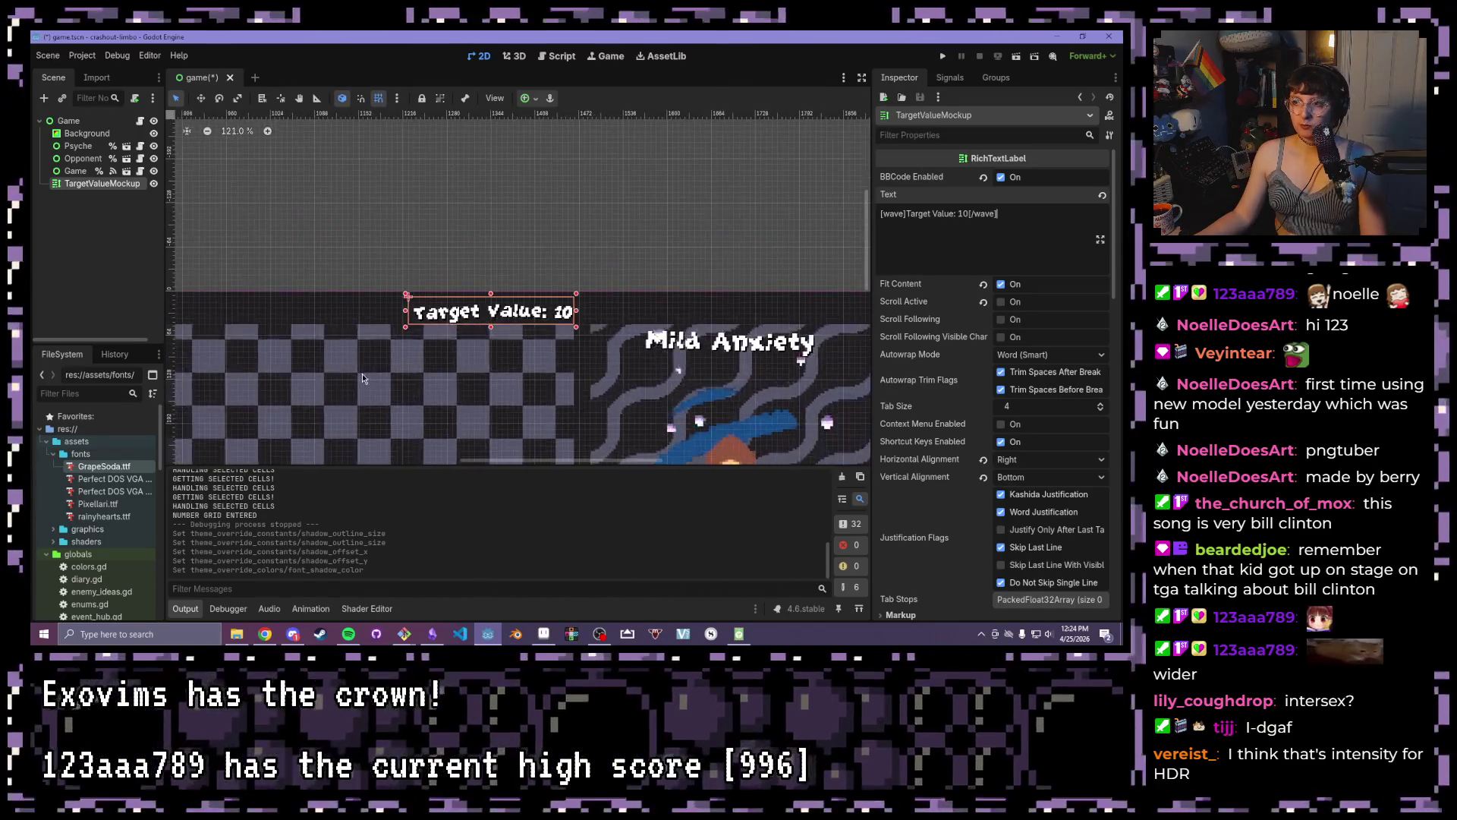
{"action": "scroll", "coordinate": [543, 189], "scroll_direction": "down", "scroll_amount": 2}
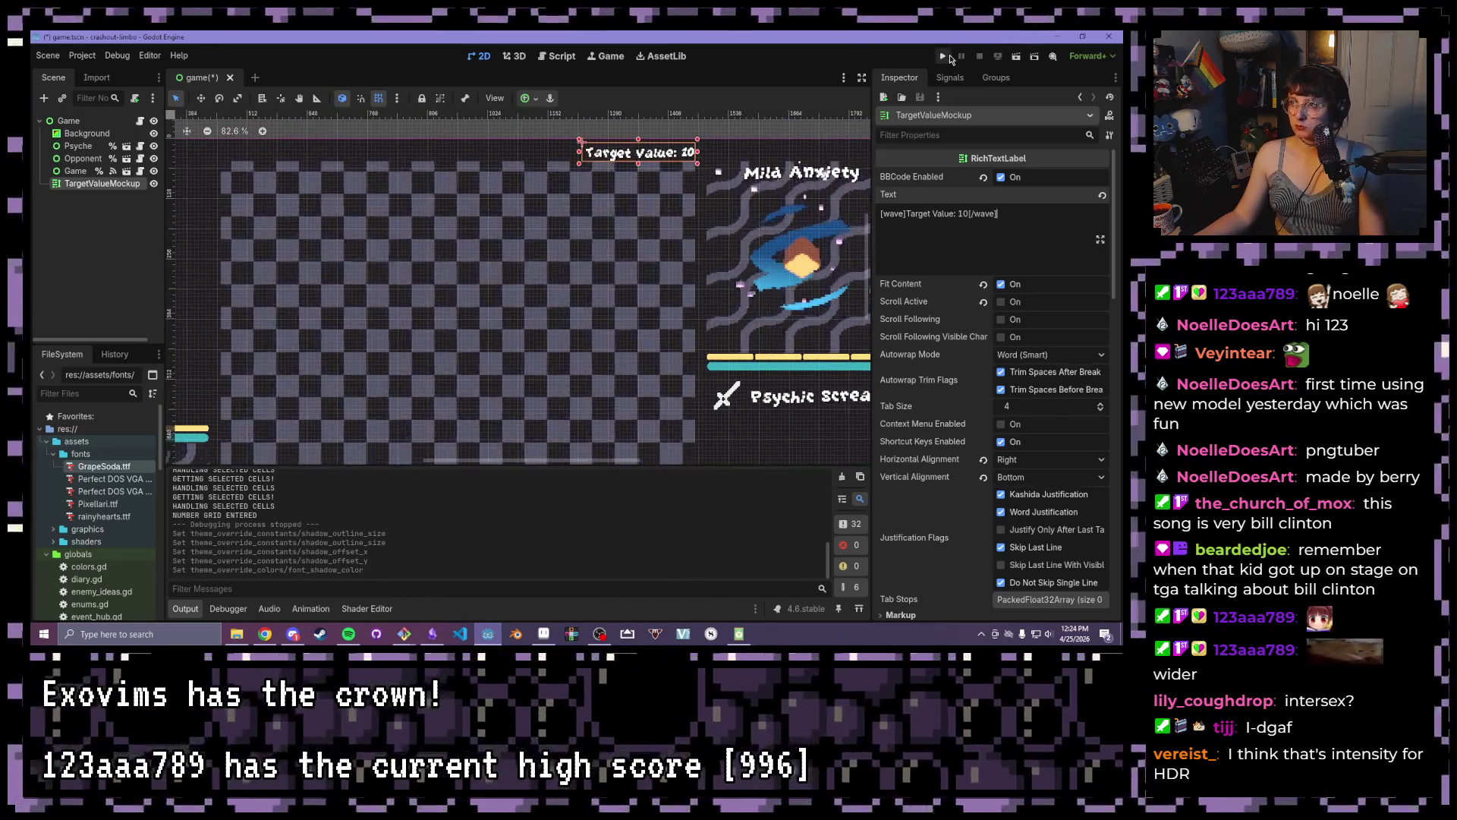
Step: Run the game and clear cells summing to 10: 1 and 9, then 1, 0 and 9
{"action": "left_click", "coordinate": [941, 57]}
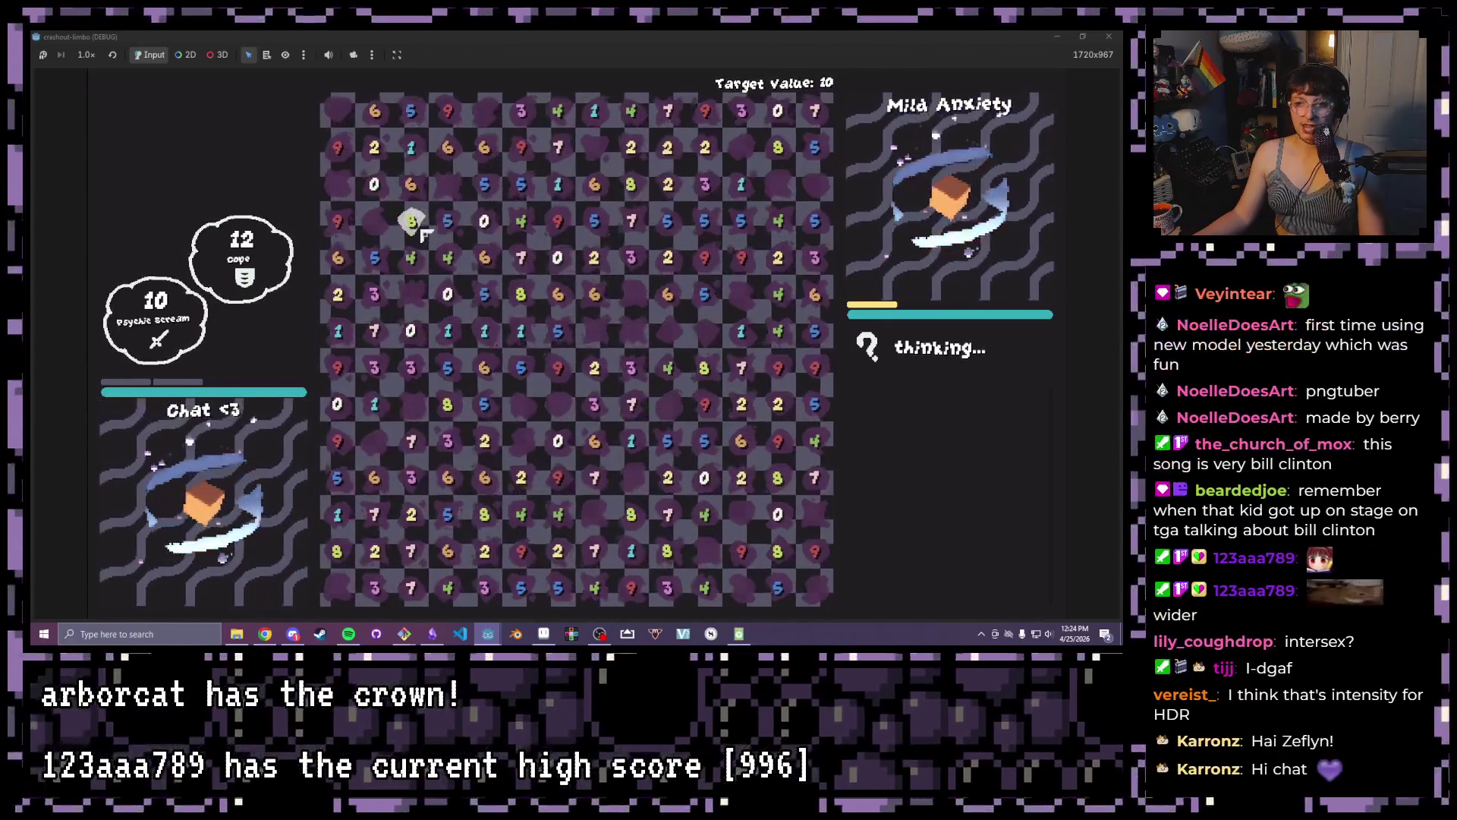
{"action": "left_click_drag", "start_coordinate": [338, 368], "coordinate": [339, 343]}
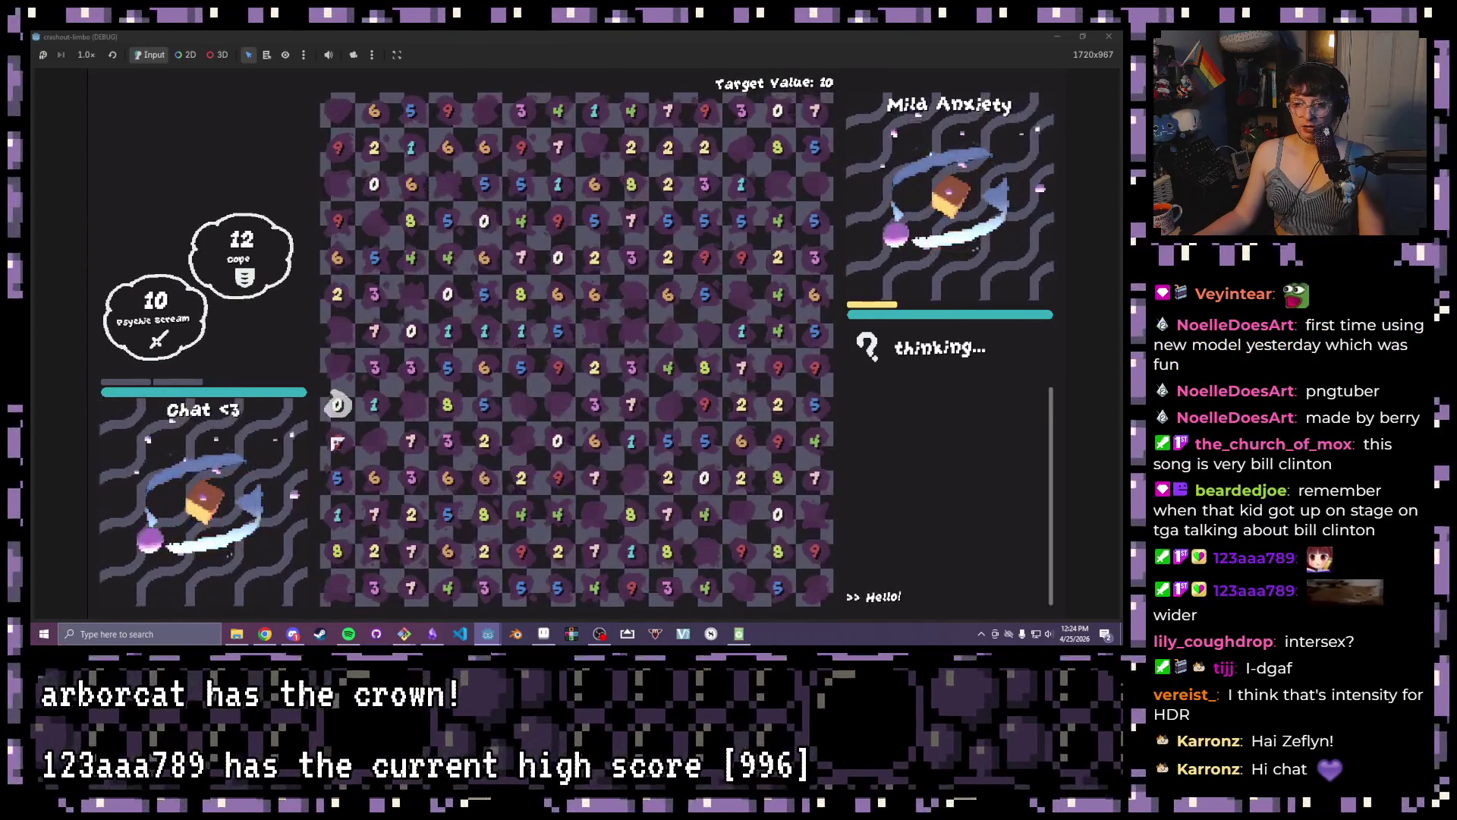
{"action": "left_click_drag", "start_coordinate": [374, 404], "coordinate": [338, 438]}
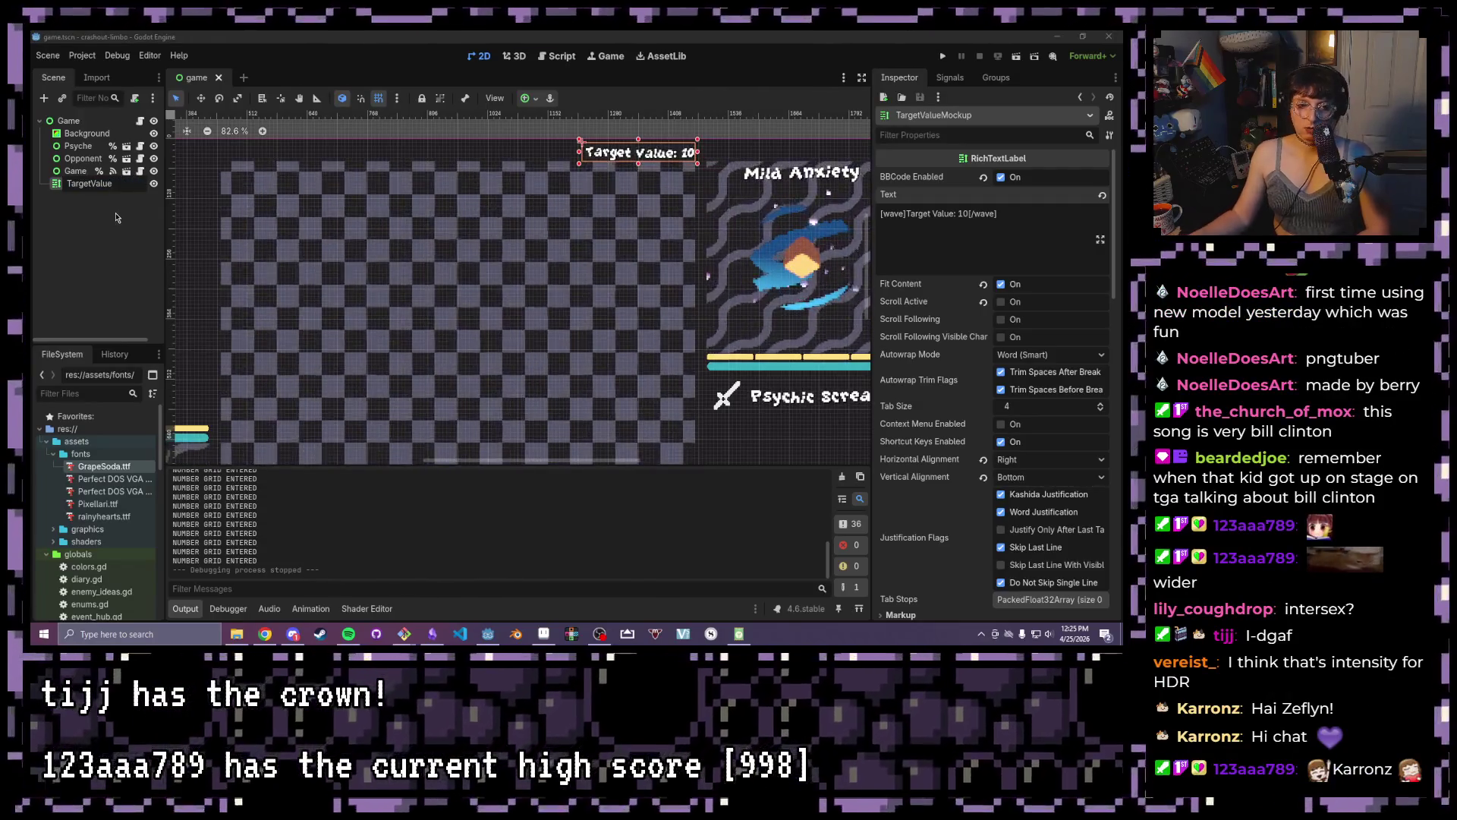
Step: Confirm the TargetValue name and mark the node Access as Unique Name
{"action": "key", "text": "Return"}
{"action": "right_click", "coordinate": [85, 184]}
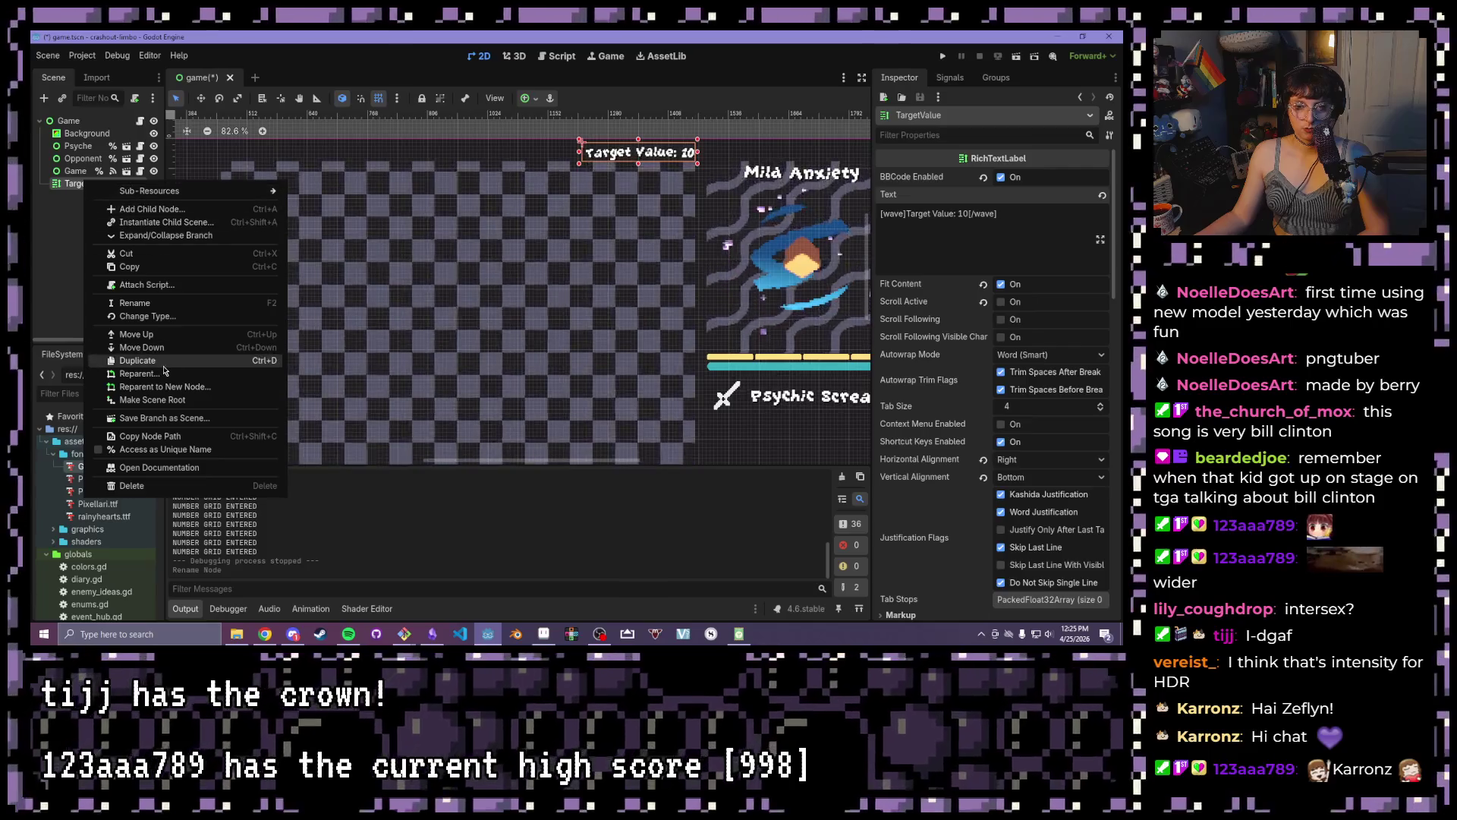
{"action": "left_click", "coordinate": [153, 450]}
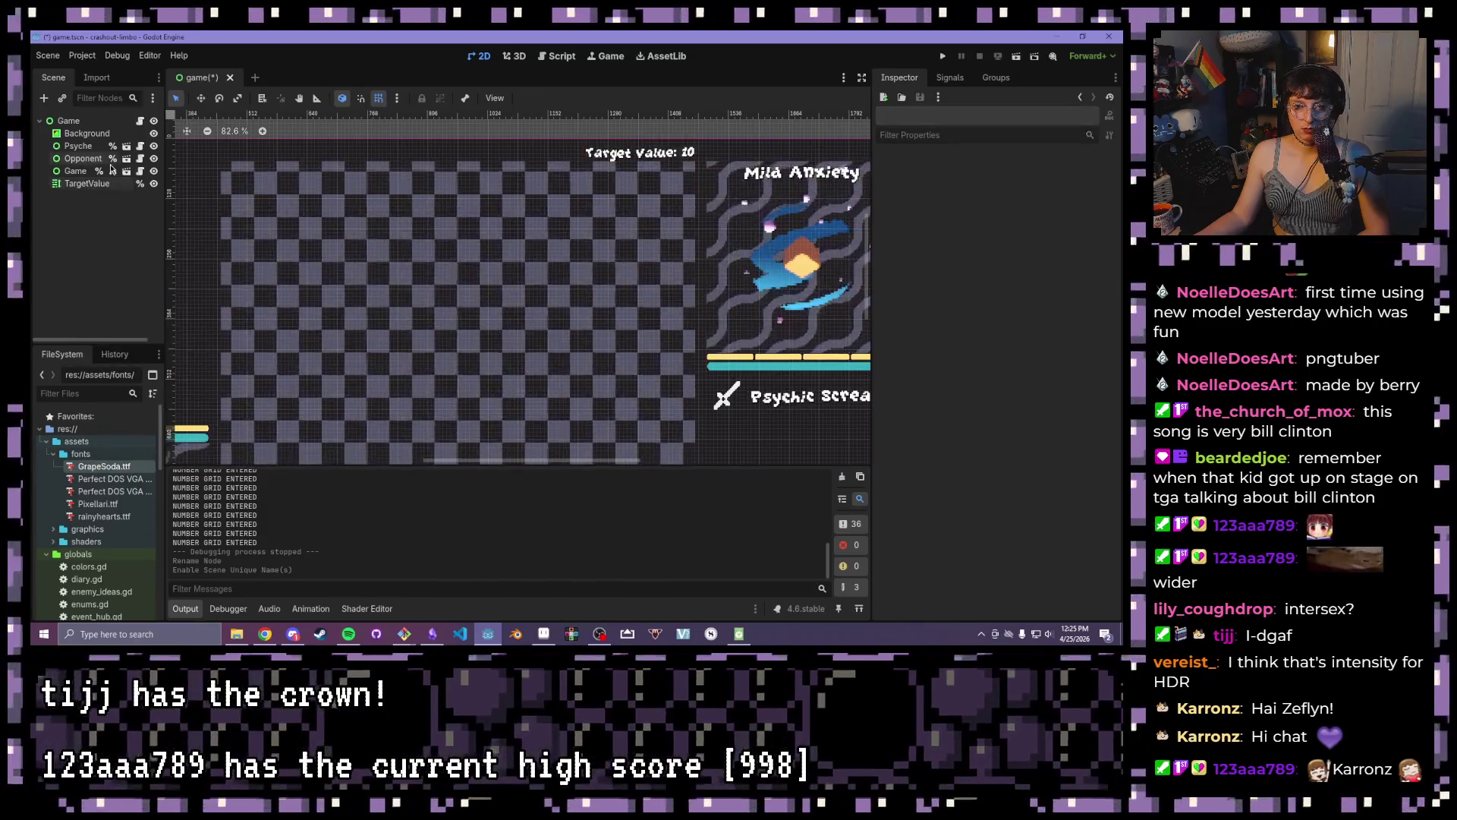
Step: Attach a new script res://scenes/game/target_value.gd extending RichTextLabel to TargetValue
{"action": "right_click", "coordinate": [97, 189]}
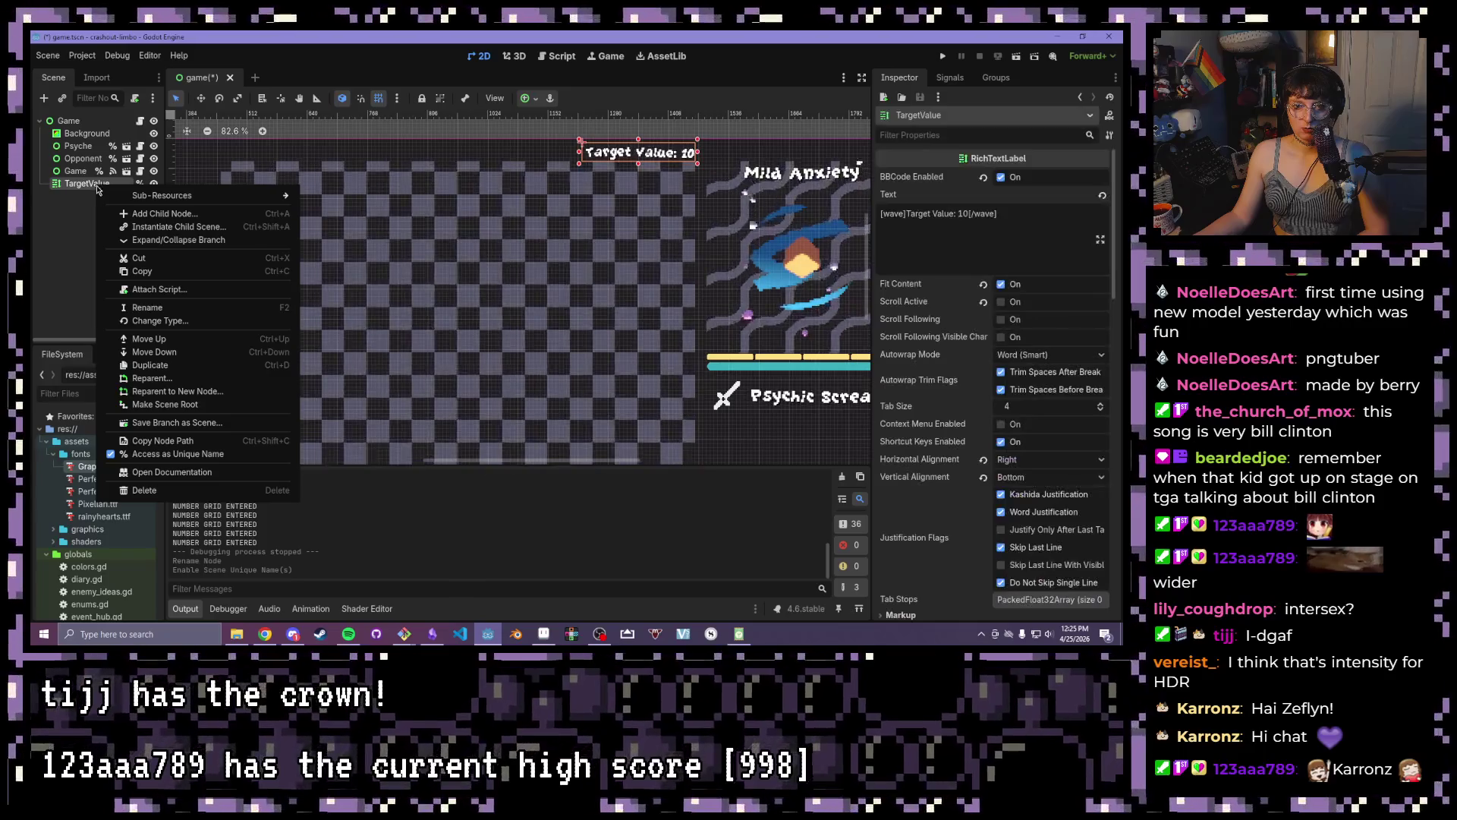
{"action": "left_click", "coordinate": [84, 232]}
{"action": "right_click", "coordinate": [89, 184]}
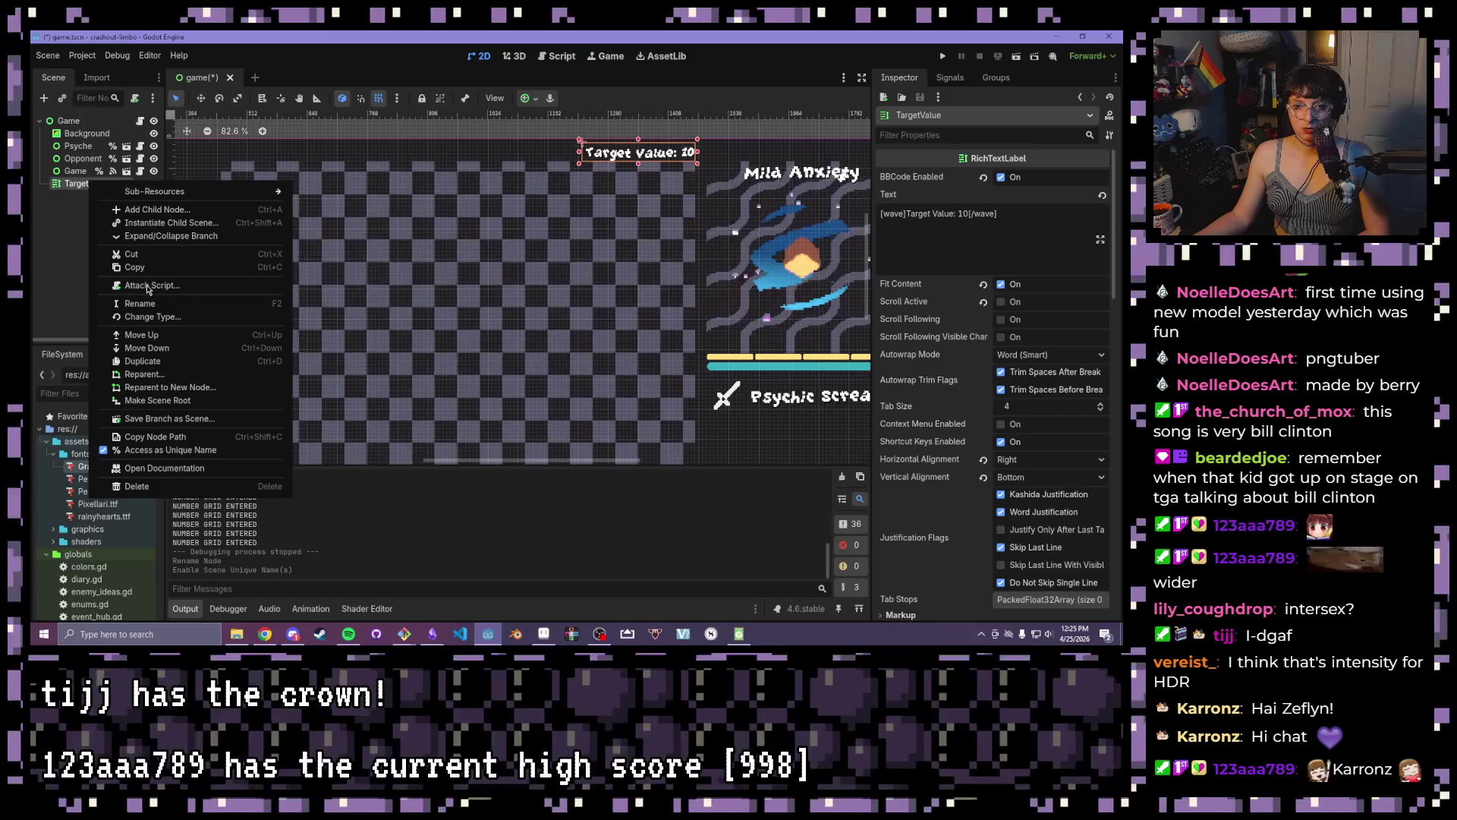
{"action": "left_click", "coordinate": [149, 286]}
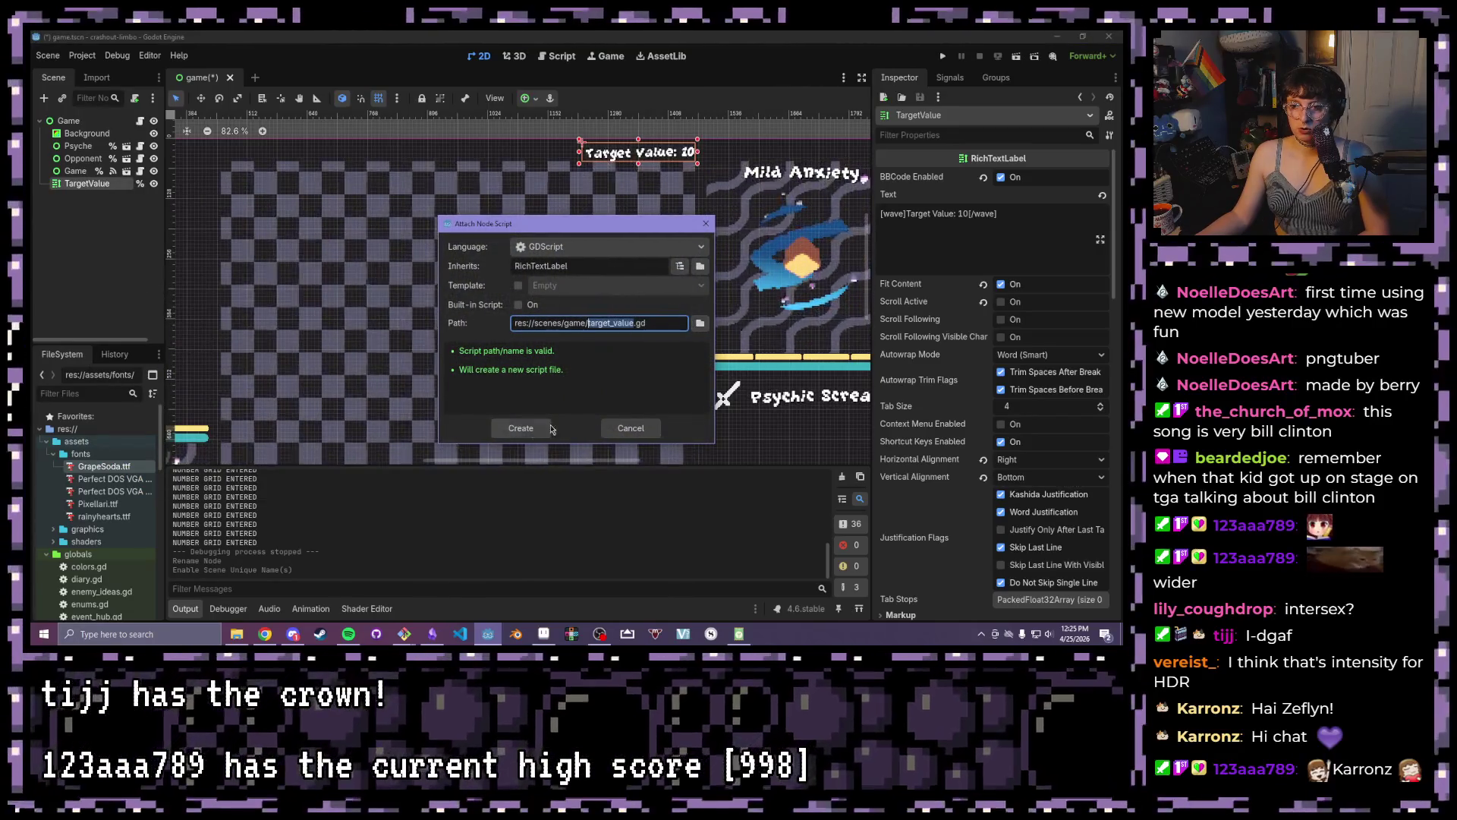
{"action": "left_click", "coordinate": [534, 431]}
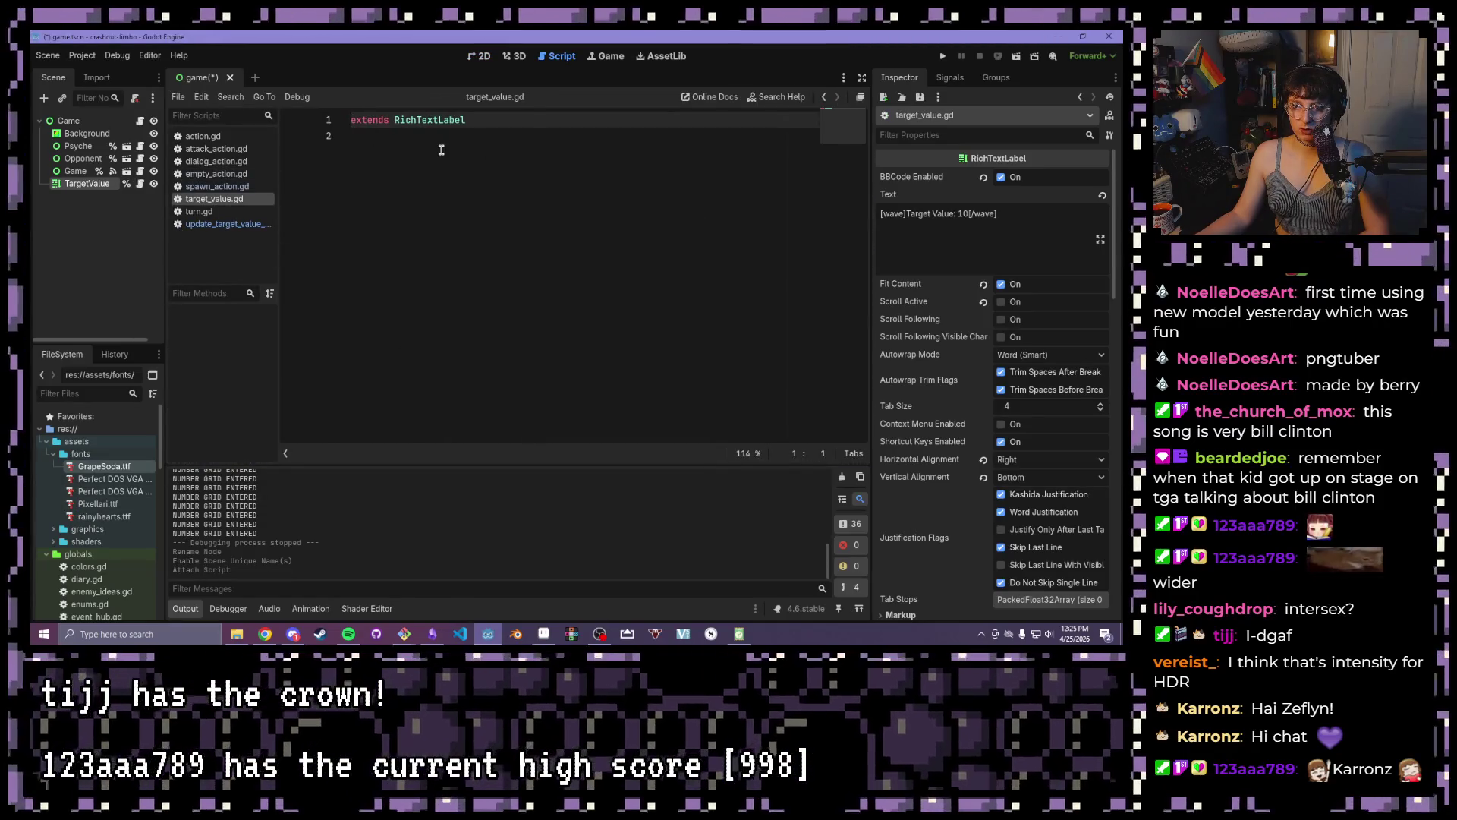
Step: In _ready, connect EventHub's update_target_value signal to _handle_update_target_value
{"action": "left_click", "coordinate": [441, 150]}
{"action": "key", "text": "Return"}
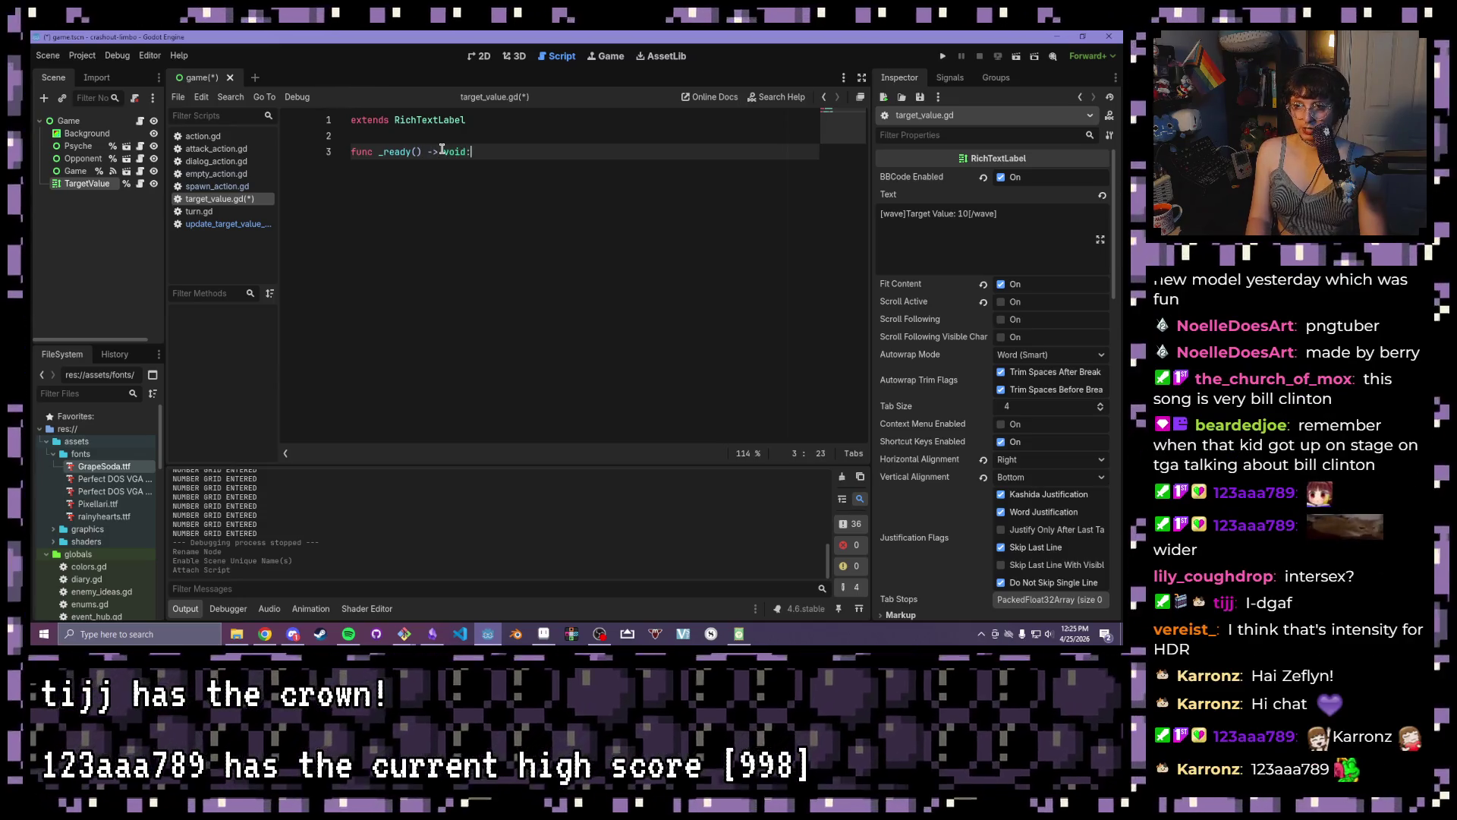
{"action": "key", "text": "Return"}
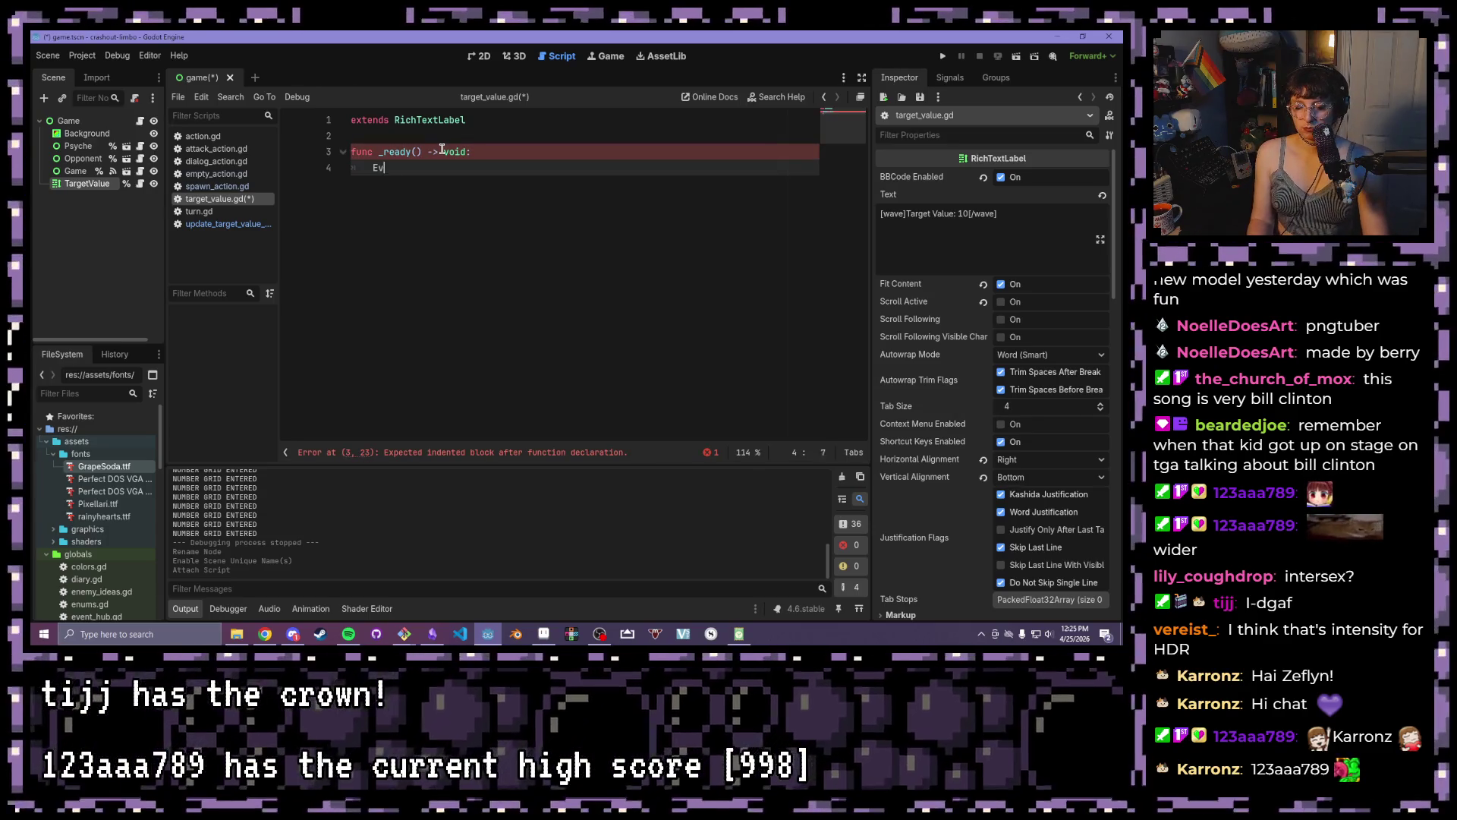
{"action": "type", "text": ".update"}
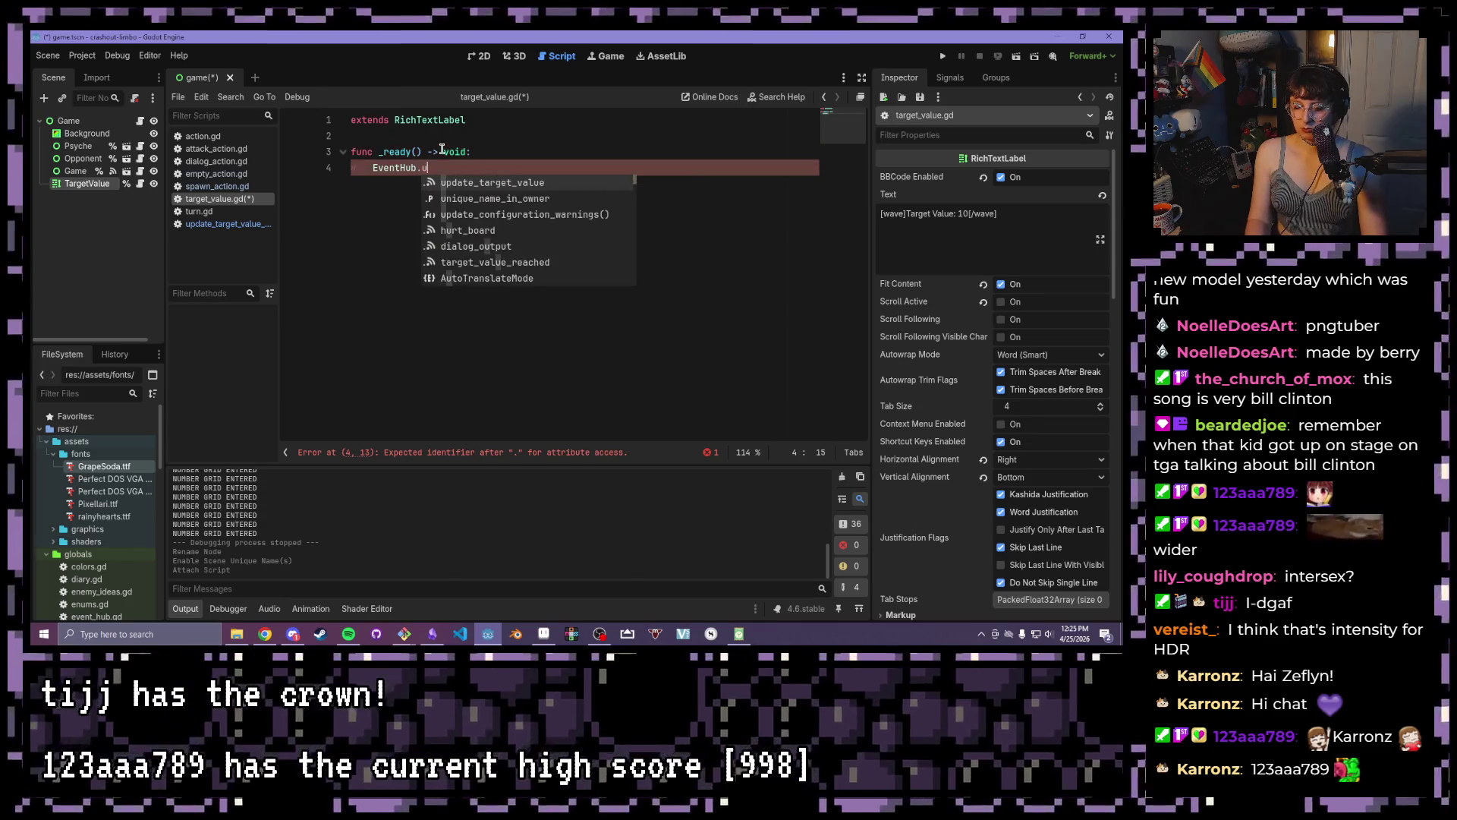
{"action": "key", "text": "Return"}
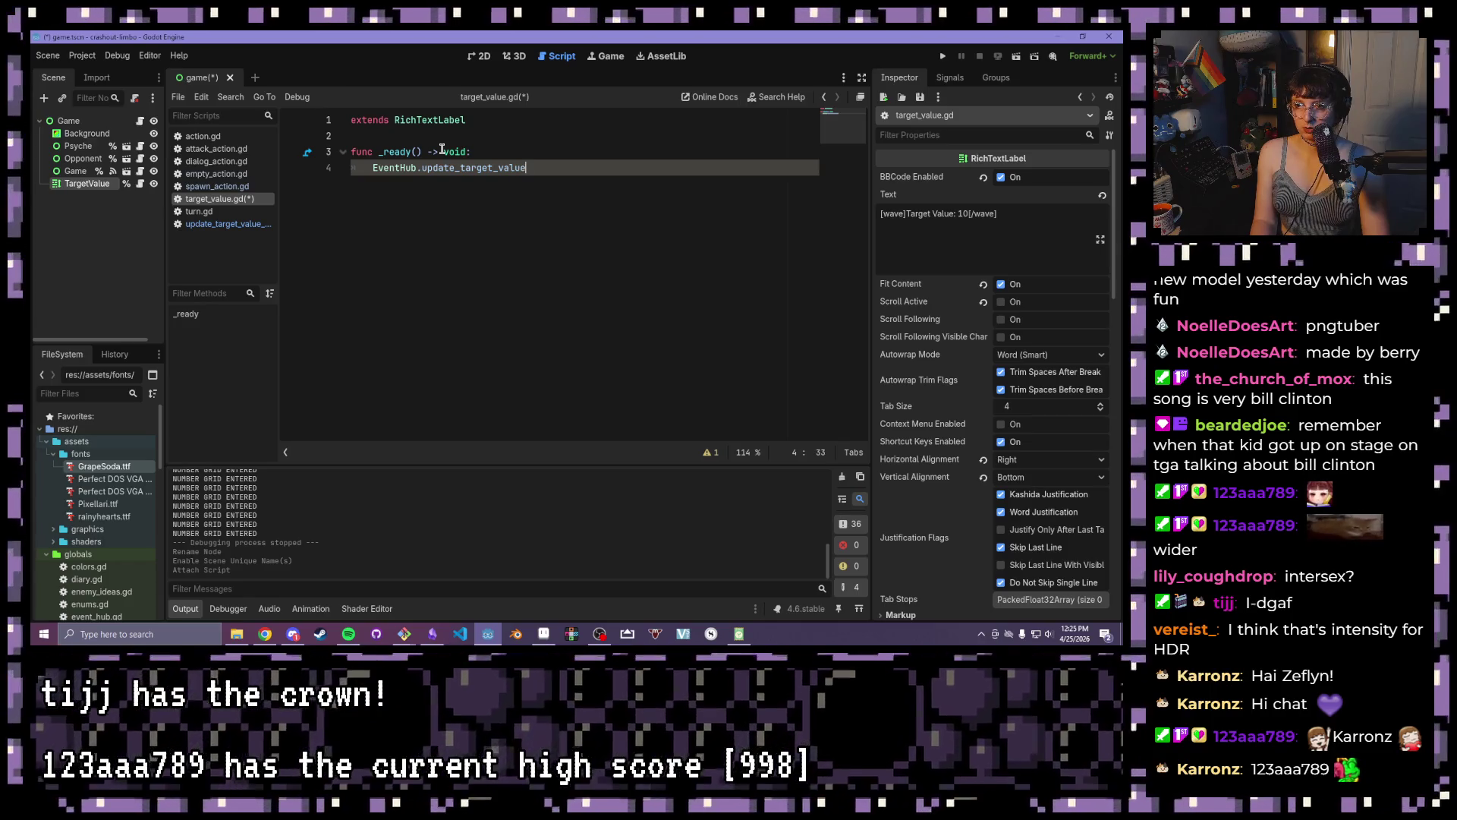
{"action": "type", "text": "conn"}
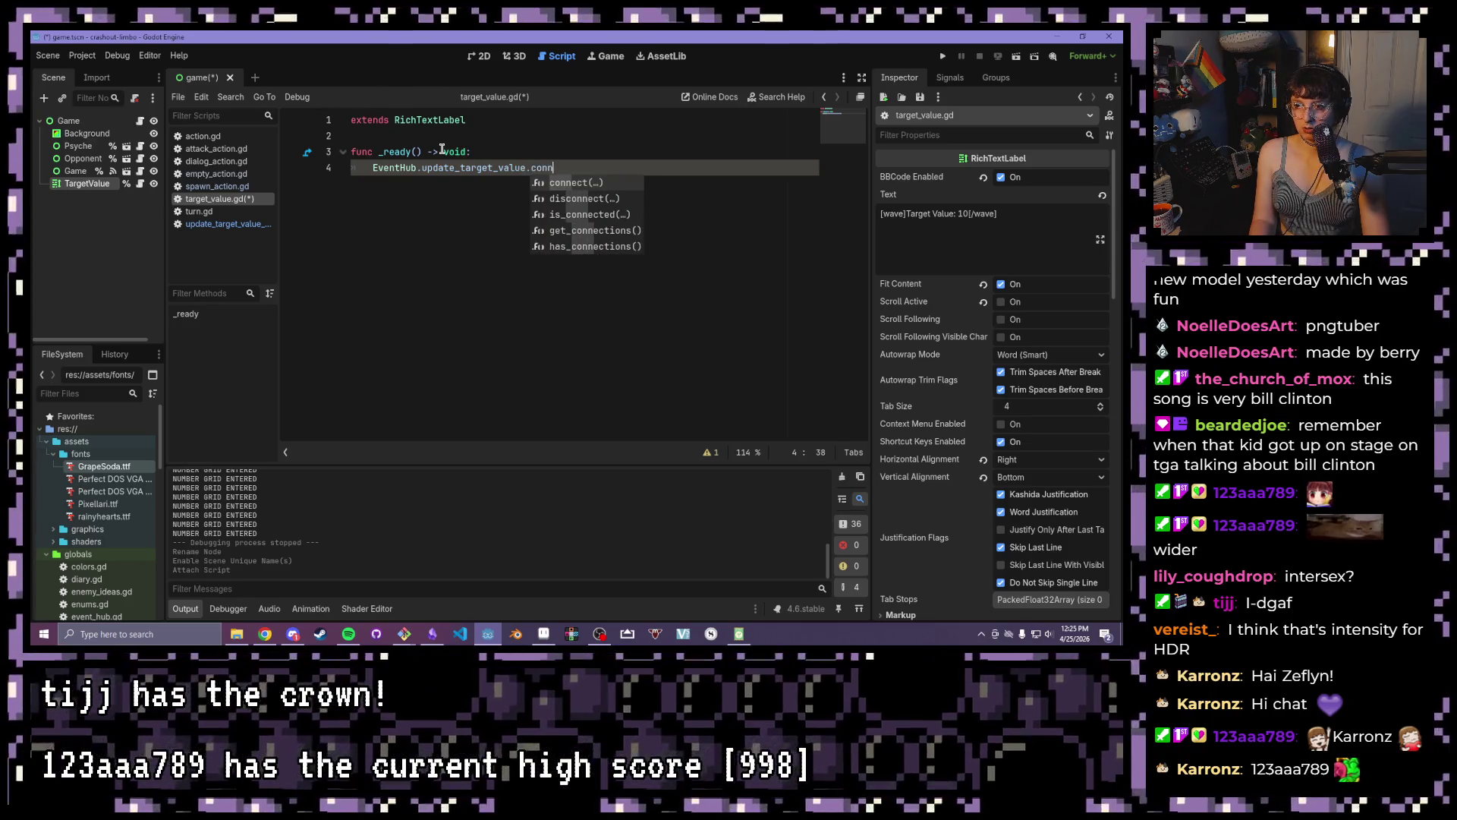
{"action": "key", "text": "Return"}
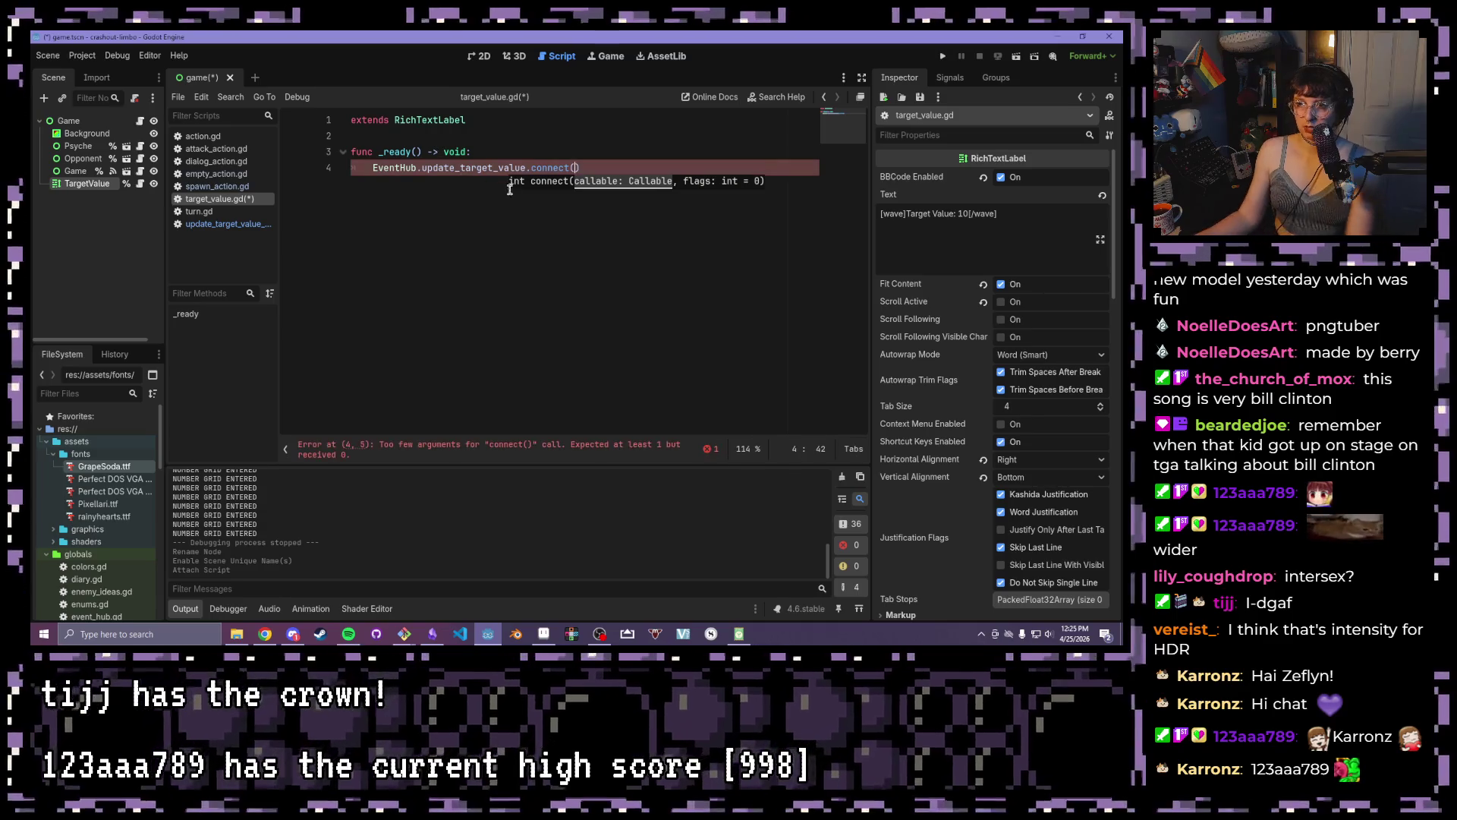
{"action": "left_click_drag", "start_coordinate": [529, 165], "coordinate": [447, 168]}
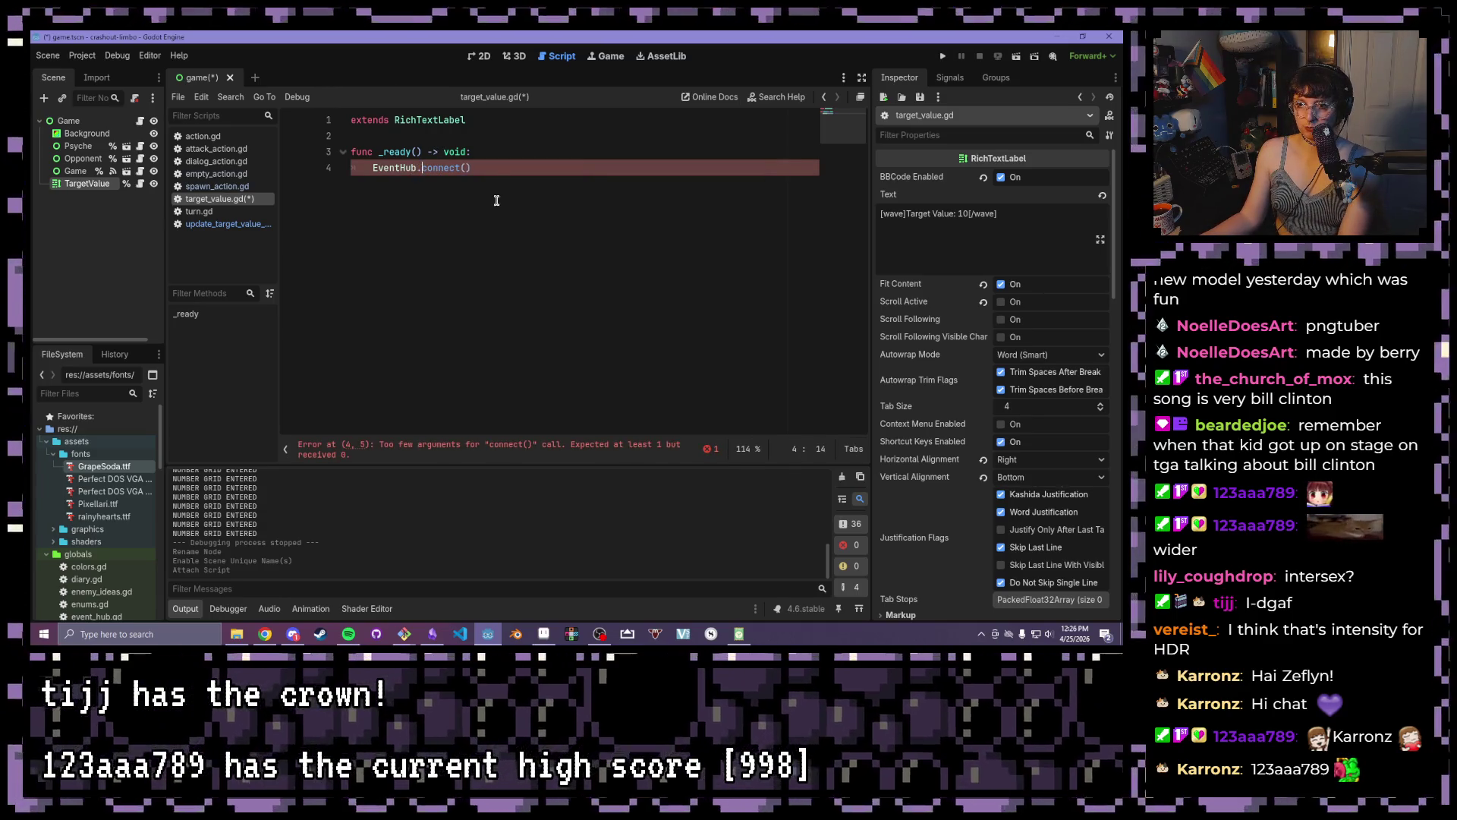
{"action": "type", "text": "\"up"}
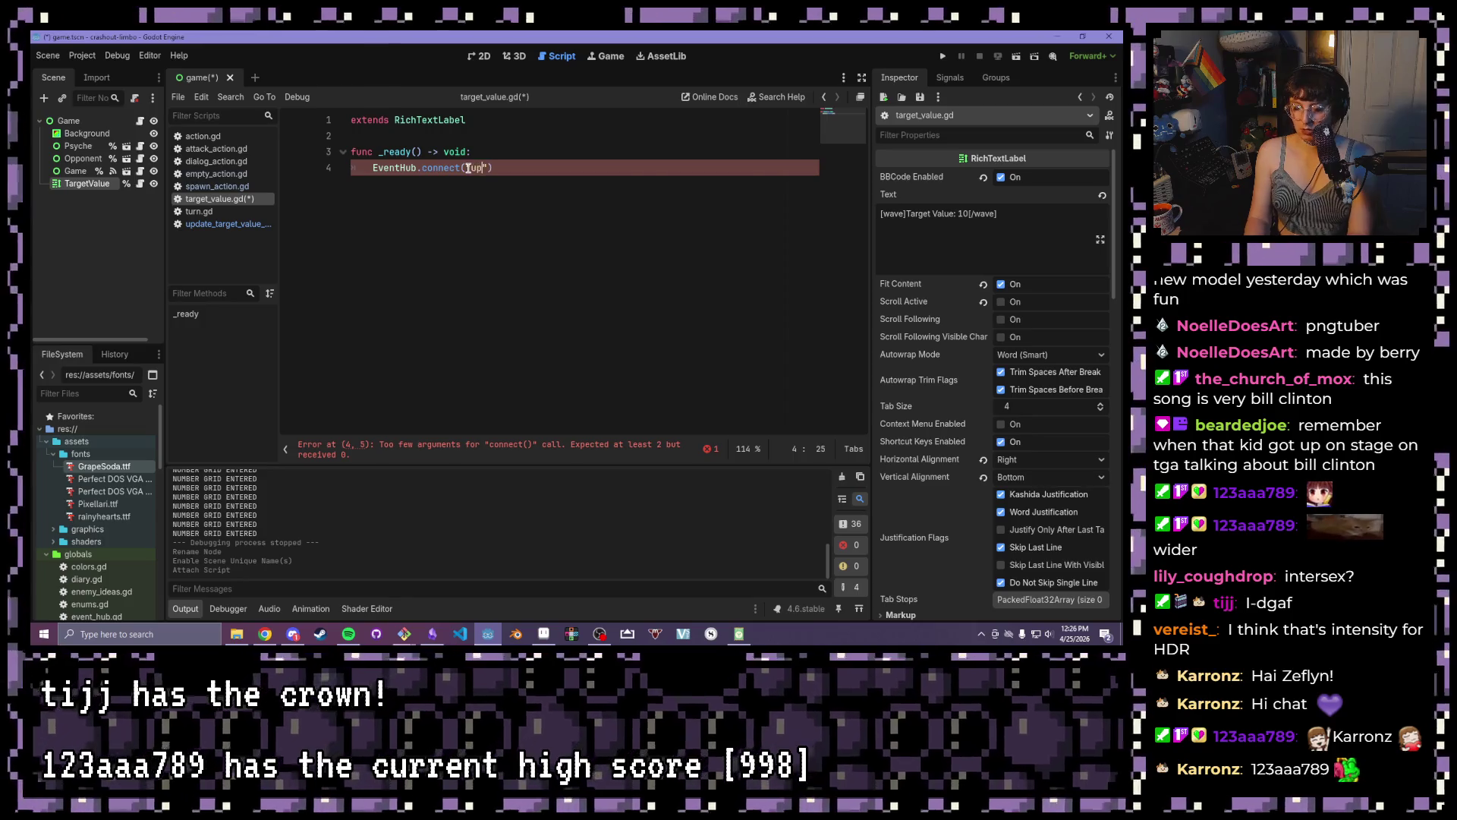
{"action": "key", "text": "Return"}
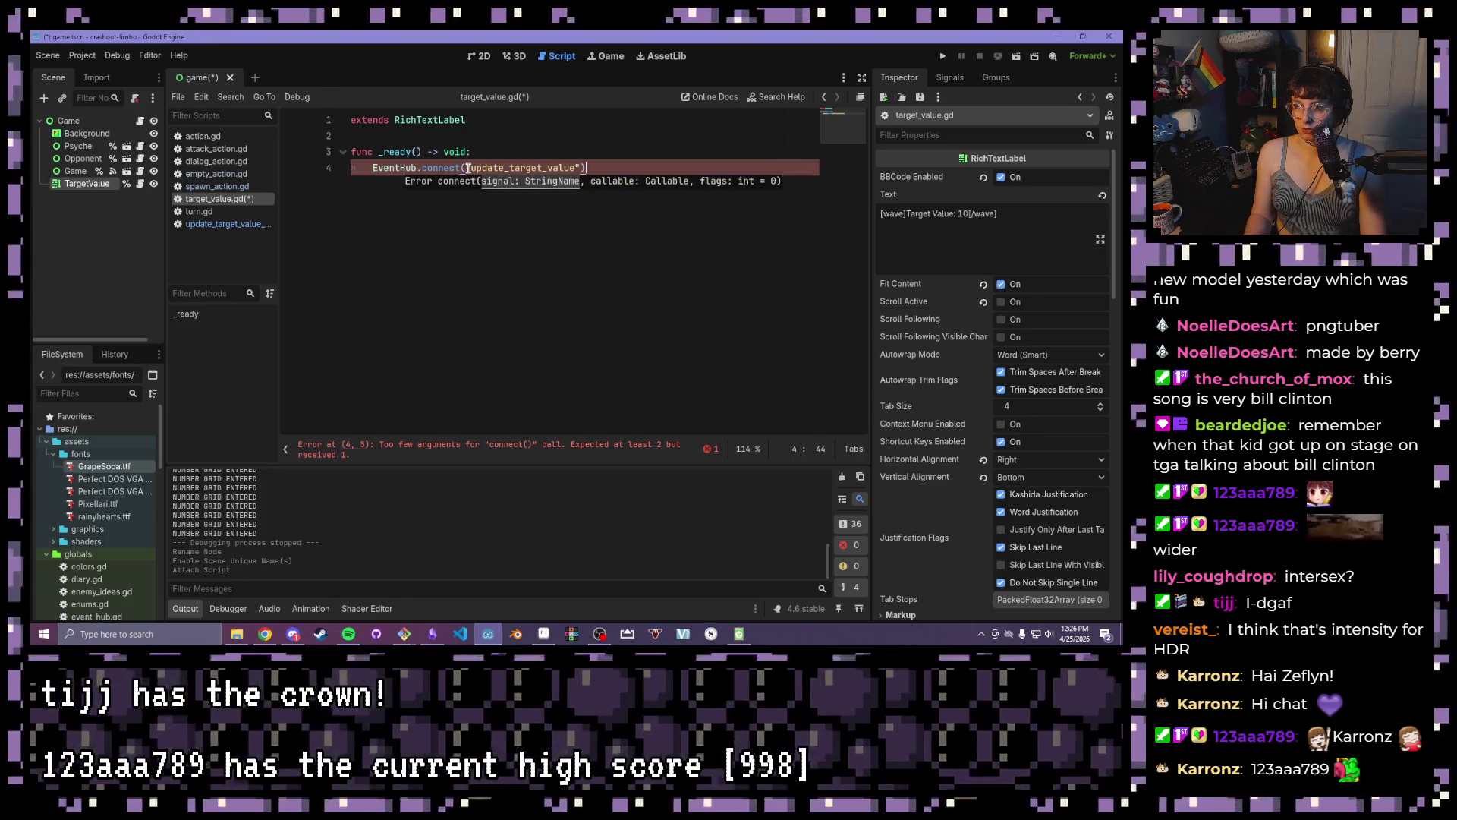
{"action": "type", "text": ", _"}
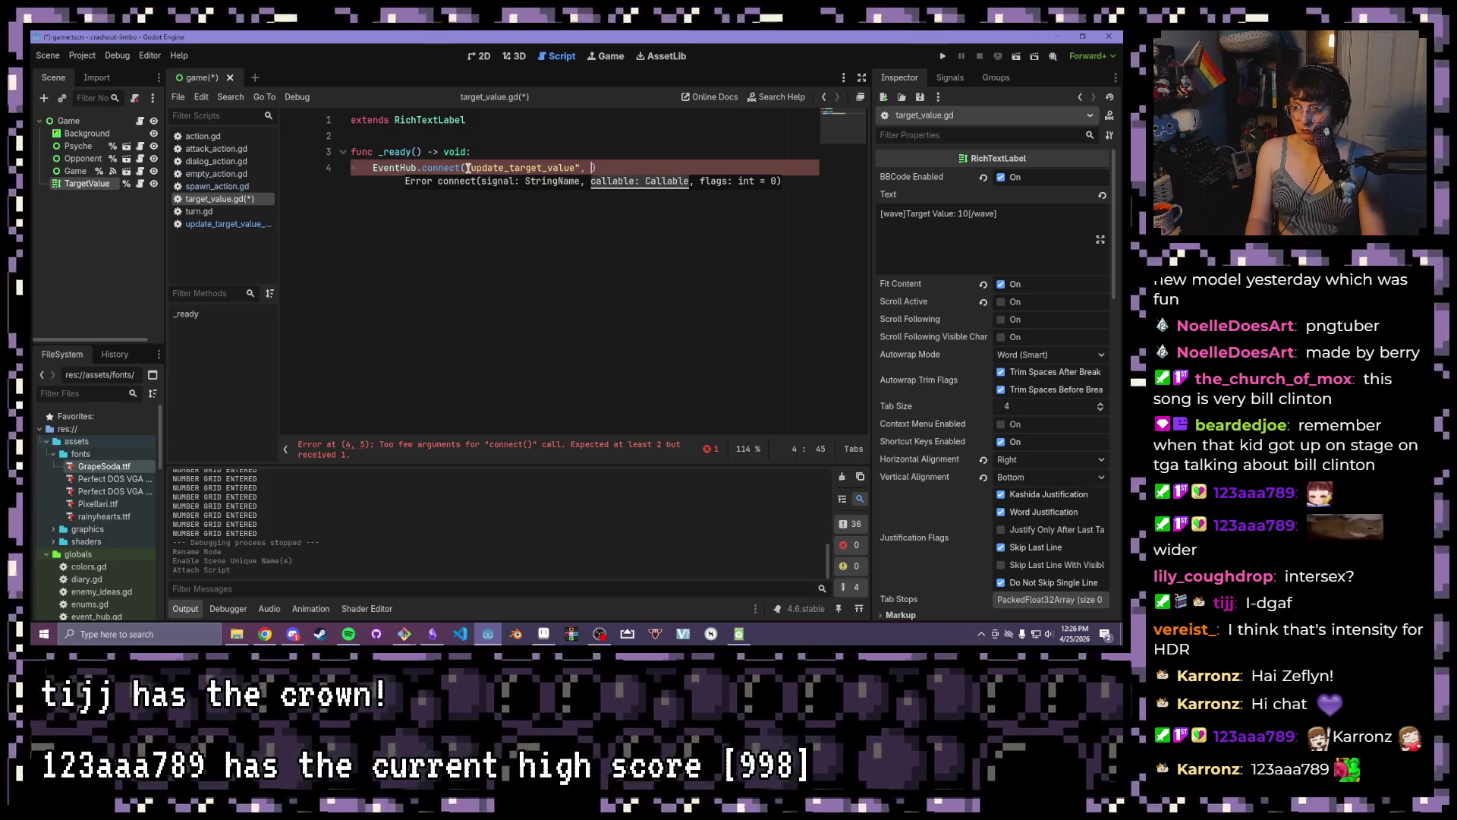
{"action": "type", "text": "handle_update"}
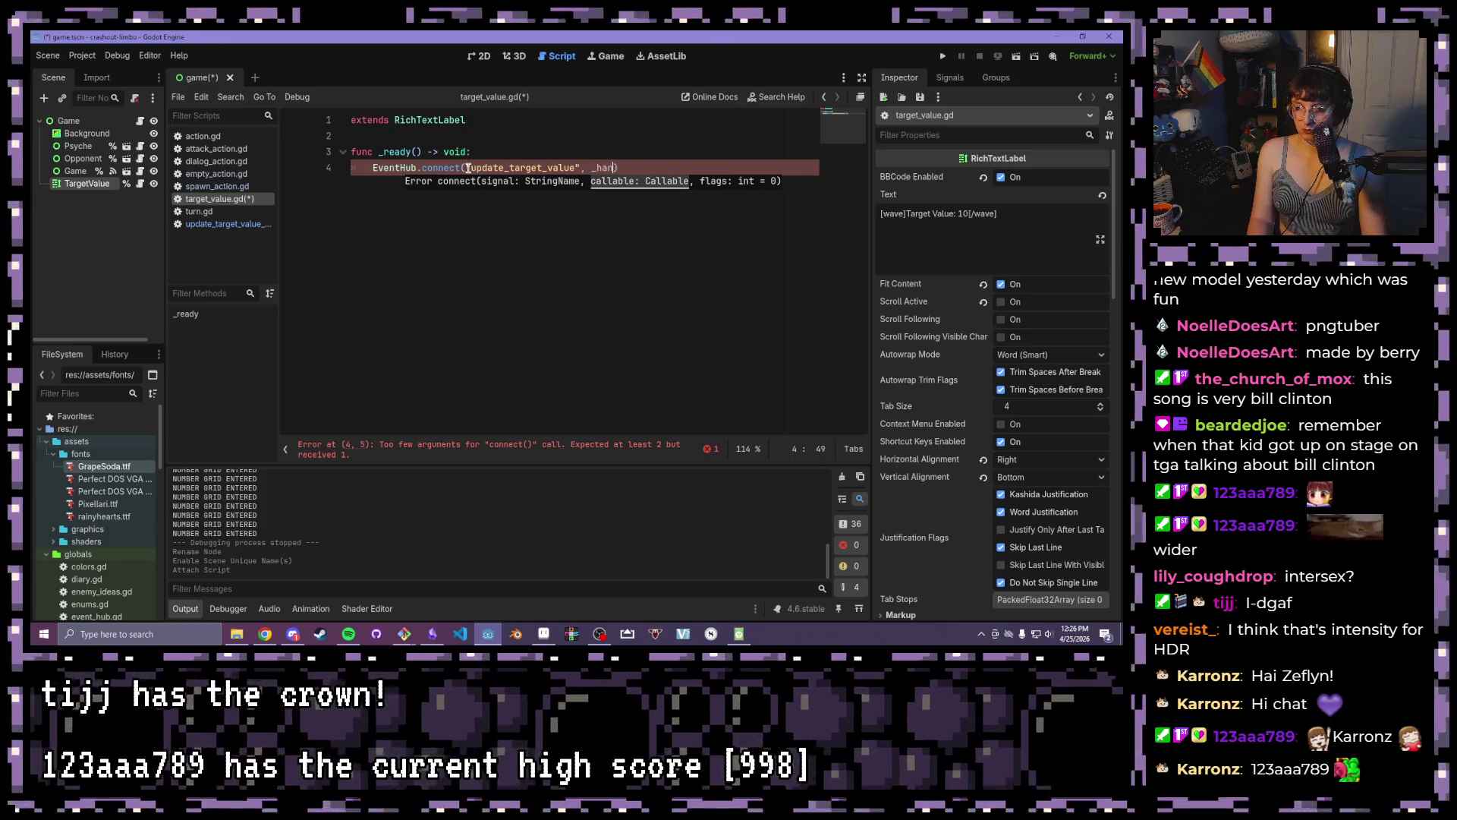
{"action": "type", "text": "_target_v"}
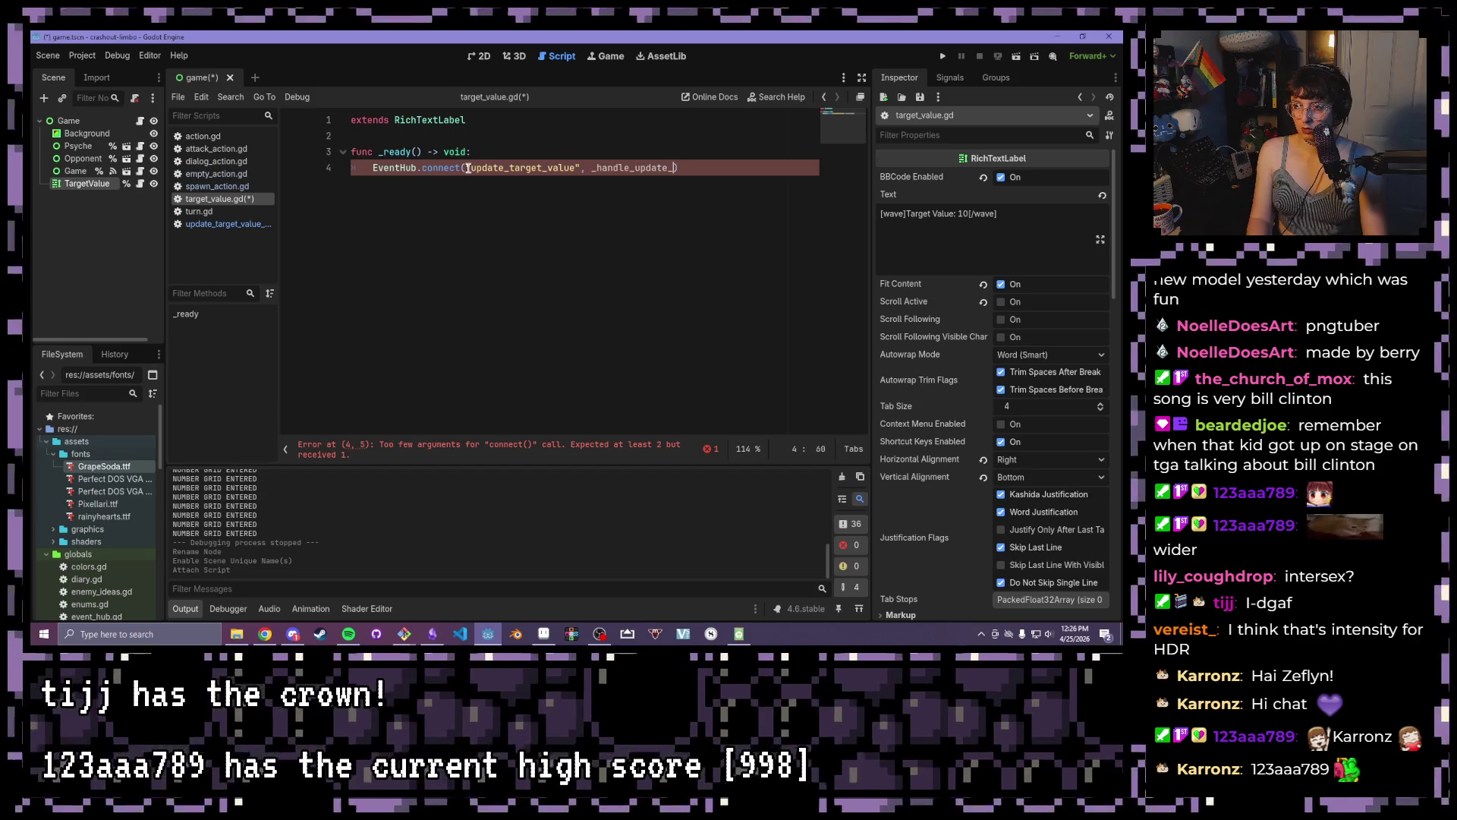
{"action": "type", "text": "alue"}
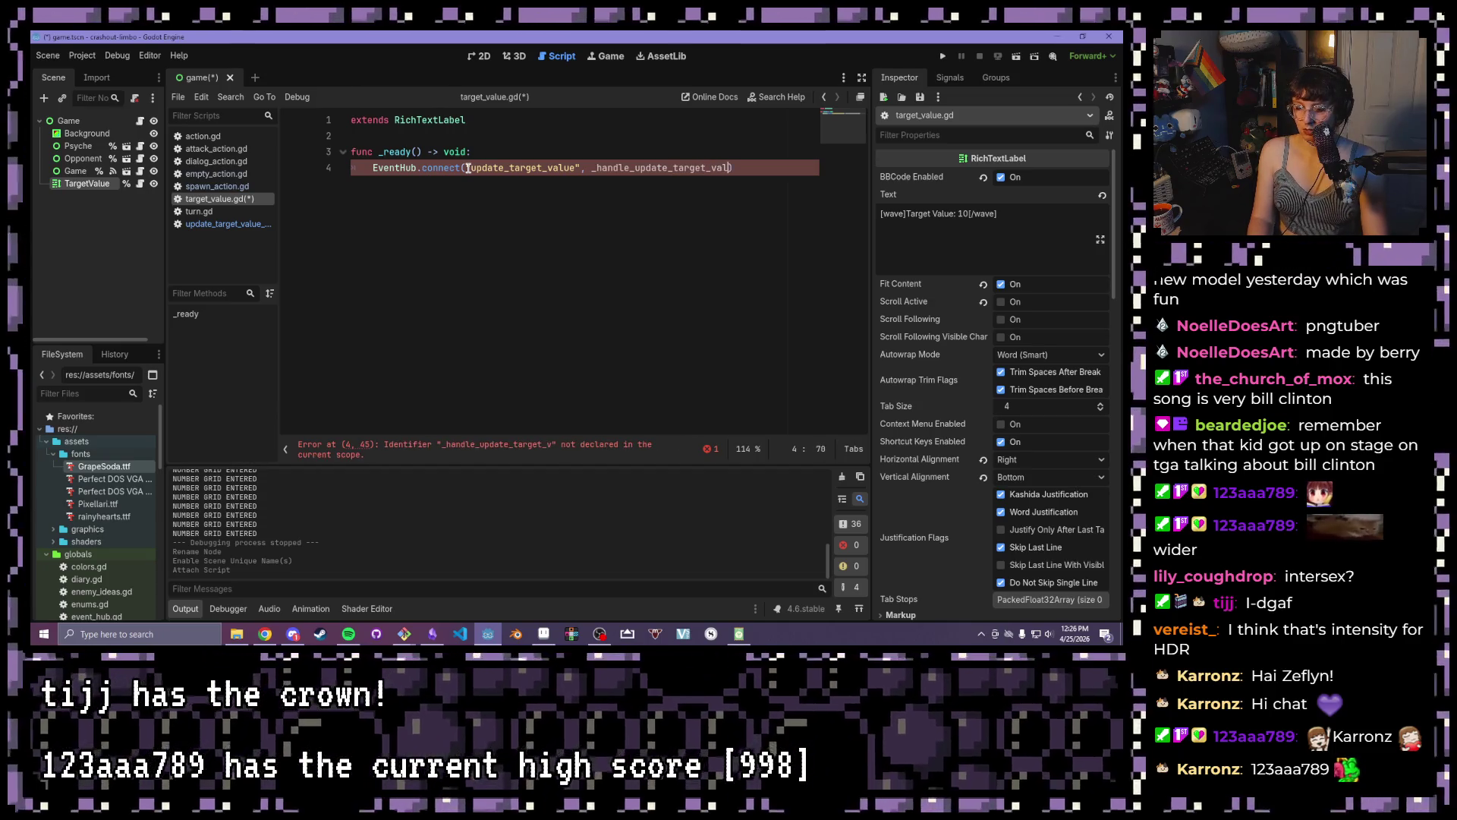
{"action": "key", "text": "Return"}
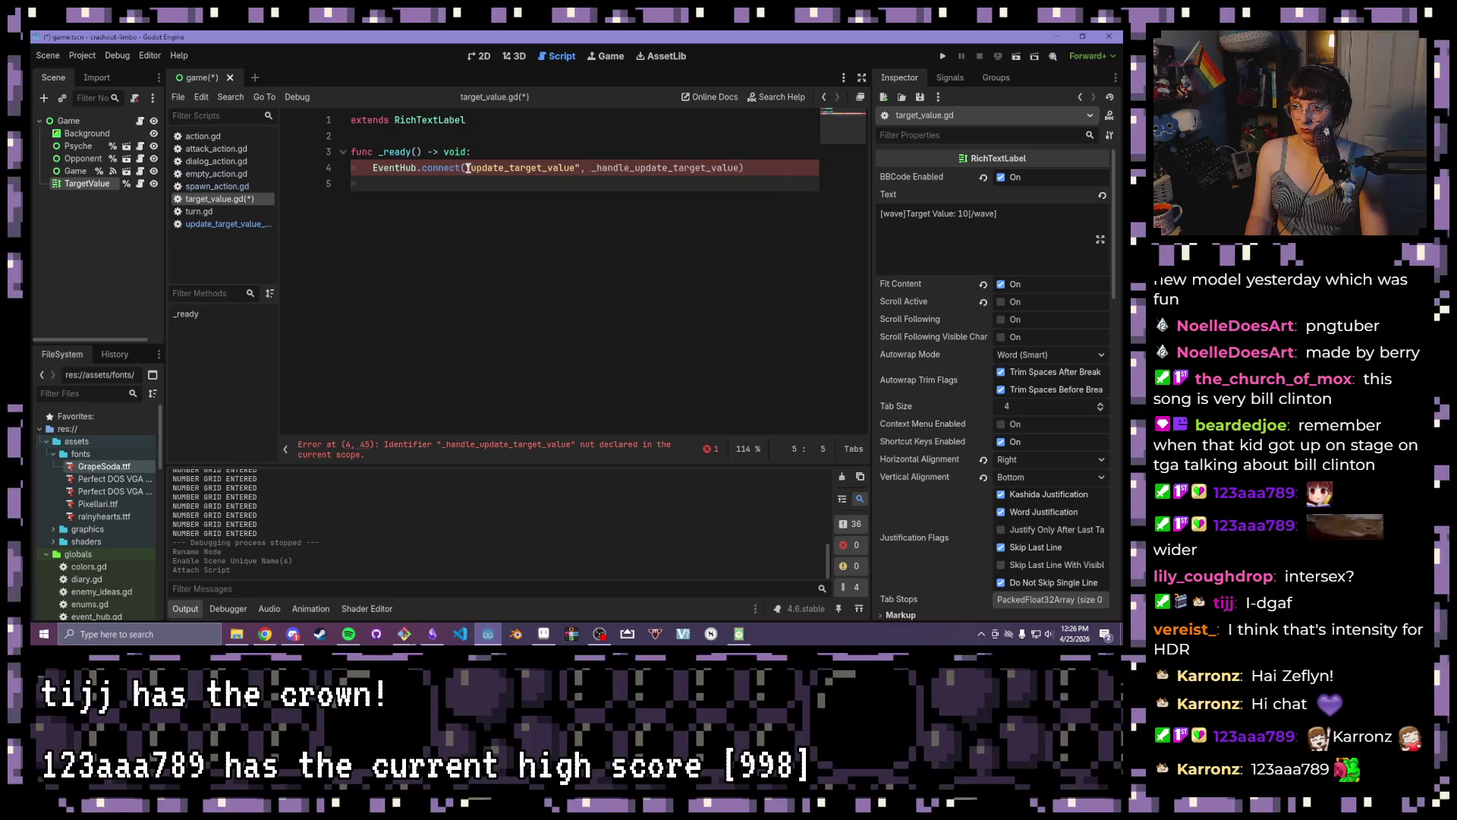
Step: Declare func _handle_update_target_value(val: int) -> void: with a pass body
{"action": "key", "text": "Return"}
{"action": "key", "text": "BackSpace"}
{"action": "type", "text": "unc _handl"}
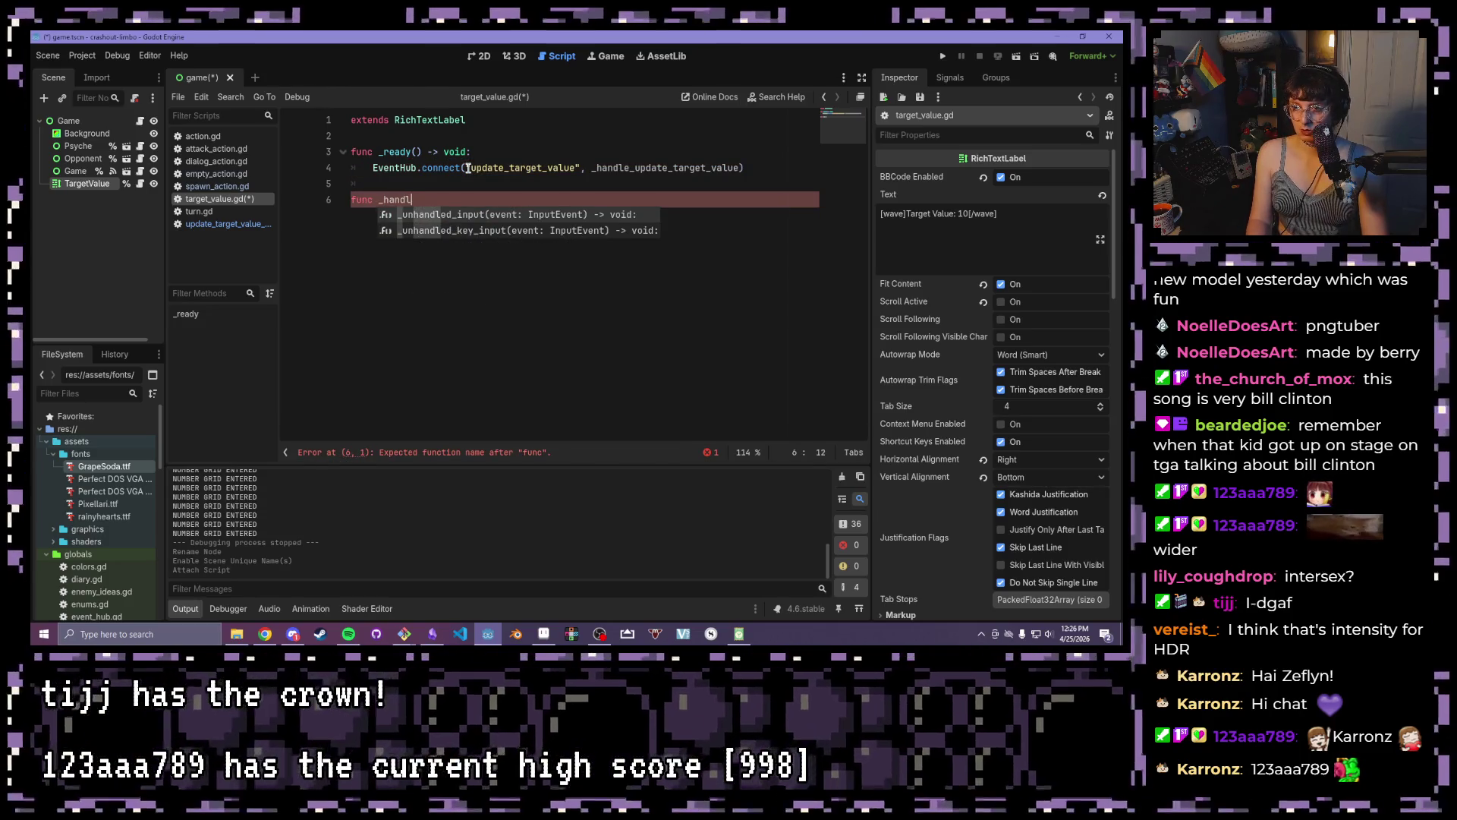
{"action": "type", "text": "e_updat"}
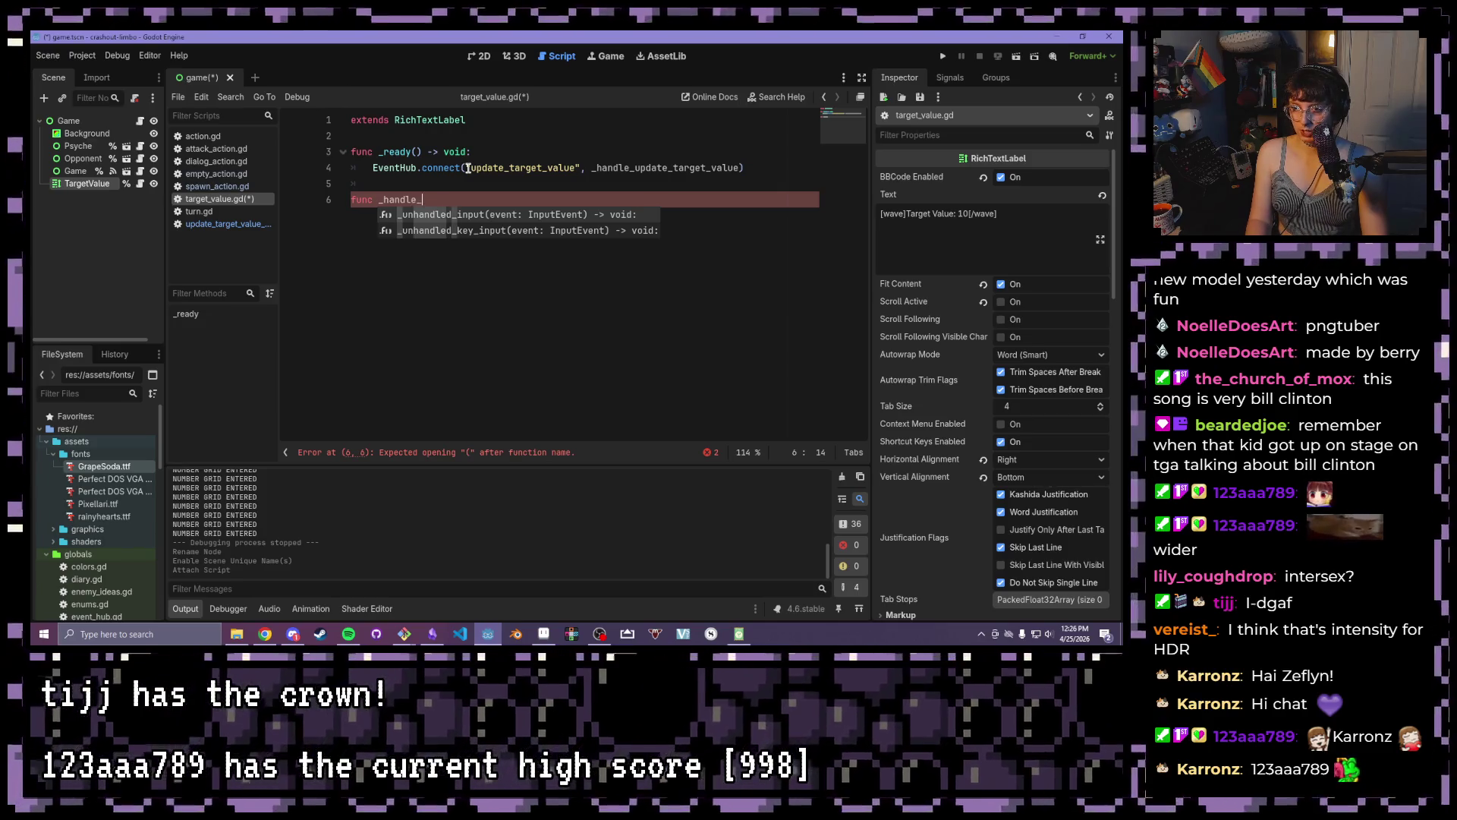
{"action": "type", "text": "e_target_va"}
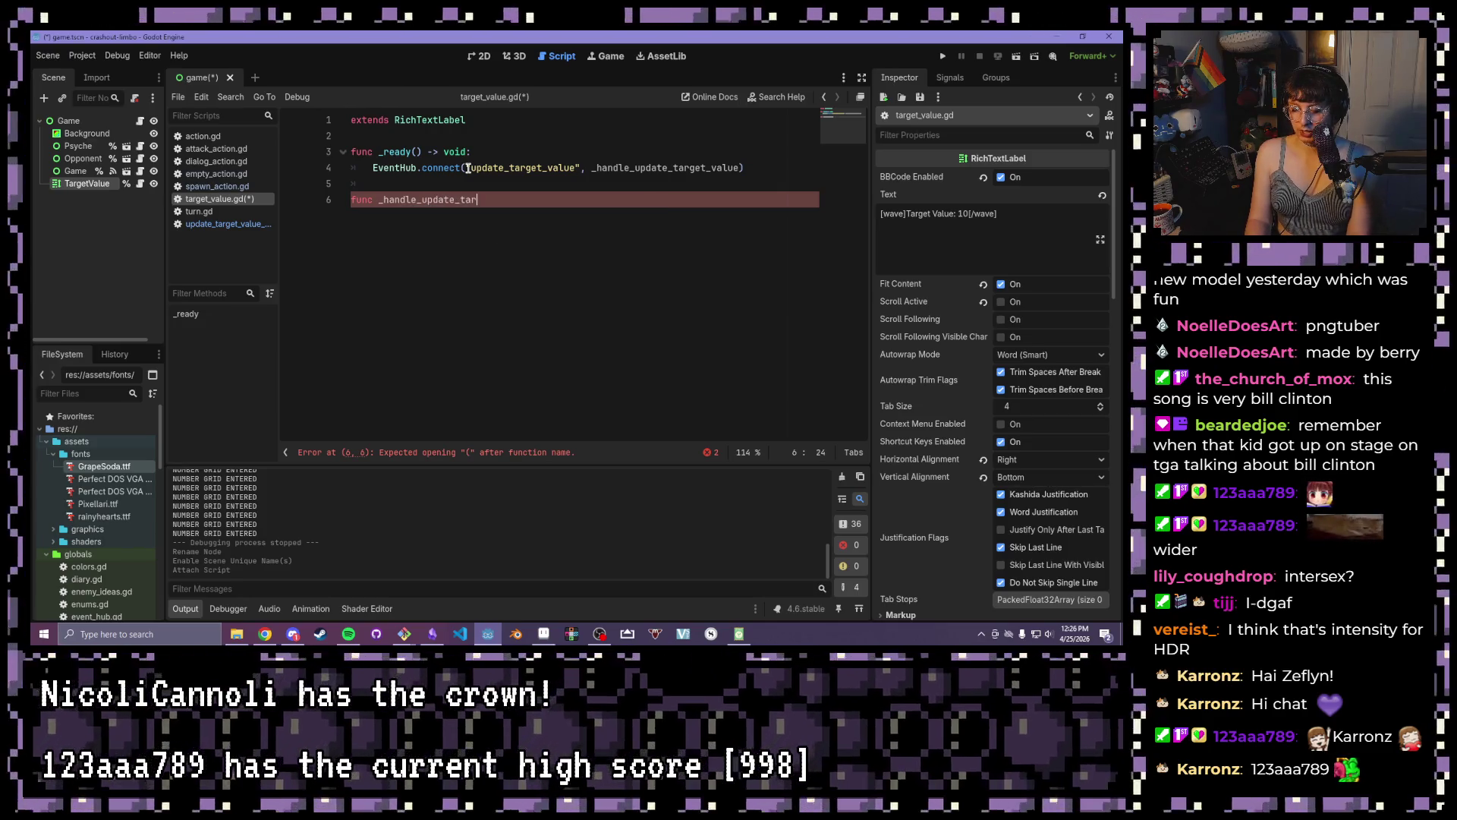
{"action": "type", "text": "luie"}
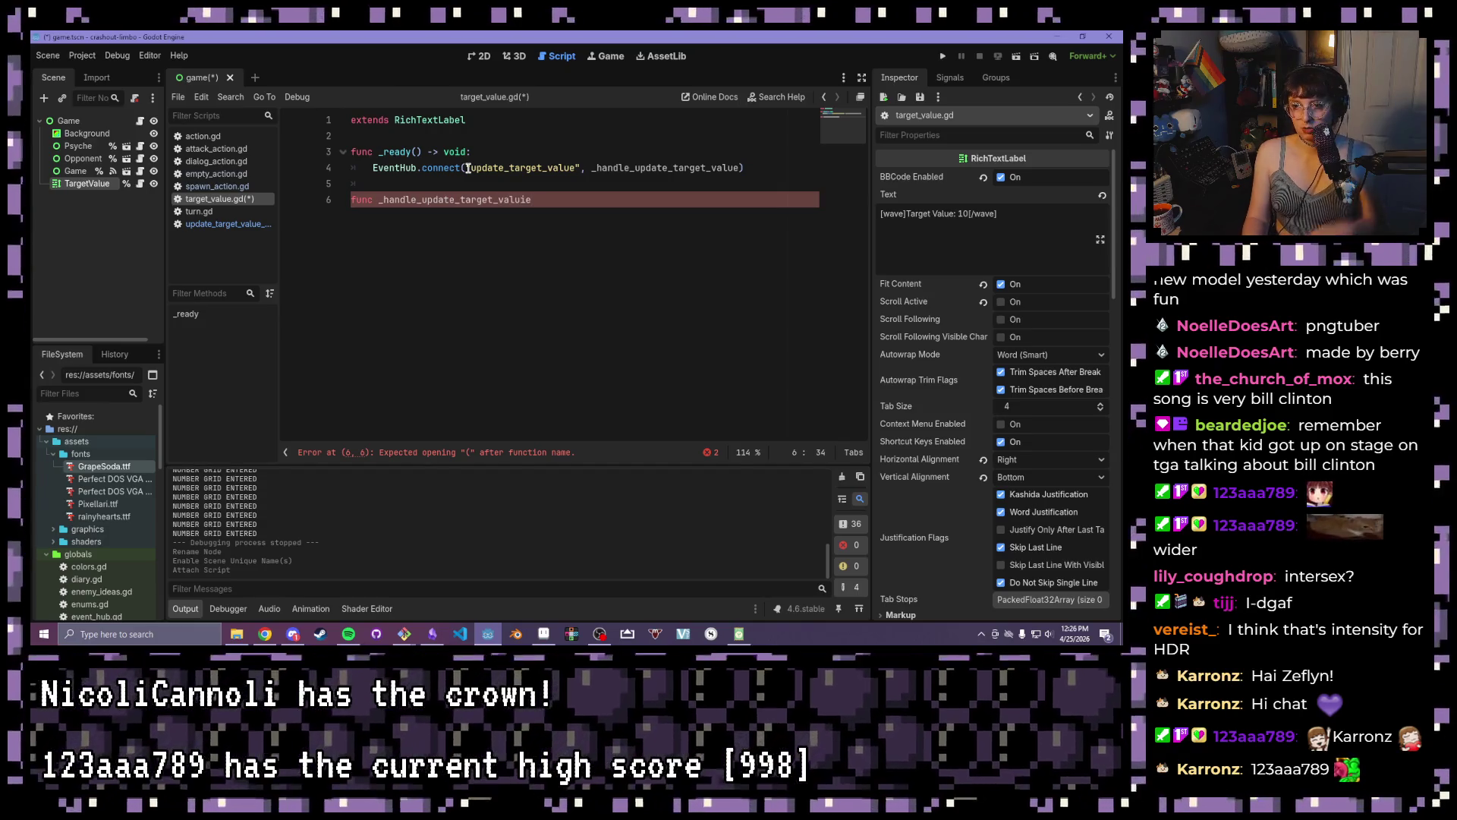
{"action": "key", "text": "BackSpace"}
{"action": "key", "text": "BackSpace"}
{"action": "type", "text": "("}
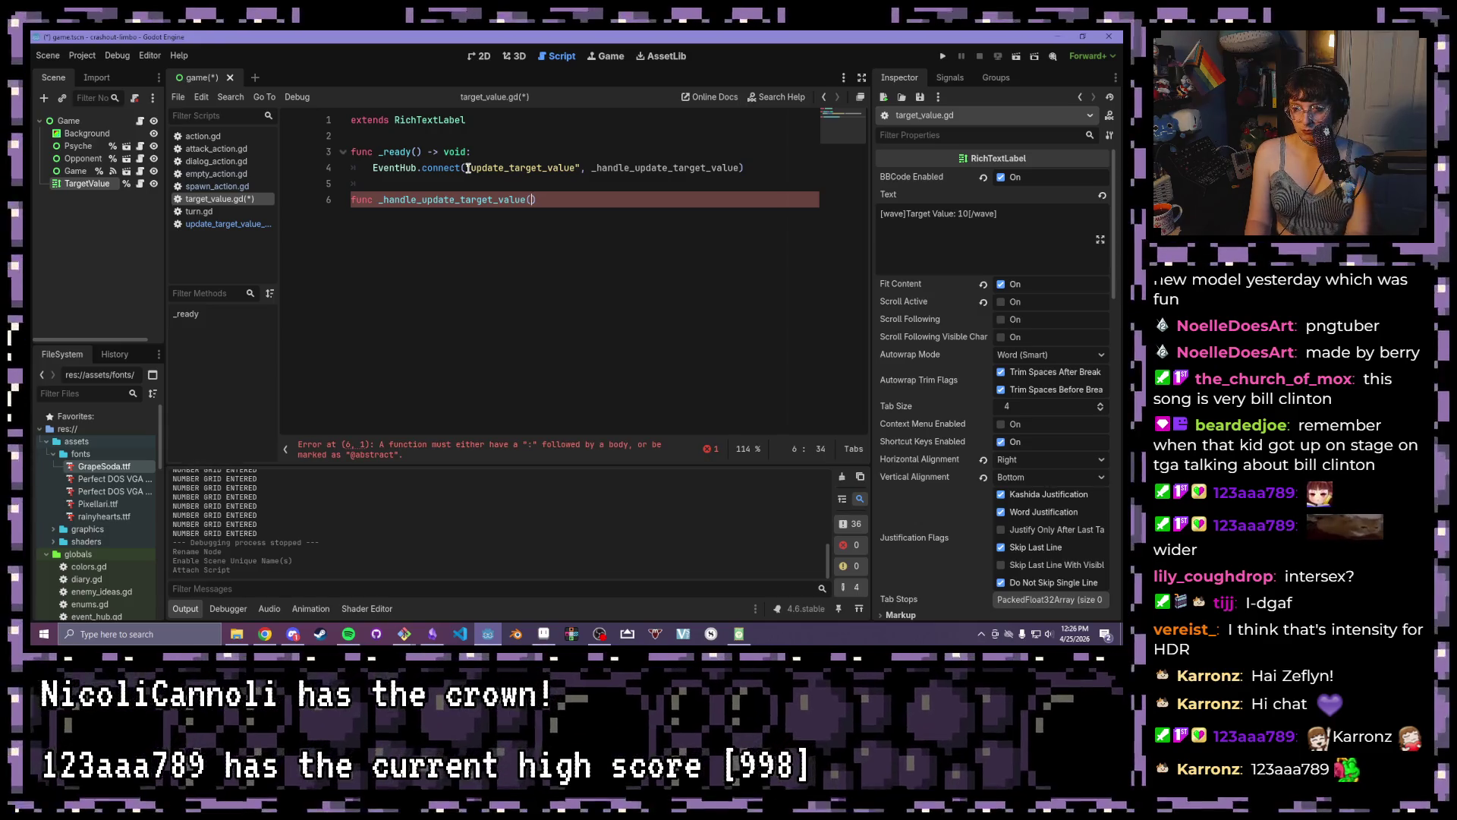
{"action": "type", "text": "val: str"}
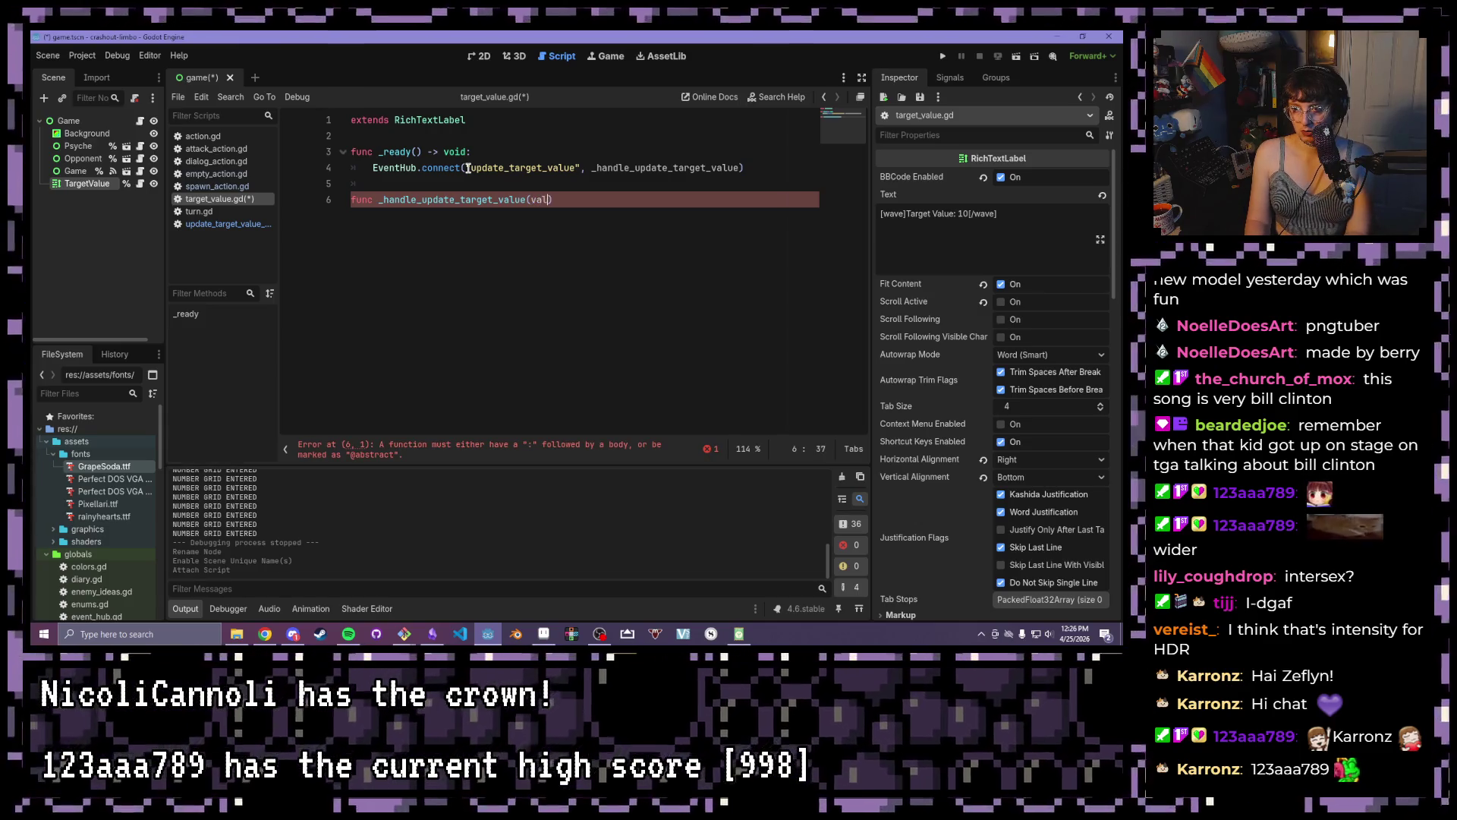
{"action": "key", "text": "BackSpace"}
{"action": "key", "text": "BackSpace"}
{"action": "key", "text": "BackSpace"}
{"action": "type", "text": "int) -> void:"}
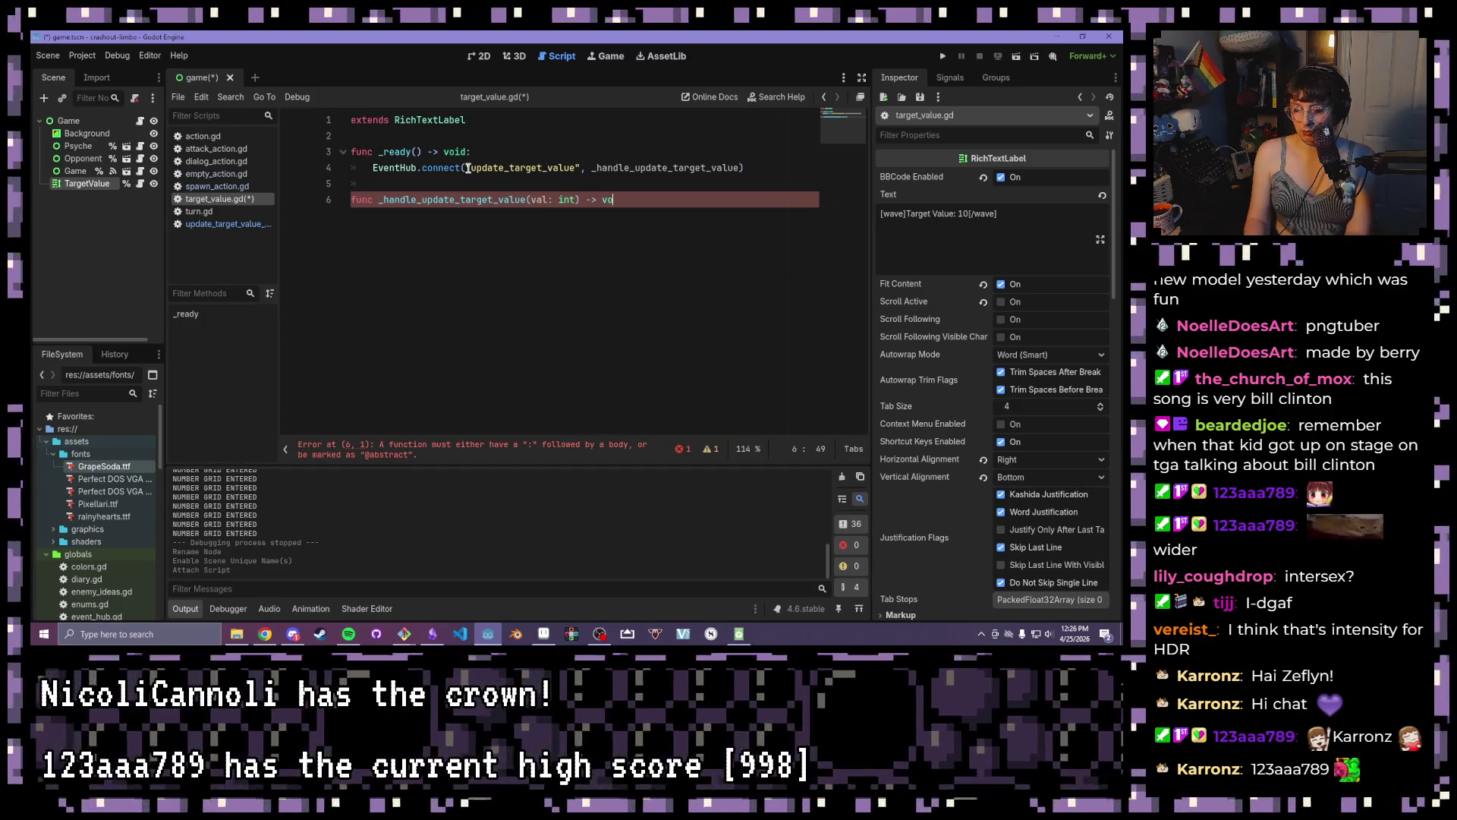
{"action": "key", "text": "Return"}
{"action": "type", "text": "pass"}
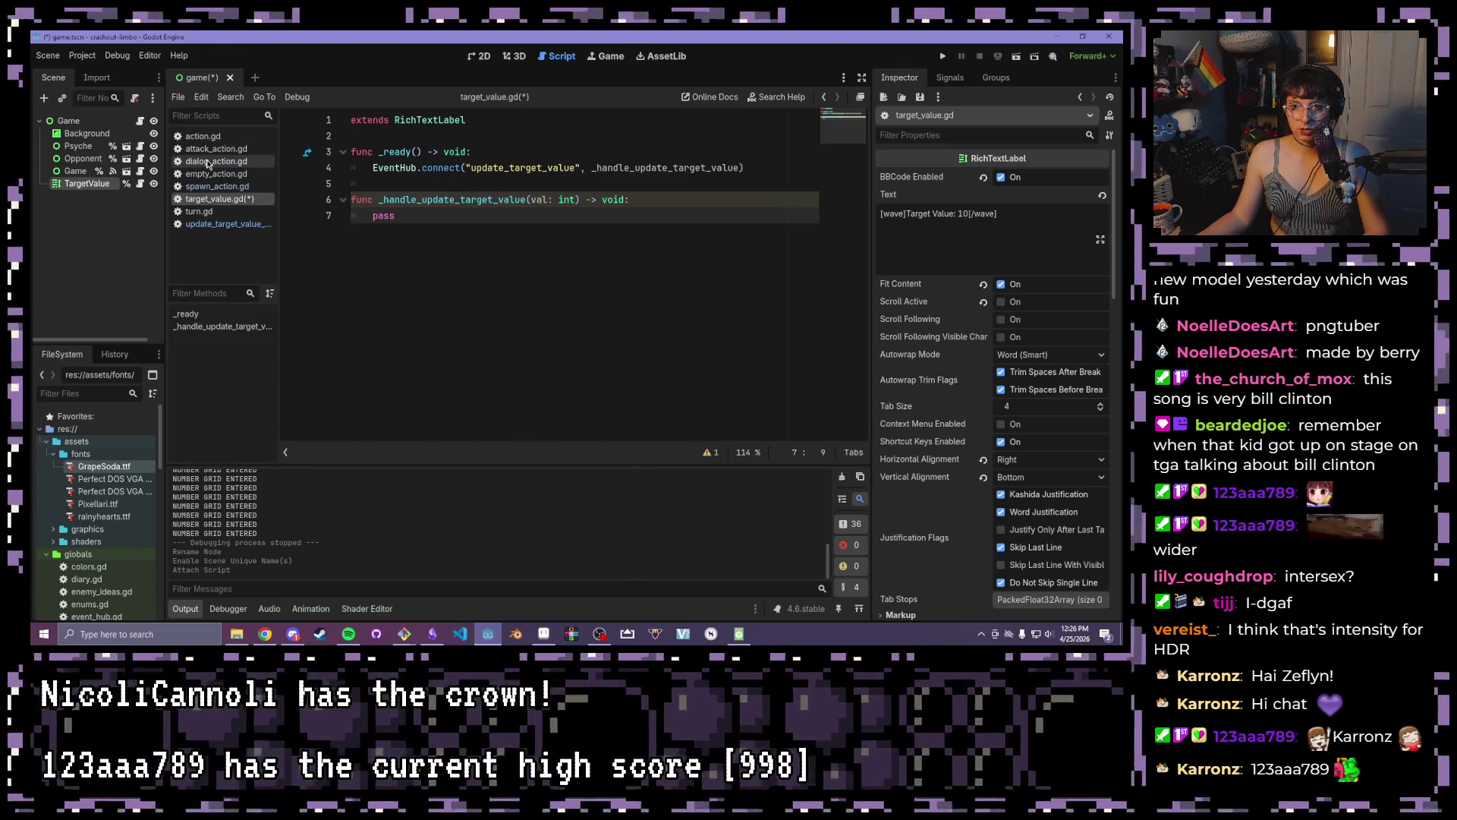
{"action": "scroll", "coordinate": [98, 562], "scroll_direction": "down", "scroll_amount": 2}
Step: Check the update_target_value signal declaration in event_hub.gd, then return to target_value.gd
{"action": "double_click", "coordinate": [98, 566]}
{"action": "scroll", "coordinate": [576, 424], "scroll_direction": "down", "scroll_amount": 5}
{"action": "left_click_drag", "start_coordinate": [576, 424], "coordinate": [351, 407]}
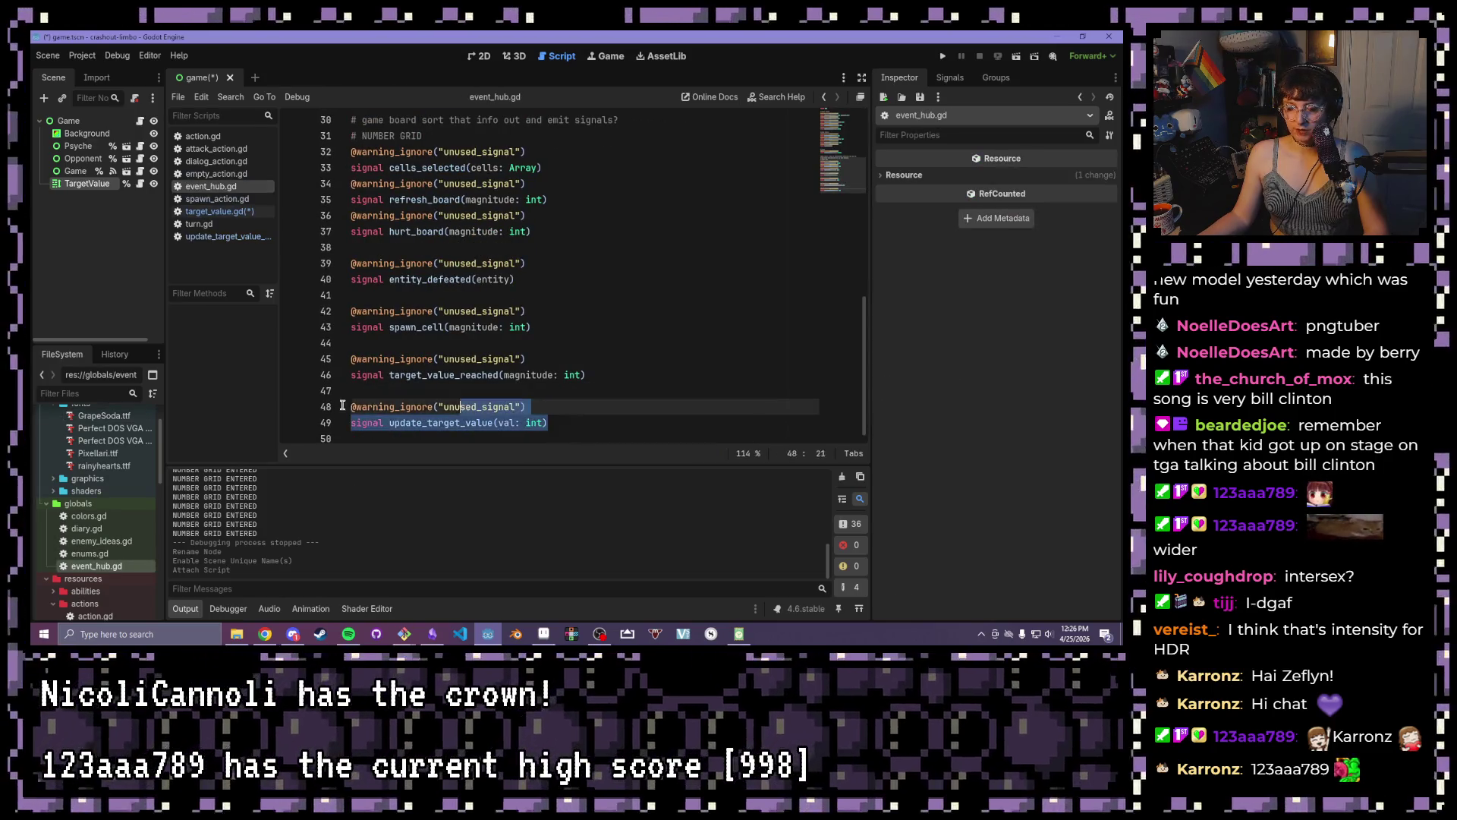
{"action": "left_click", "coordinate": [211, 213]}
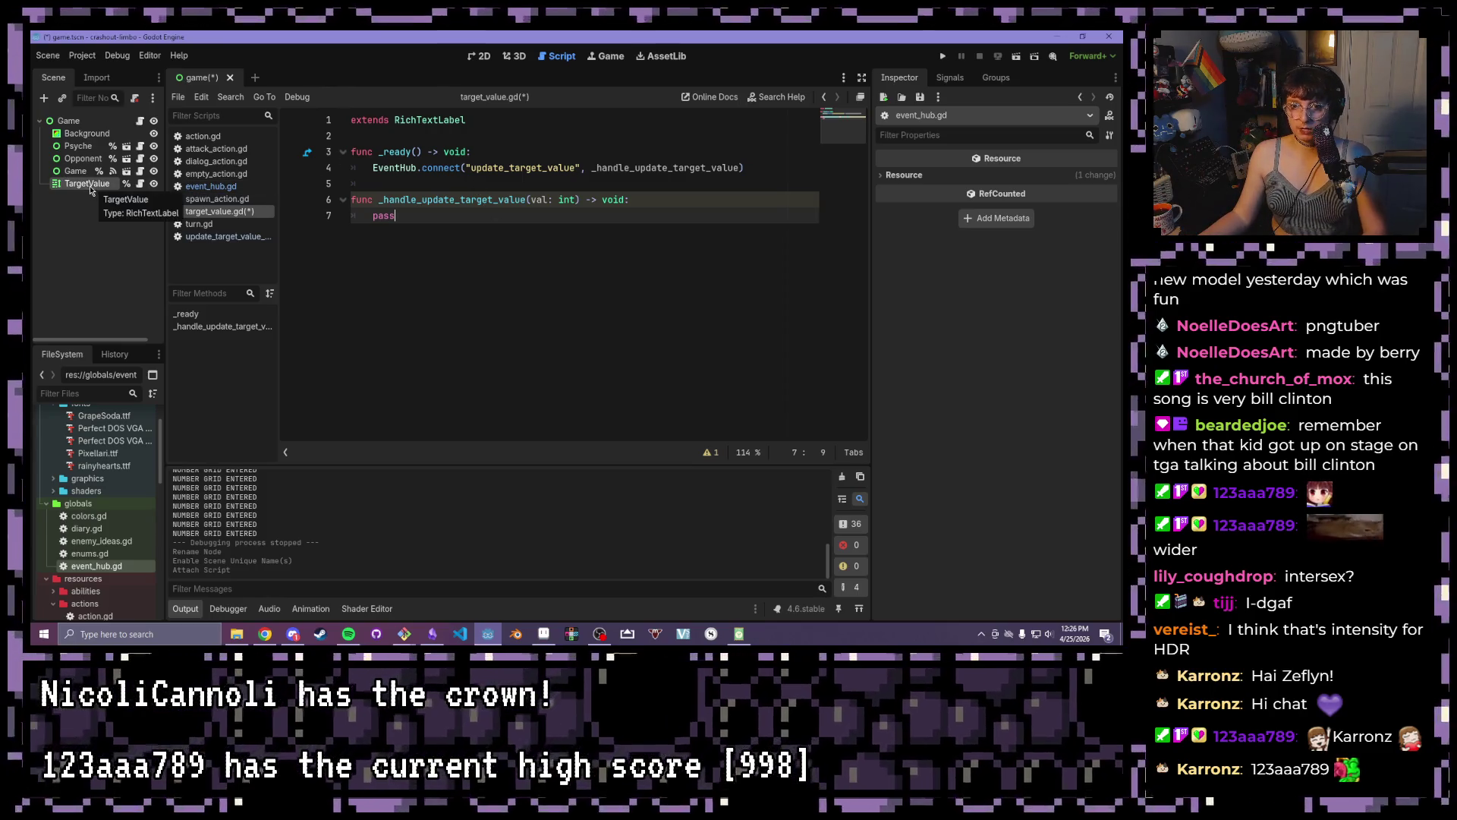
{"action": "left_click", "coordinate": [482, 127]}
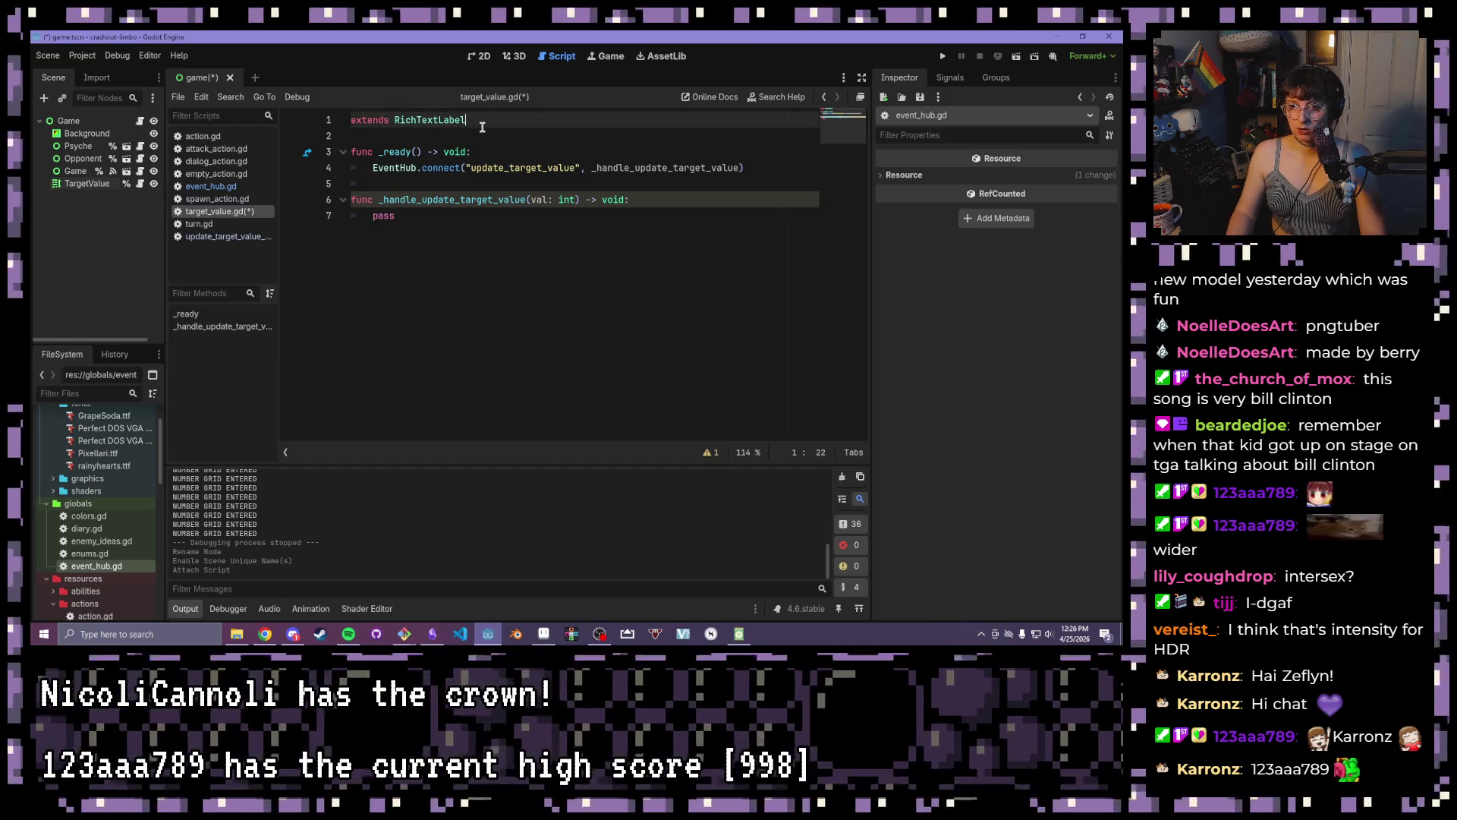
Step: Replace pass with text = "[wave]Target Value: {0}".format([str(val)])
{"action": "left_click", "coordinate": [408, 220]}
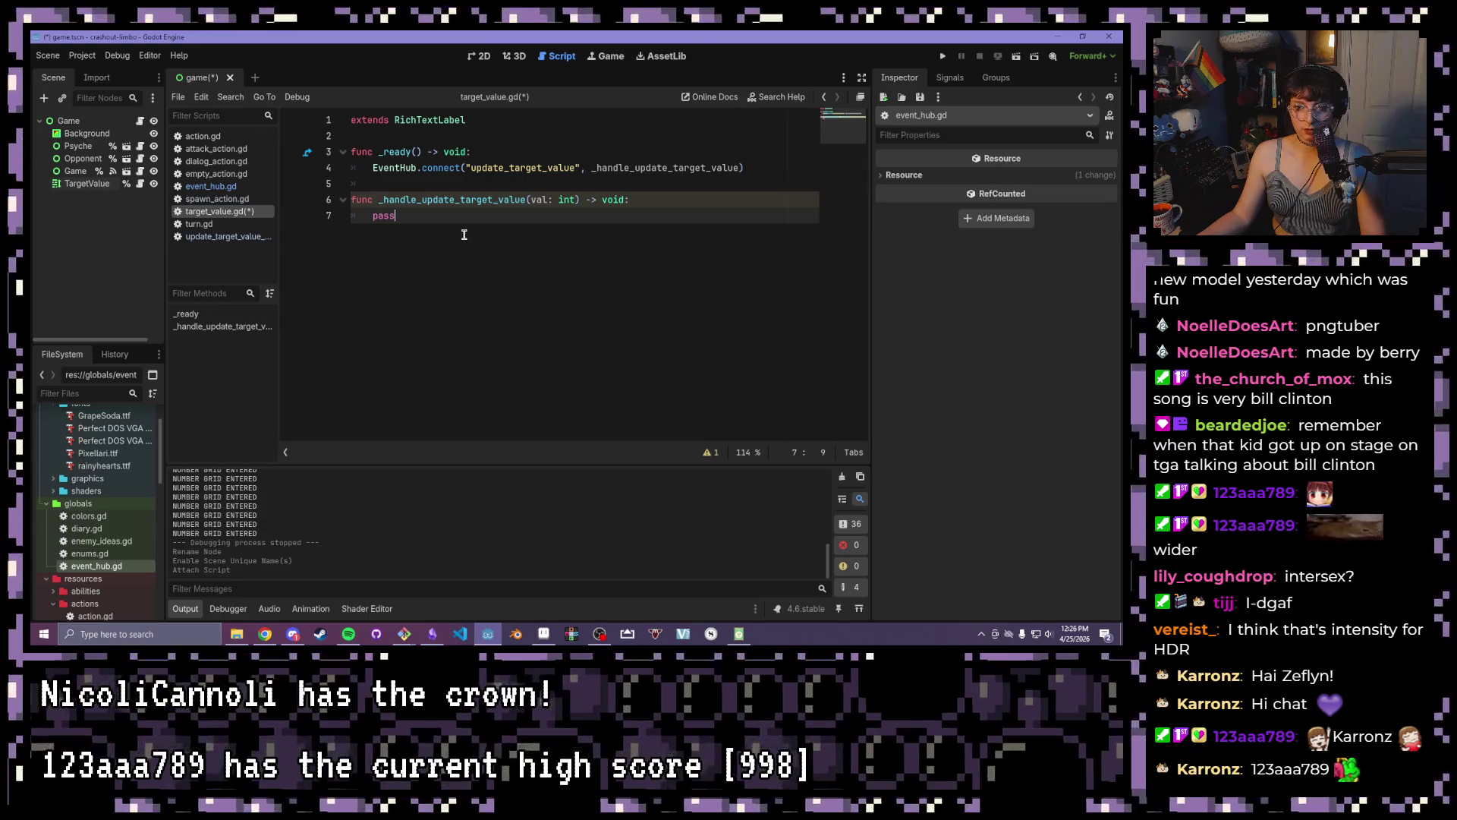
{"action": "key", "text": "BackSpace"}
{"action": "key", "text": "BackSpace"}
{"action": "key", "text": "BackSpace"}
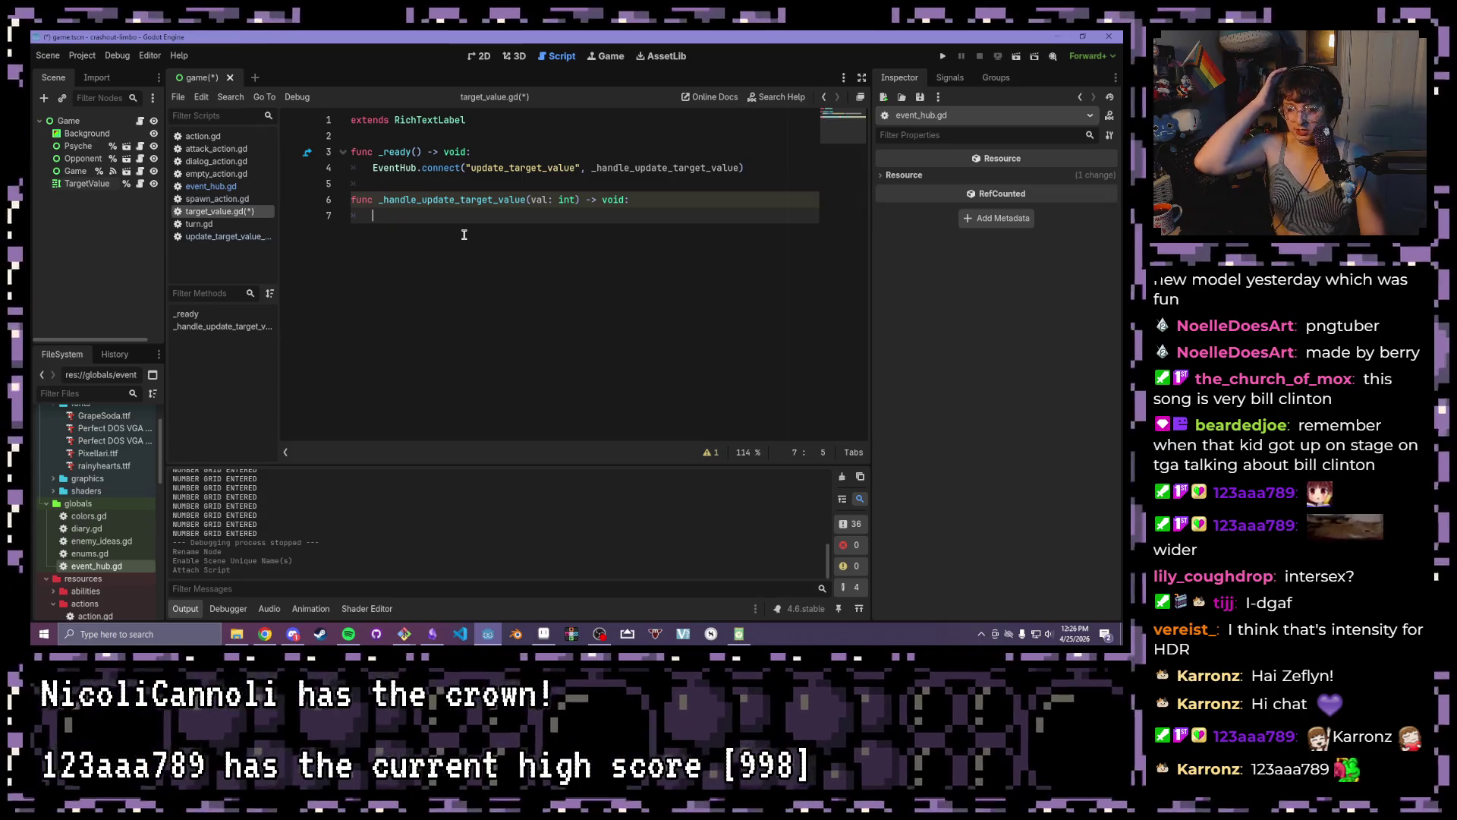
{"action": "type", "text": "text ="}
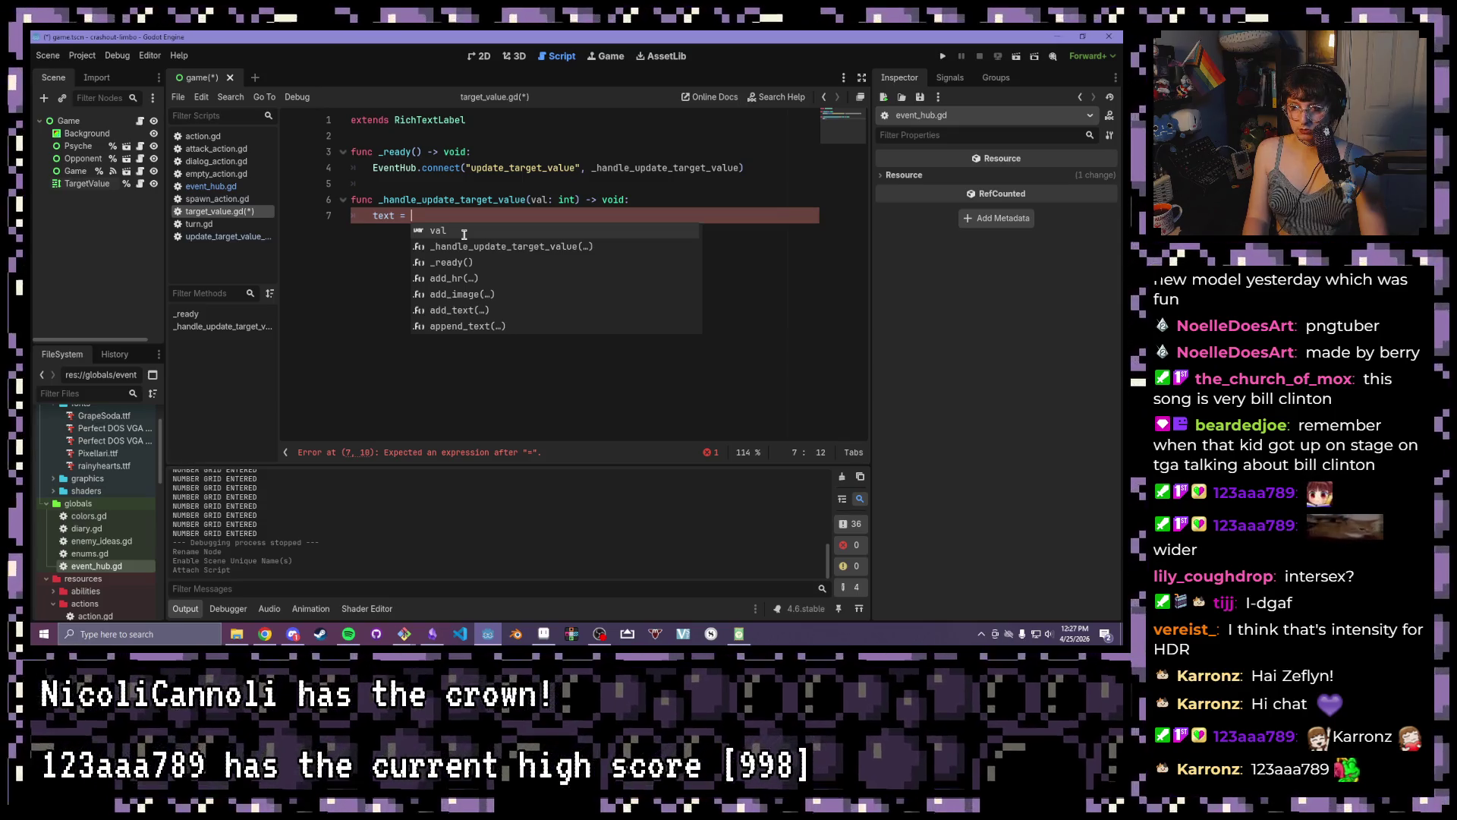
{"action": "type", "text": "\""}
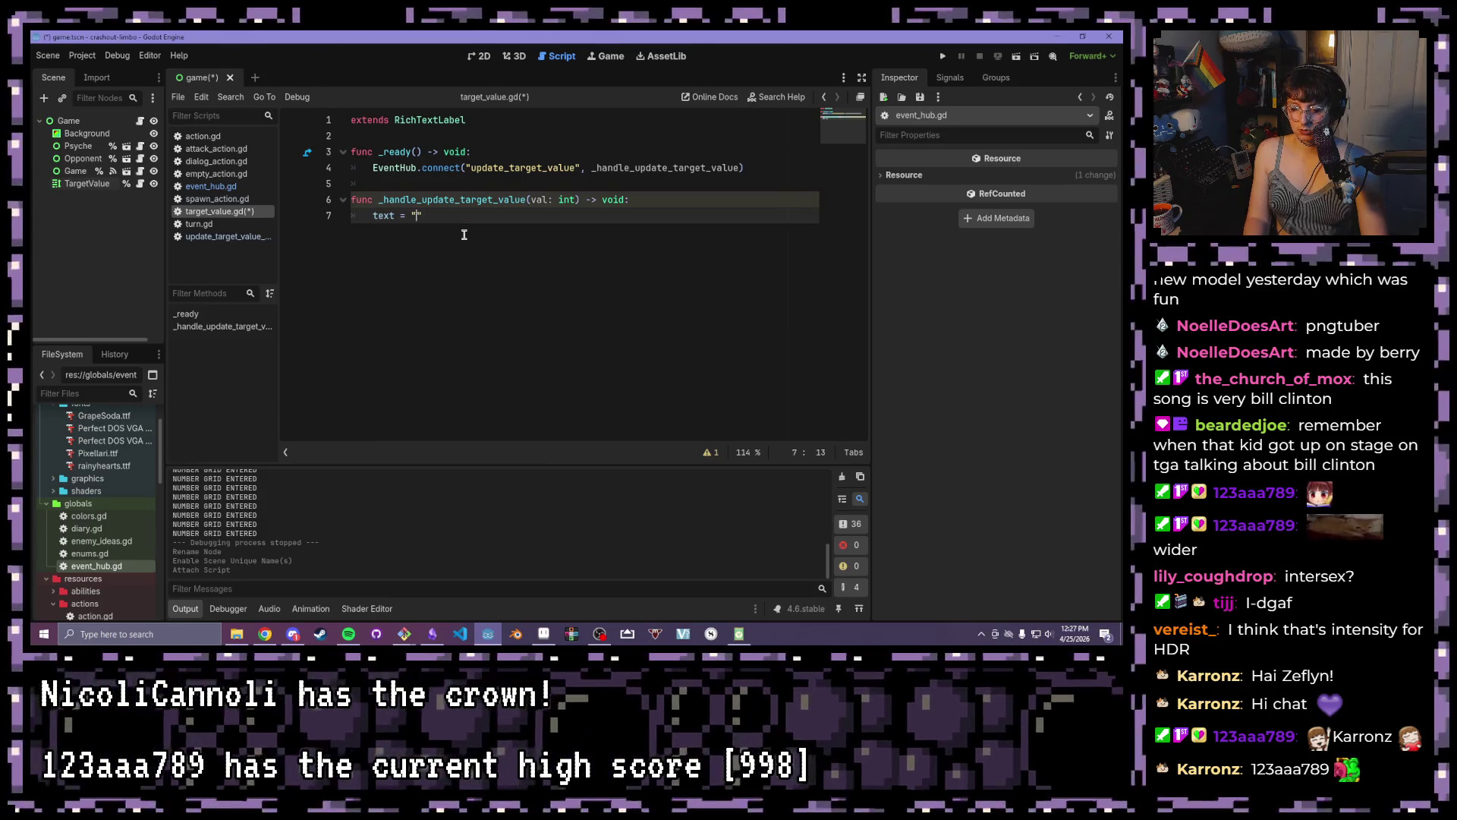
{"action": "type", "text": "["}
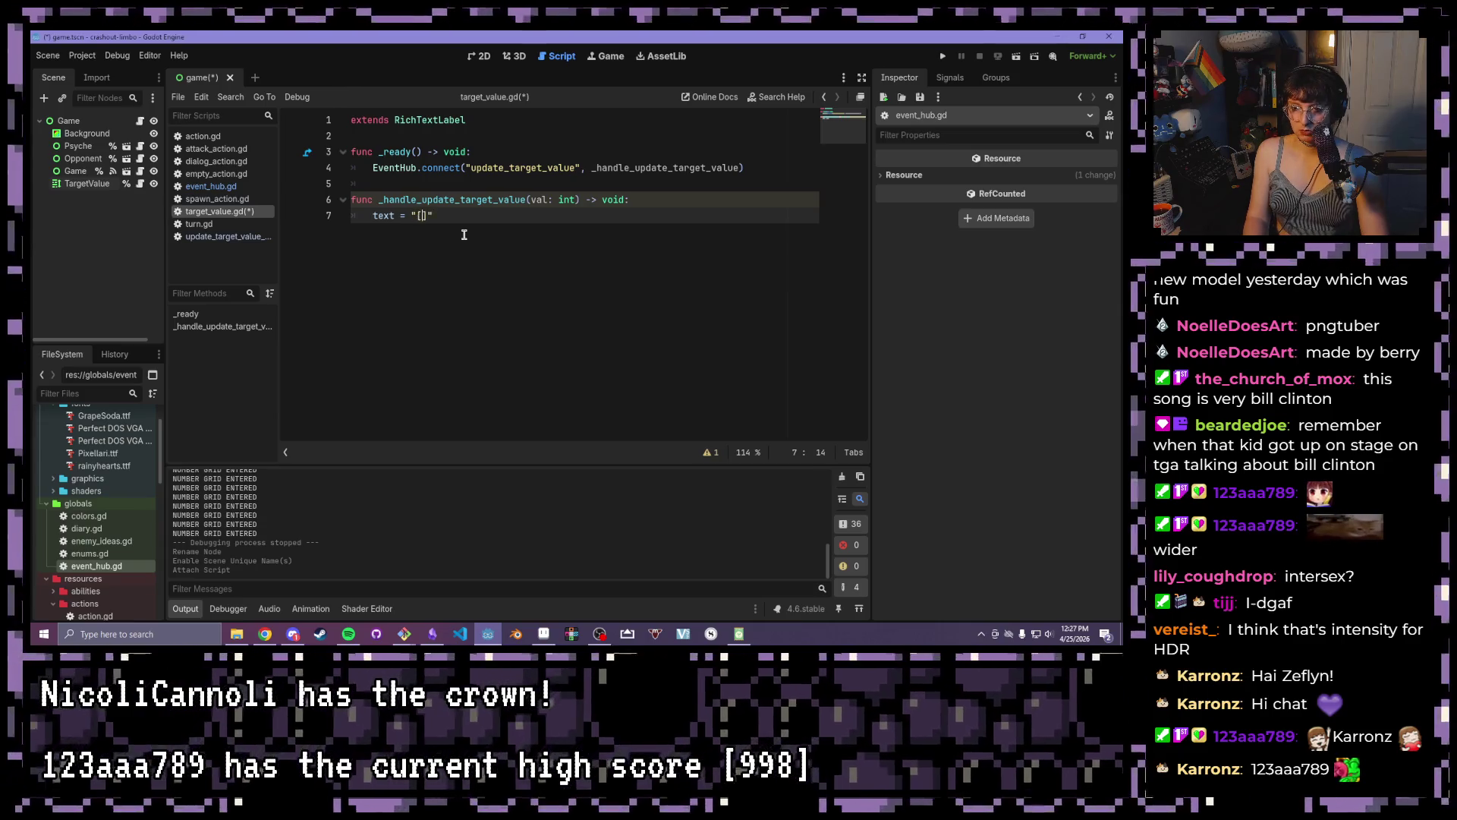
{"action": "key", "text": "Left"}
{"action": "key", "text": "Right"}
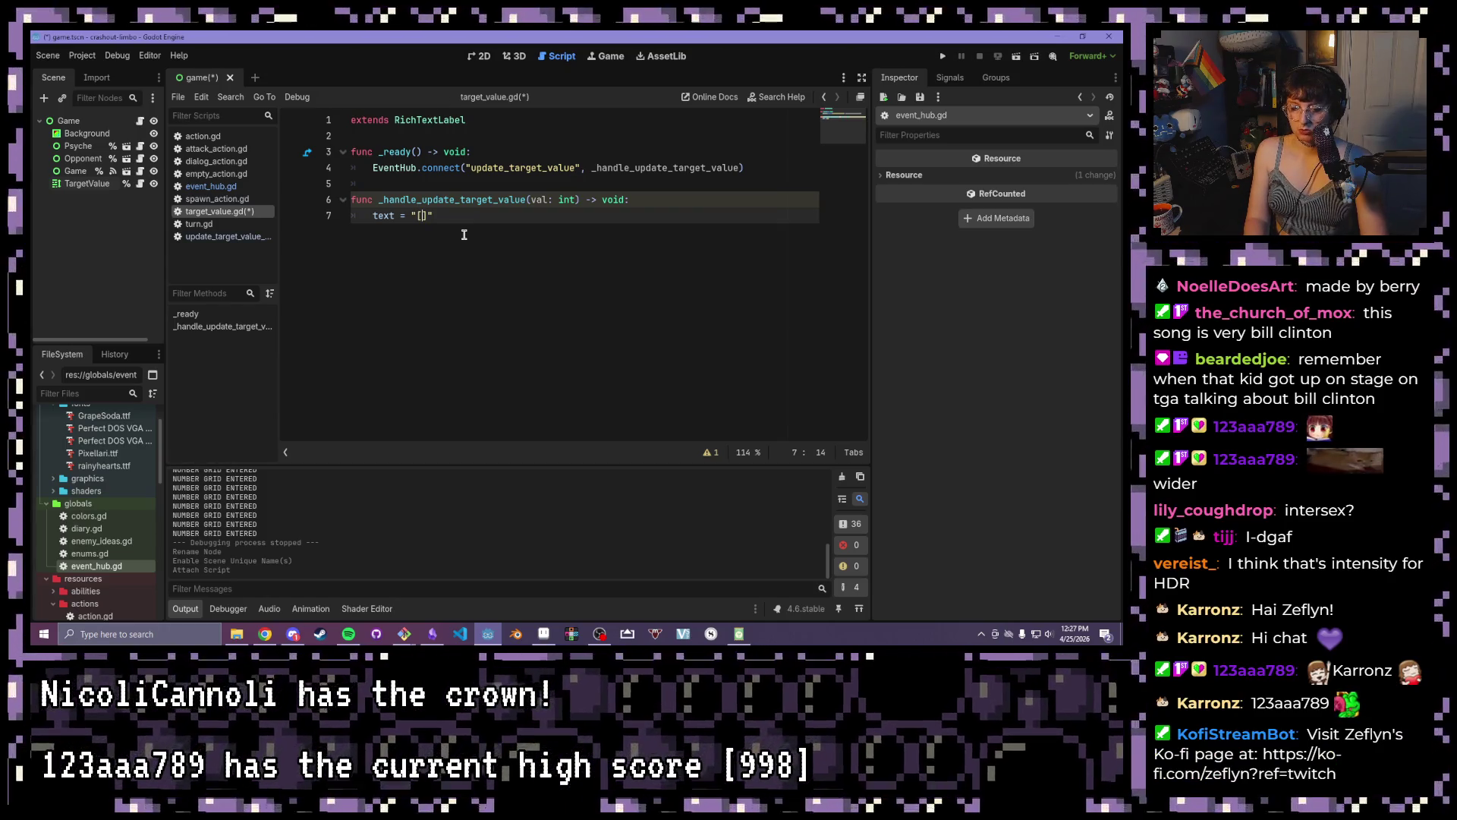
{"action": "type", "text": "wave]"}
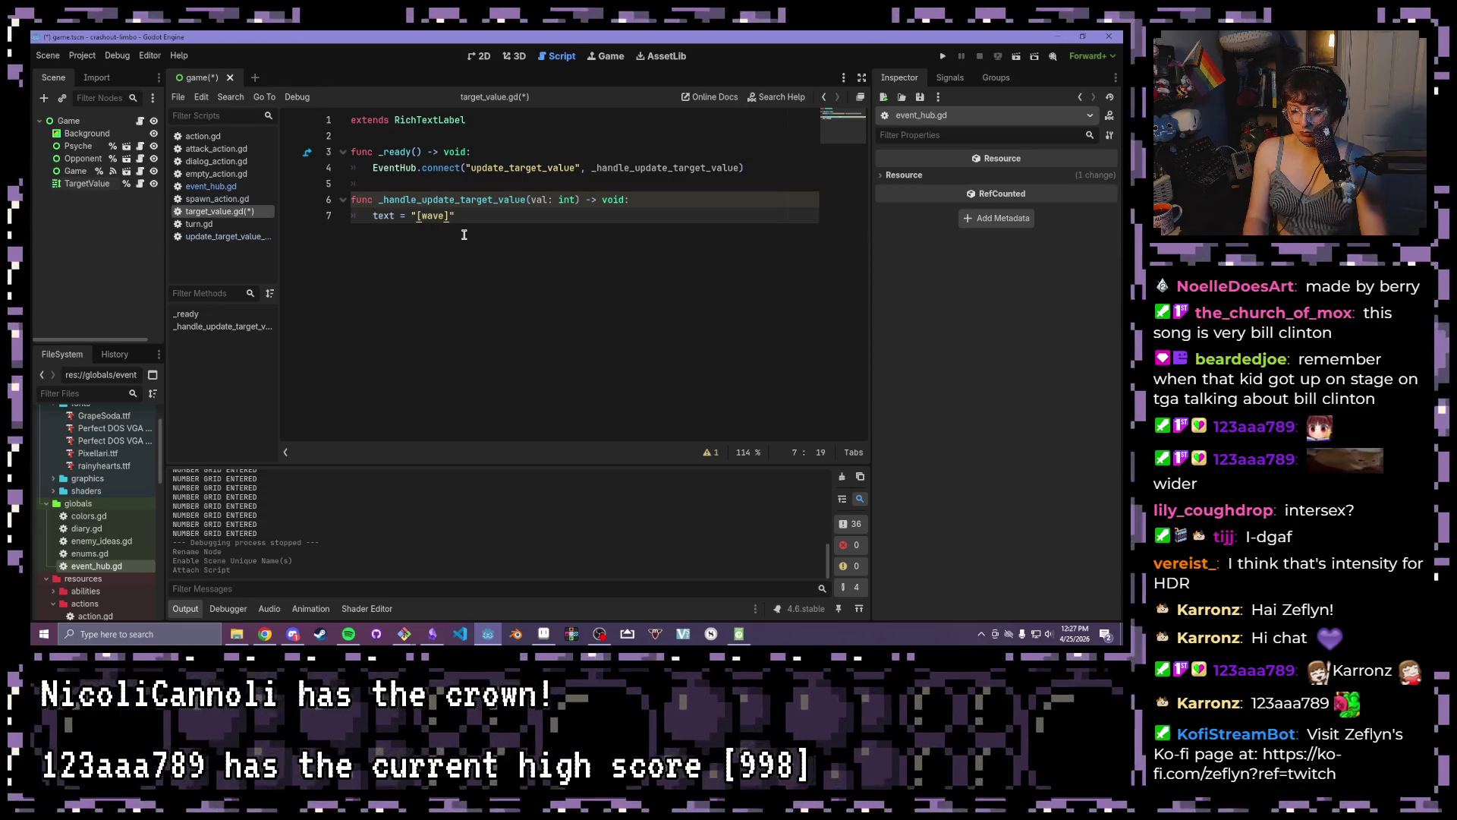
{"action": "type", "text": "Target V"}
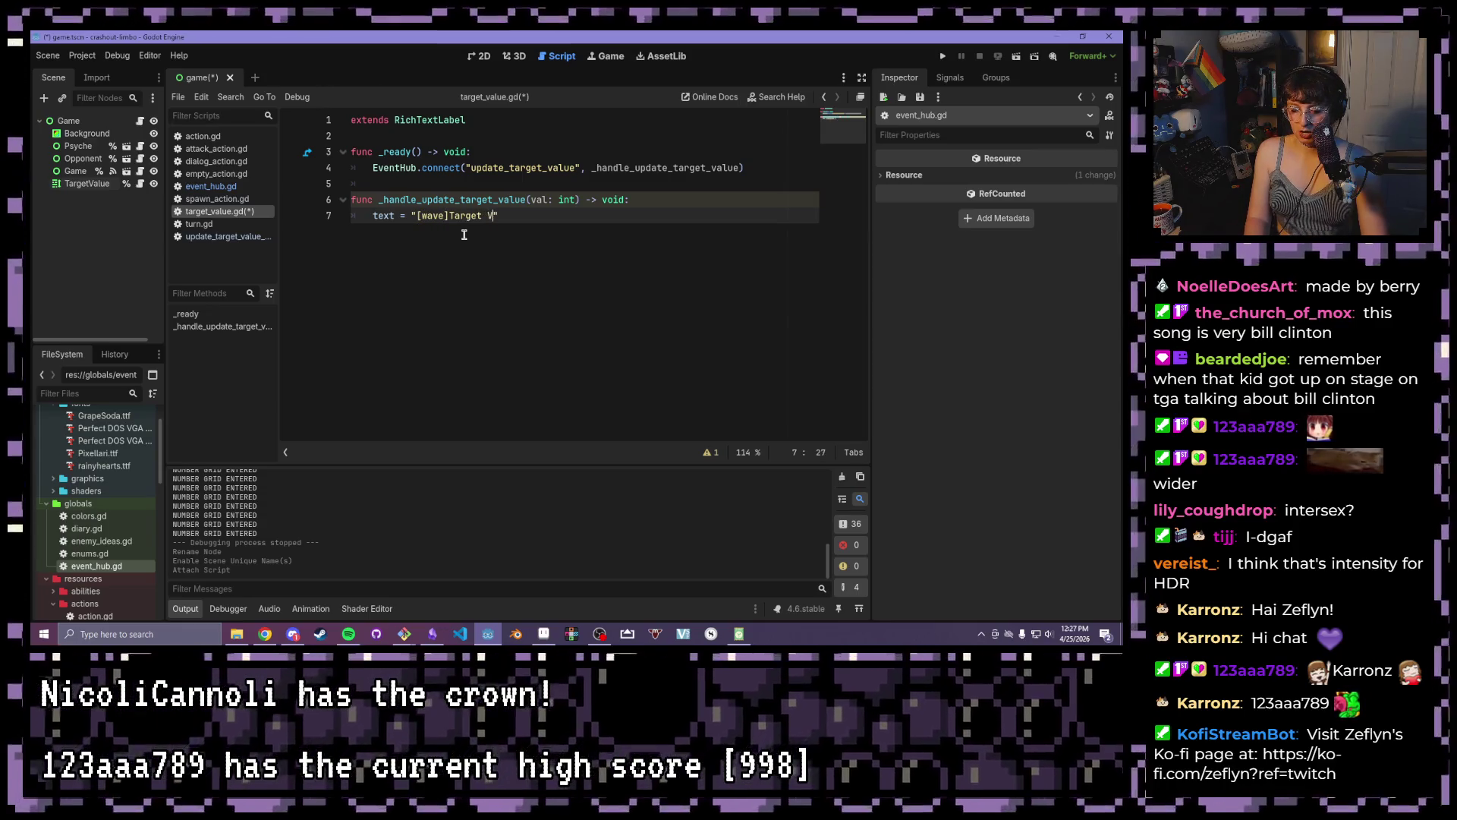
{"action": "type", "text": "alue: "}
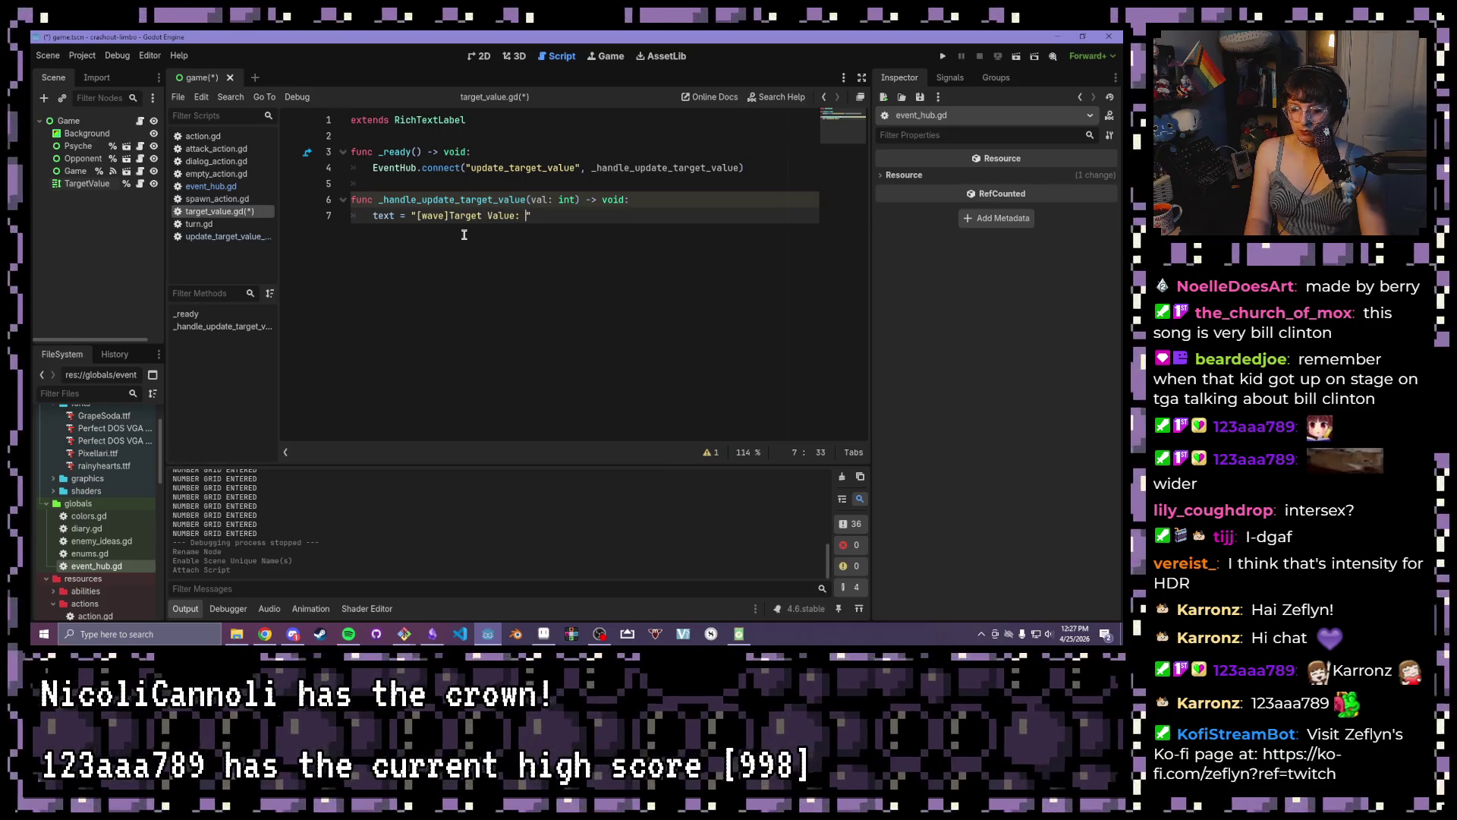
{"action": "type", "text": "{0-"}
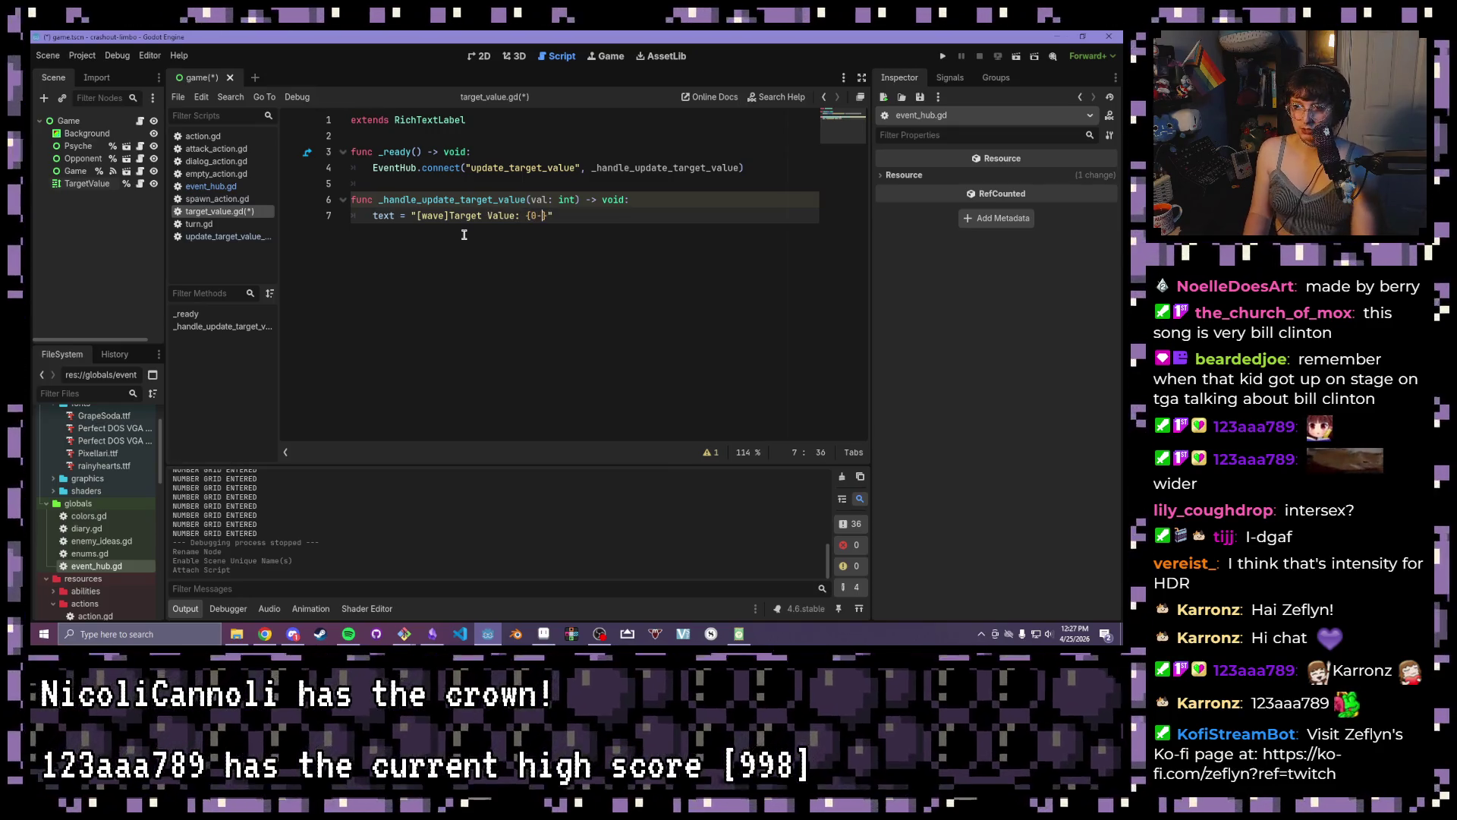
{"action": "key", "text": "BackSpace"}
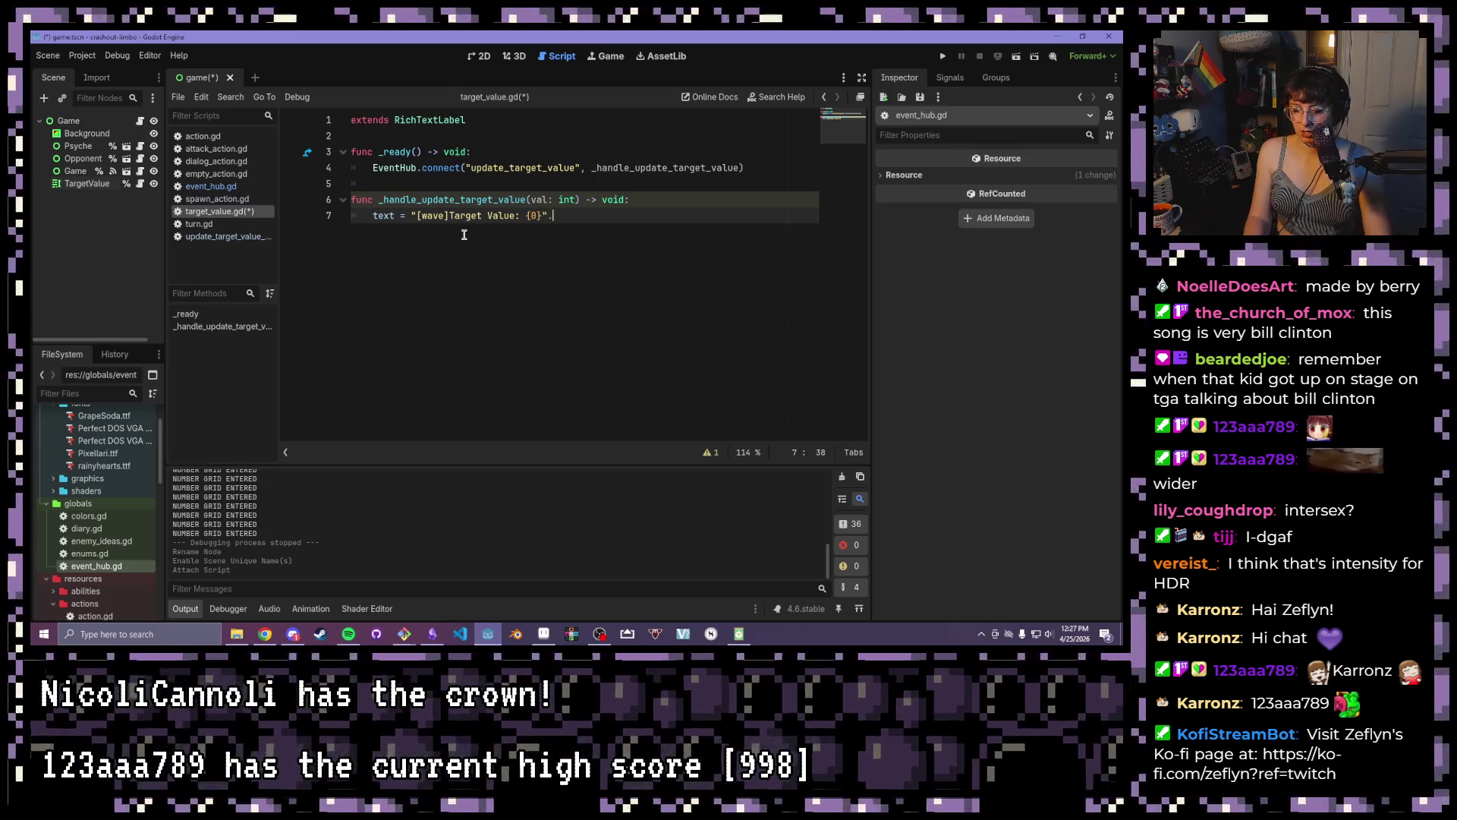
{"action": "type", "text": "format(["}
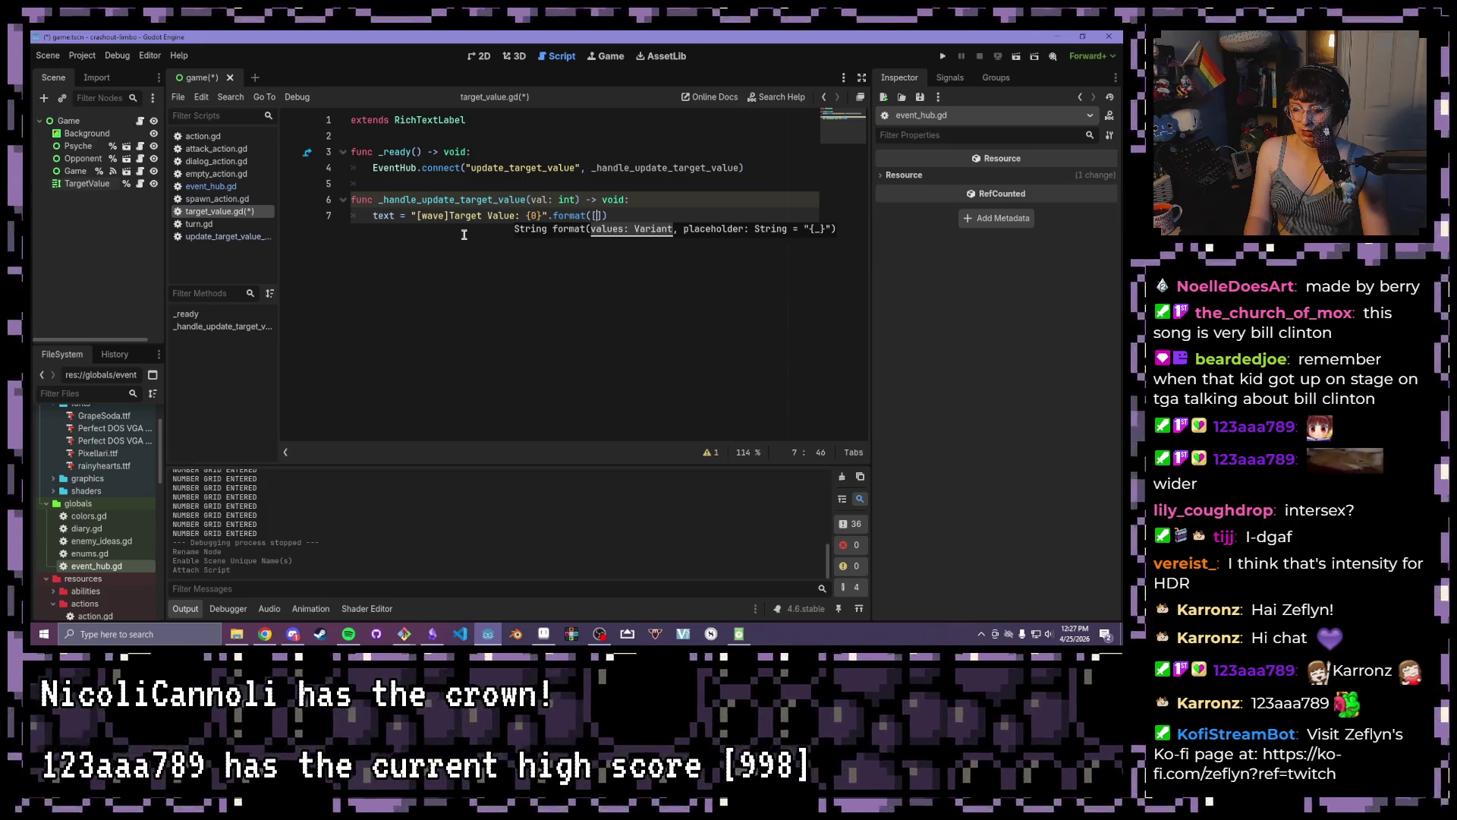
{"action": "type", "text": "val"}
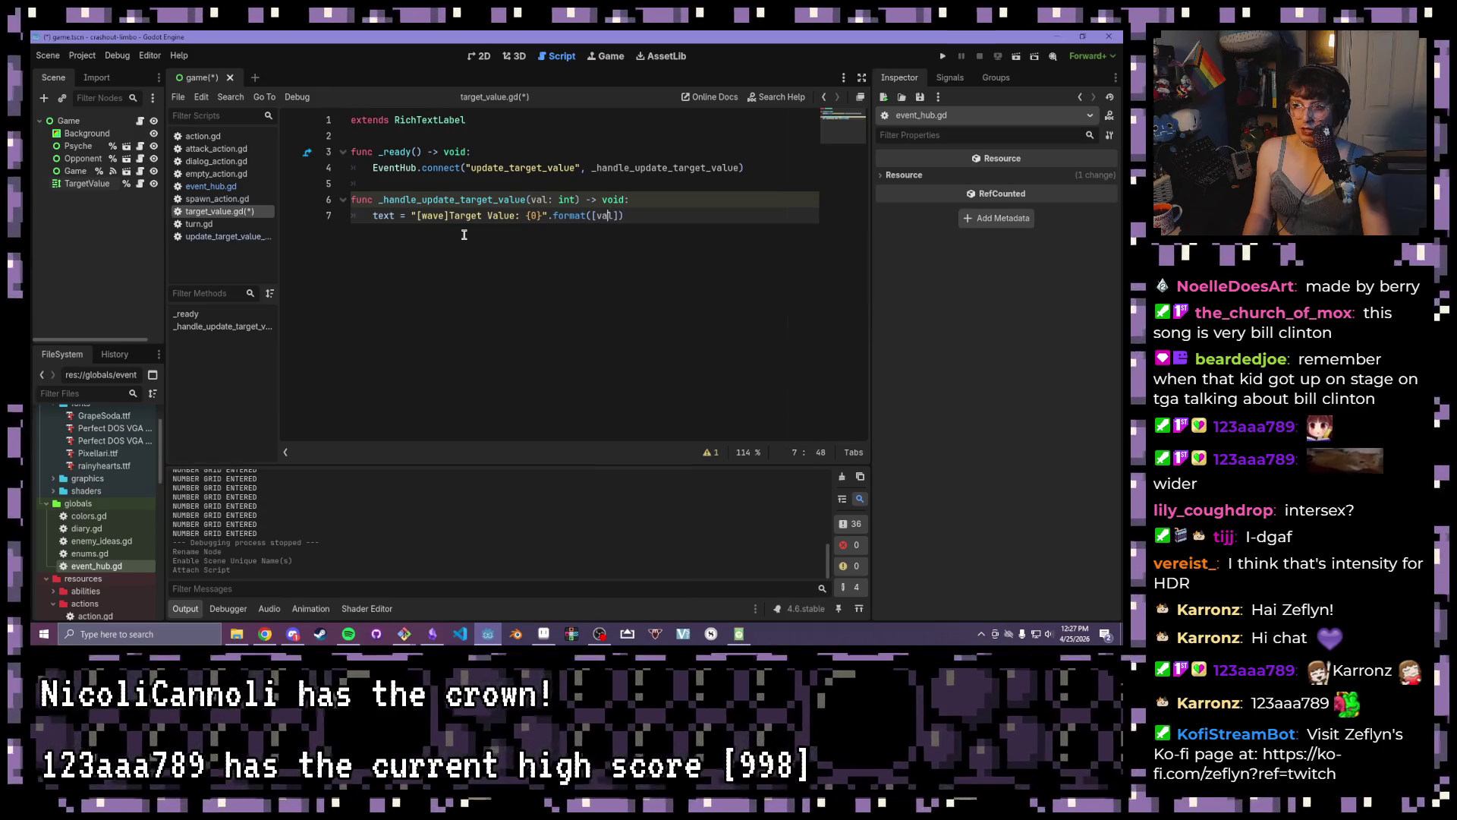
{"action": "type", "text": "str("}
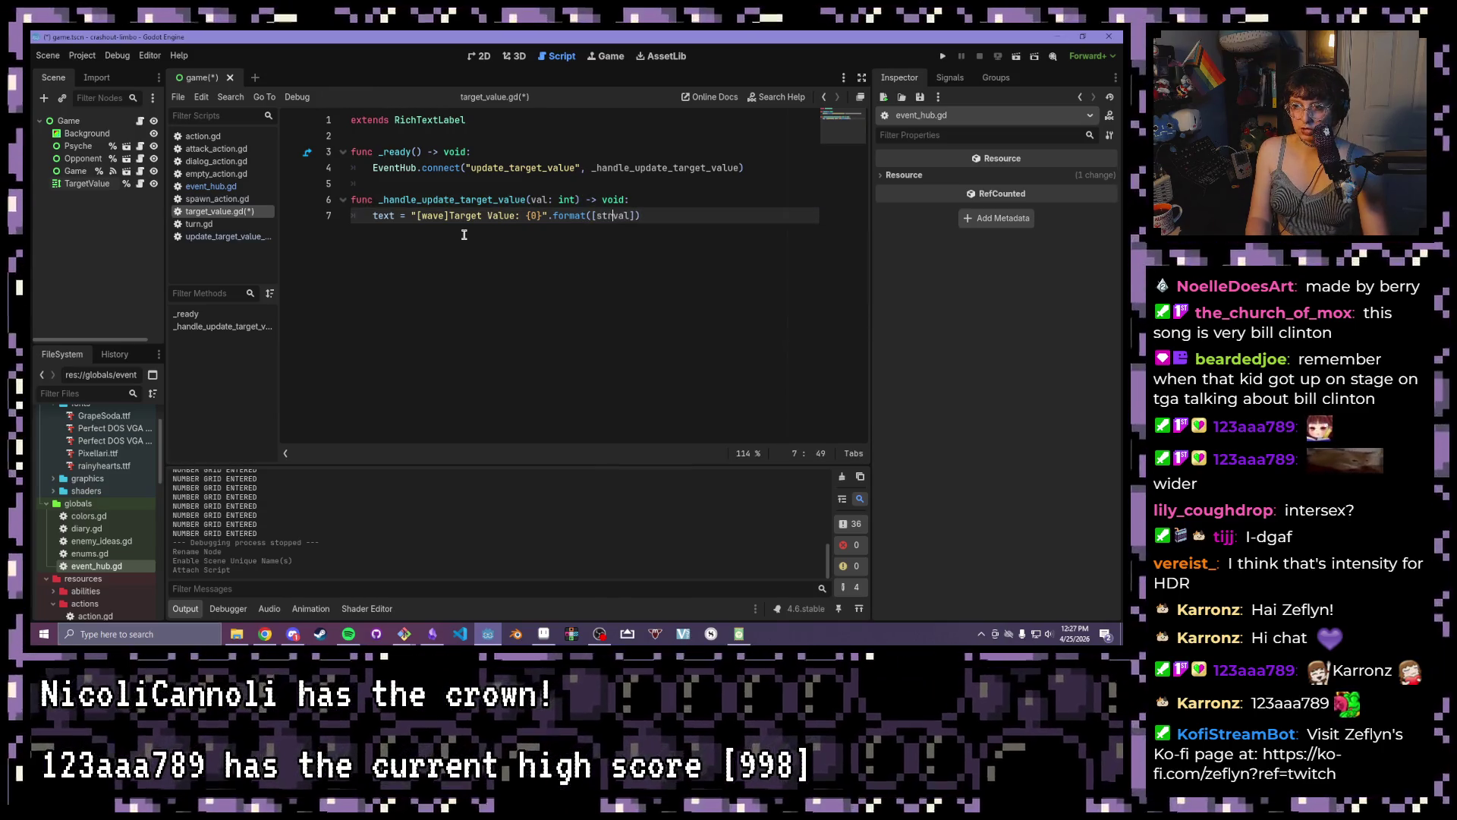
{"action": "type", "text": ")"}
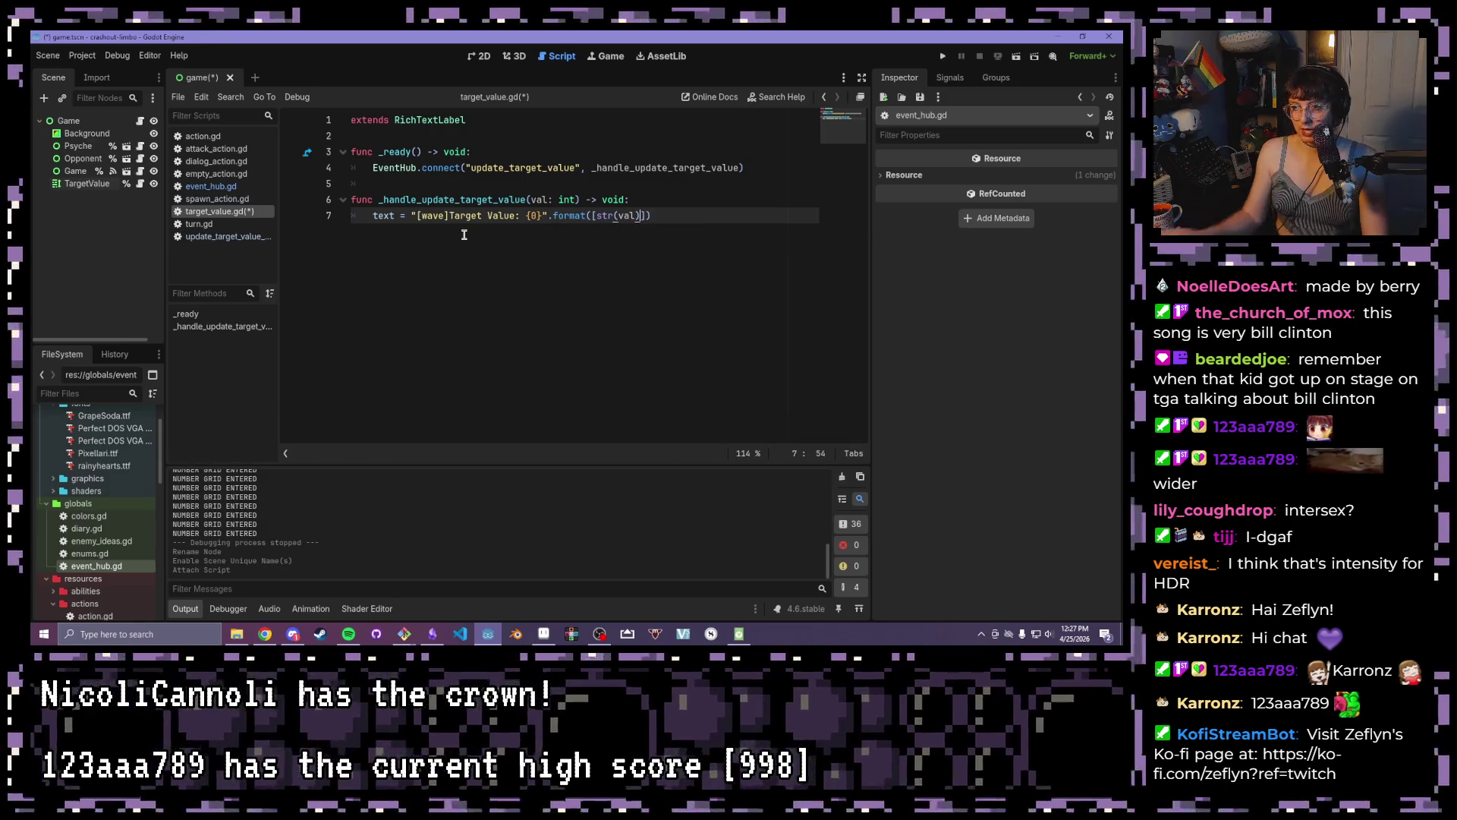
{"action": "left_click", "coordinate": [670, 216]}
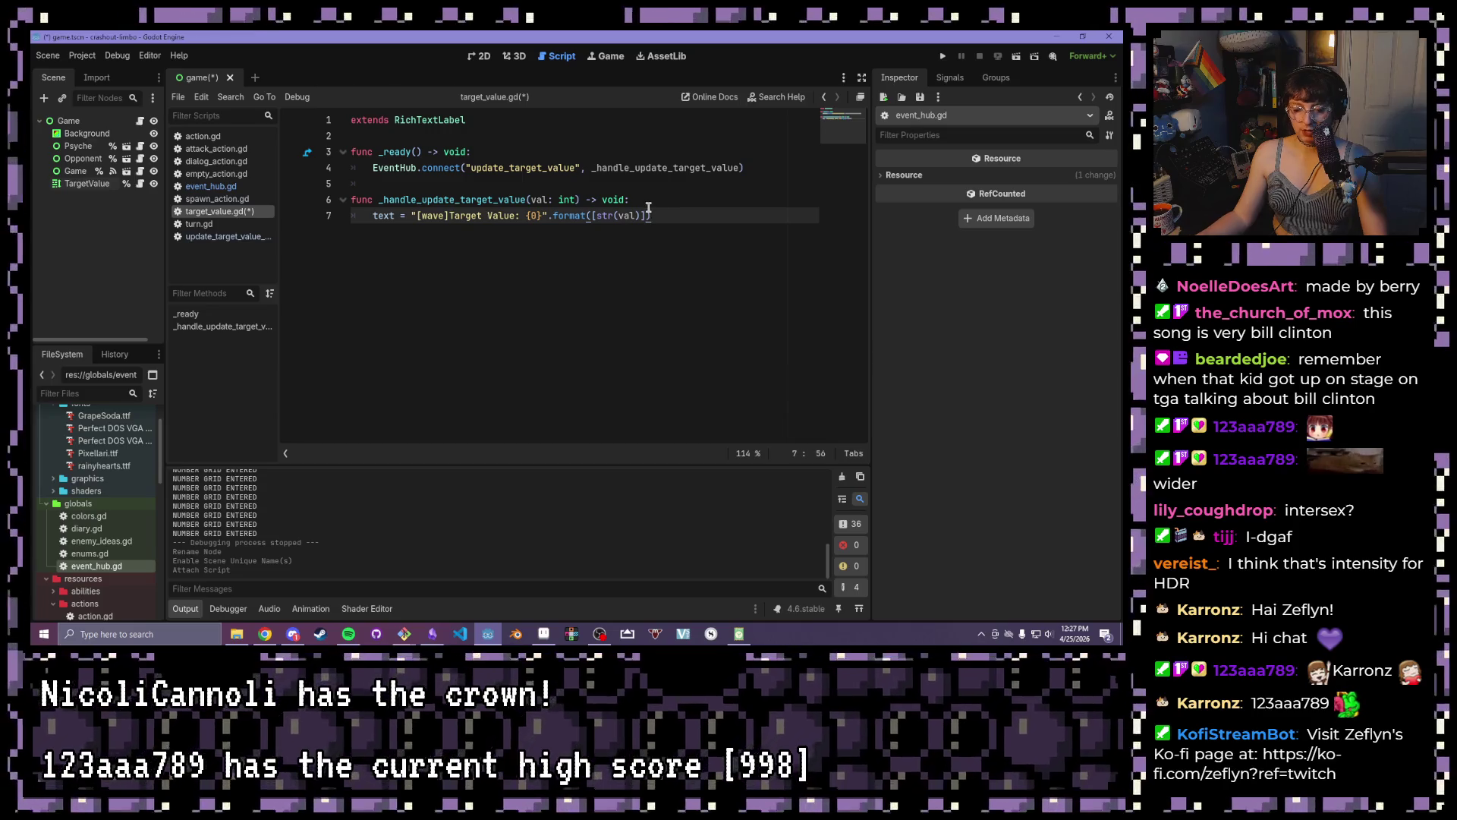
Step: Save target_value.gd with Ctrl+S and review the new handler lines
{"action": "key", "text": "ctrl+s"}
{"action": "left_click_drag", "start_coordinate": [653, 215], "coordinate": [323, 185]}
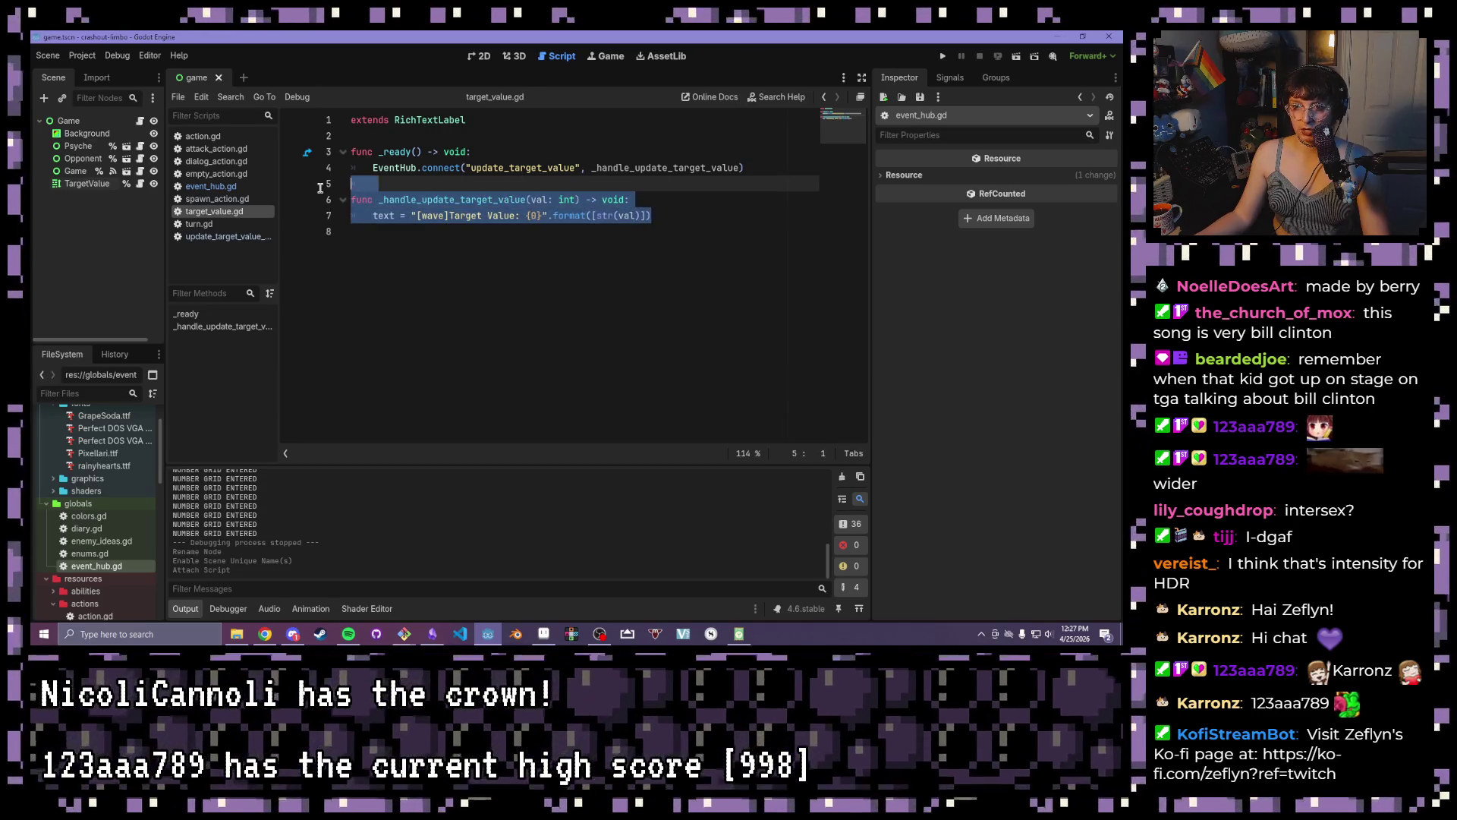
{"action": "left_click", "coordinate": [659, 255]}
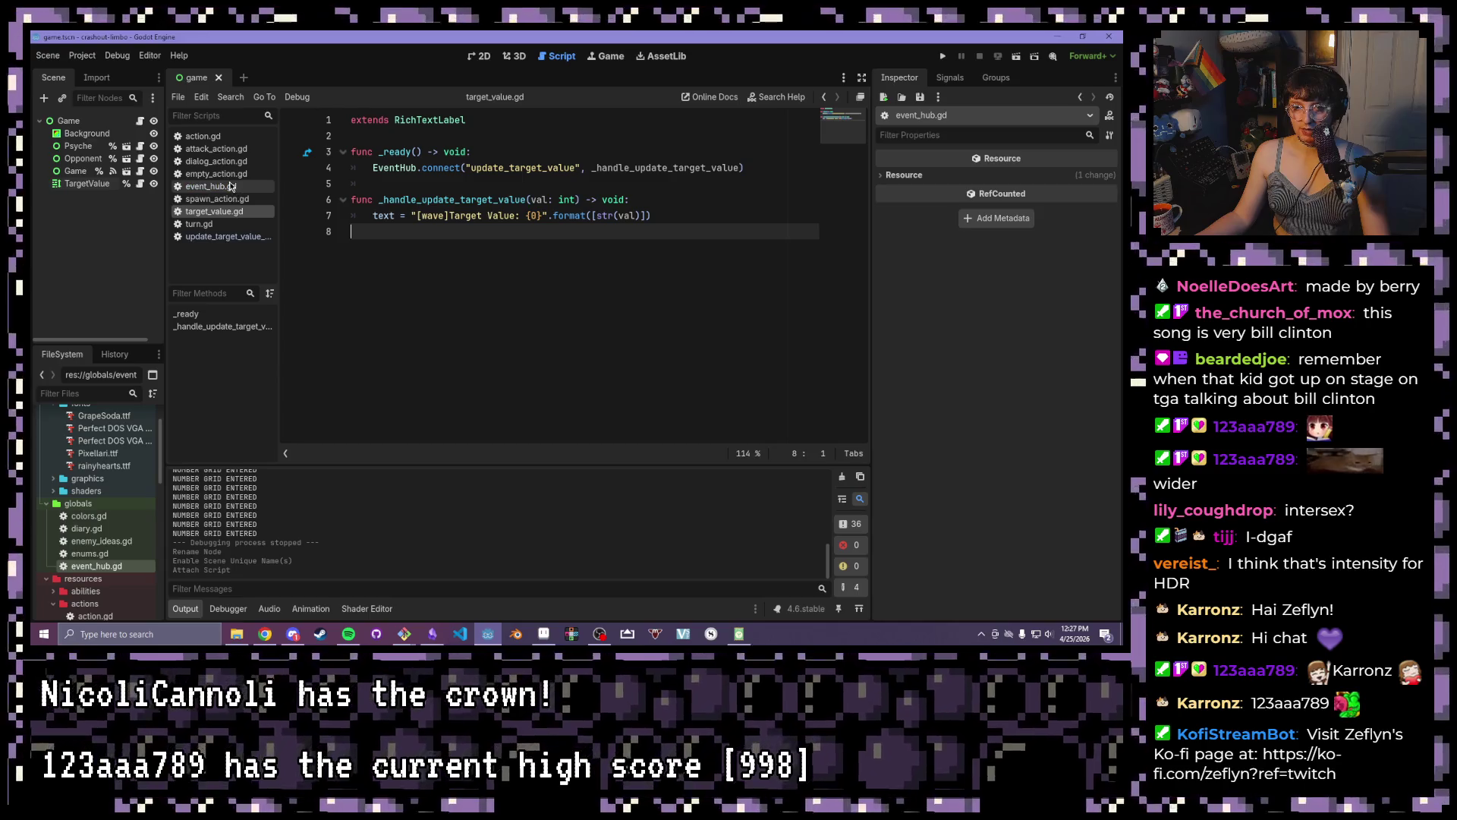
{"action": "scroll", "coordinate": [86, 535], "scroll_direction": "down", "scroll_amount": 3}
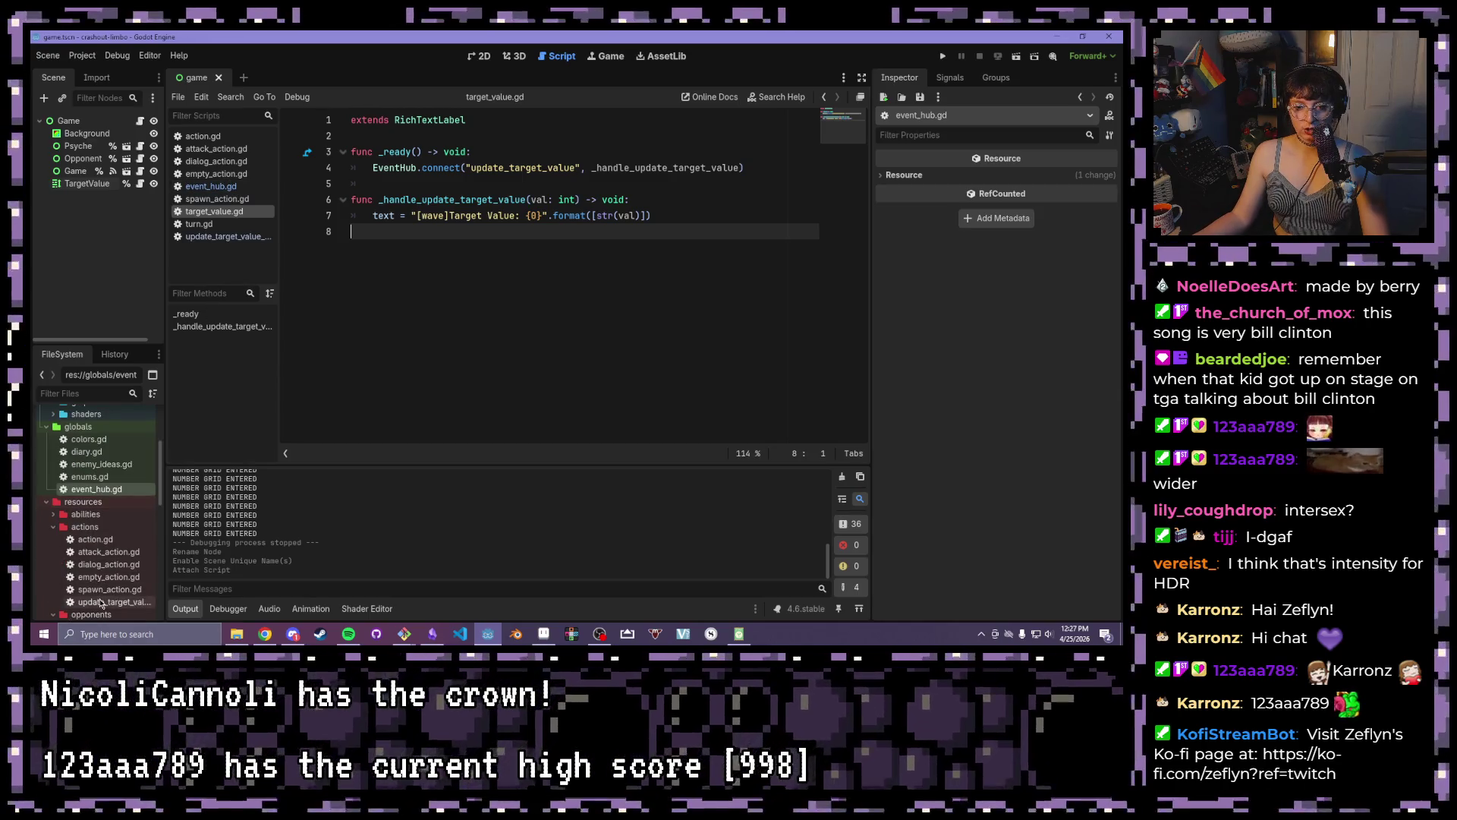
{"action": "double_click", "coordinate": [101, 602]}
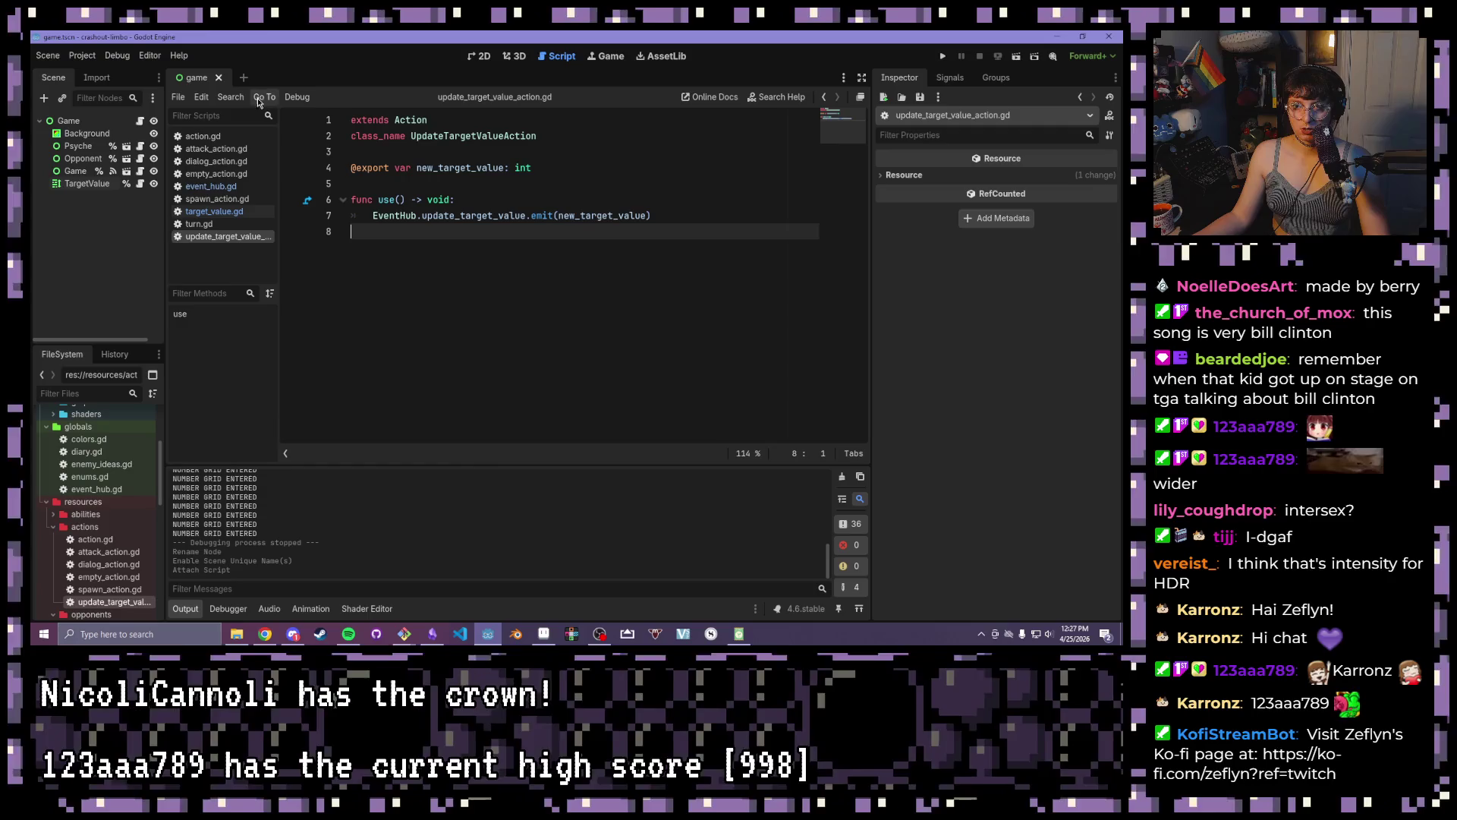
{"action": "left_click", "coordinate": [230, 96]}
{"action": "left_click", "coordinate": [258, 175]}
{"action": "type", "text": "update_target_v"}
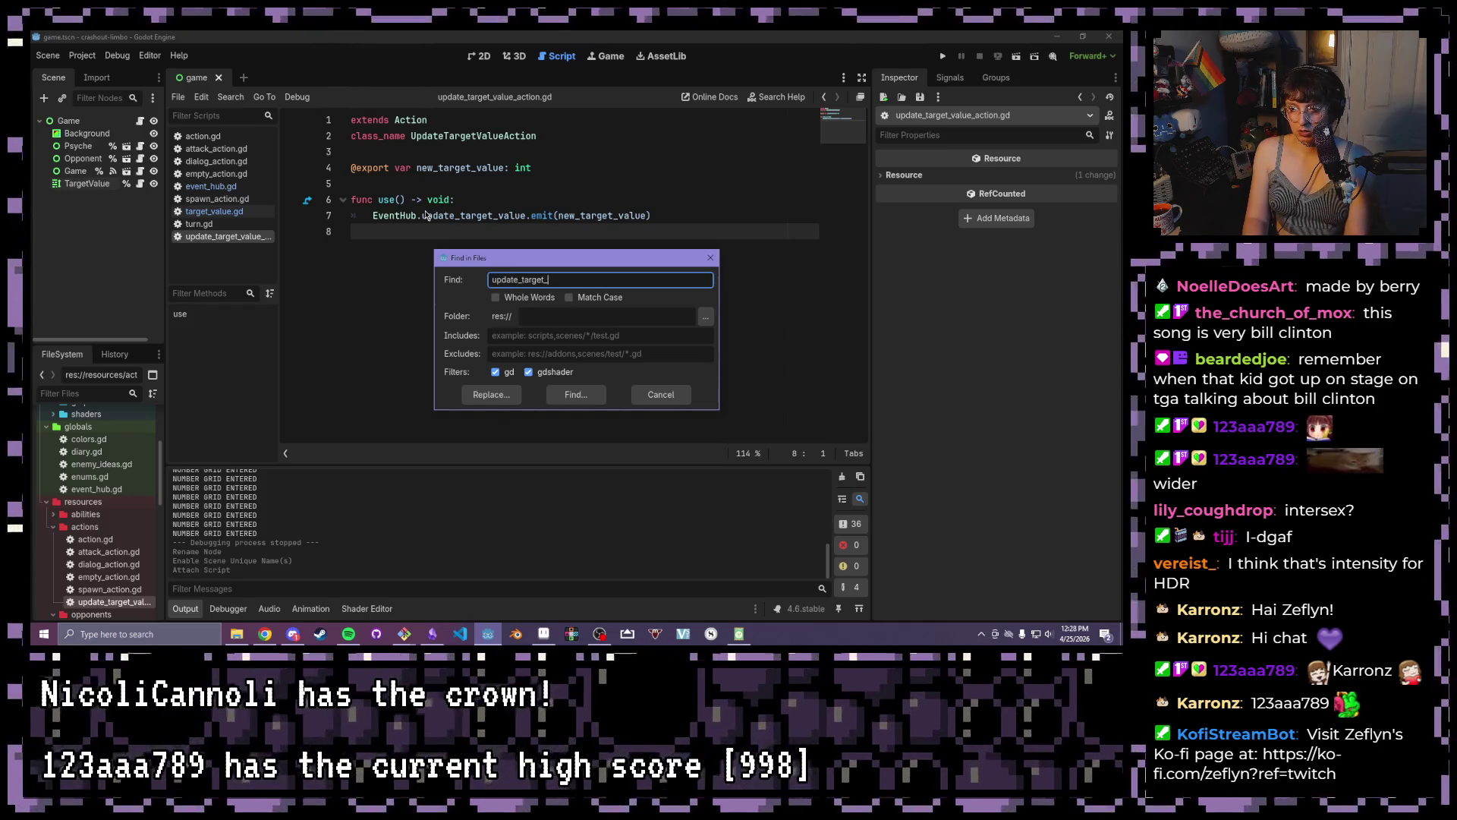
{"action": "type", "text": "alue"}
{"action": "key", "text": "Return"}
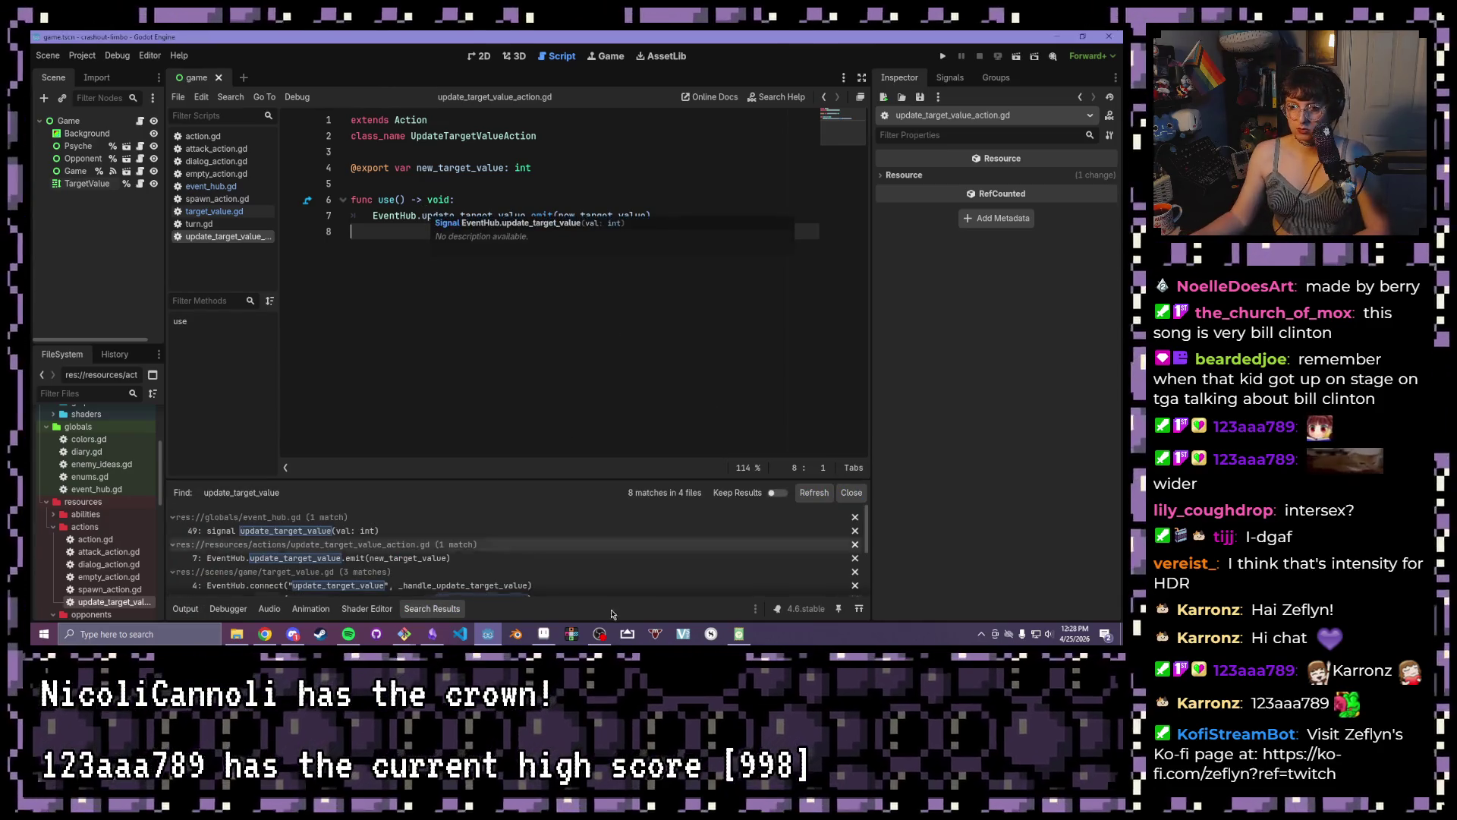
{"action": "scroll", "coordinate": [247, 576], "scroll_direction": "down", "scroll_amount": 3}
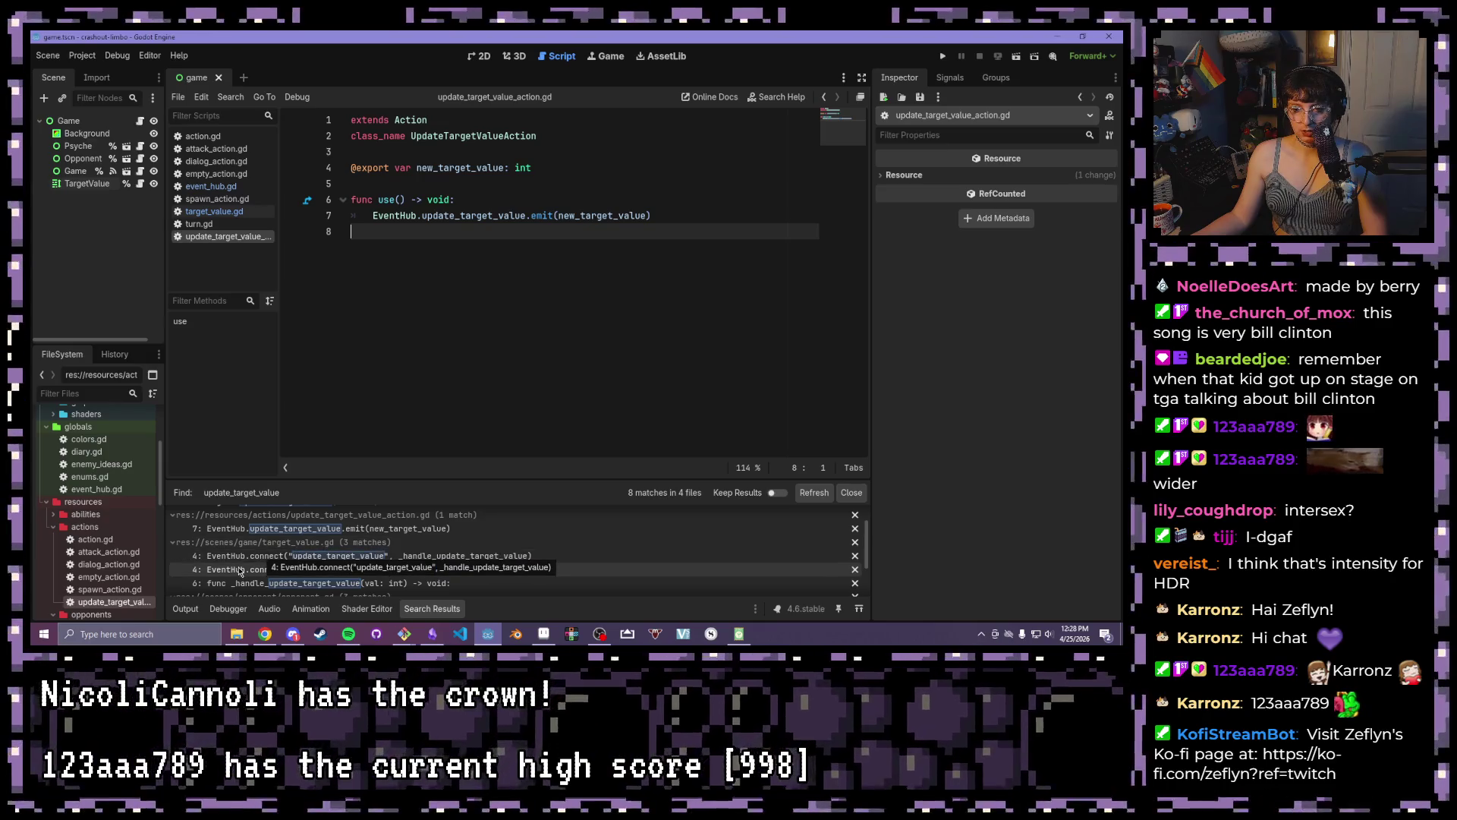
{"action": "scroll", "coordinate": [240, 571], "scroll_direction": "down", "scroll_amount": 1}
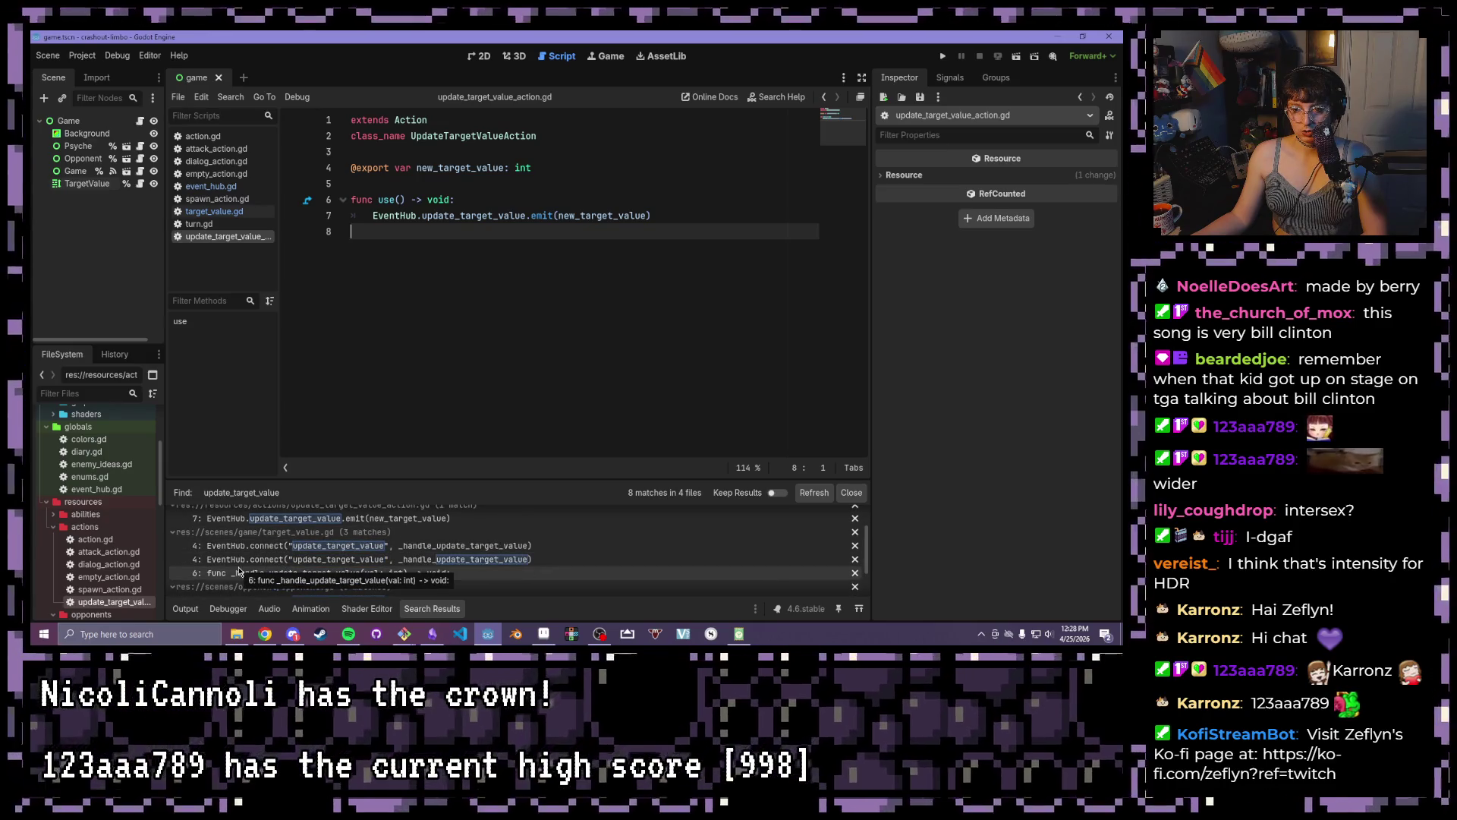
{"action": "scroll", "coordinate": [240, 569], "scroll_direction": "down", "scroll_amount": 1}
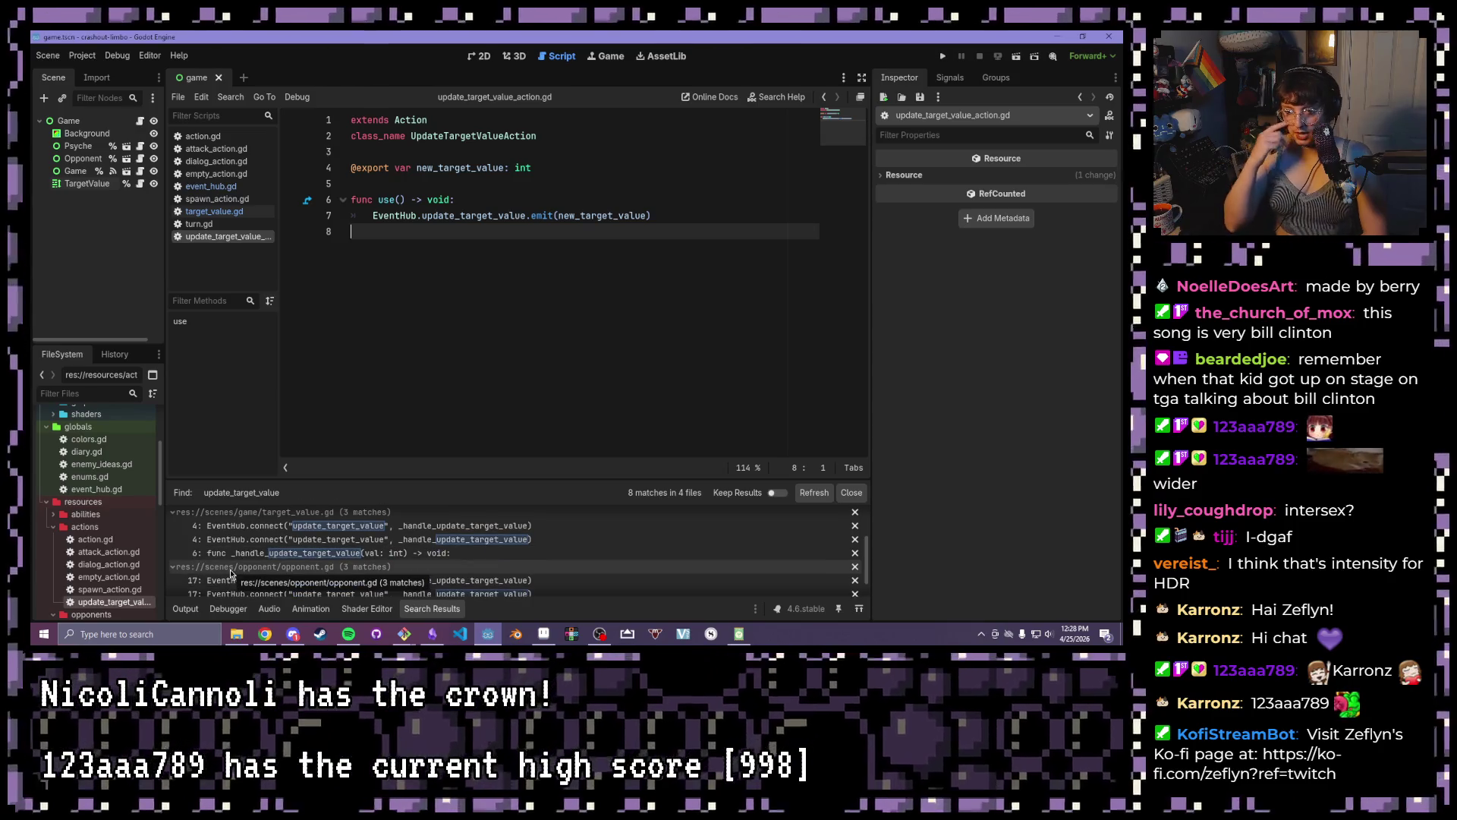
{"action": "scroll", "coordinate": [251, 567], "scroll_direction": "down", "scroll_amount": 2}
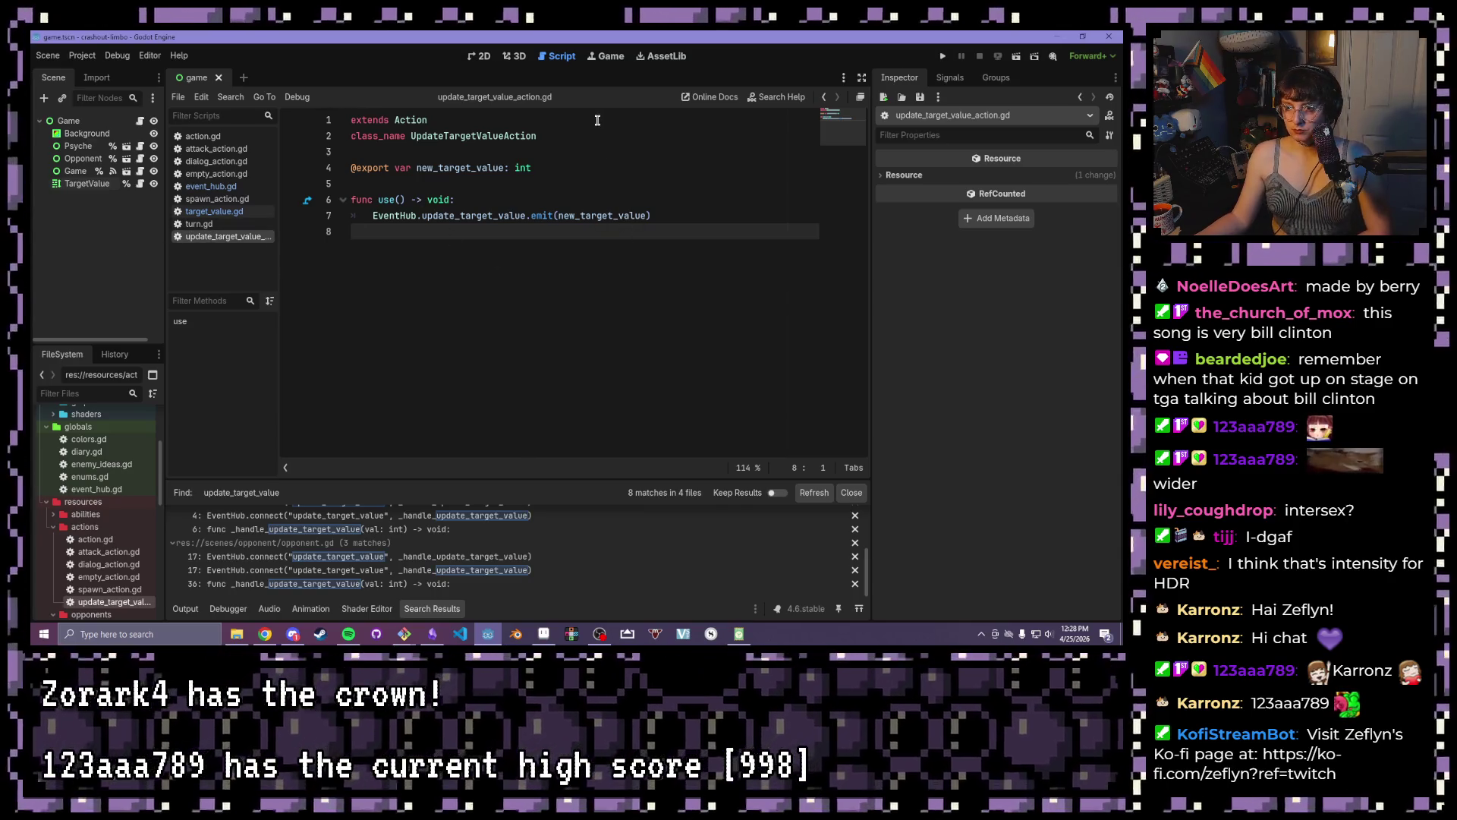
{"action": "left_click", "coordinate": [586, 168]}
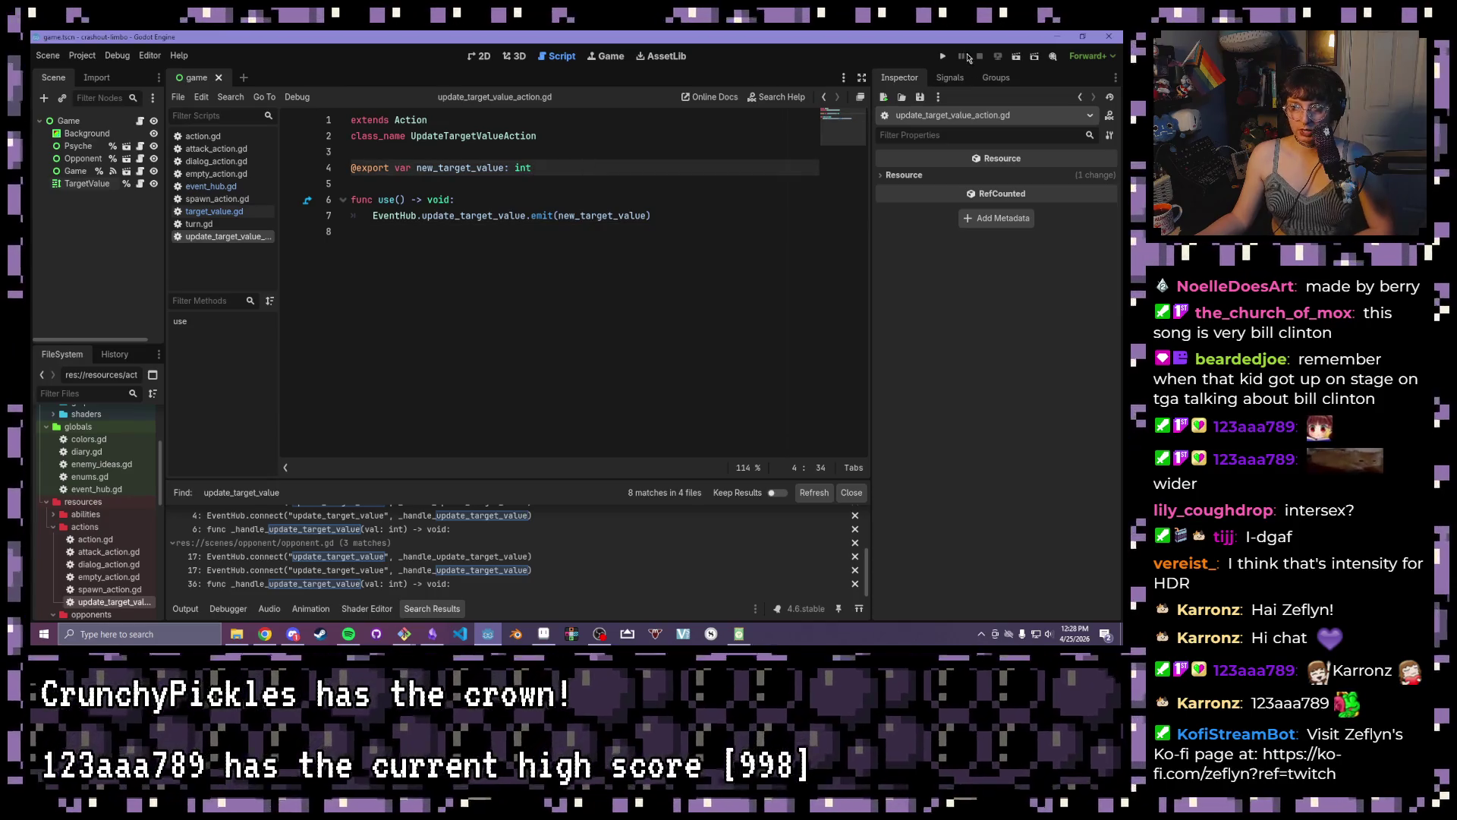
Step: Playtest clearing tiles 6+4 and 8+7 as the target switches to 15, then stop with F8
{"action": "left_click", "coordinate": [940, 57]}
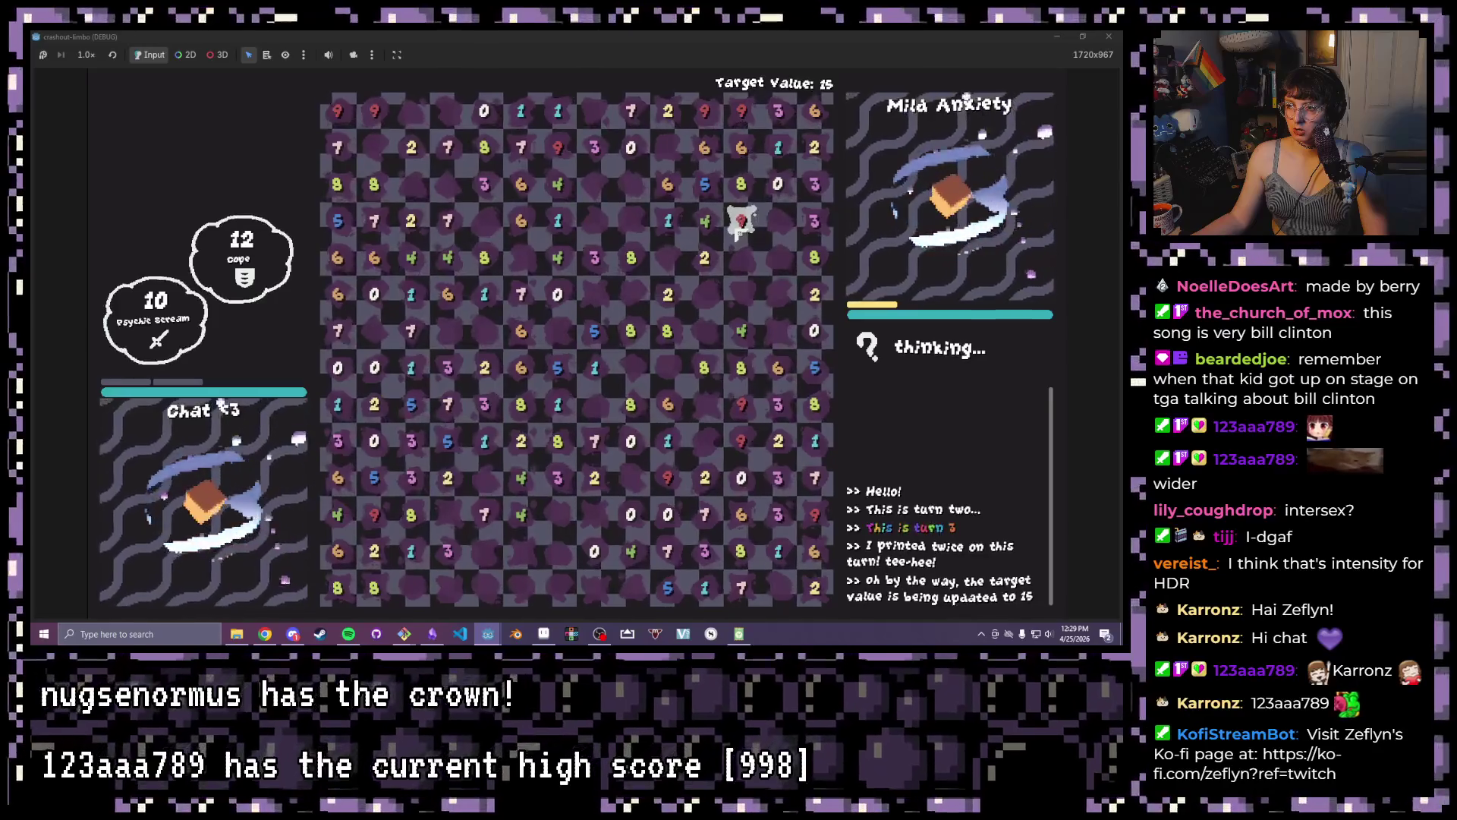
{"action": "left_click_drag", "start_coordinate": [742, 221], "coordinate": [569, 234]}
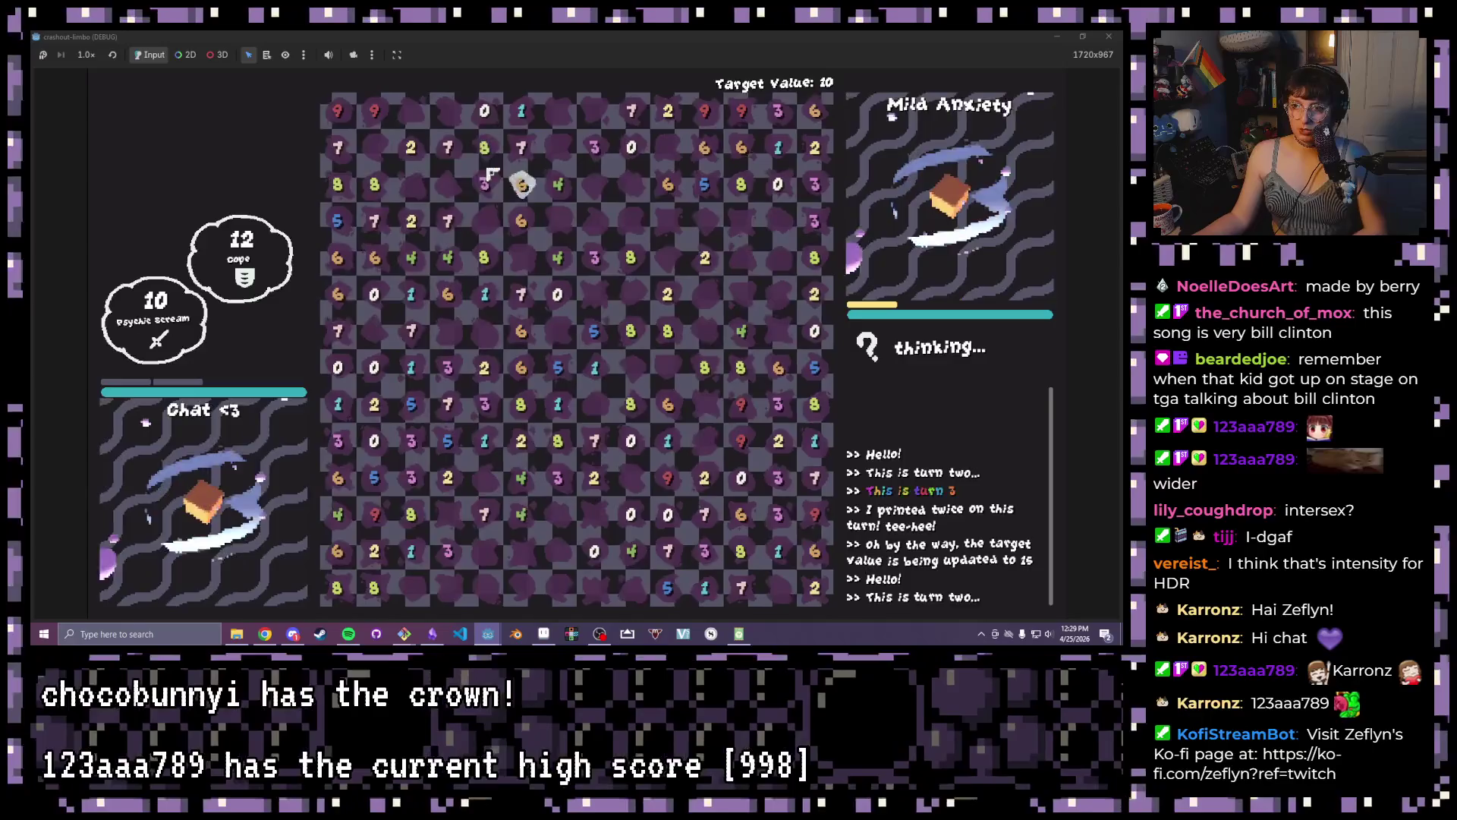
{"action": "left_click", "coordinate": [448, 294]}
{"action": "left_click", "coordinate": [448, 257]}
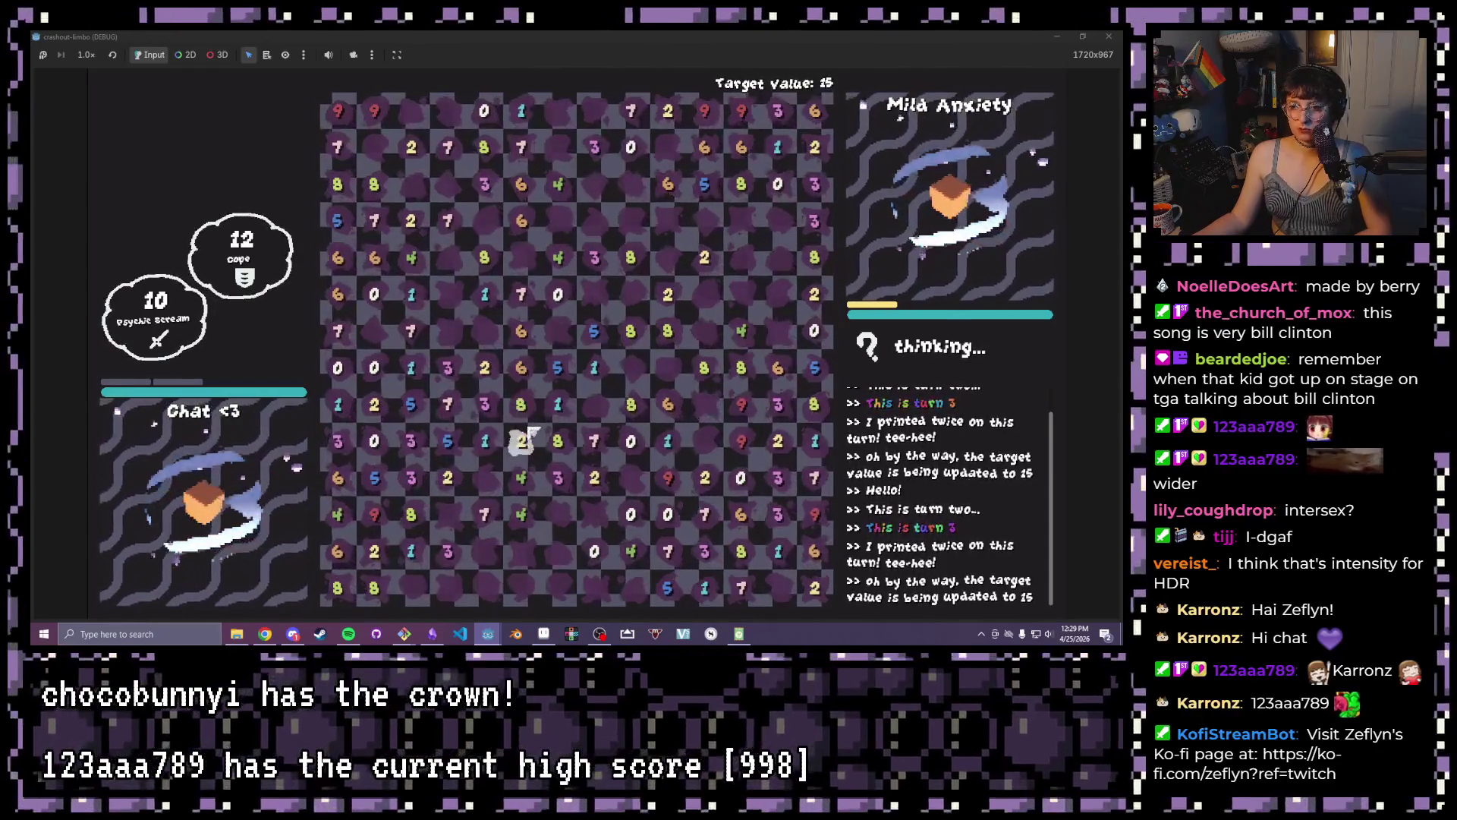
{"action": "left_click_drag", "start_coordinate": [558, 441], "coordinate": [595, 441]}
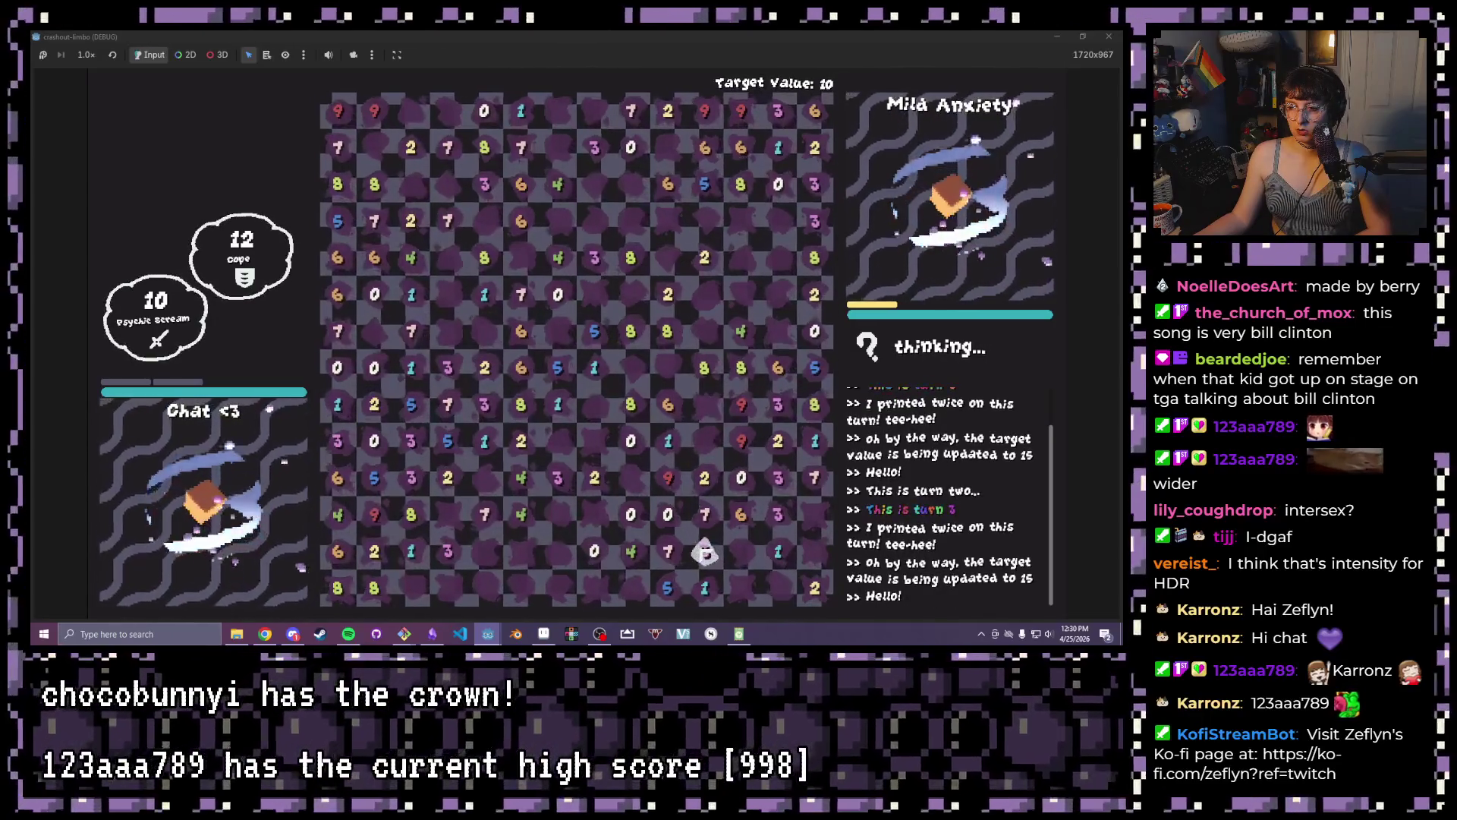
{"action": "key", "text": "F8"}
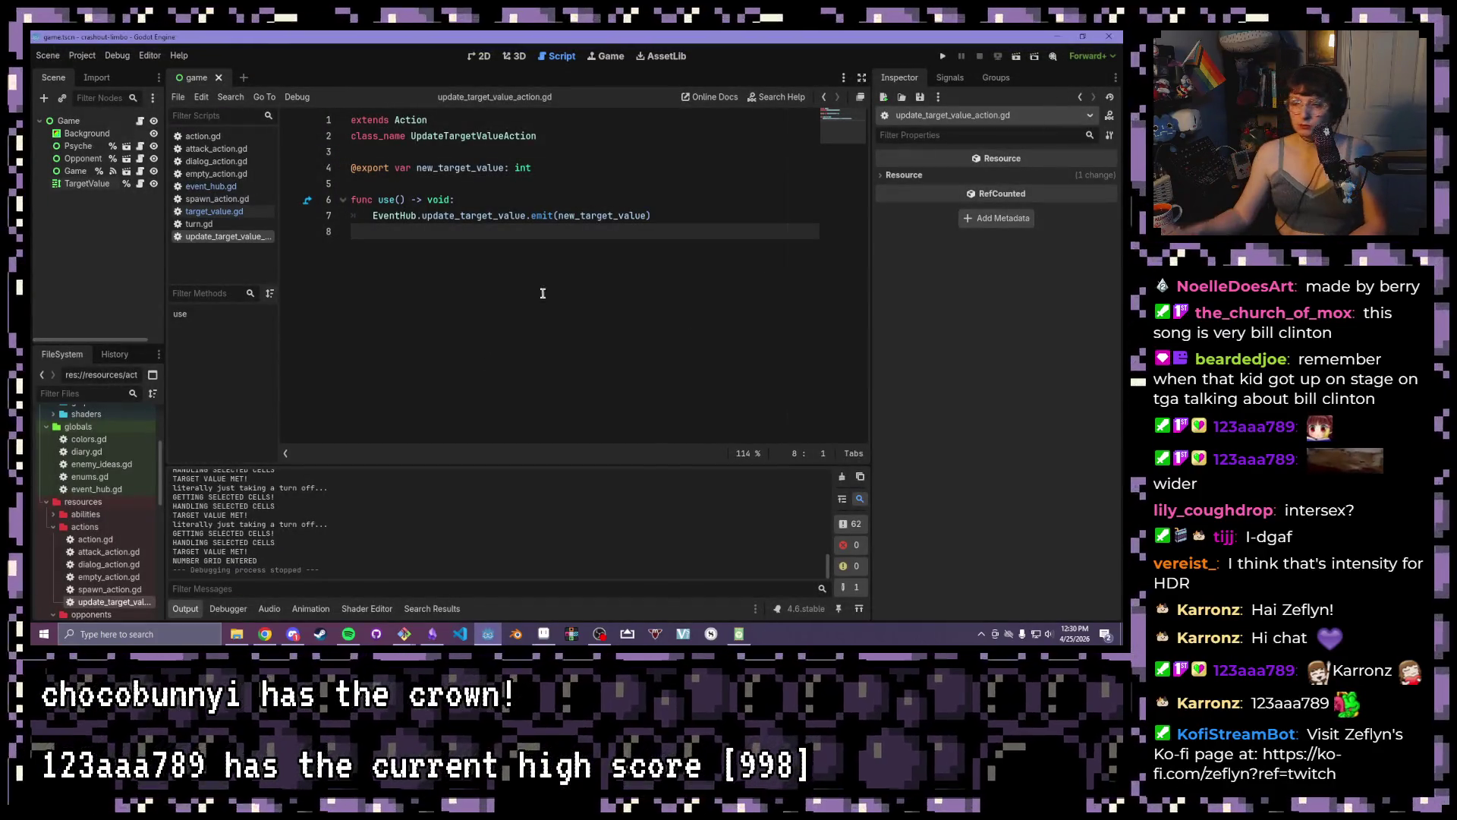
Step: Choose Rename from the TargetValue node's context menu in the Scene dock
{"action": "right_click", "coordinate": [81, 181]}
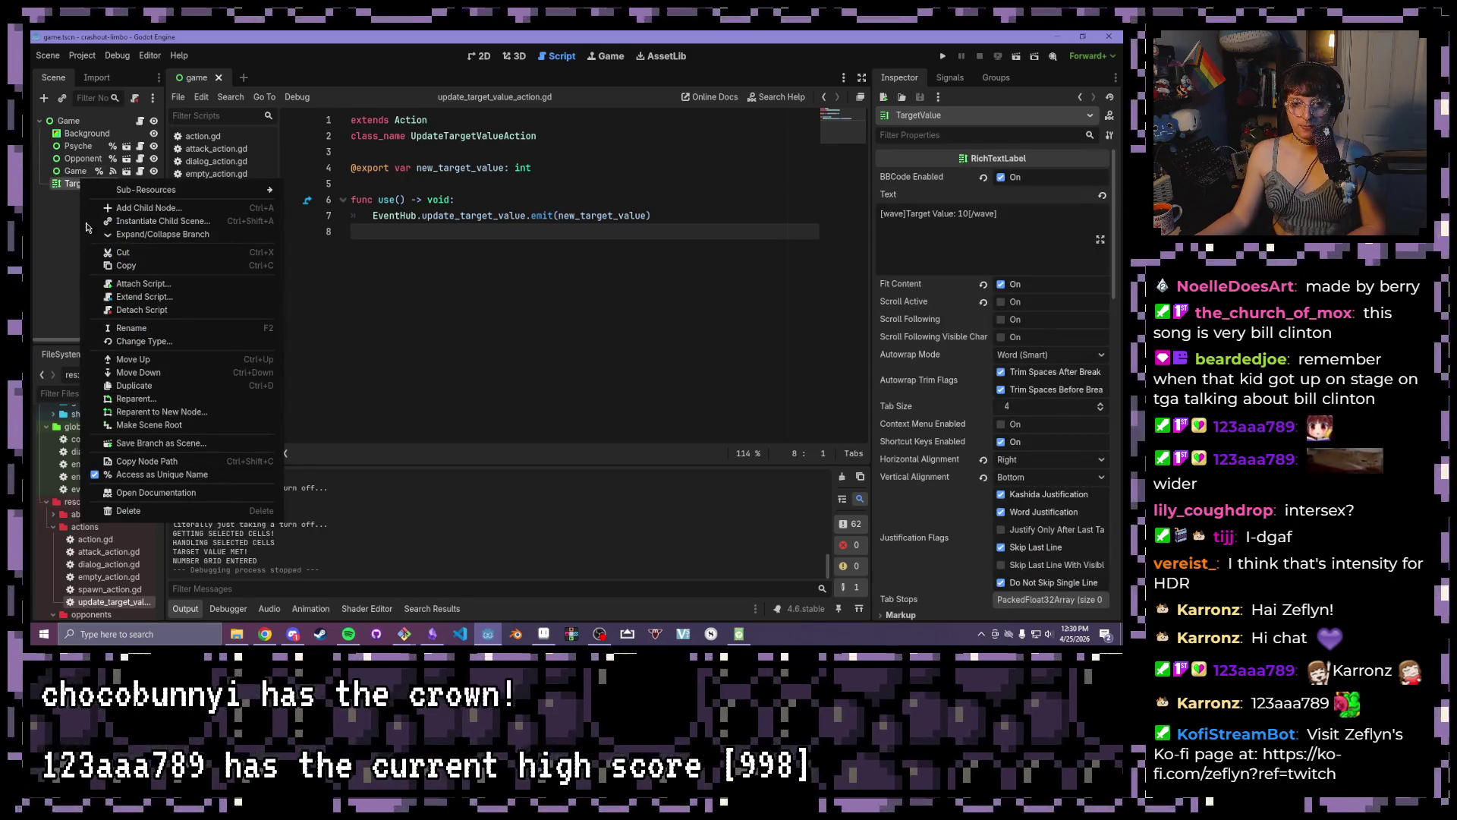
{"action": "left_click", "coordinate": [47, 215]}
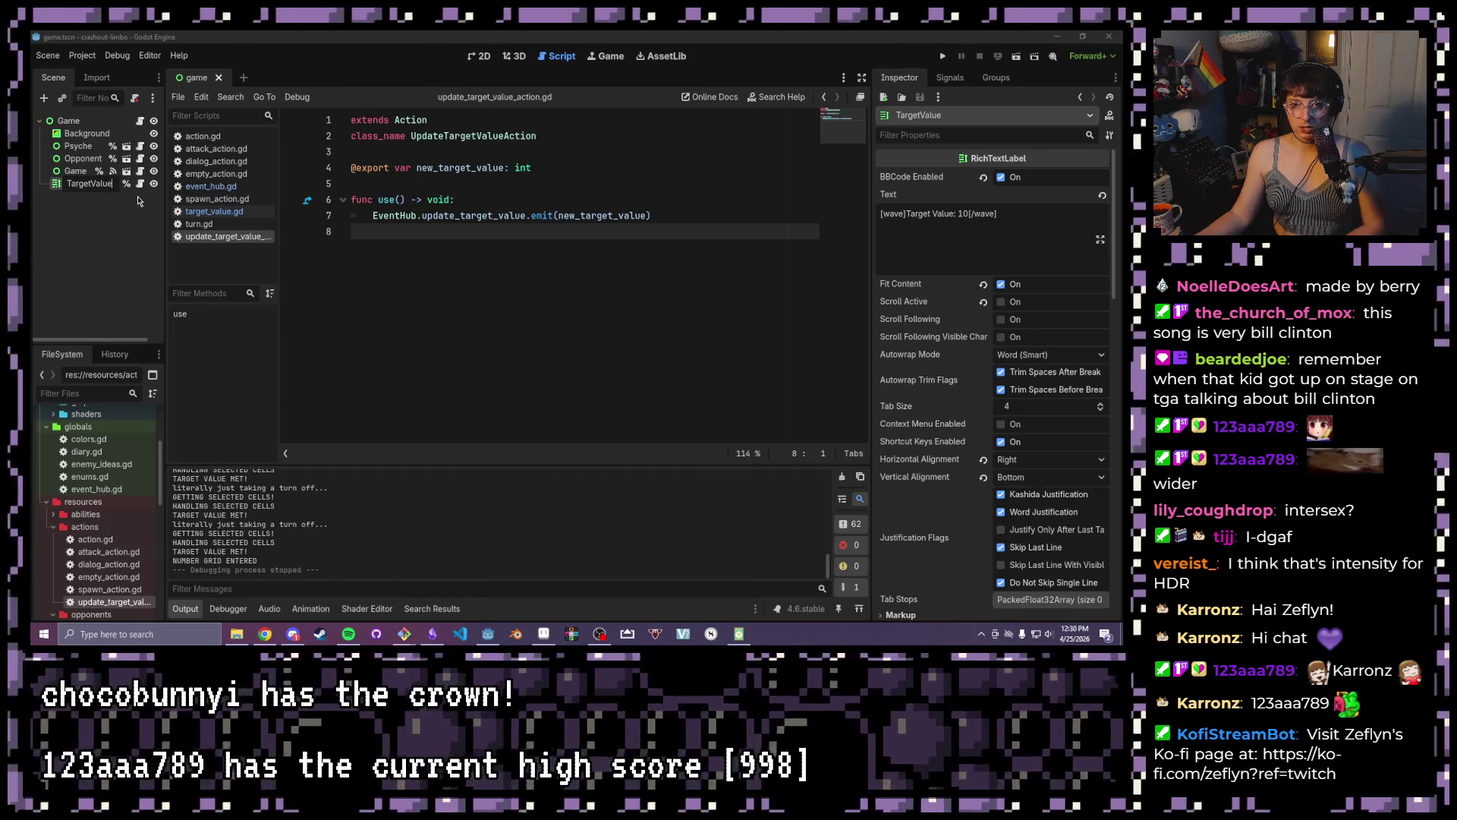
Step: Rename to TargetValueDisplay and save it as target_value_display.tscn in new scenes/target_value_display folder
{"action": "key", "text": "Return"}
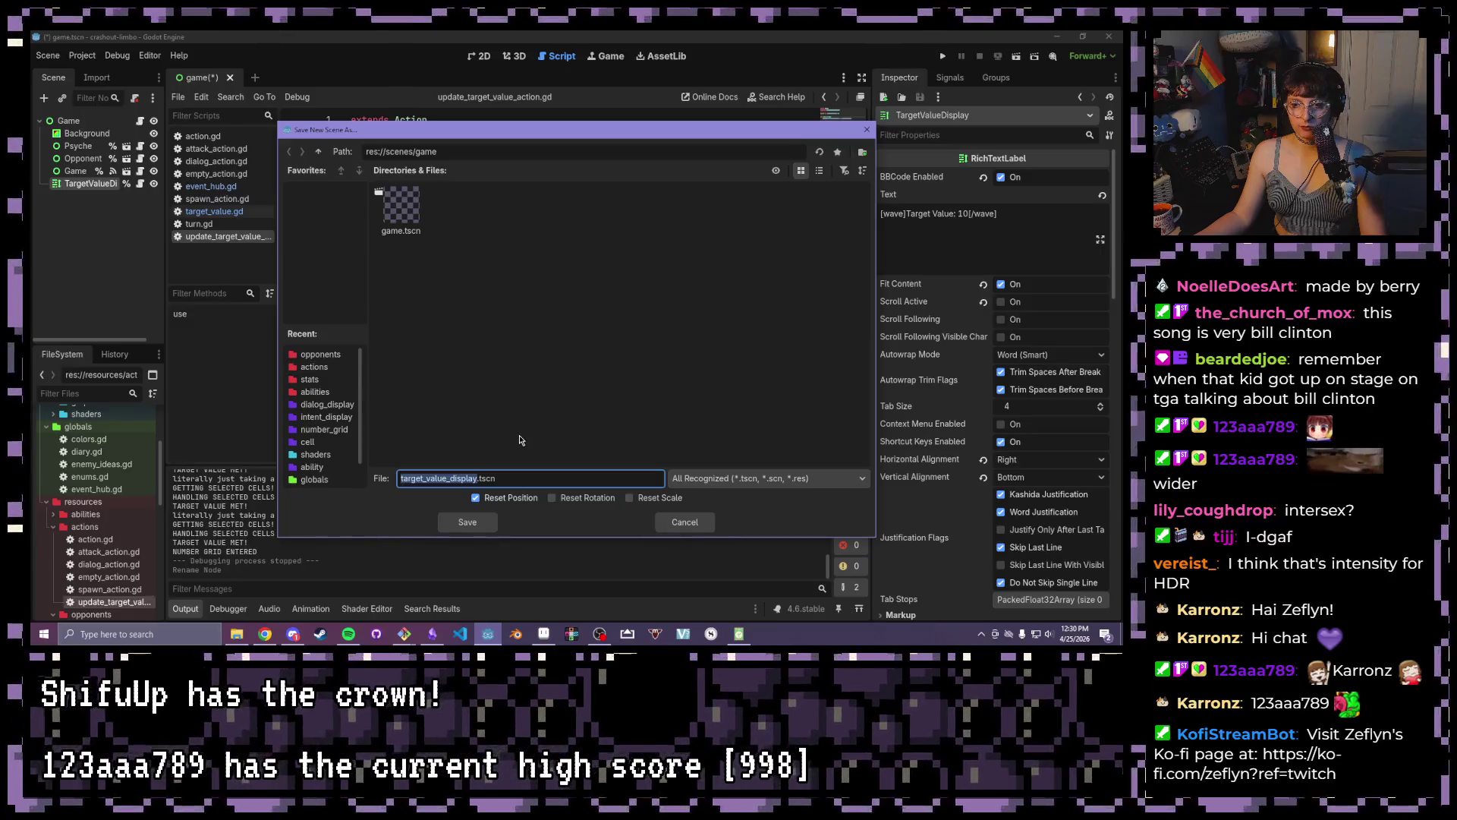
{"action": "left_click", "coordinate": [317, 153]}
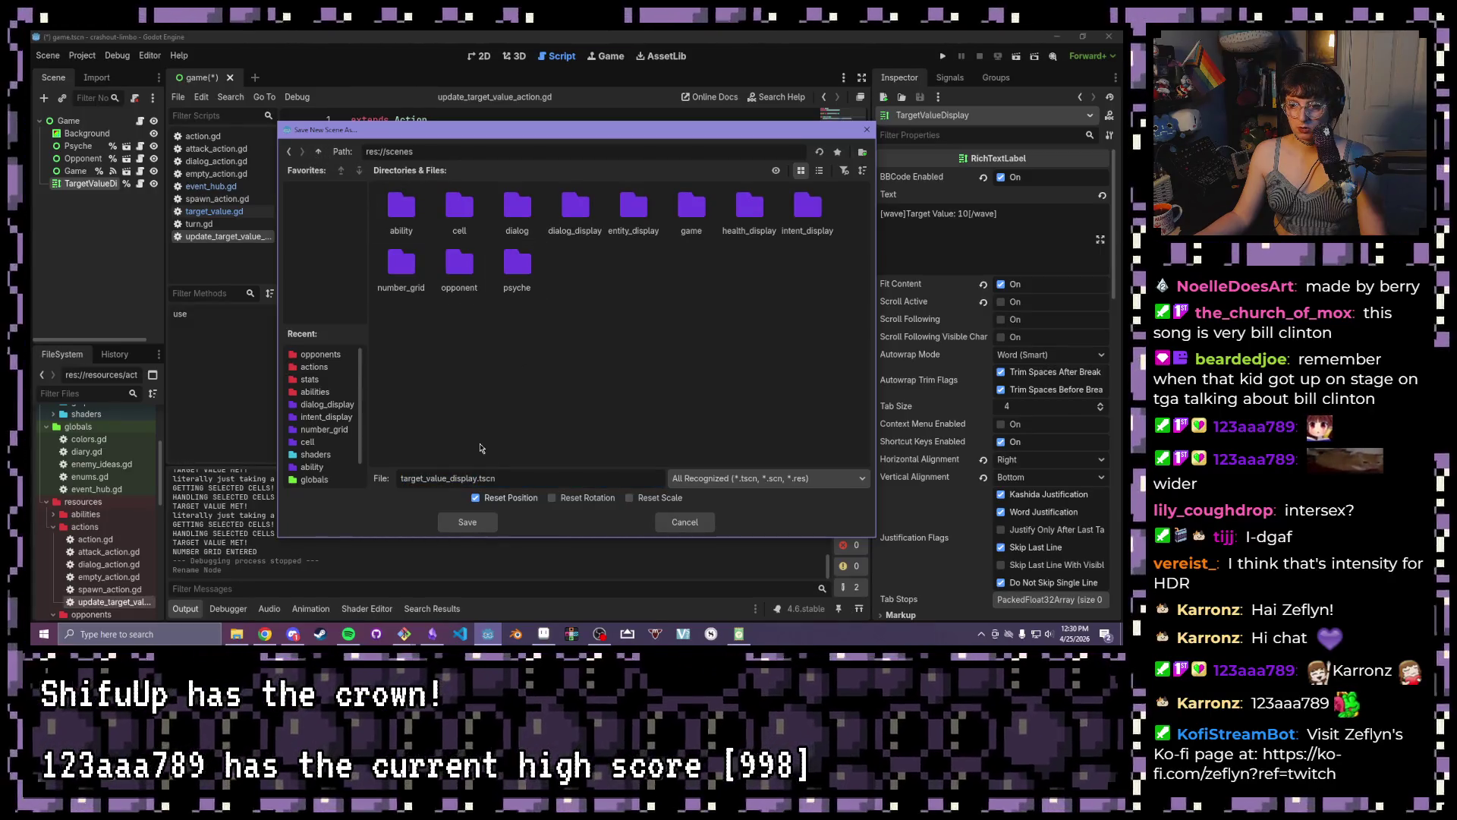
{"action": "right_click", "coordinate": [574, 438]}
{"action": "left_click", "coordinate": [610, 444]}
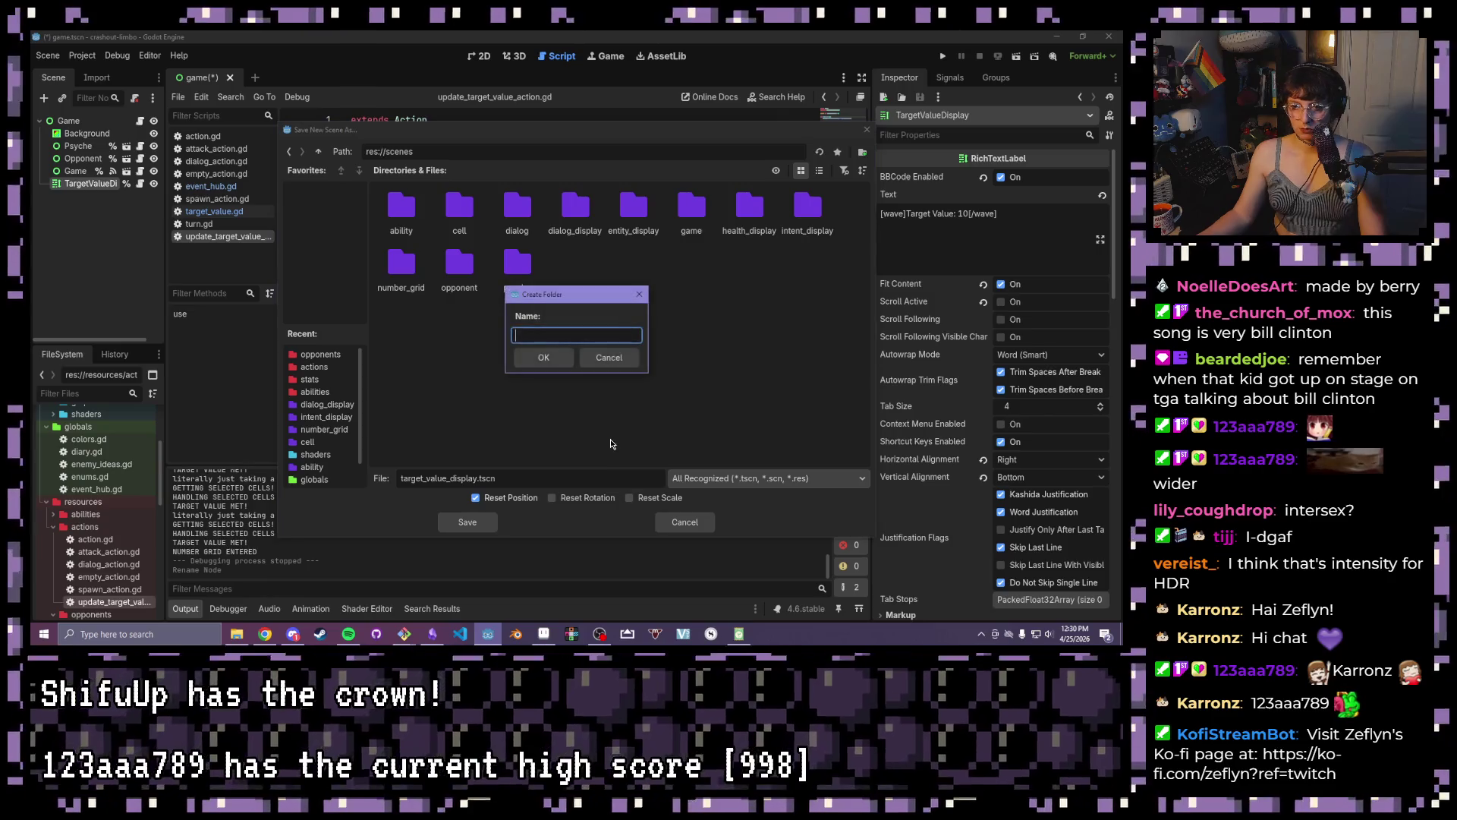
{"action": "type", "text": "tar"}
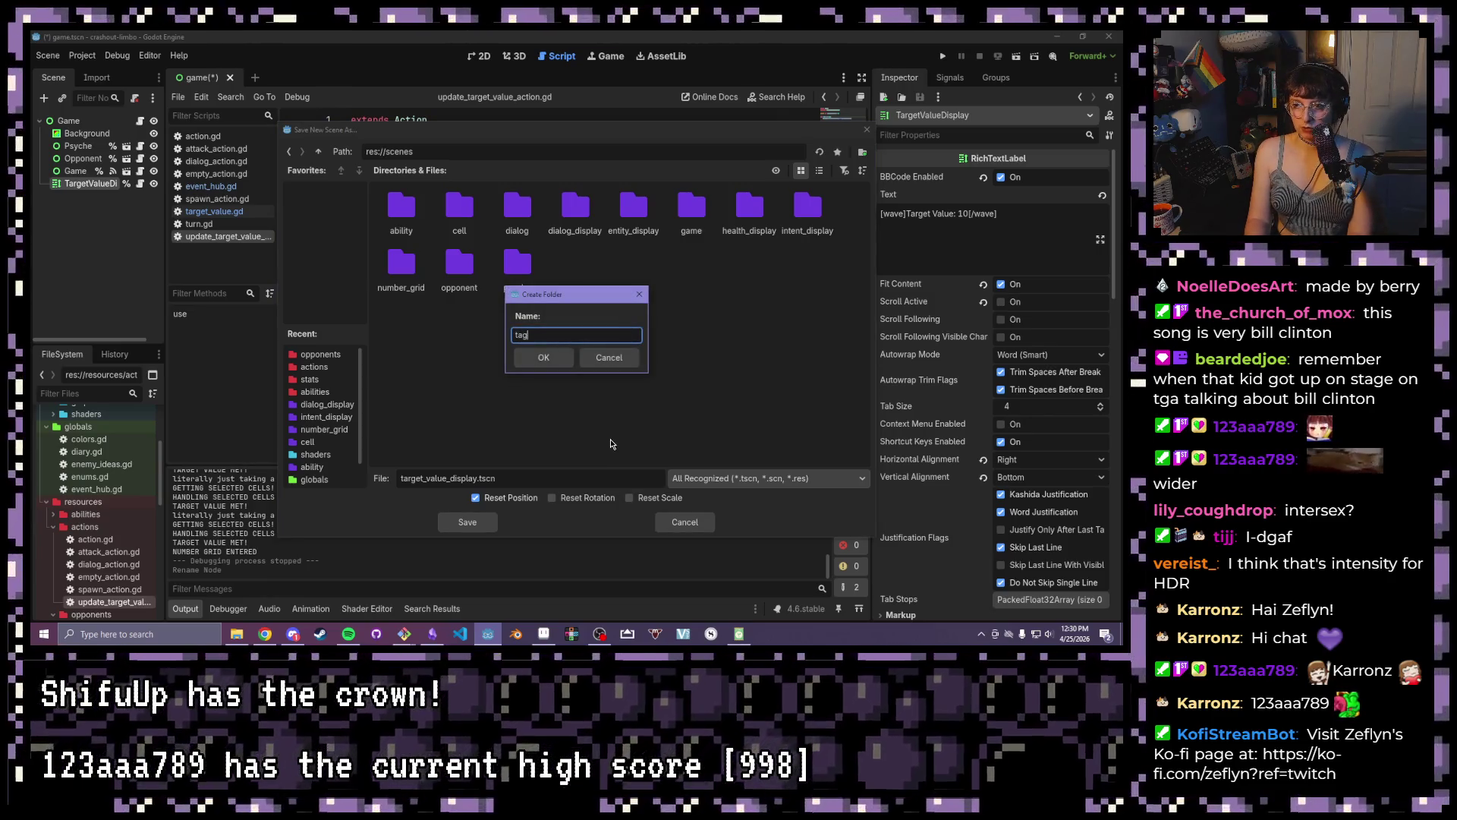
{"action": "type", "text": "get_valie_d"}
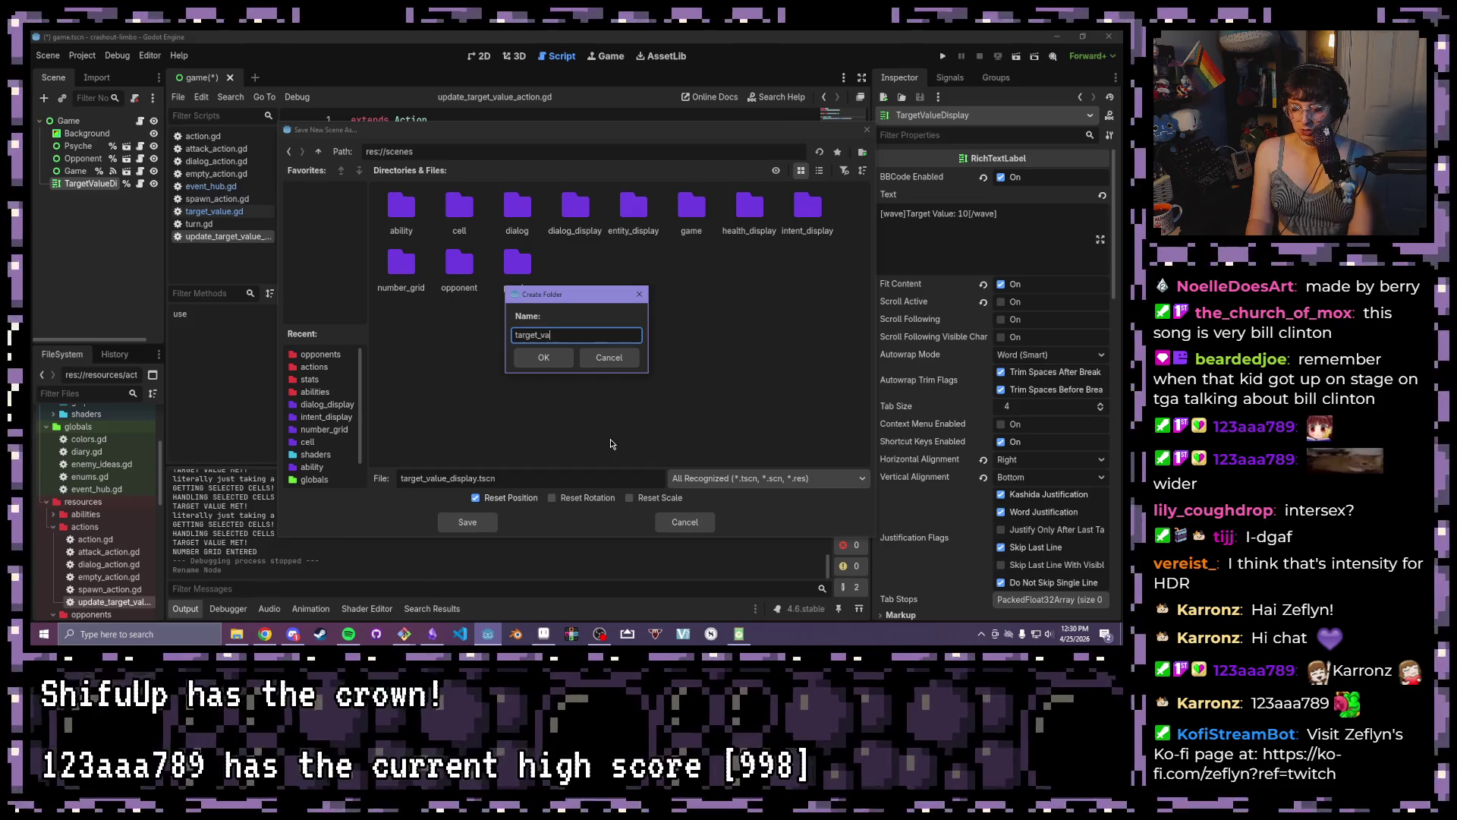
{"action": "key", "text": "BackSpace"}
{"action": "key", "text": "BackSpace"}
{"action": "key", "text": "BackSpace"}
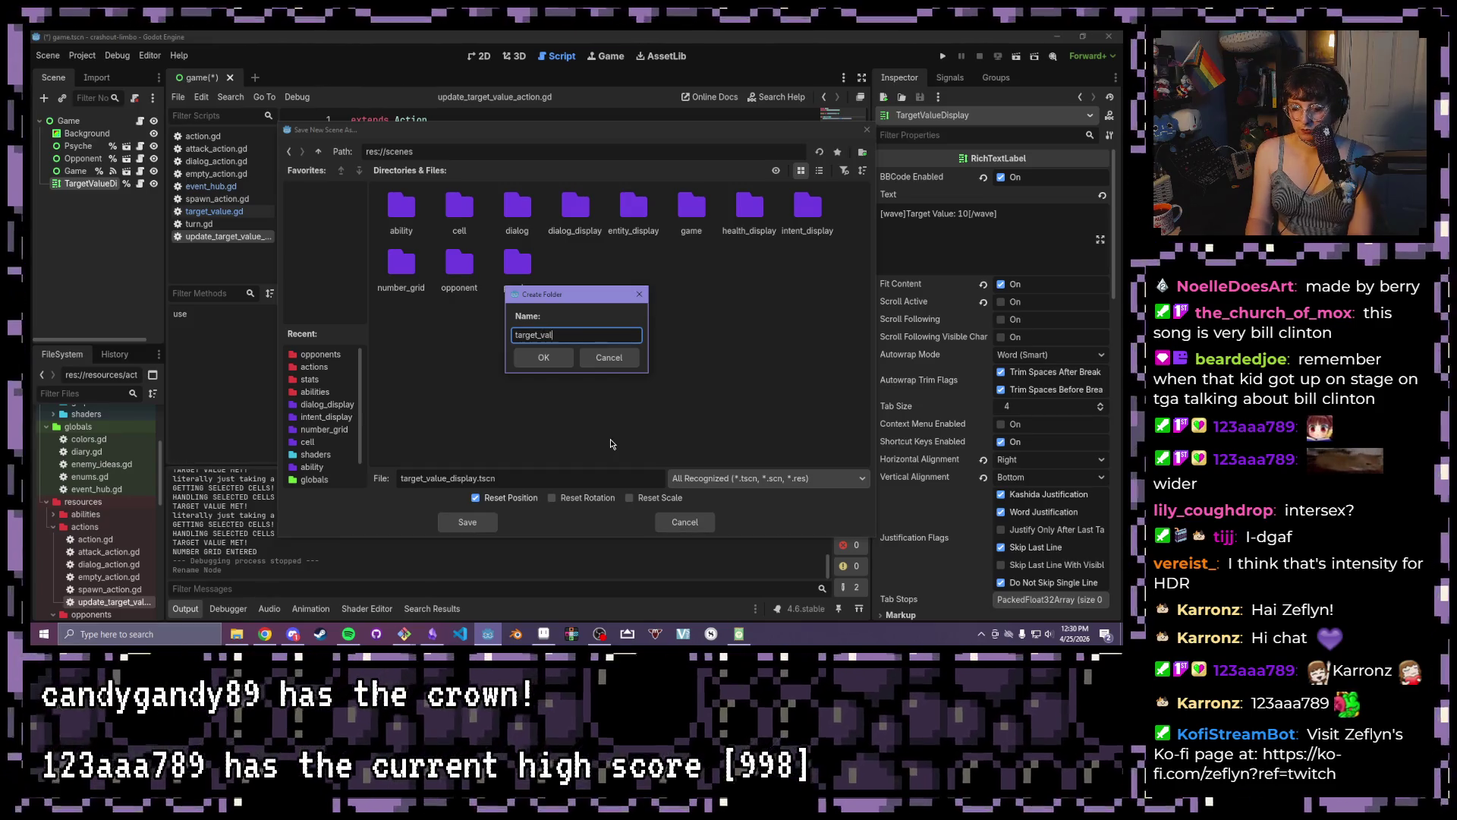
{"action": "type", "text": "ue_dis[pla"}
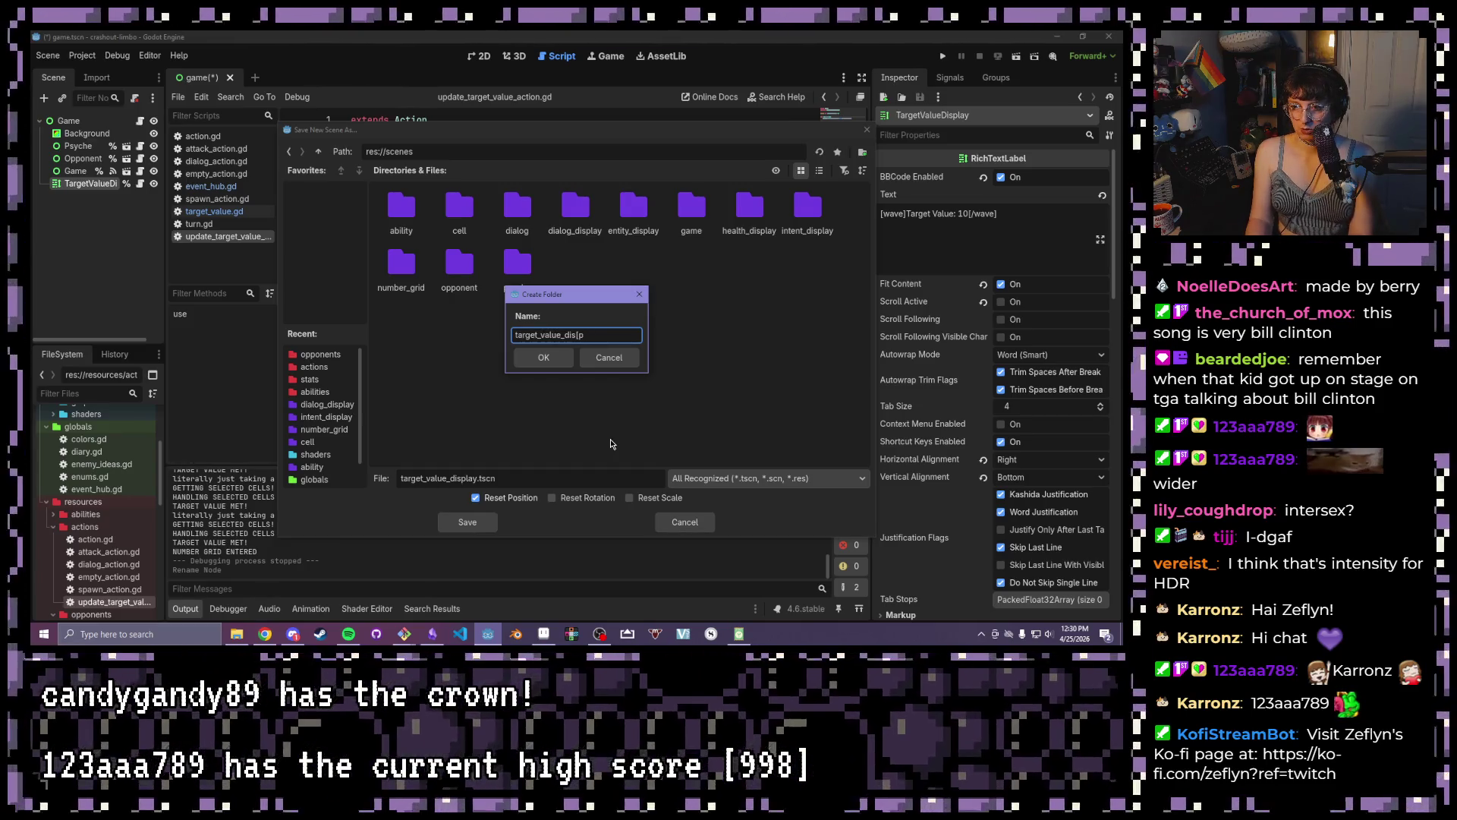
{"action": "key", "text": "BackSpace"}
{"action": "key", "text": "BackSpace"}
{"action": "type", "text": "play"}
{"action": "key", "text": "Return"}
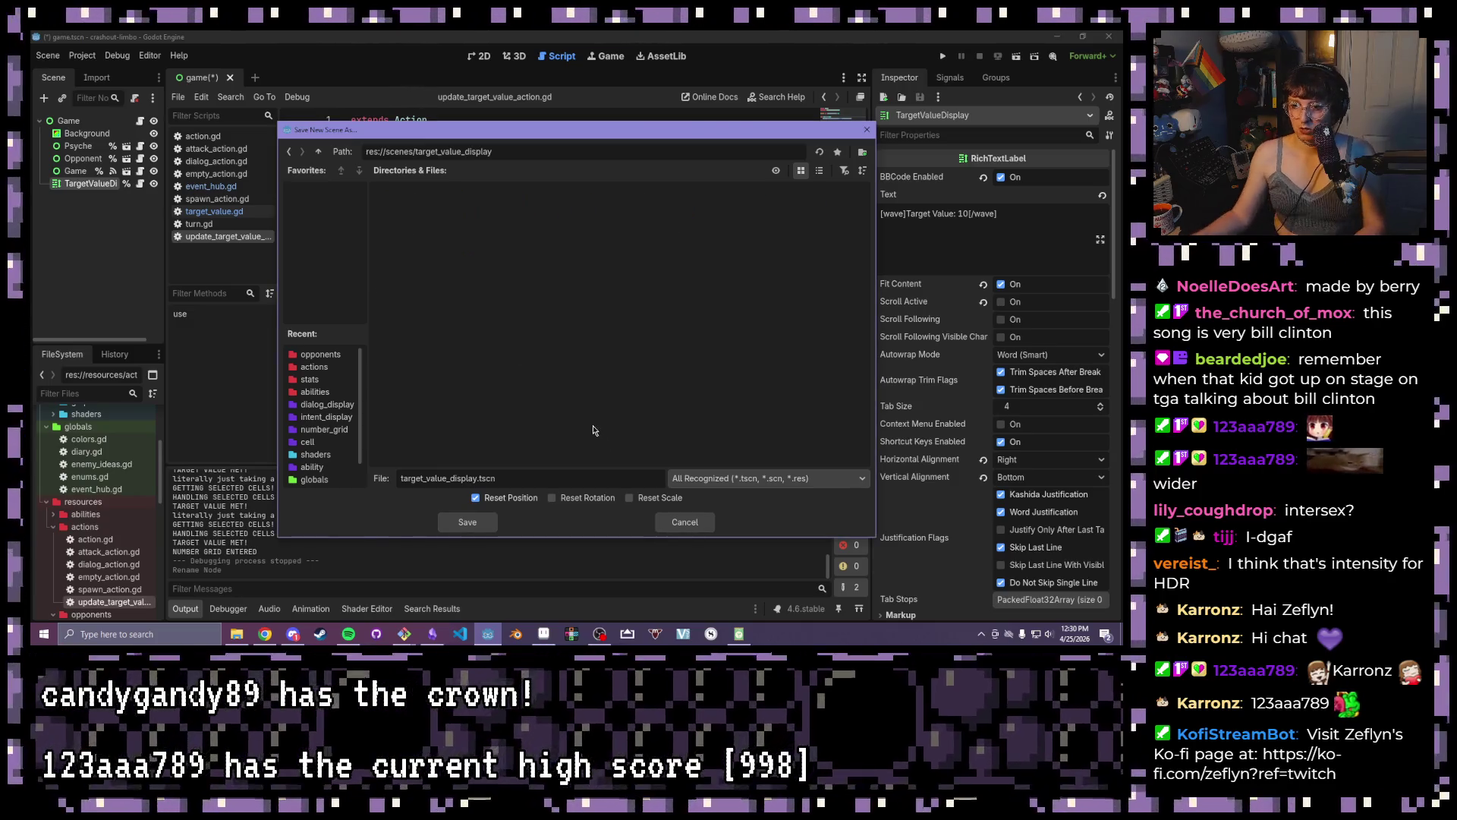
{"action": "left_click", "coordinate": [483, 524]}
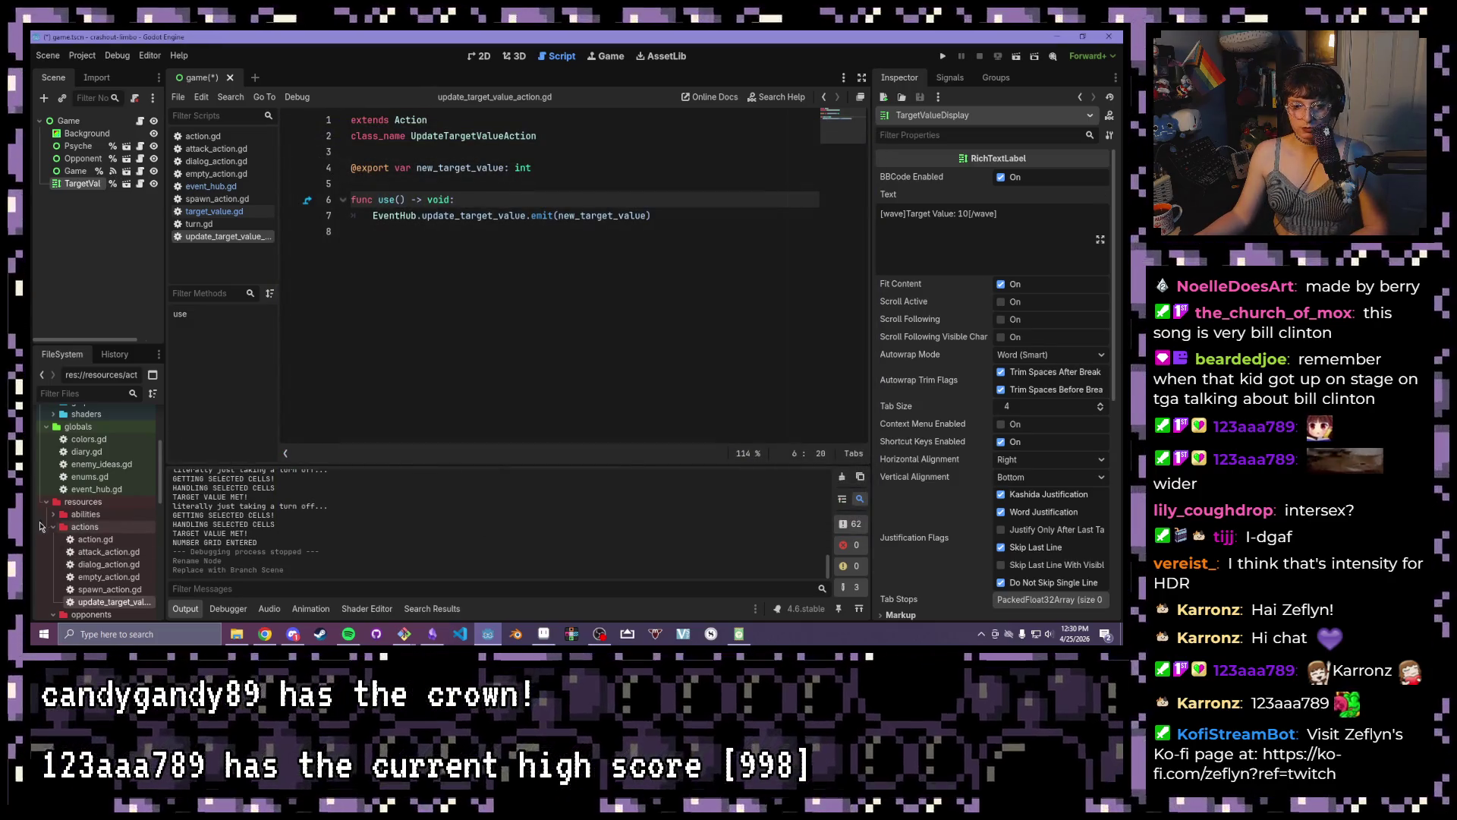
Step: Move target_value.gd into the target_value_display folder in FileSystem
{"action": "scroll", "coordinate": [61, 532], "scroll_direction": "down", "scroll_amount": 5}
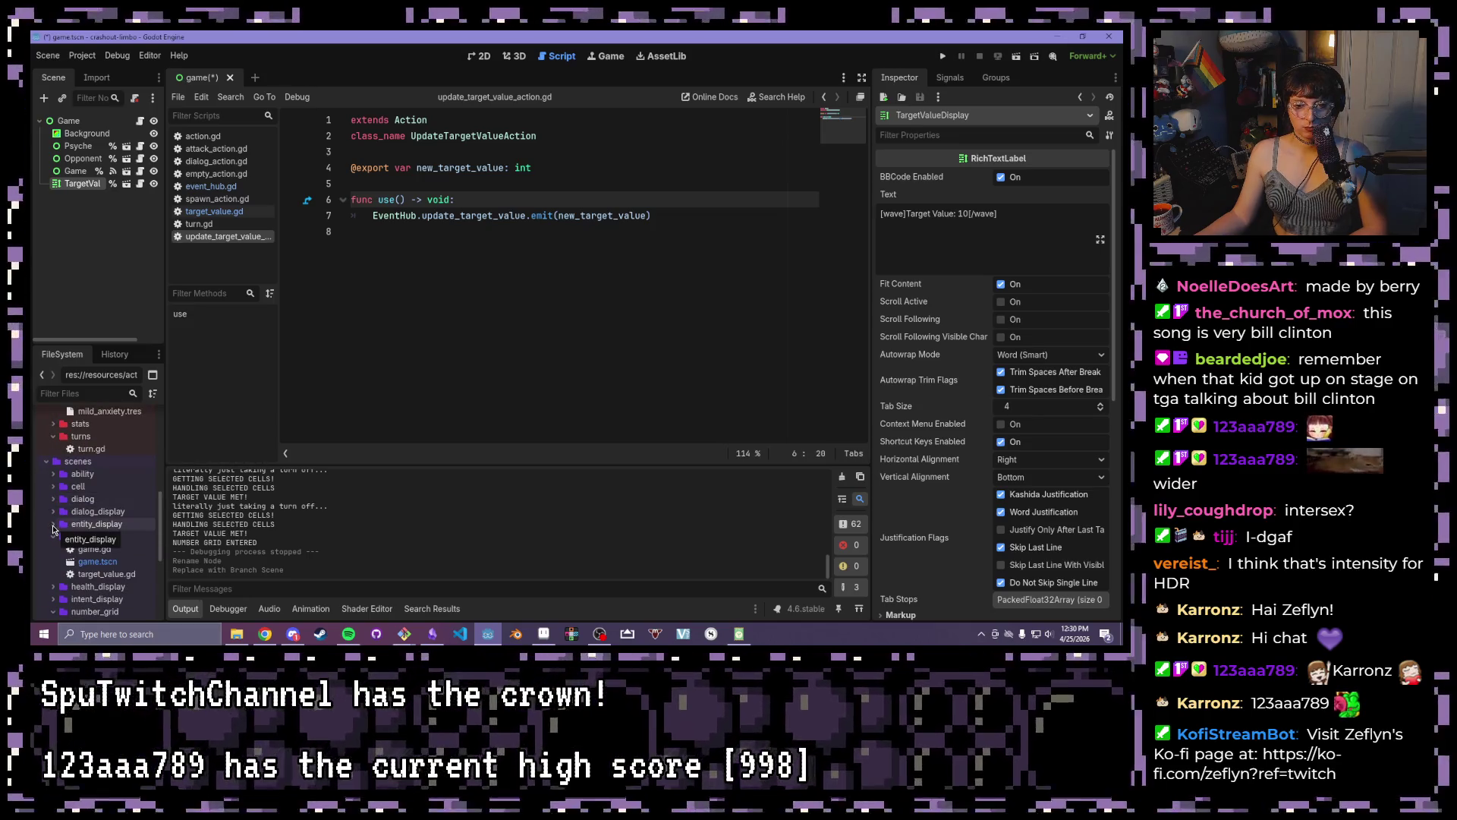
{"action": "scroll", "coordinate": [53, 531], "scroll_direction": "down", "scroll_amount": 5}
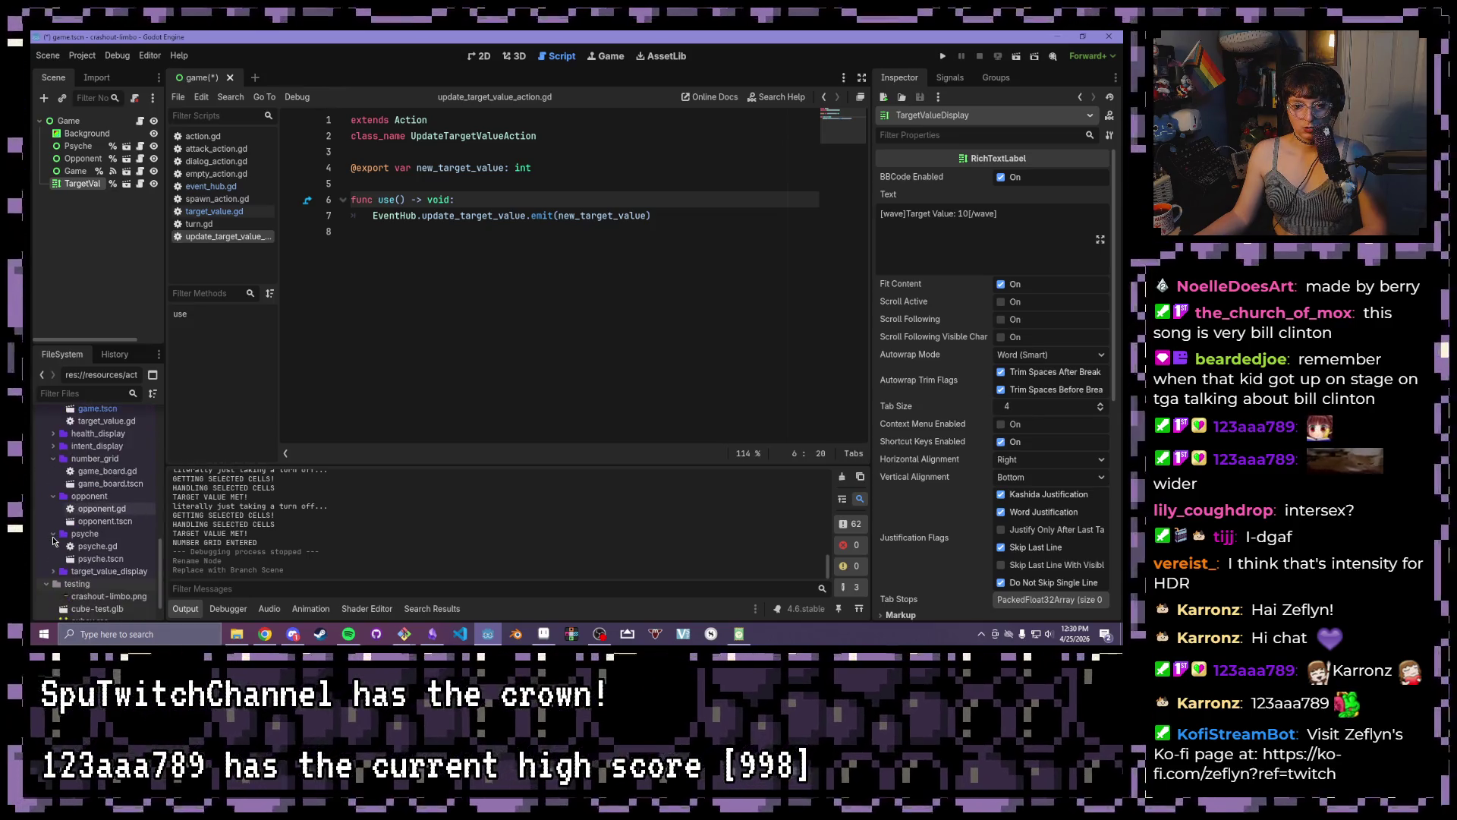
{"action": "scroll", "coordinate": [61, 458], "scroll_direction": "up", "scroll_amount": 2}
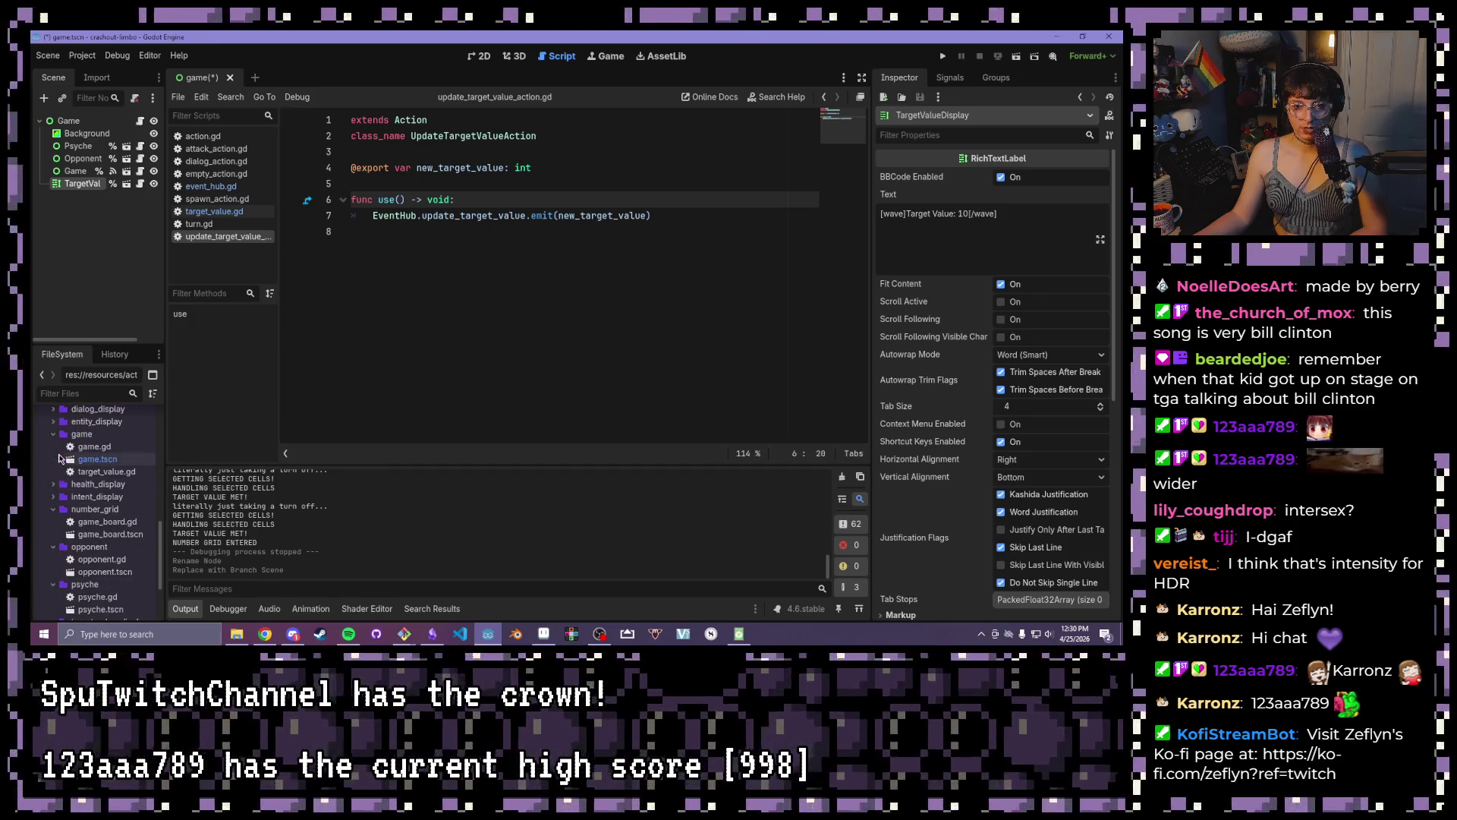
{"action": "mouse_move", "coordinate": [67, 471]}
{"action": "left_mouse_down"}
{"action": "mouse_move", "coordinate": [113, 596]}
{"action": "mouse_move", "coordinate": [144, 524]}
{"action": "left_mouse_up"}
{"action": "left_click", "coordinate": [523, 351]}
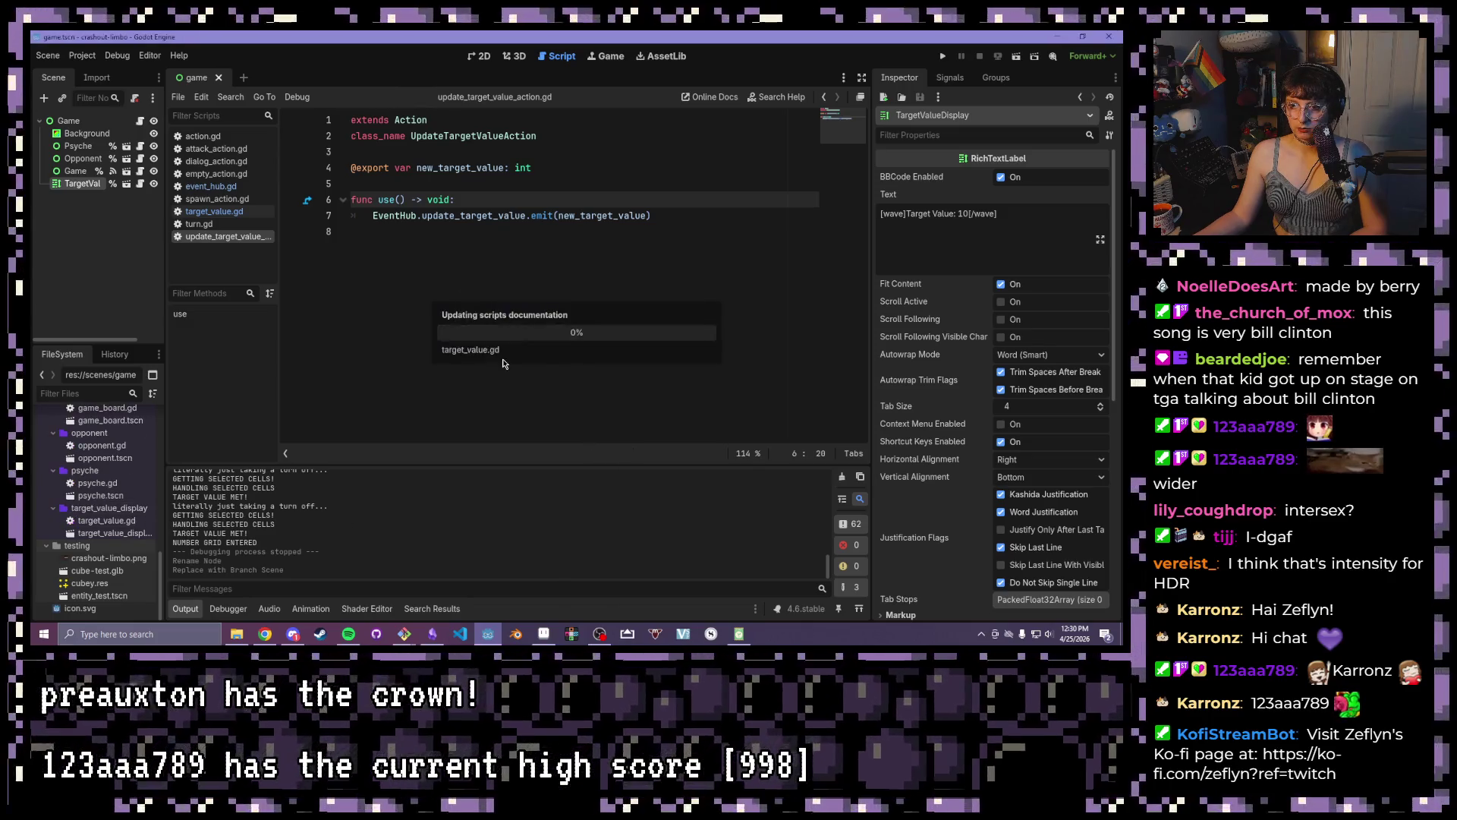
{"action": "left_click", "coordinate": [429, 262]}
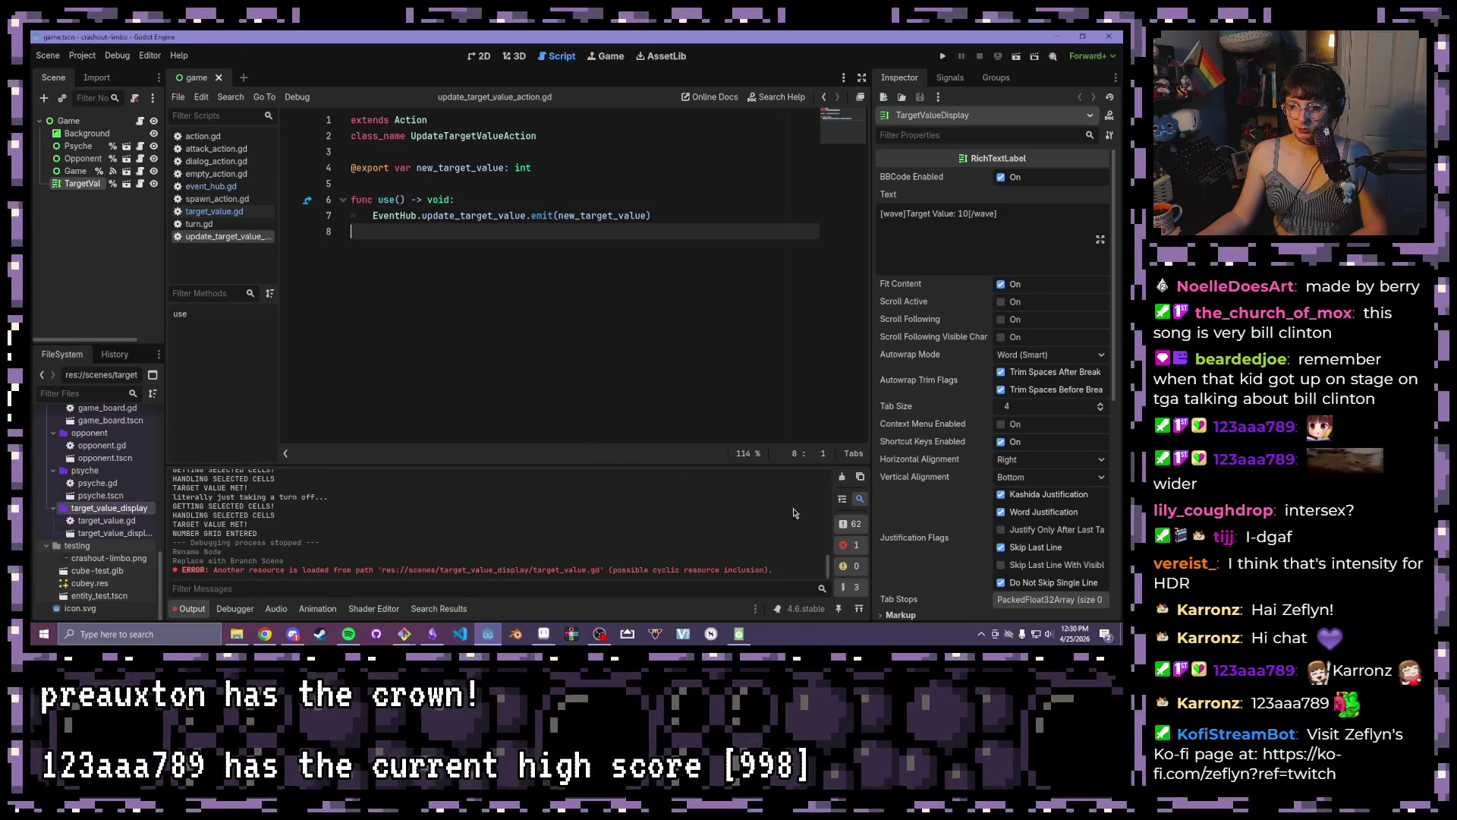
Step: Clear the Output log and test-run the project to confirm it still launches
{"action": "left_click", "coordinate": [843, 477]}
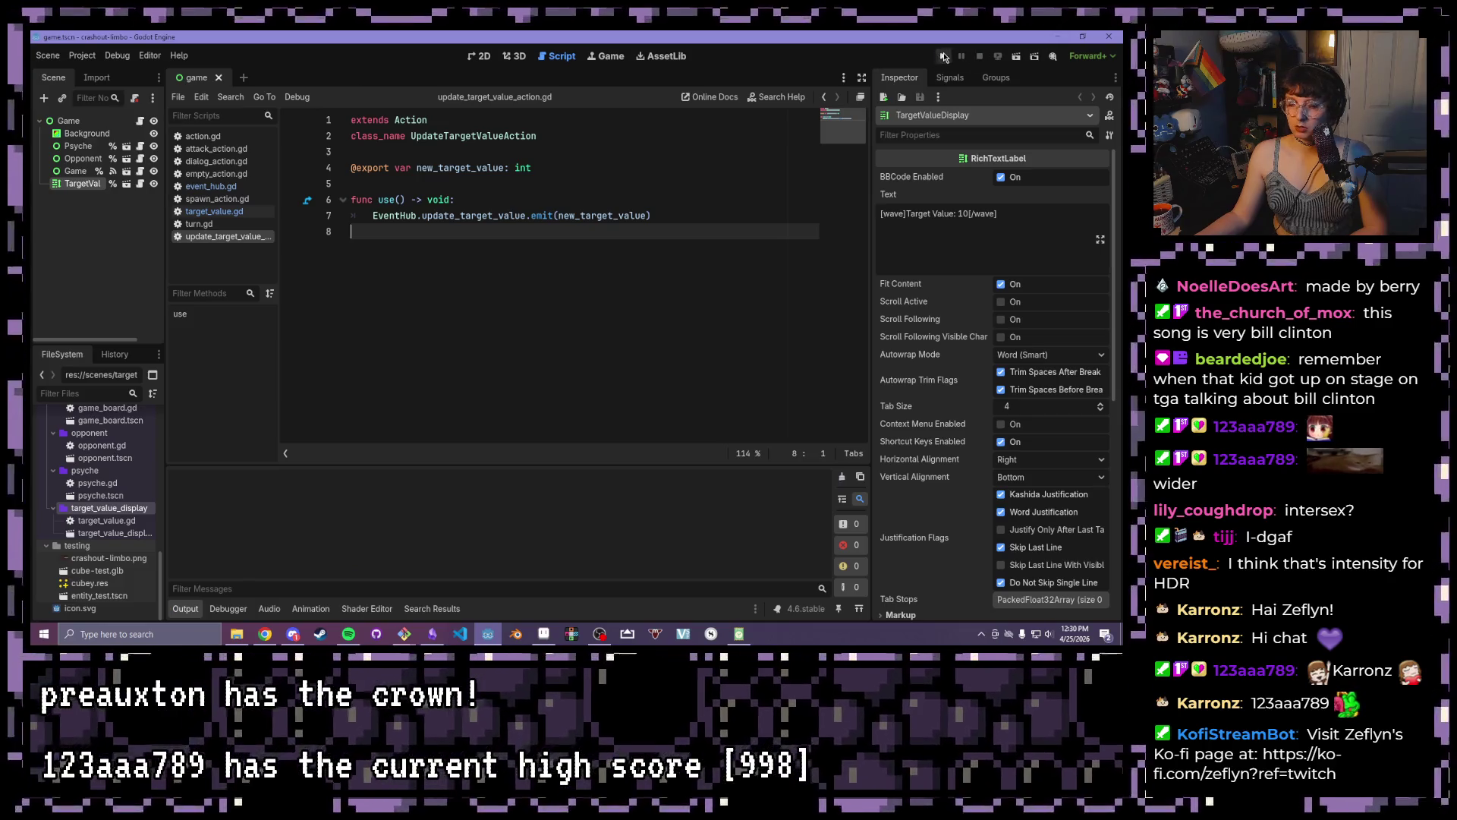
{"action": "left_click", "coordinate": [944, 57]}
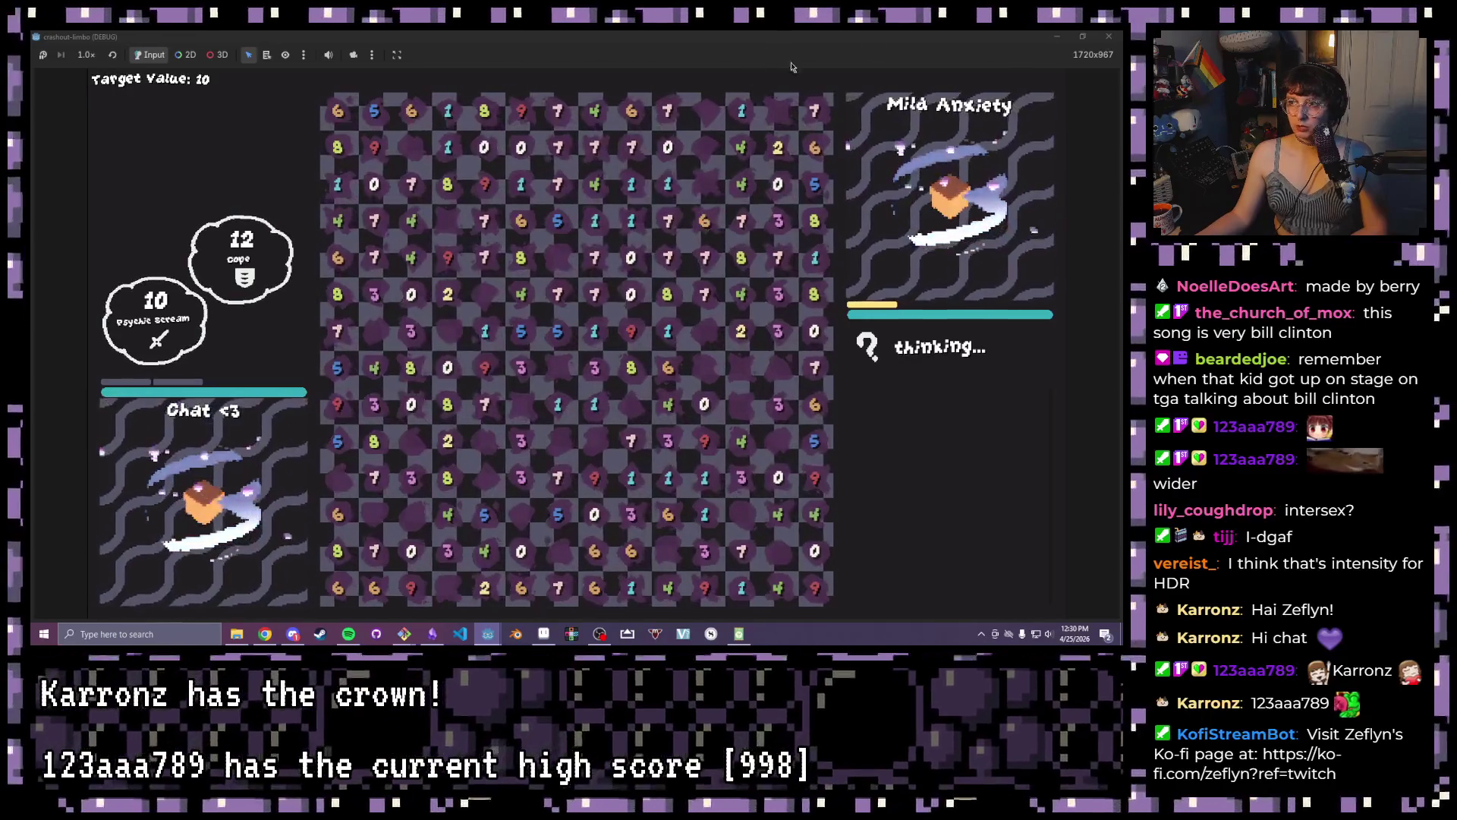
{"action": "key", "text": "F8"}
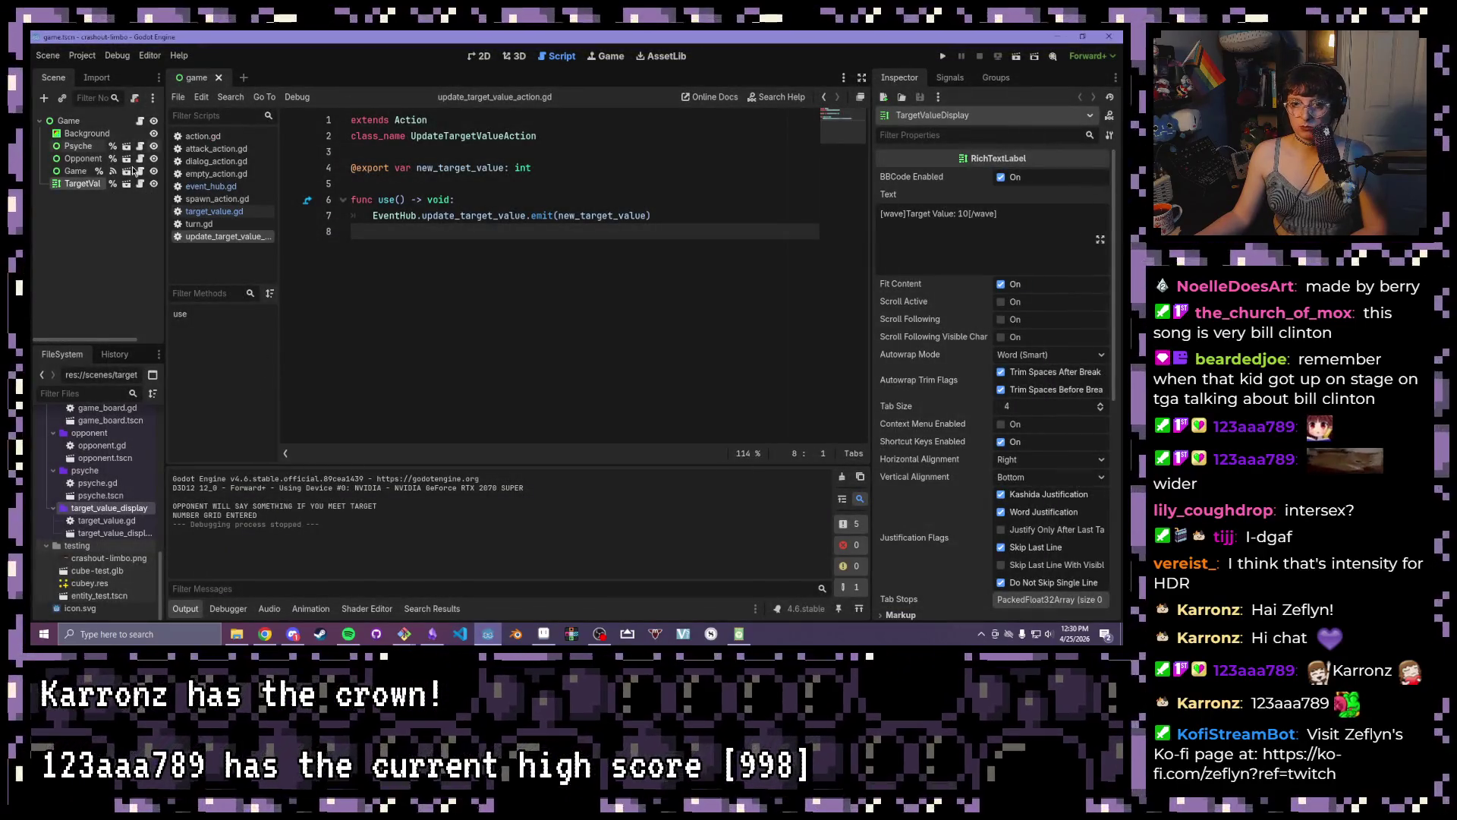
Step: Open target_value_display.tscn from the FileSystem dock
{"action": "left_click", "coordinate": [480, 56]}
{"action": "scroll", "coordinate": [414, 309], "scroll_direction": "down", "scroll_amount": 2}
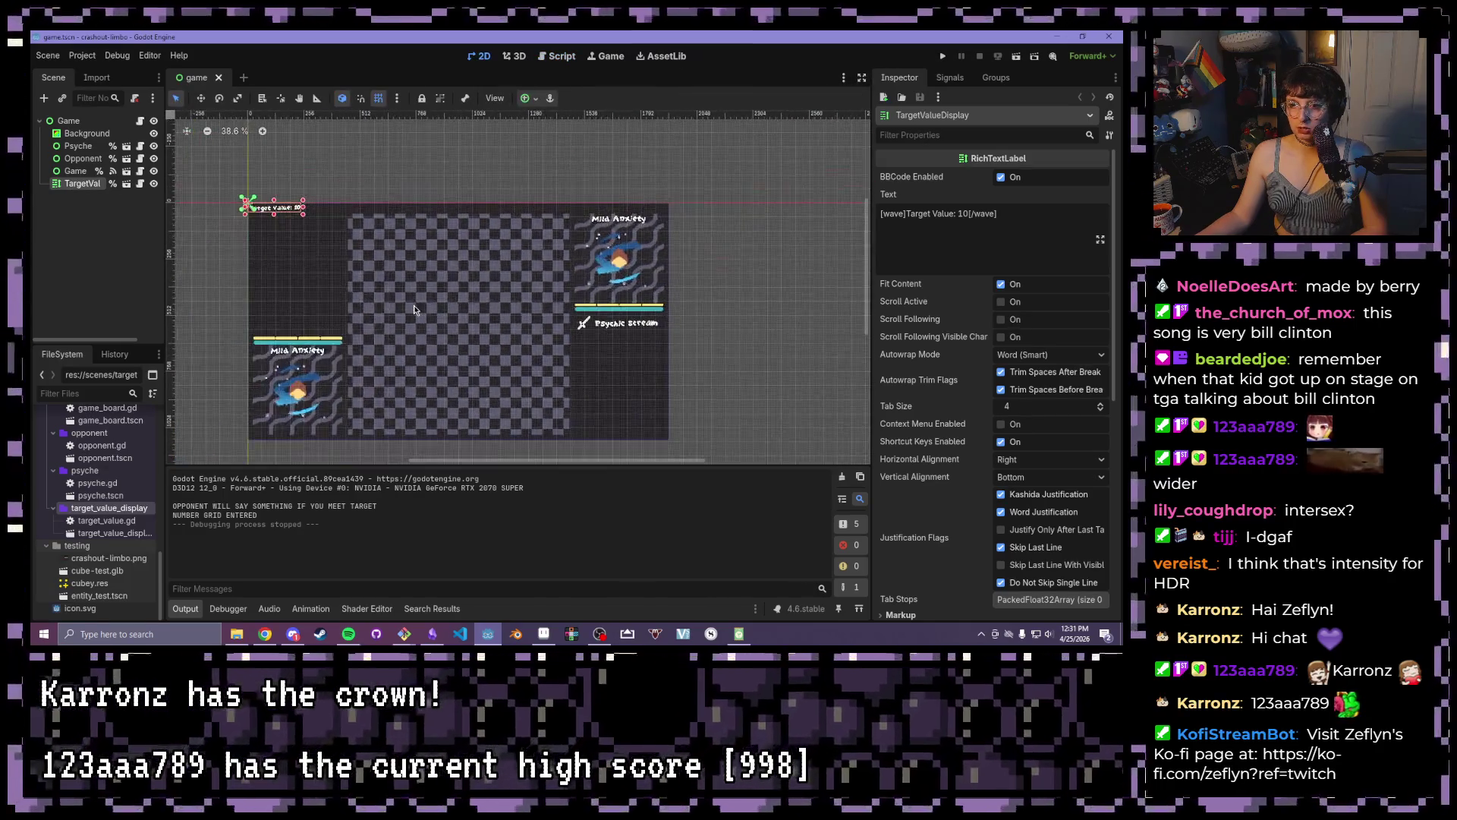
{"action": "scroll", "coordinate": [319, 277], "scroll_direction": "up", "scroll_amount": 5}
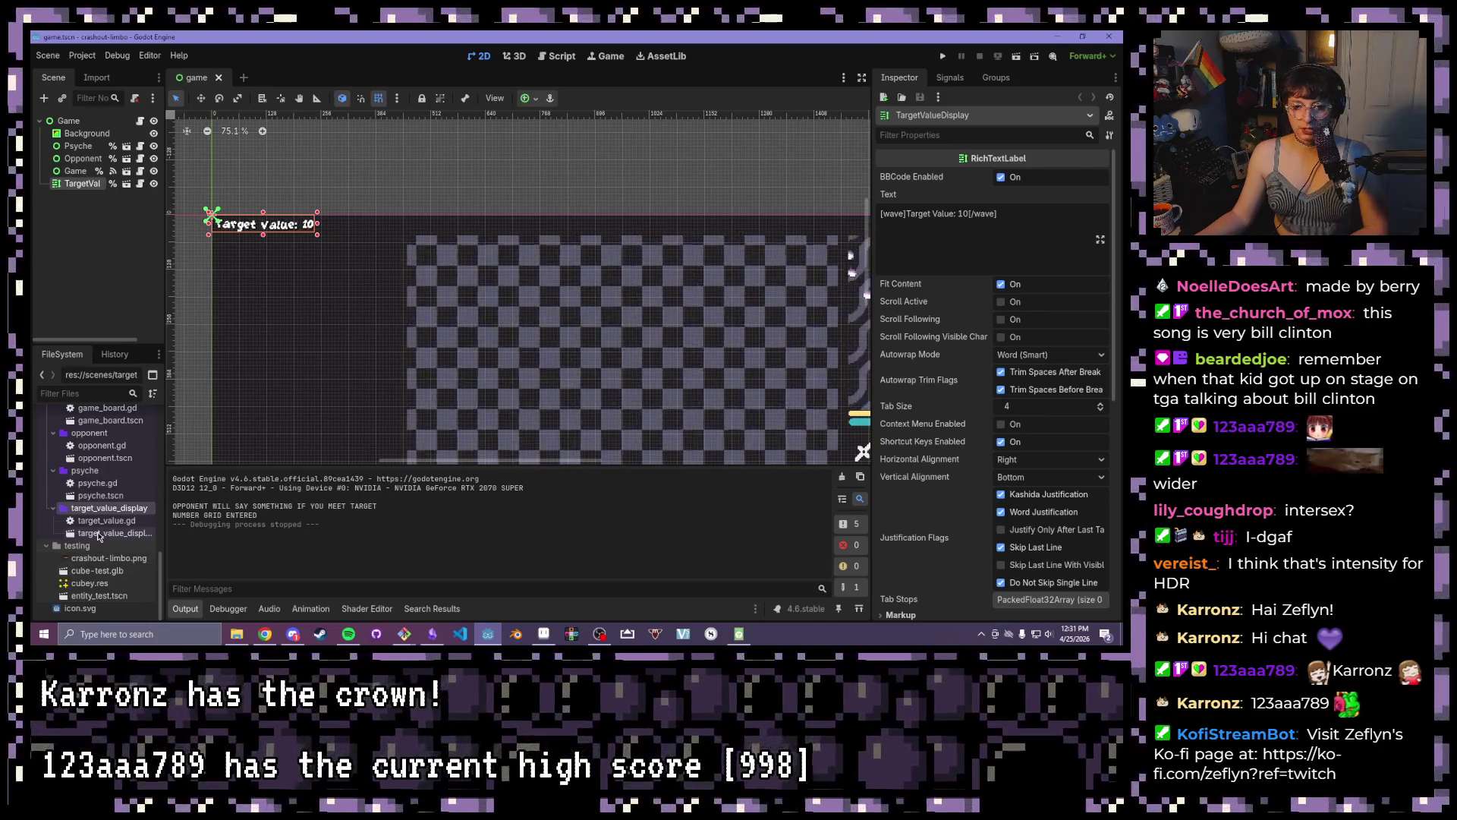
{"action": "double_click", "coordinate": [88, 534]}
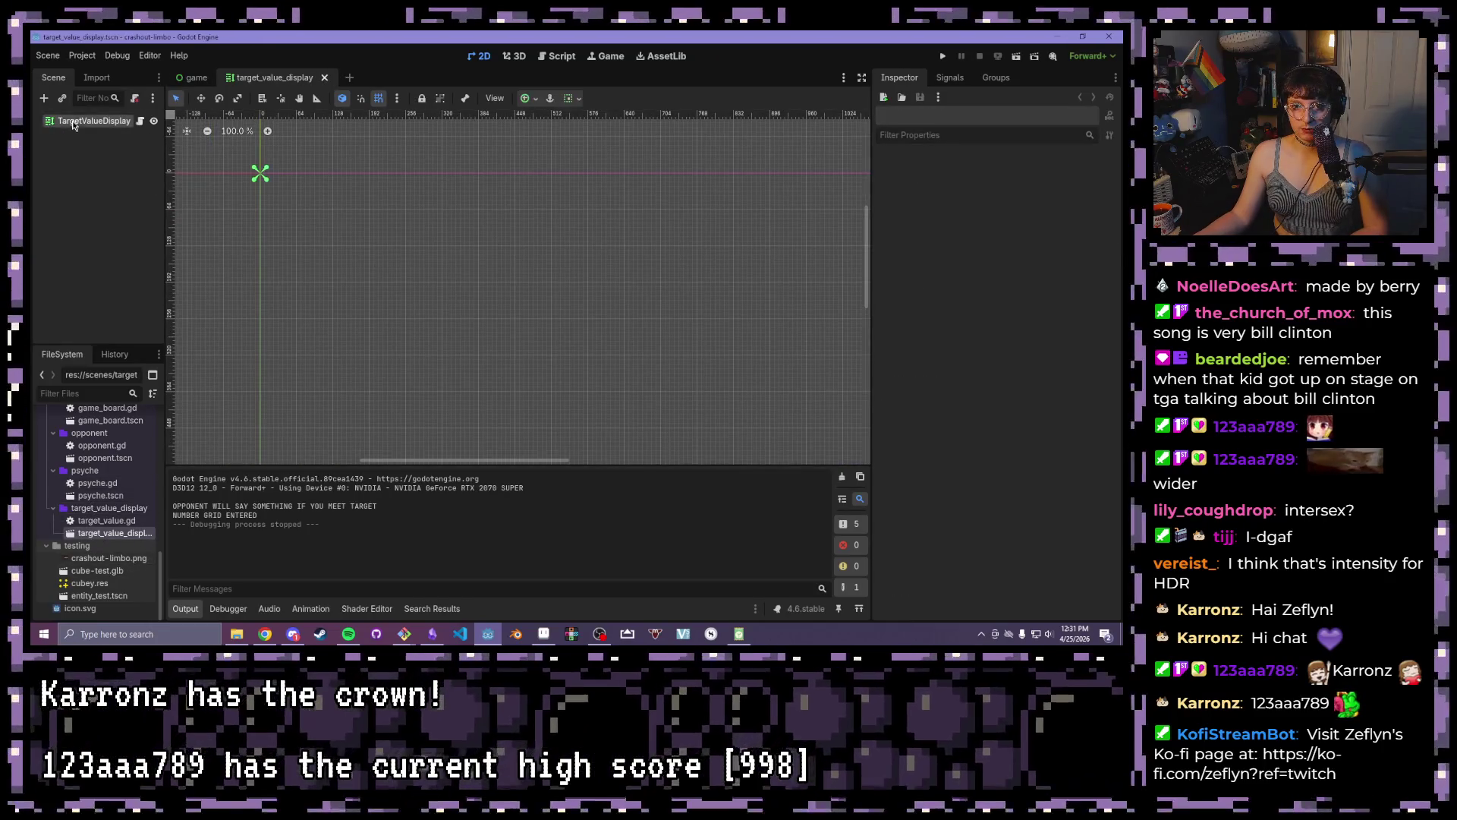
Step: Revert the label's Transform position to (0, 0), save, and return to game.tscn
{"action": "scroll", "coordinate": [949, 410], "scroll_direction": "down", "scroll_amount": 10}
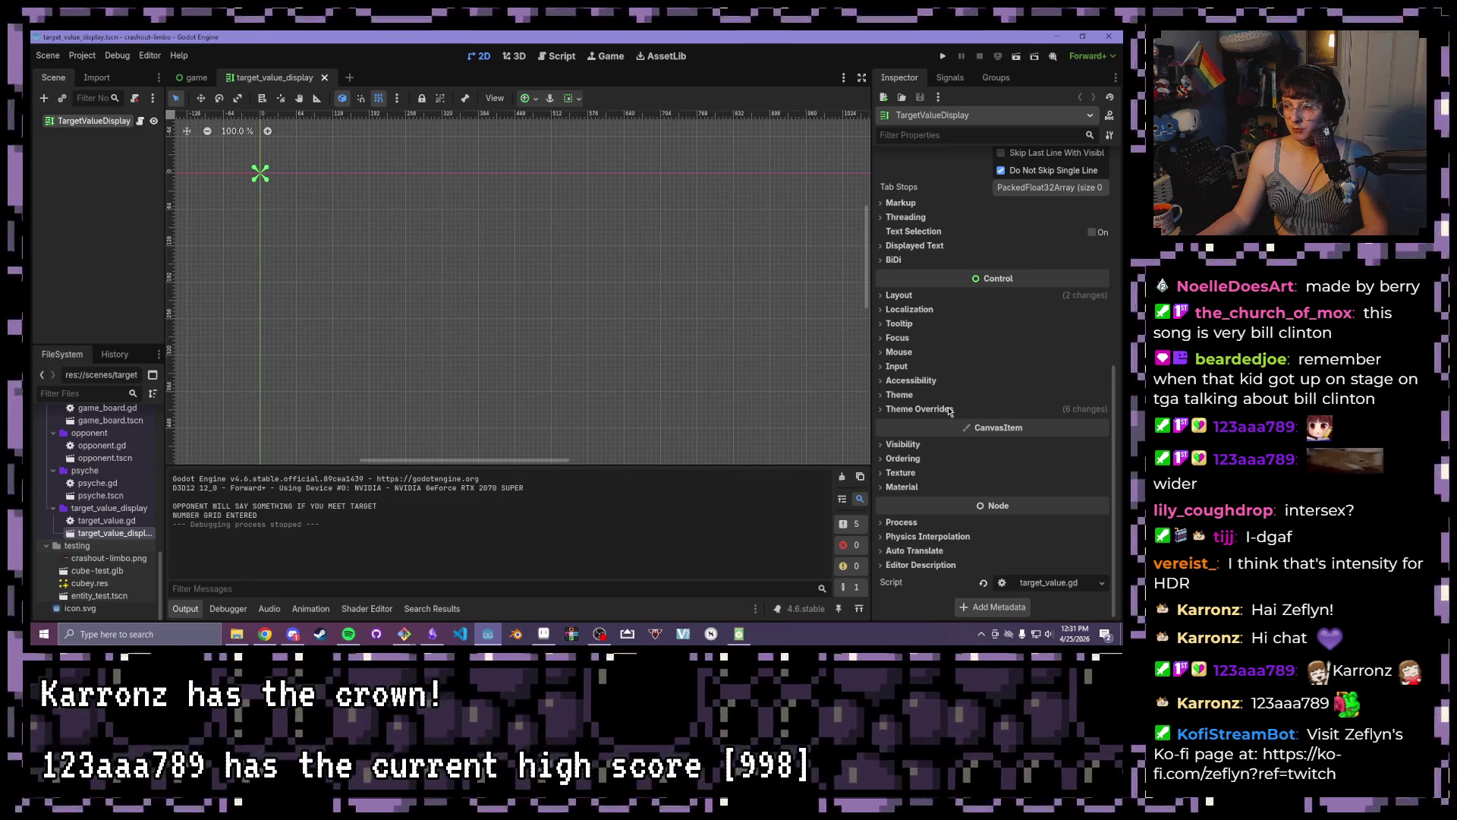
{"action": "left_click", "coordinate": [898, 296]}
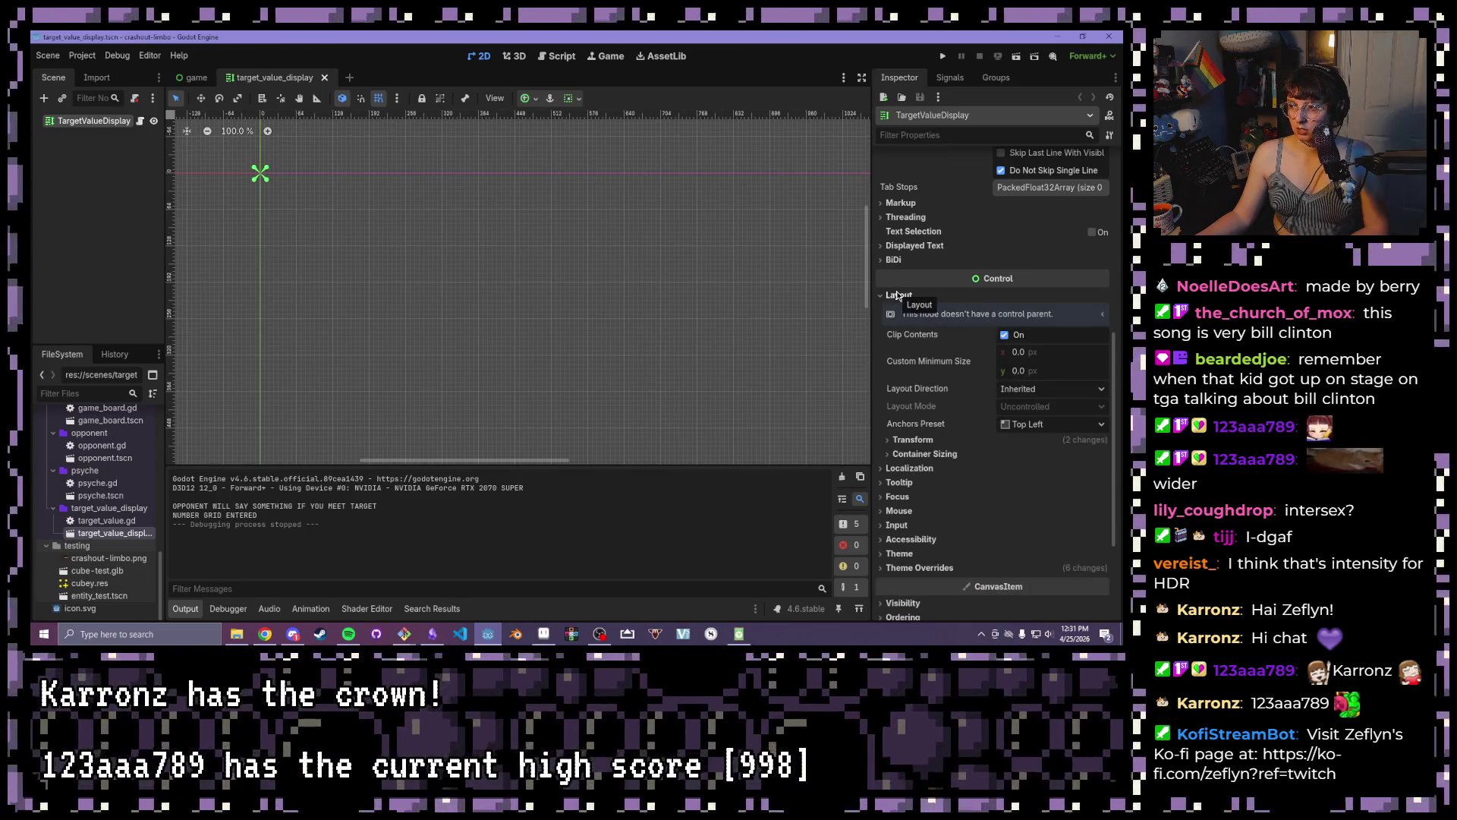
{"action": "left_click", "coordinate": [898, 441]}
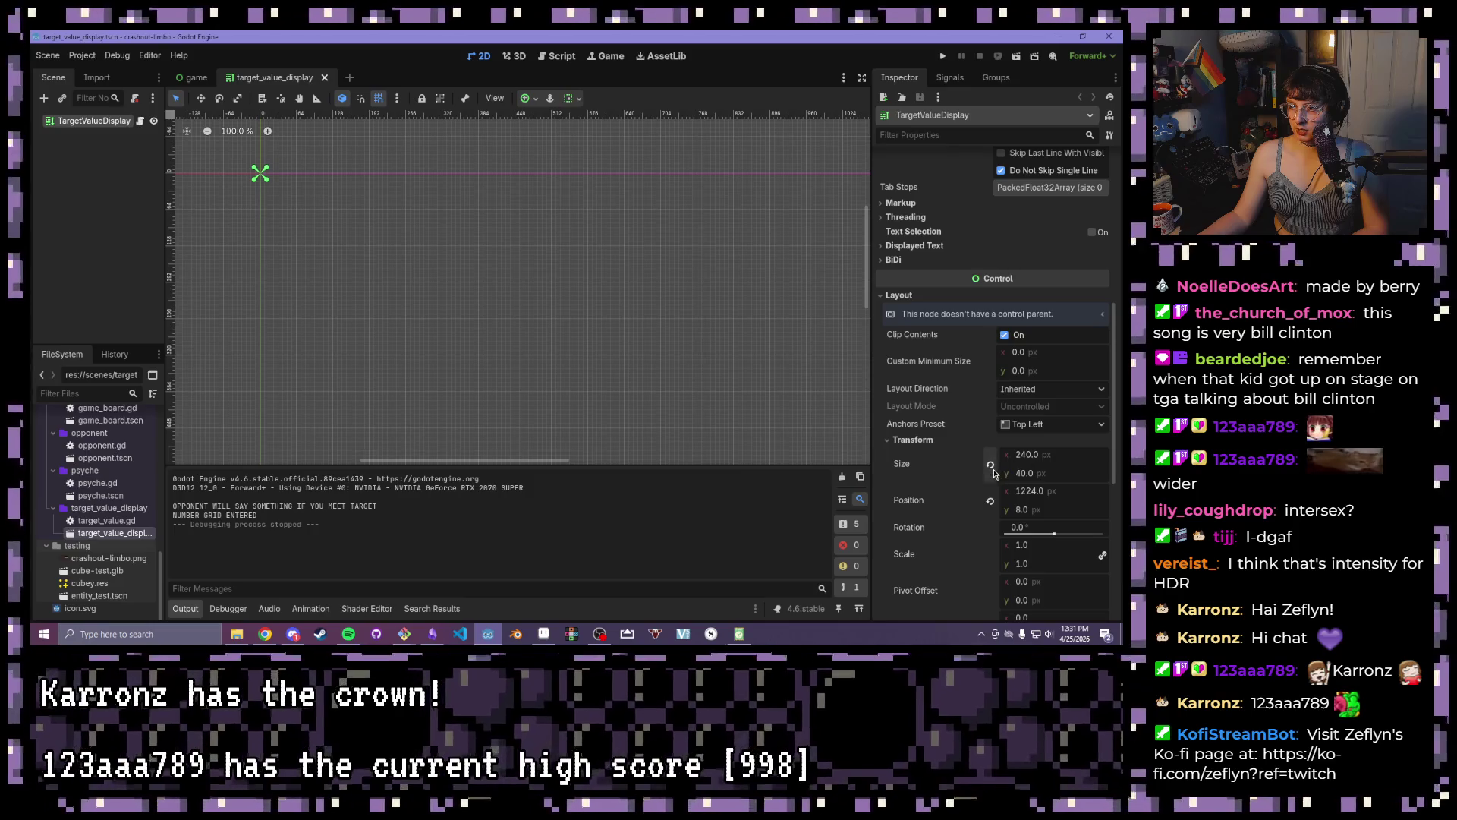
{"action": "left_click", "coordinate": [991, 501]}
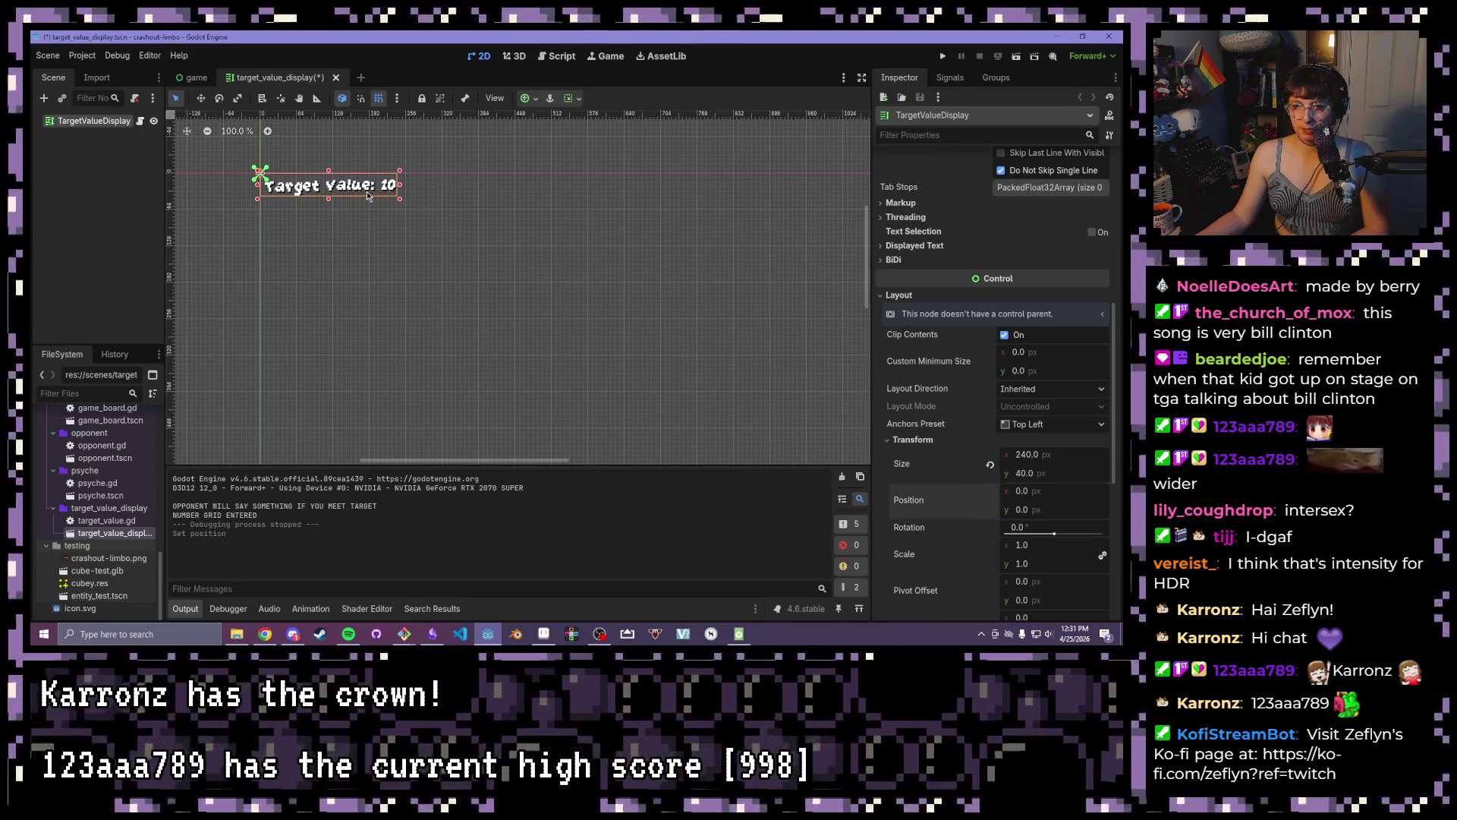
{"action": "key", "text": "ctrl+s"}
{"action": "left_click", "coordinate": [194, 78]}
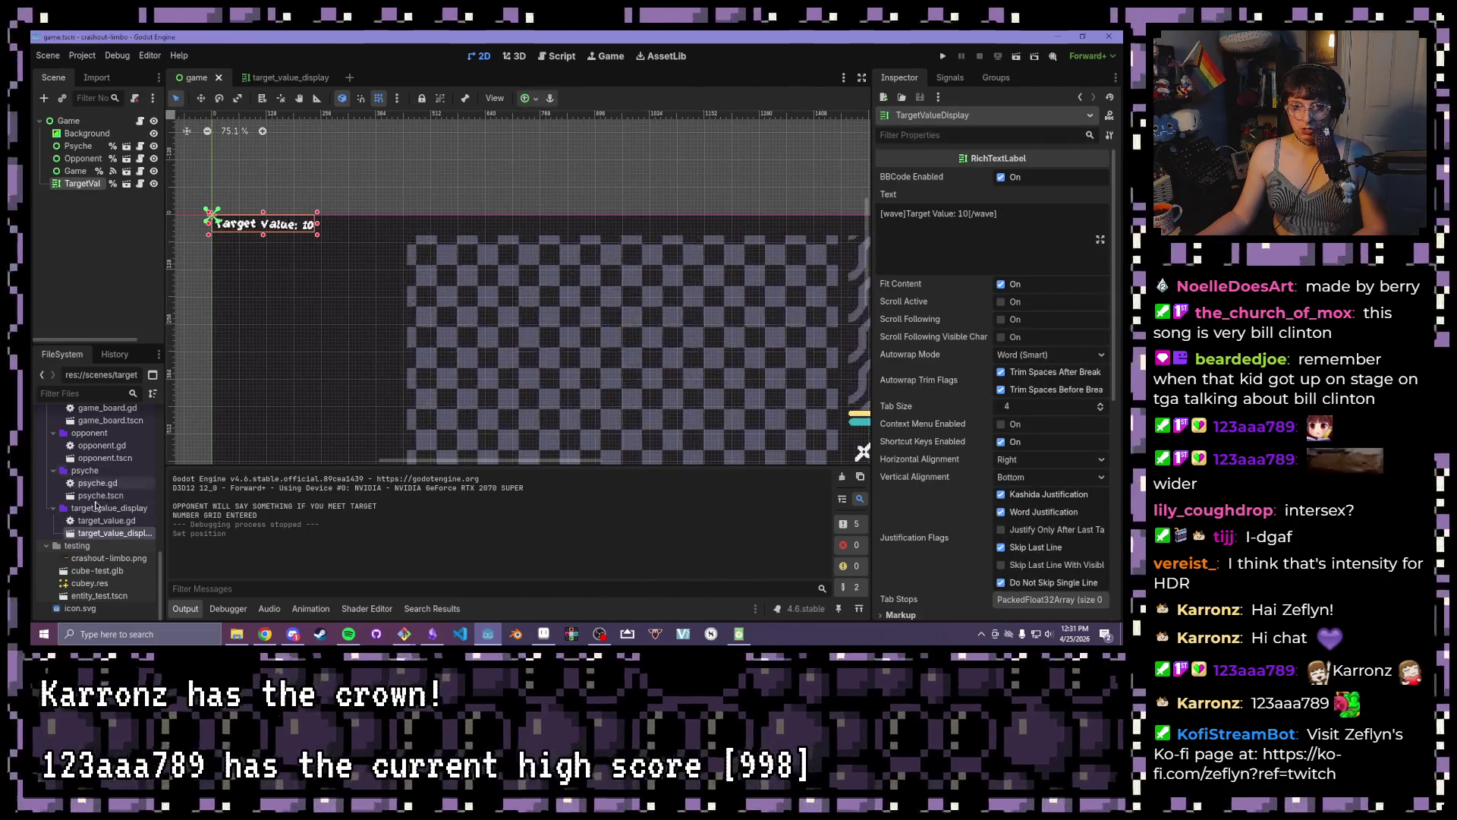
Step: Delete the old TargetValueDisplay node and re-add target_value_display.tscn to the game tree
{"action": "right_click", "coordinate": [65, 183]}
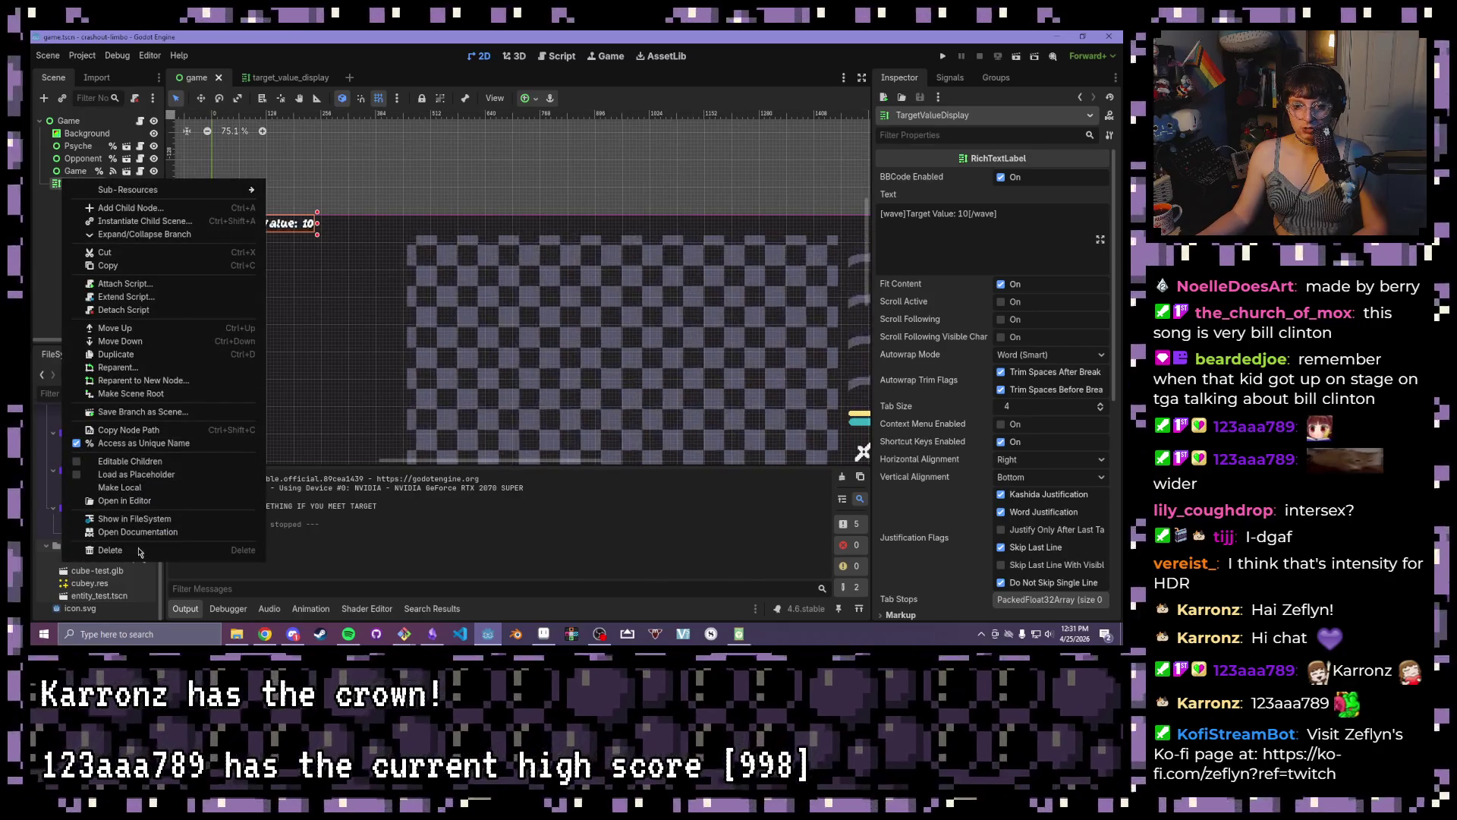
{"action": "left_click", "coordinate": [138, 550]}
{"action": "key", "text": "Return"}
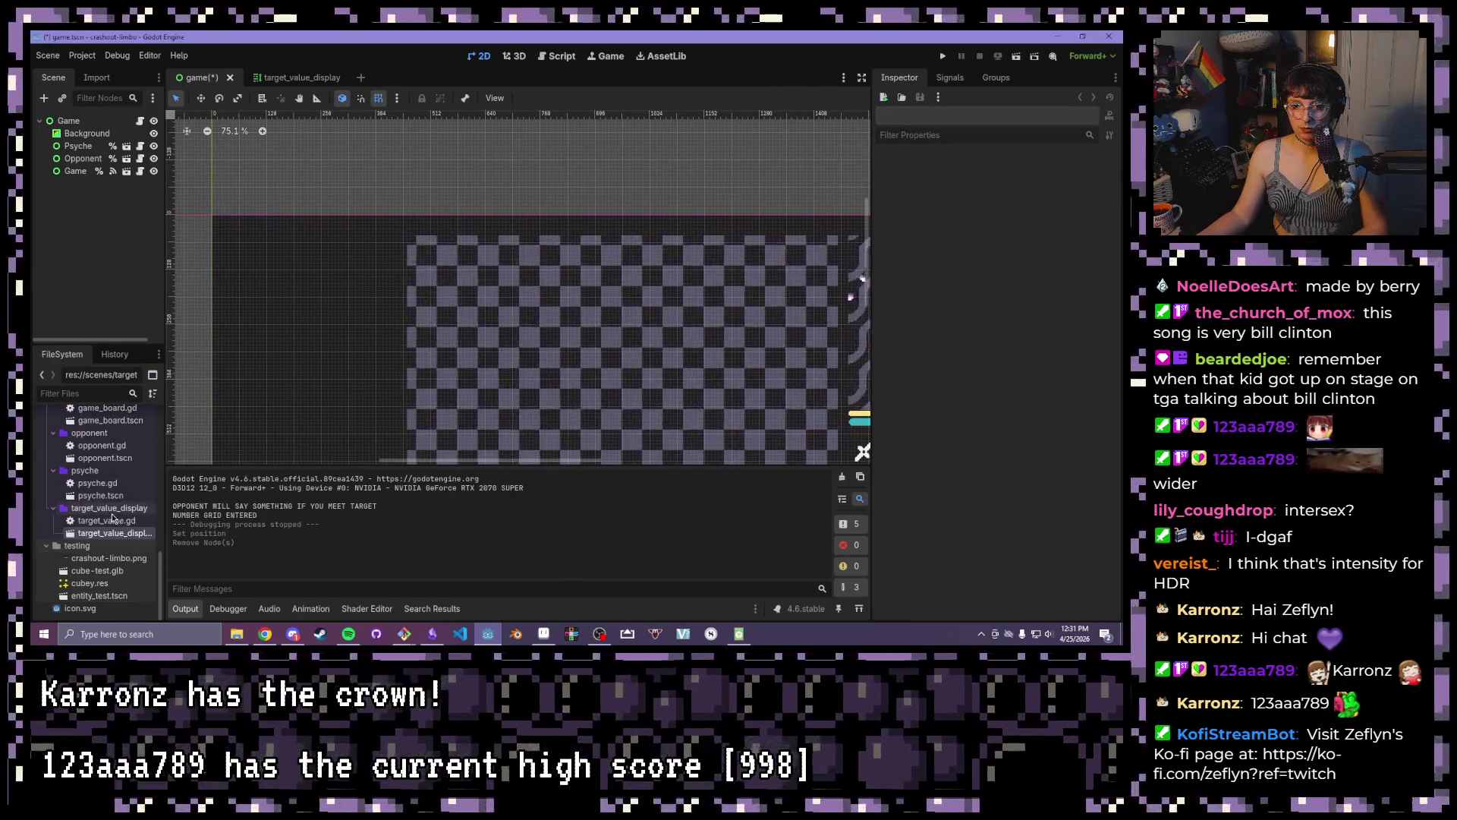
{"action": "mouse_move", "coordinate": [90, 535]}
{"action": "left_mouse_down"}
{"action": "mouse_move", "coordinate": [145, 289]}
{"action": "mouse_move", "coordinate": [97, 150]}
{"action": "mouse_move", "coordinate": [68, 121]}
{"action": "left_mouse_up"}
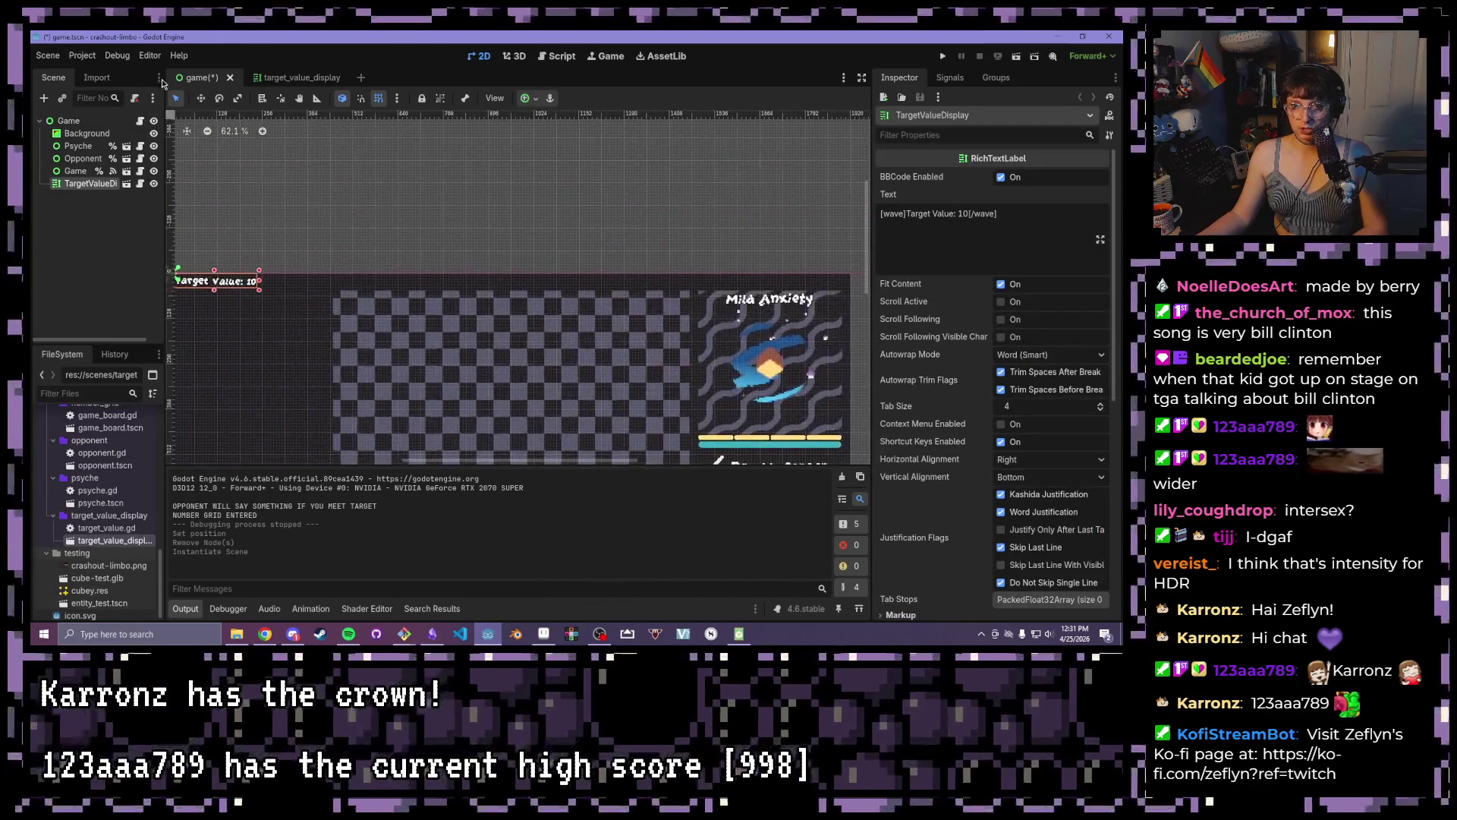
Step: Move the TargetValueDisplay instance to (1224, 8) above the opponent card
{"action": "key", "text": "w"}
{"action": "mouse_move", "coordinate": [183, 283]}
{"action": "left_mouse_down"}
{"action": "mouse_move", "coordinate": [633, 281]}
{"action": "mouse_move", "coordinate": [566, 282]}
{"action": "left_mouse_up"}
{"action": "scroll", "coordinate": [665, 292], "scroll_direction": "up", "scroll_amount": 8}
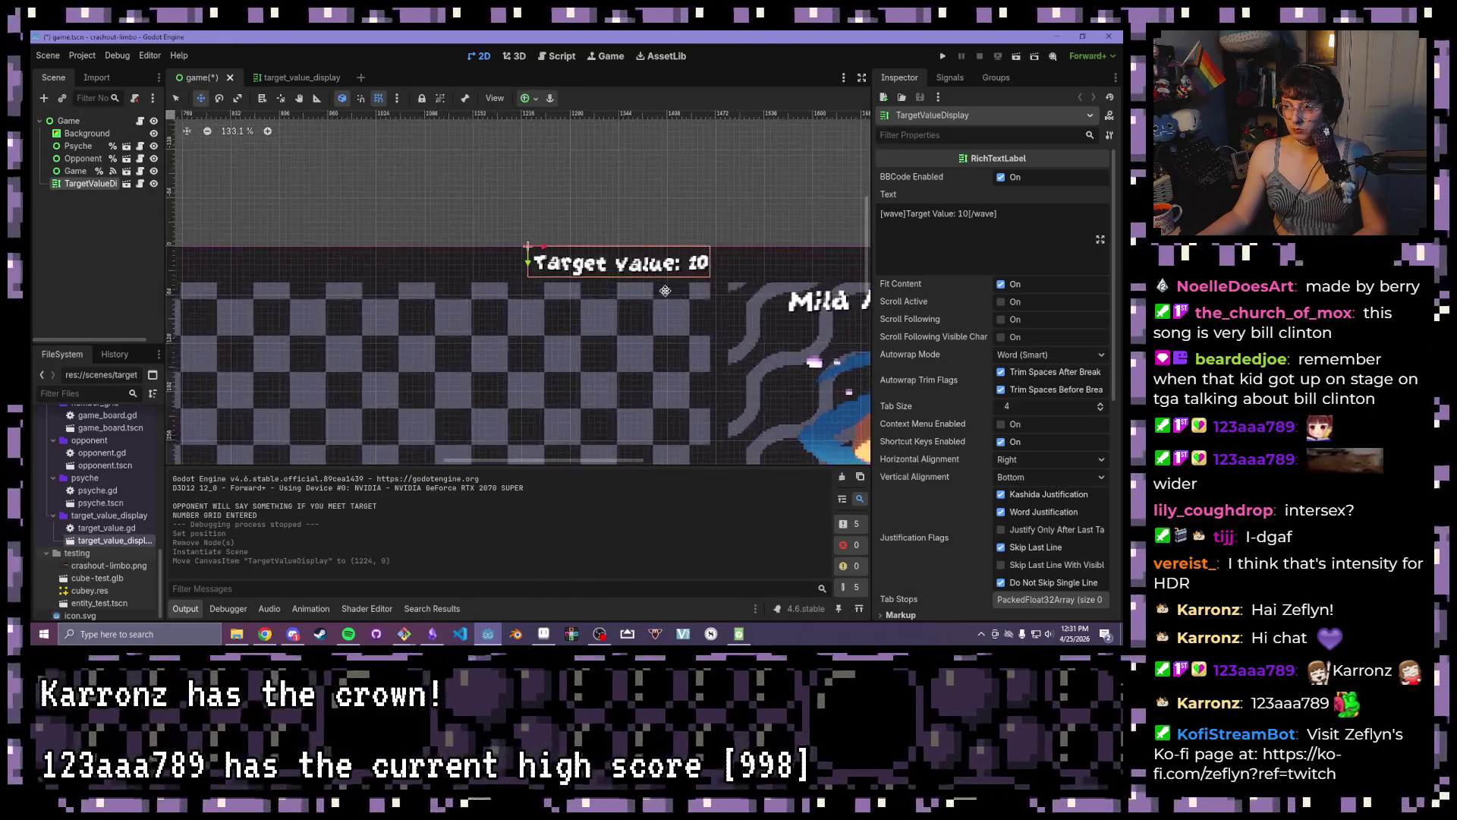
{"action": "scroll", "coordinate": [665, 292], "scroll_direction": "up", "scroll_amount": 4}
{"action": "left_click_drag", "start_coordinate": [466, 245], "coordinate": [466, 255]}
{"action": "scroll", "coordinate": [370, 304], "scroll_direction": "down", "scroll_amount": 5}
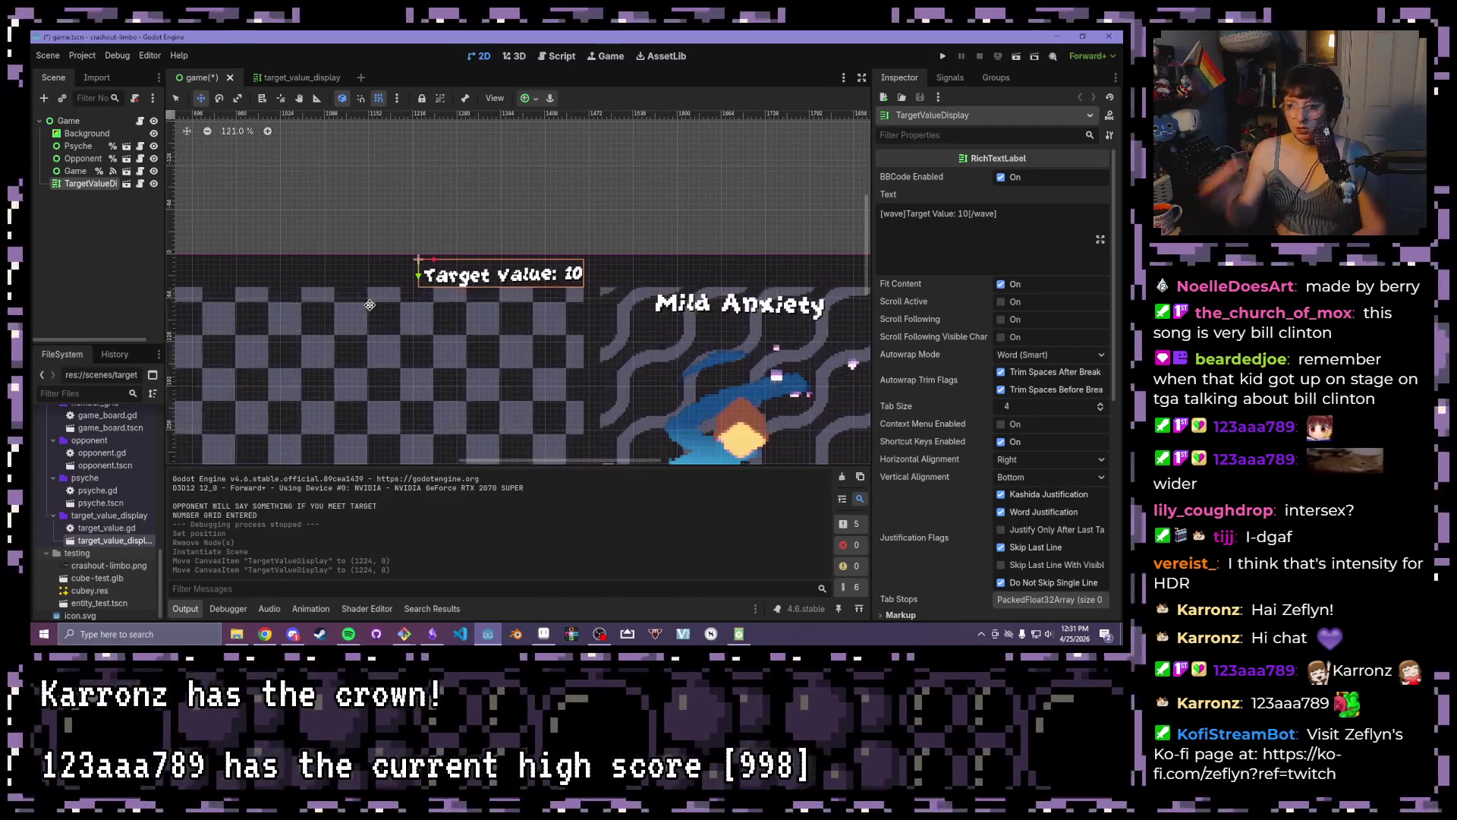
{"action": "scroll", "coordinate": [342, 255], "scroll_direction": "down", "scroll_amount": 4}
{"action": "left_click_drag", "start_coordinate": [337, 250], "coordinate": [483, 247]}
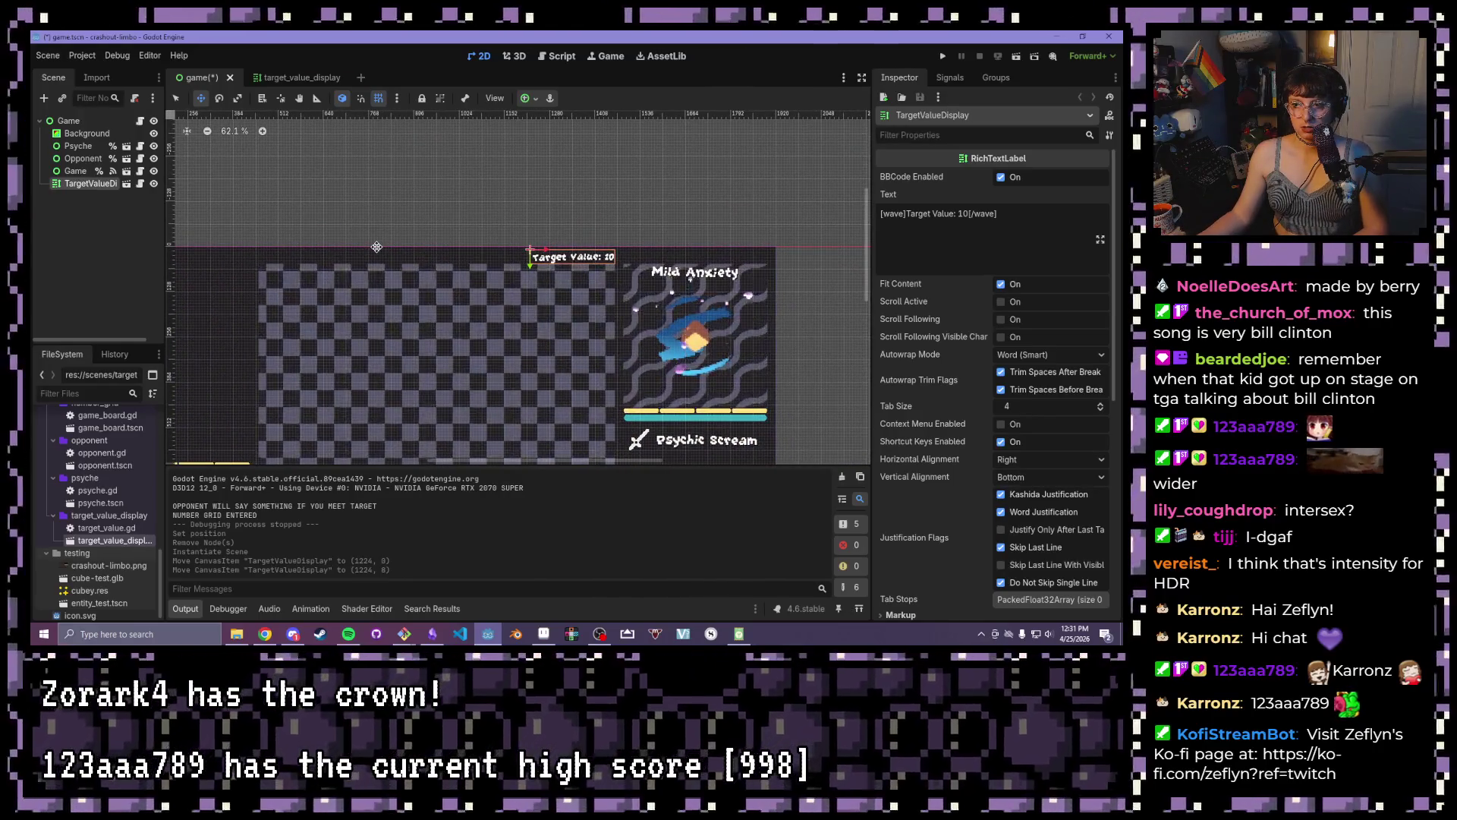
Step: Deselect the label, view the whole game board, then return to the TargetValueDisplay scene
{"action": "left_click", "coordinate": [88, 246]}
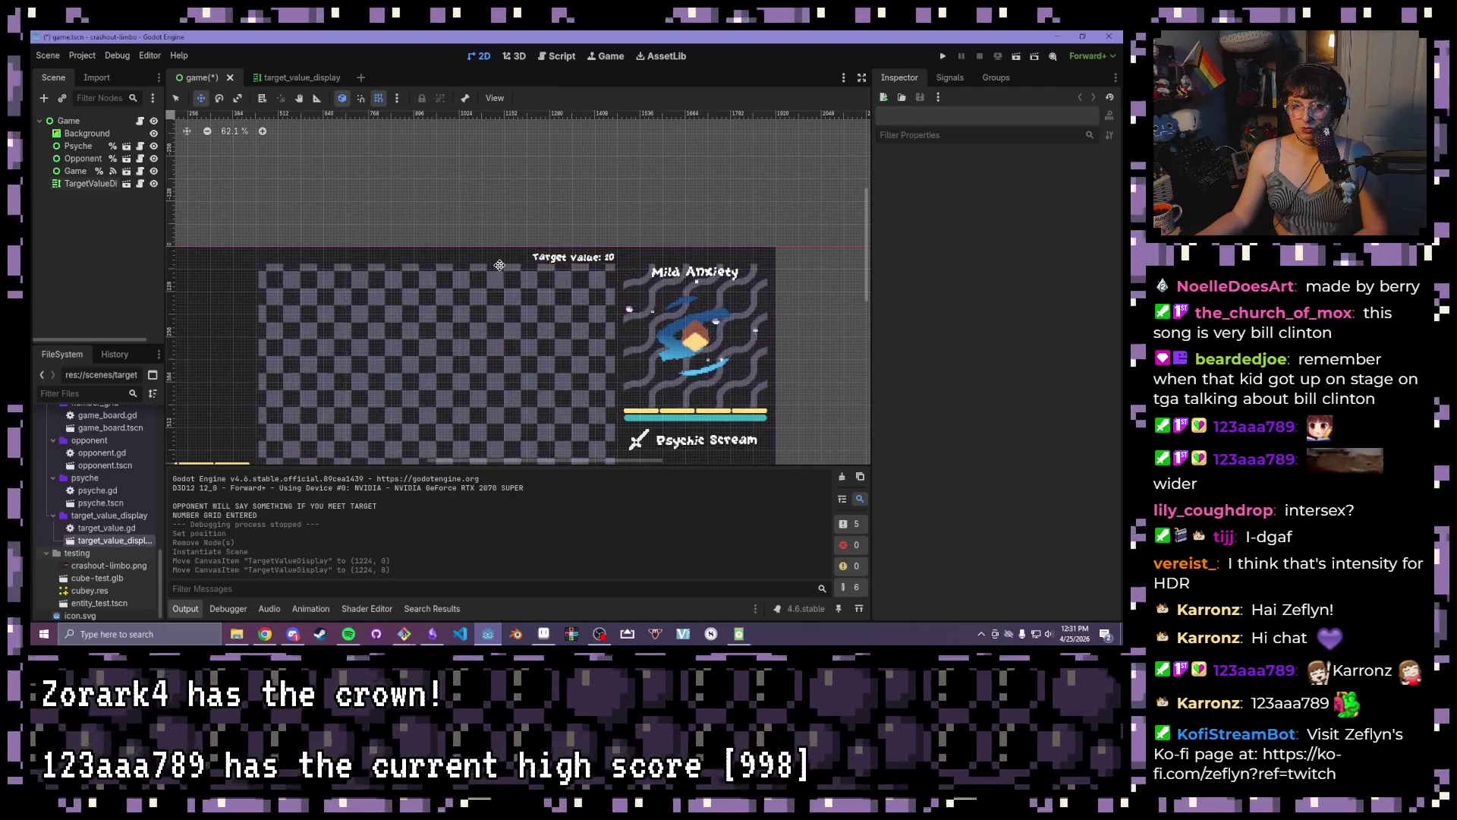
{"action": "scroll", "coordinate": [435, 368], "scroll_direction": "down", "scroll_amount": 2}
{"action": "left_click_drag", "start_coordinate": [435, 367], "coordinate": [454, 257]}
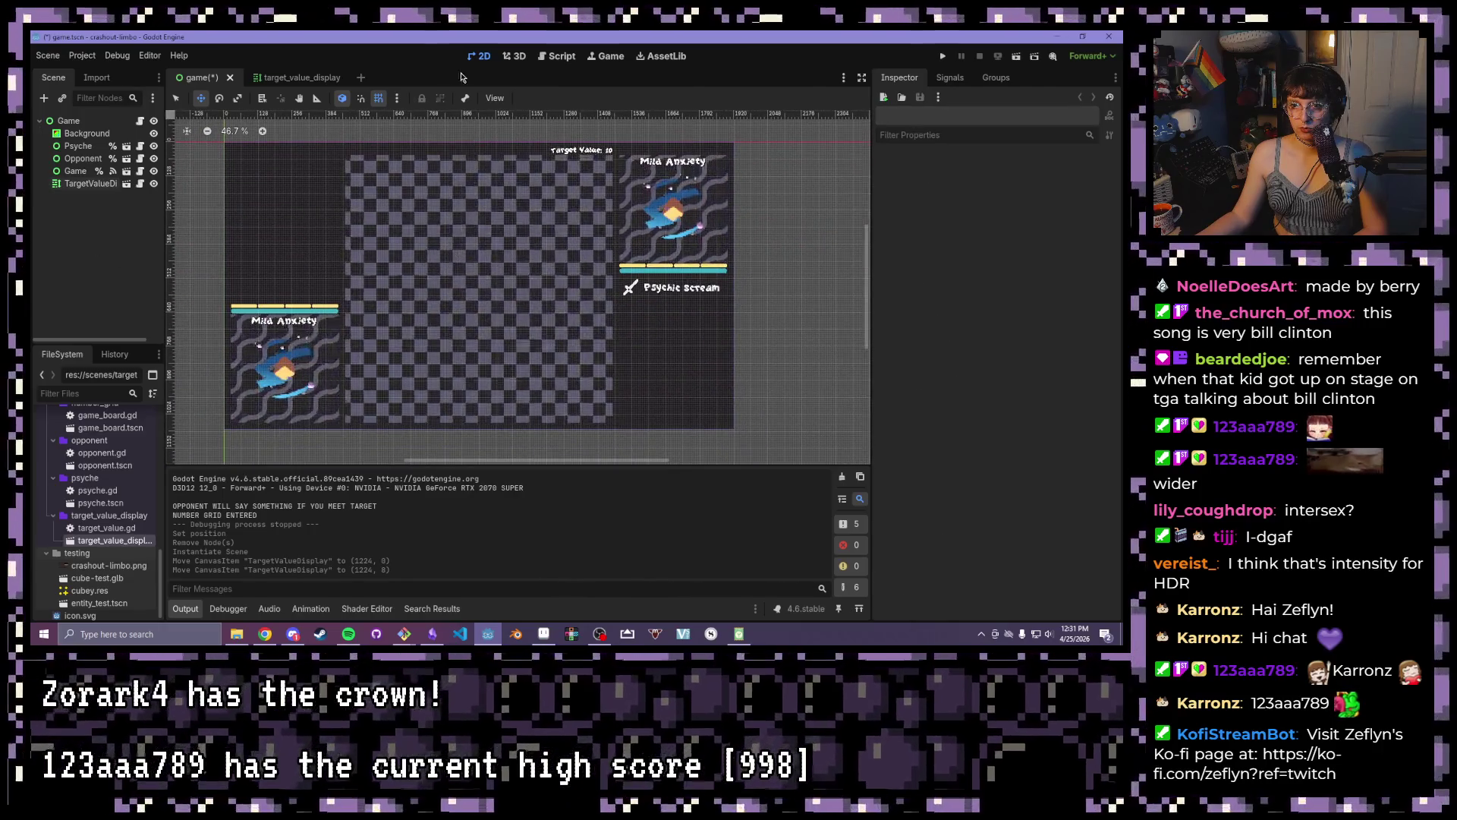
{"action": "scroll", "coordinate": [459, 243], "scroll_direction": "up", "scroll_amount": 1}
{"action": "left_click", "coordinate": [296, 78]}
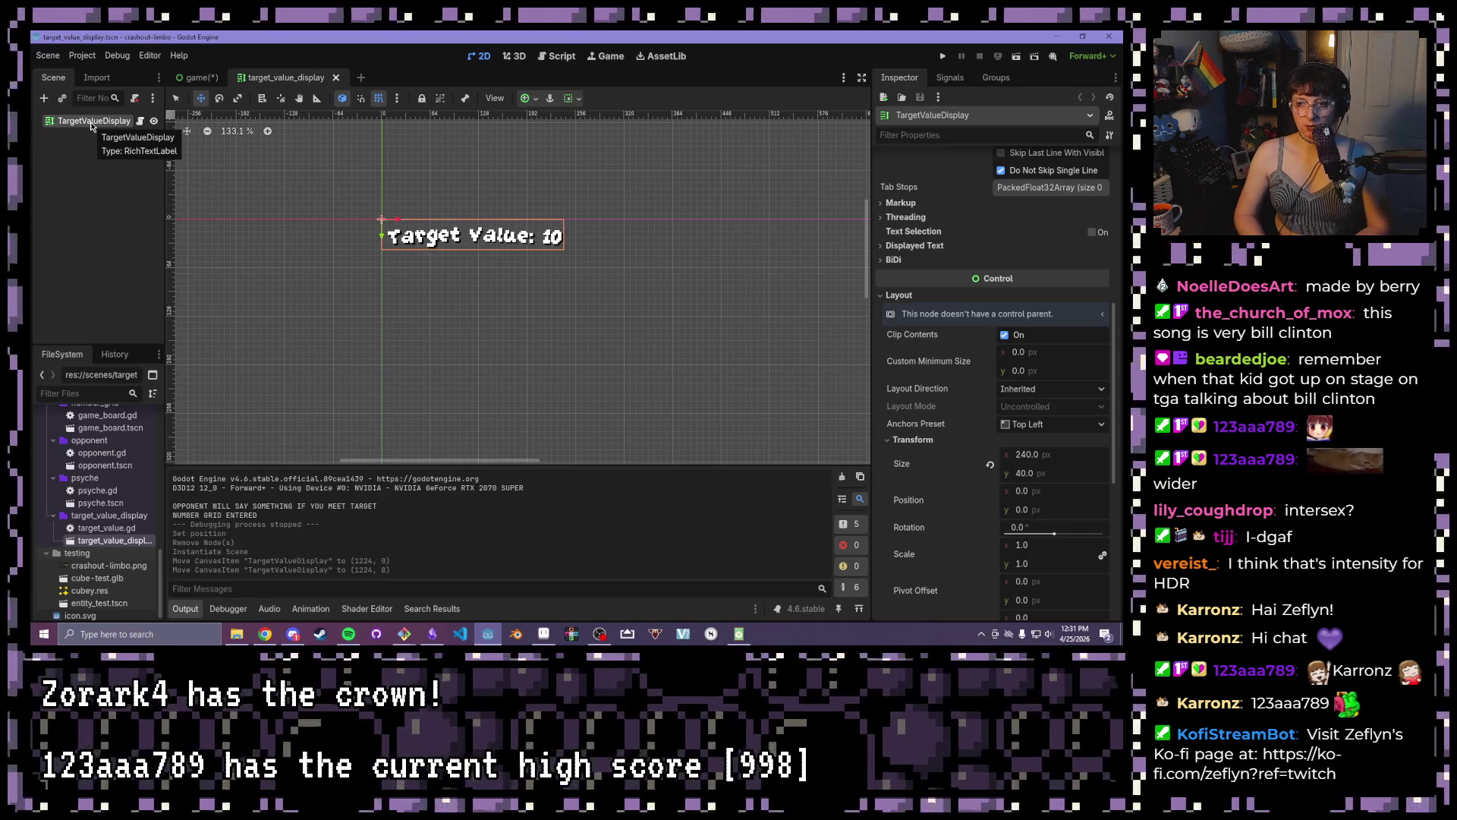
Step: Add an AnimationPlayer node under TargetValueDisplay, choosing it from the Recent list
{"action": "left_click", "coordinate": [44, 97]}
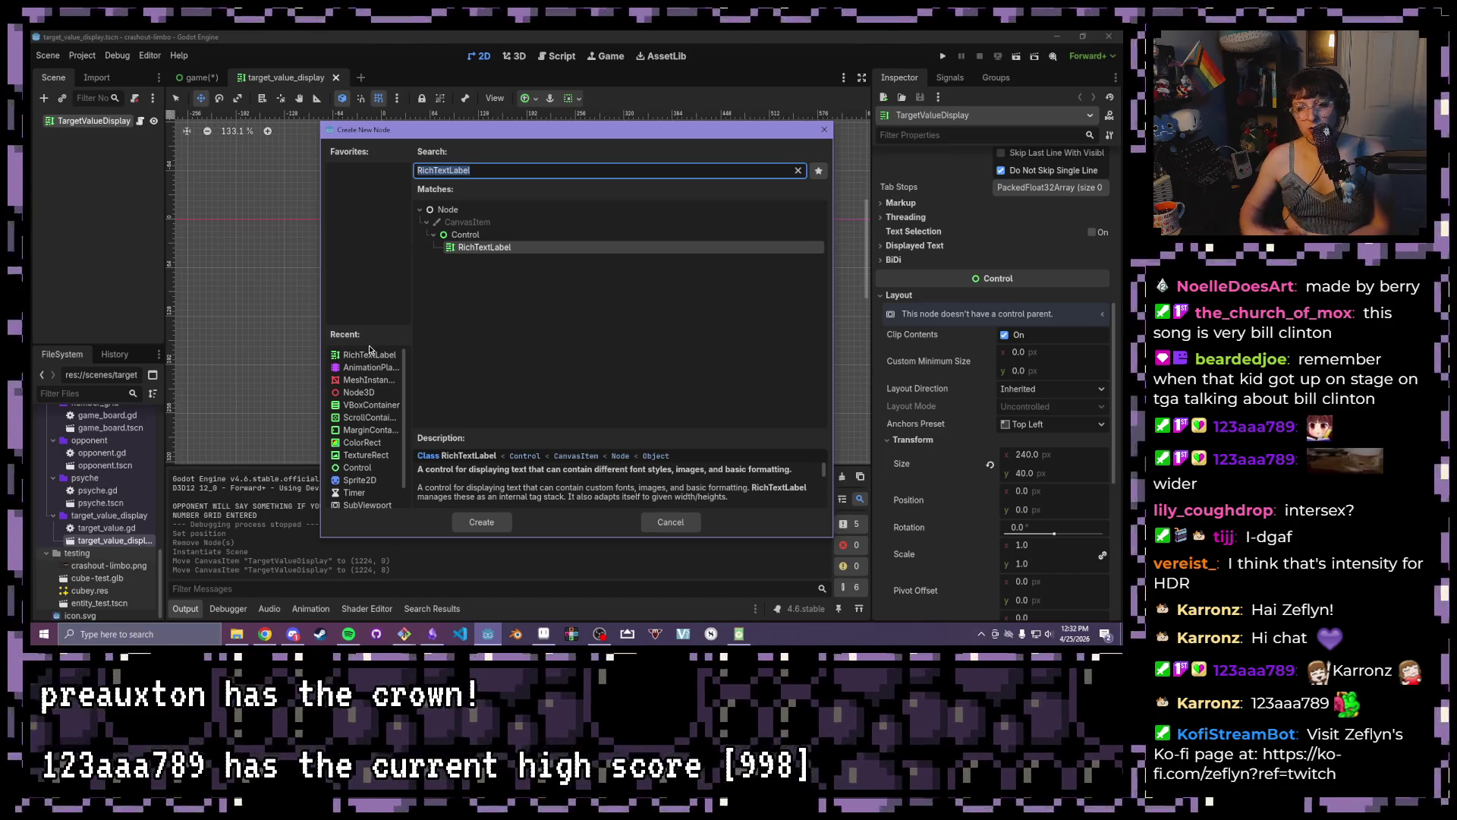
{"action": "double_click", "coordinate": [371, 367]}
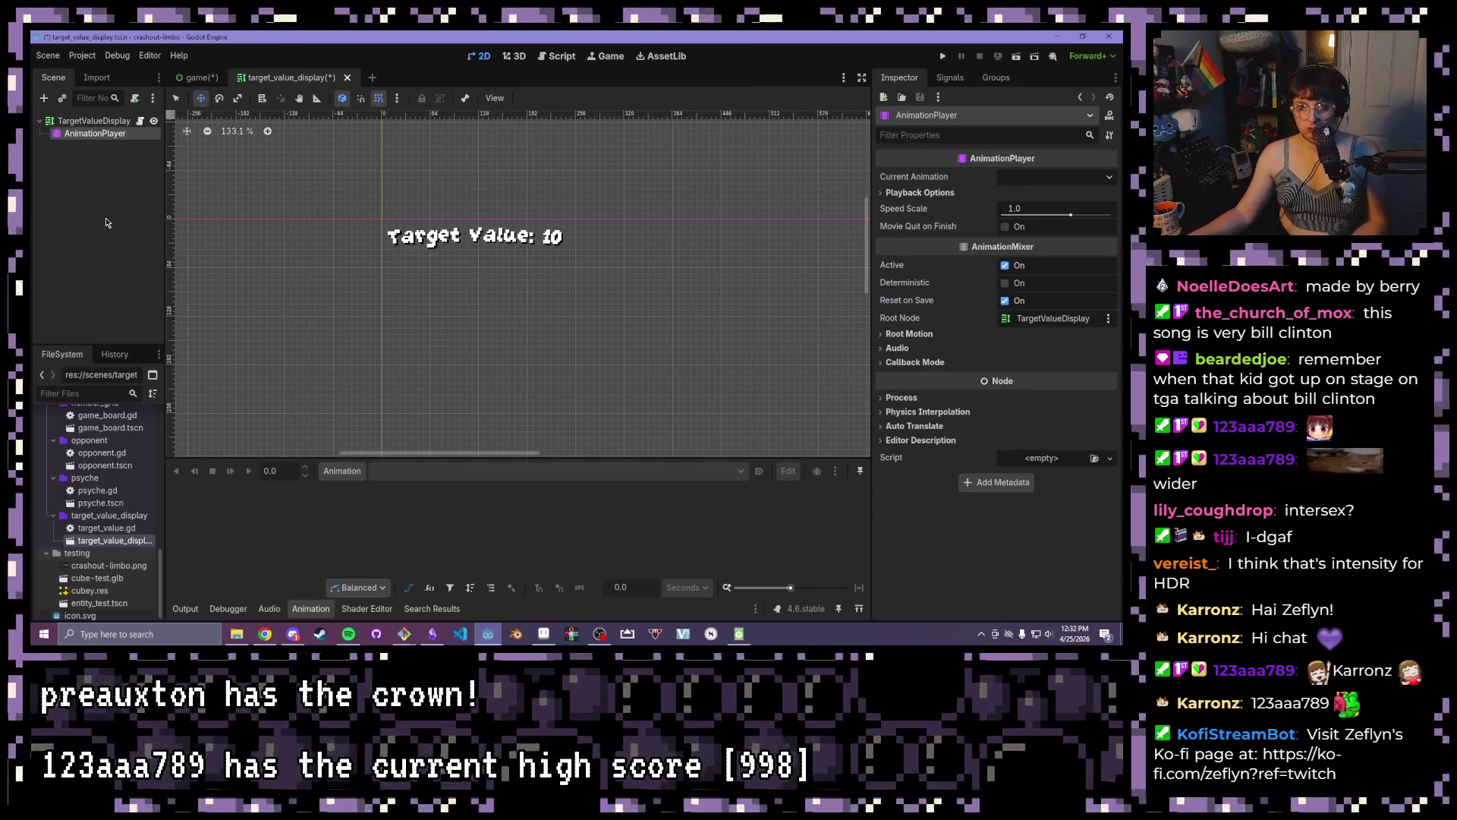
{"action": "right_click", "coordinate": [114, 132]}
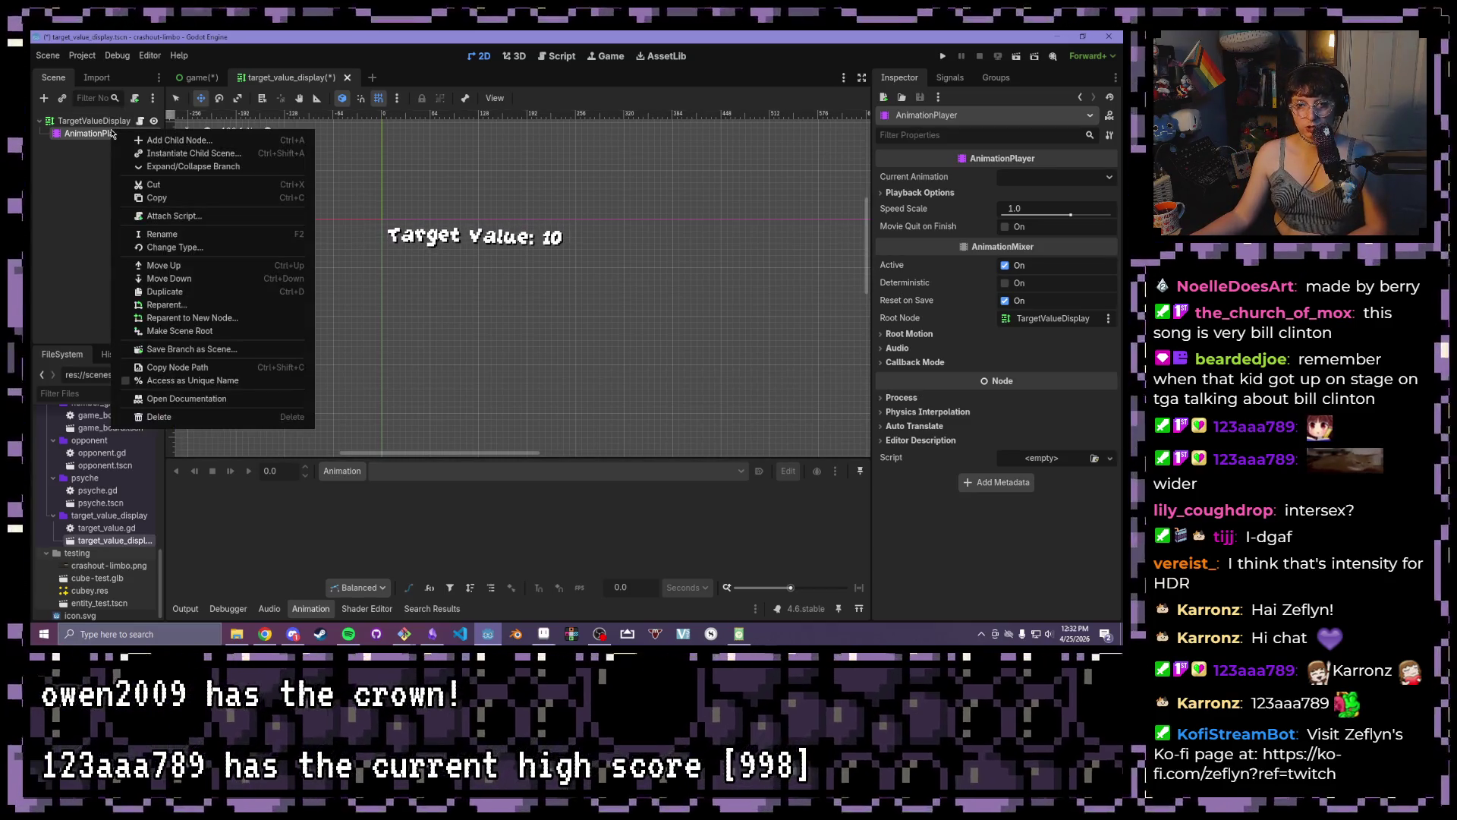
{"action": "left_click", "coordinate": [190, 380]}
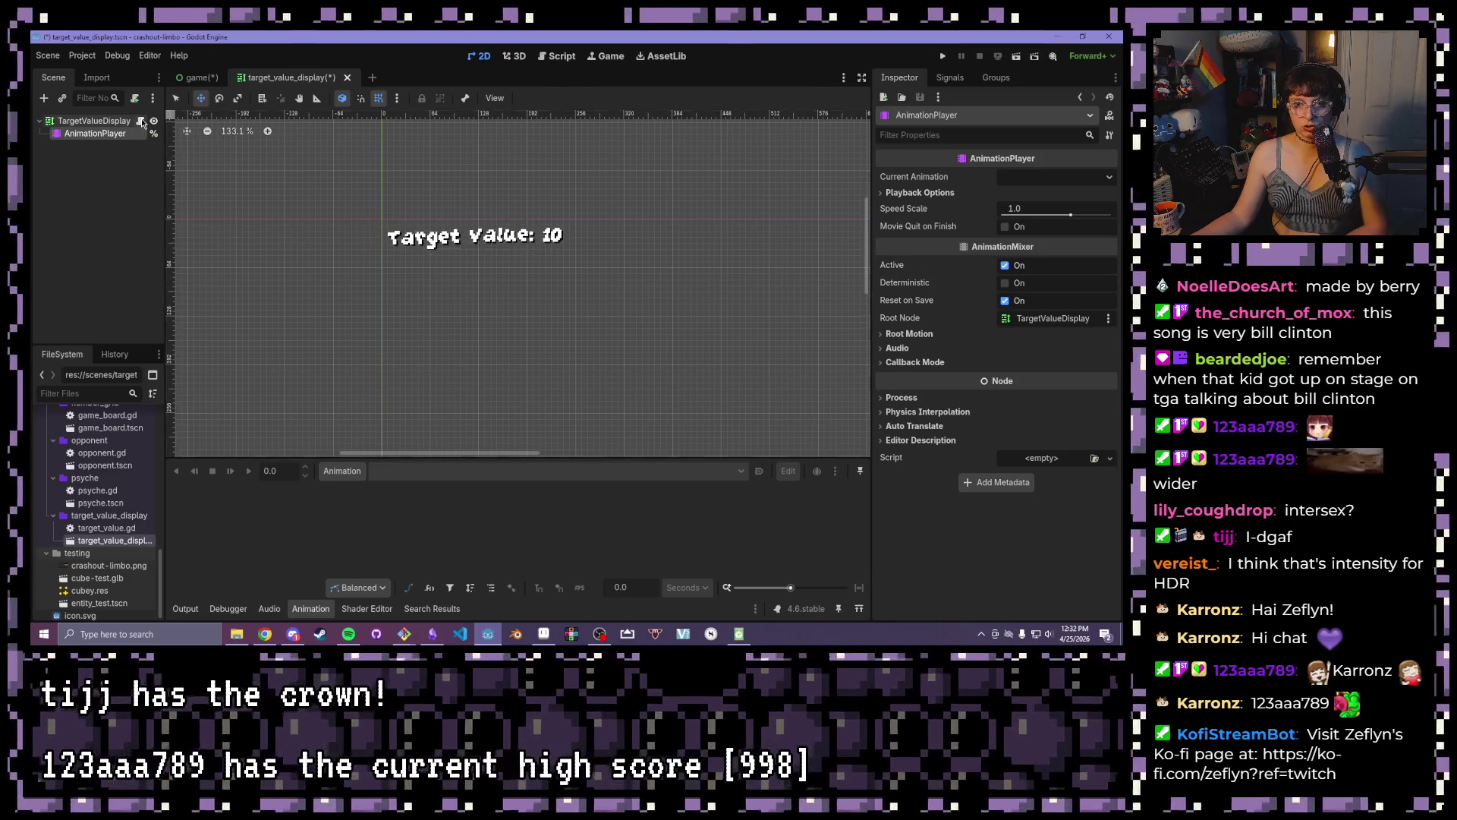
{"action": "left_click", "coordinate": [140, 121]}
{"action": "mouse_move", "coordinate": [81, 135]}
{"action": "left_mouse_down"}
{"action": "mouse_move", "coordinate": [472, 169]}
{"action": "mouse_move", "coordinate": [478, 145]}
{"action": "left_mouse_up"}
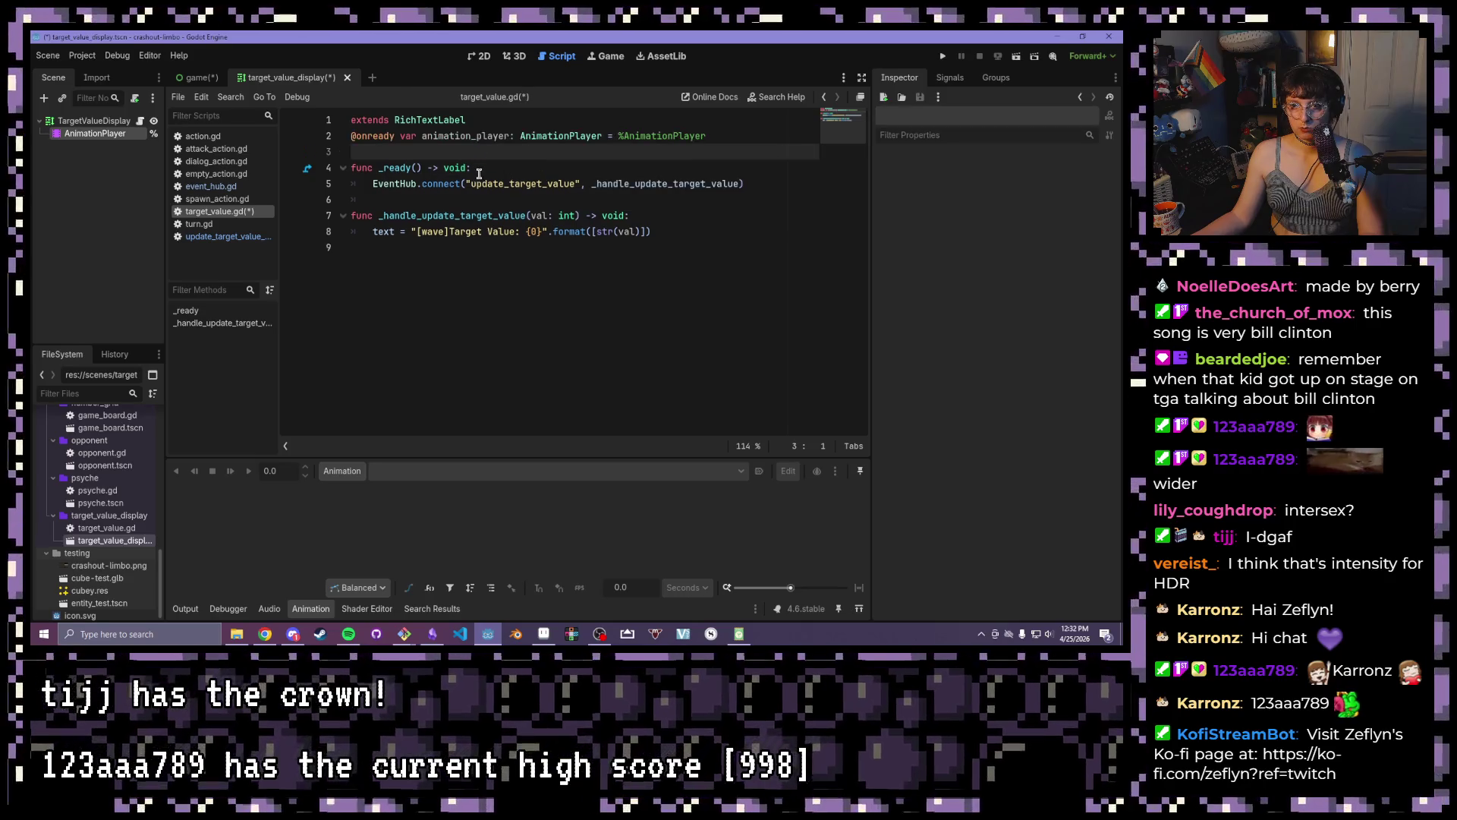
Step: Add a blank line after the extends line, save, and return to the 2D view
{"action": "left_click", "coordinate": [524, 119]}
{"action": "key", "text": "Return"}
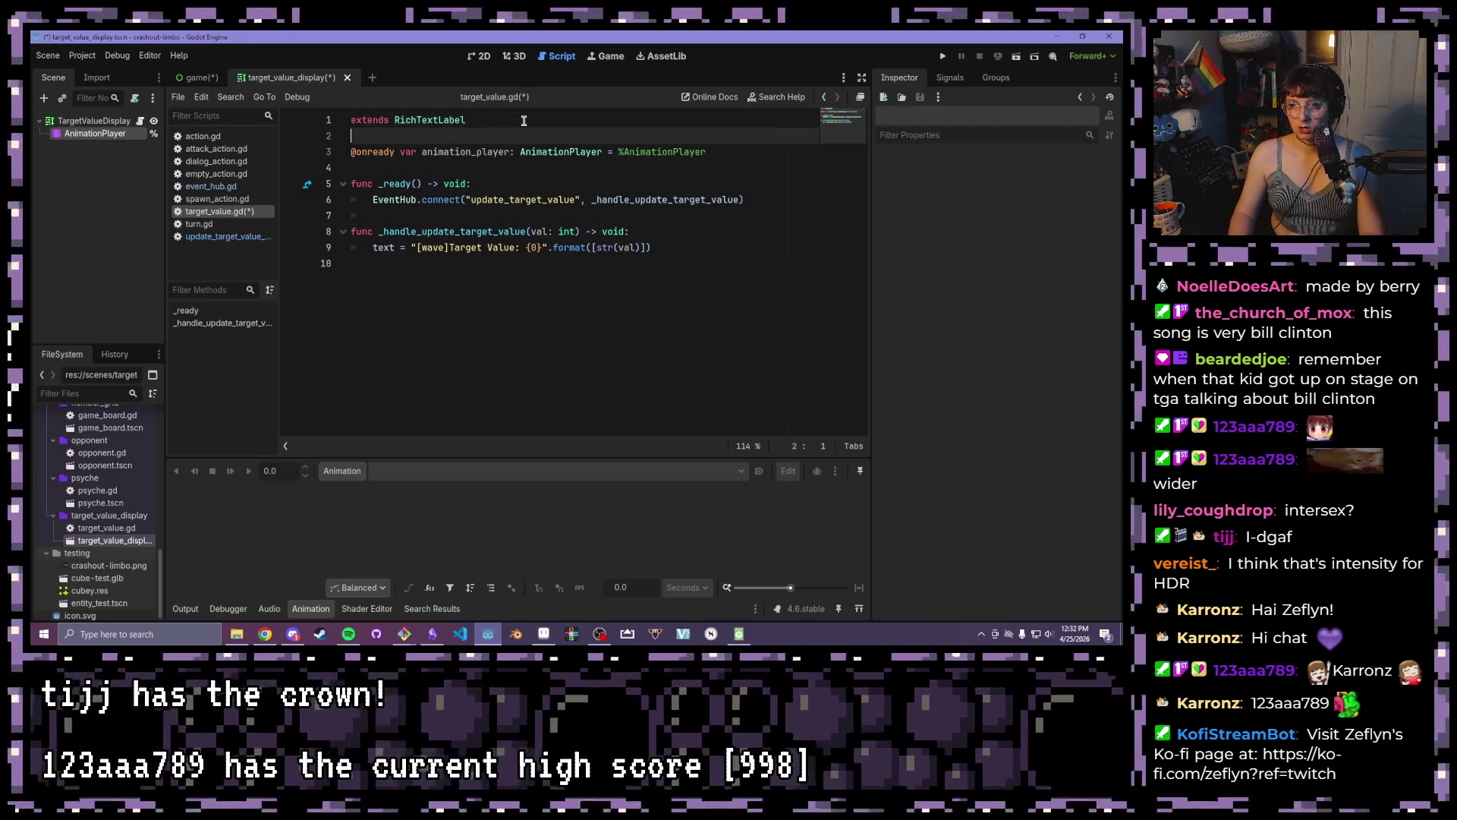
{"action": "key", "text": "Left"}
{"action": "left_click", "coordinate": [535, 167]}
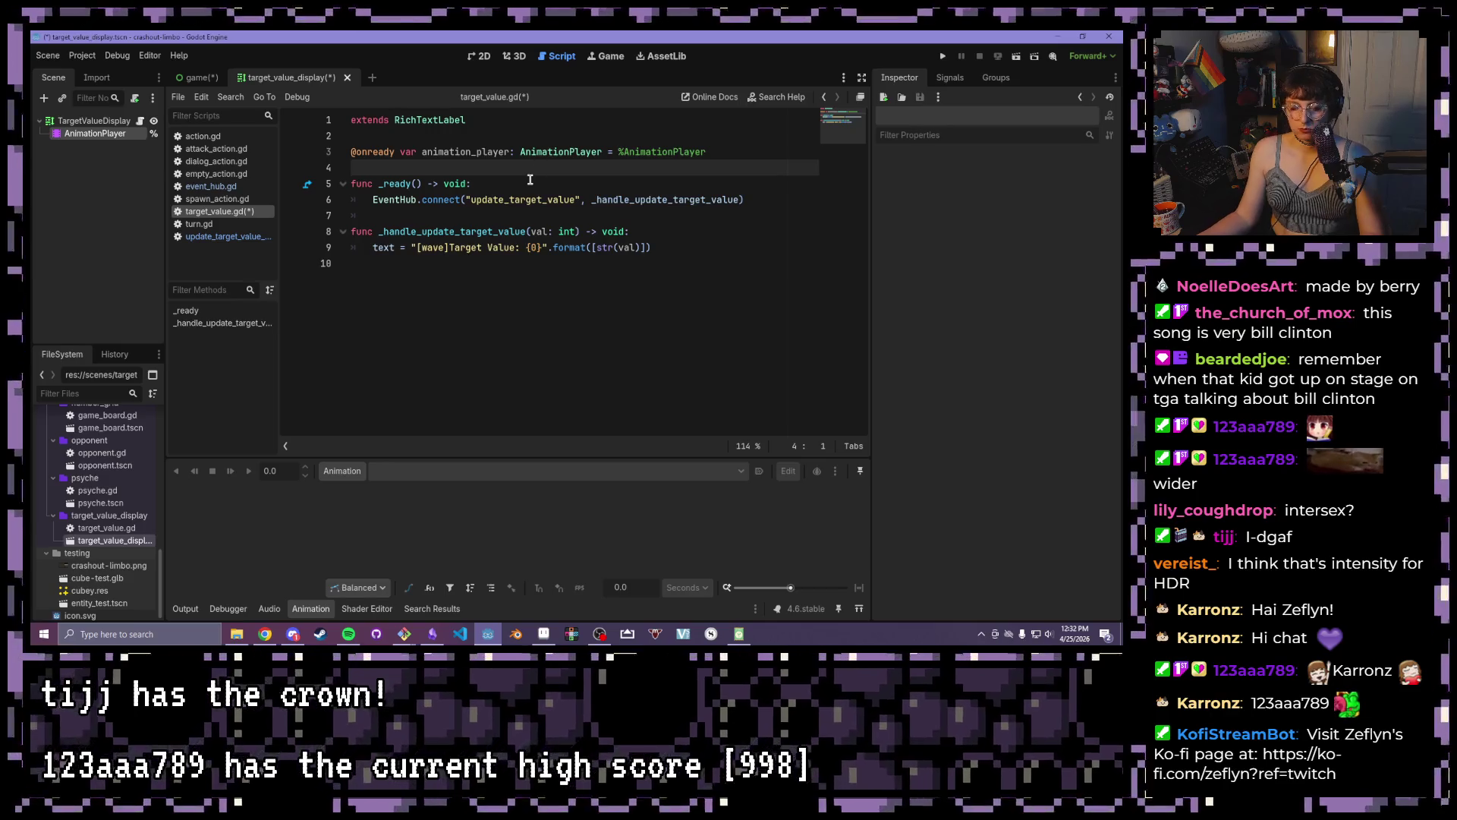
{"action": "key", "text": "ctrl+s"}
{"action": "left_click", "coordinate": [84, 140]}
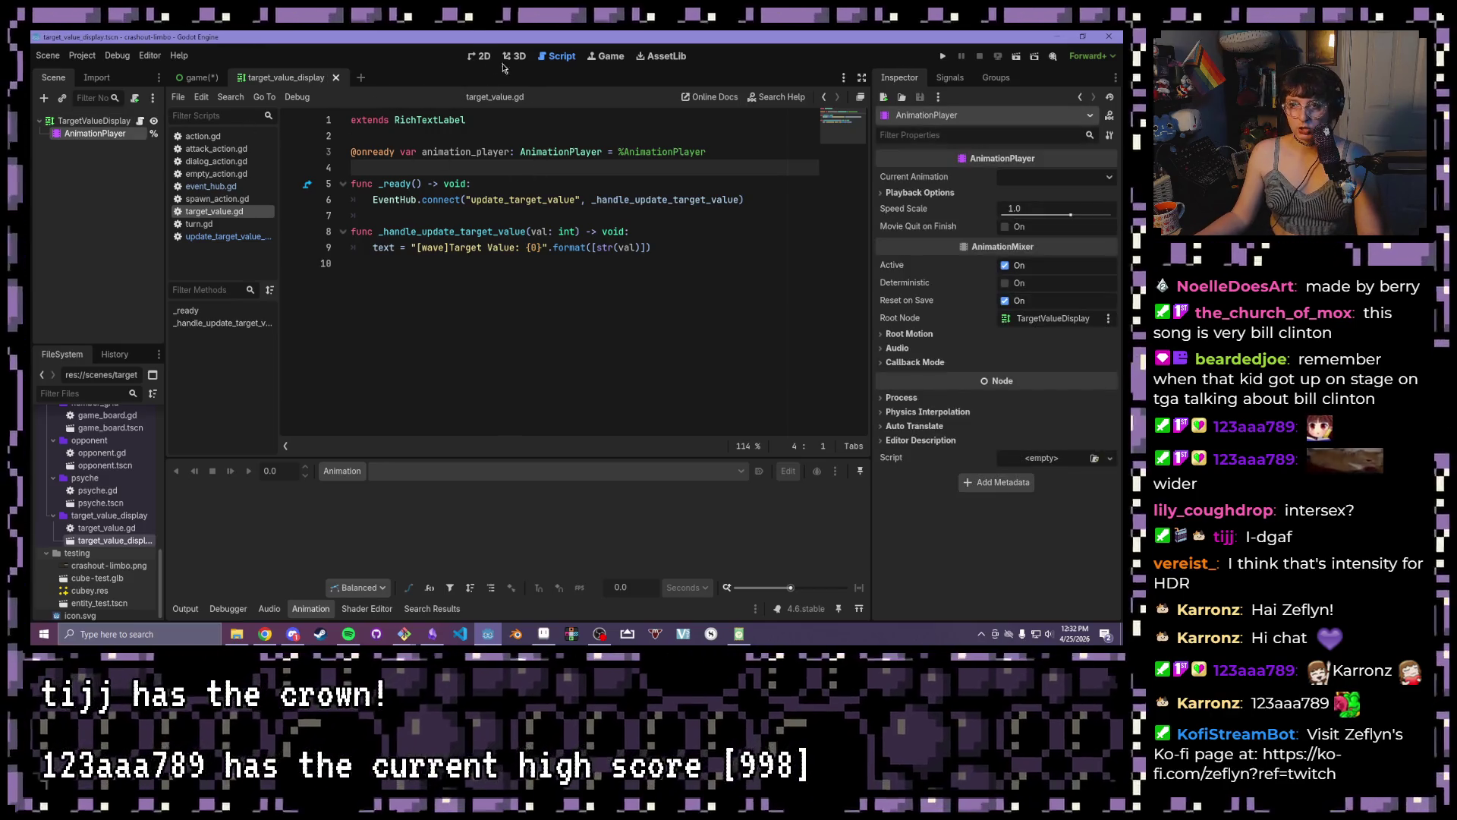
{"action": "left_click", "coordinate": [480, 56]}
{"action": "left_click", "coordinate": [335, 470]}
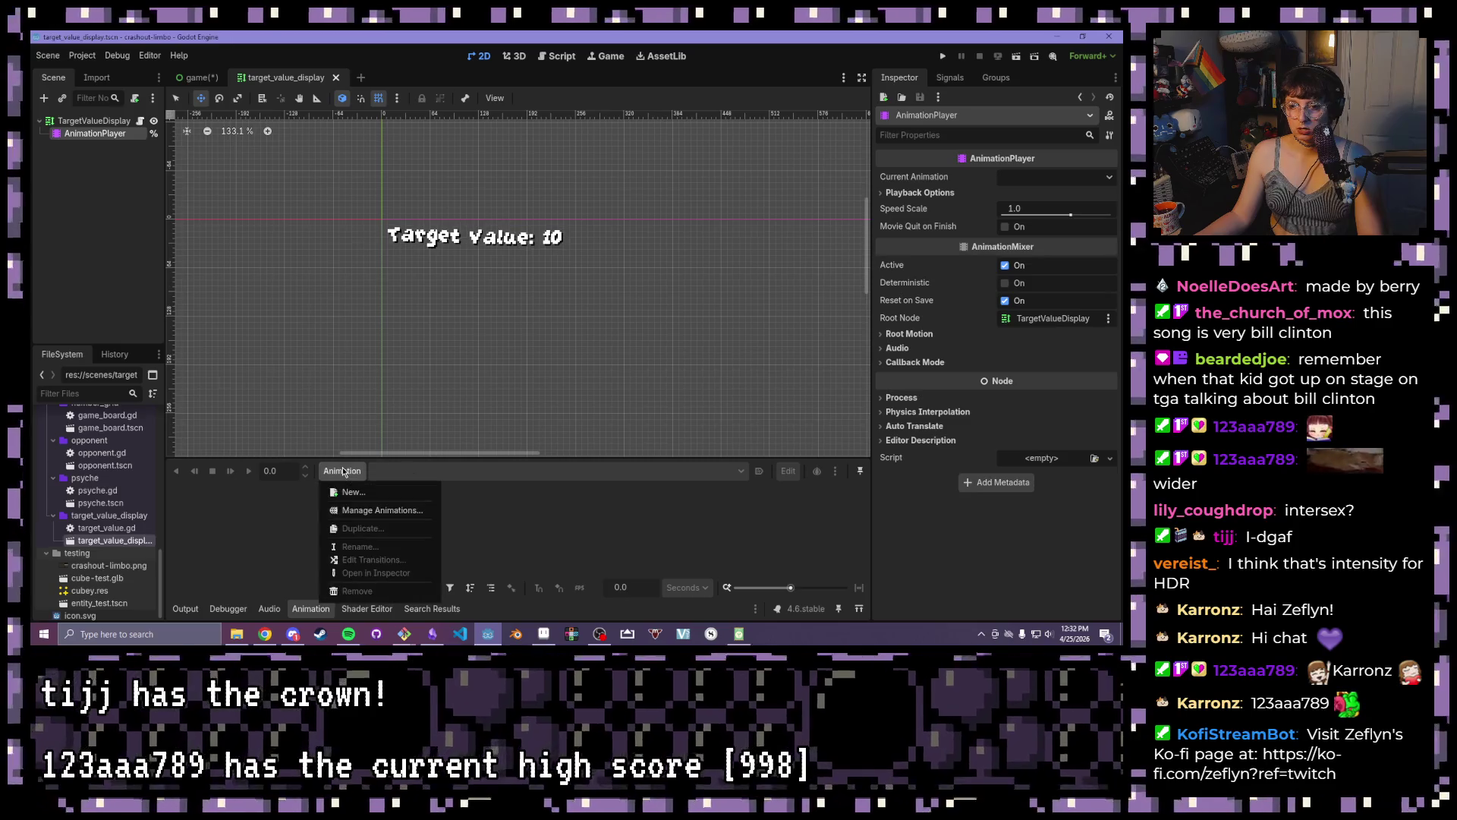
Step: Create a new animation named 'update' on the AnimationPlayer
{"action": "left_click", "coordinate": [340, 497]}
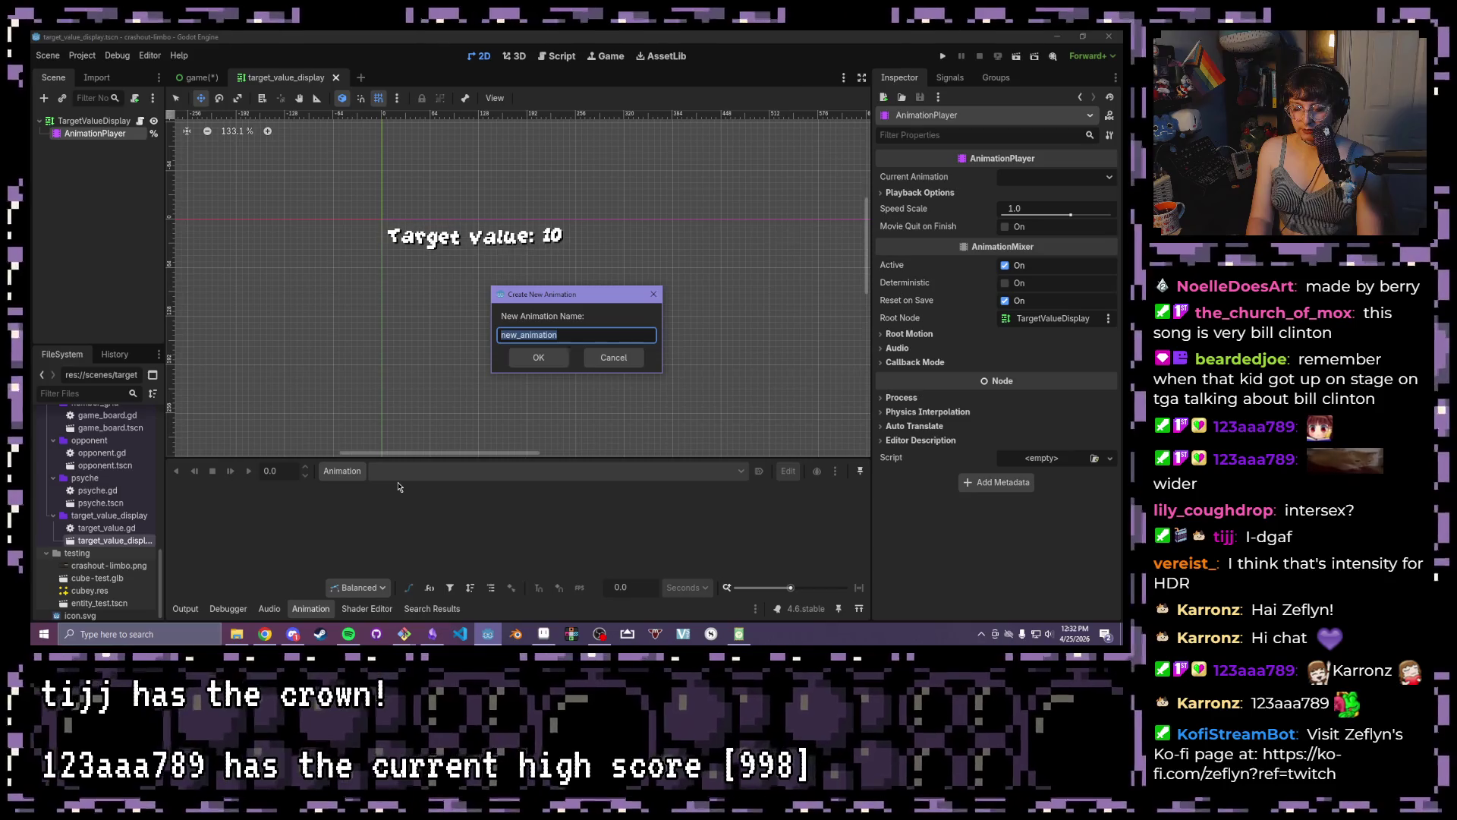
{"action": "type", "text": "update"}
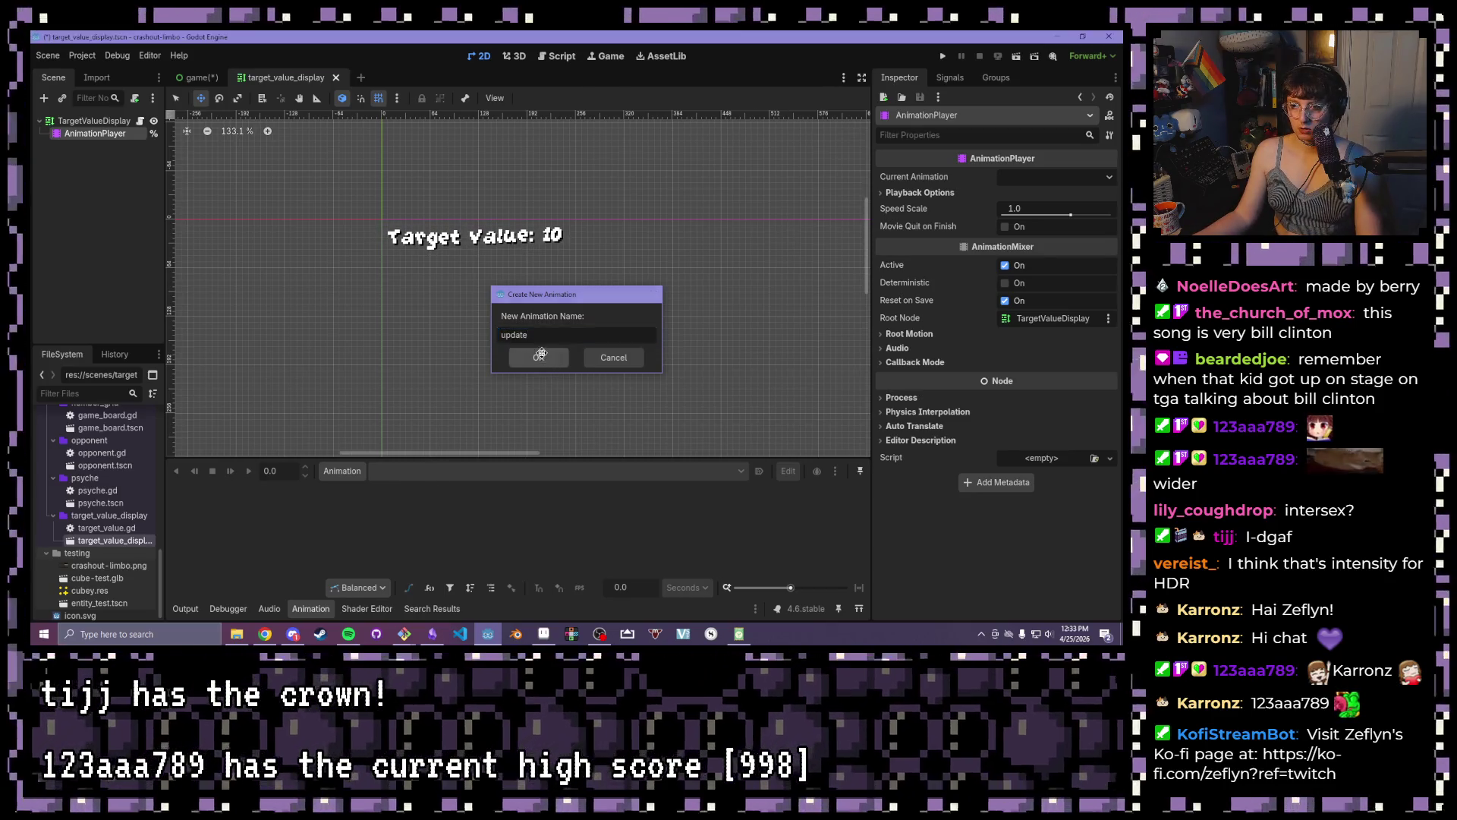
{"action": "left_click", "coordinate": [540, 356]}
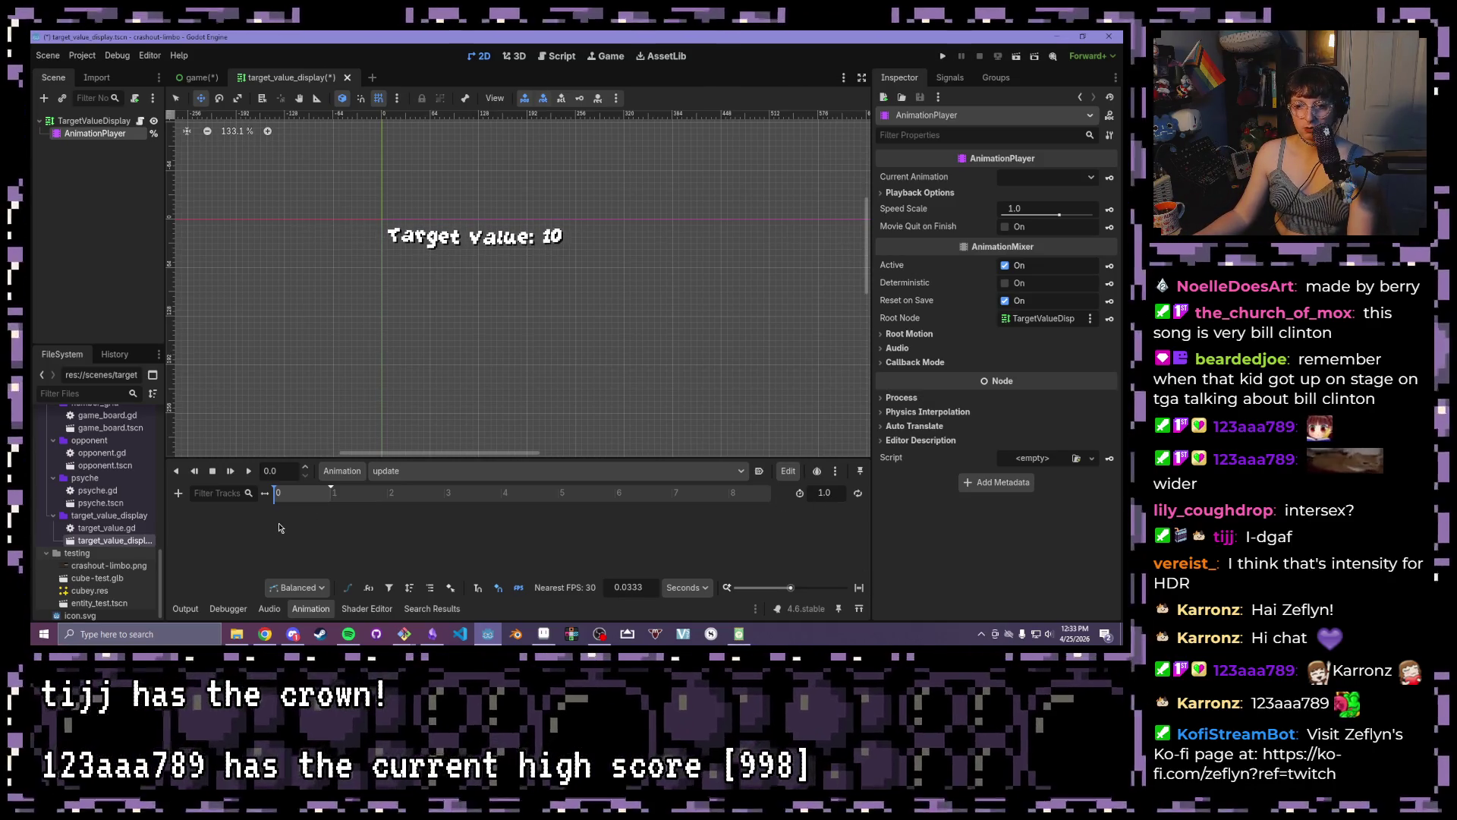
Step: Try adding a Call Method Track, cancel it, and go back to target_value.gd
{"action": "left_click", "coordinate": [179, 494]}
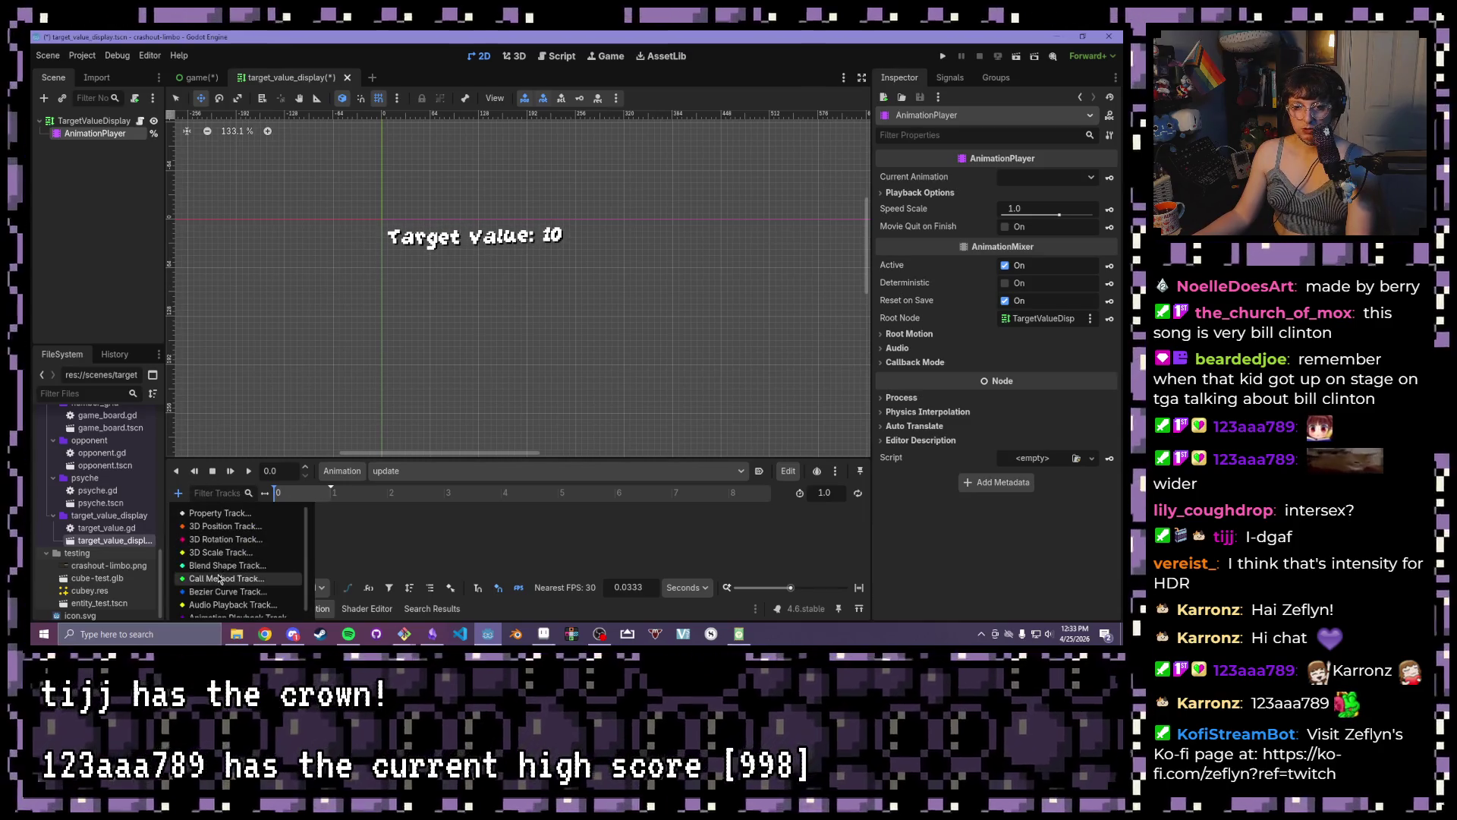
{"action": "left_click", "coordinate": [217, 579]}
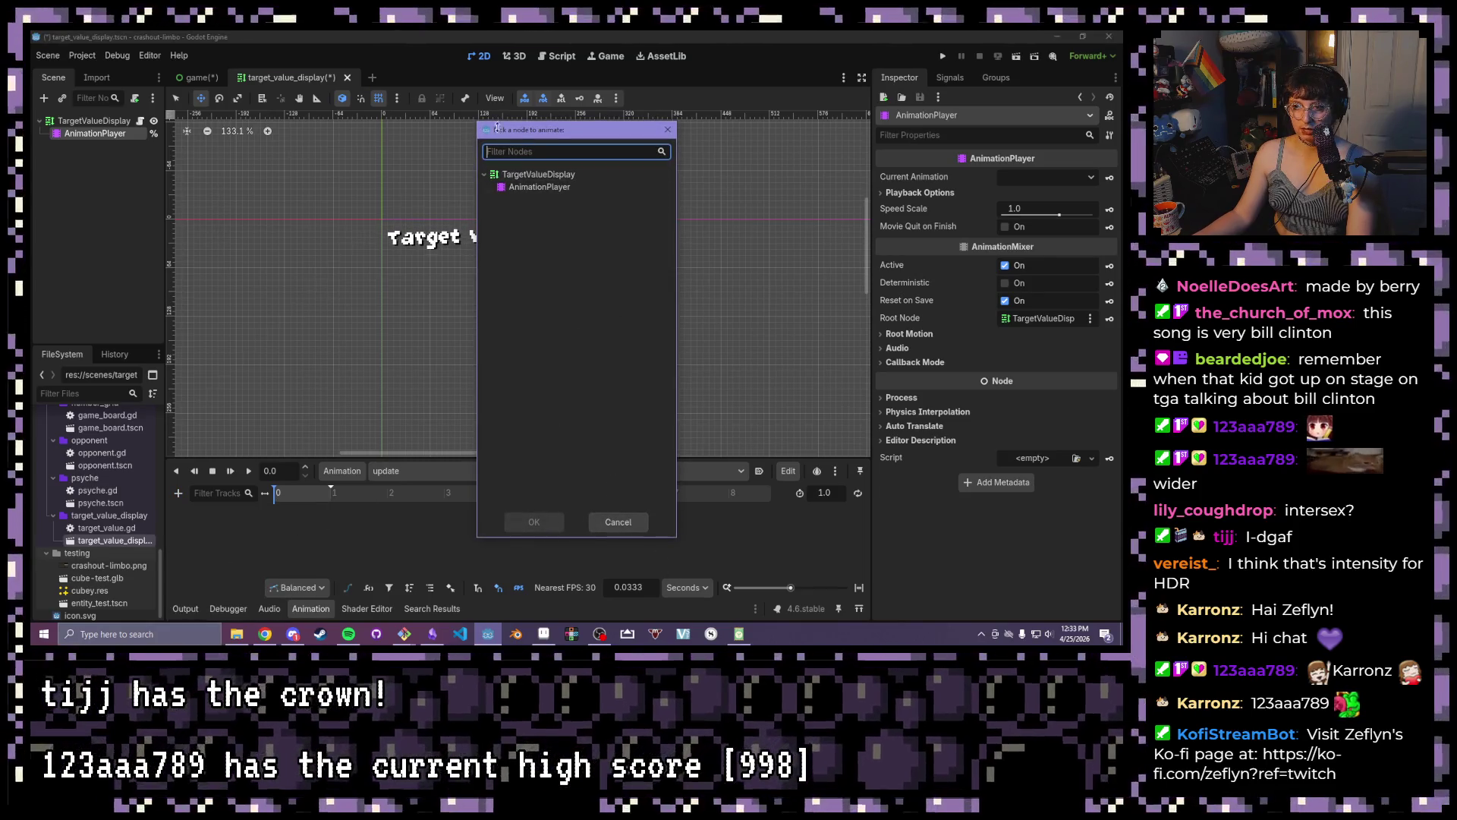
{"action": "left_click", "coordinate": [625, 521]}
{"action": "left_click", "coordinate": [141, 120]}
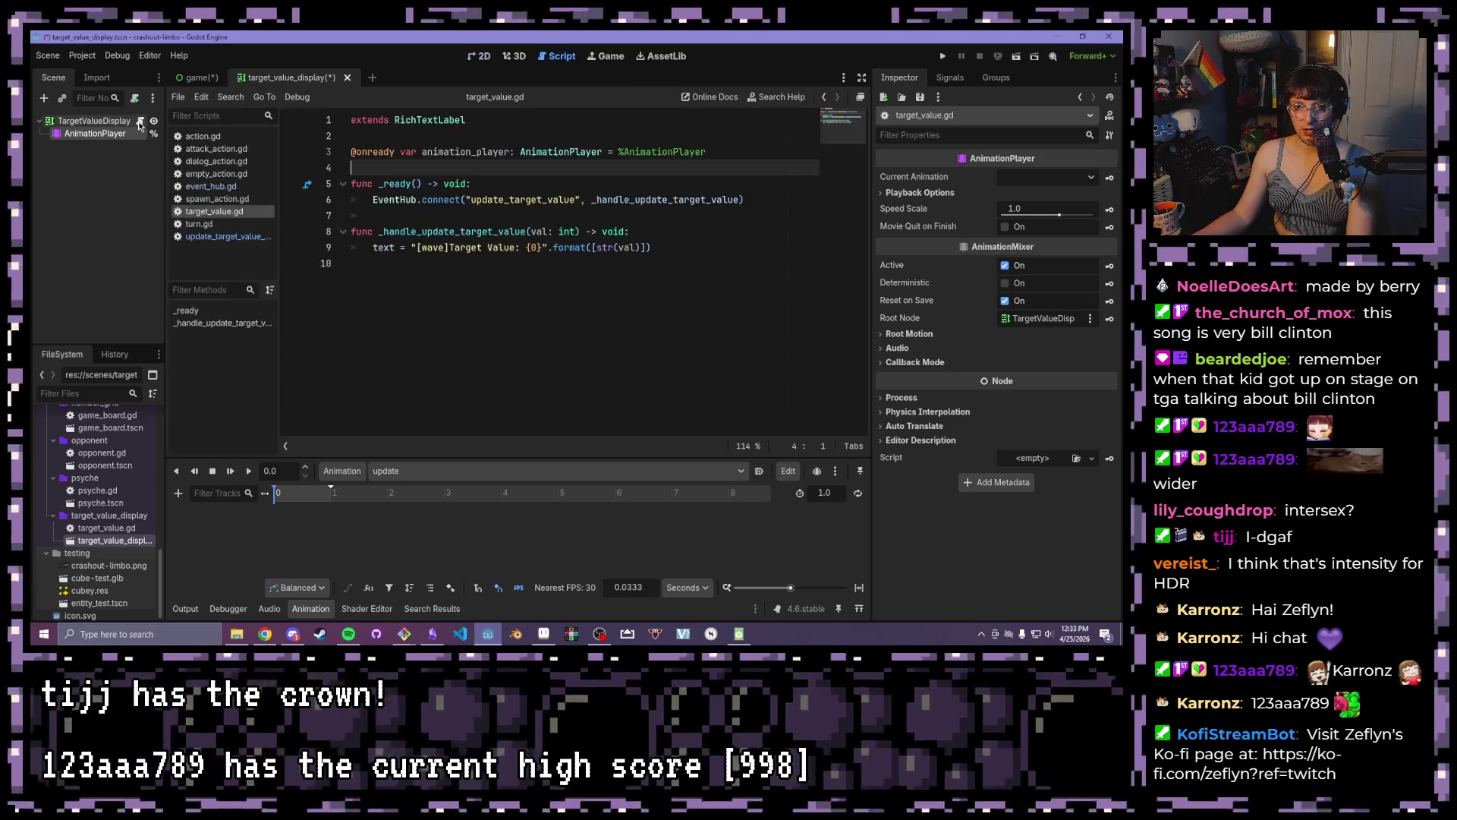
Step: Declare 'func update_effect() -> void:' below _ready in target_value.gd and begin its indented body
{"action": "left_click", "coordinate": [759, 205]}
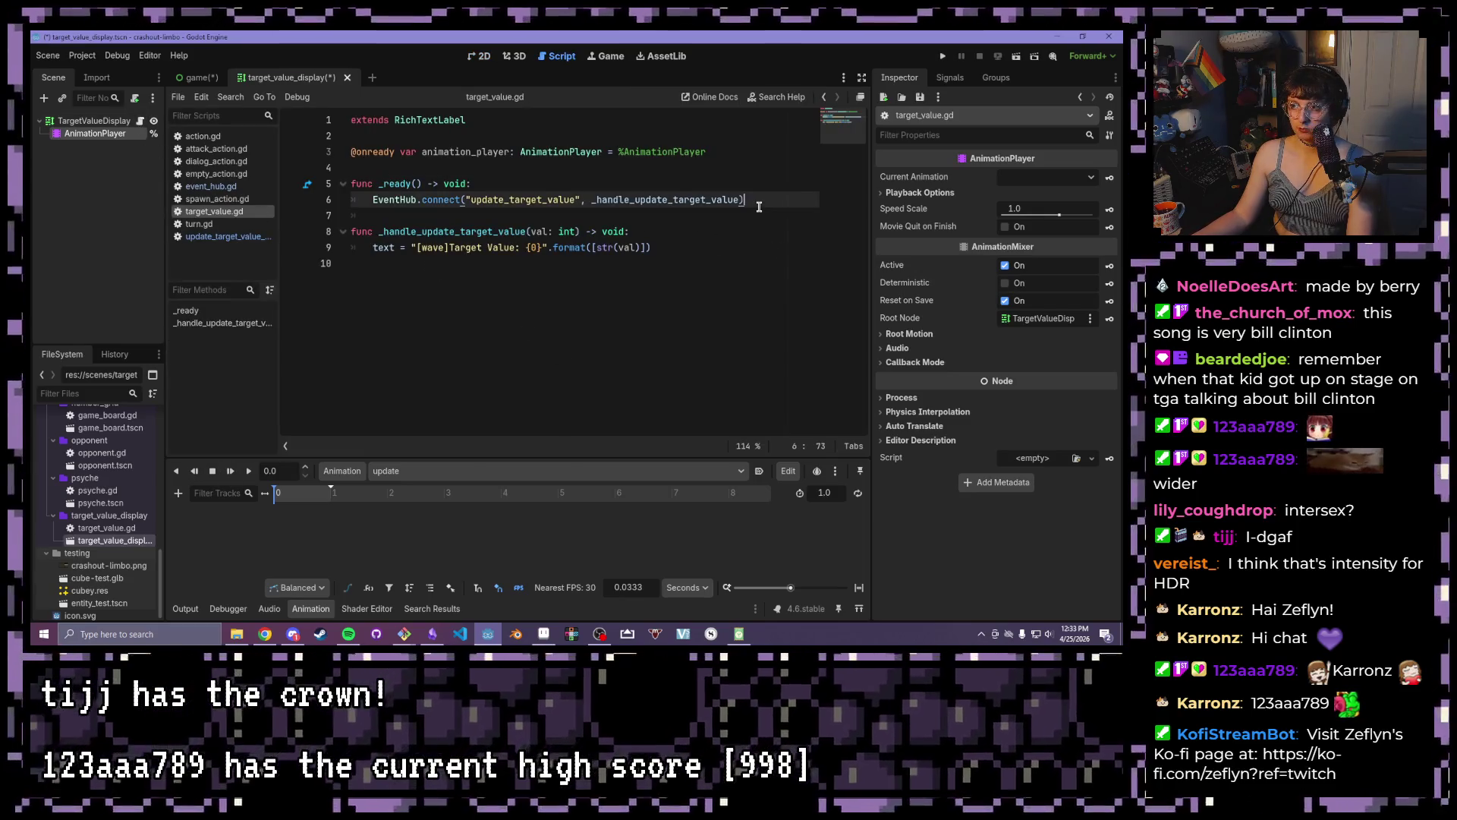
{"action": "key", "text": "Return"}
{"action": "key", "text": "Return"}
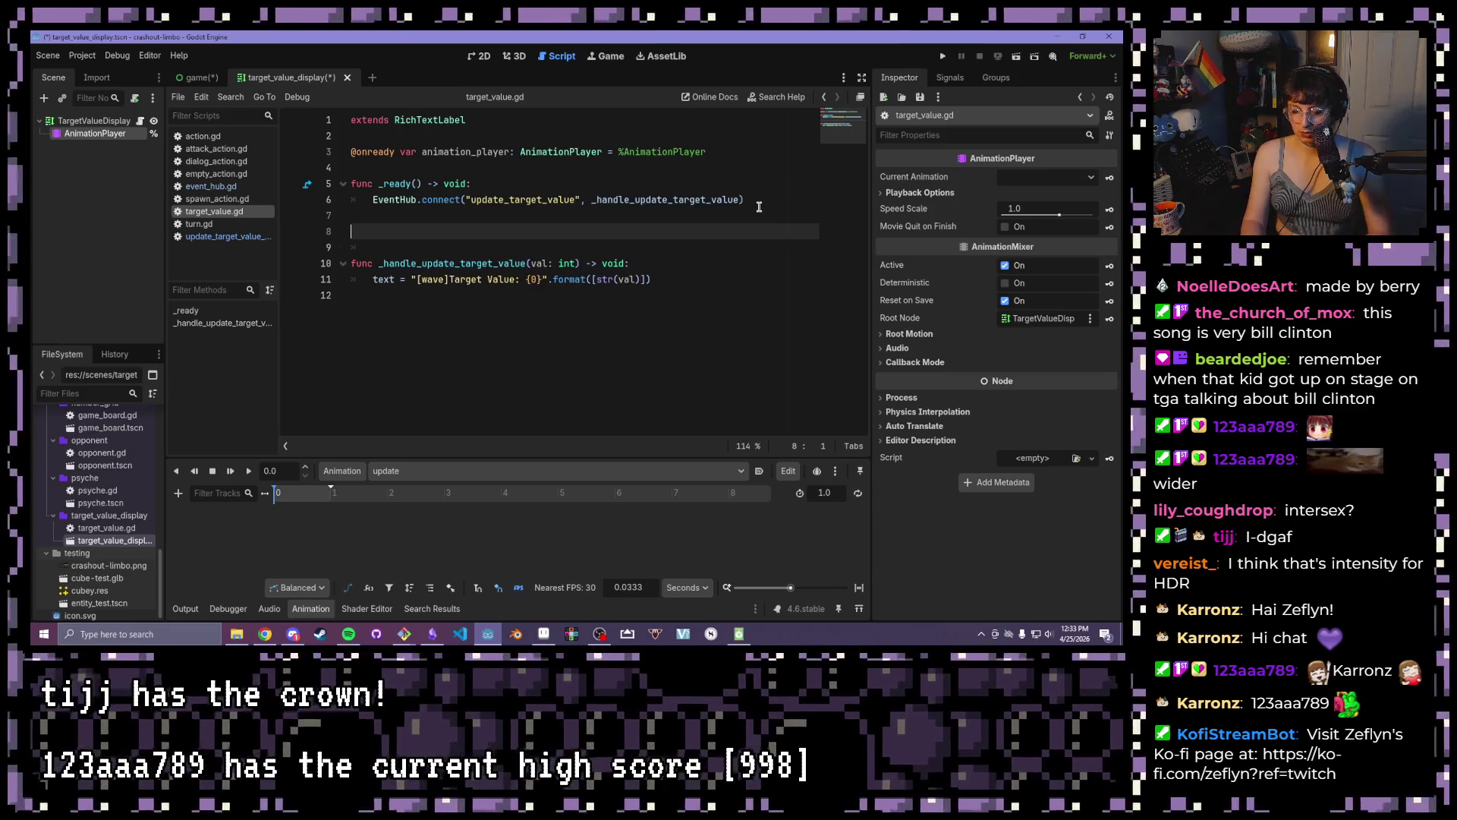
{"action": "key", "text": "Down"}
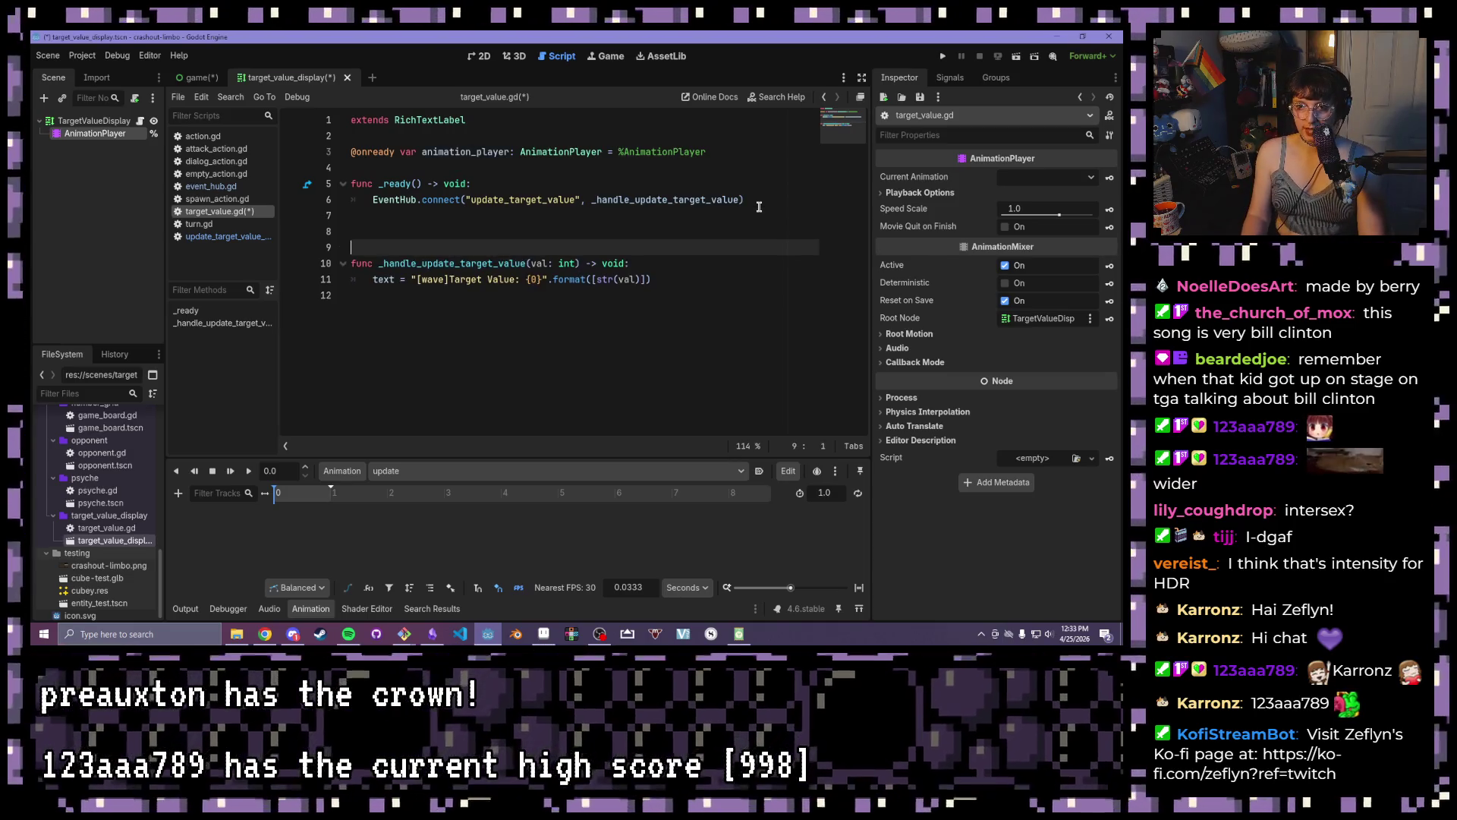
{"action": "key", "text": "Up"}
{"action": "type", "text": "func "}
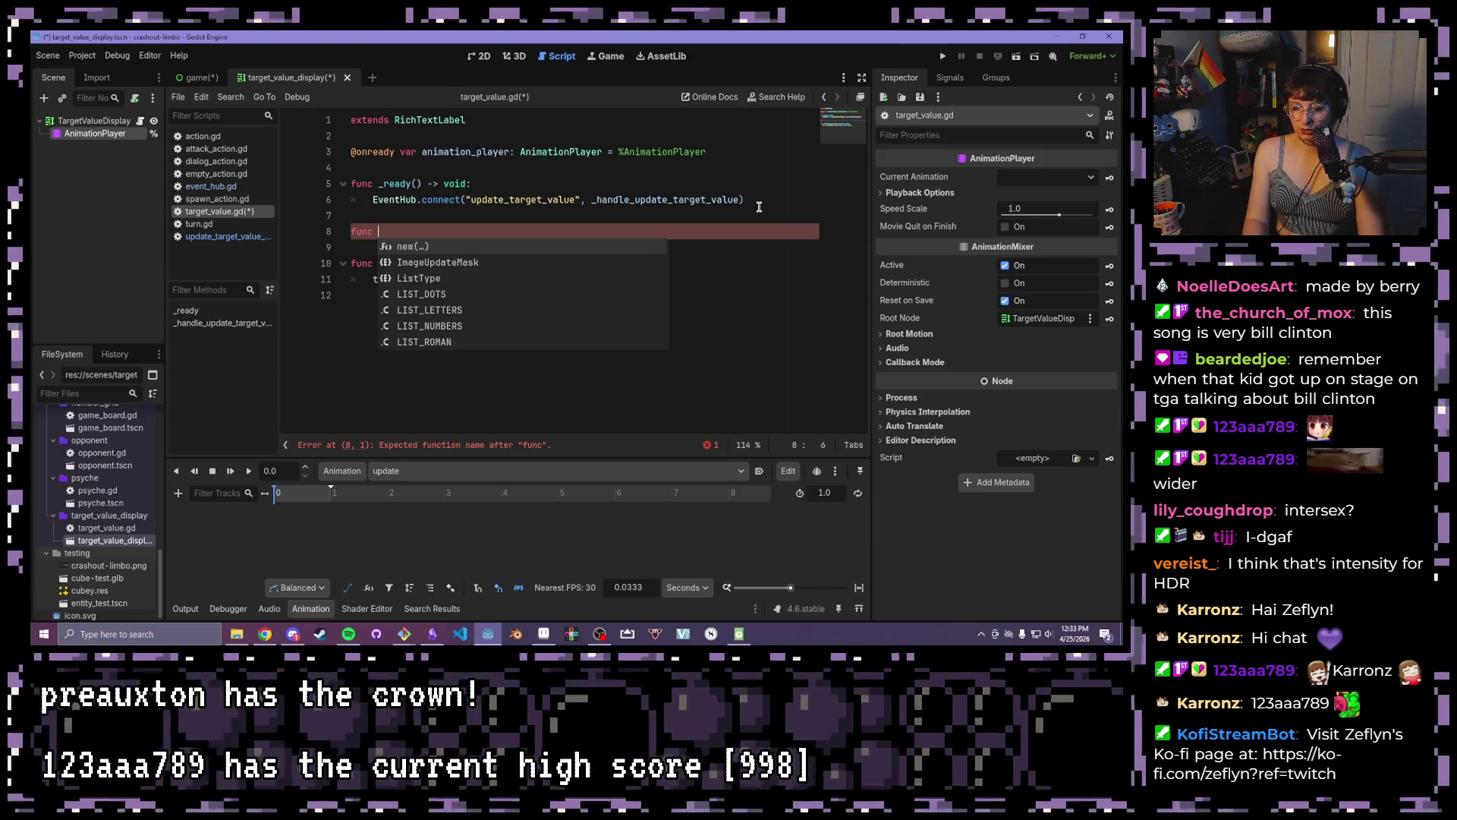
{"action": "type", "text": "update("}
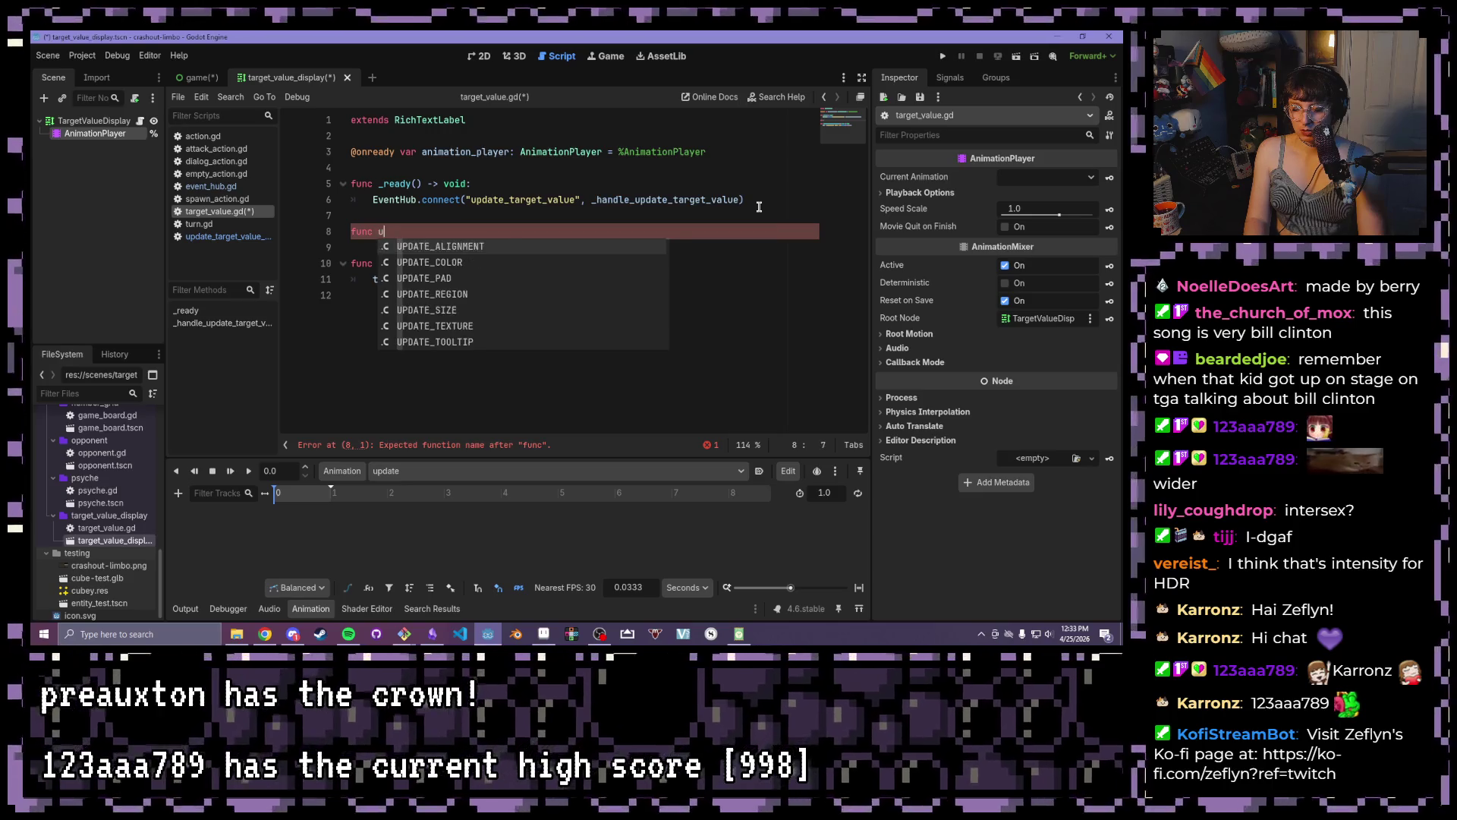
{"action": "key", "text": "BackSpace"}
{"action": "key", "text": "BackSpace"}
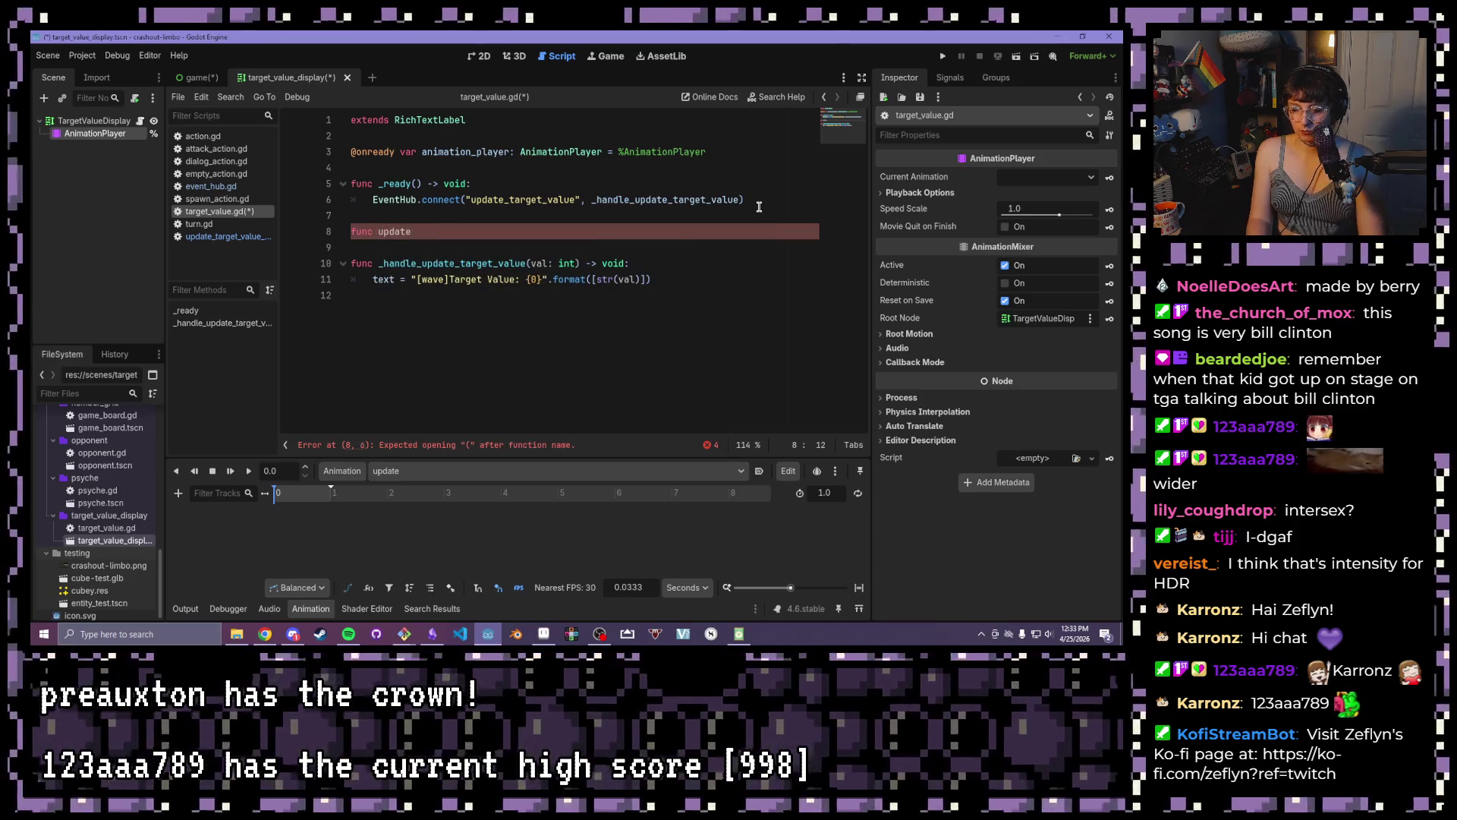
{"action": "type", "text": "_effect() "}
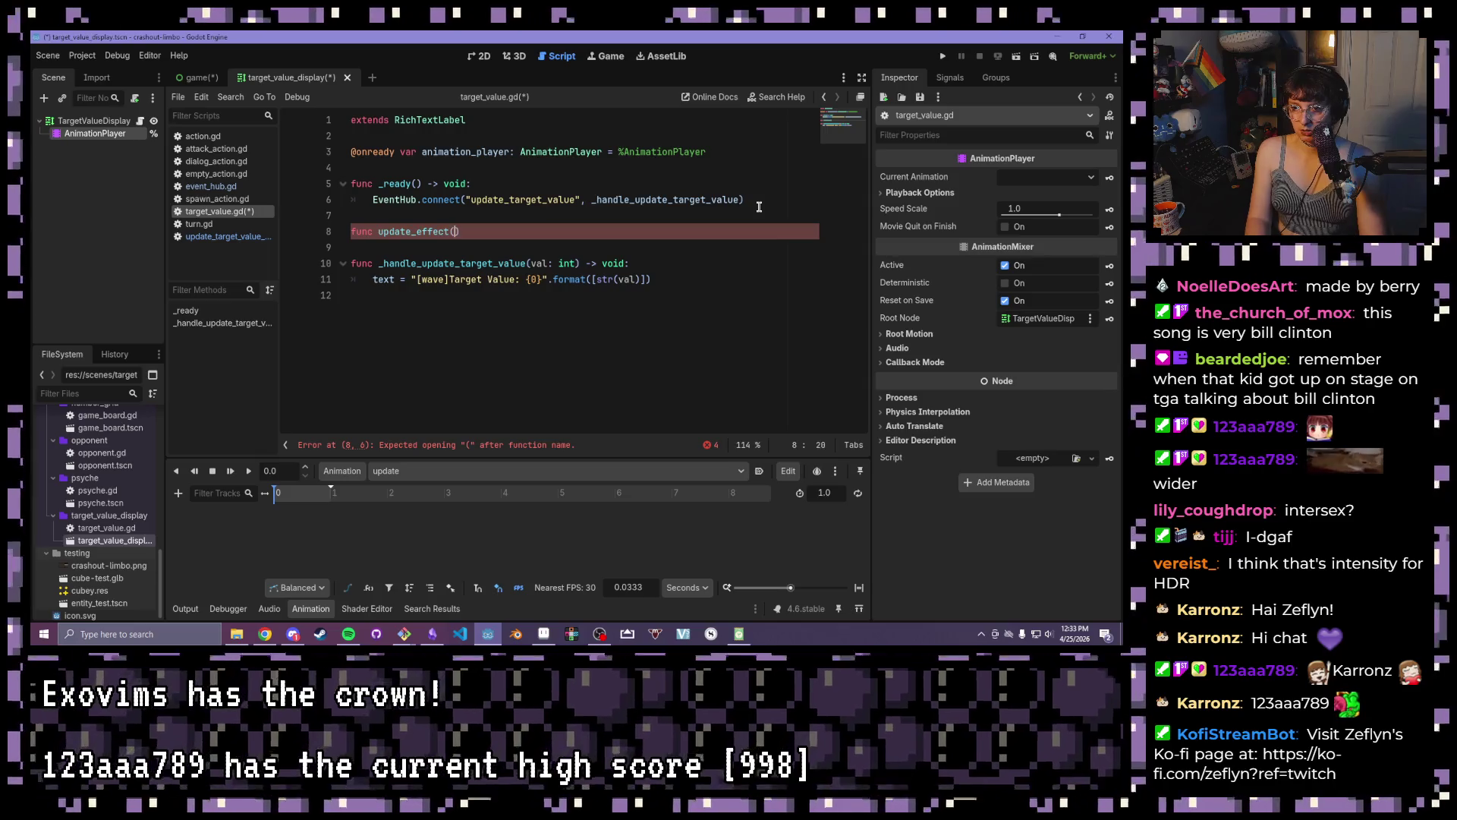
{"action": "type", "text": "-> void:"}
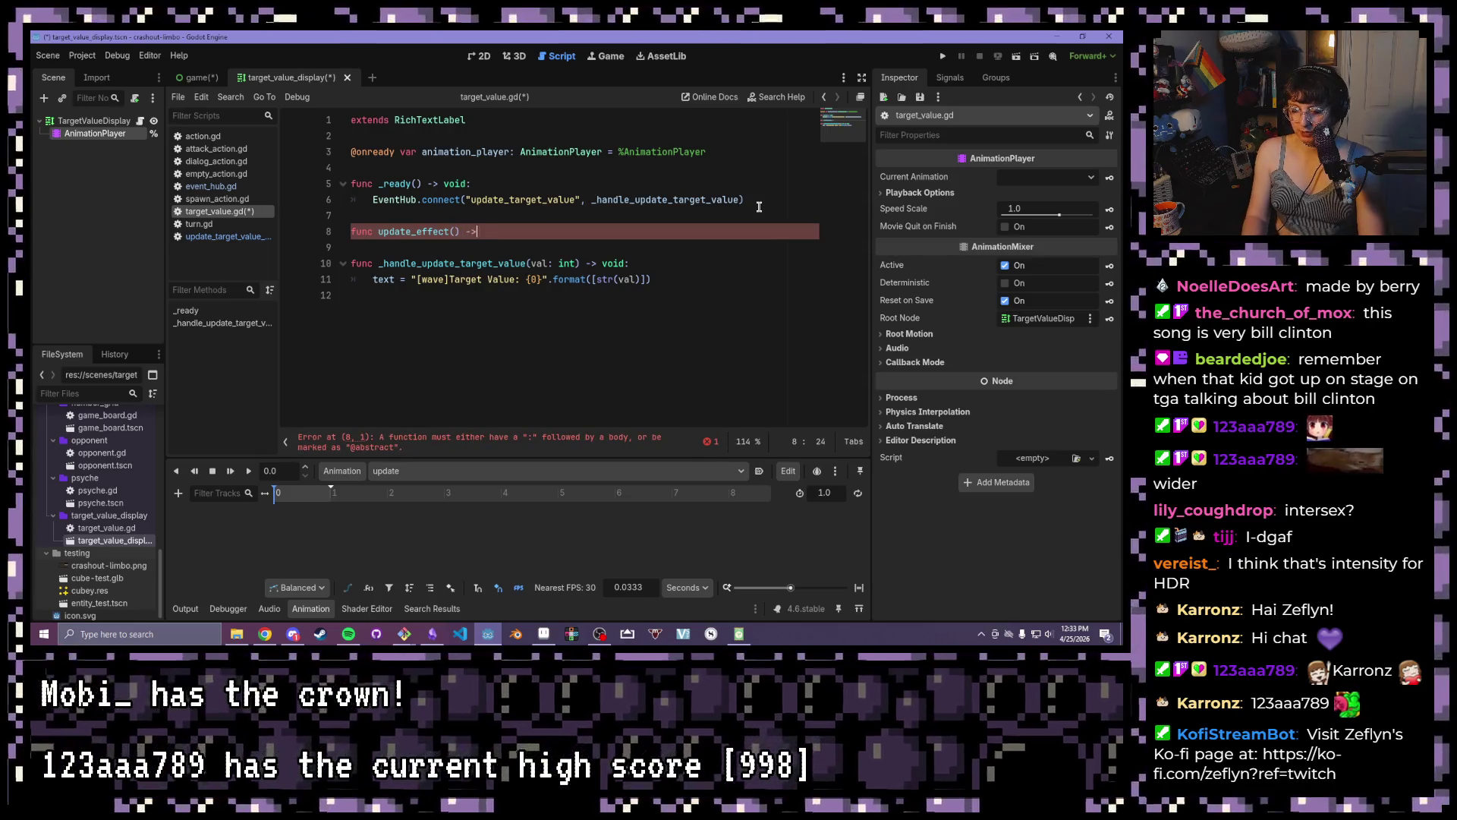
{"action": "key", "text": "Return"}
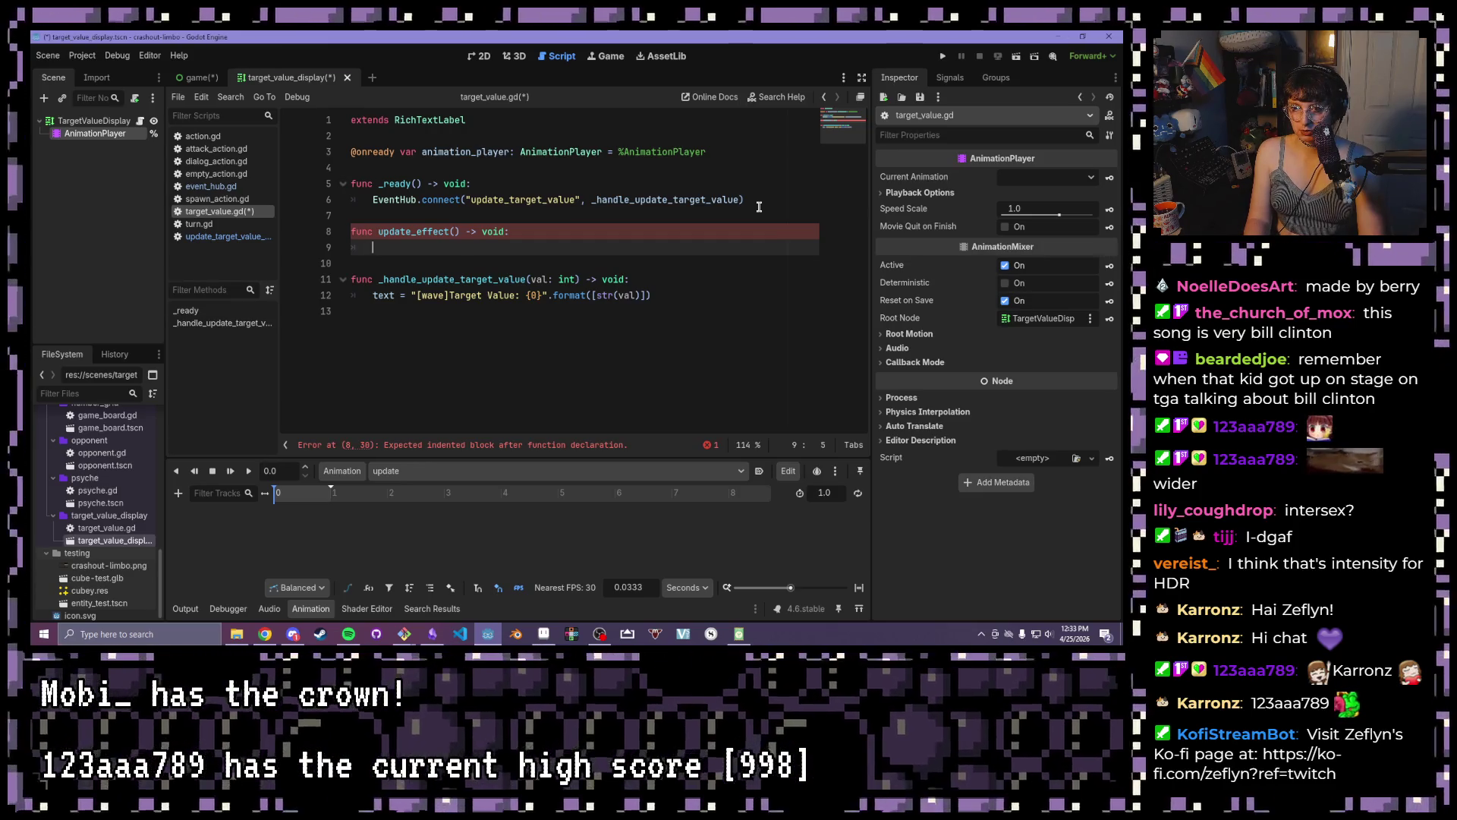
{"action": "type", "text": "var text"}
{"action": "key", "text": "BackSpace"}
{"action": "key", "text": "BackSpace"}
{"action": "key", "text": "BackSpace"}
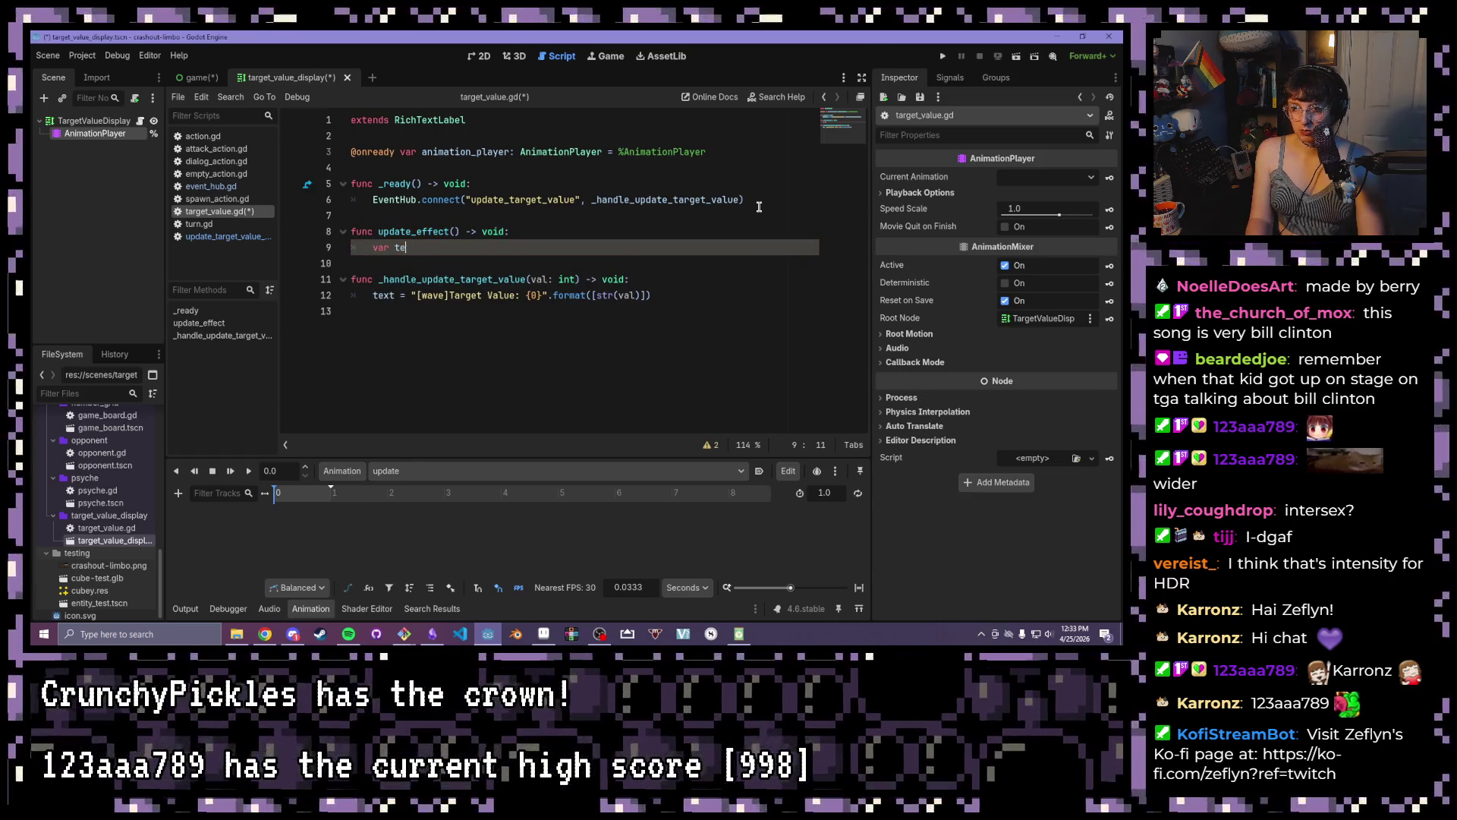
Step: Write 'var current_text = text' and 'text = "[rainbow]{0}[/rainbow]".format(text)', then save the script
{"action": "type", "text": "current_text = te"}
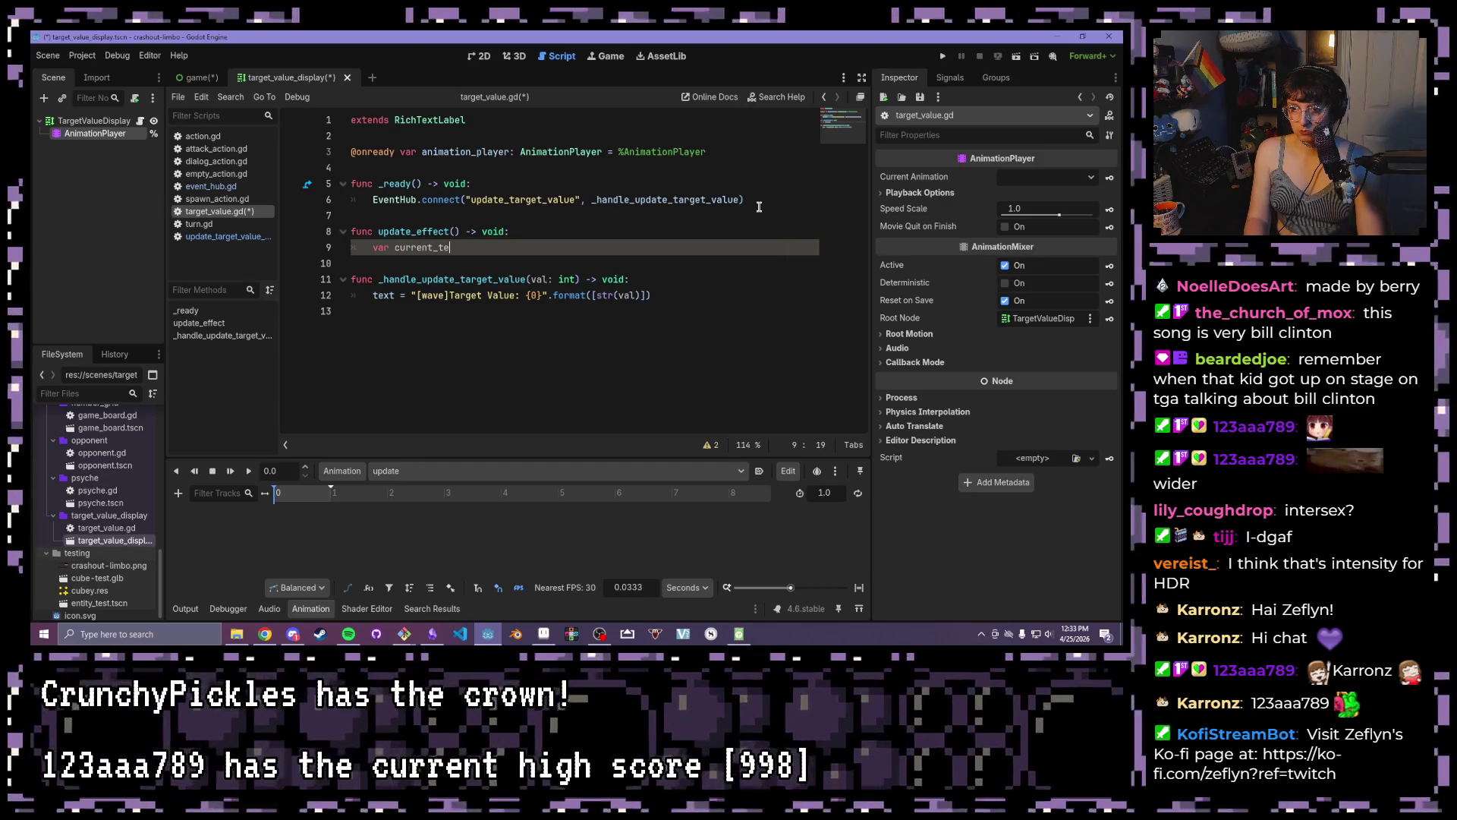
{"action": "type", "text": "xt"}
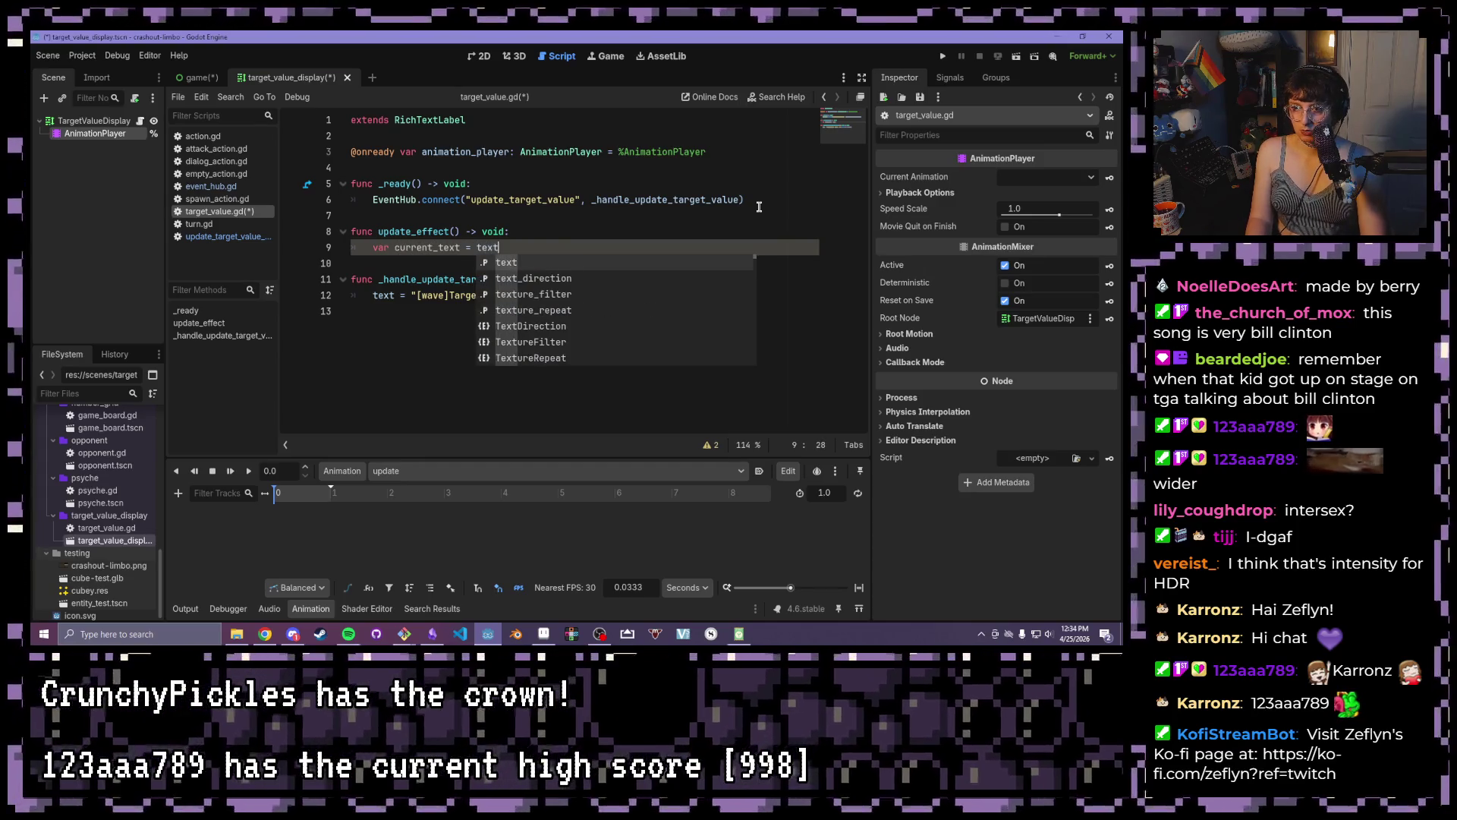
{"action": "key", "text": "Return"}
{"action": "key", "text": "Return"}
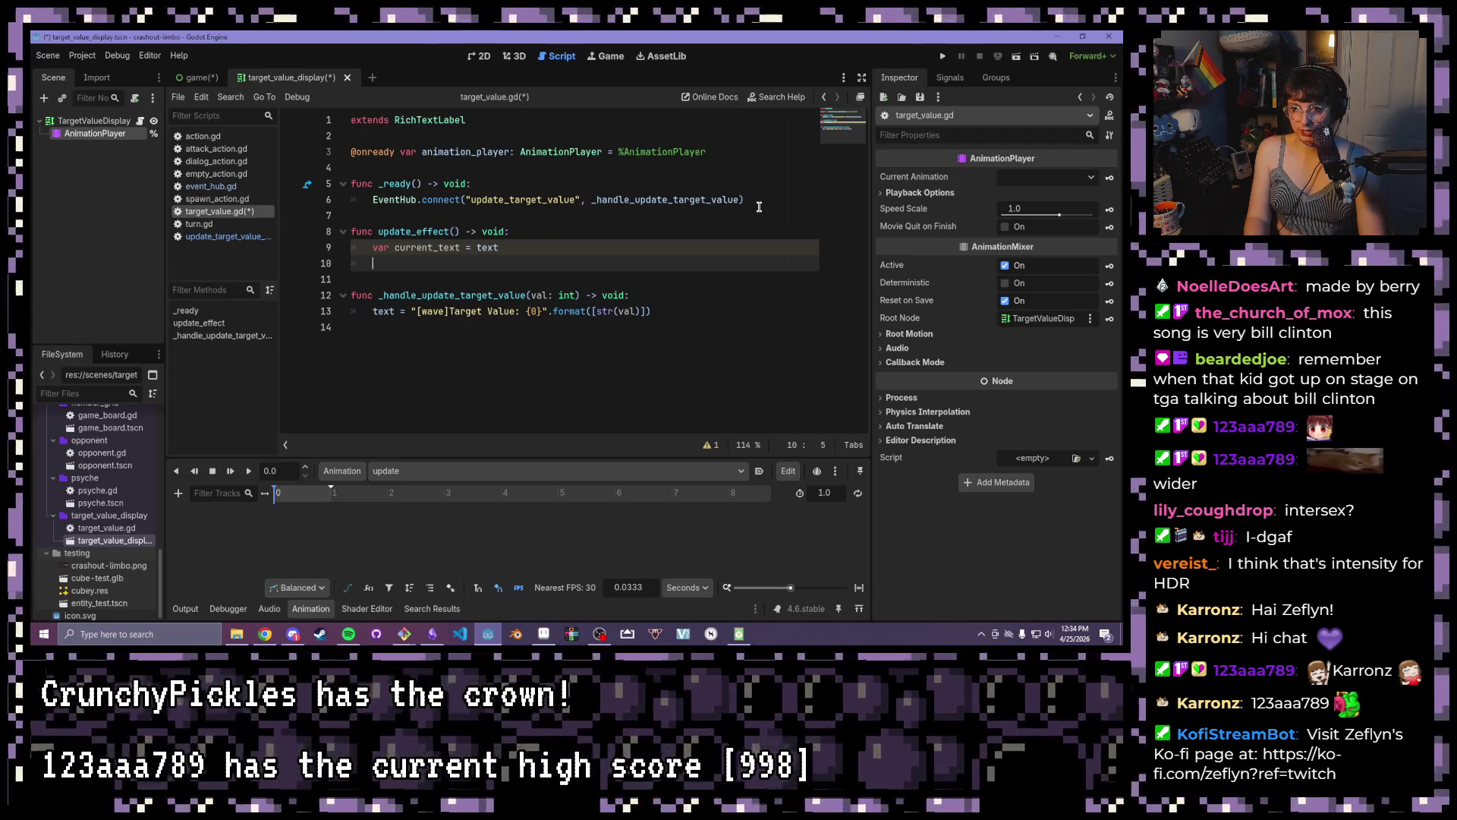
{"action": "key", "text": "ctrl+space"}
{"action": "key", "text": "Escape"}
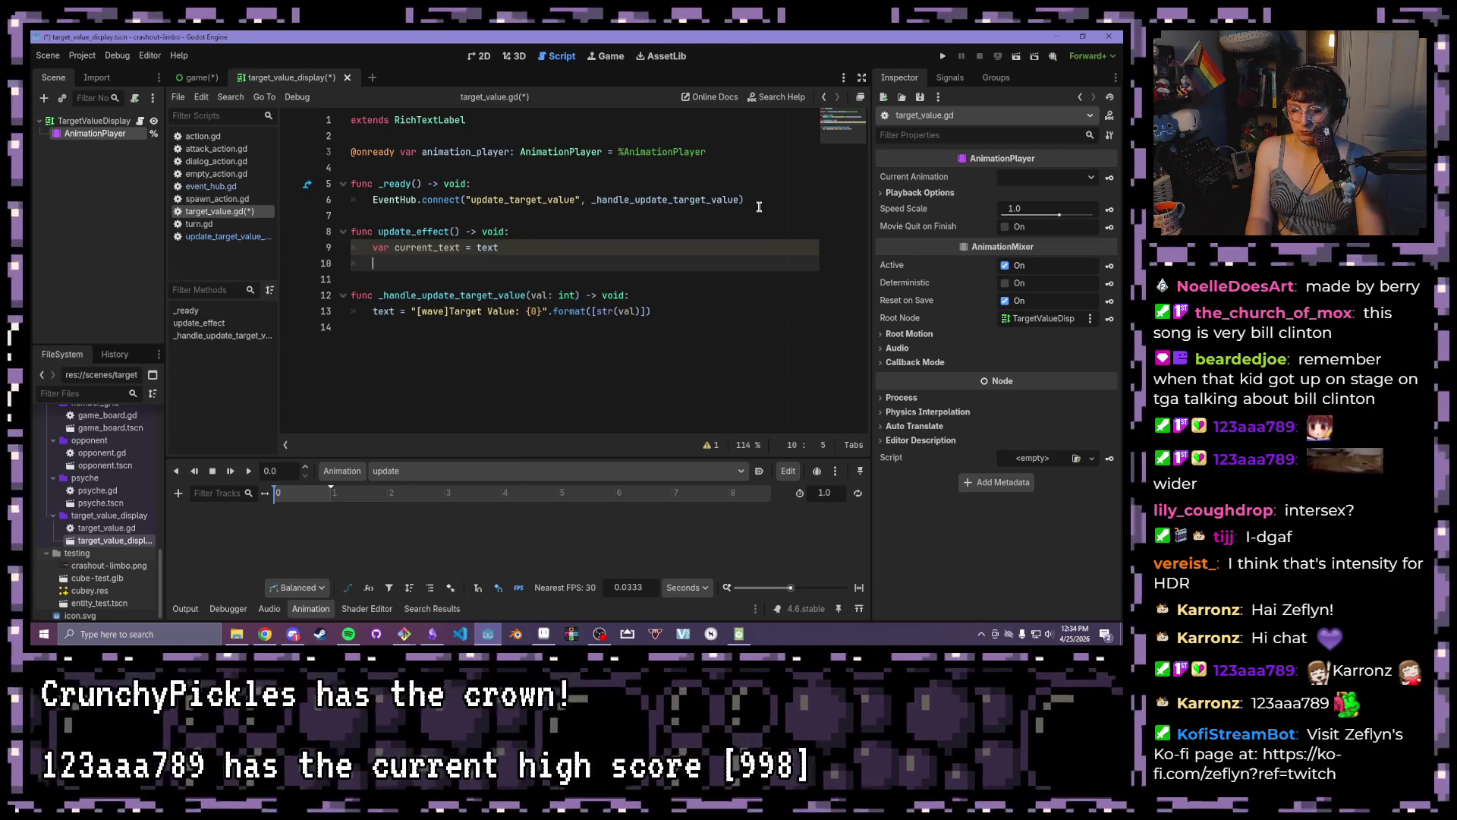
{"action": "type", "text": "text "}
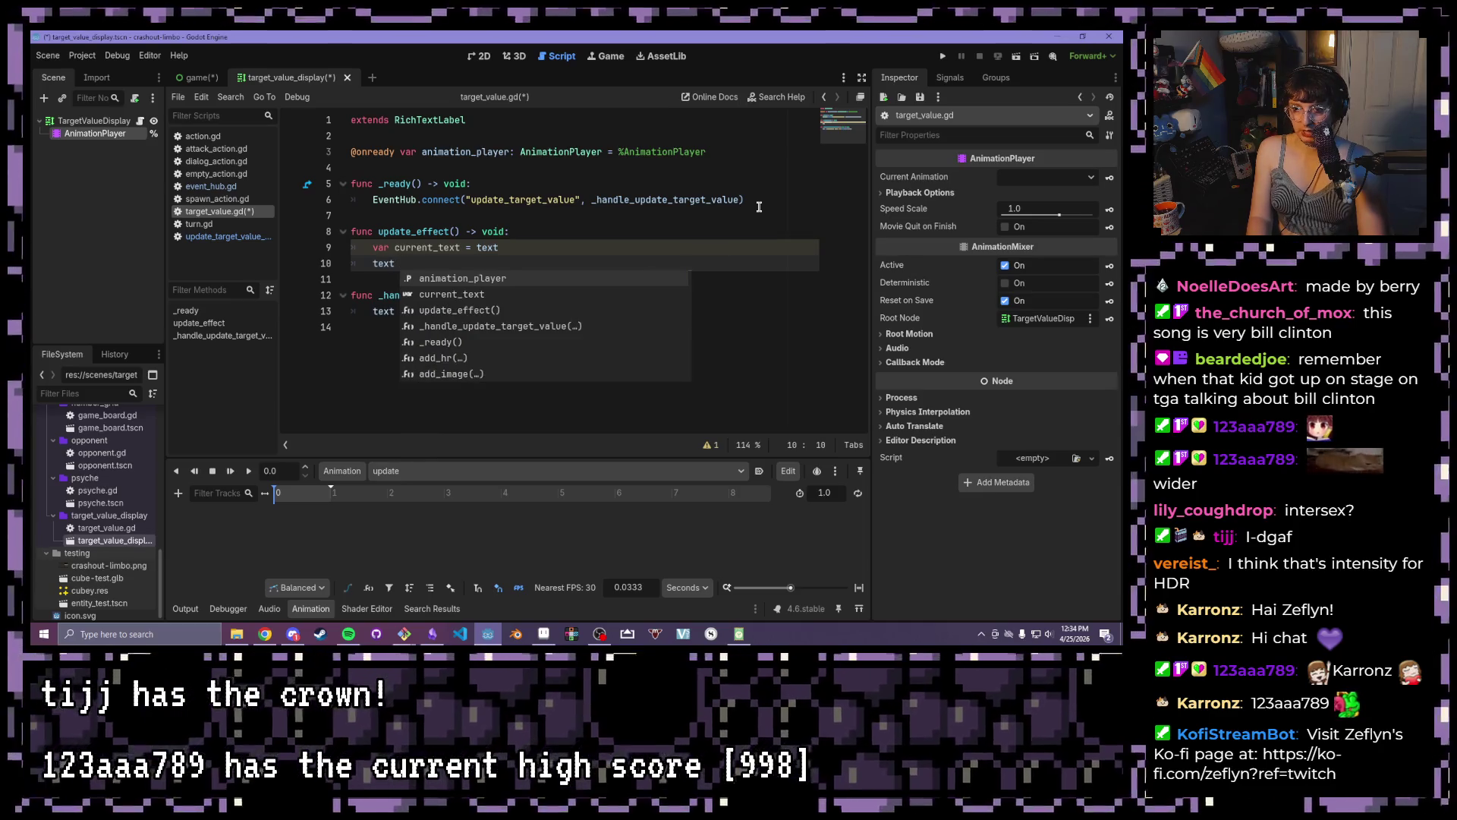
{"action": "type", "text": "= \""}
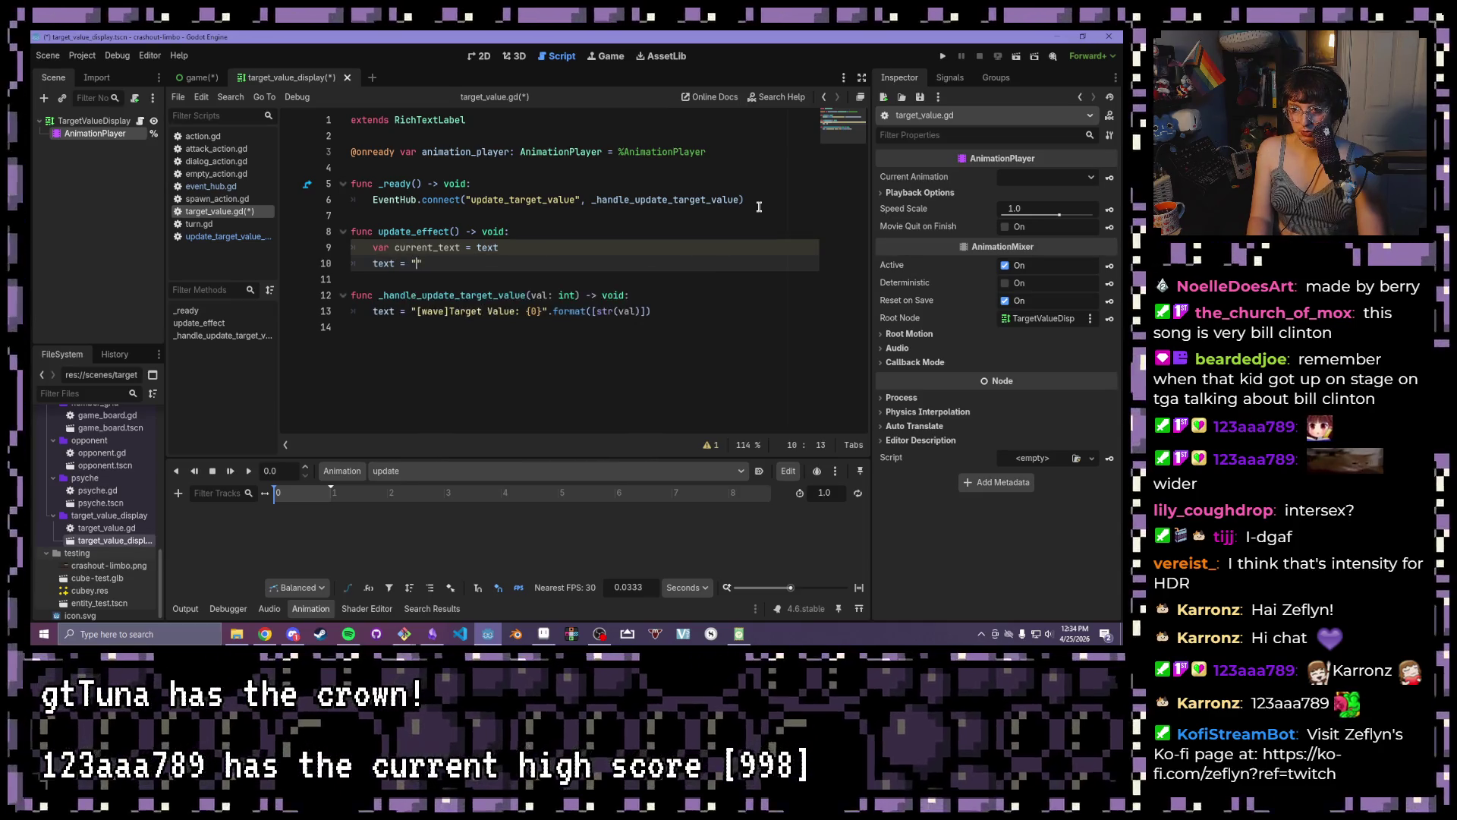
{"action": "type", "text": "["}
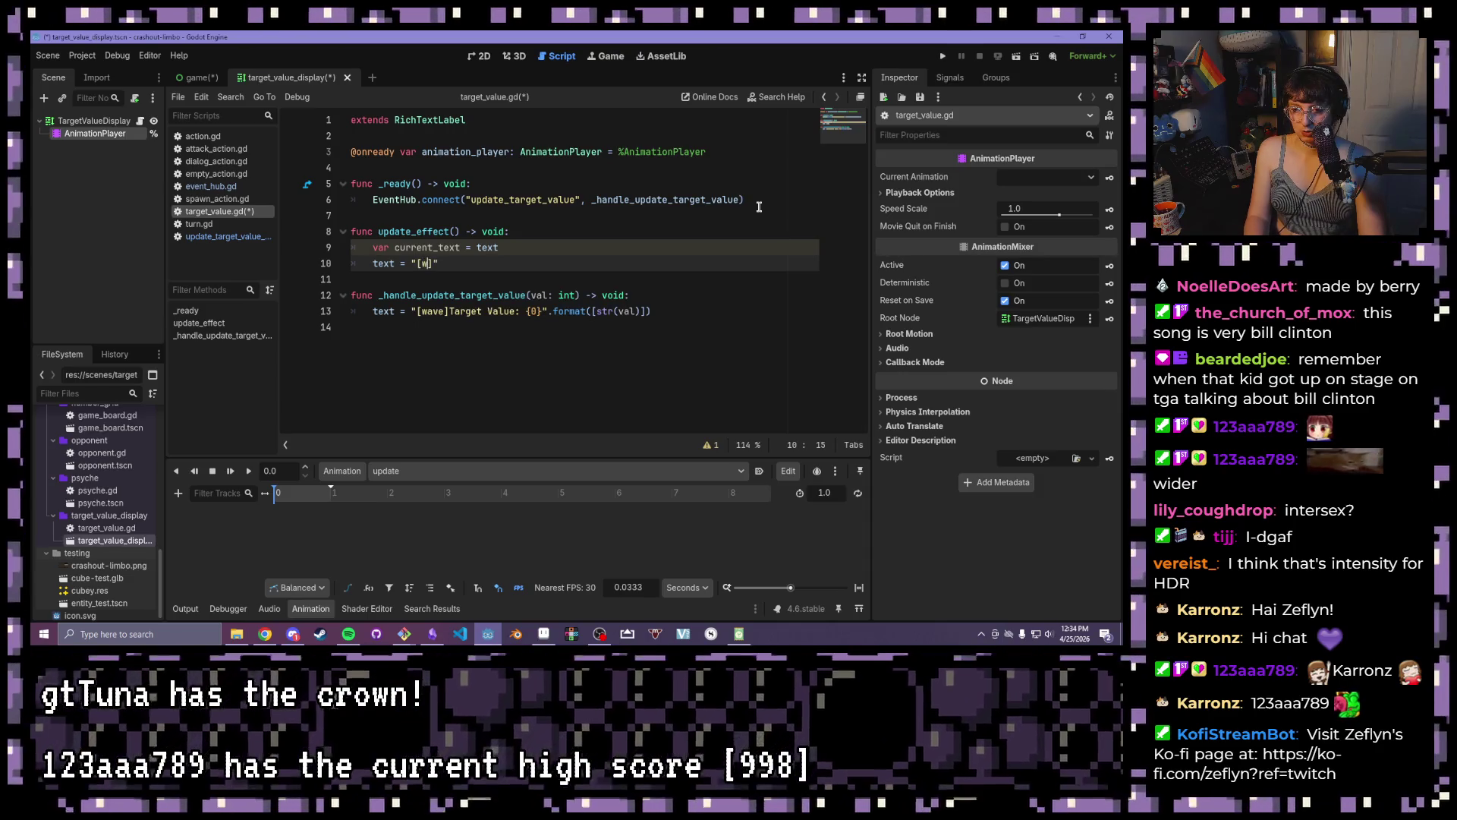
{"action": "type", "text": "rainbow"}
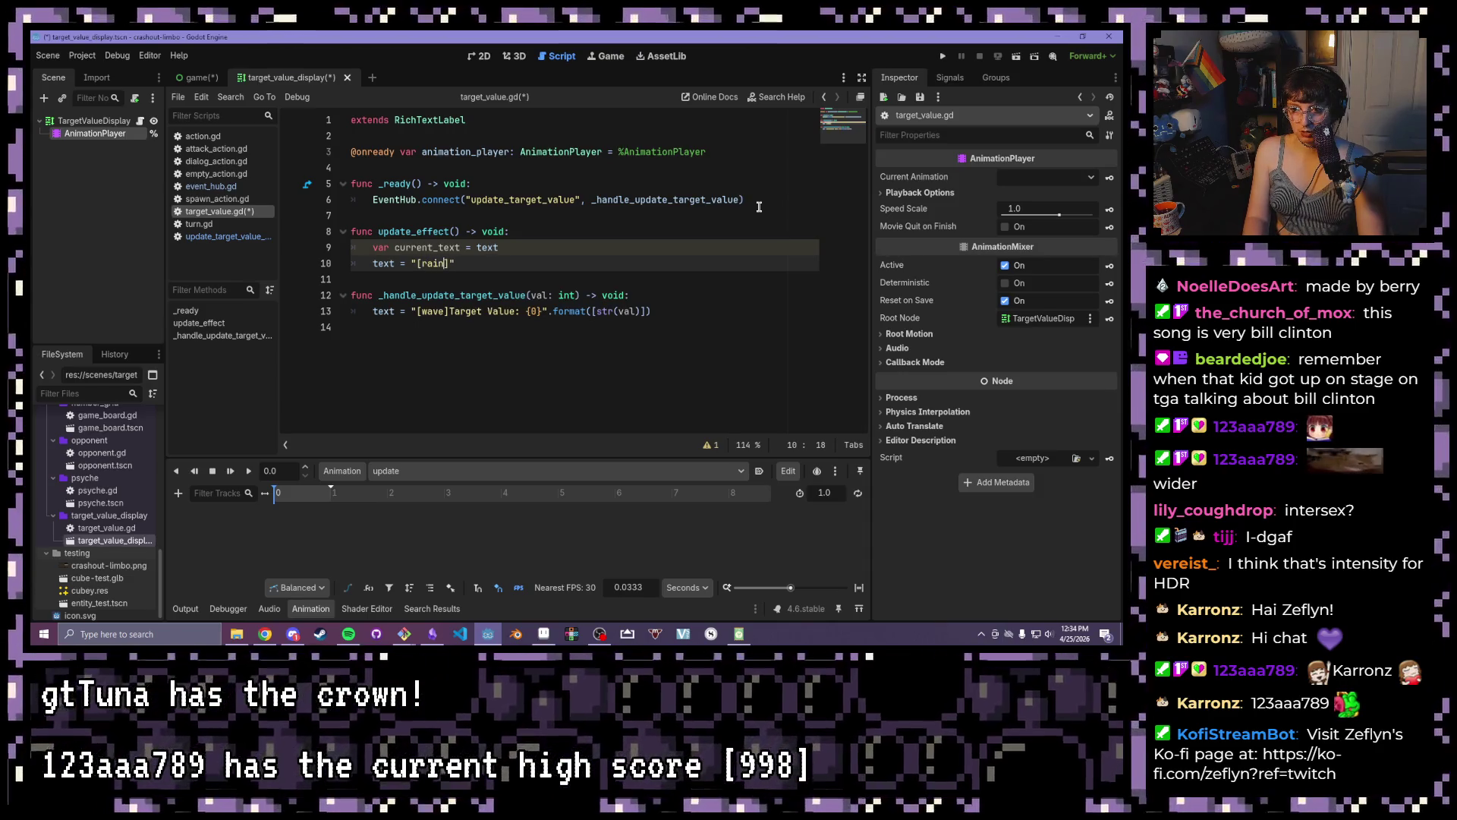
{"action": "type", "text": "]{0}"}
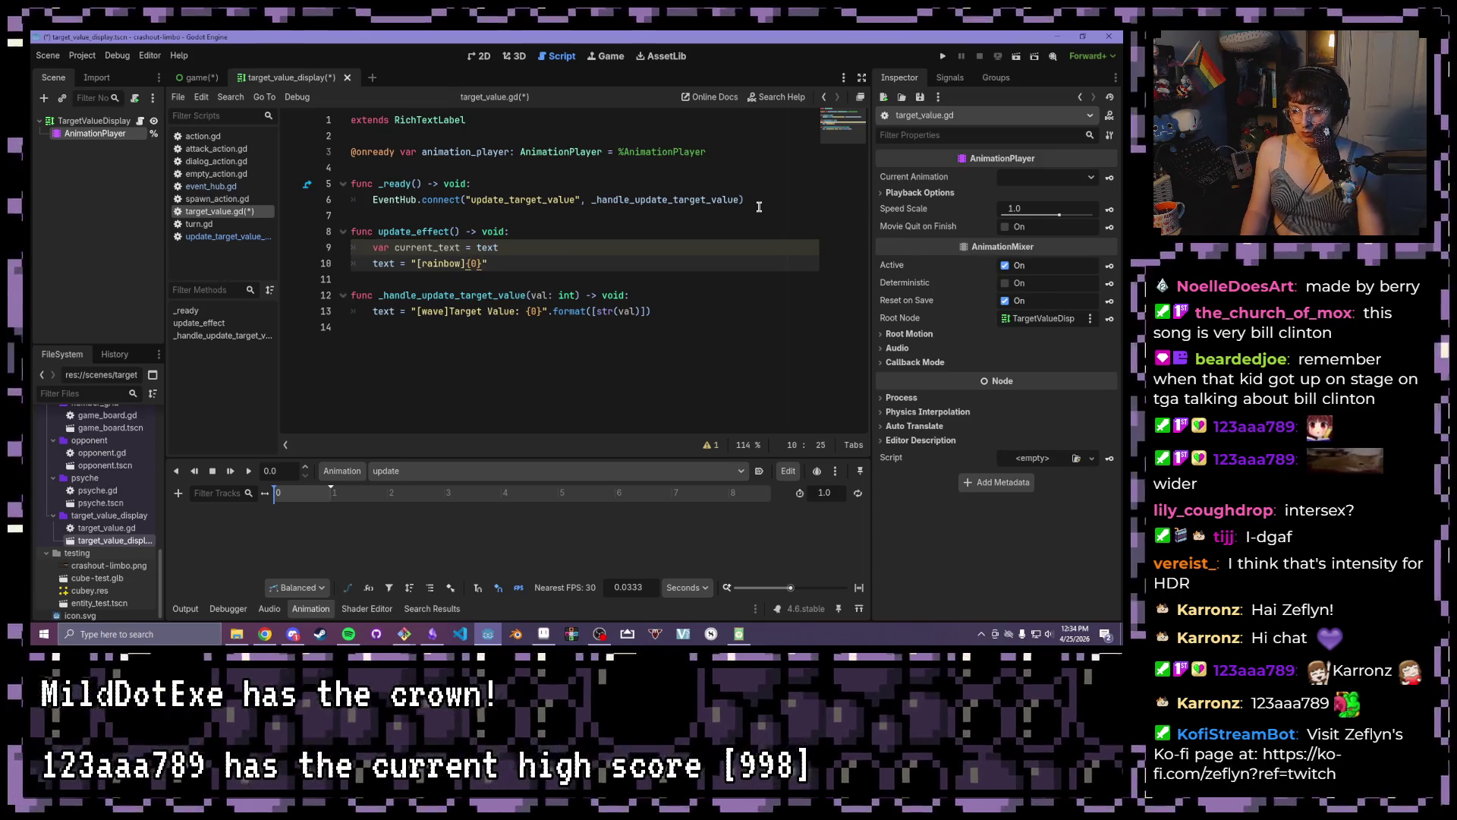
{"action": "type", "text": "[/rain"}
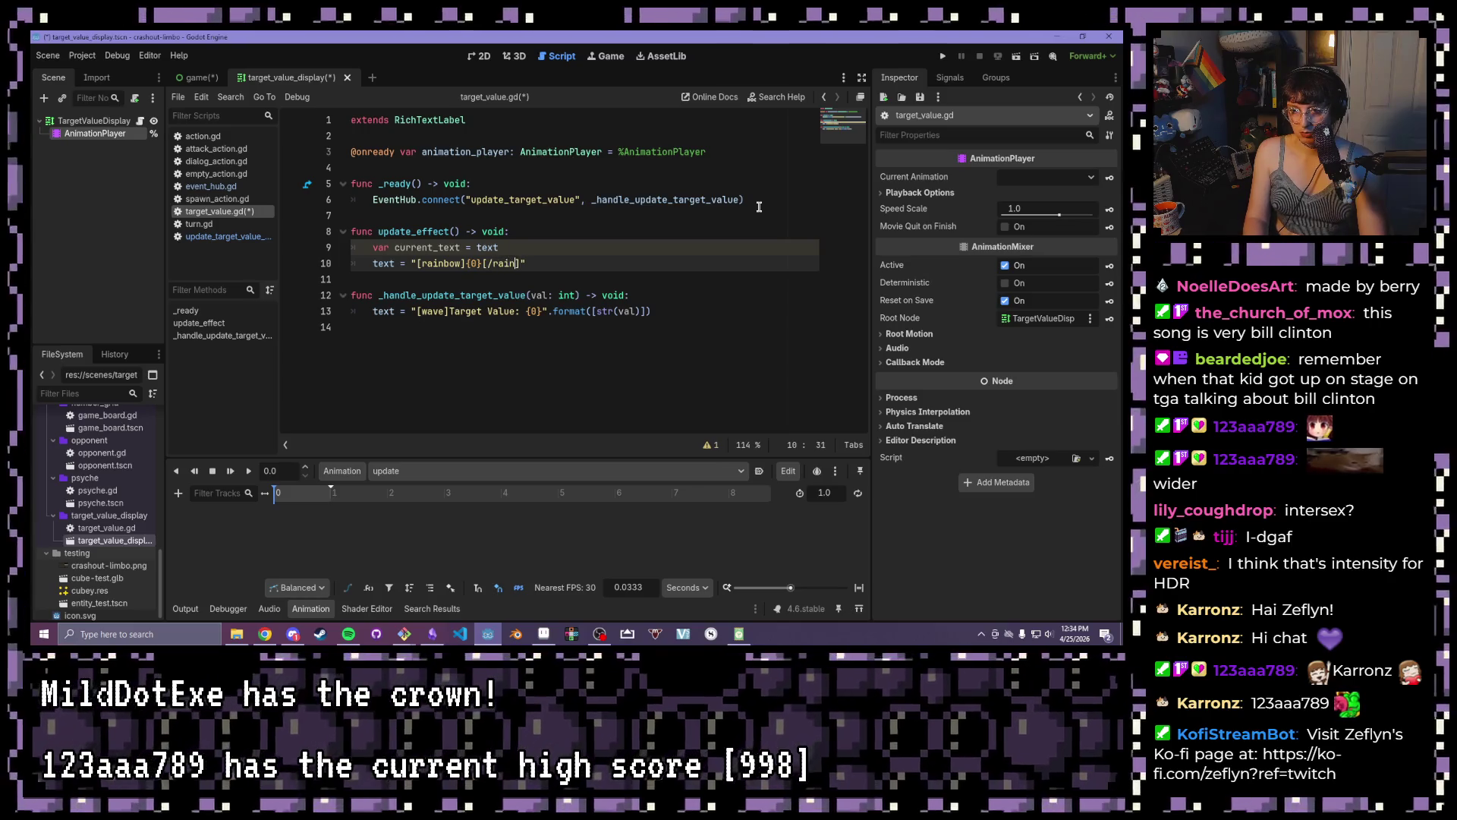
{"action": "type", "text": "bow]\""}
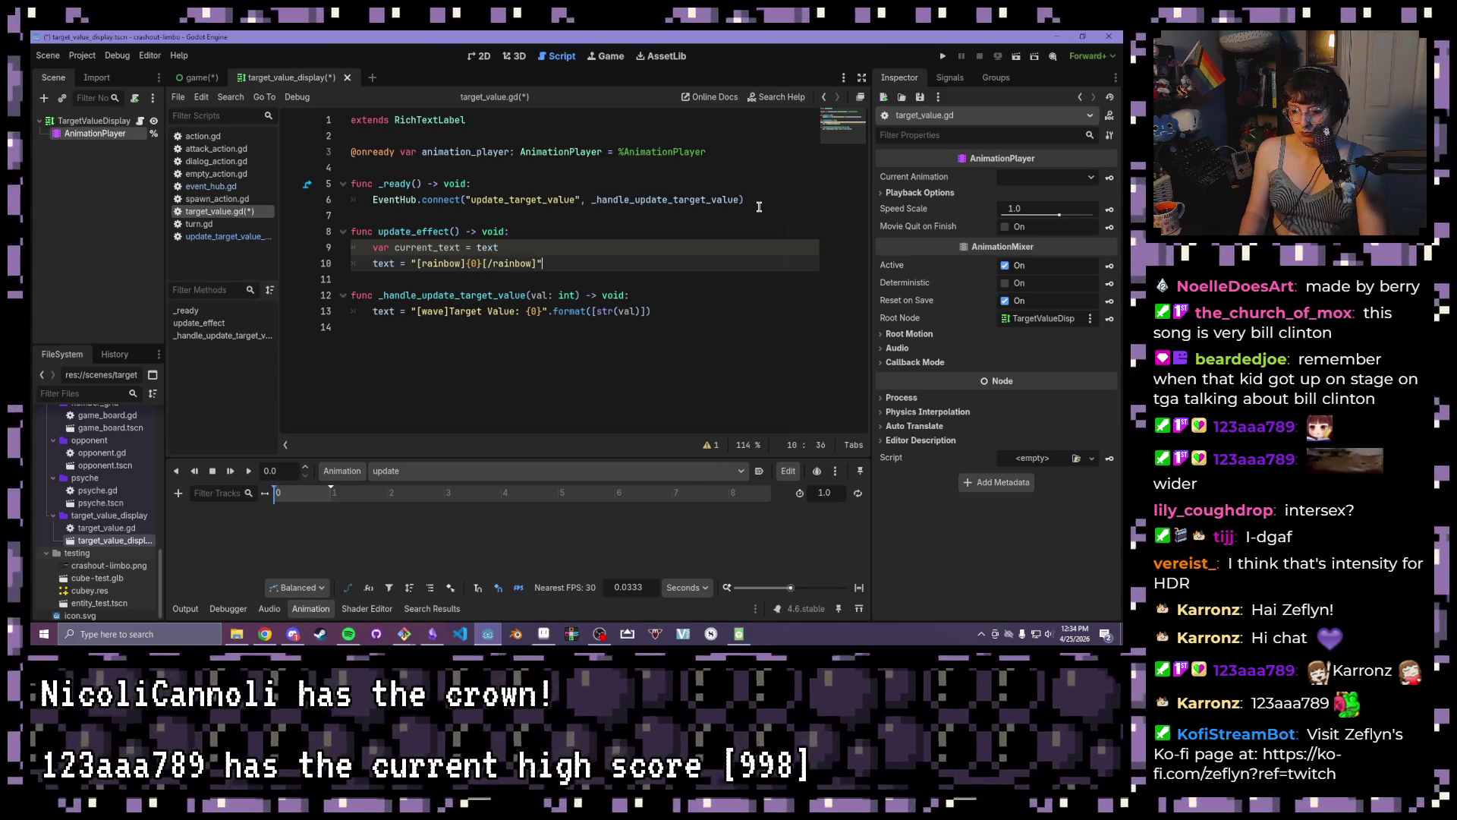
{"action": "type", "text": ".format("}
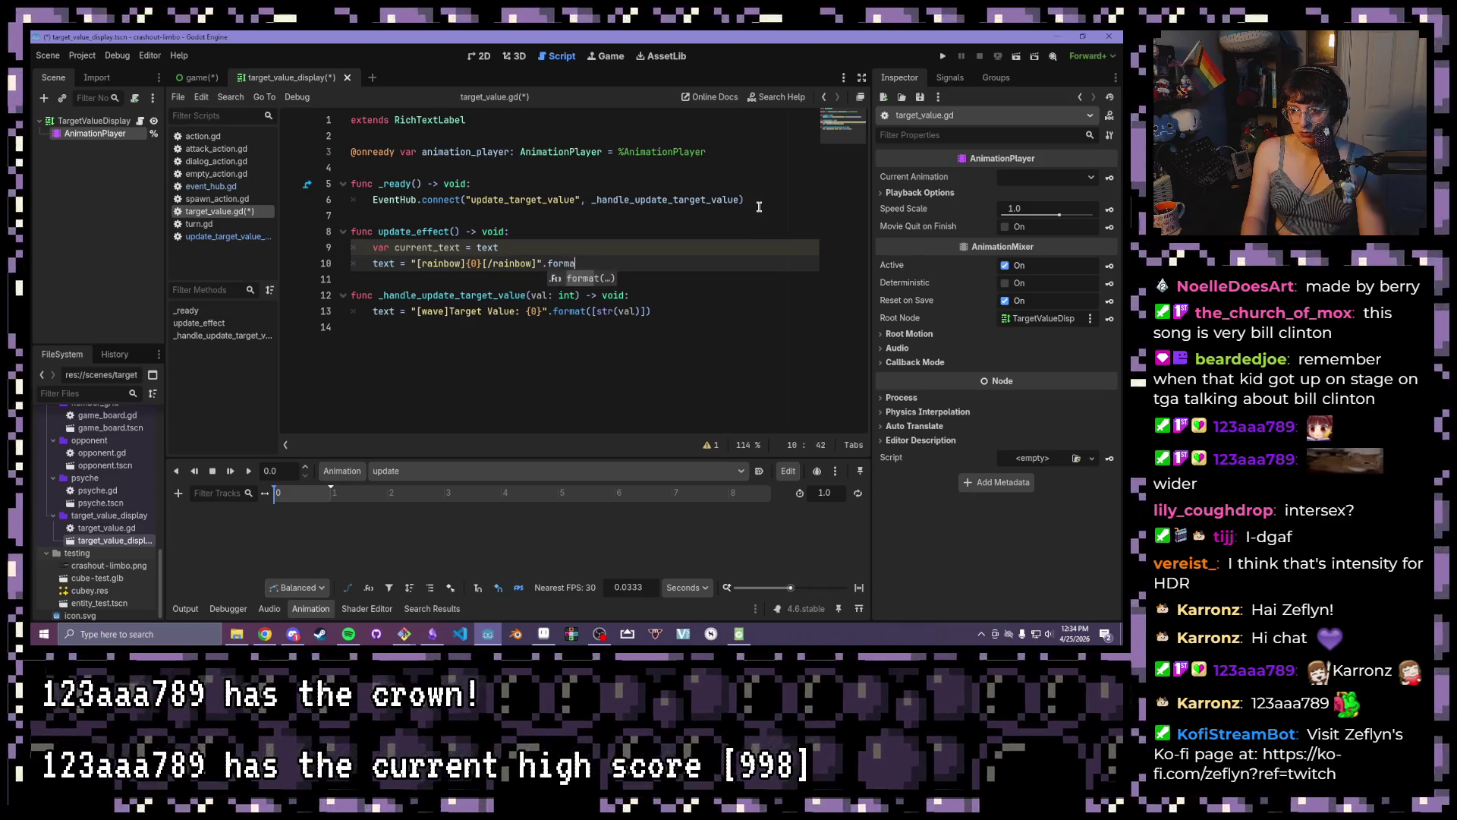
{"action": "key", "text": "Escape"}
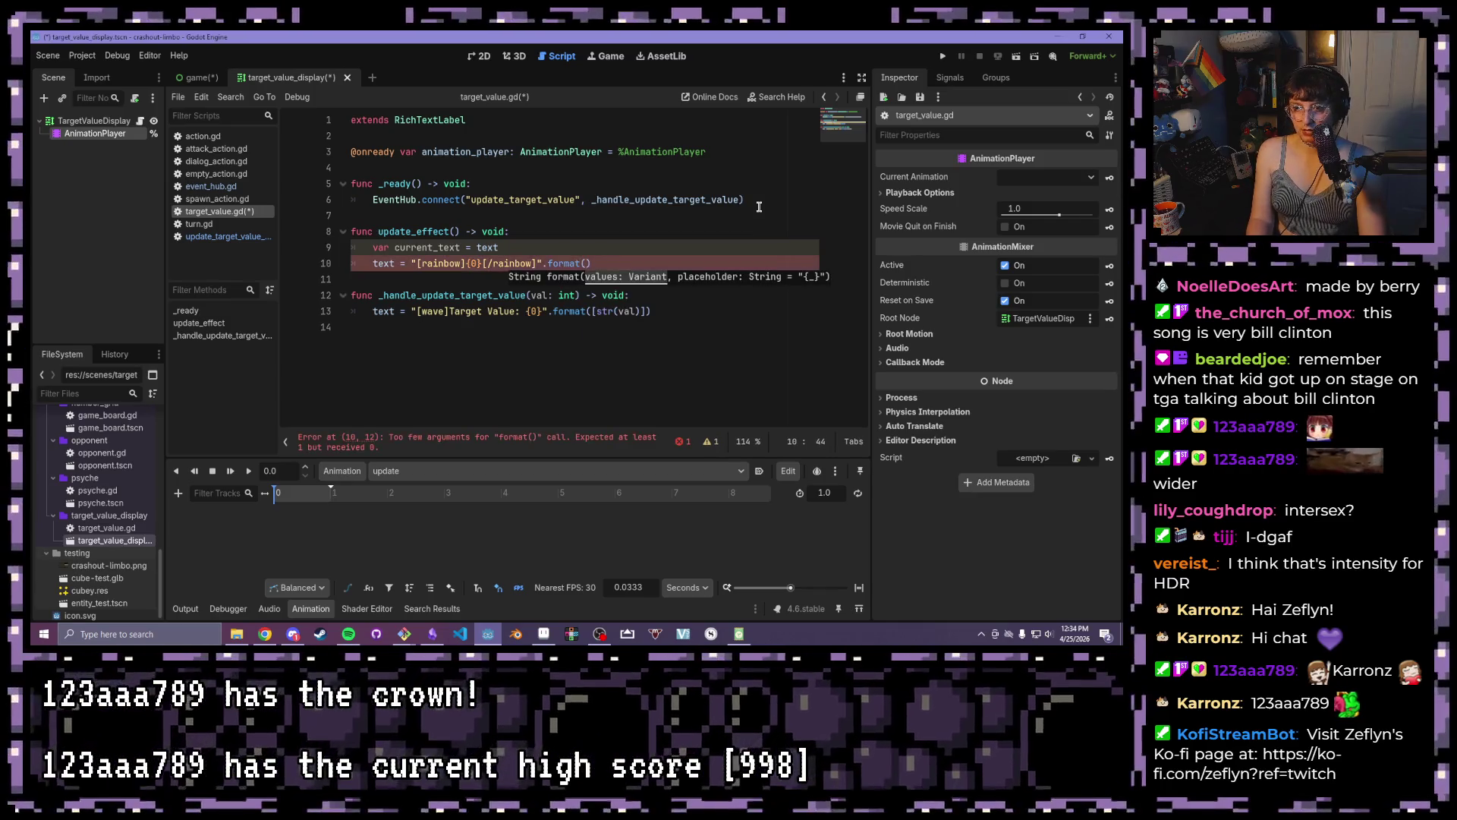
{"action": "type", "text": "text)"}
{"action": "key", "text": "ctrl+s"}
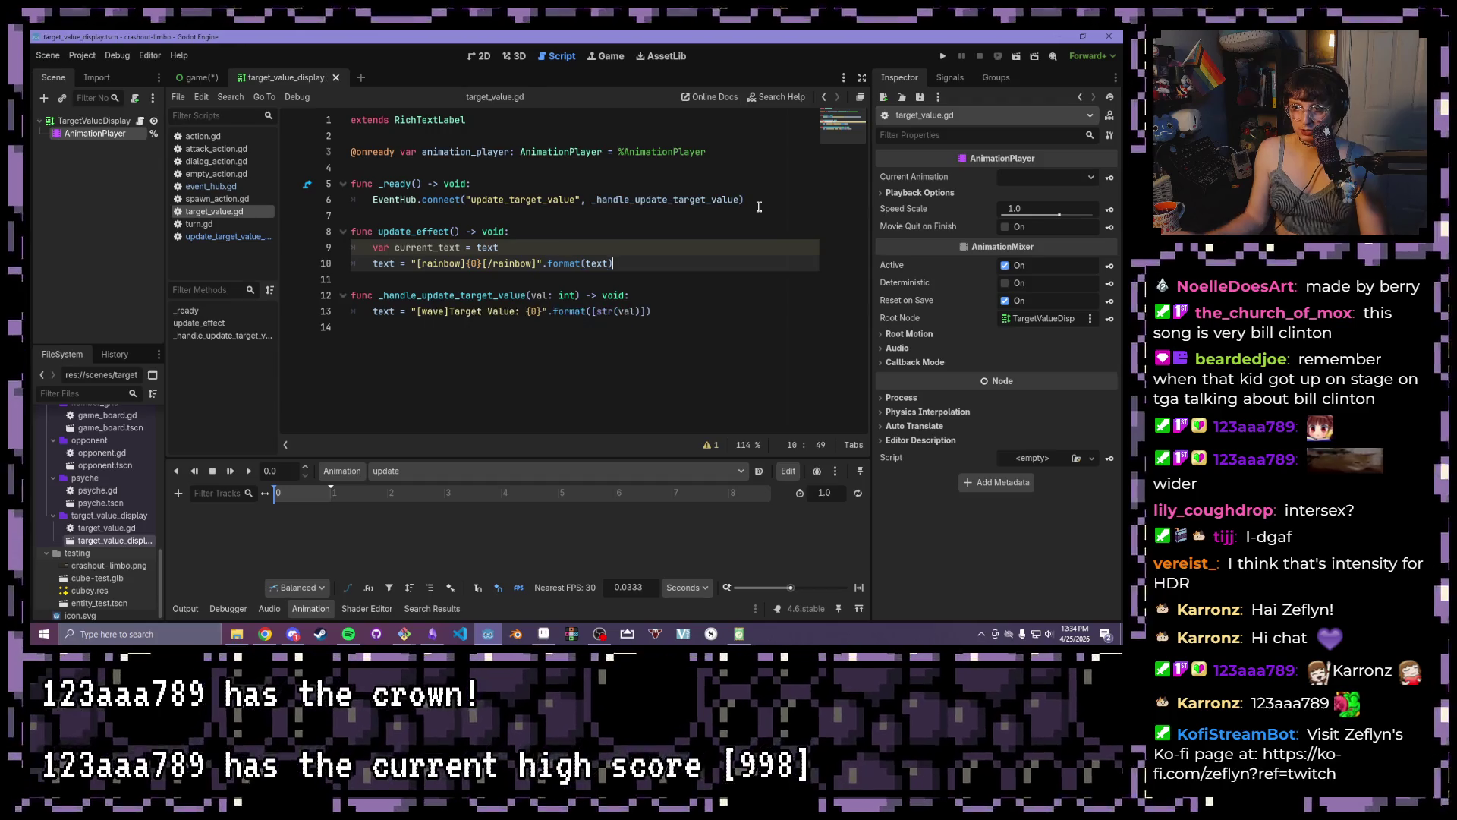
Step: Select the rainbow BBCode string on line 10 to review it, then clear the selection
{"action": "left_click", "coordinate": [418, 257], "text": "shift"}
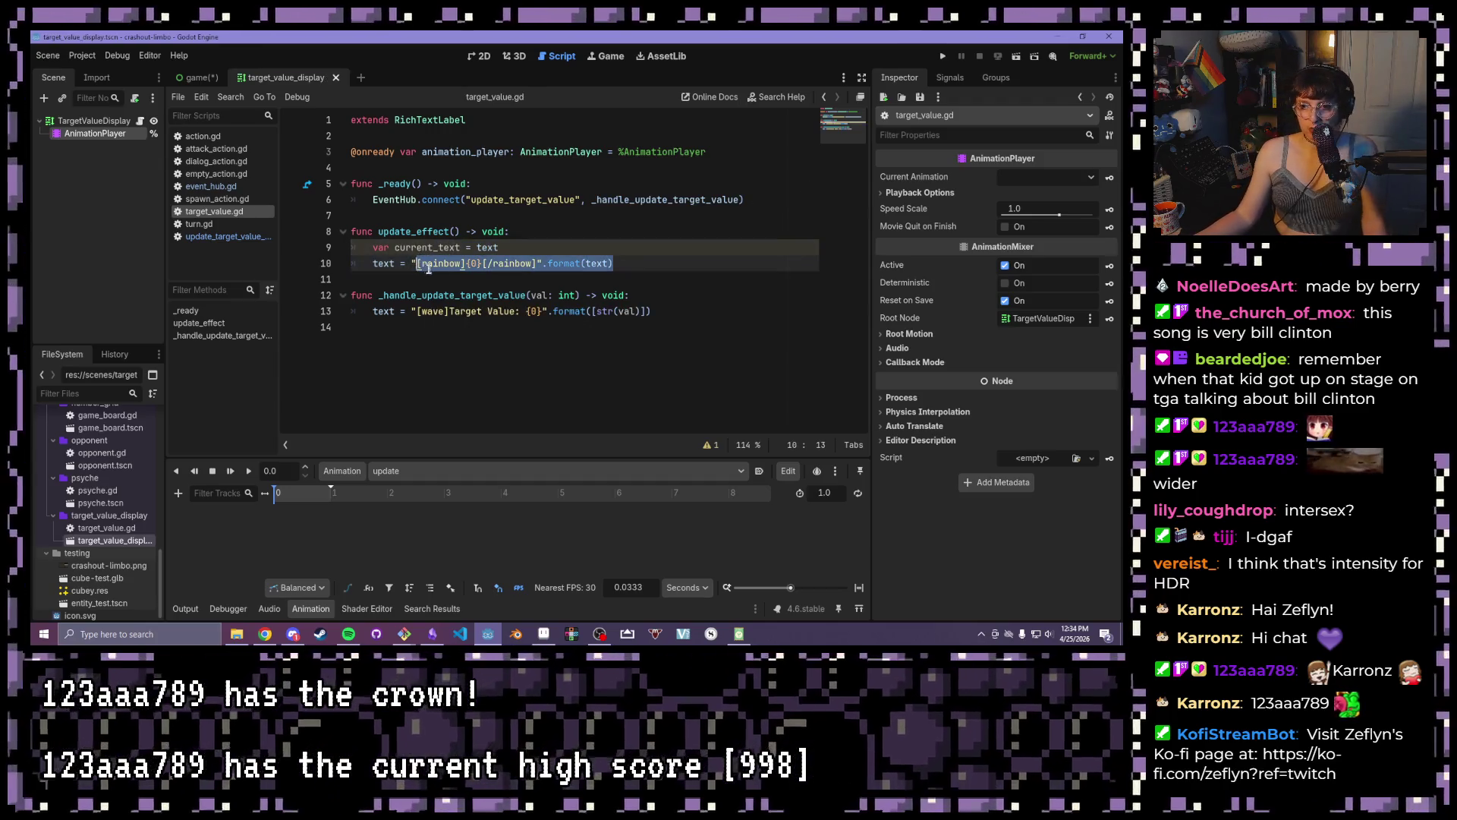
{"action": "left_click", "coordinate": [665, 269]}
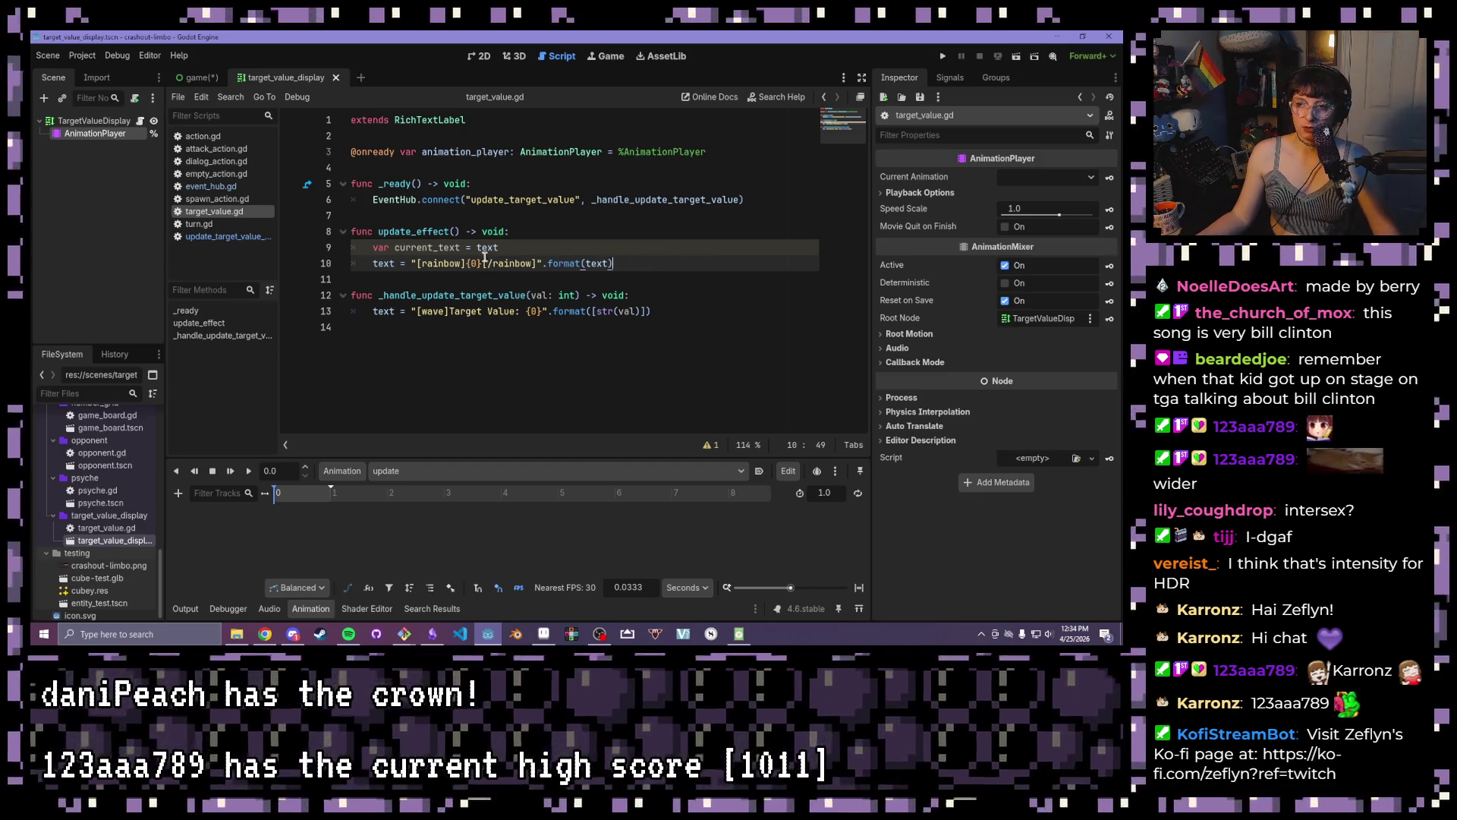
{"action": "left_click_drag", "start_coordinate": [542, 263], "coordinate": [414, 266]}
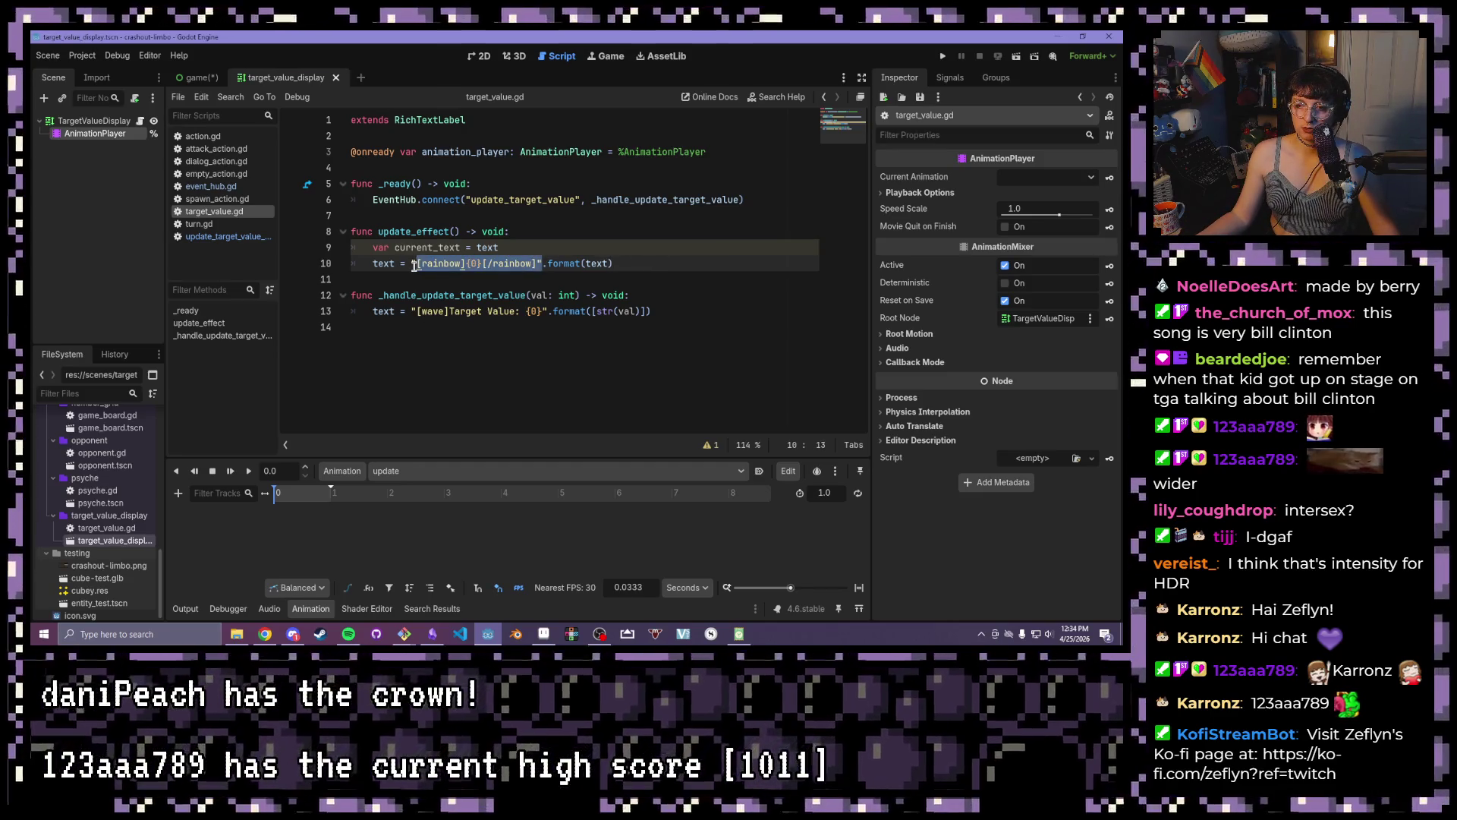
{"action": "left_click", "coordinate": [415, 266]}
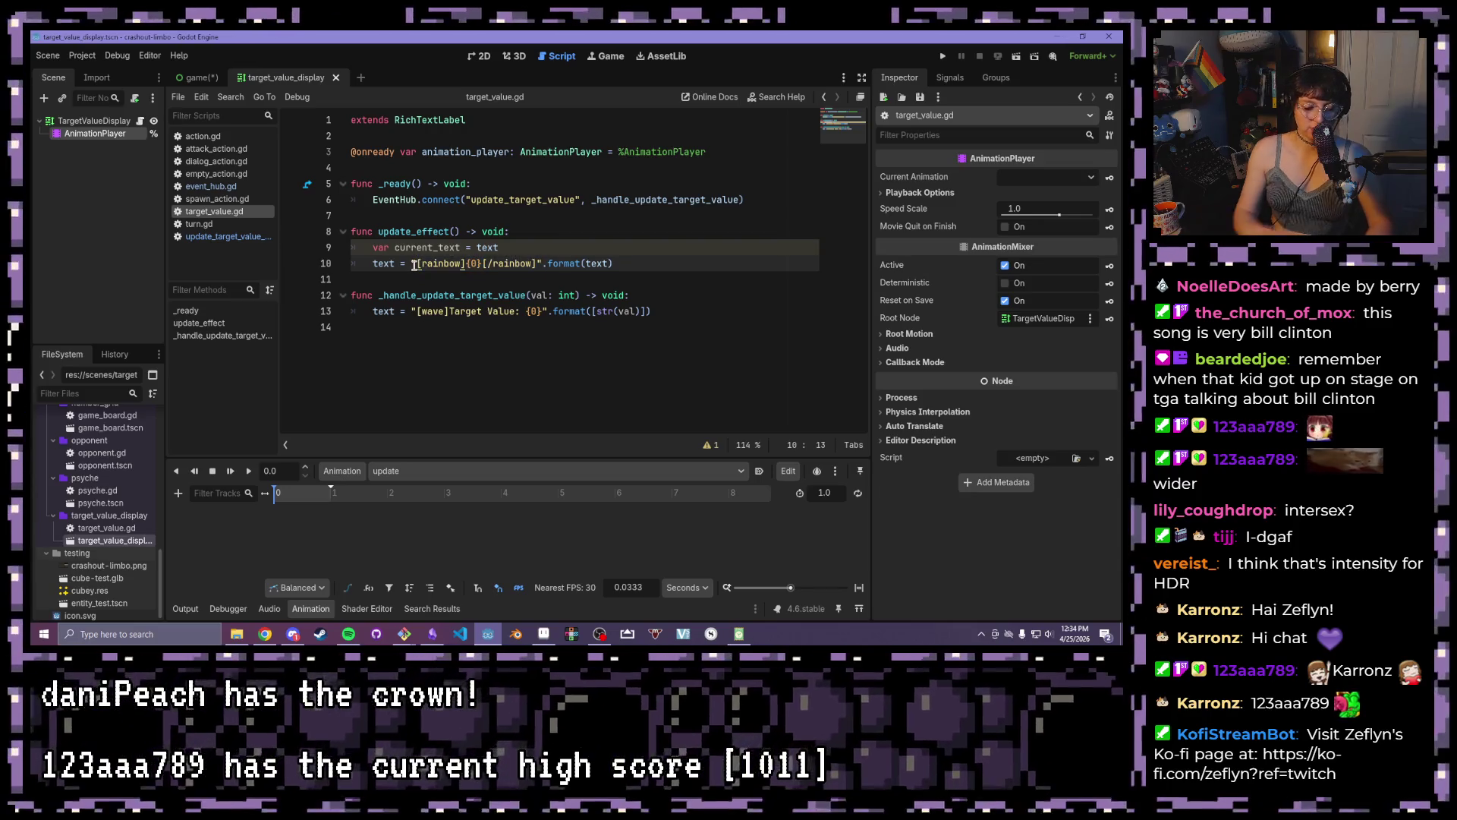
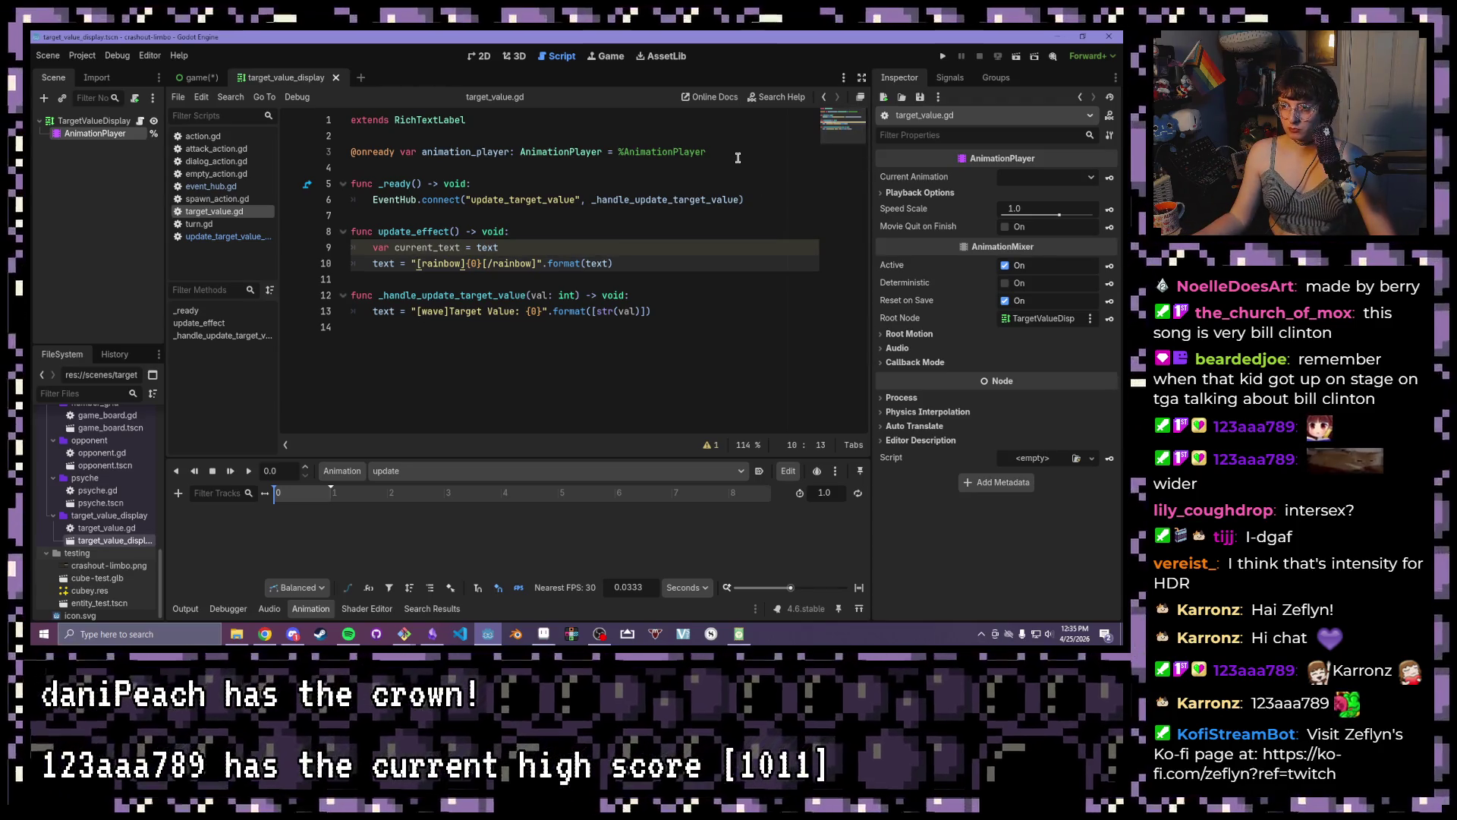
Step: Declare a new 'var pre_effect_text' below the animation_player declaration and save
{"action": "left_click", "coordinate": [738, 156]}
{"action": "key", "text": "Return"}
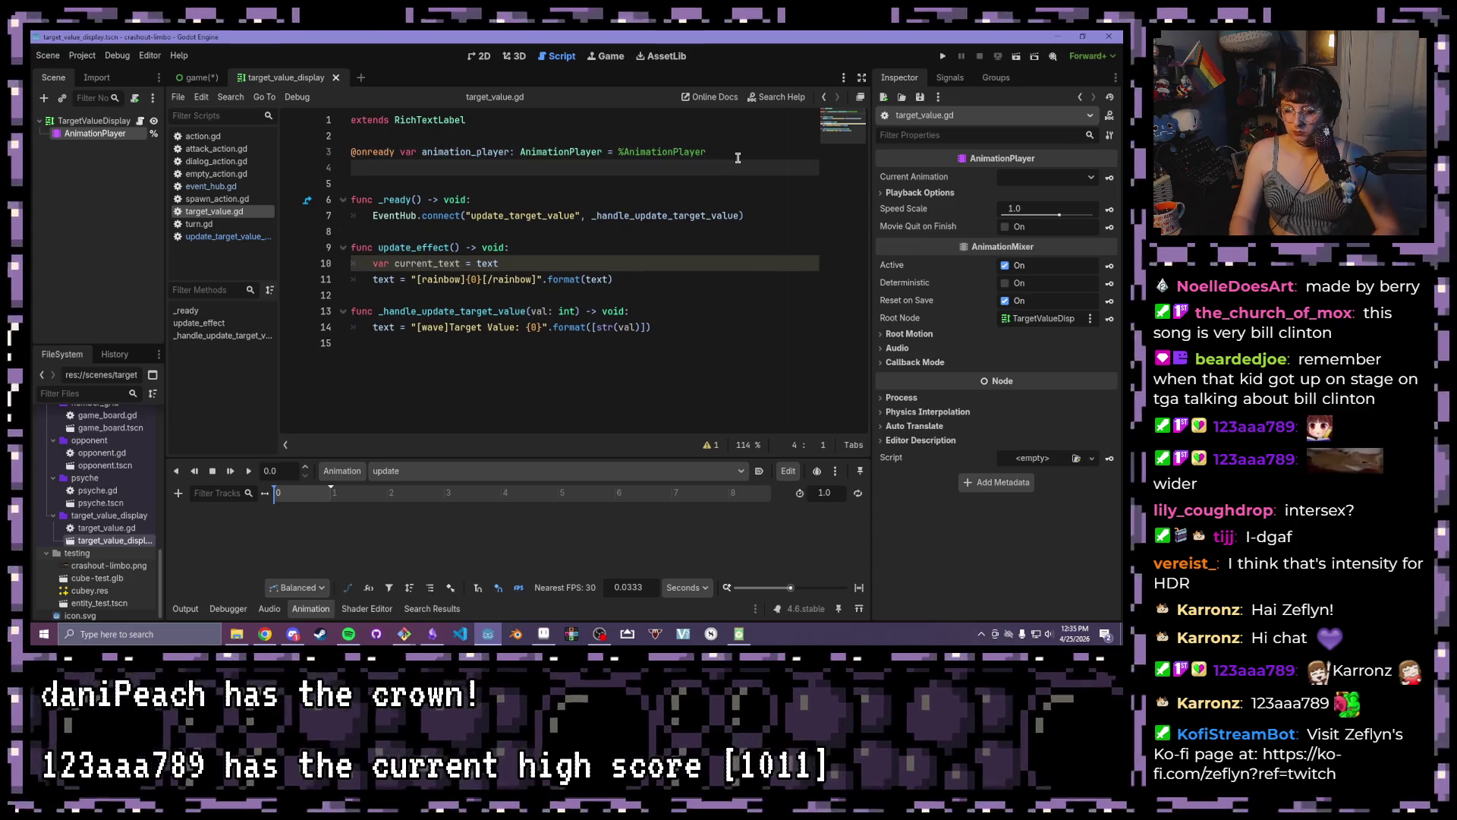
{"action": "key", "text": "Return"}
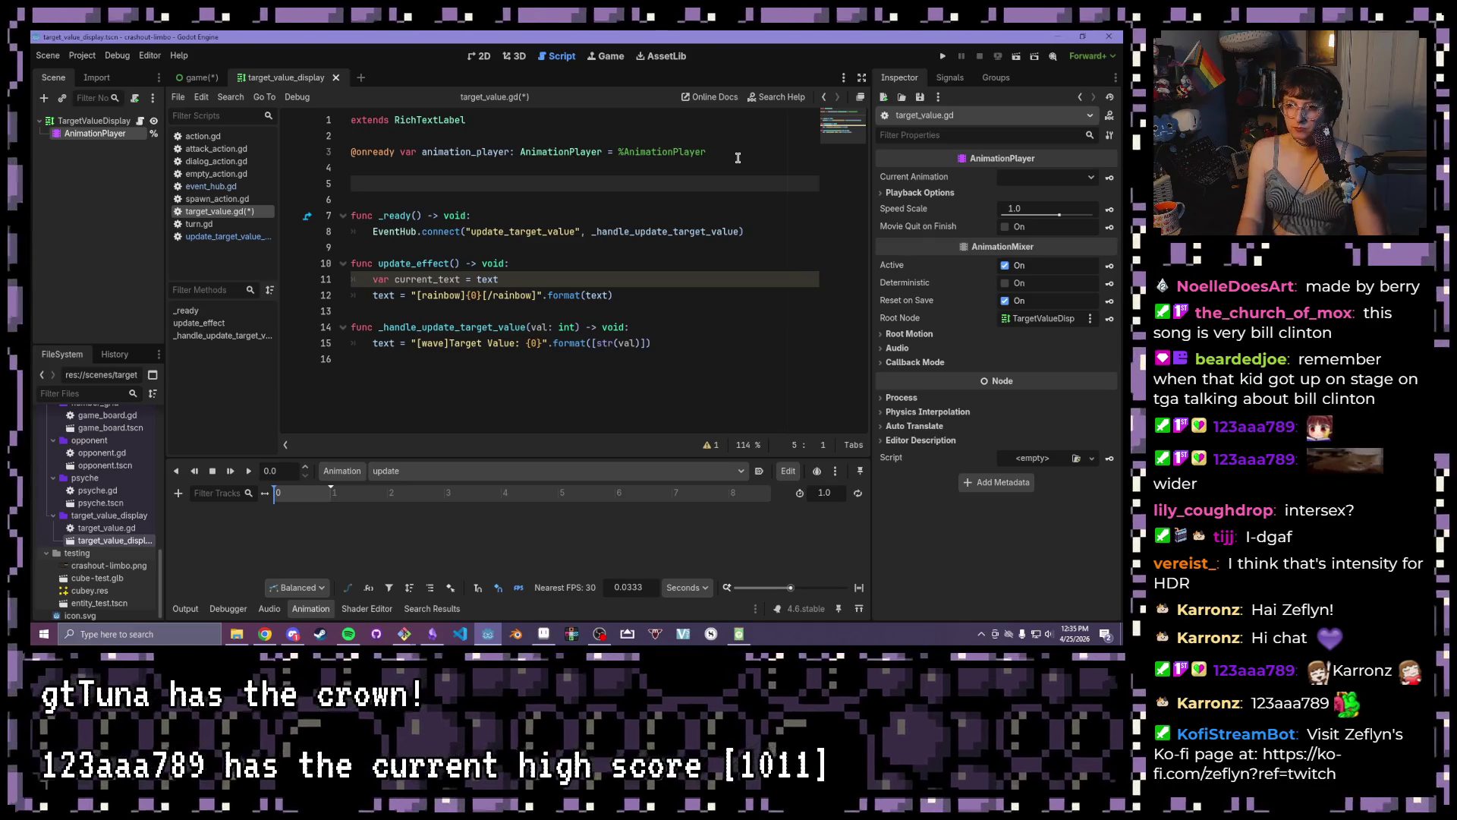
{"action": "type", "text": "@"}
{"action": "key", "text": "BackSpace"}
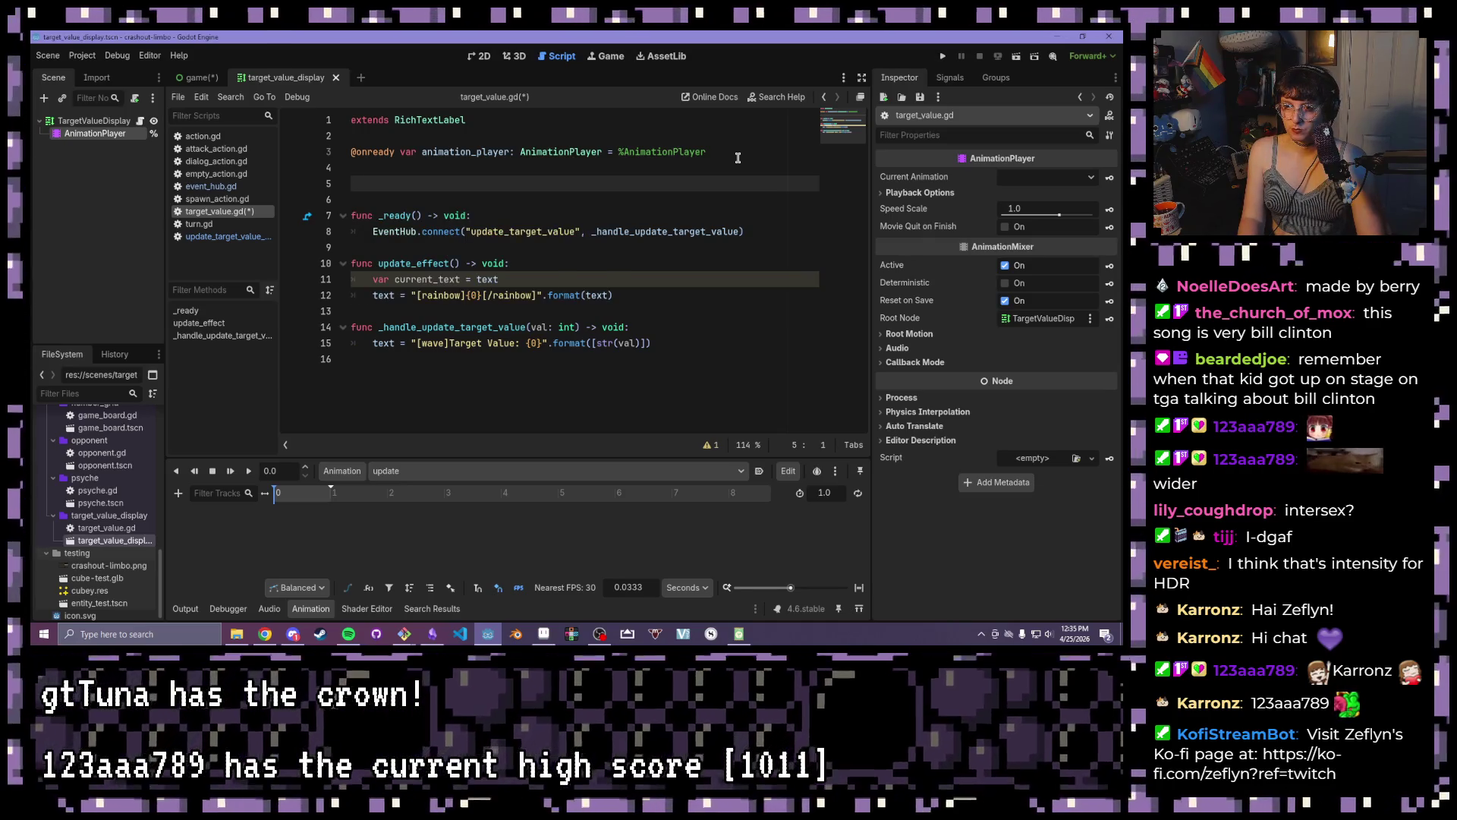
{"action": "type", "text": "var "}
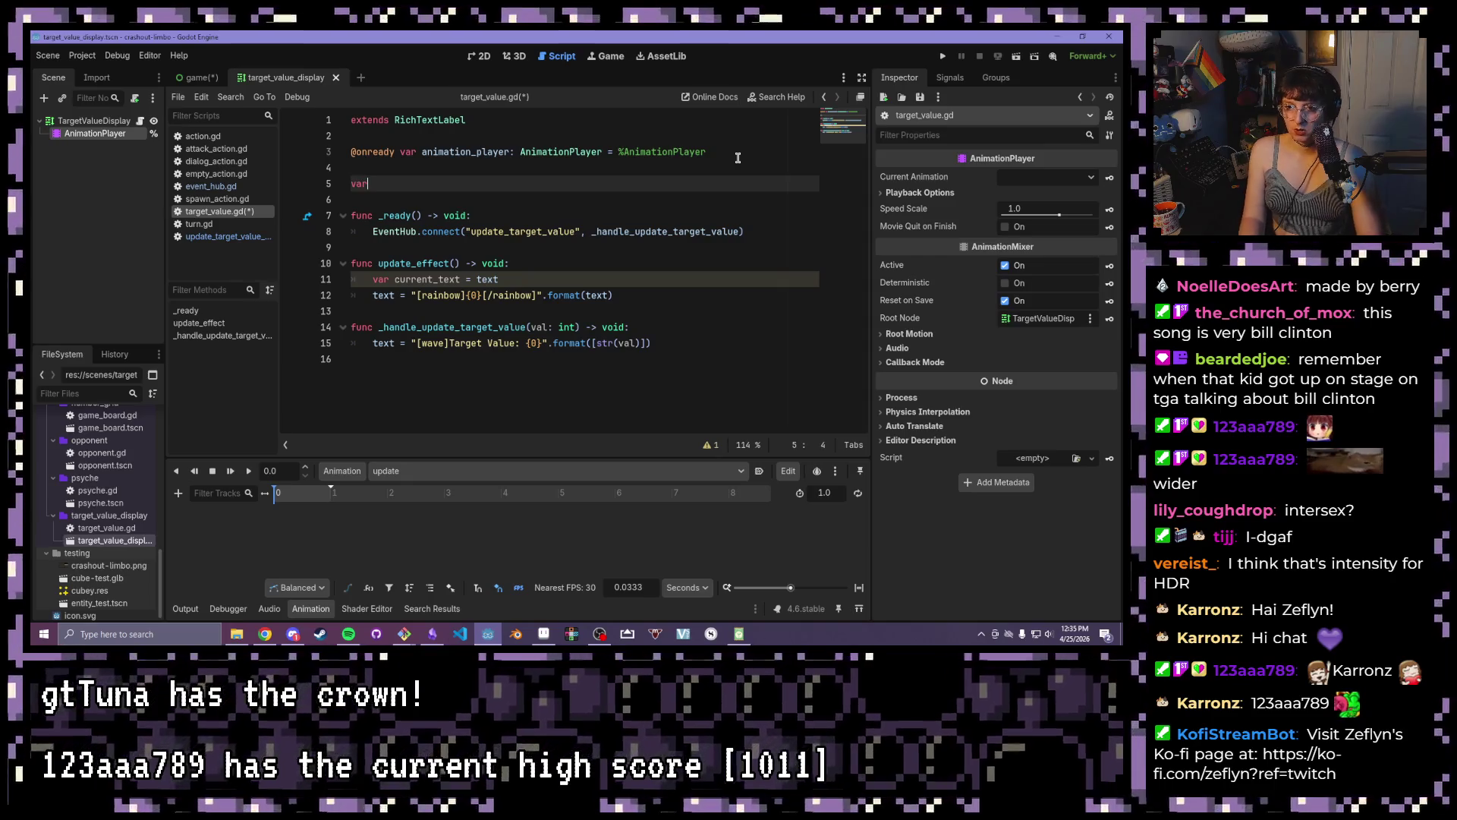
{"action": "type", "text": "pre_effect"}
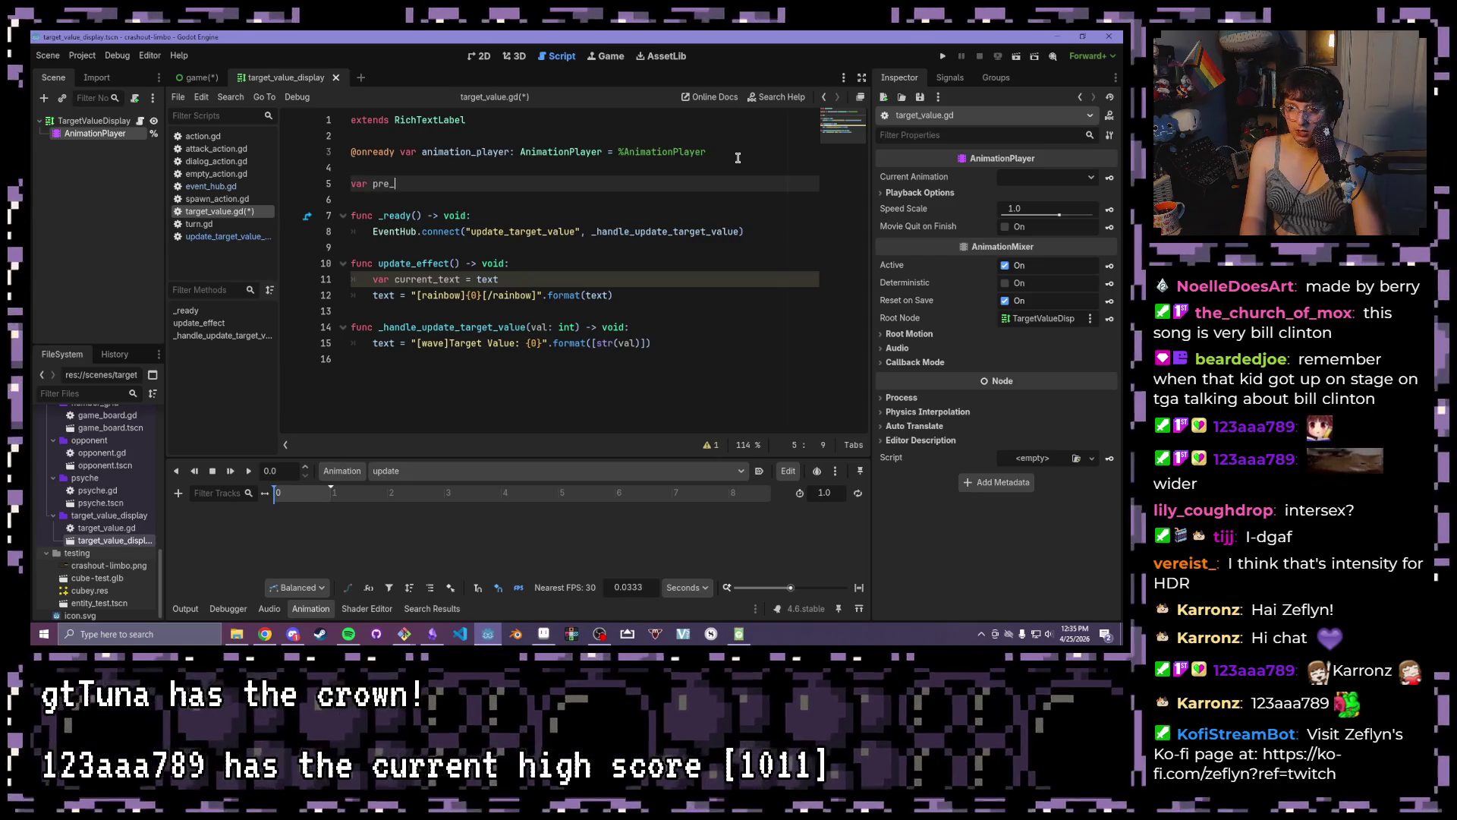
{"action": "type", "text": "_text "}
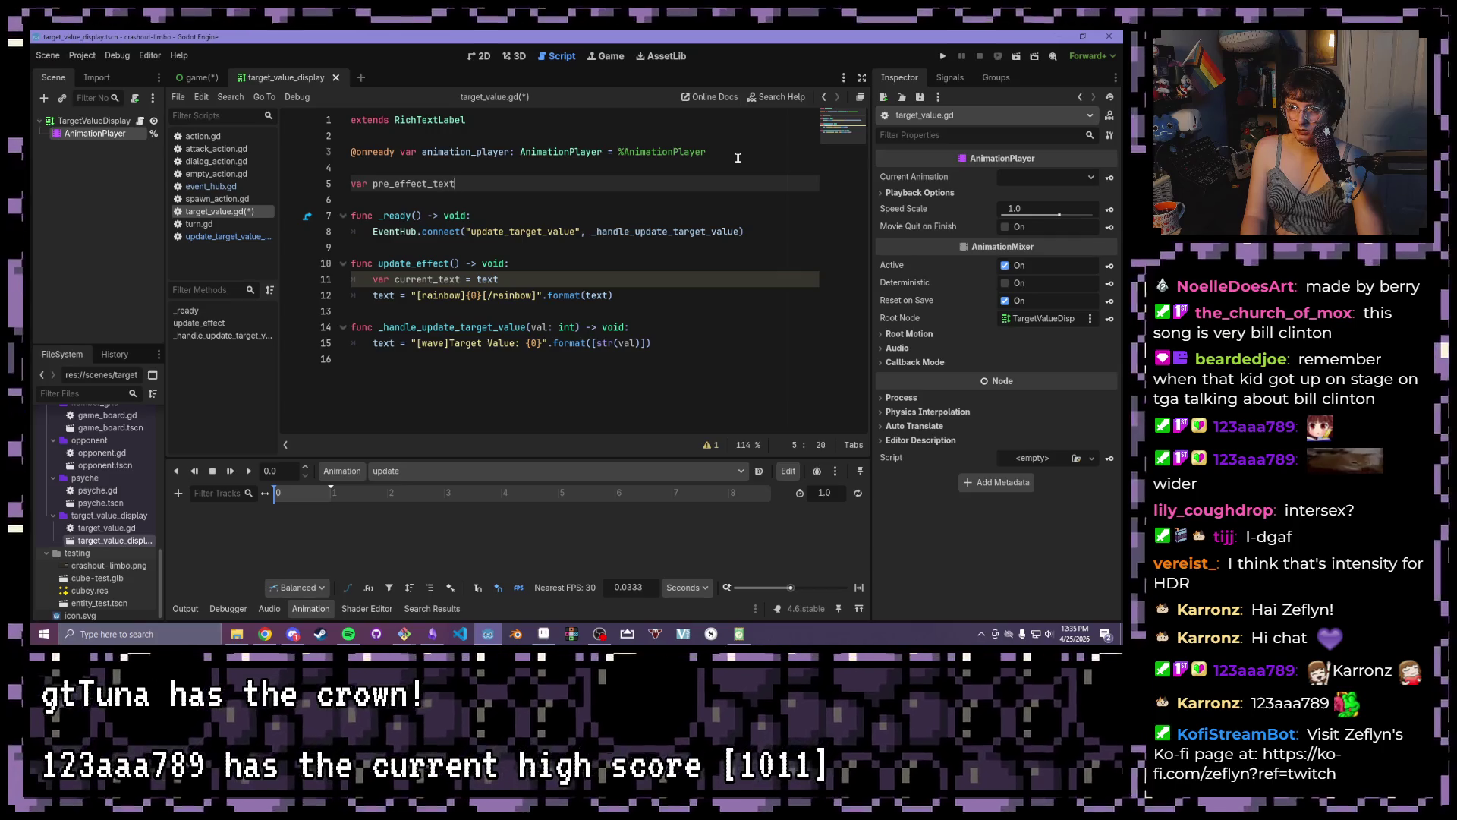
{"action": "type", "text": "= text"}
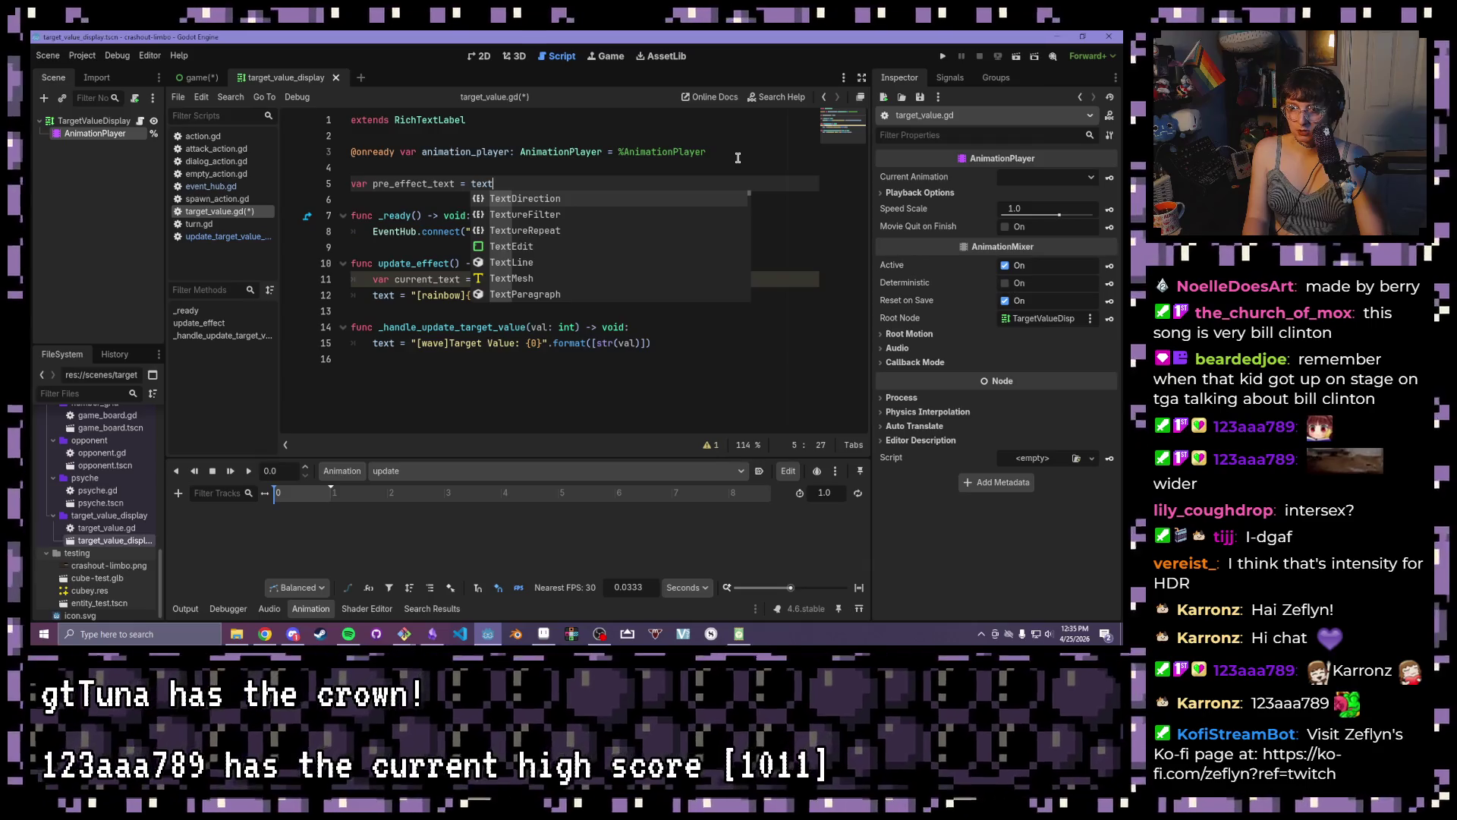
{"action": "key", "text": "BackSpace"}
{"action": "key", "text": "BackSpace"}
{"action": "key", "text": "BackSpace"}
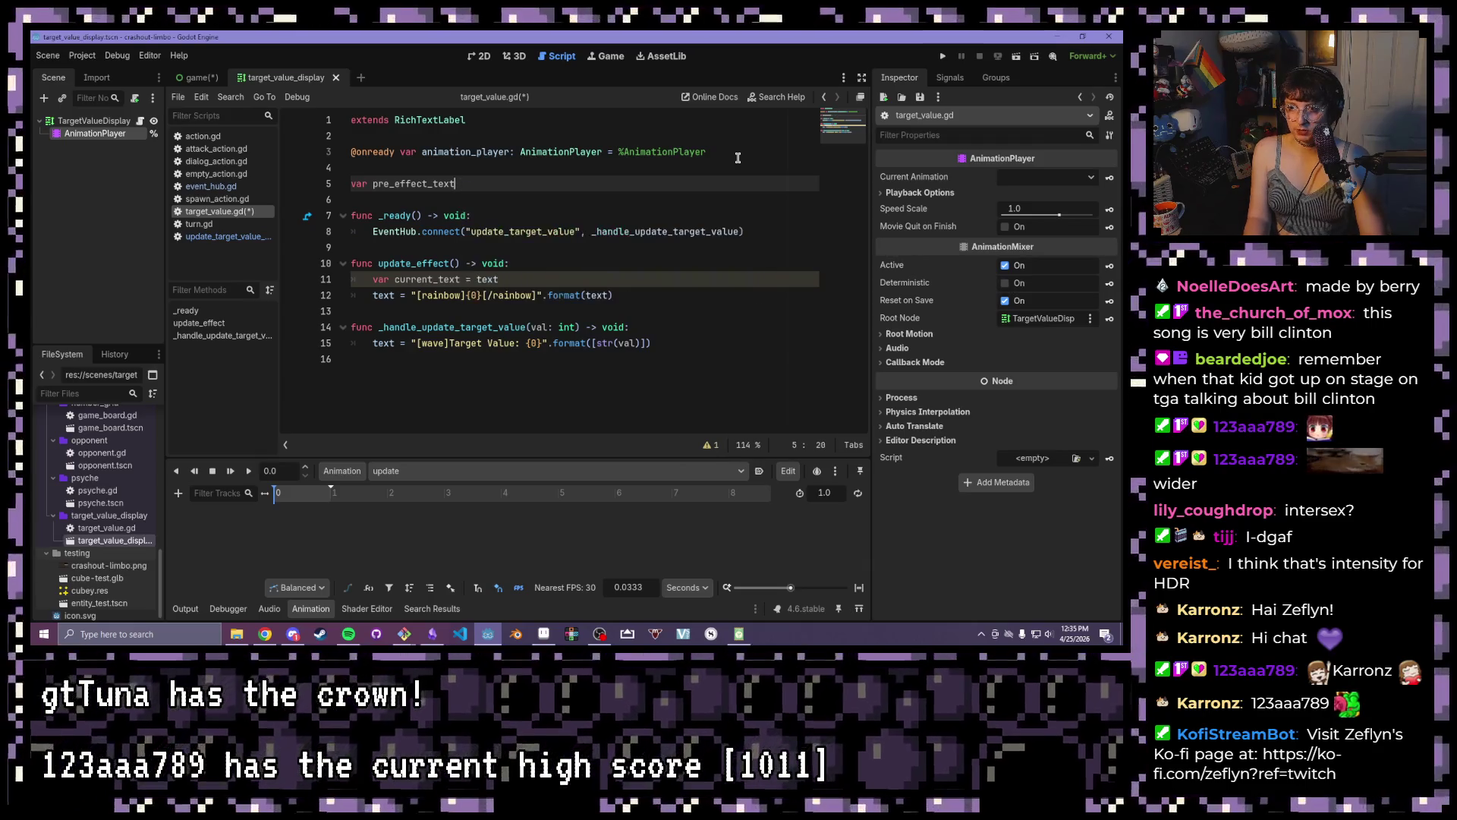
{"action": "key", "text": "ctrl+s"}
Step: Change line 11 of update_effect to 'pre_effect_text = text'
{"action": "left_click", "coordinate": [564, 265]}
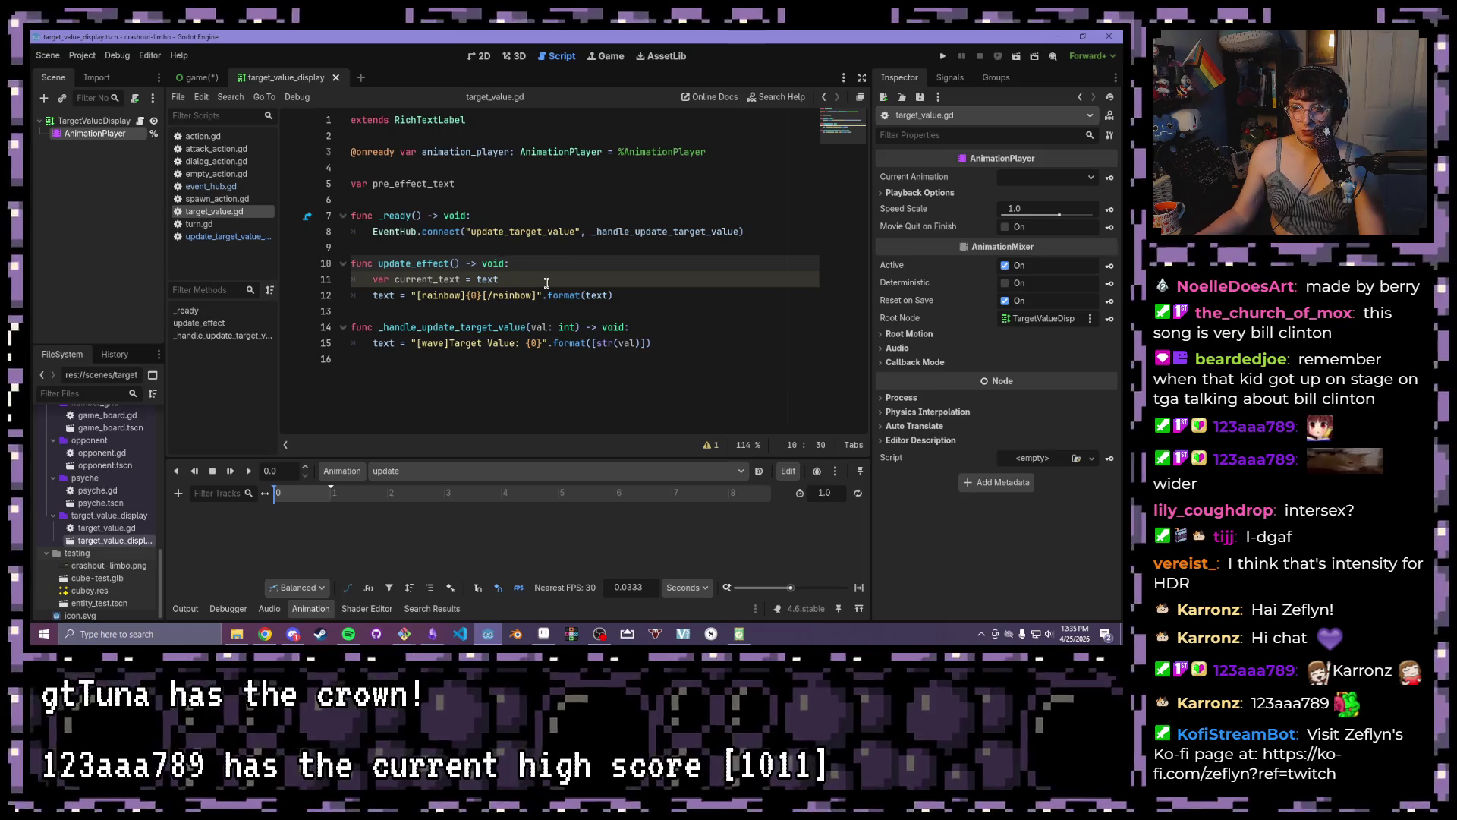
{"action": "left_click", "coordinate": [547, 283]}
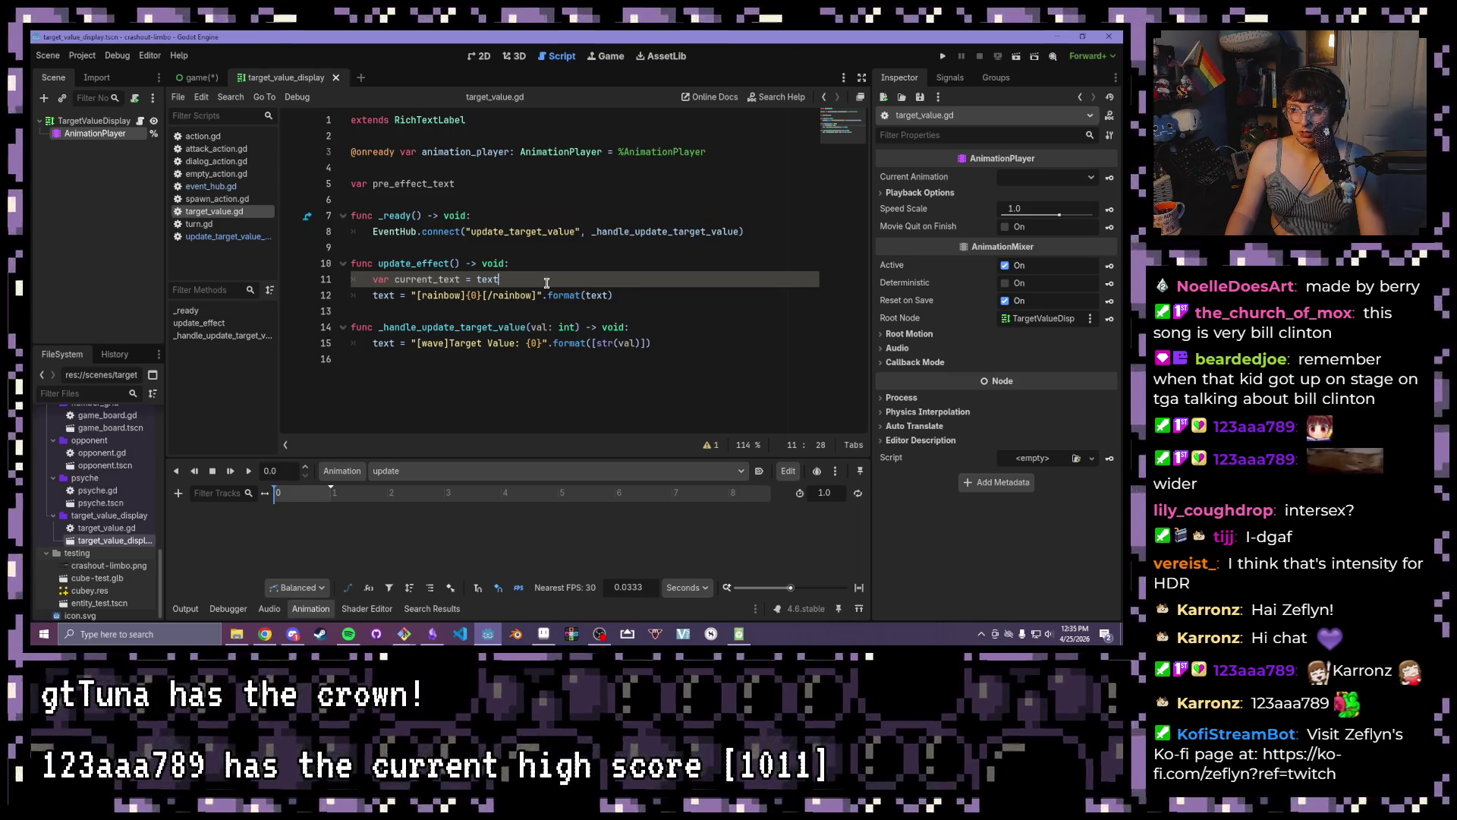
{"action": "left_click", "coordinate": [608, 296]}
{"action": "double_click", "coordinate": [588, 296]}
{"action": "type", "text": "current"}
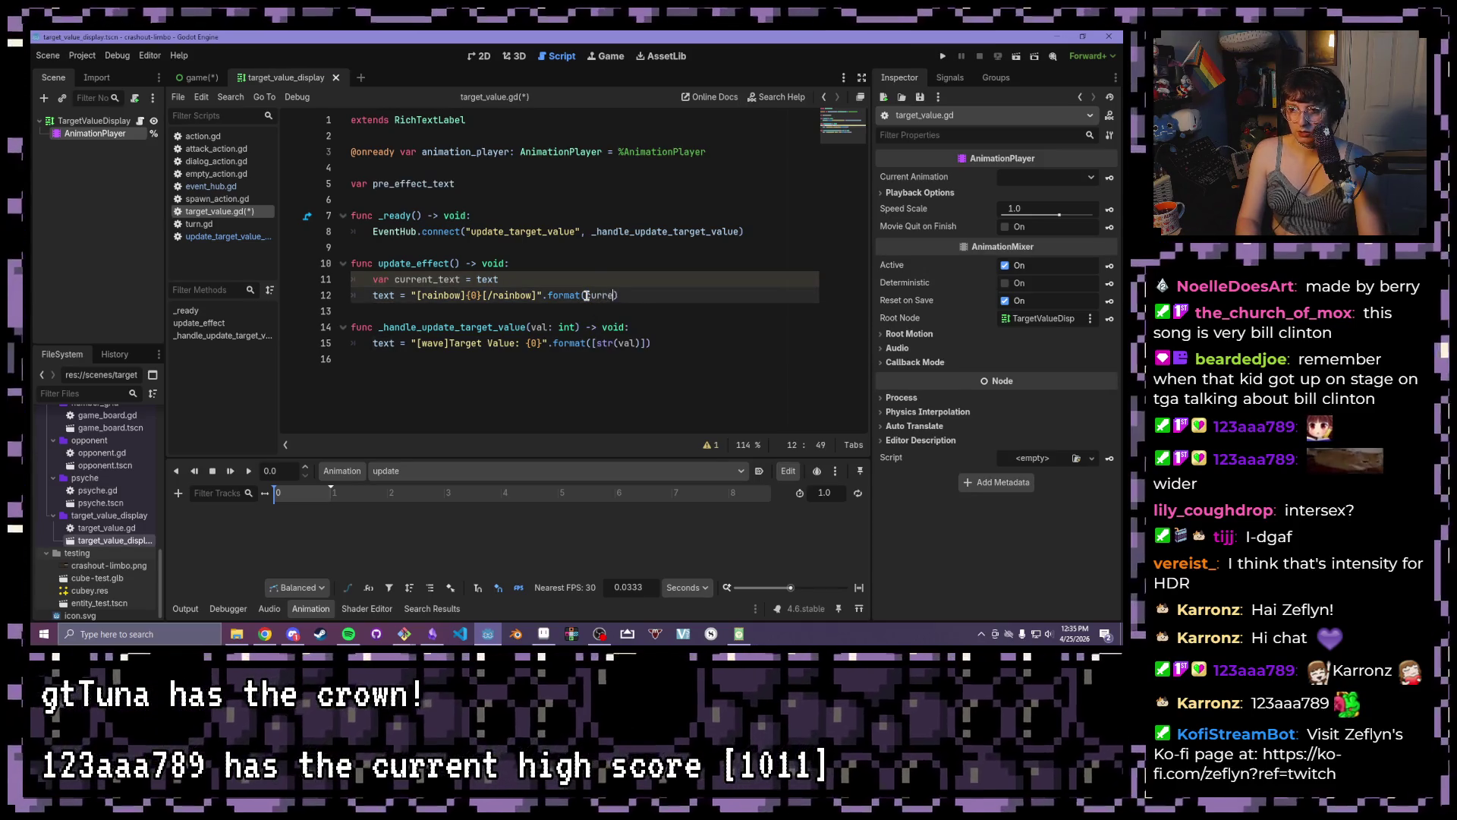
{"action": "left_click_drag", "start_coordinate": [434, 279], "coordinate": [373, 280]}
{"action": "key", "text": "BackSpace"}
{"action": "key", "text": "Delete"}
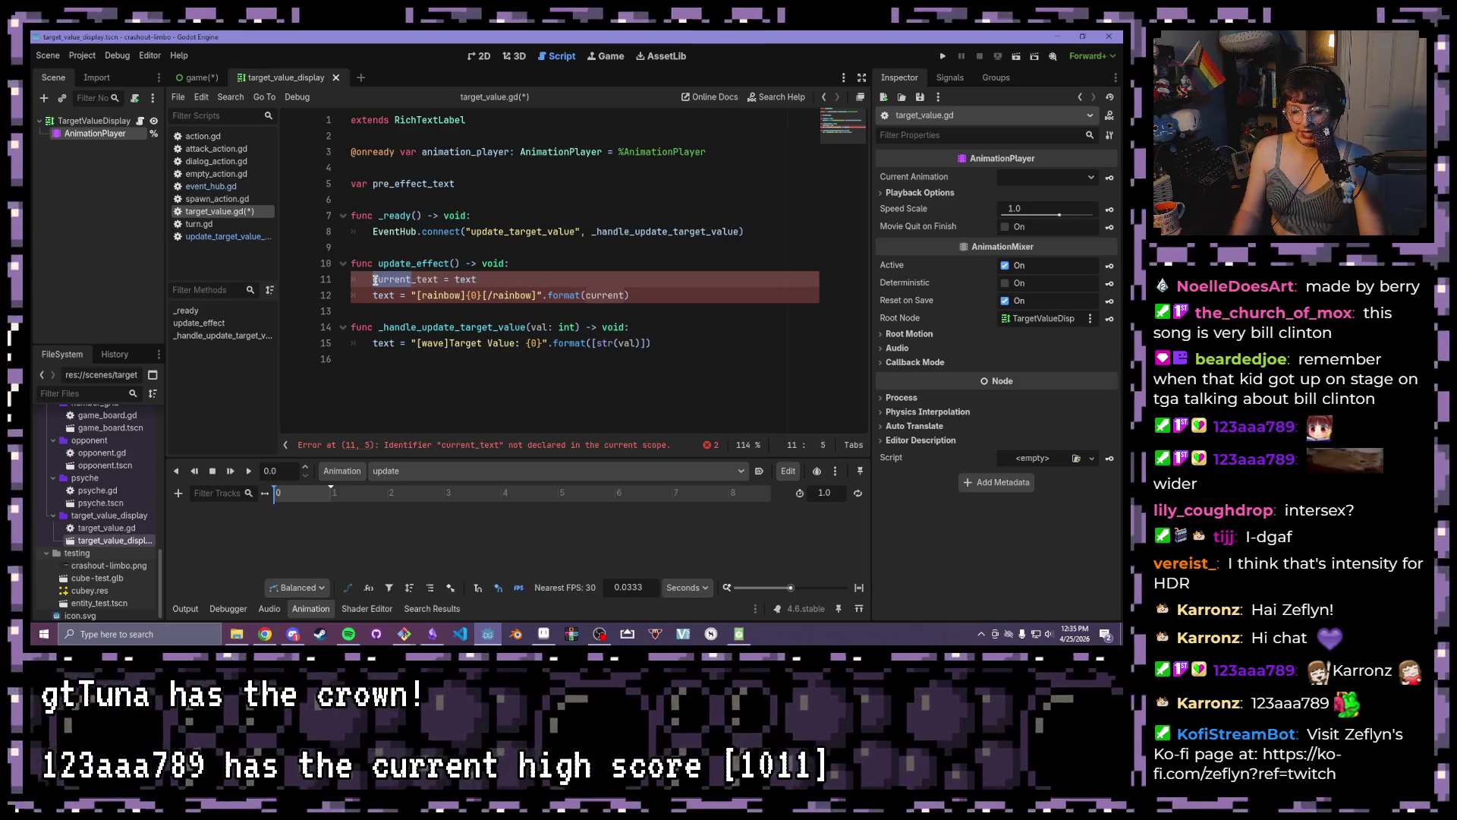
{"action": "type", "text": "pre_"}
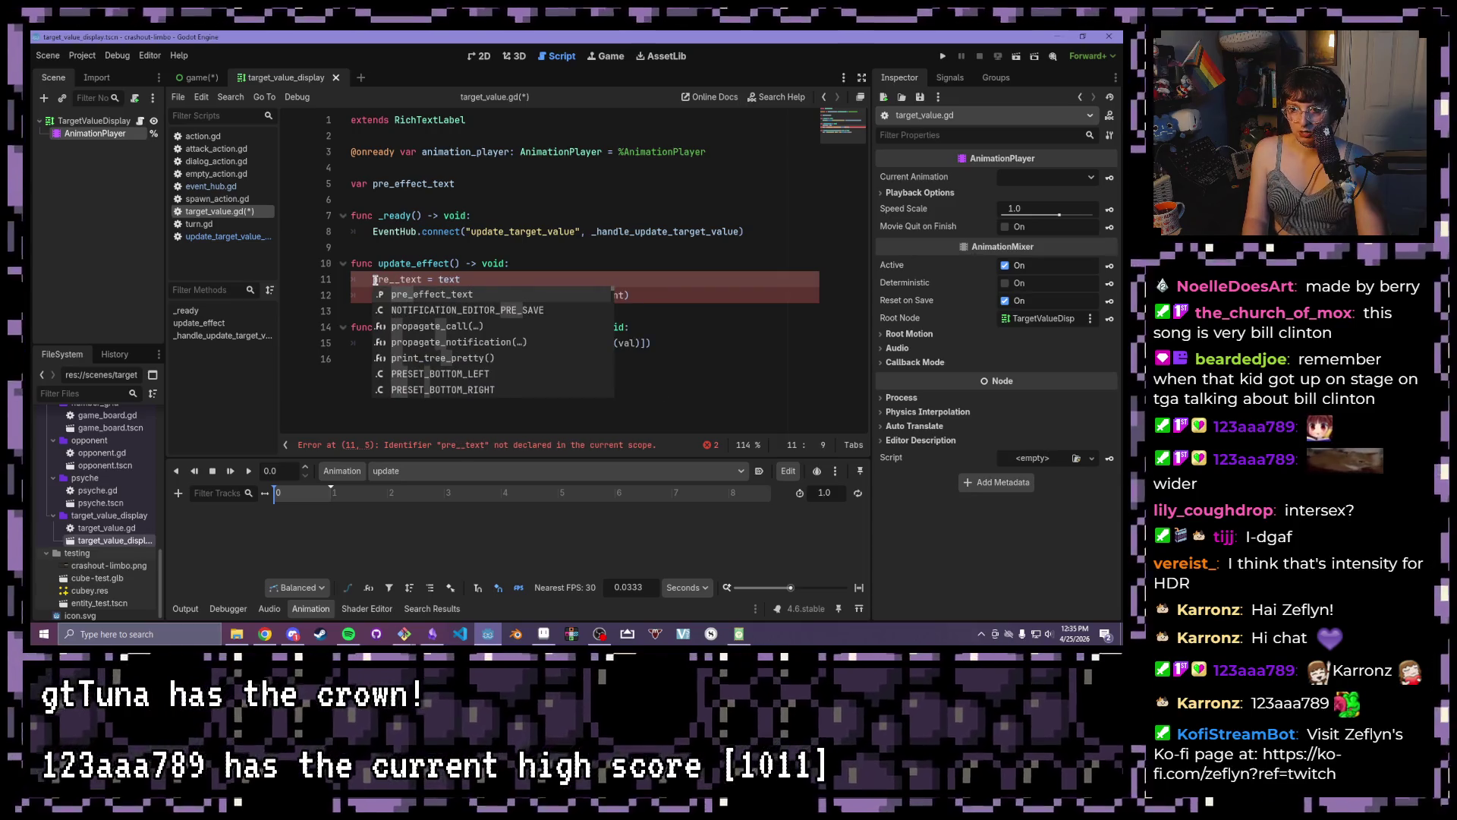
{"action": "type", "text": "eff"}
{"action": "key", "text": "Tab"}
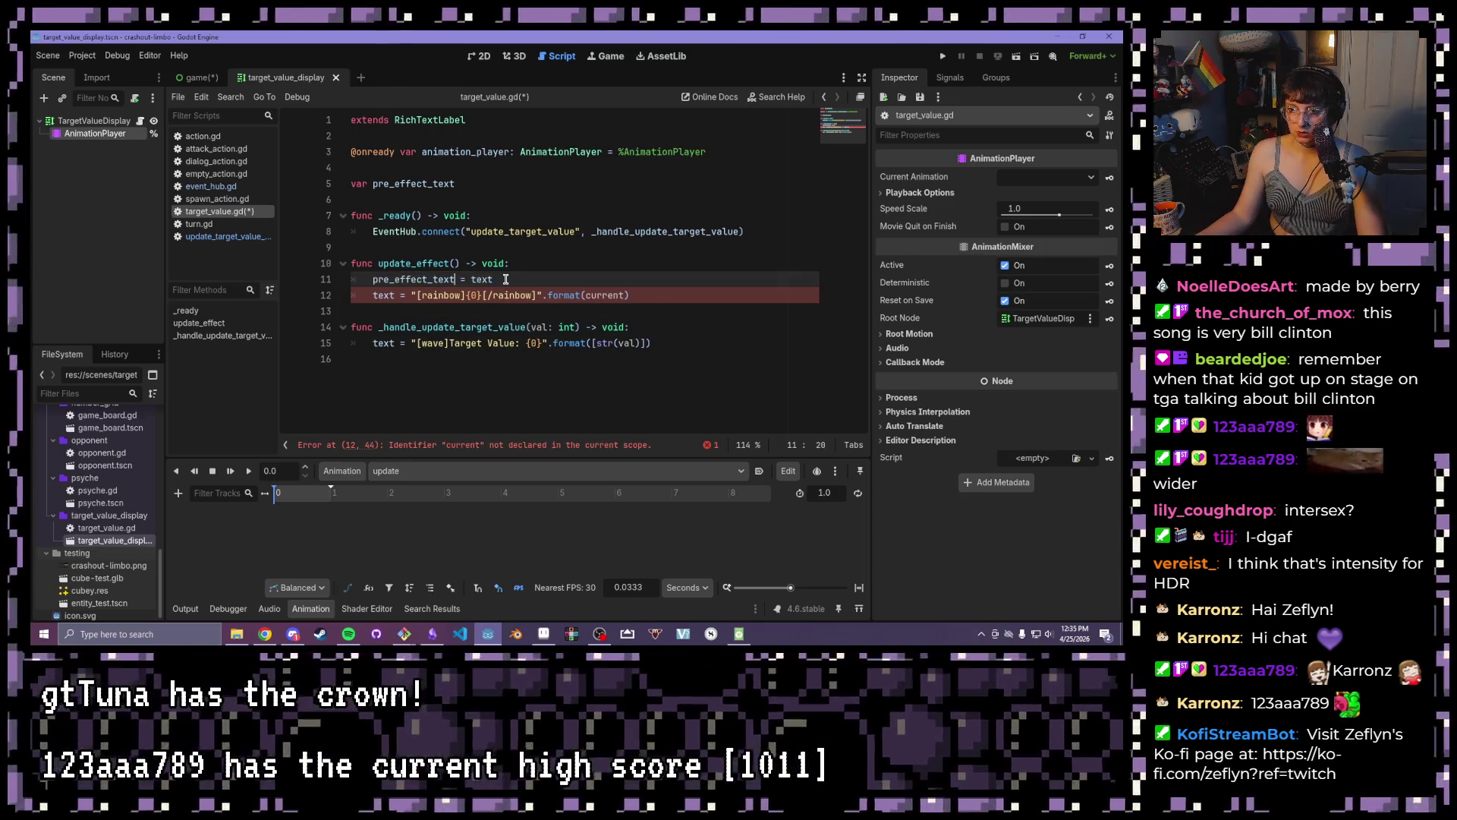
Step: Pass pre_effect_text as the format() argument for the rainbow text and save the script
{"action": "left_click_drag", "start_coordinate": [624, 296], "coordinate": [585, 293]}
{"action": "type", "text": "pre_ef"}
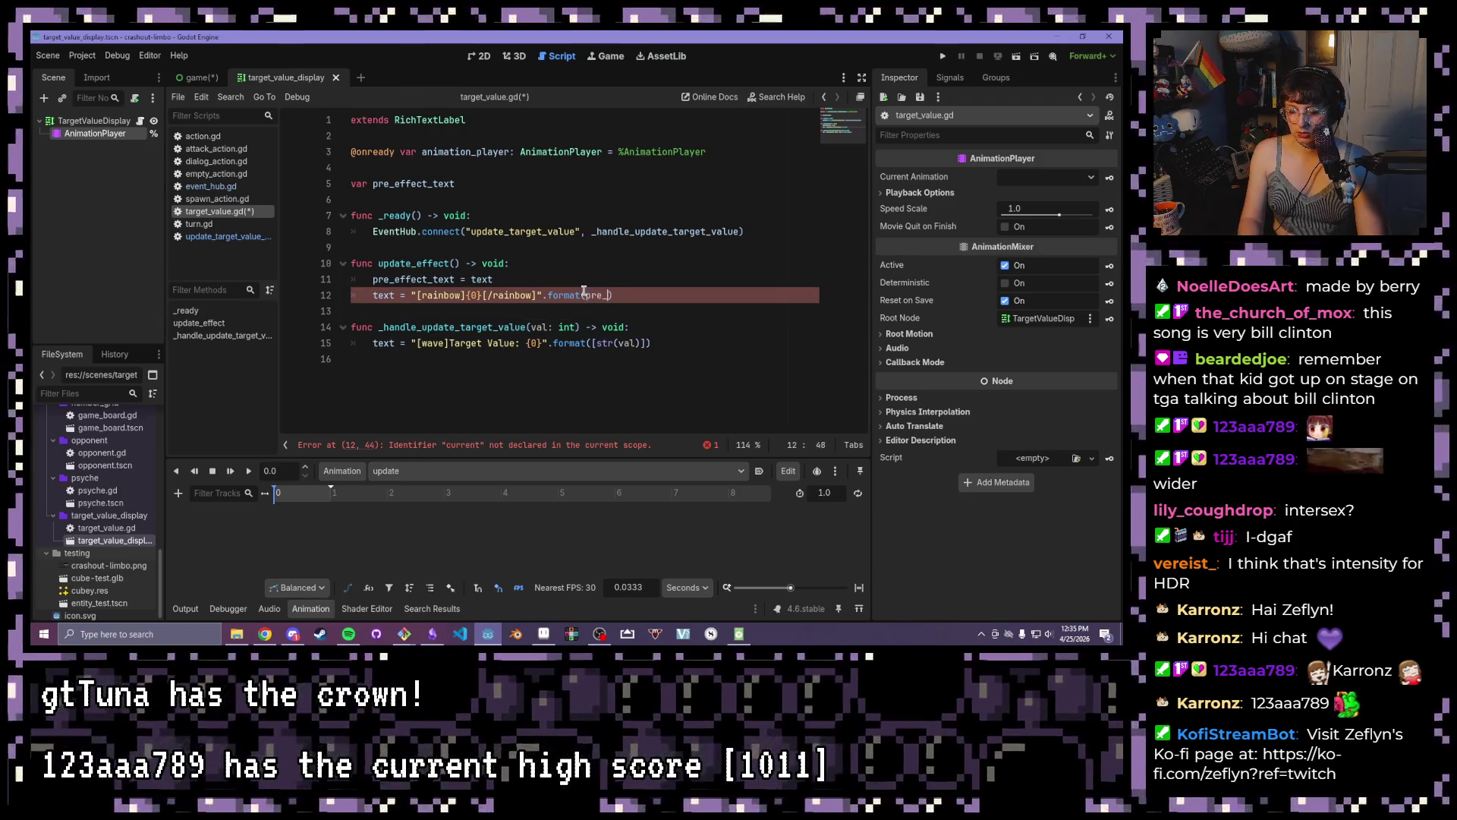
{"action": "key", "text": "Tab"}
{"action": "type", "text": ")"}
{"action": "key", "text": "ctrl+s"}
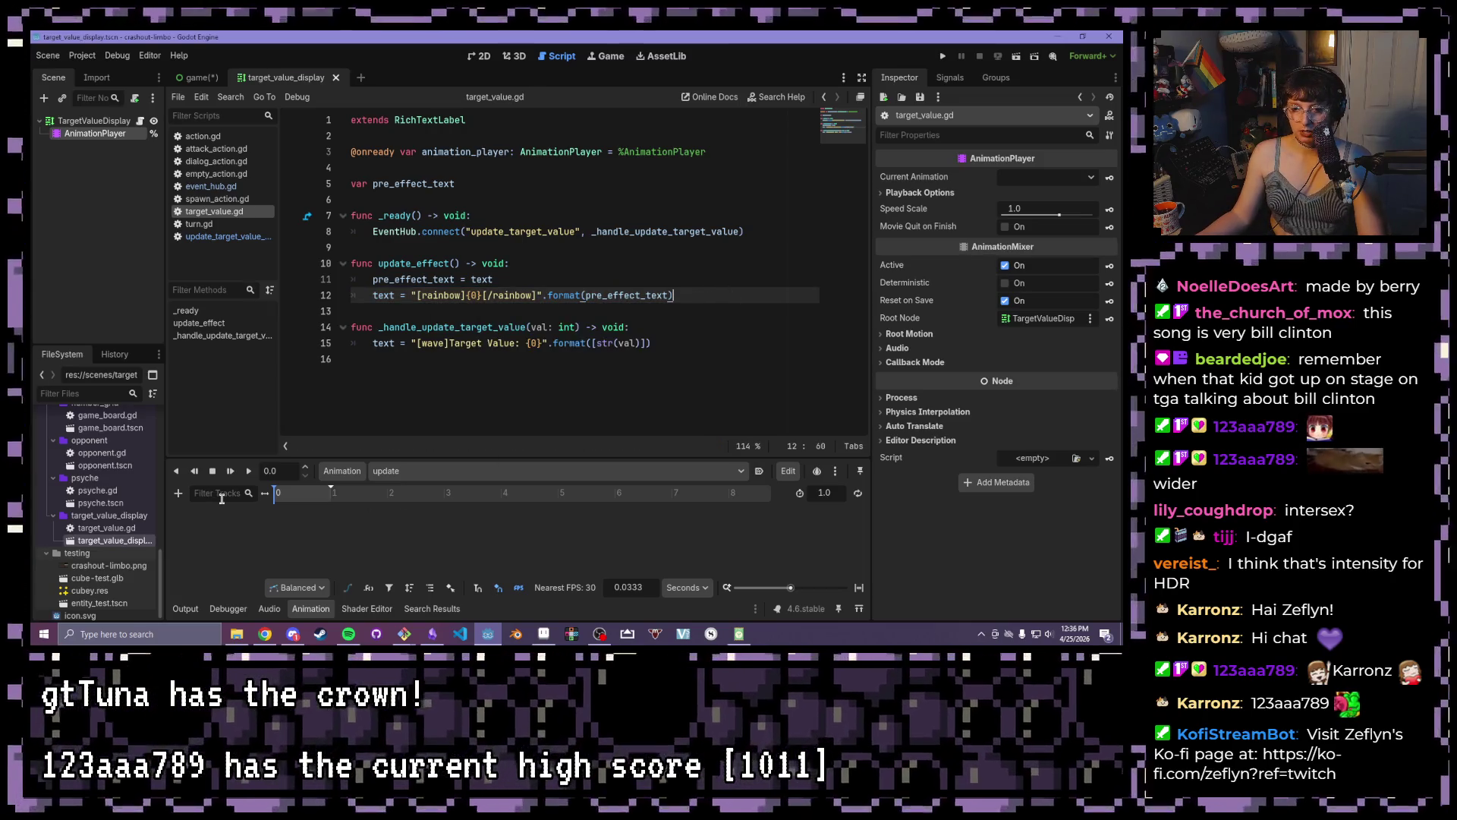
{"action": "left_click", "coordinate": [179, 497]}
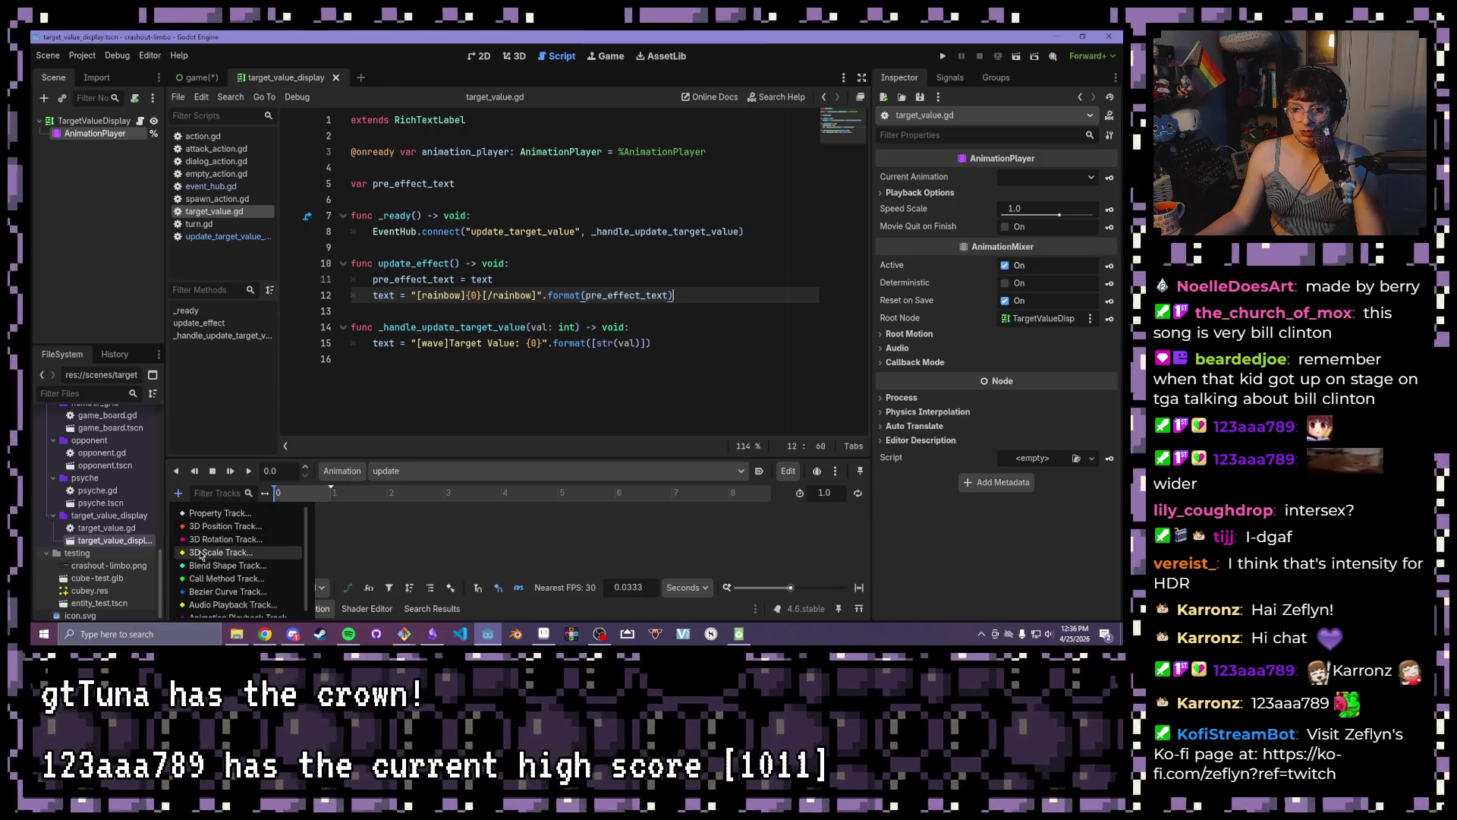
Step: Add a Call Method track on TargetValueDisplay with an update_effect() key at 0 seconds
{"action": "left_click", "coordinate": [270, 575]}
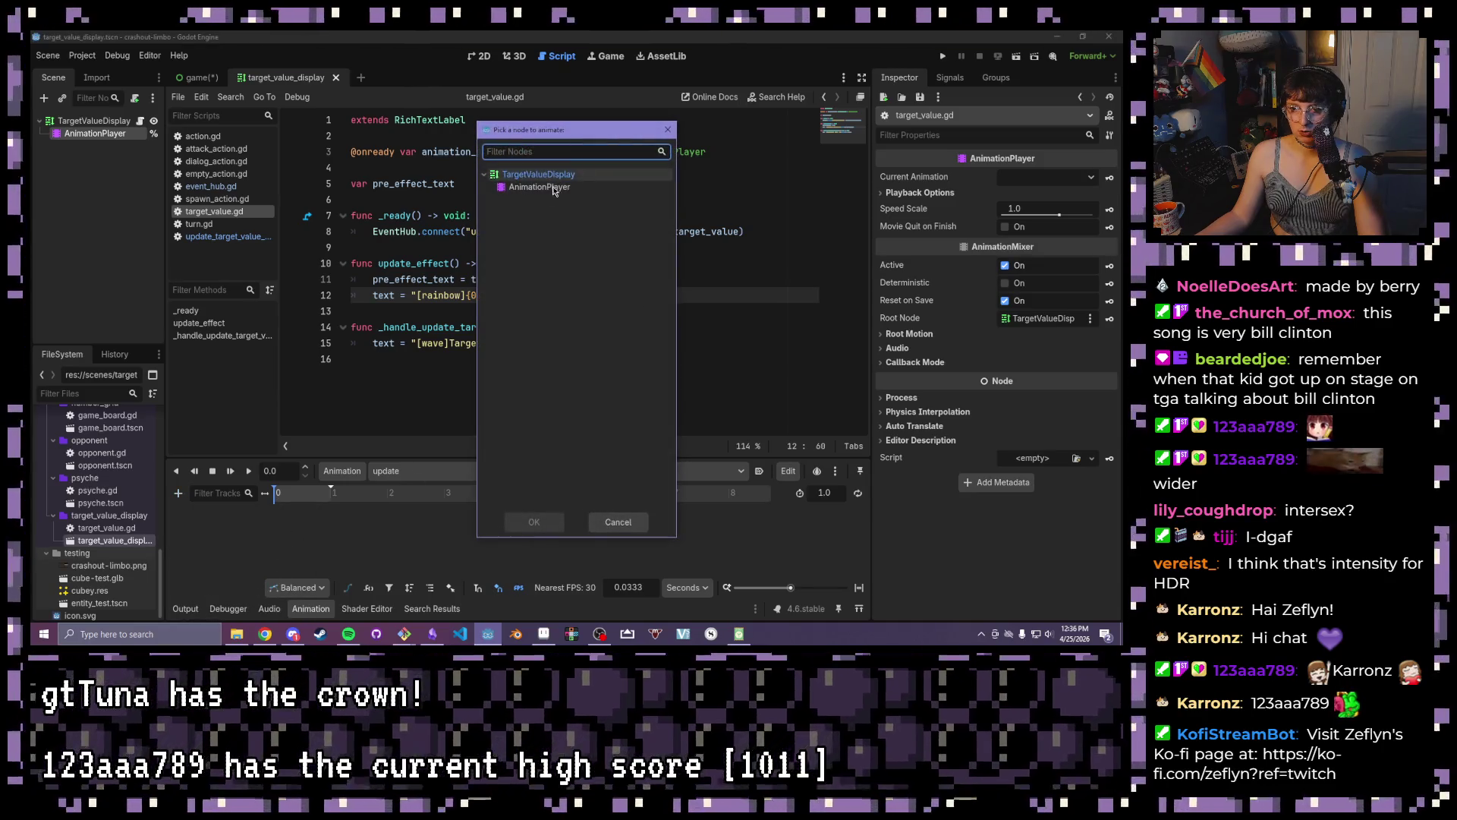
{"action": "left_click", "coordinate": [537, 178]}
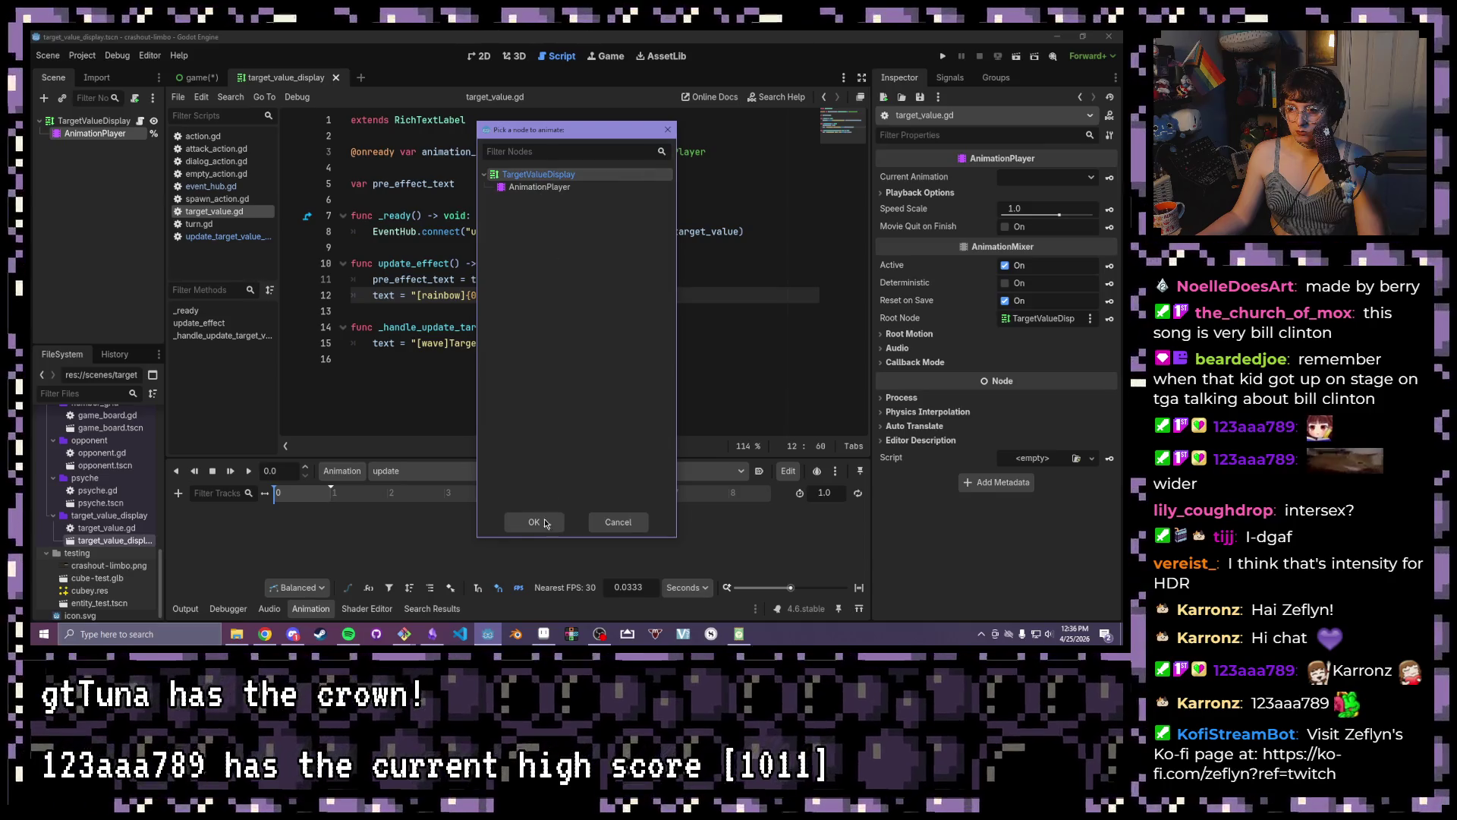
{"action": "left_click", "coordinate": [541, 524]}
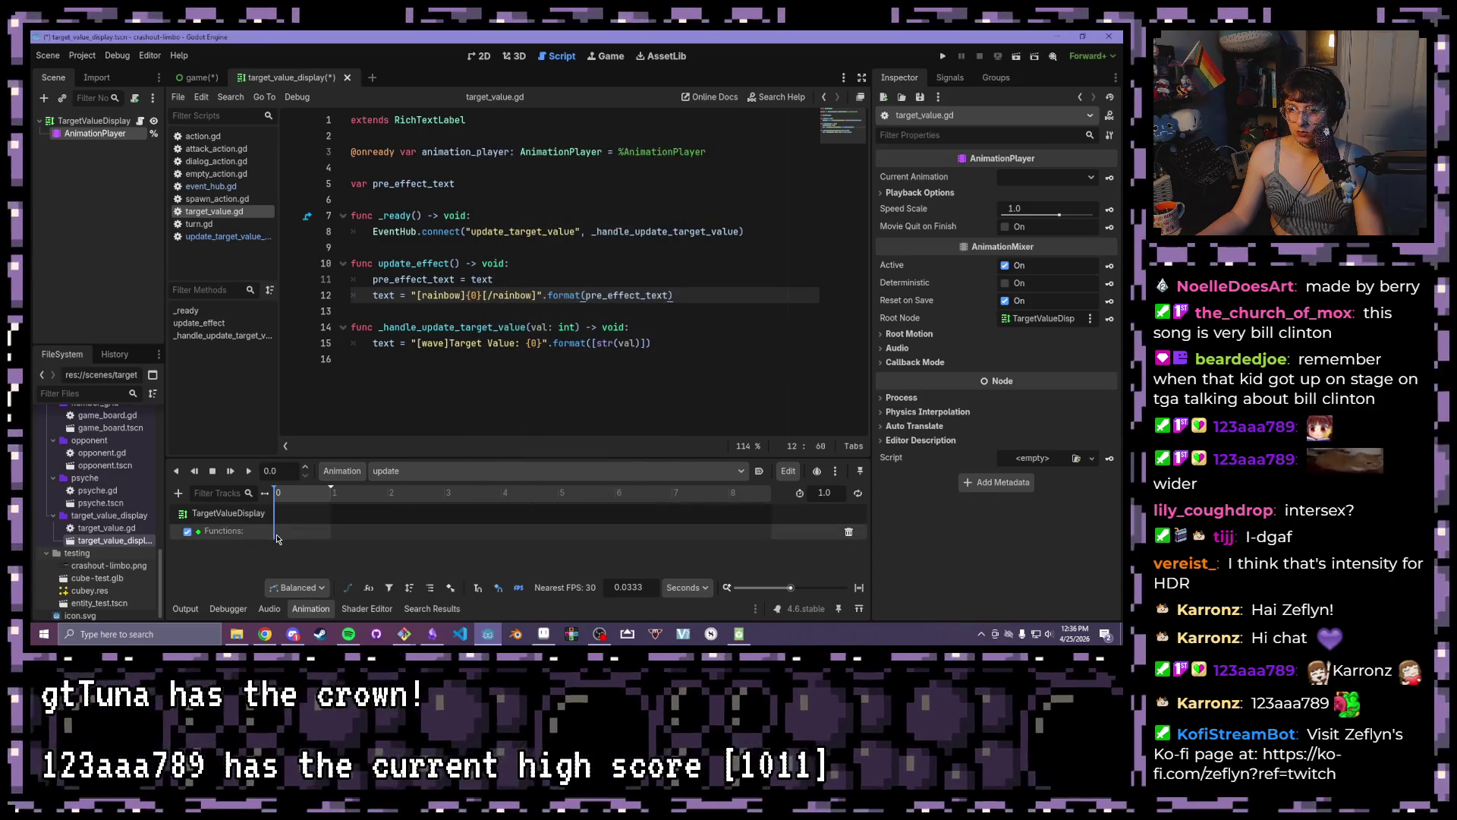
{"action": "right_click", "coordinate": [276, 537]}
{"action": "left_click", "coordinate": [308, 547]}
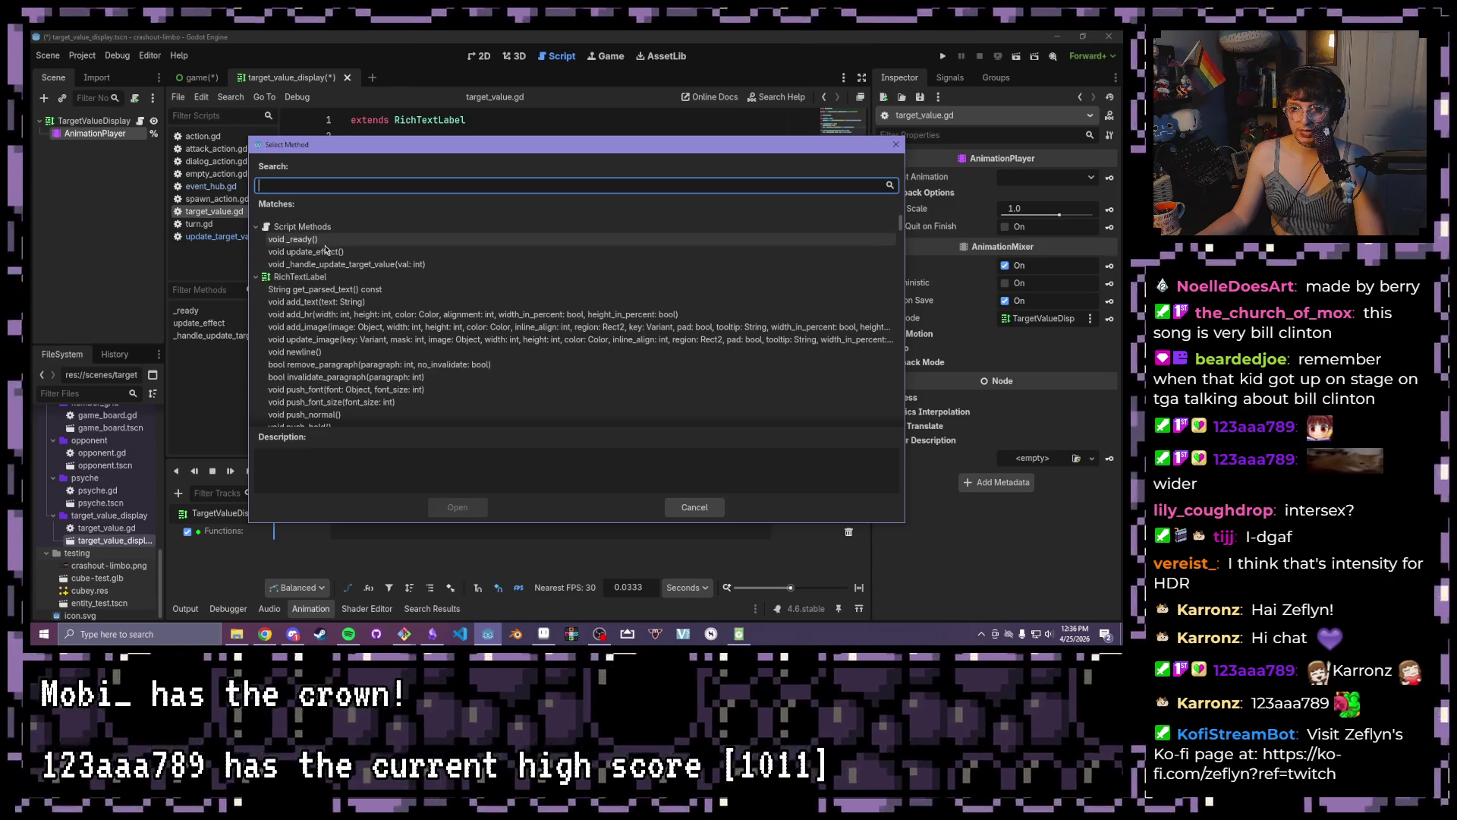
{"action": "left_click", "coordinate": [325, 252]}
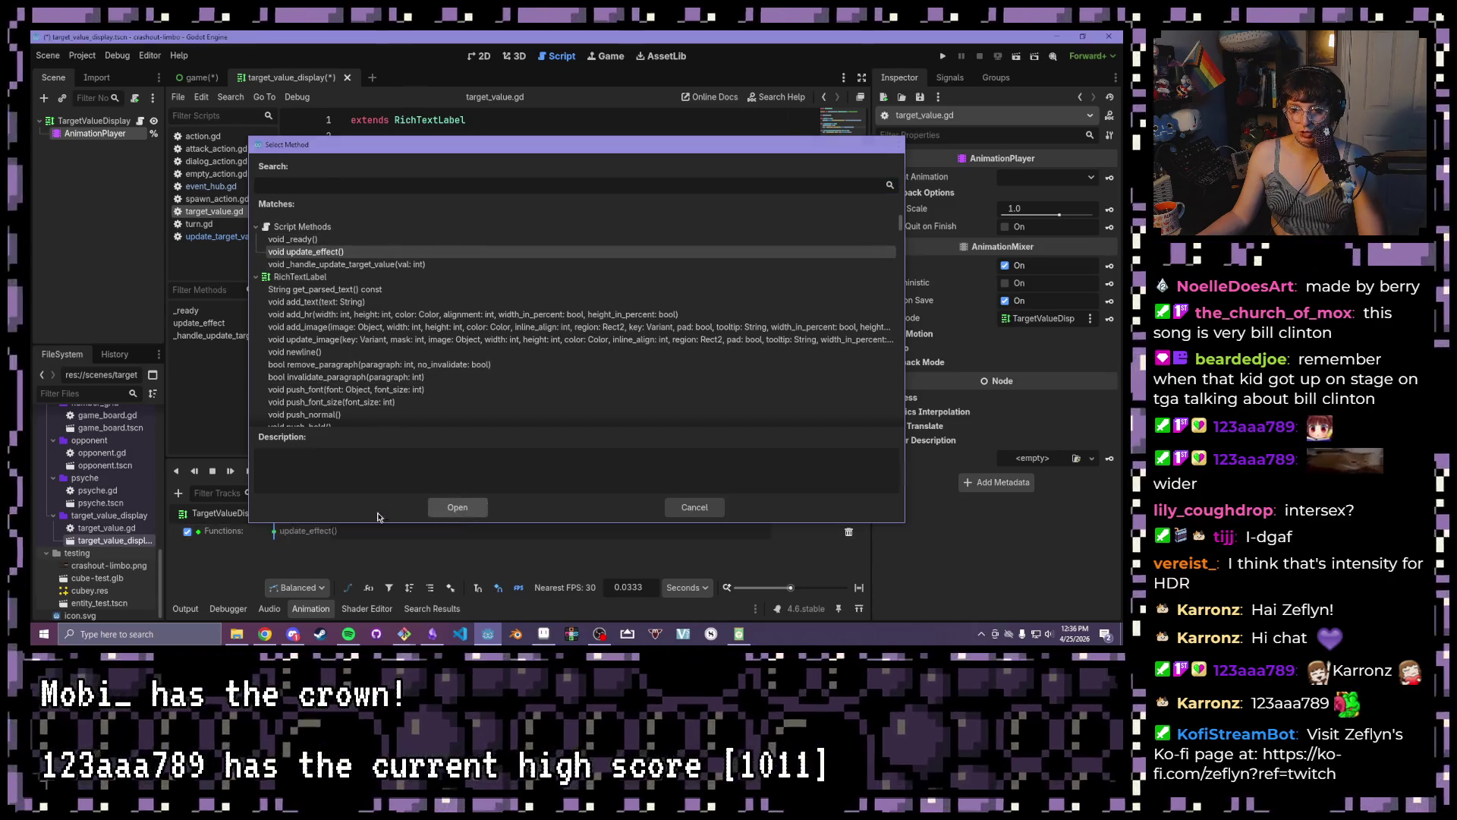
{"action": "key", "text": "Return"}
{"action": "left_click_drag", "start_coordinate": [279, 494], "coordinate": [332, 494]}
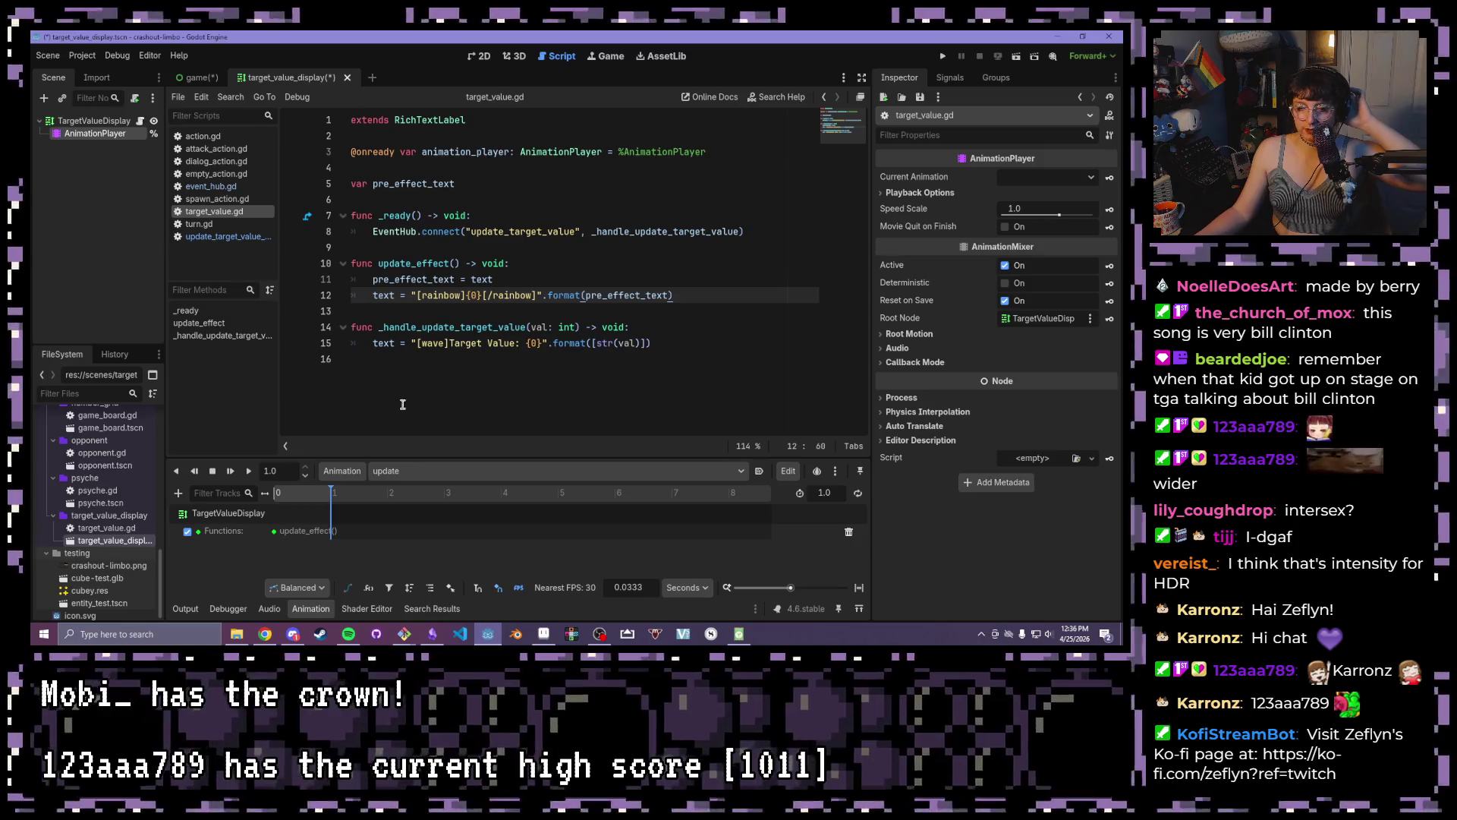
{"action": "left_click", "coordinate": [691, 294]}
Step: Duplicate the update_effect function and rename the copy undo_update_effect
{"action": "left_click_drag", "start_coordinate": [692, 294], "coordinate": [348, 273]}
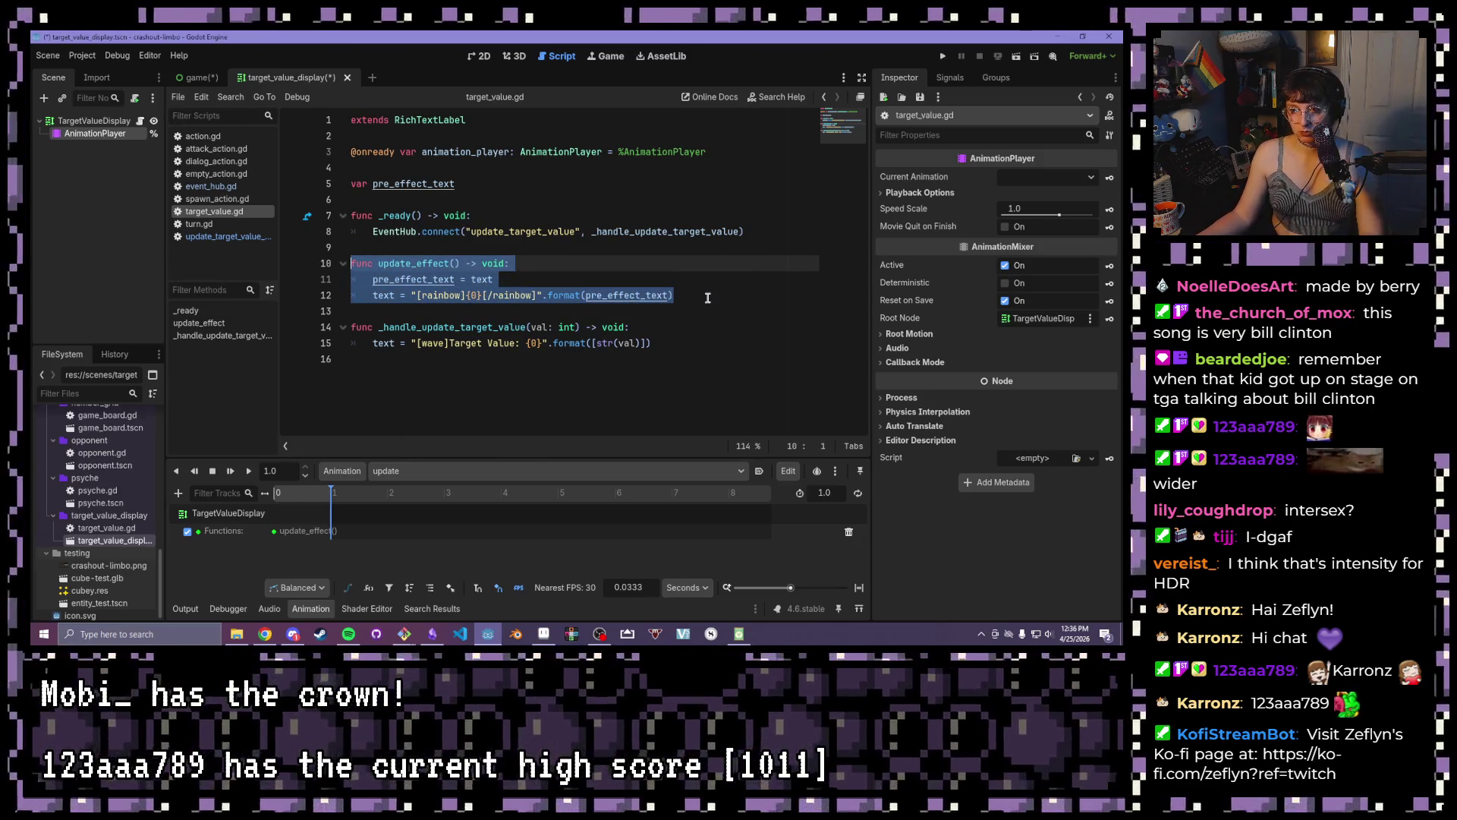
{"action": "left_click", "coordinate": [712, 297]}
{"action": "key", "text": "Return"}
{"action": "key", "text": "Return"}
{"action": "type", "text": "func update_effect() -> void: \tpre_effect_text = text \ttext = \"[rainbow]{0}[/rainbow]\".format(pre_effect_text)"}
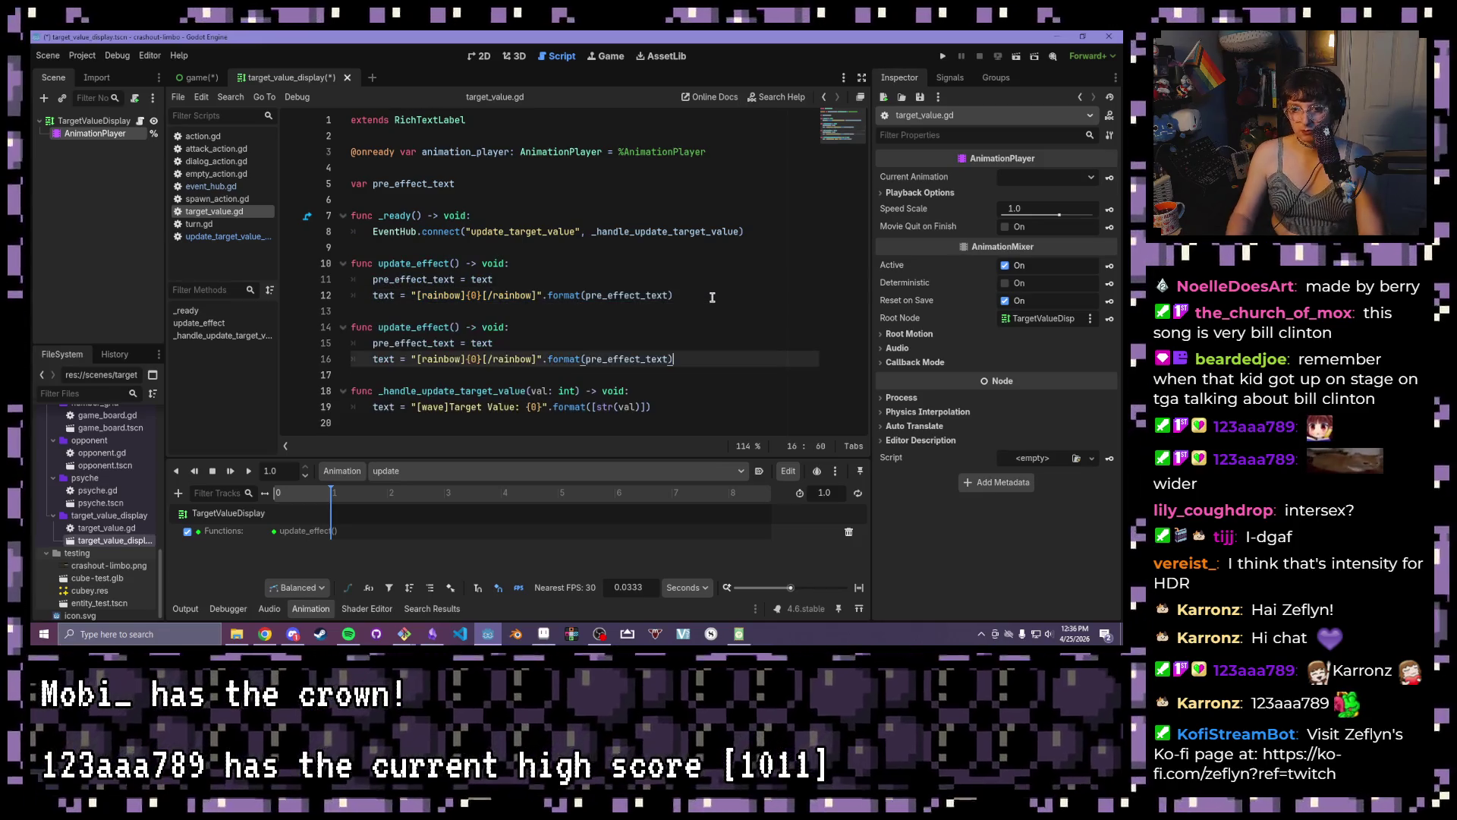
{"action": "left_click", "coordinate": [573, 337]}
{"action": "left_click", "coordinate": [579, 348]}
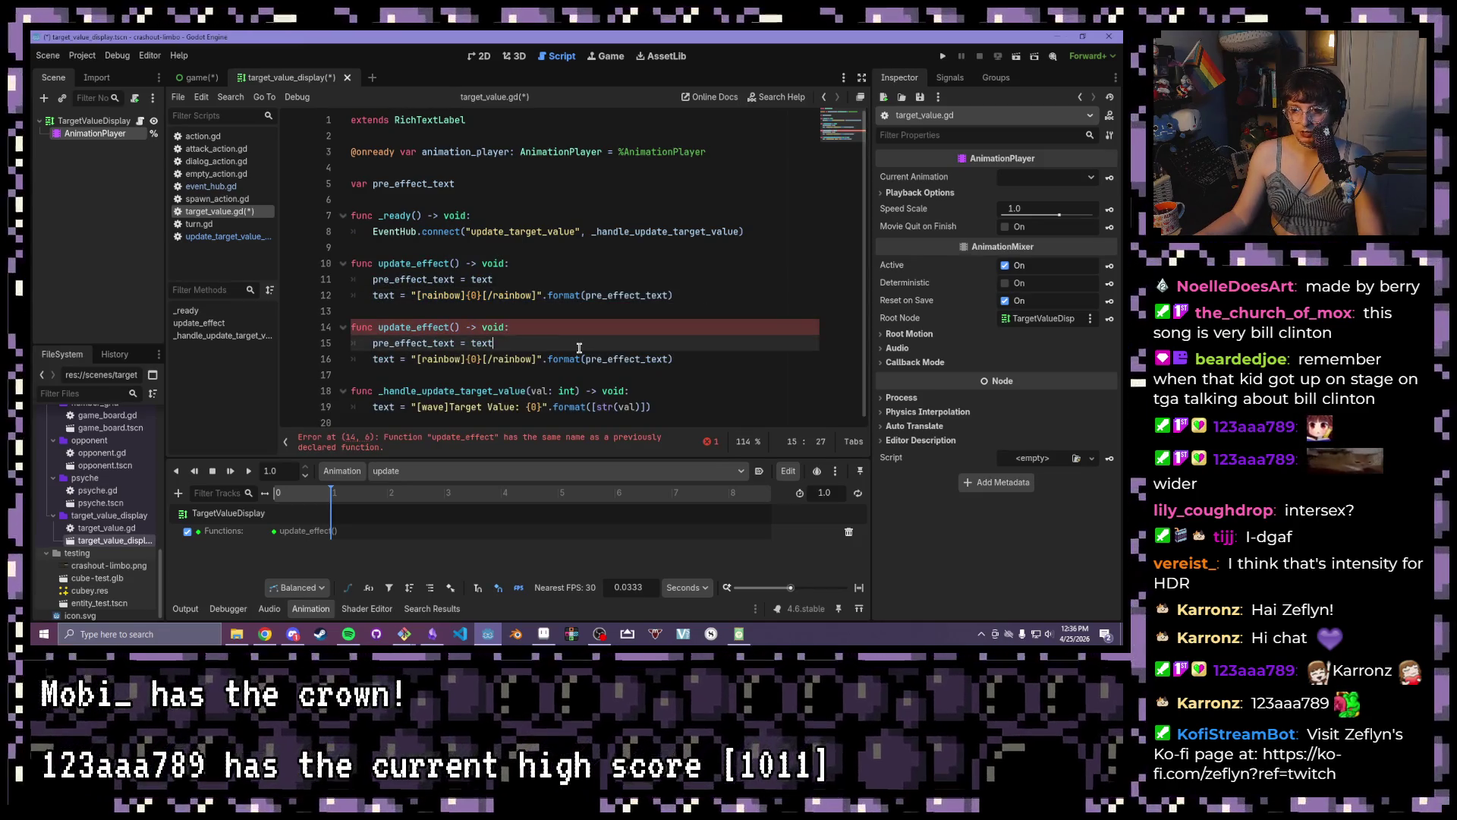
{"action": "left_click", "coordinate": [423, 326]}
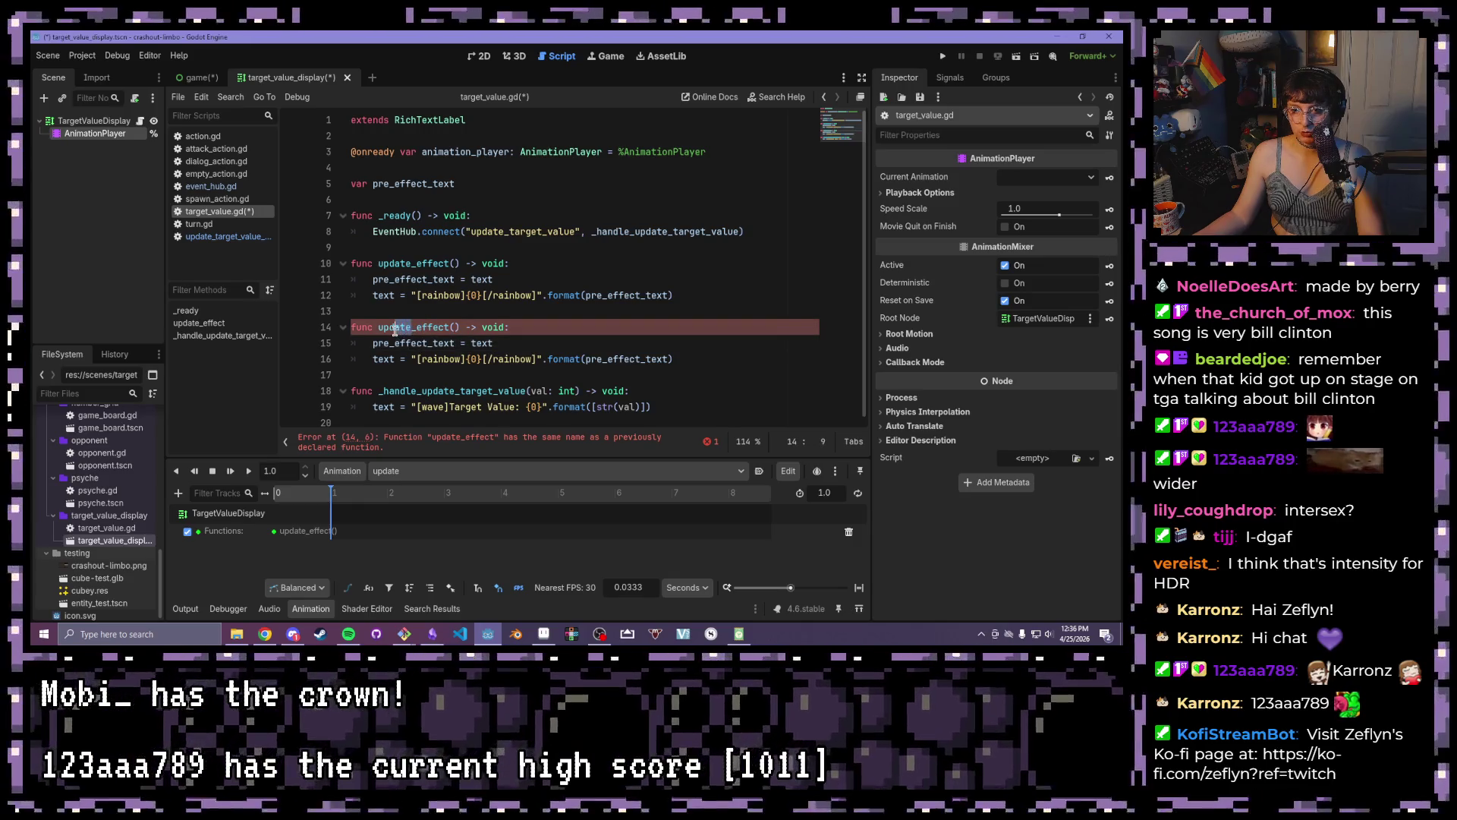
{"action": "left_click", "coordinate": [379, 327]}
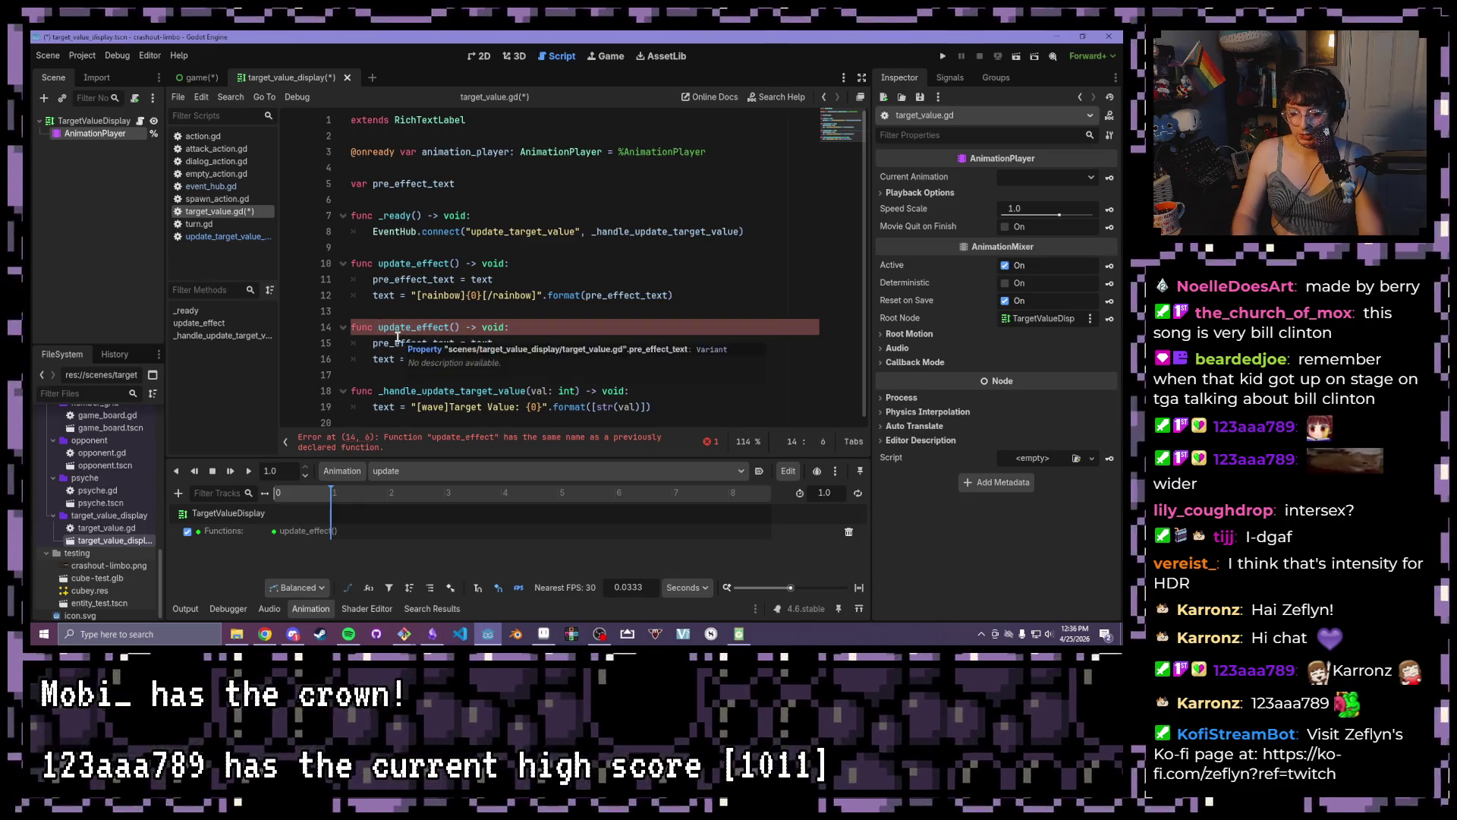
{"action": "type", "text": "undo_"}
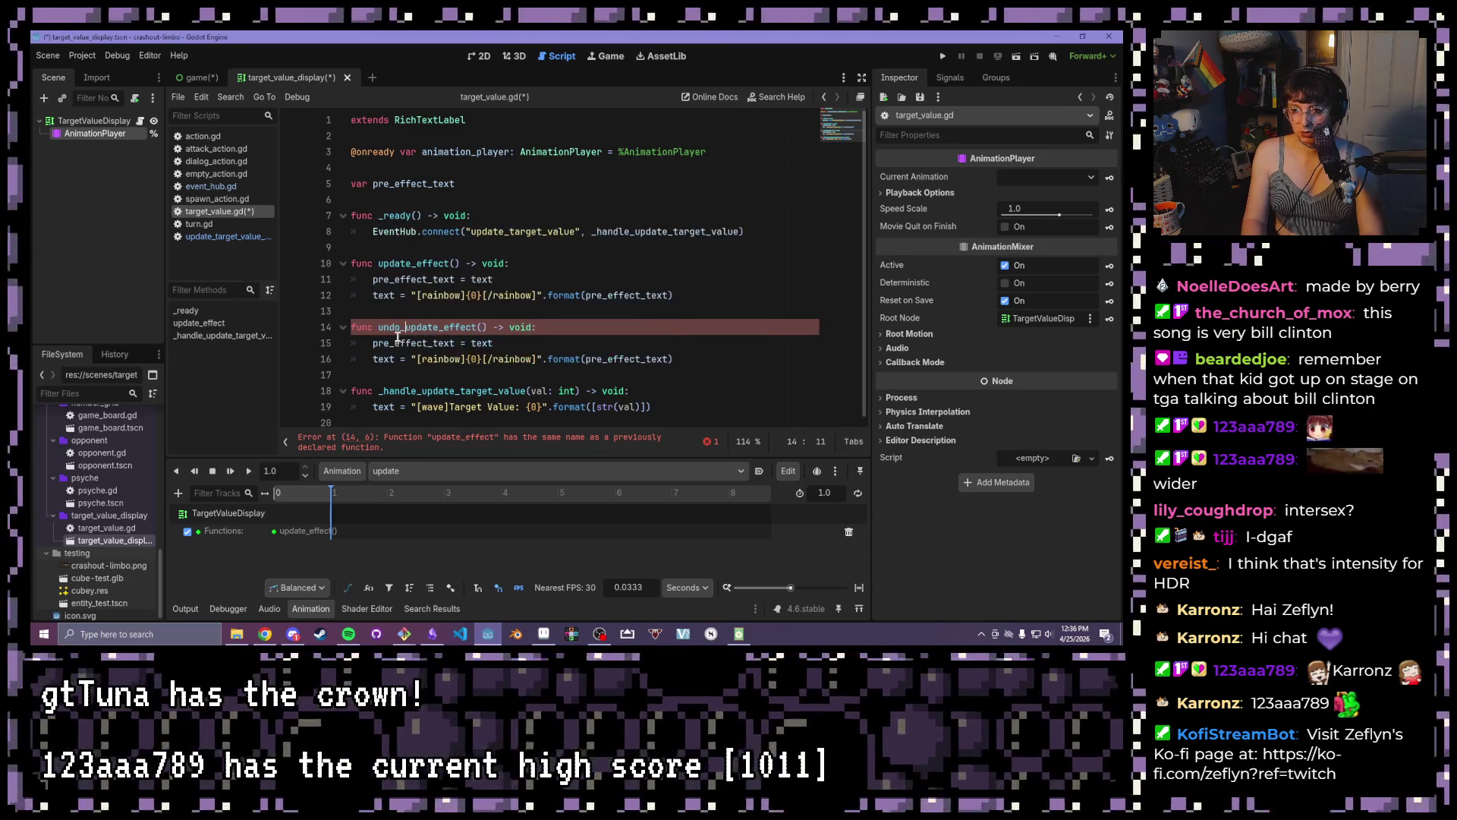
Step: Replace the copy's body with 'text = pre_effect_text' and save the script
{"action": "left_click", "coordinate": [481, 342]}
{"action": "left_click_drag", "start_coordinate": [512, 342], "coordinate": [352, 343]}
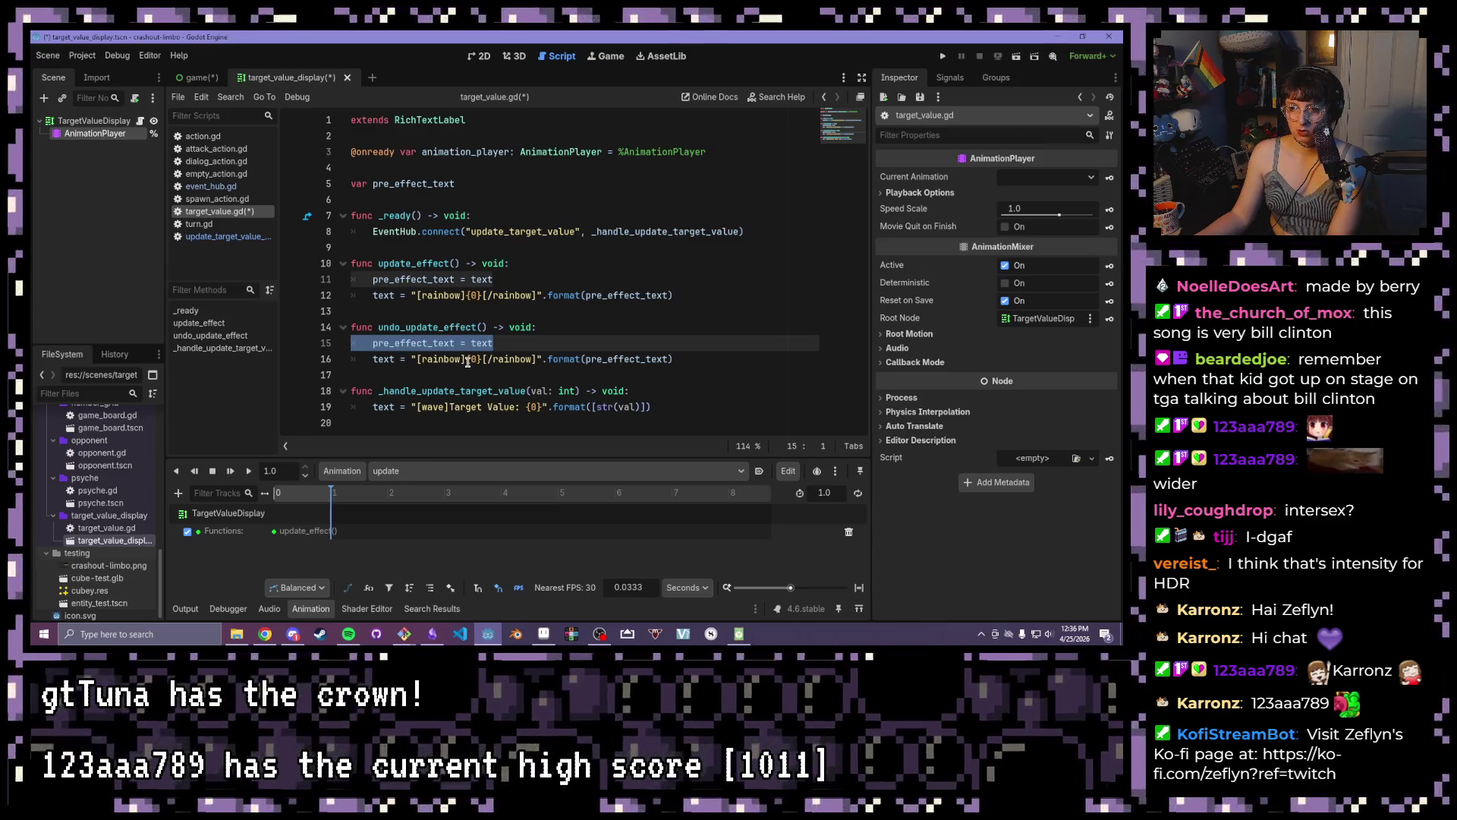
{"action": "left_click_drag", "start_coordinate": [706, 360], "coordinate": [416, 362]}
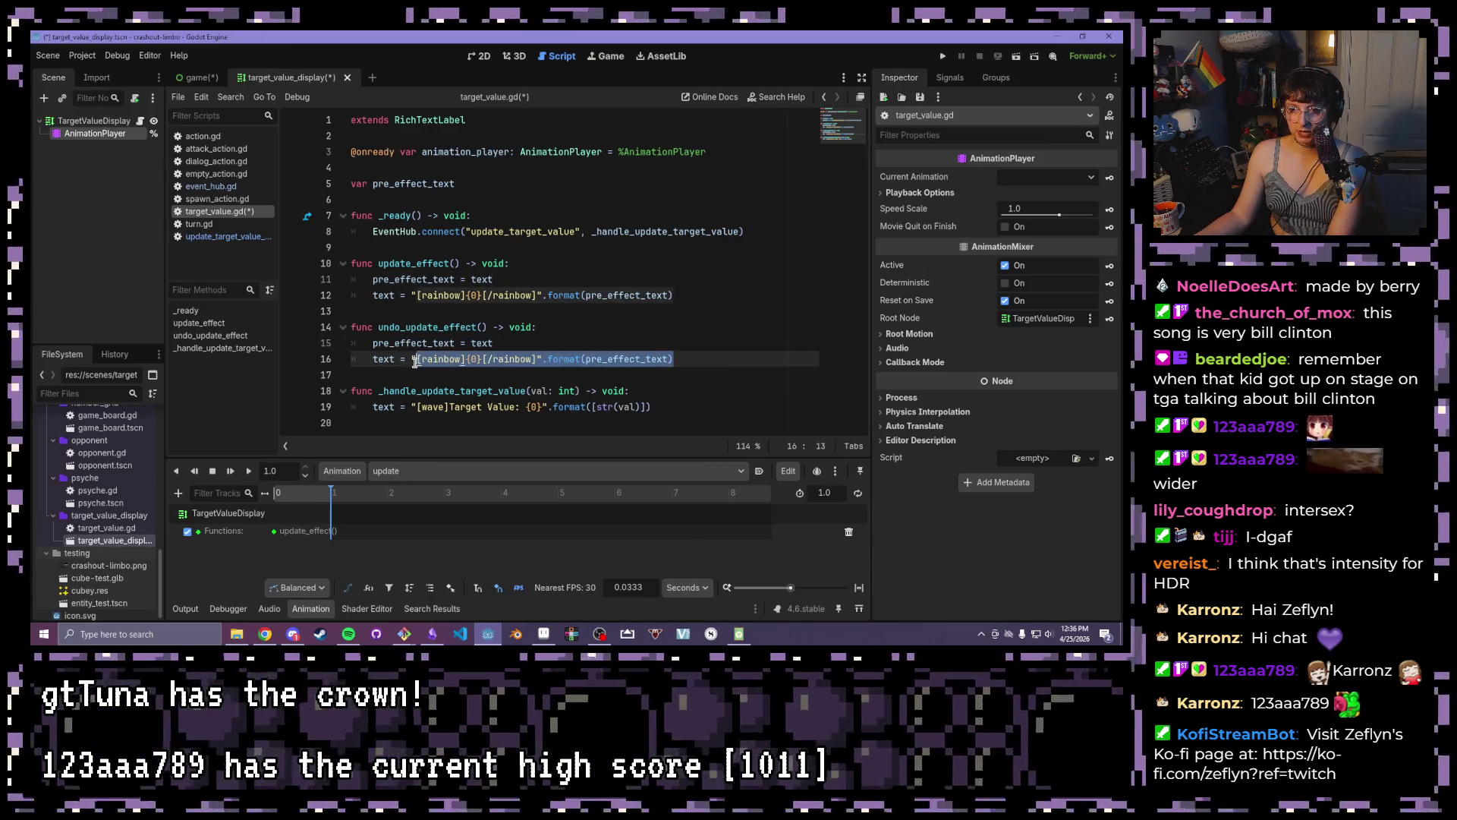
{"action": "key", "text": "BackSpace"}
{"action": "triple_click", "coordinate": [434, 345]}
{"action": "key", "text": "BackSpace"}
{"action": "key", "text": "BackSpace"}
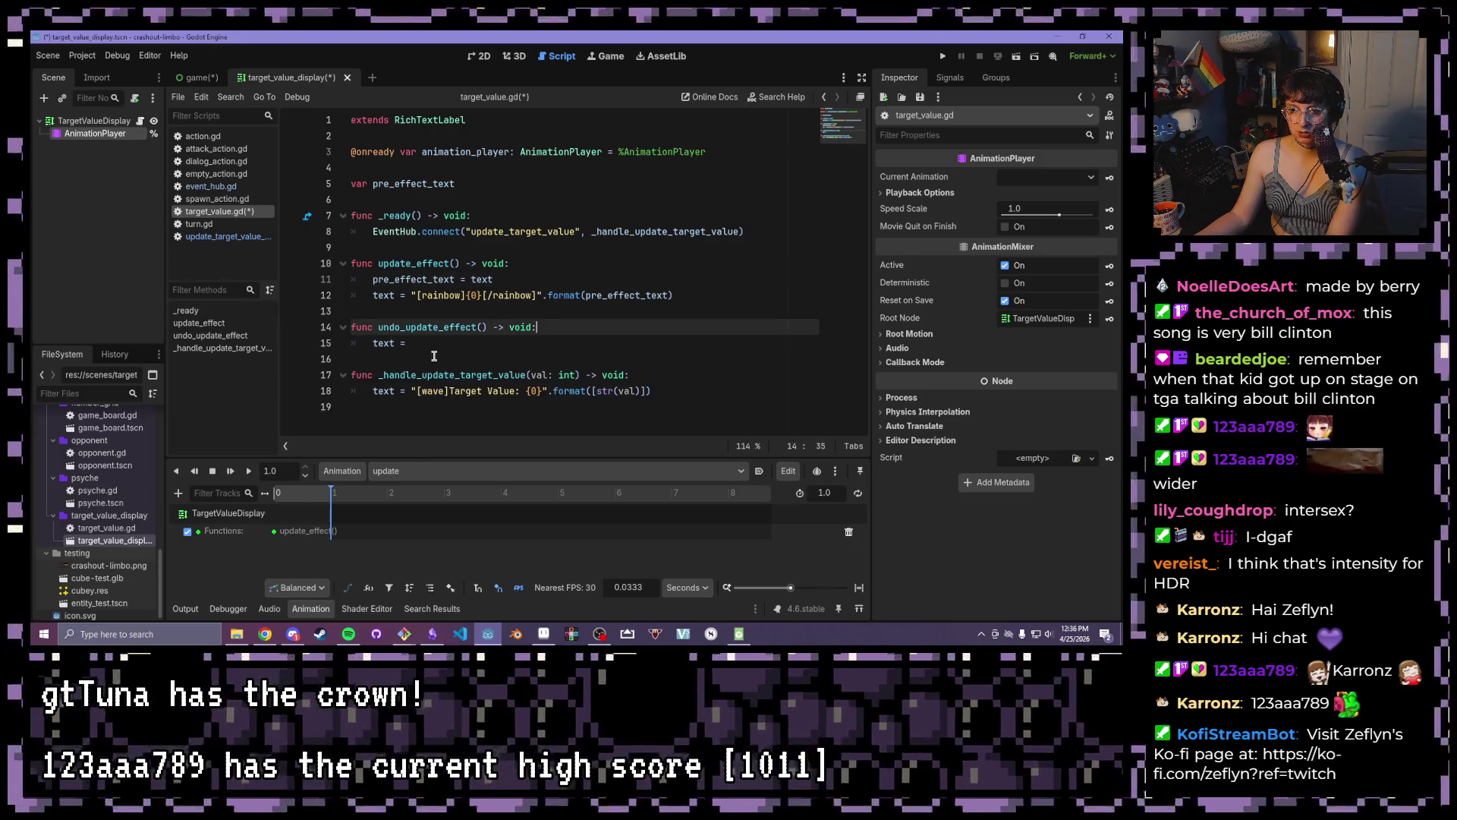
{"action": "left_click", "coordinate": [423, 342]}
{"action": "type", "text": "_"}
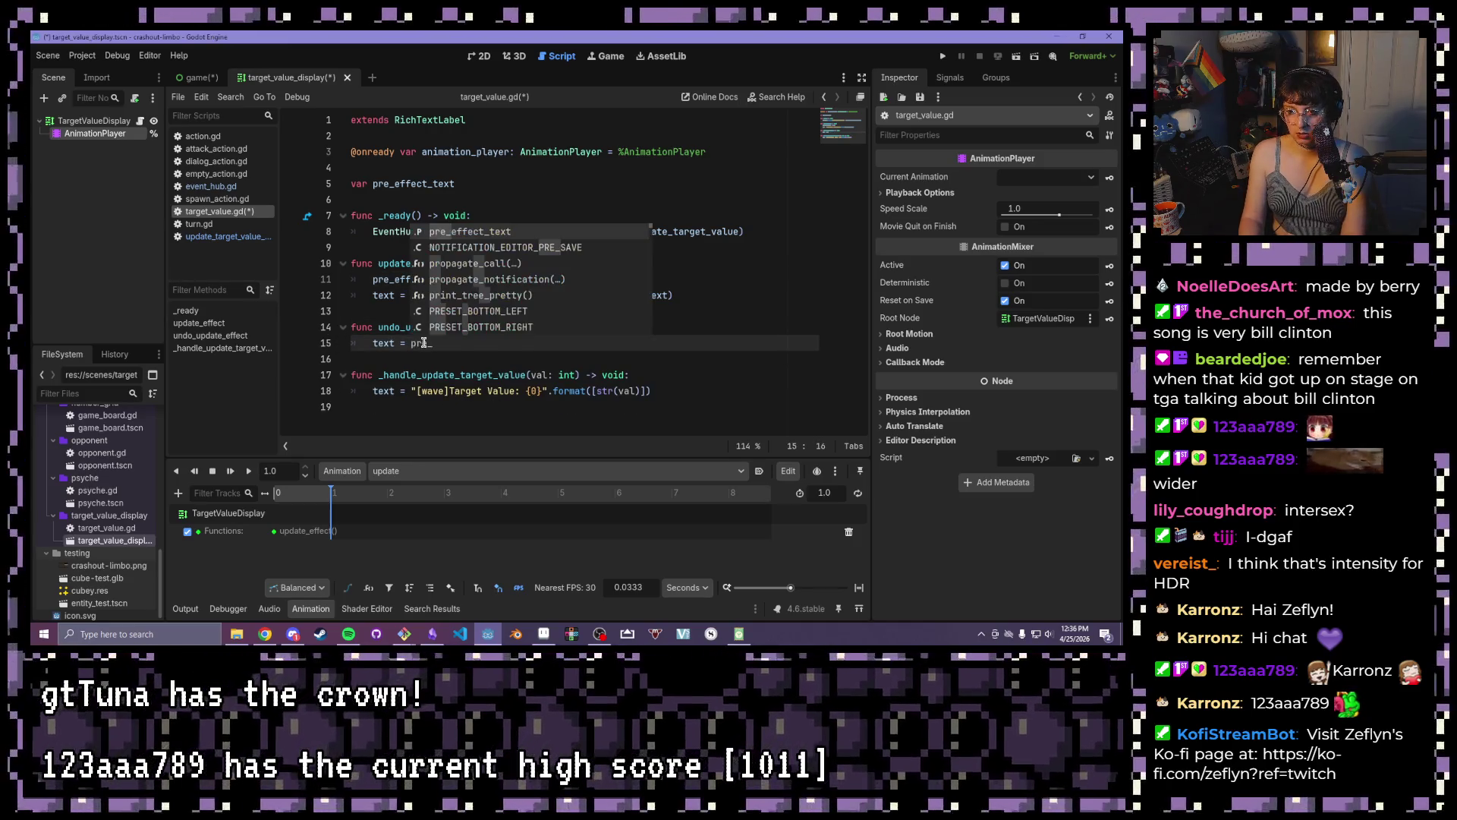
{"action": "key", "text": "Return"}
{"action": "key", "text": "ctrl+s"}
{"action": "right_click", "coordinate": [332, 498]}
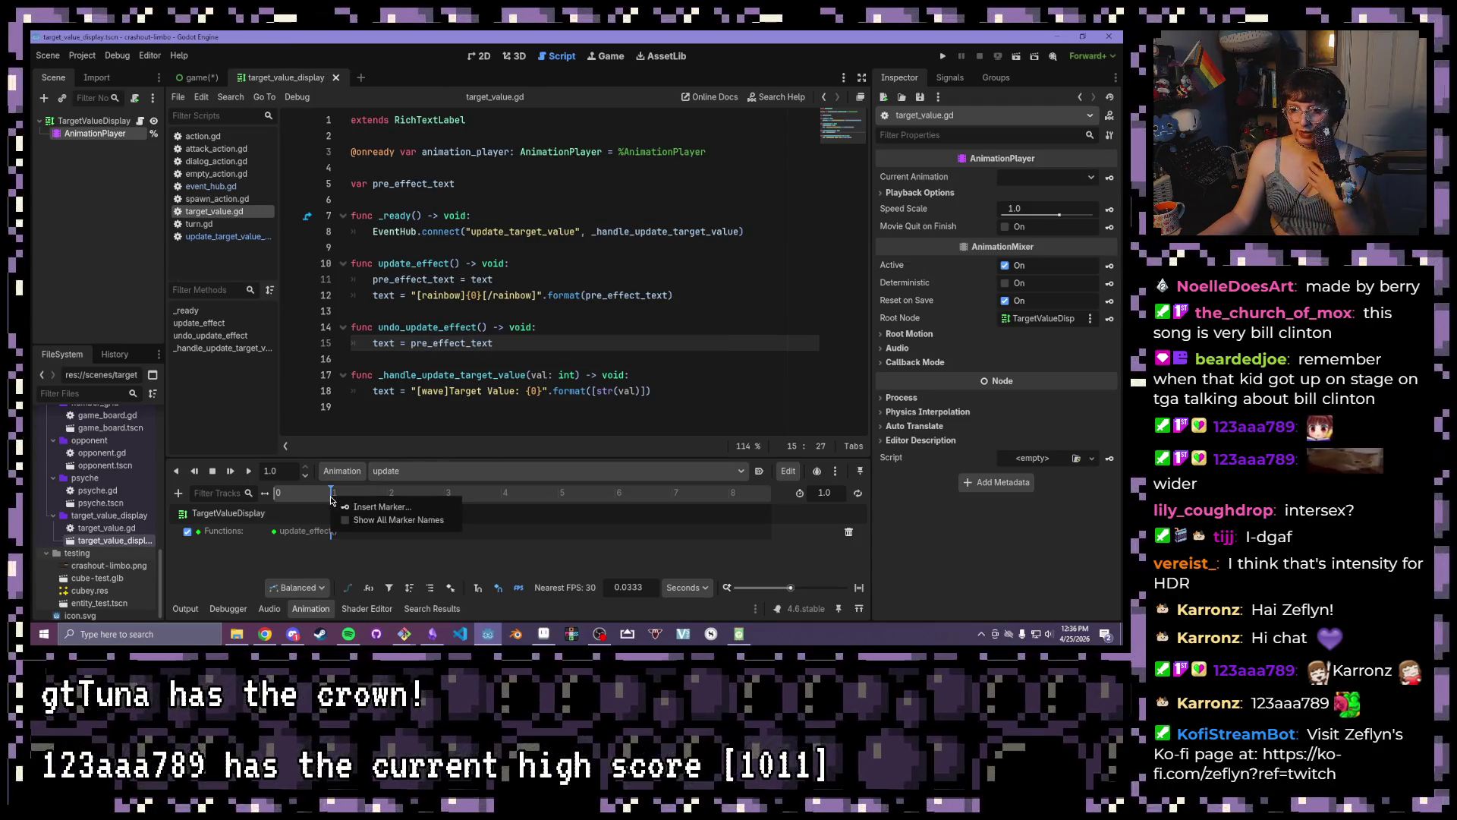
Step: Add a Functions-track key near 1 second that calls undo_update_effect()
{"action": "left_click", "coordinate": [345, 531]}
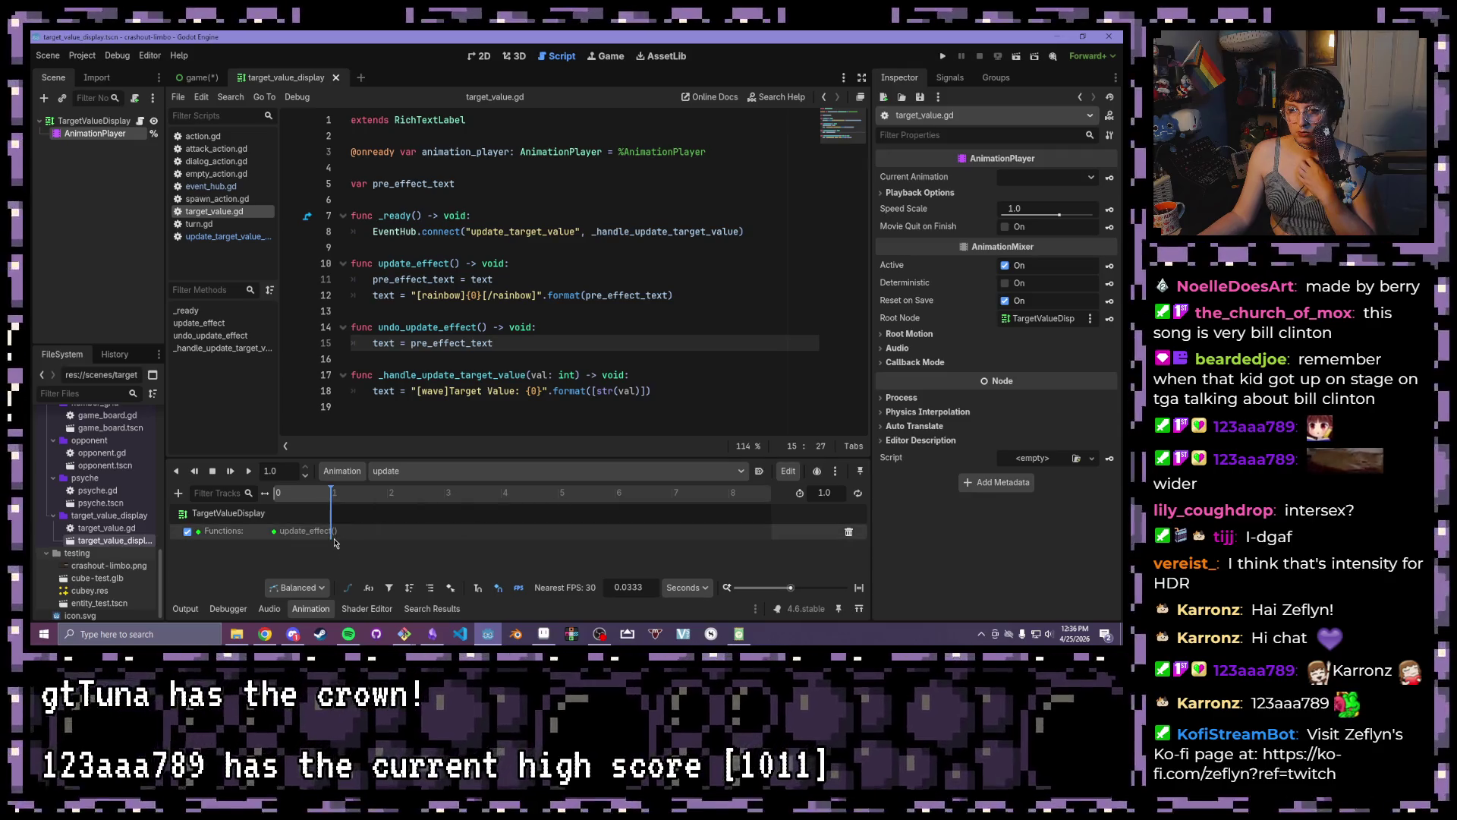
{"action": "double_click", "coordinate": [334, 534]}
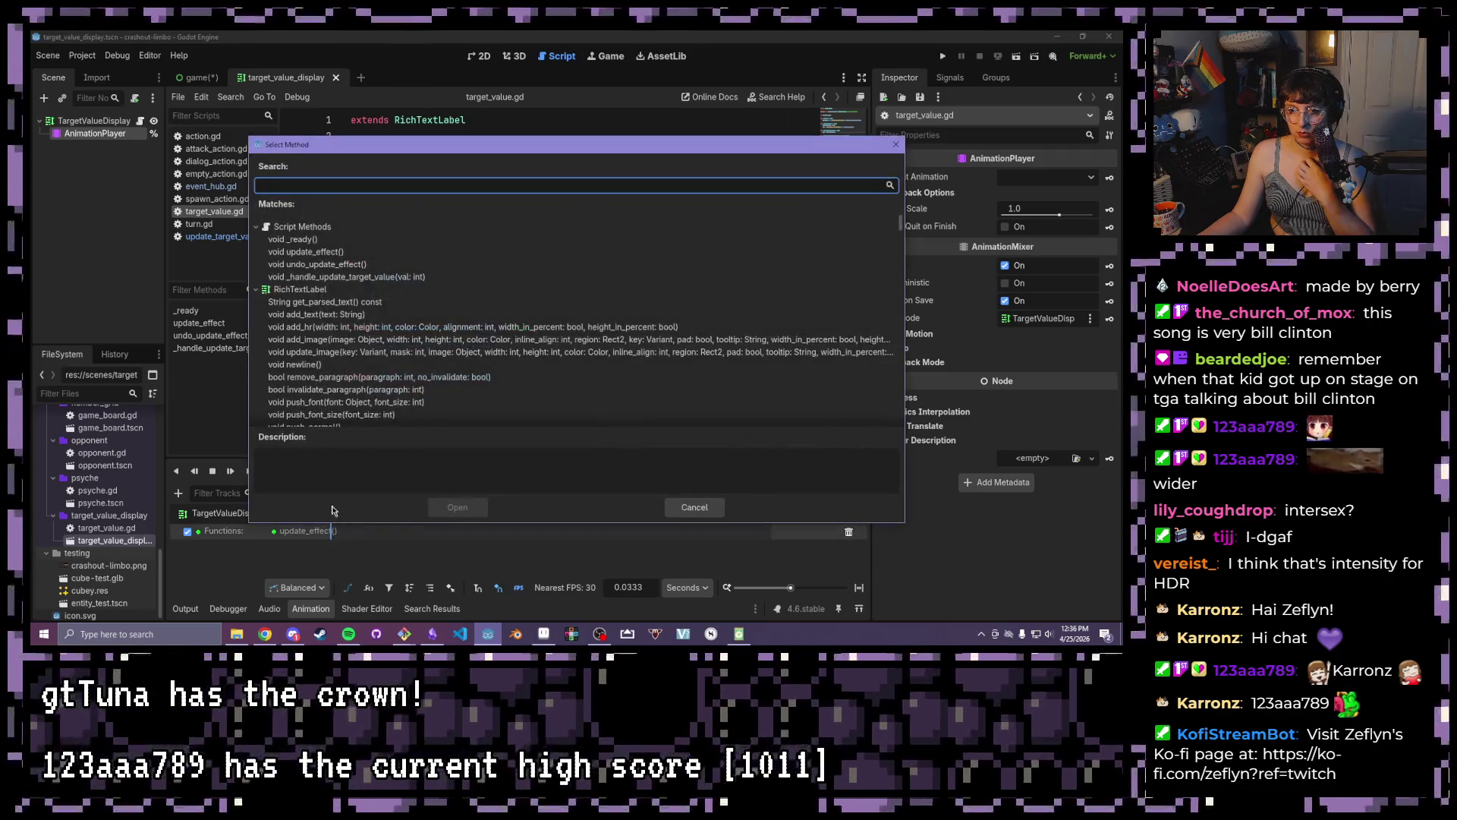
{"action": "left_click", "coordinate": [318, 264]}
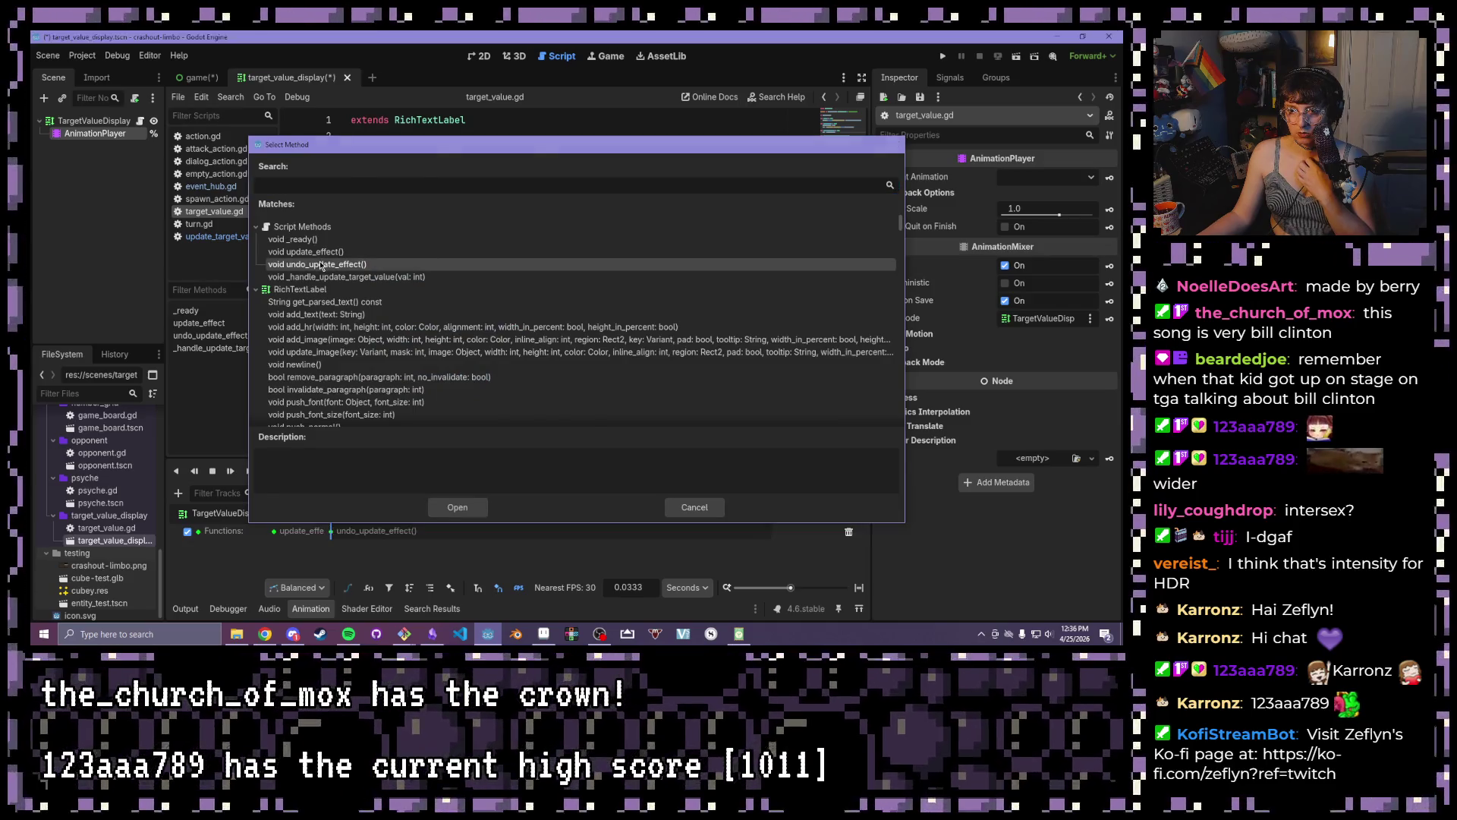
{"action": "left_click", "coordinate": [458, 507]}
{"action": "left_click_drag", "start_coordinate": [325, 497], "coordinate": [240, 495]}
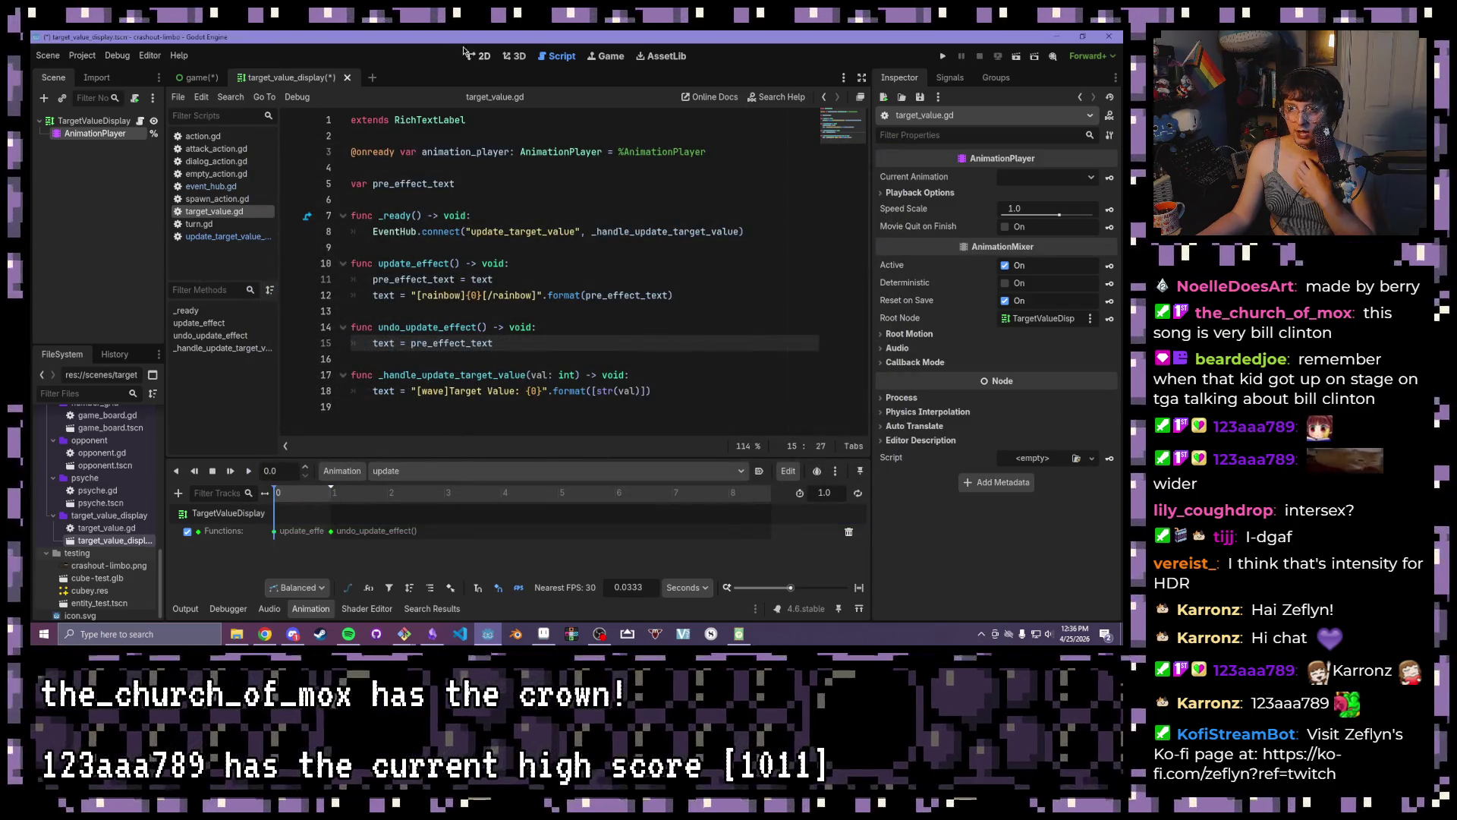
Step: Preview the update animation several times in the 2D view with the label centred
{"action": "left_click", "coordinate": [476, 55]}
{"action": "left_click", "coordinate": [250, 472]}
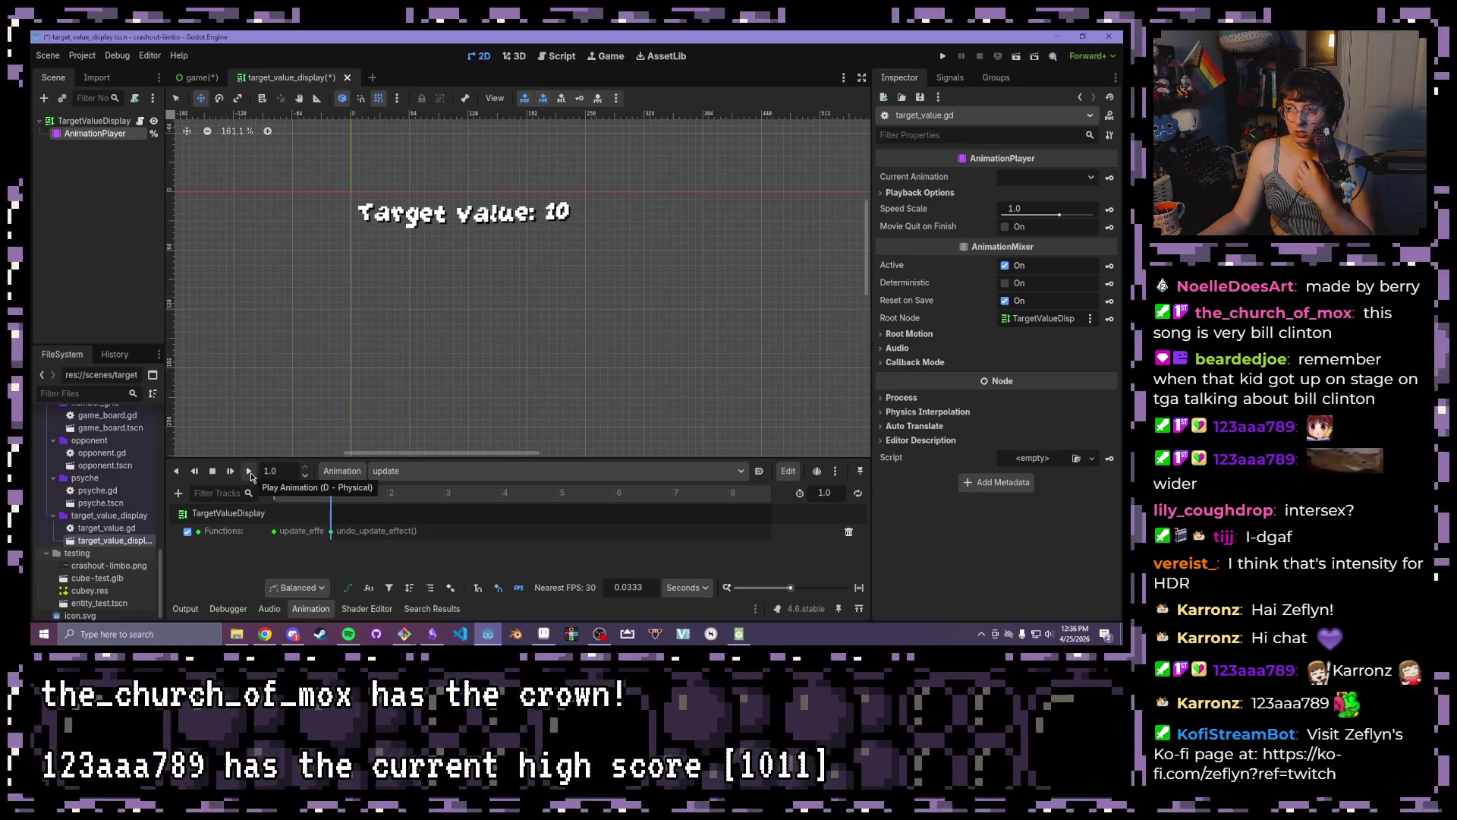
{"action": "left_click", "coordinate": [251, 473]}
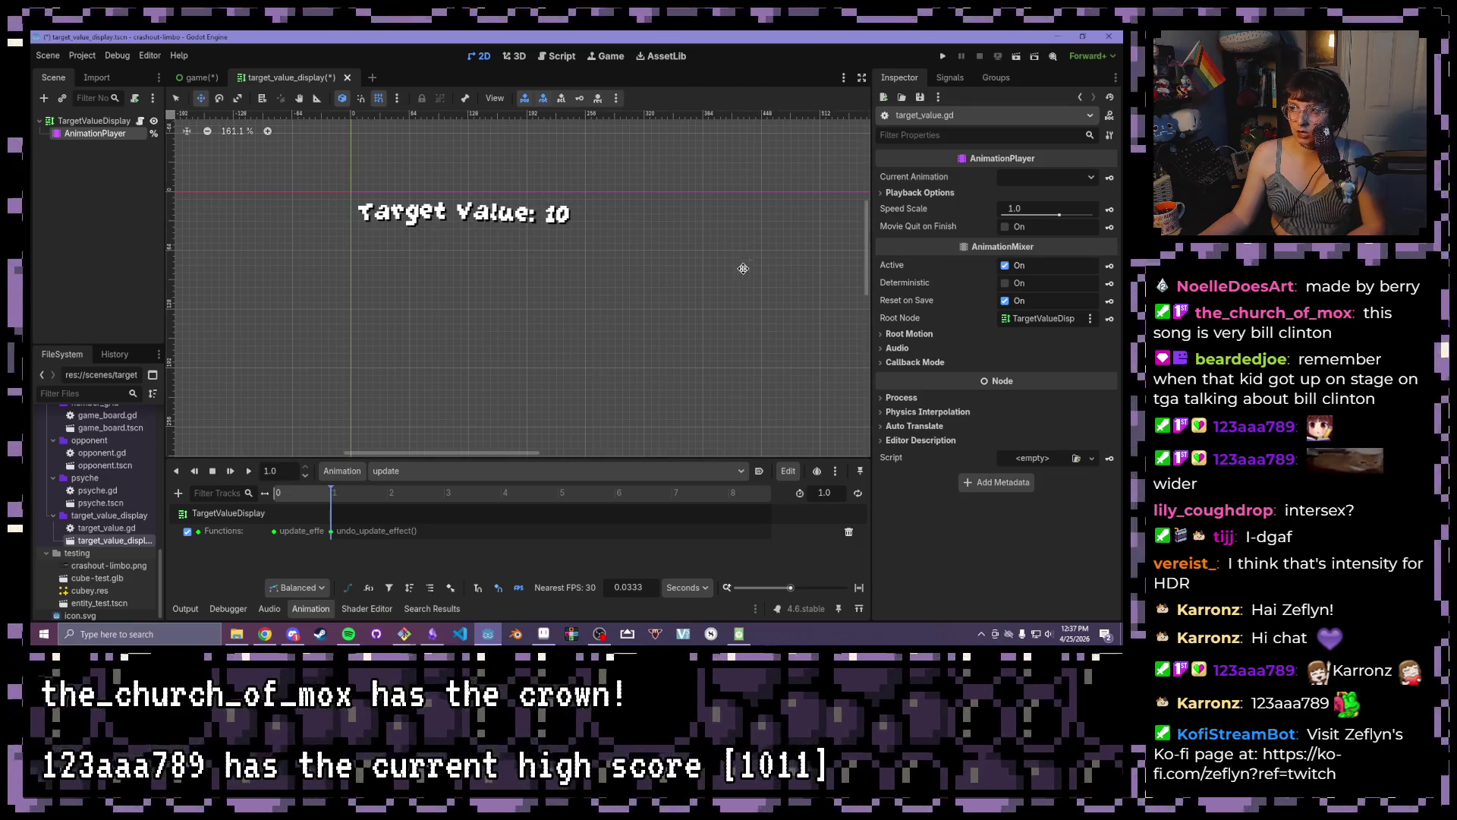
{"action": "left_click", "coordinate": [275, 493]}
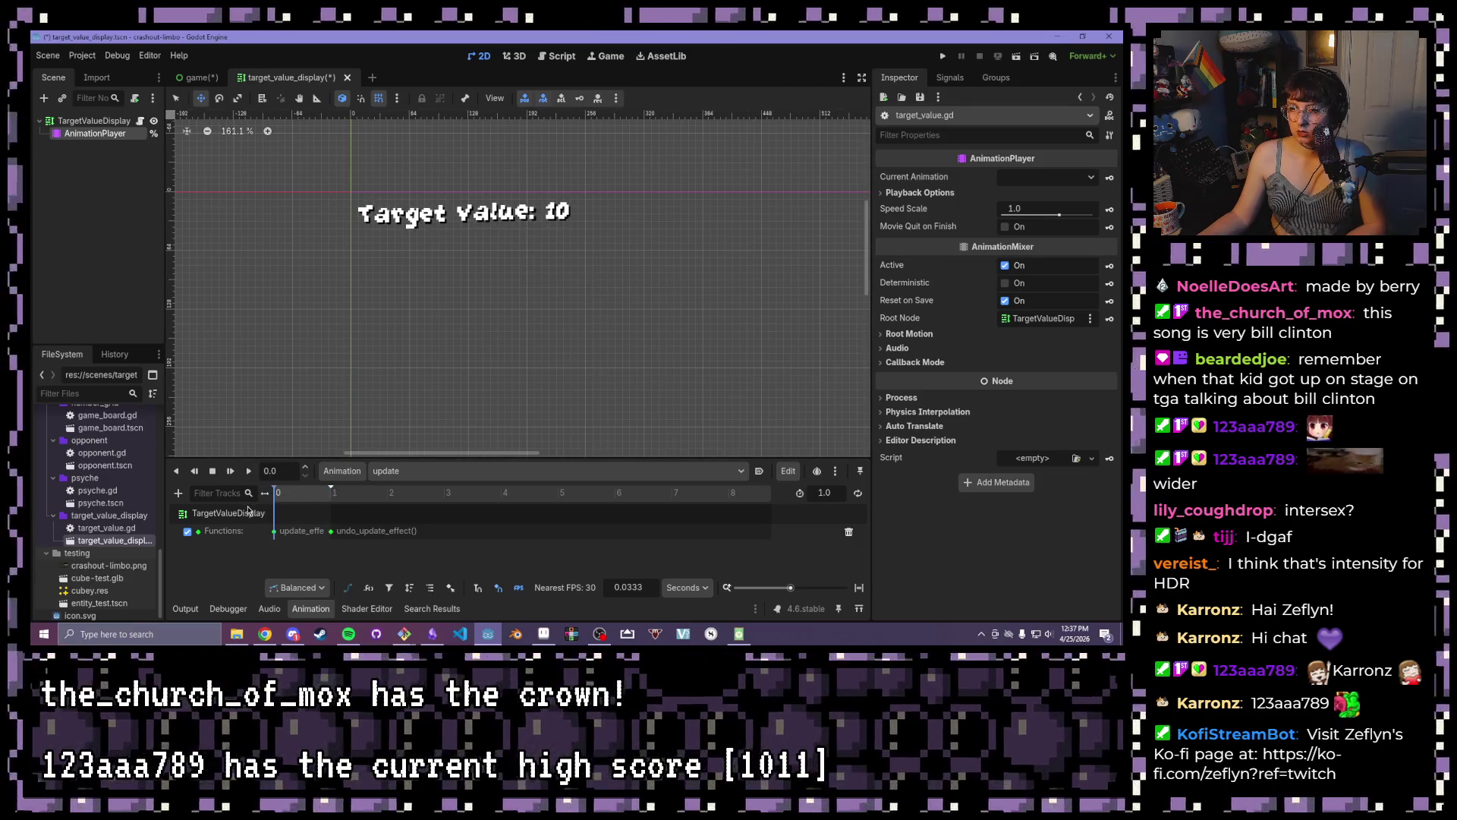
{"action": "left_click", "coordinate": [249, 471]}
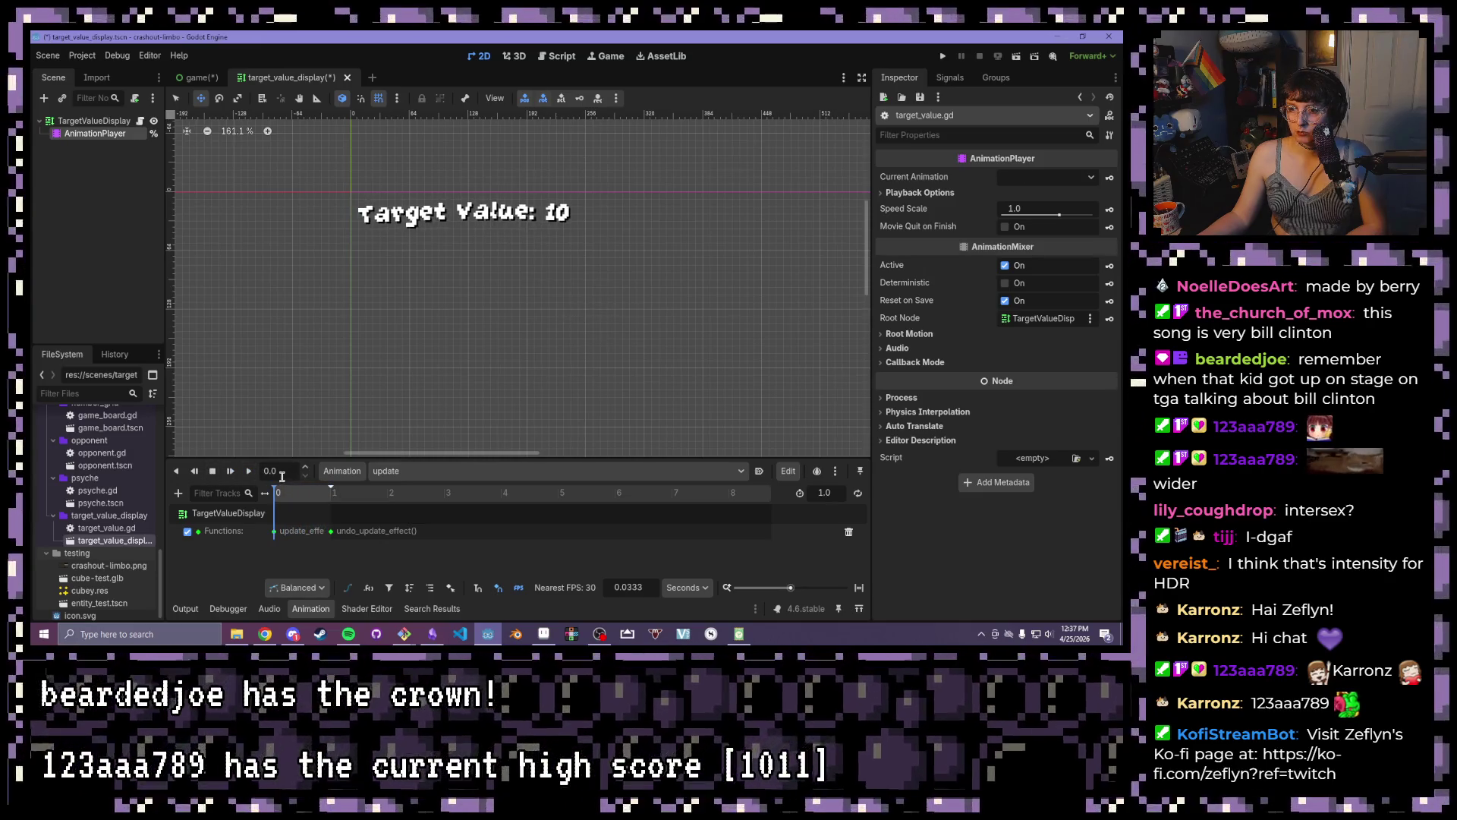
{"action": "left_click", "coordinate": [277, 494]}
{"action": "scroll", "coordinate": [364, 390], "scroll_direction": "up", "scroll_amount": 1}
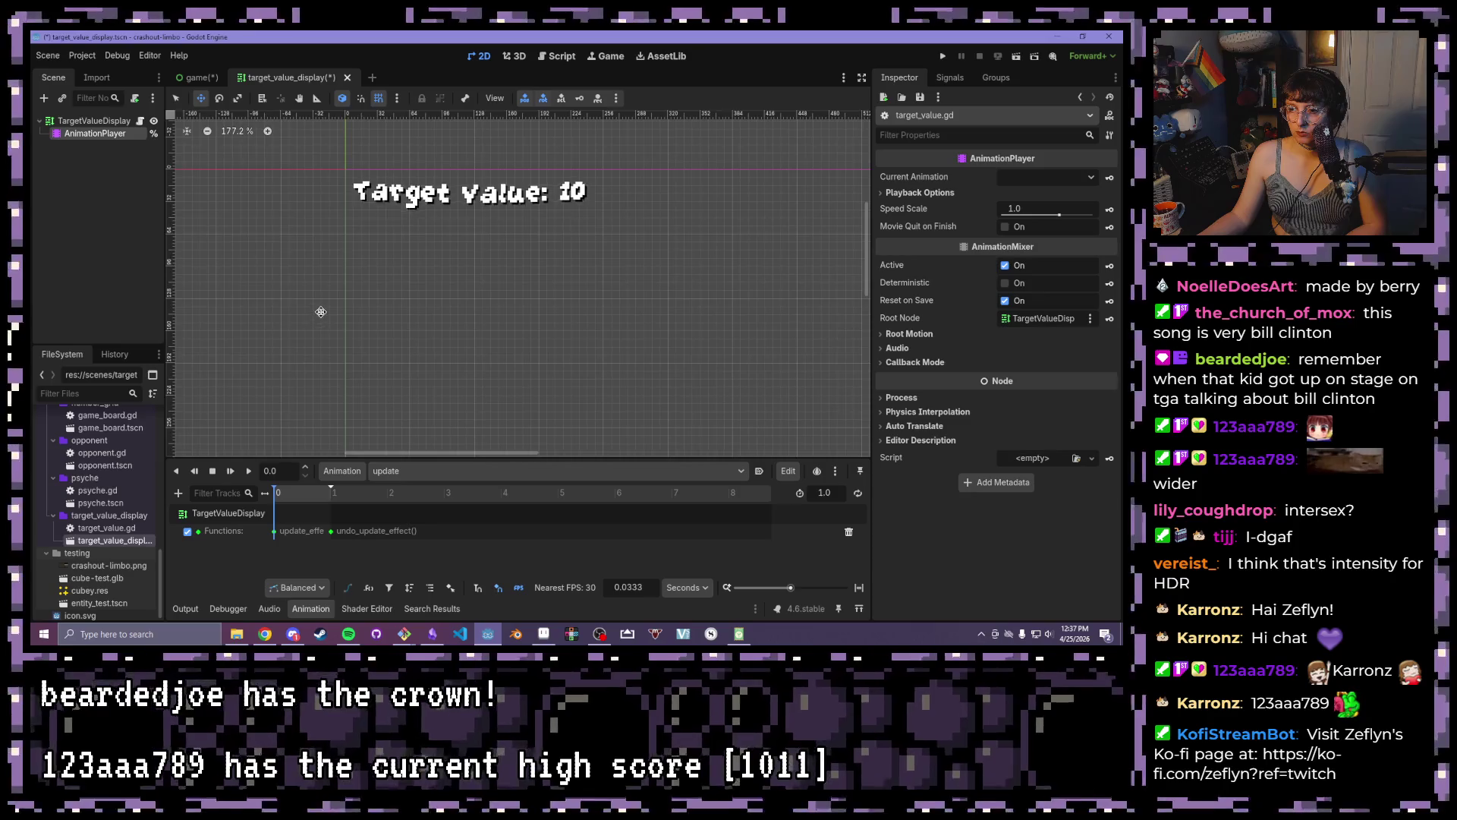
{"action": "left_click_drag", "start_coordinate": [319, 312], "coordinate": [412, 374]}
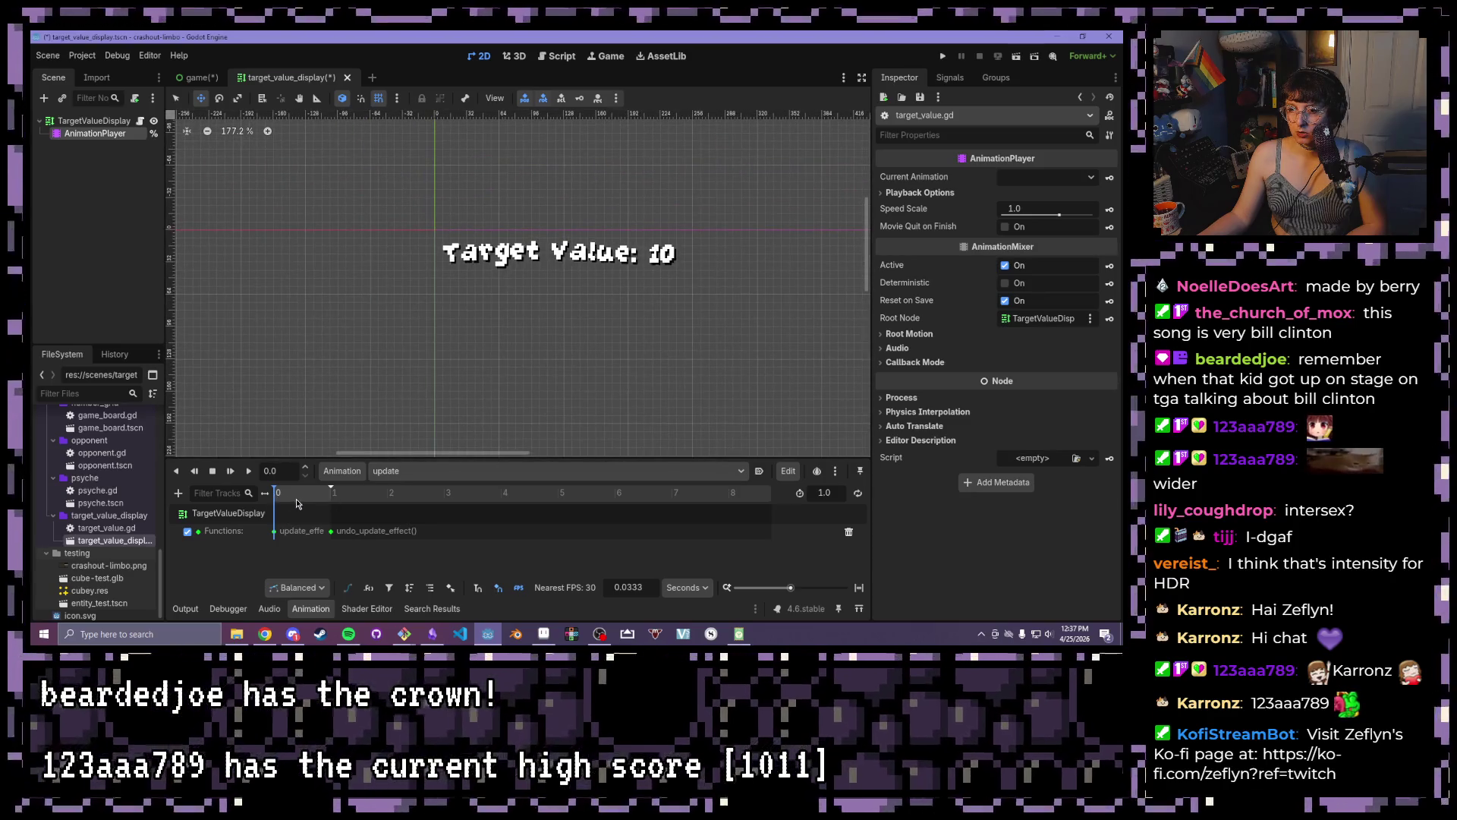
{"action": "left_click", "coordinate": [248, 471]}
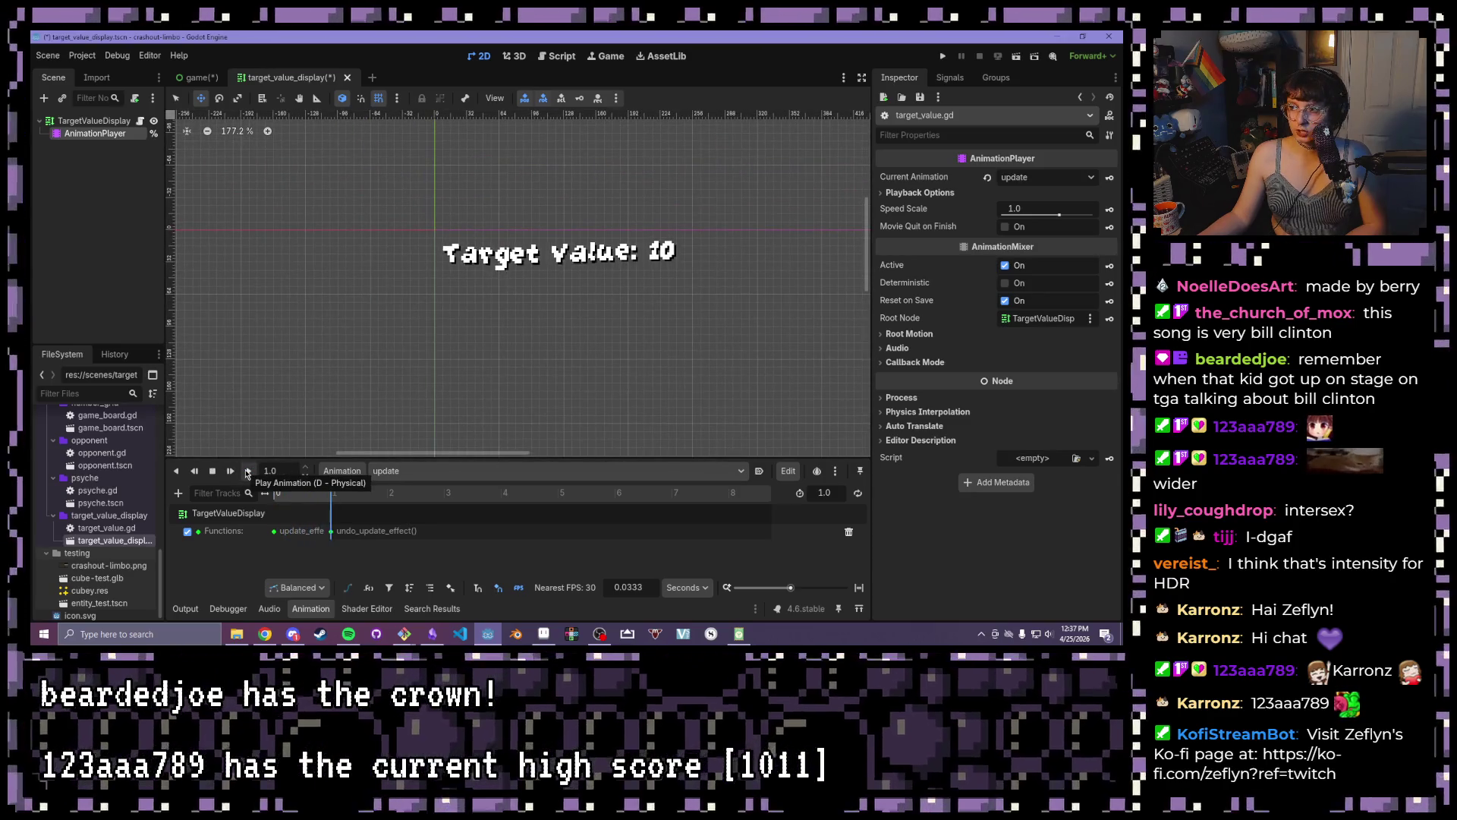
{"action": "left_click", "coordinate": [248, 472]}
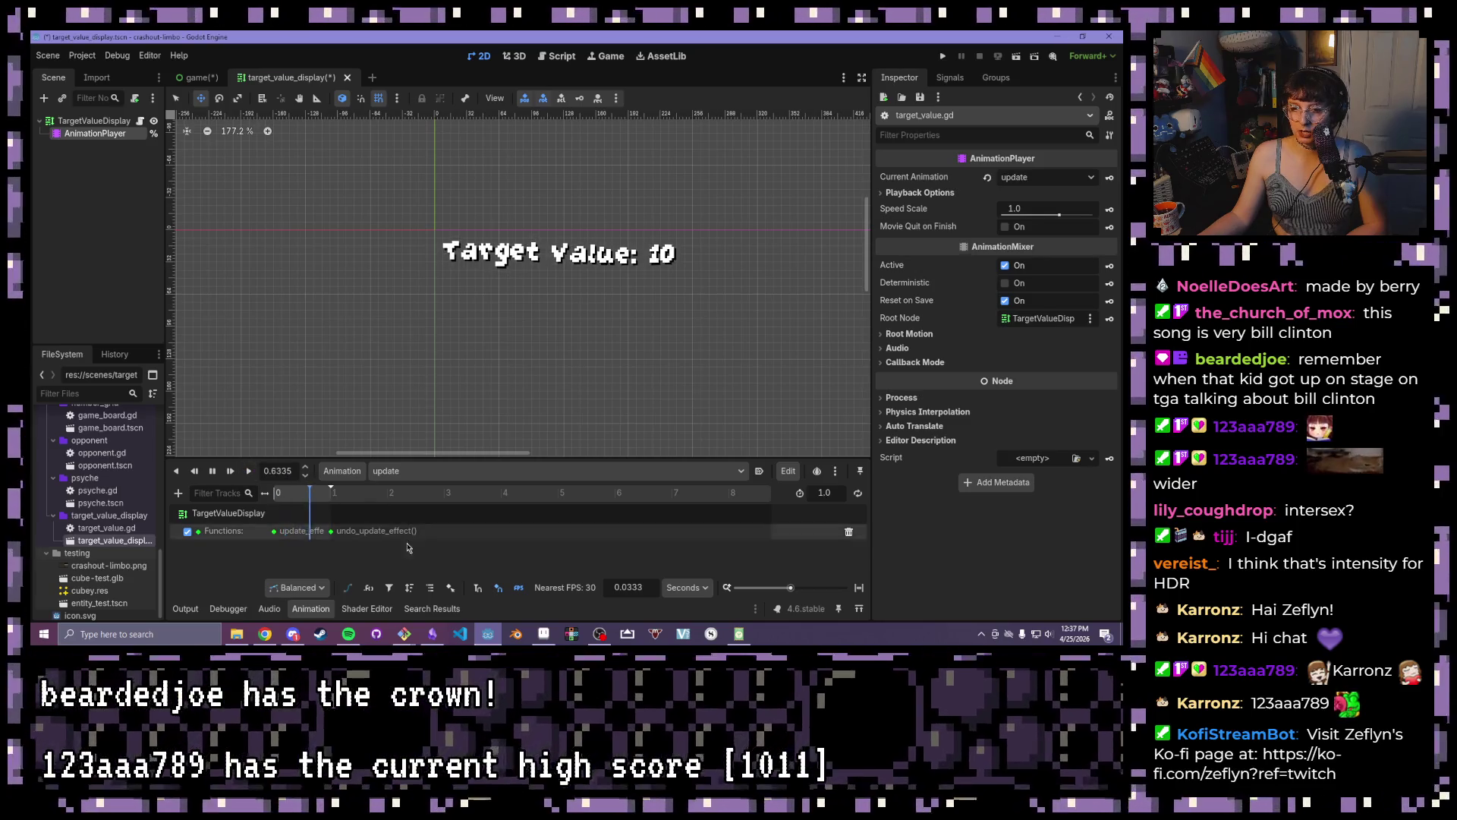
{"action": "left_click_drag", "start_coordinate": [332, 495], "coordinate": [275, 495]}
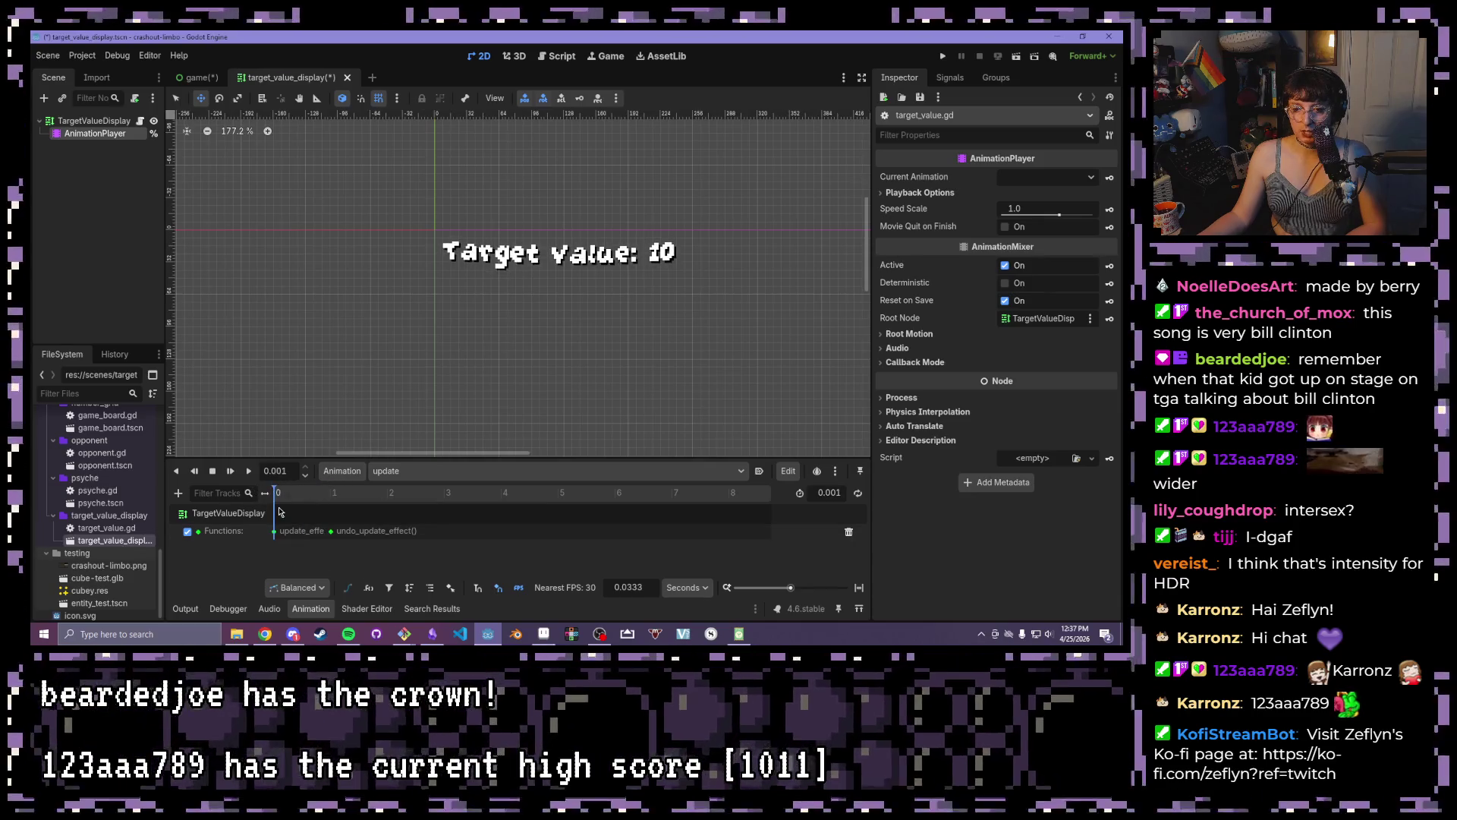
{"action": "left_click", "coordinate": [213, 471]}
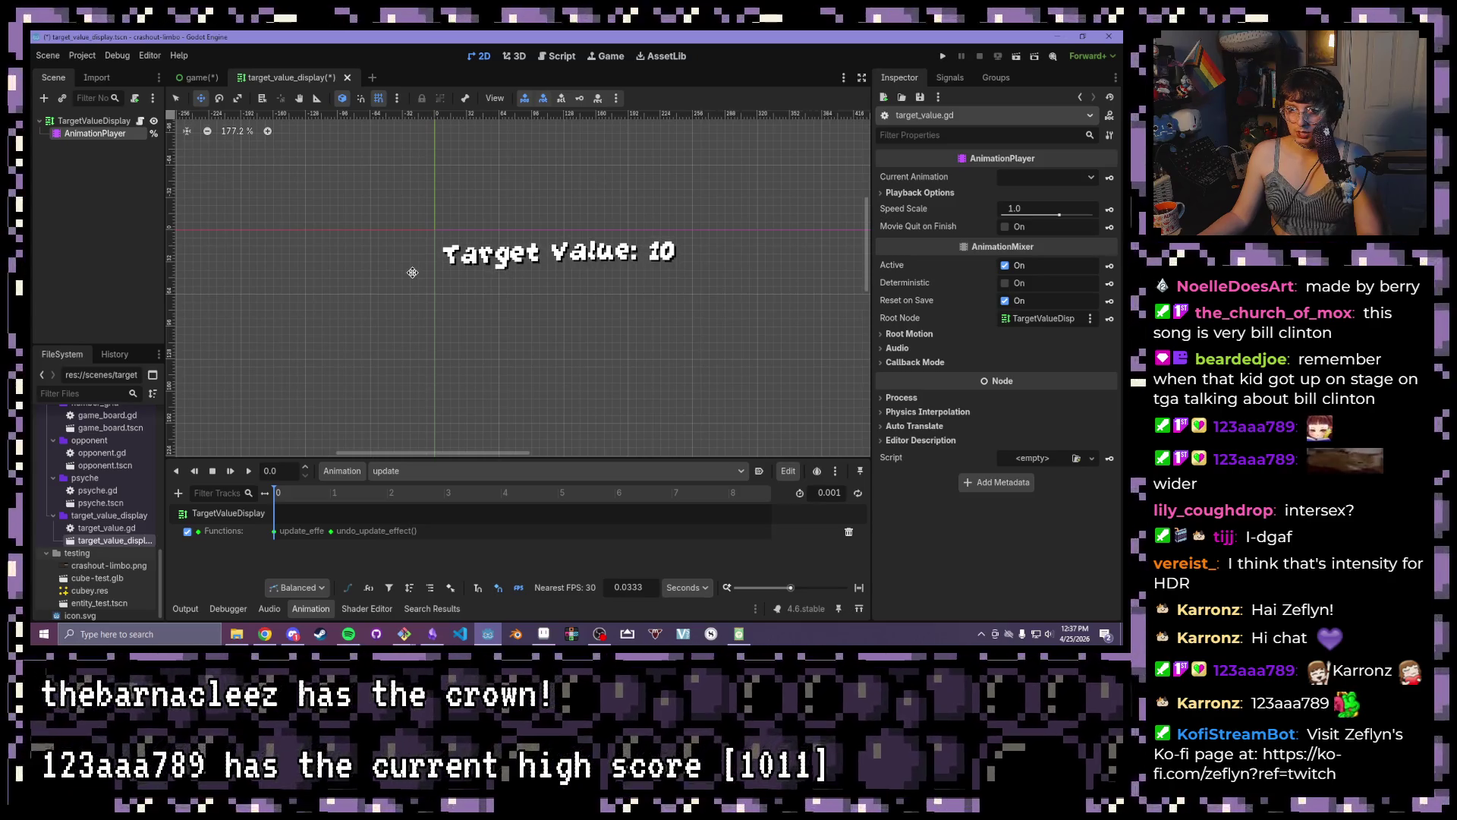
Step: Save the scene and open TargetValueDisplay's script target_value.gd
{"action": "key", "text": "ctrl+s"}
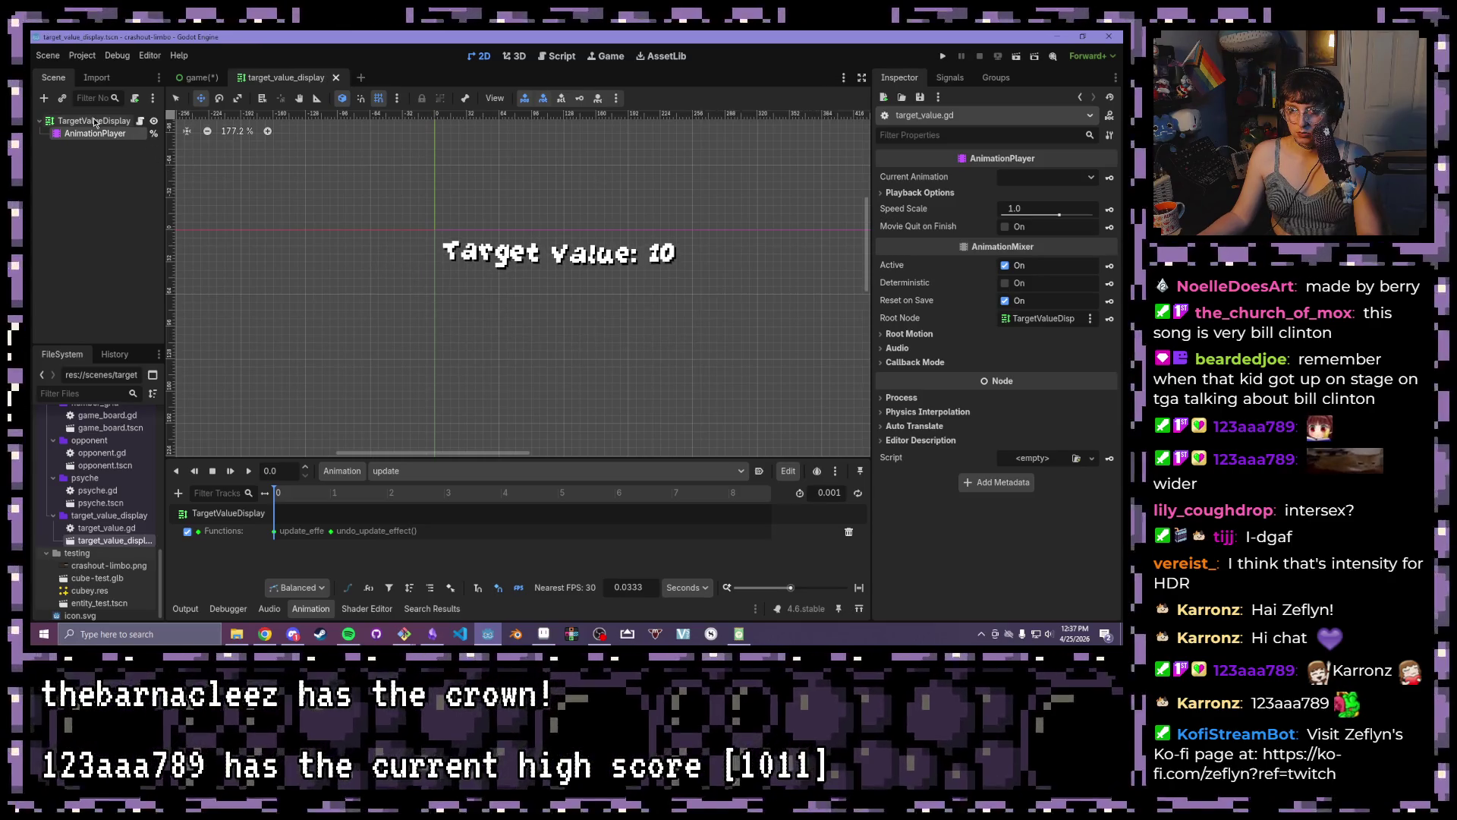
{"action": "left_click", "coordinate": [95, 121]}
{"action": "left_click", "coordinate": [141, 121]}
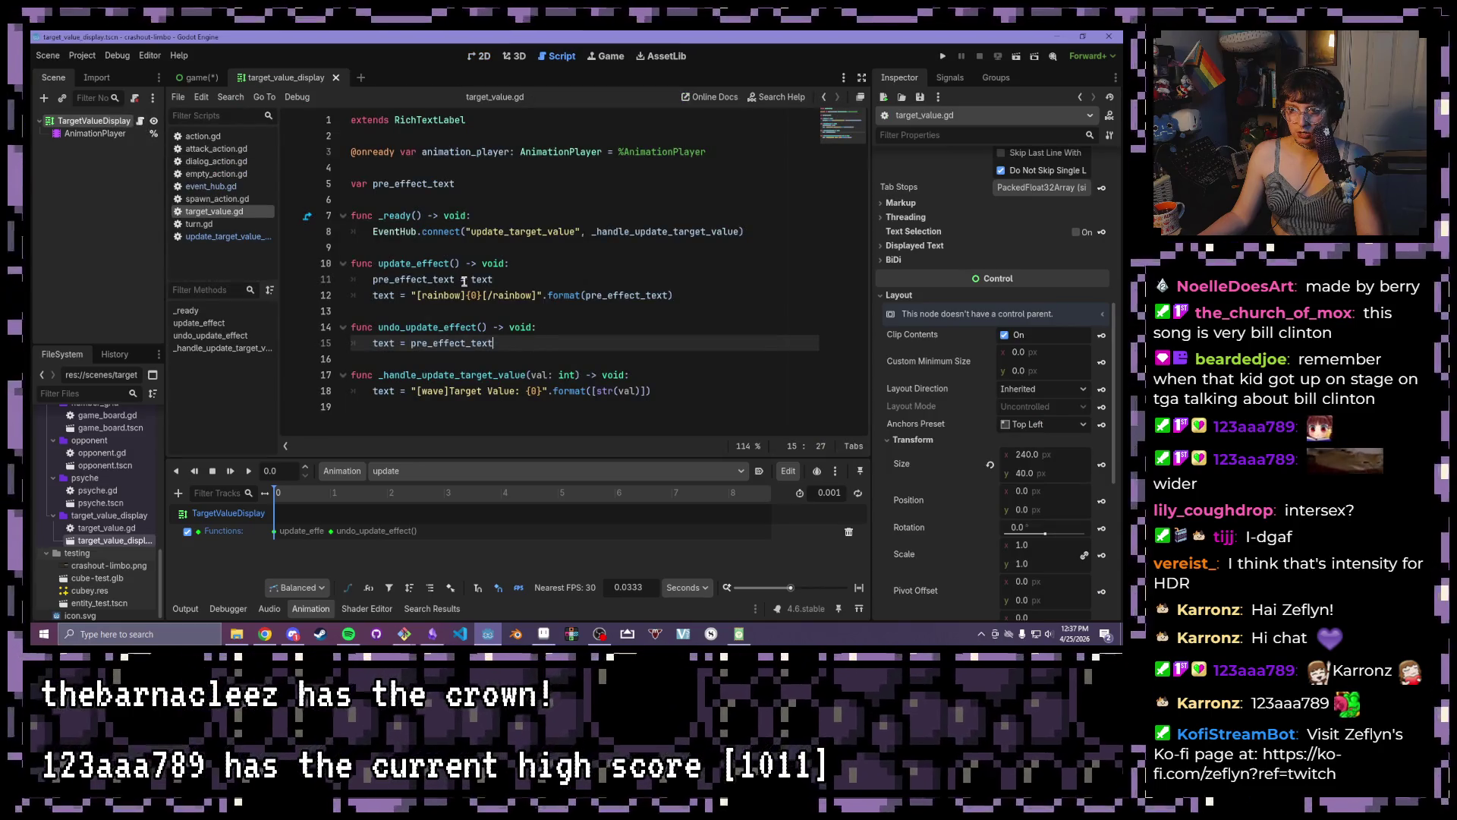
Step: Append animation_player.play("update") to _handle_update_target_value, save, and run the game
{"action": "left_click", "coordinate": [682, 376]}
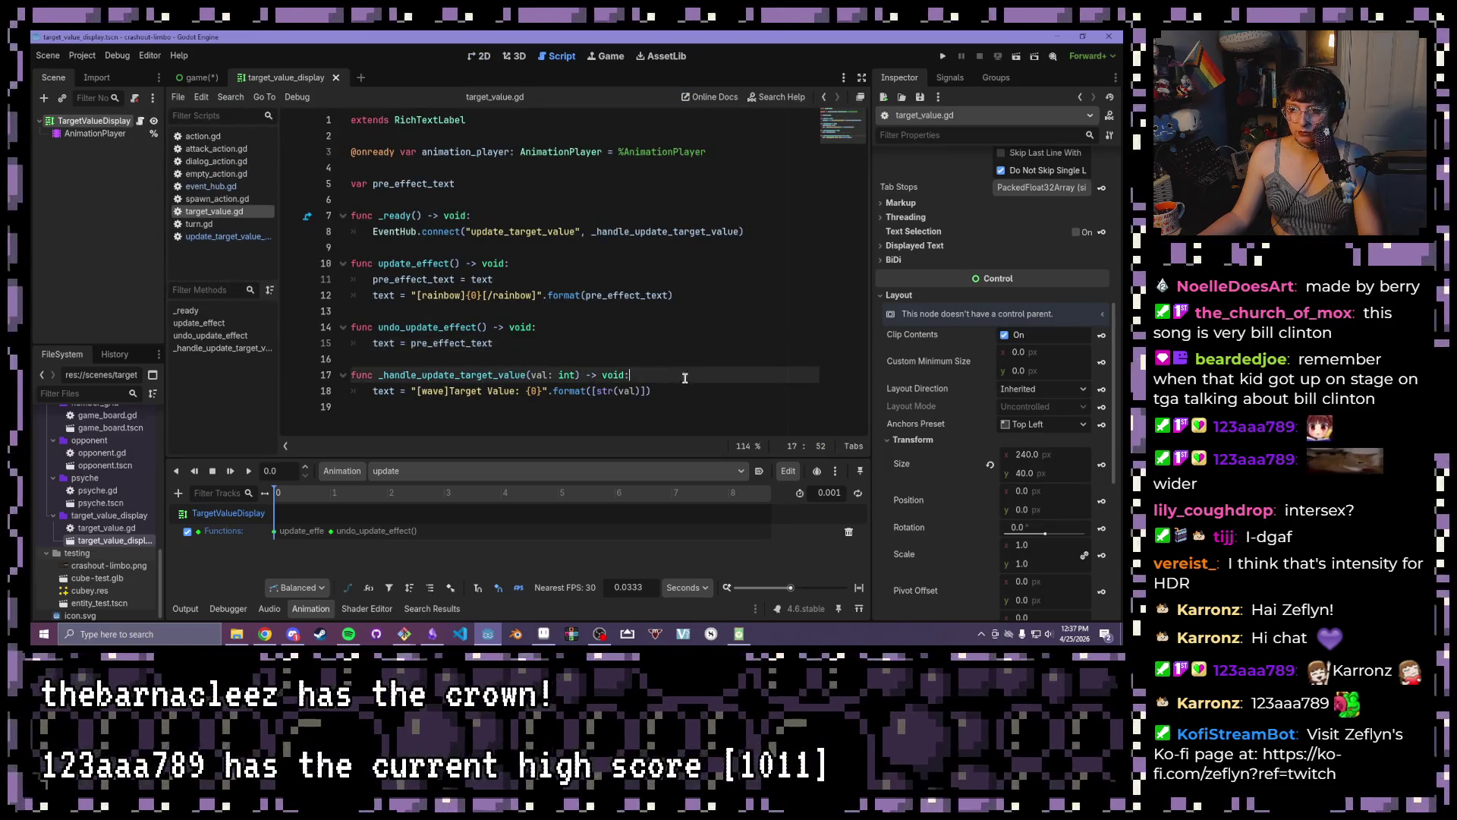
{"action": "left_click", "coordinate": [697, 392]}
{"action": "key", "text": "Return"}
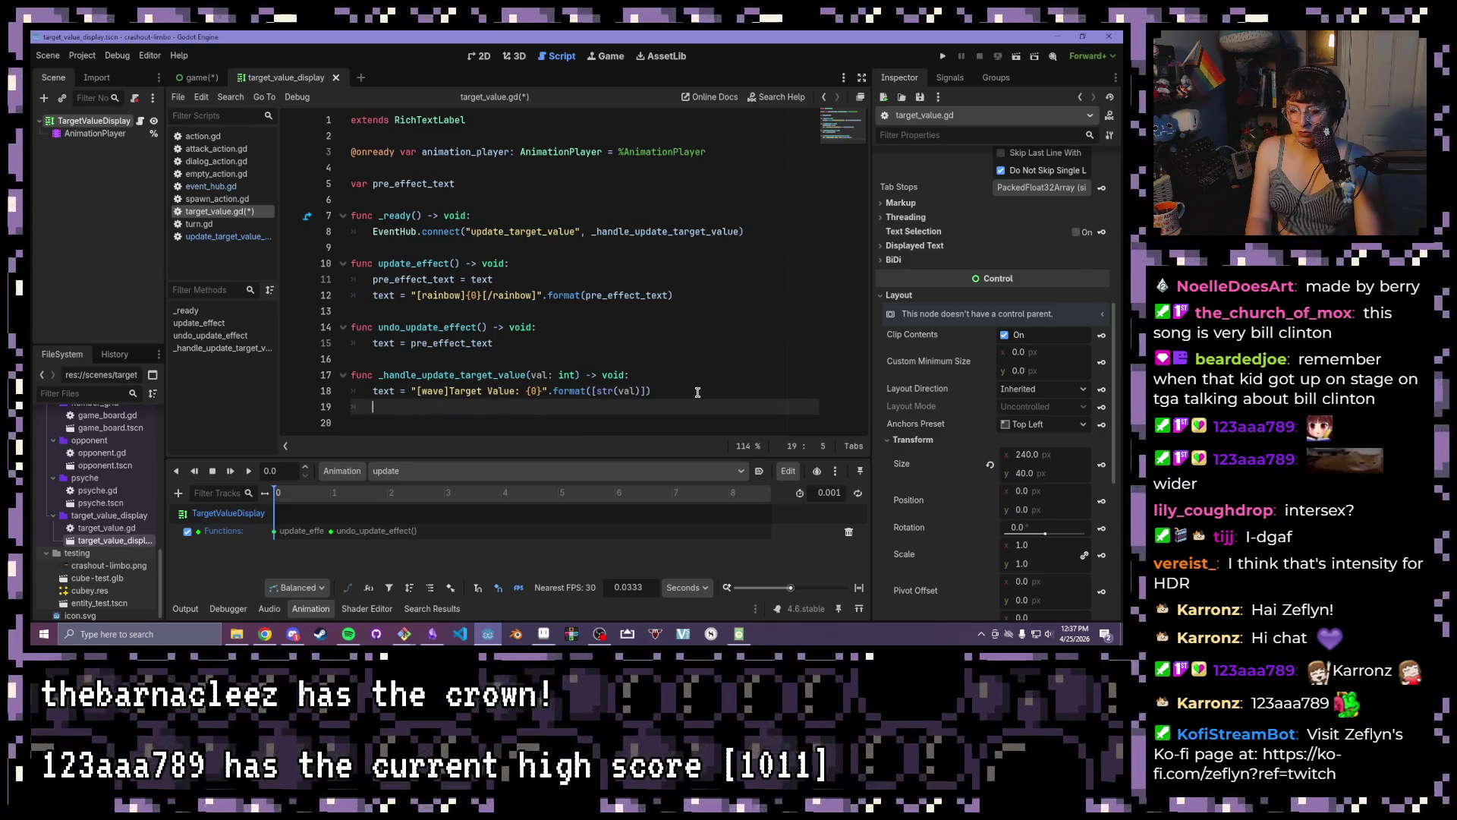
{"action": "type", "text": "nimation_player.play"}
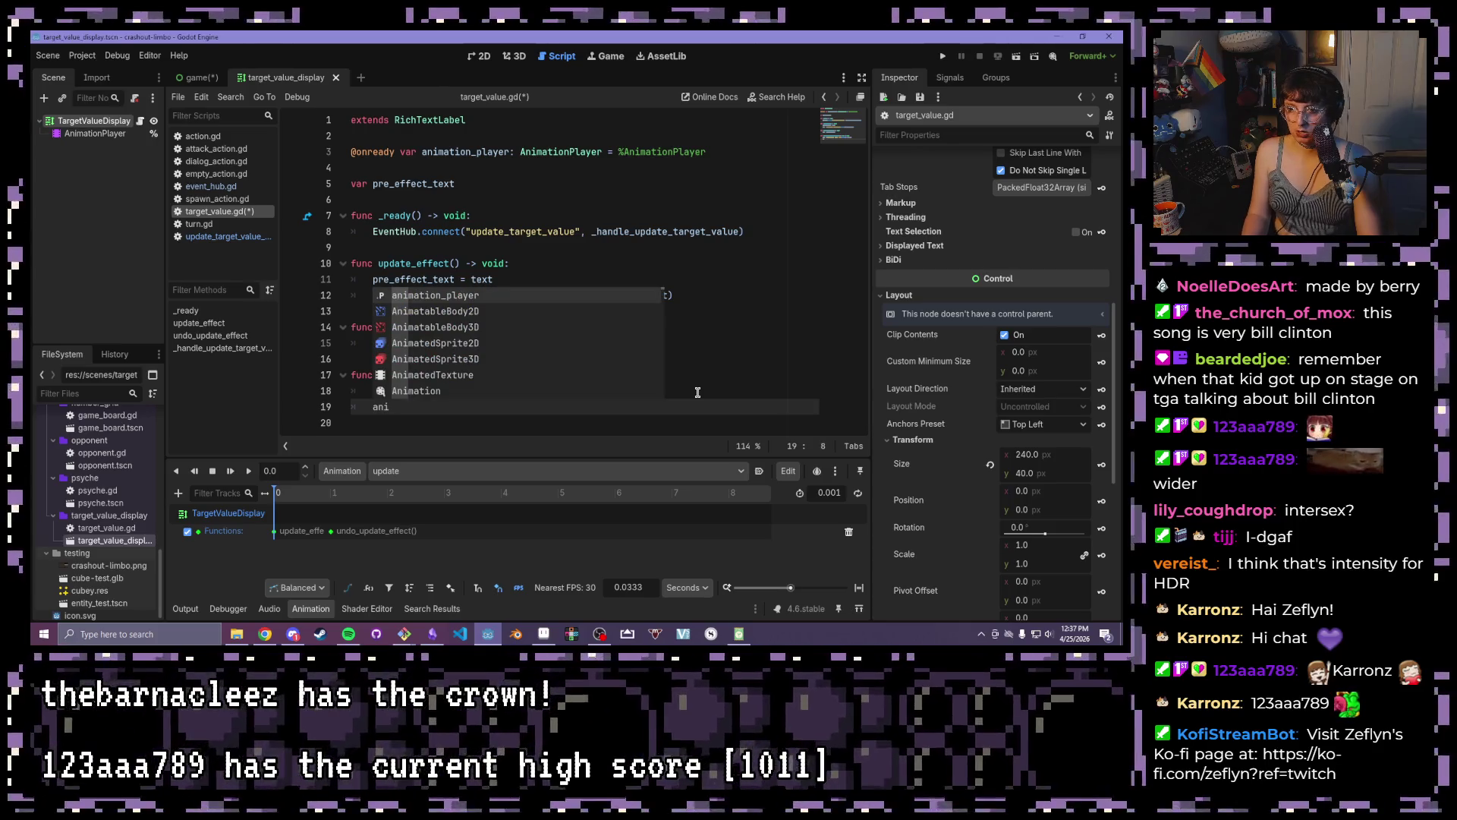
{"action": "key", "text": "Return"}
{"action": "type", "text": "player.play"}
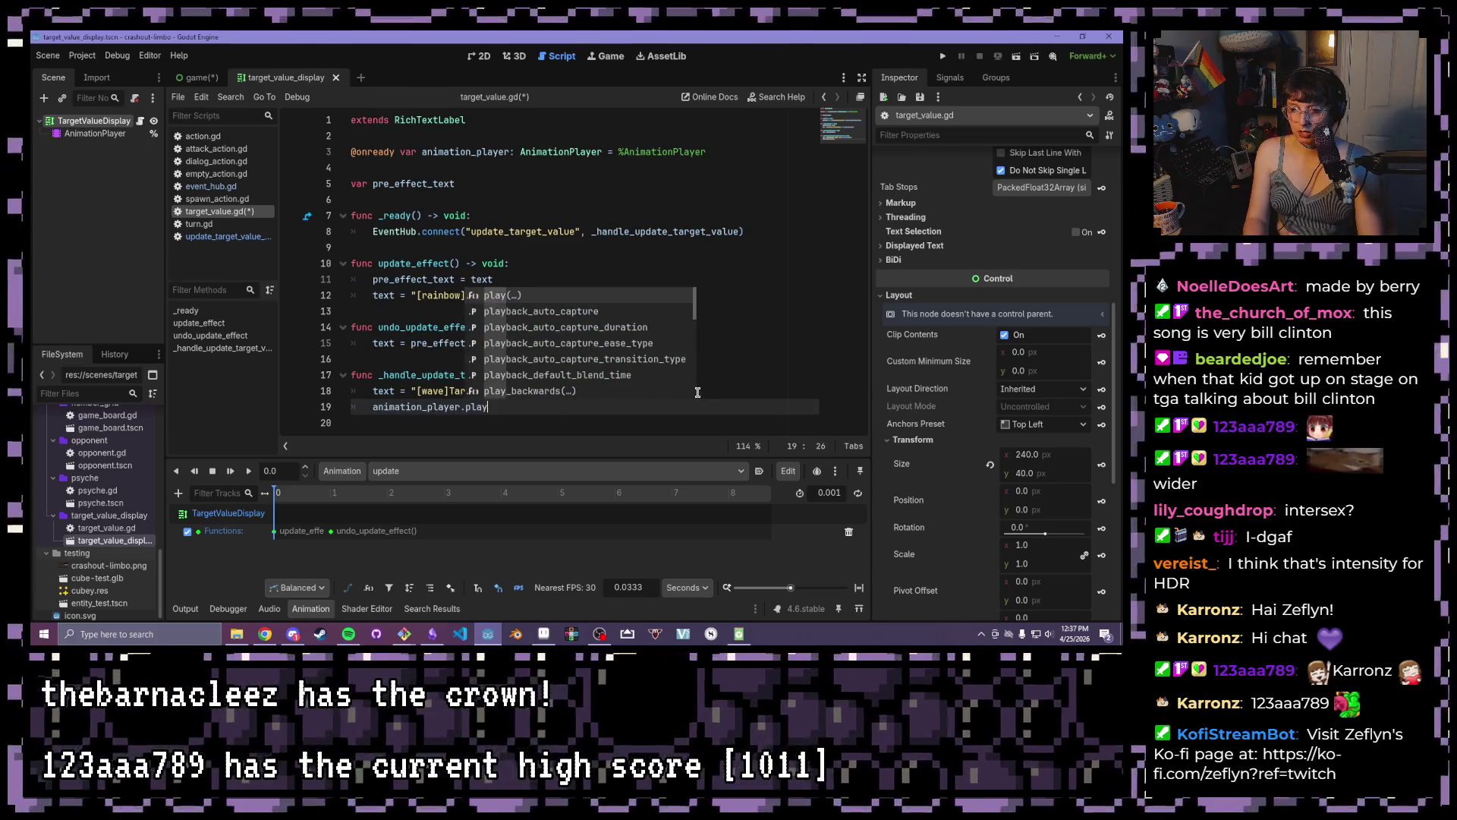
{"action": "key", "text": "Return"}
{"action": "type", "text": "up"}
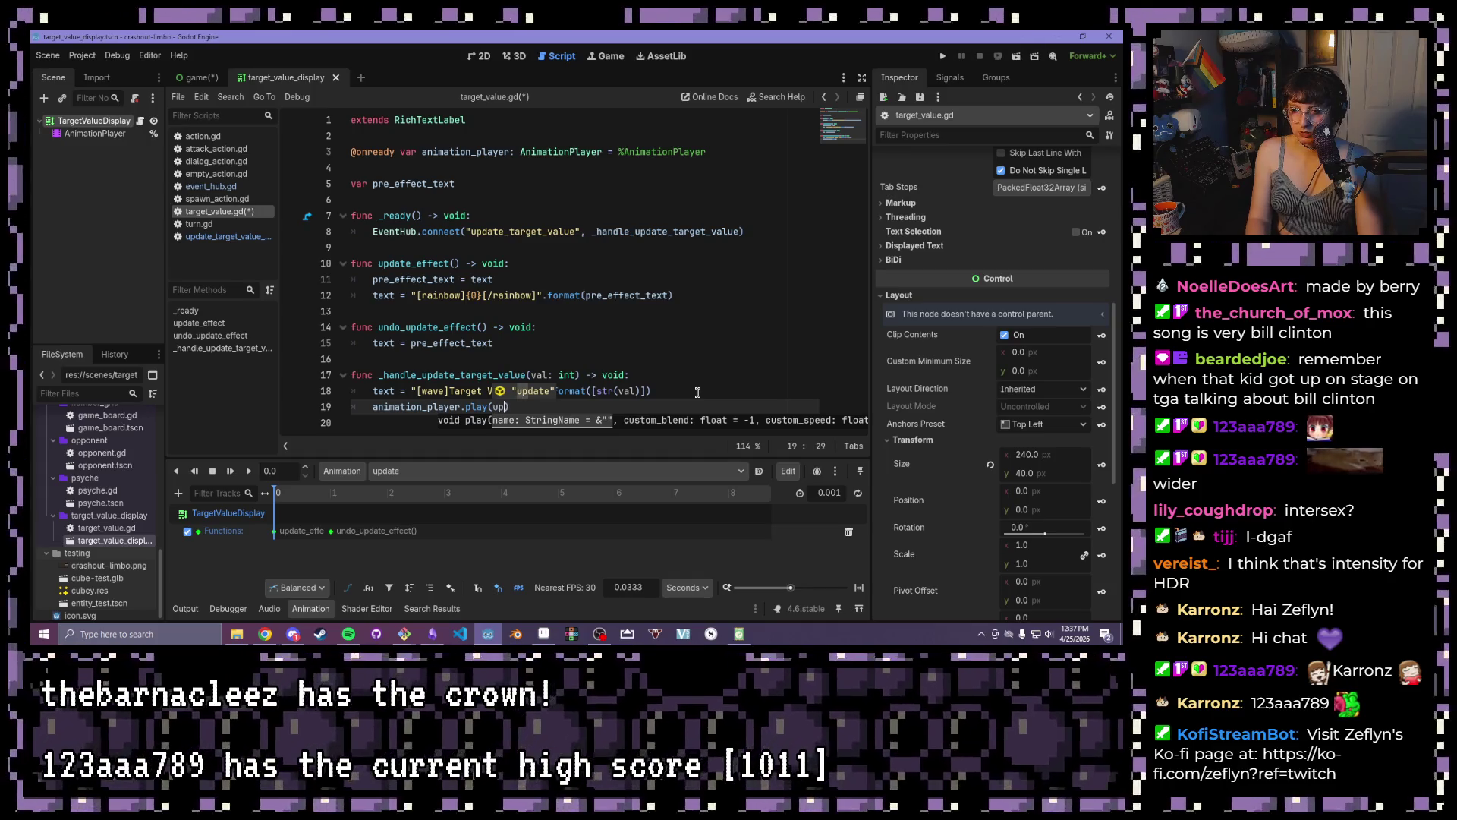
{"action": "key", "text": "Return"}
{"action": "key", "text": "BackSpace"}
{"action": "key", "text": "BackSpace"}
{"action": "key", "text": "BackSpace"}
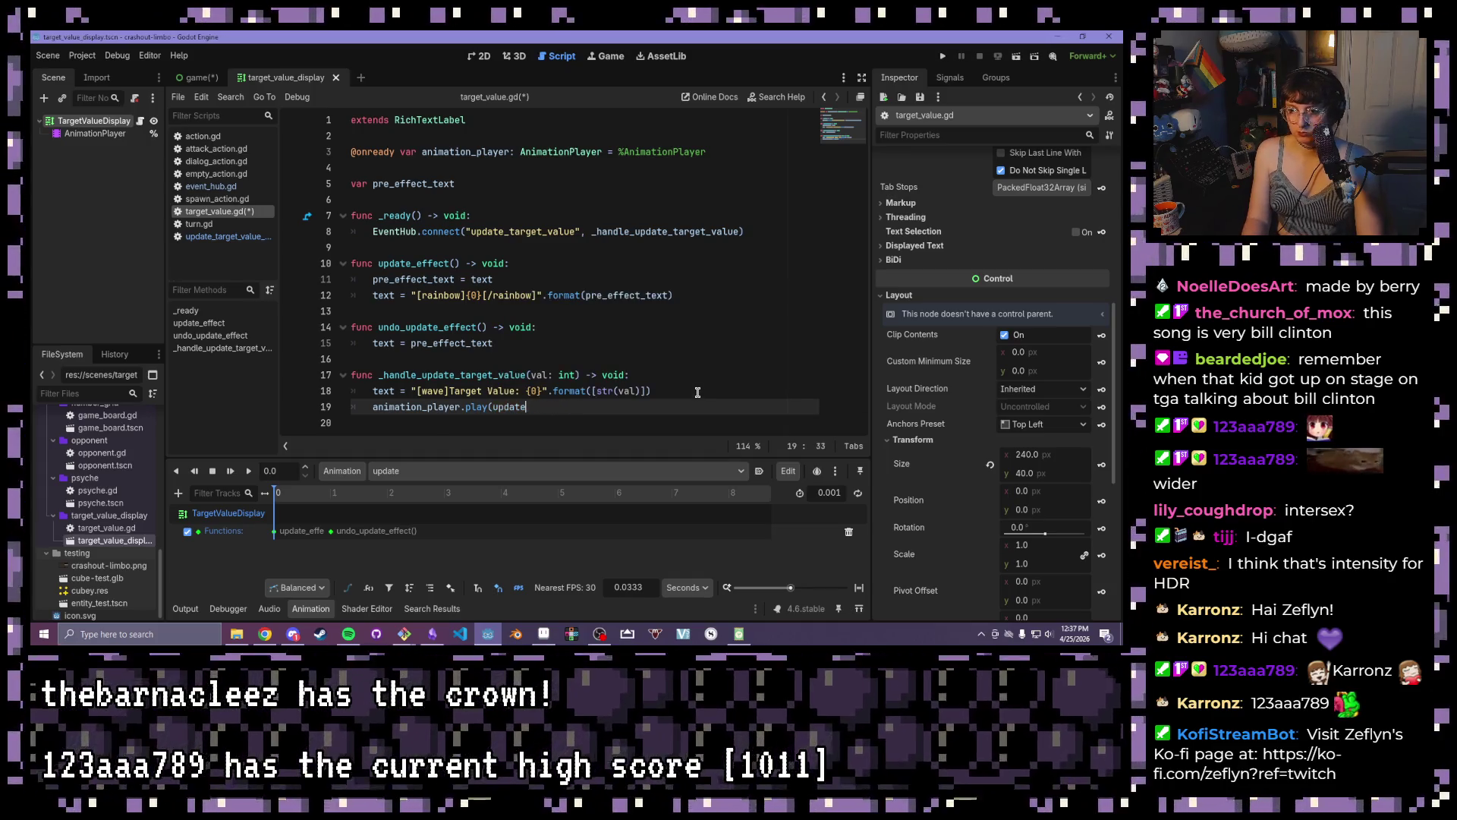
{"action": "type", "text": "\""}
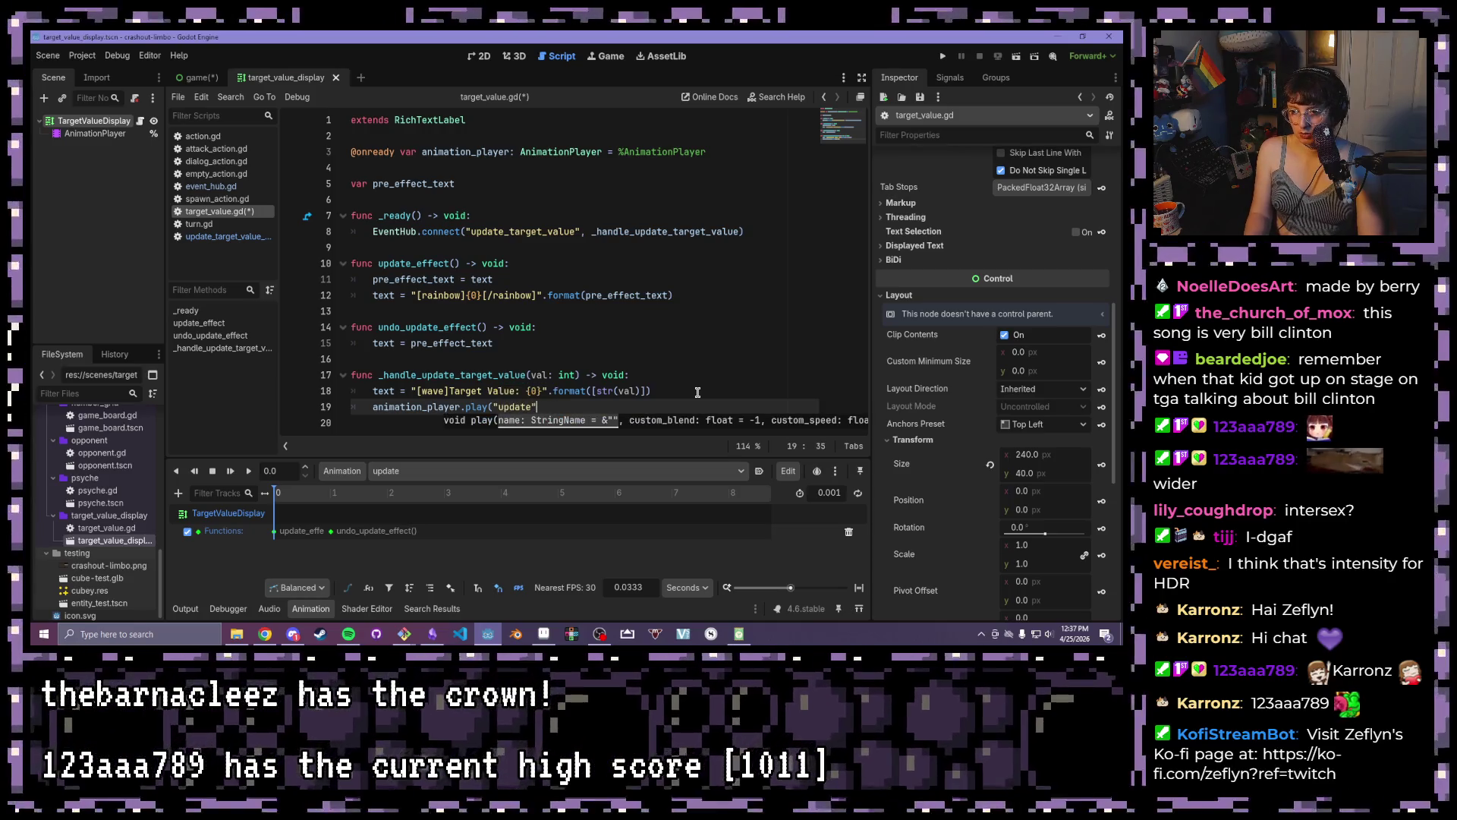
{"action": "type", "text": ")"}
{"action": "key", "text": "ctrl+s"}
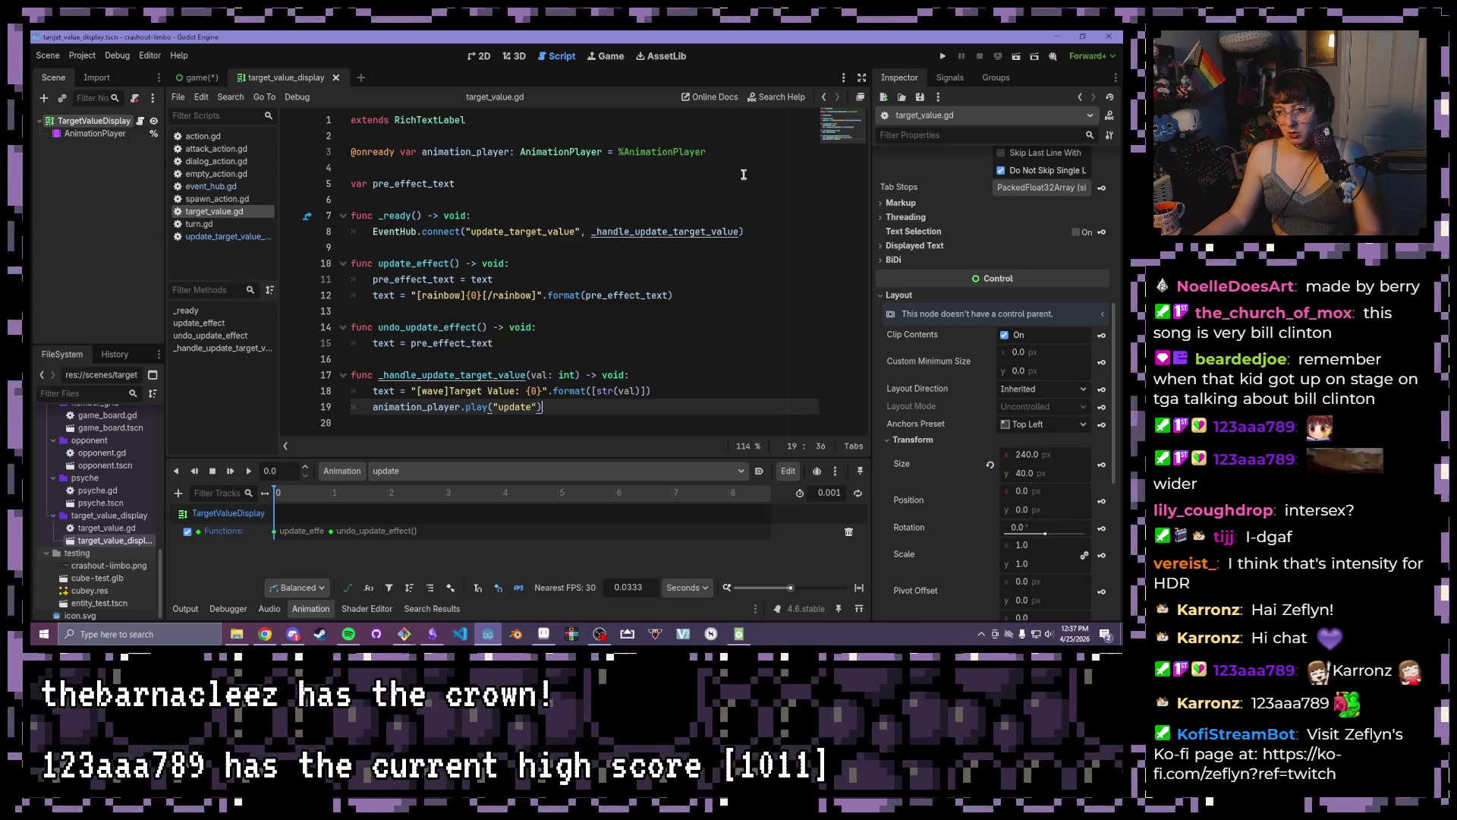
{"action": "left_click", "coordinate": [943, 57]}
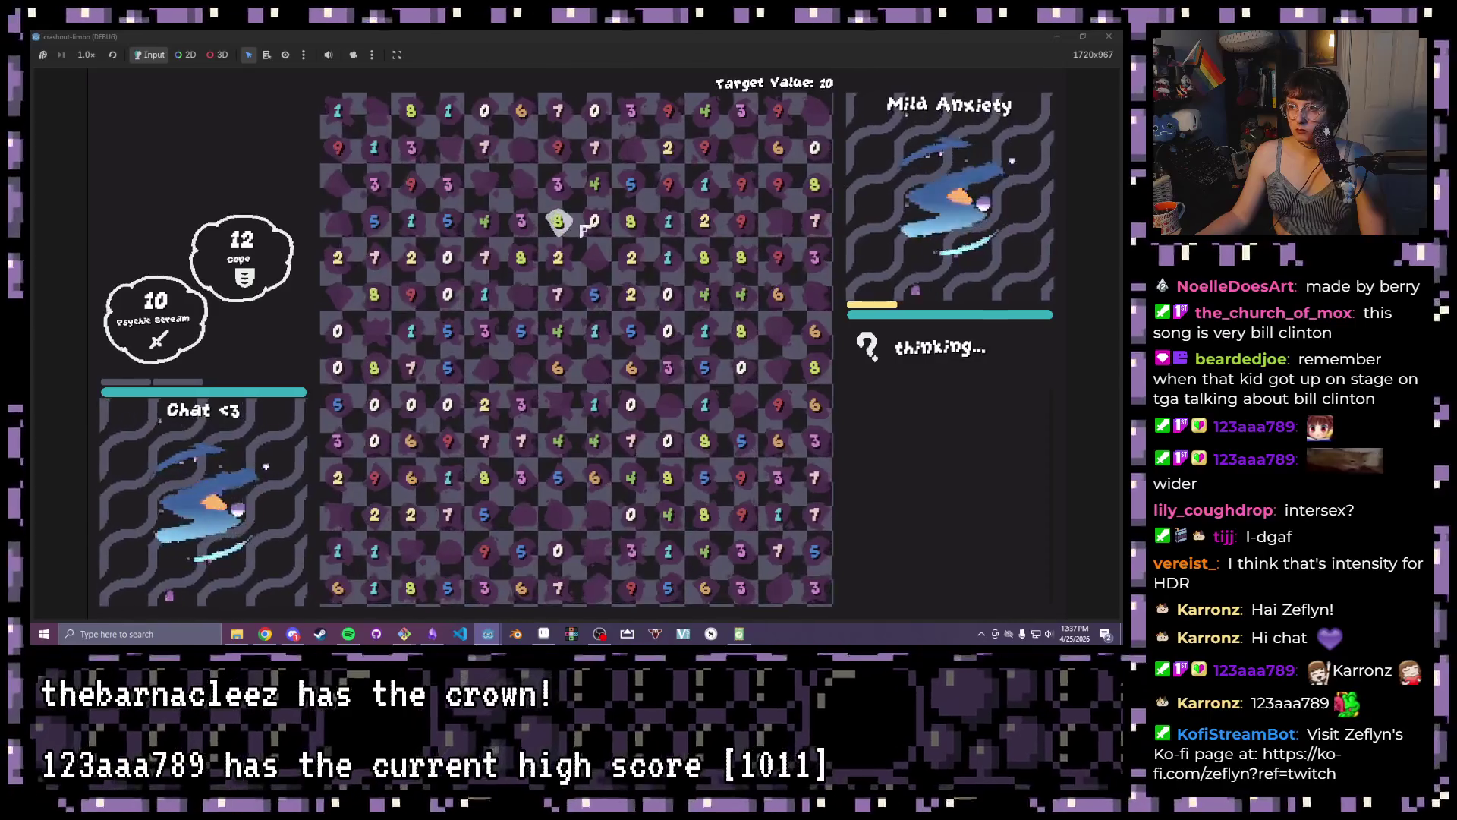
Step: Clear an 8 and 2 pair in the game, then close the game window
{"action": "left_click_drag", "start_coordinate": [524, 259], "coordinate": [559, 260]}
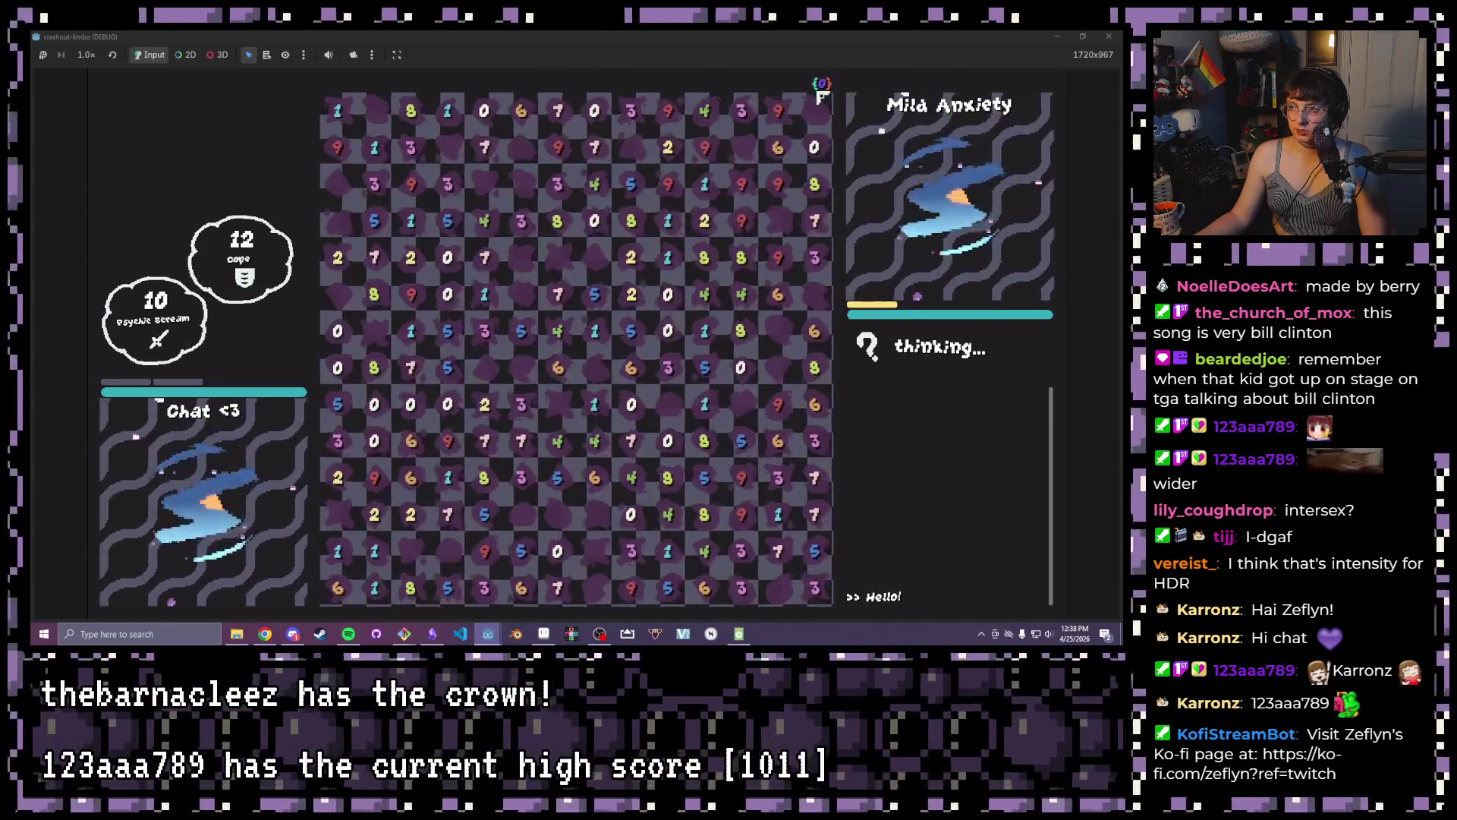
{"action": "left_click", "coordinate": [1120, 35]}
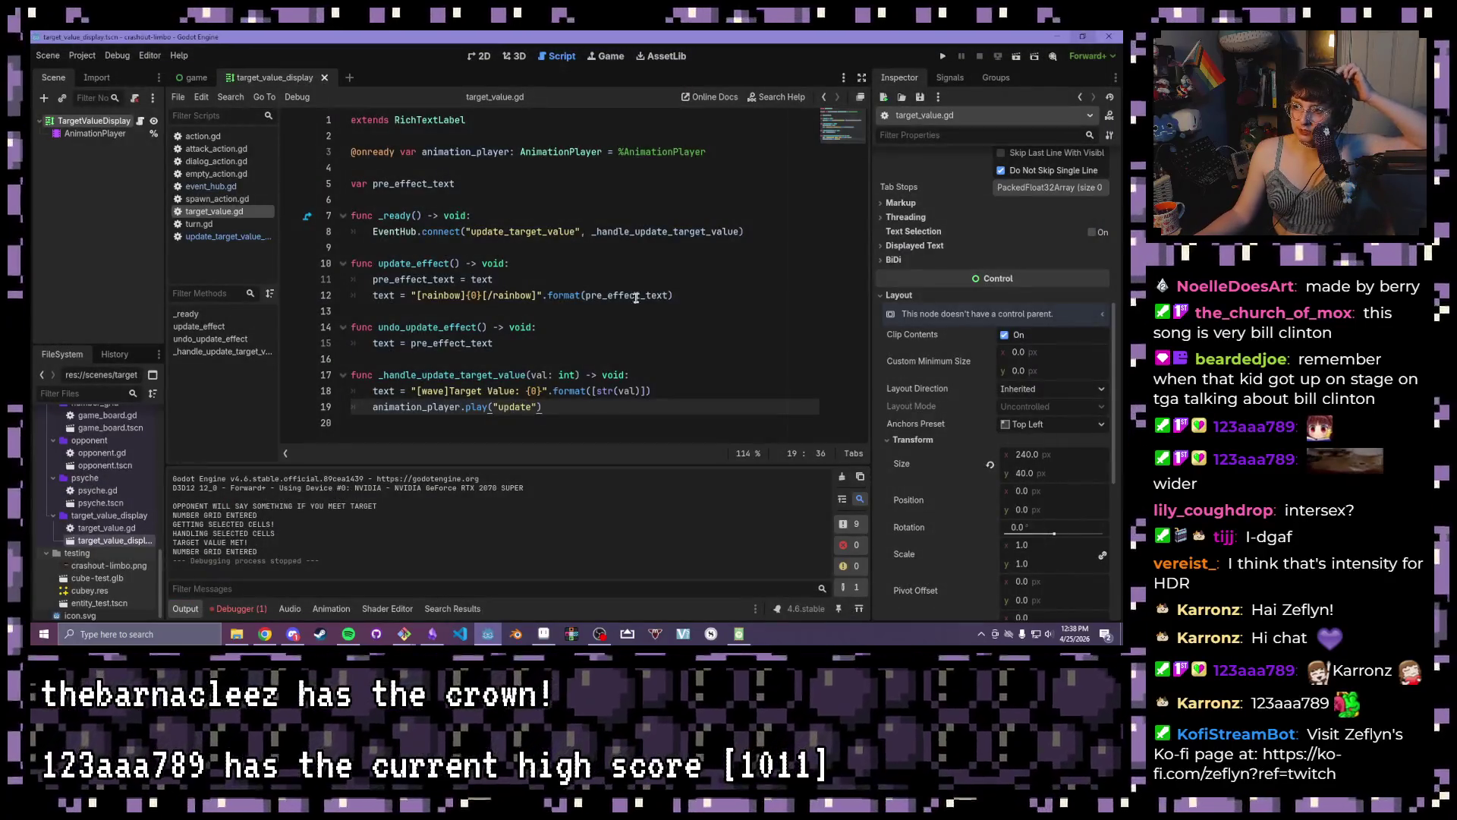
Step: Wrap pre_effect_text as [pre_effect_text] in line 12's format(), save, check Errors, and rerun
{"action": "left_click", "coordinate": [584, 295]}
{"action": "double_click", "coordinate": [632, 295]}
{"action": "type", "text": "["}
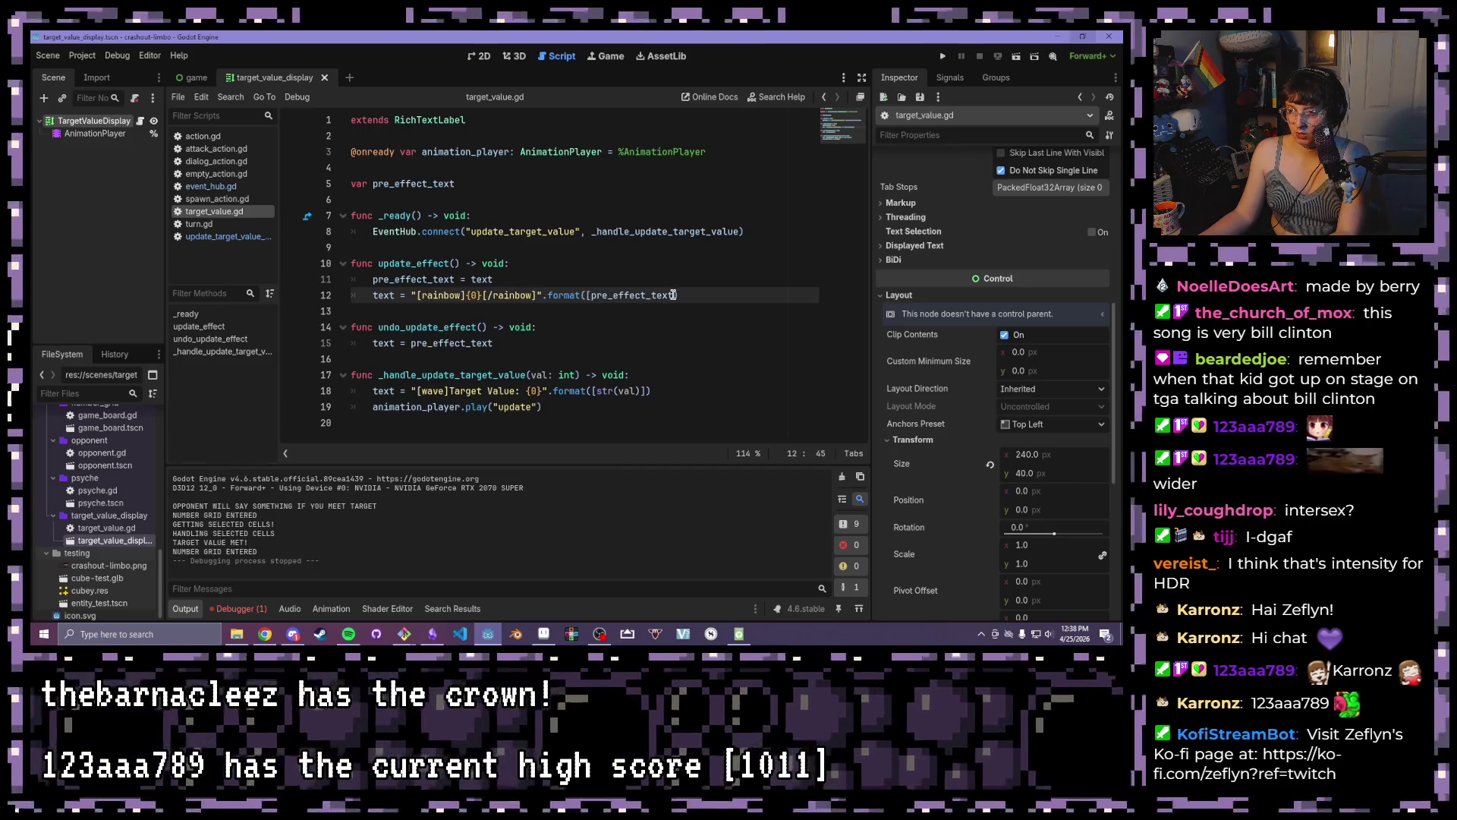
{"action": "left_click", "coordinate": [705, 294]}
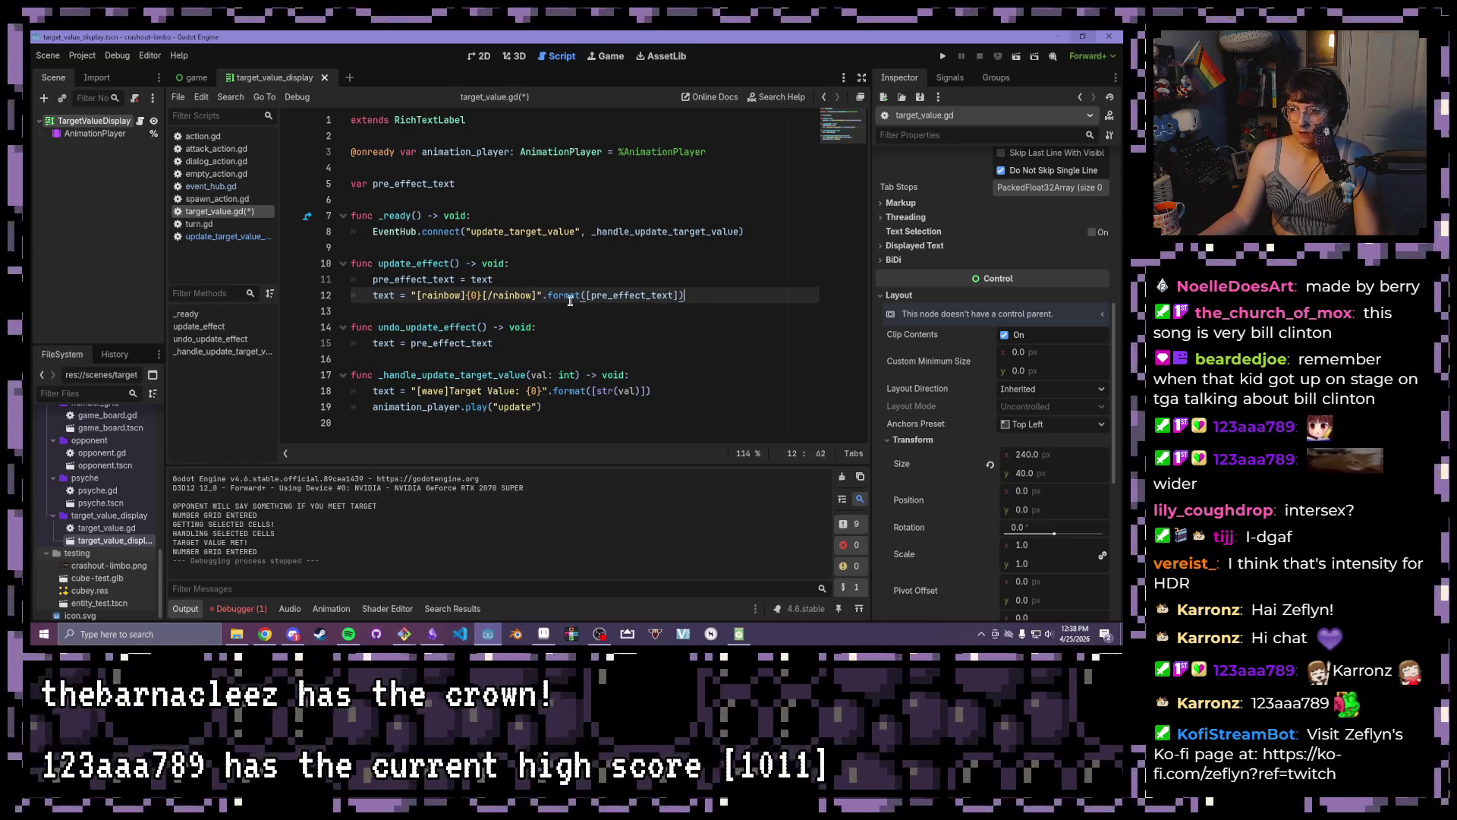
{"action": "key", "text": "ctrl+s"}
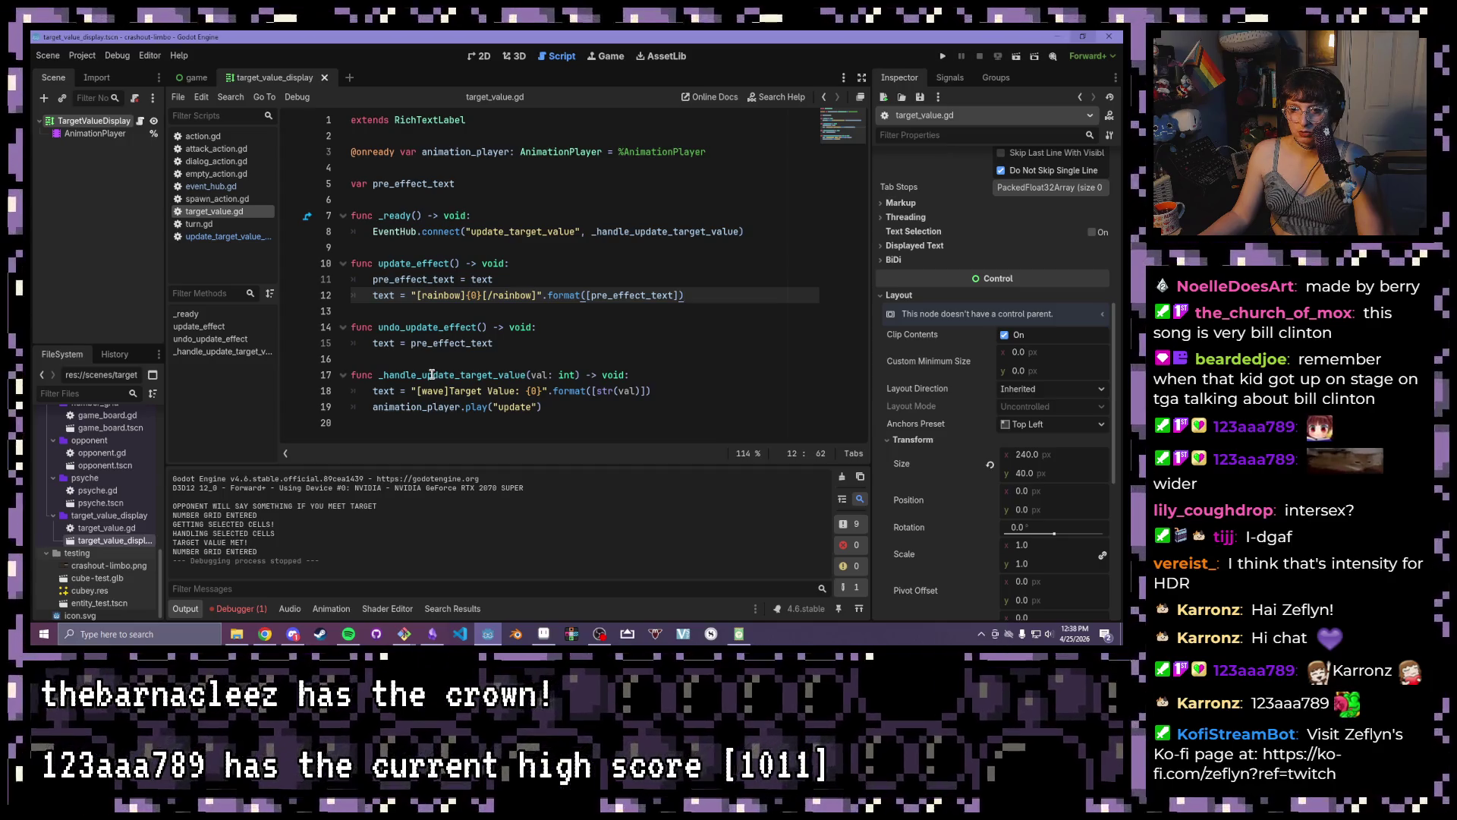
{"action": "left_click", "coordinate": [238, 611]}
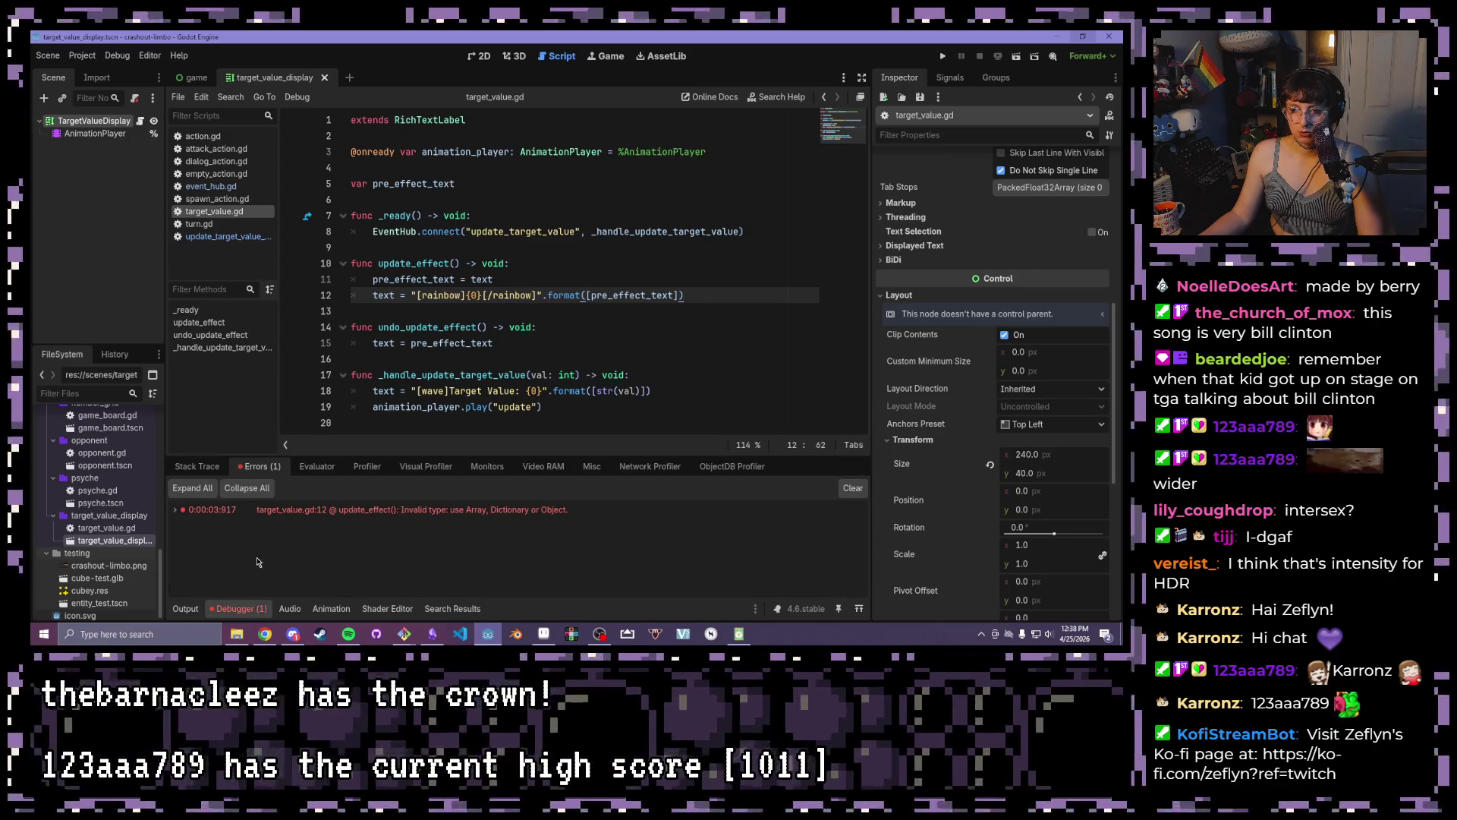
{"action": "mouse_move", "coordinate": [328, 516]}
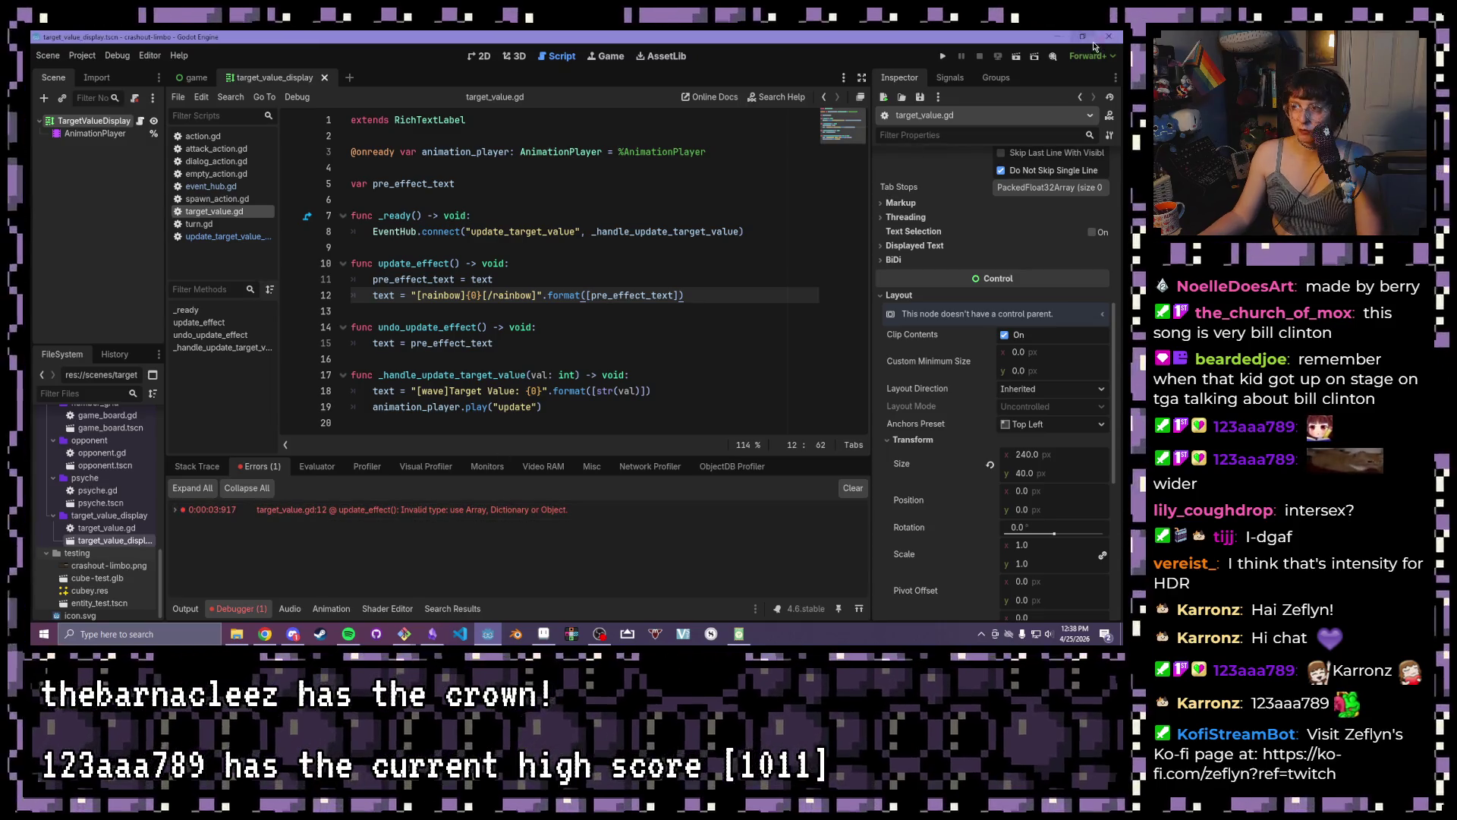
{"action": "left_click", "coordinate": [952, 56]}
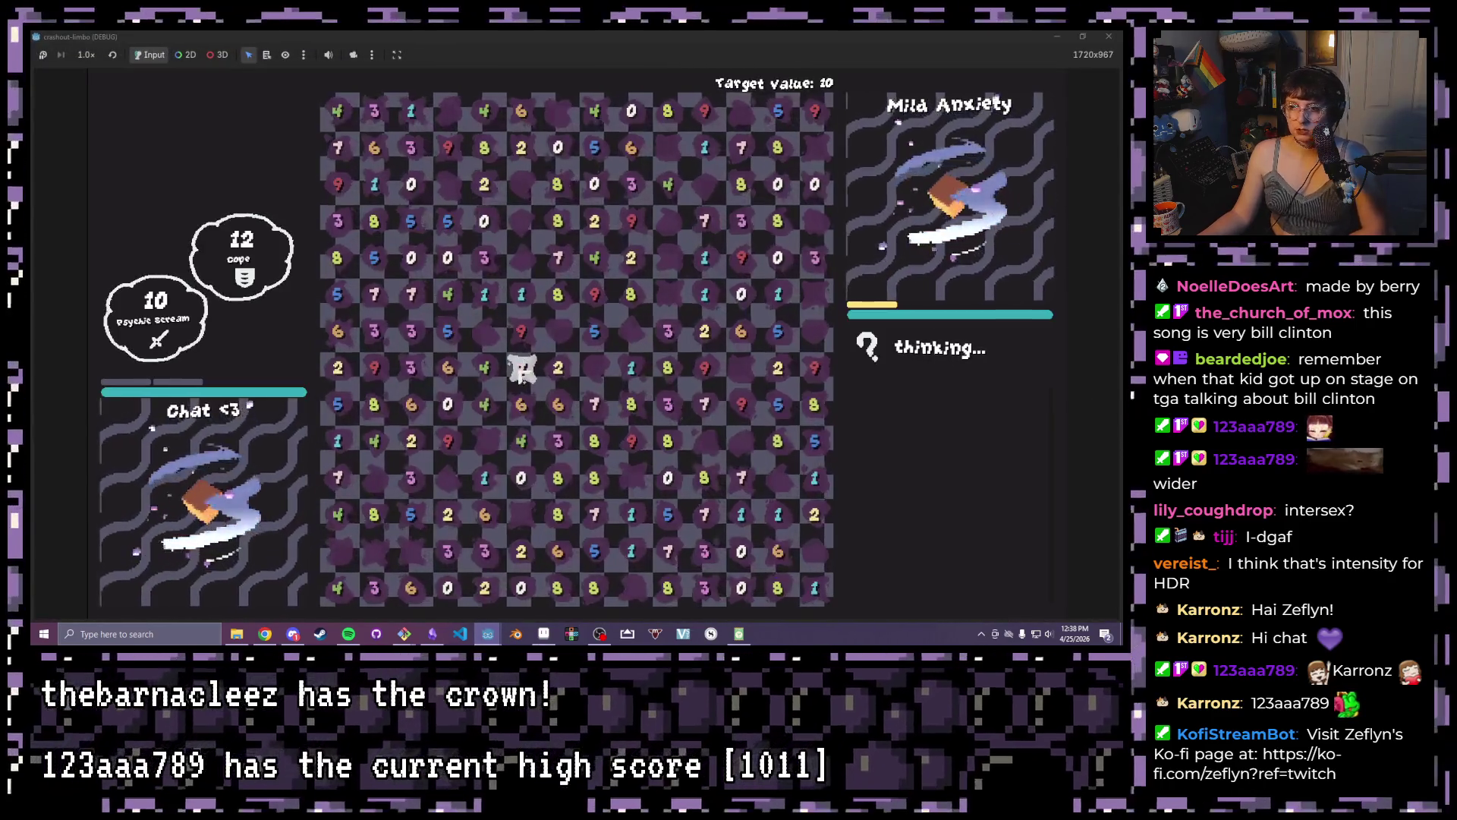
Step: Clear a 4 and 6 pair in the running game, then close it
{"action": "left_click_drag", "start_coordinate": [521, 404], "coordinate": [486, 406]}
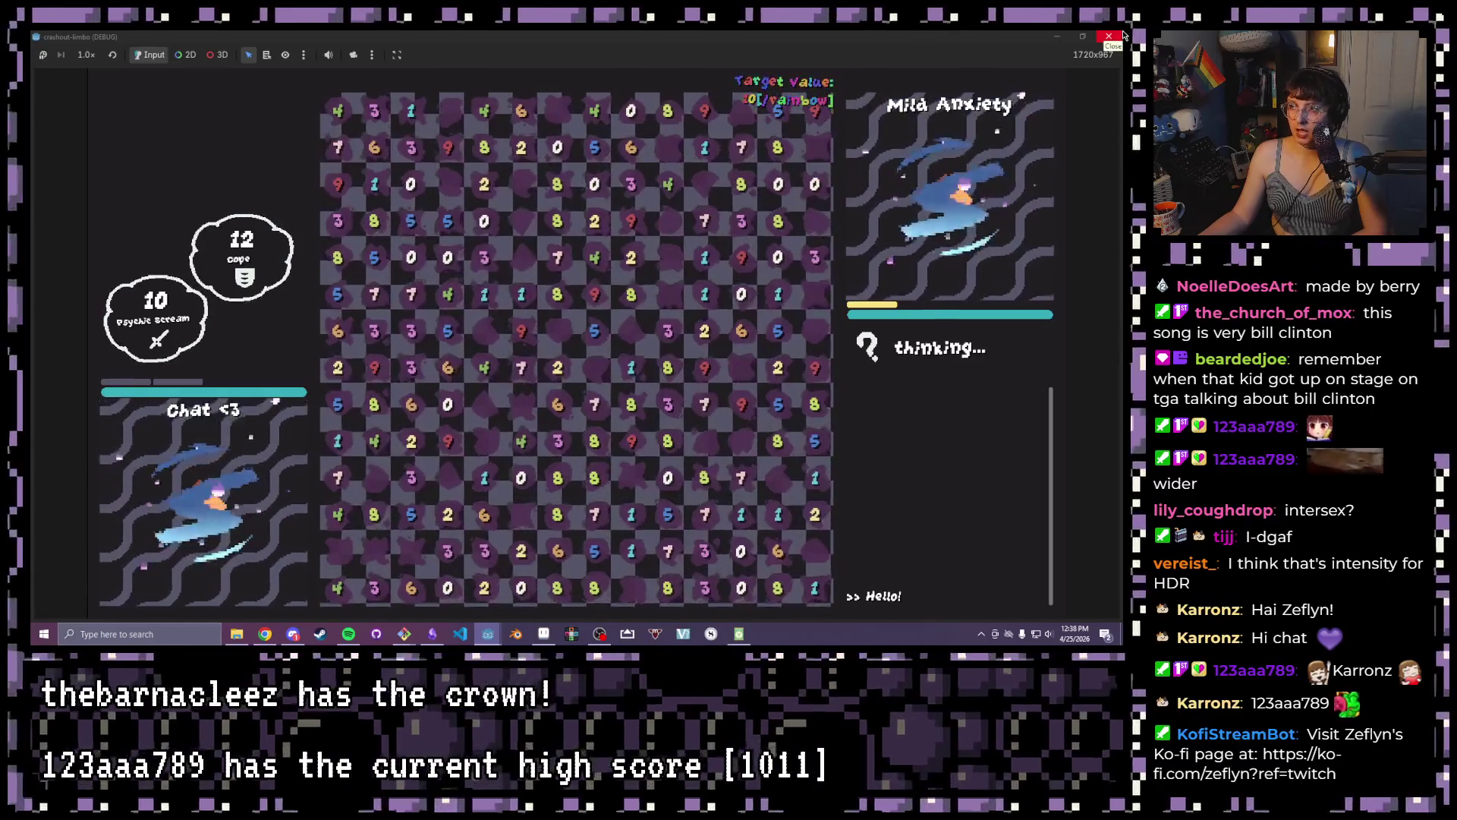
{"action": "left_click", "coordinate": [1121, 35]}
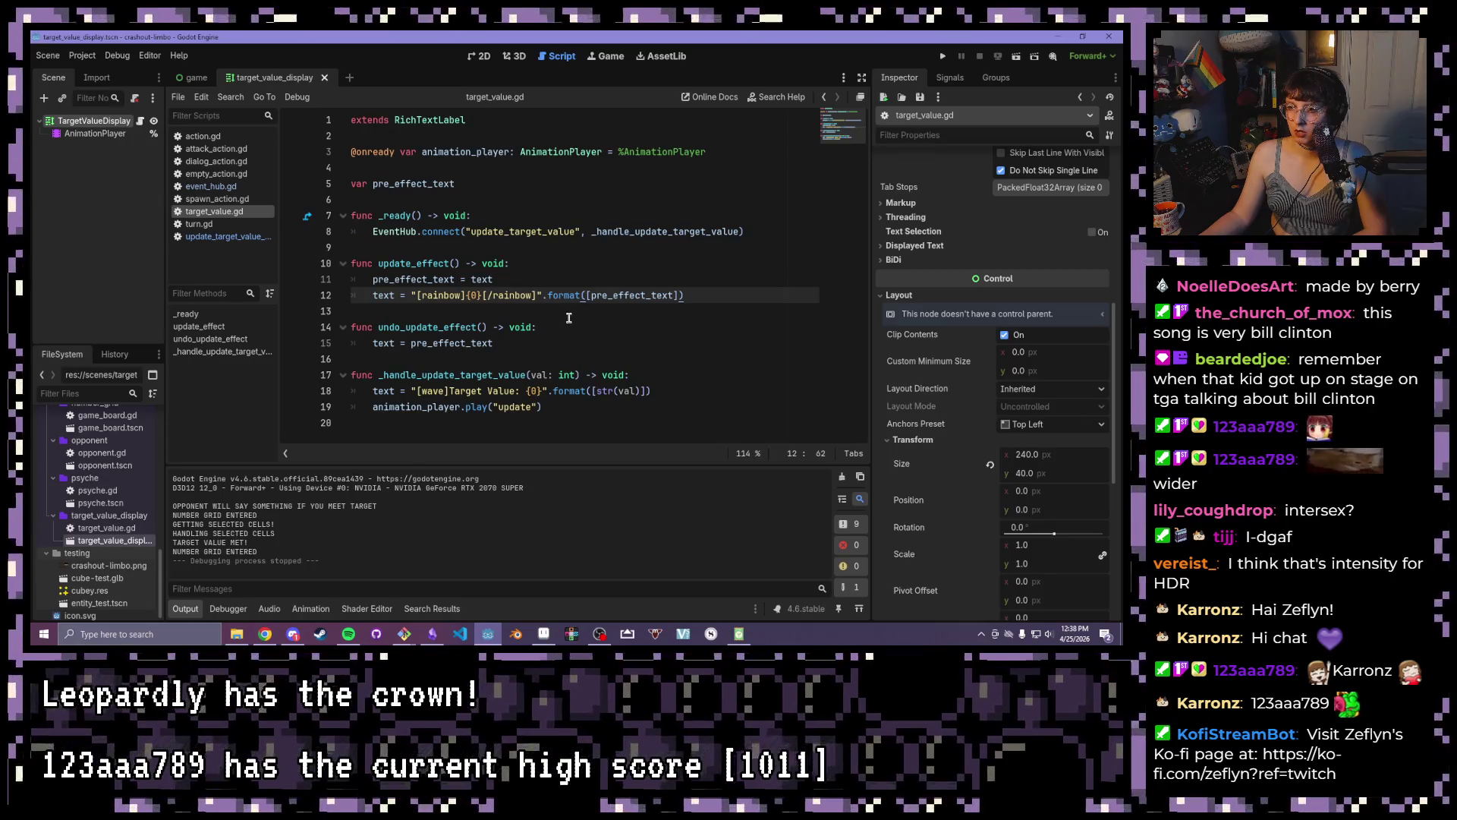
Step: Add the closing [/wave] tag after {0} on line 18 and run the game
{"action": "left_click_drag", "start_coordinate": [534, 297], "coordinate": [481, 296]}
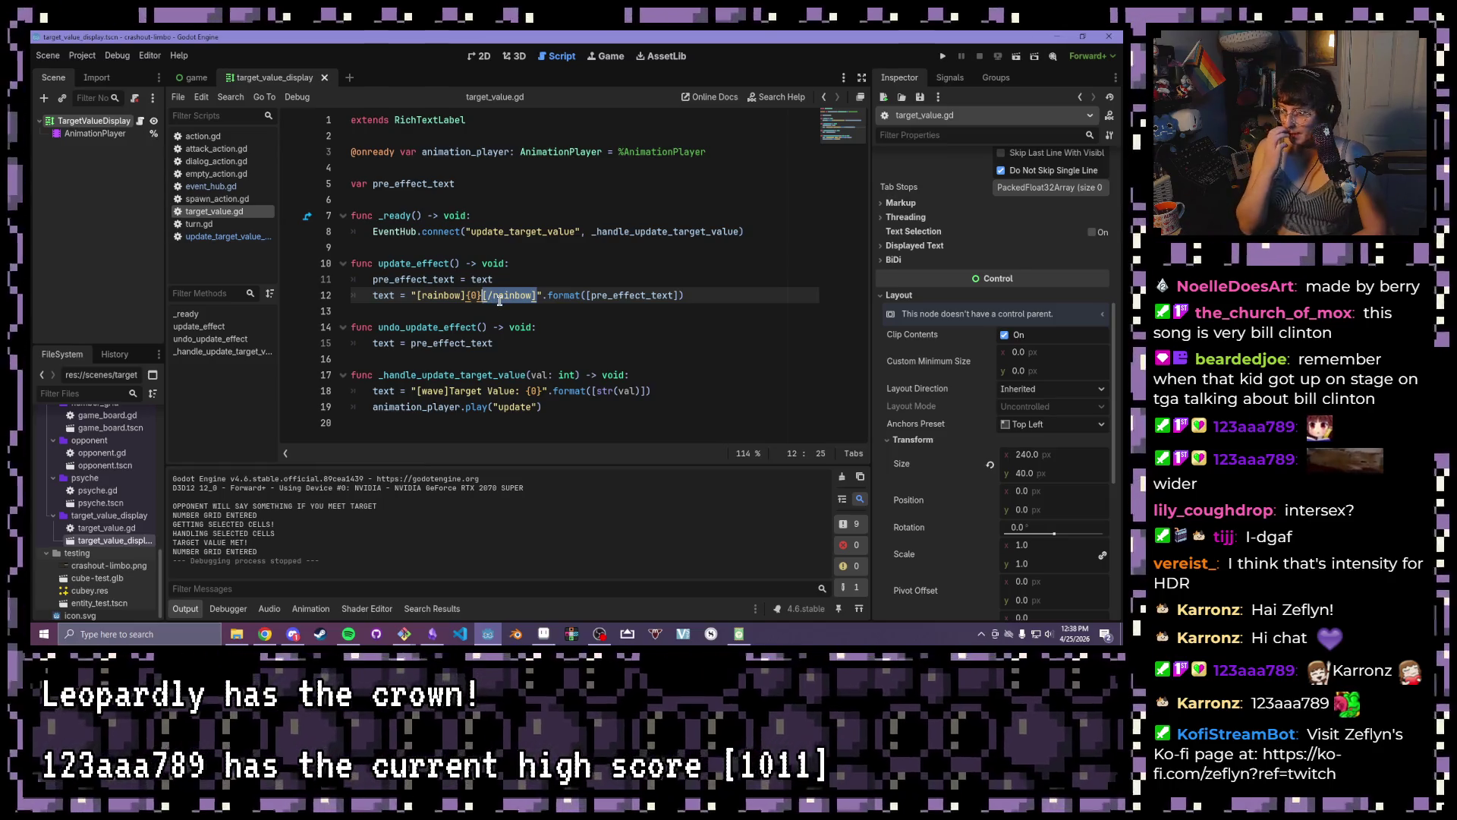
{"action": "left_click", "coordinate": [605, 247]}
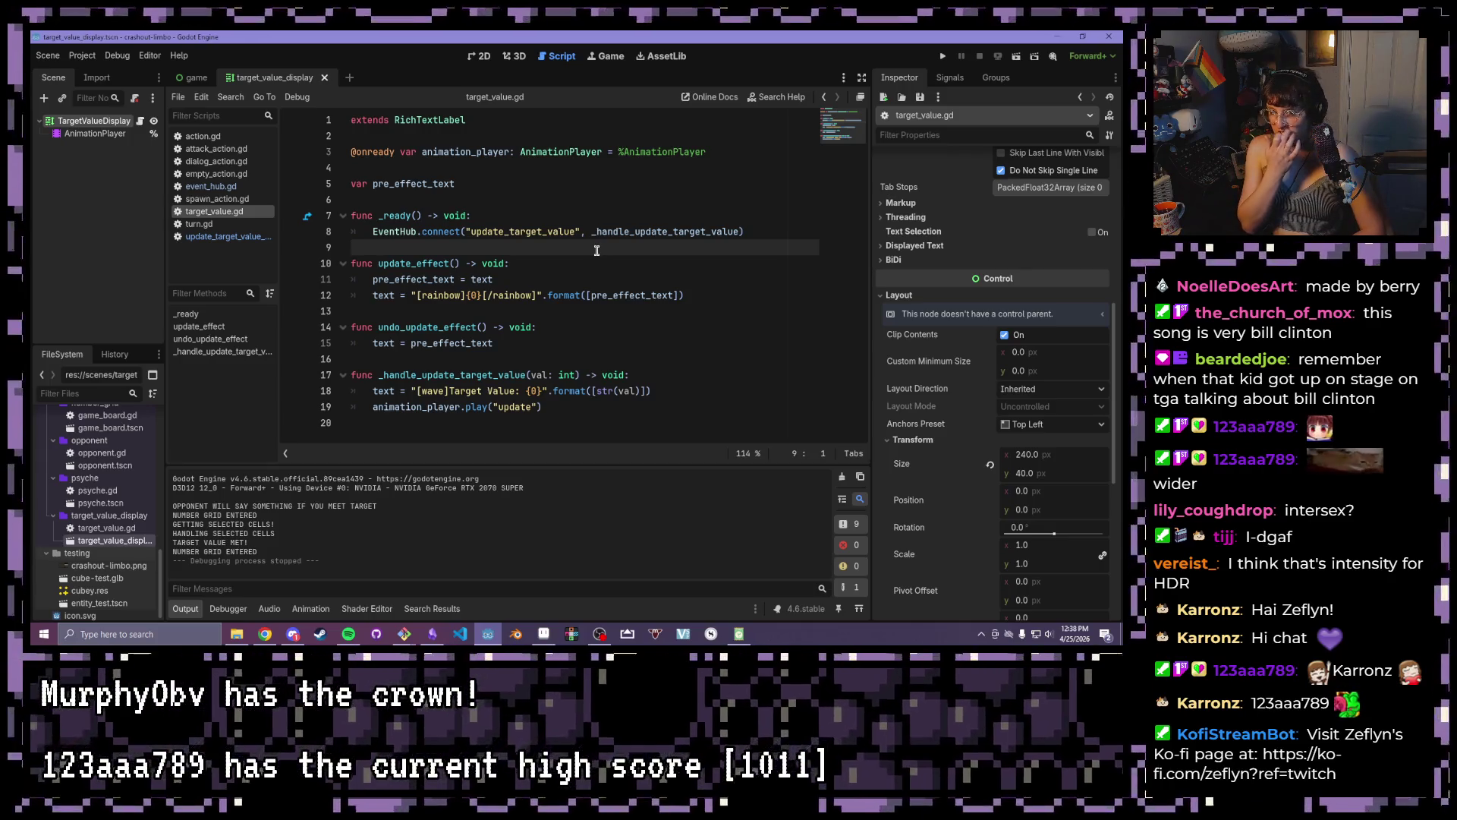
{"action": "scroll", "coordinate": [1025, 228], "scroll_direction": "up", "scroll_amount": 5}
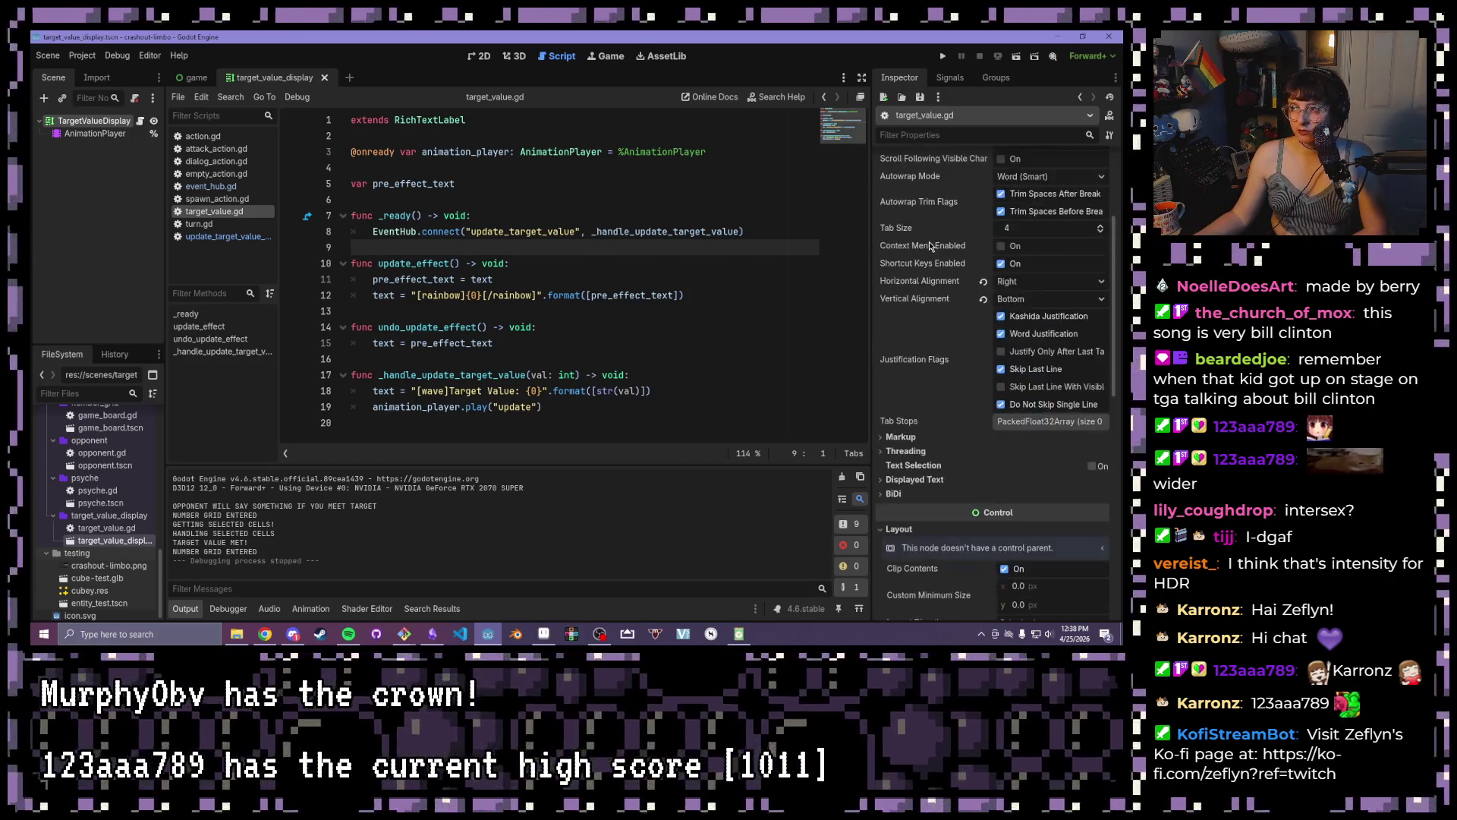
{"action": "left_click_drag", "start_coordinate": [1026, 217], "coordinate": [870, 223]}
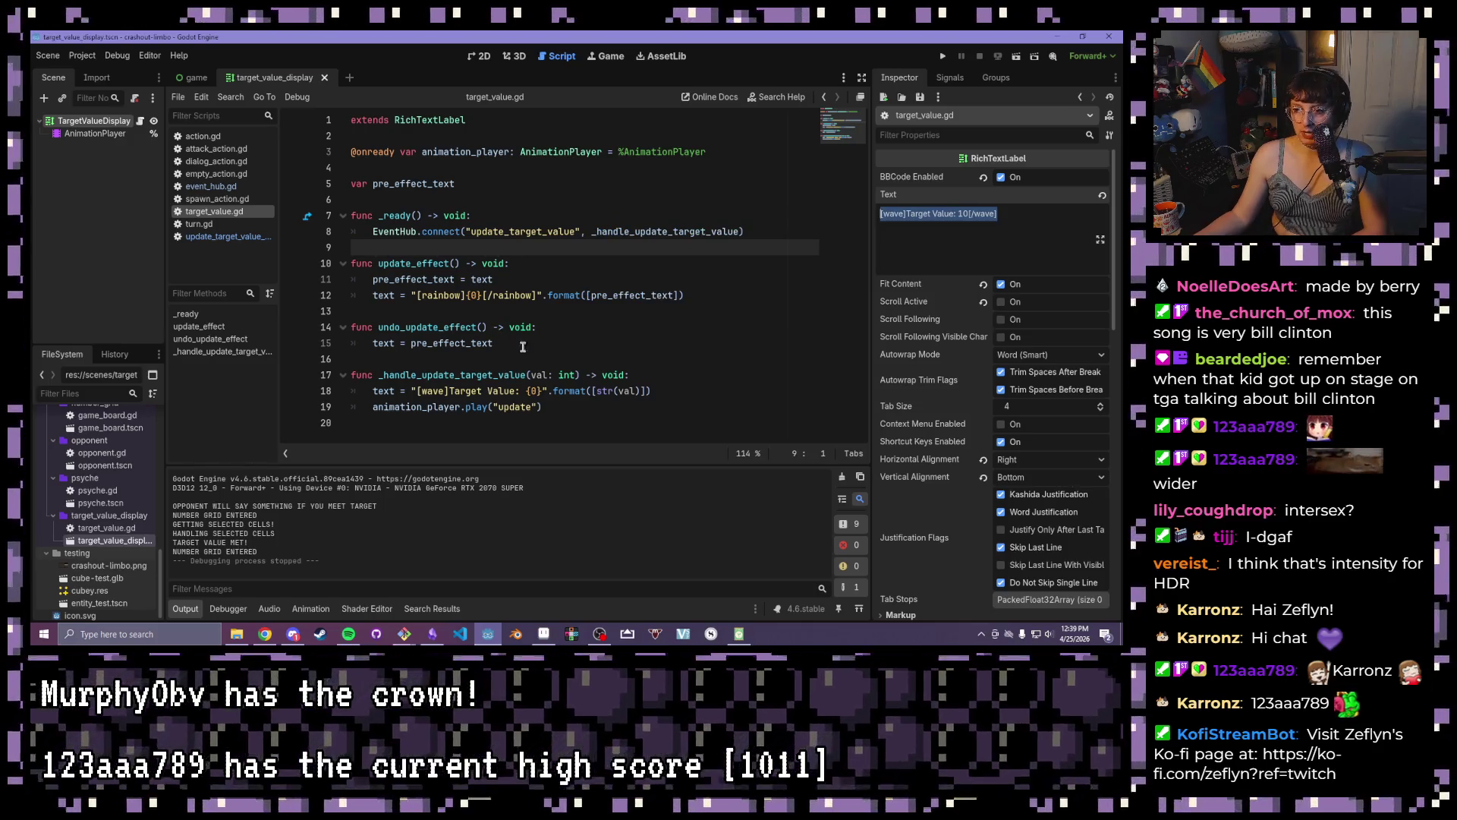
{"action": "left_click", "coordinate": [543, 389]}
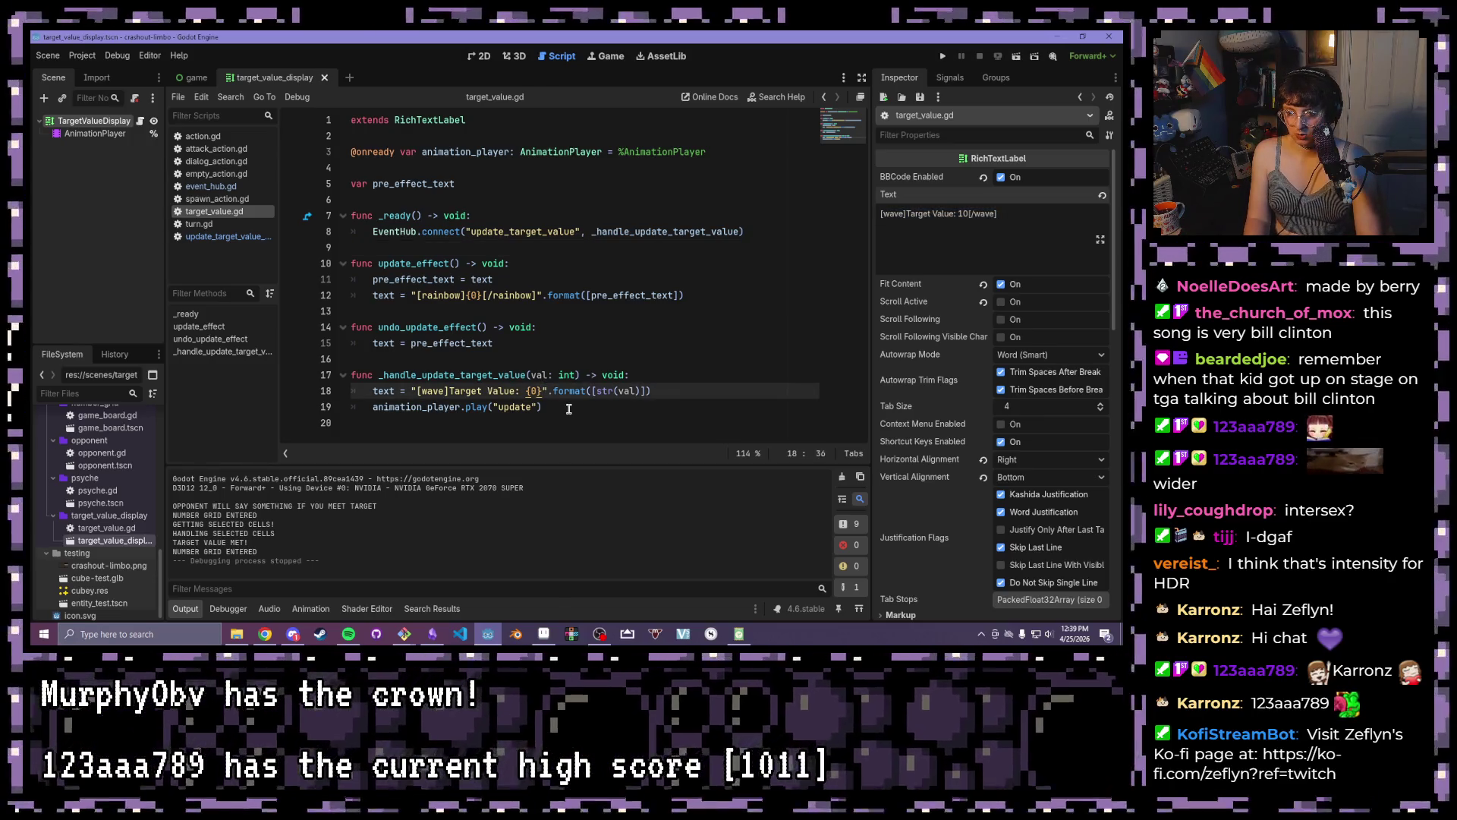
{"action": "type", "text": "[/wave"}
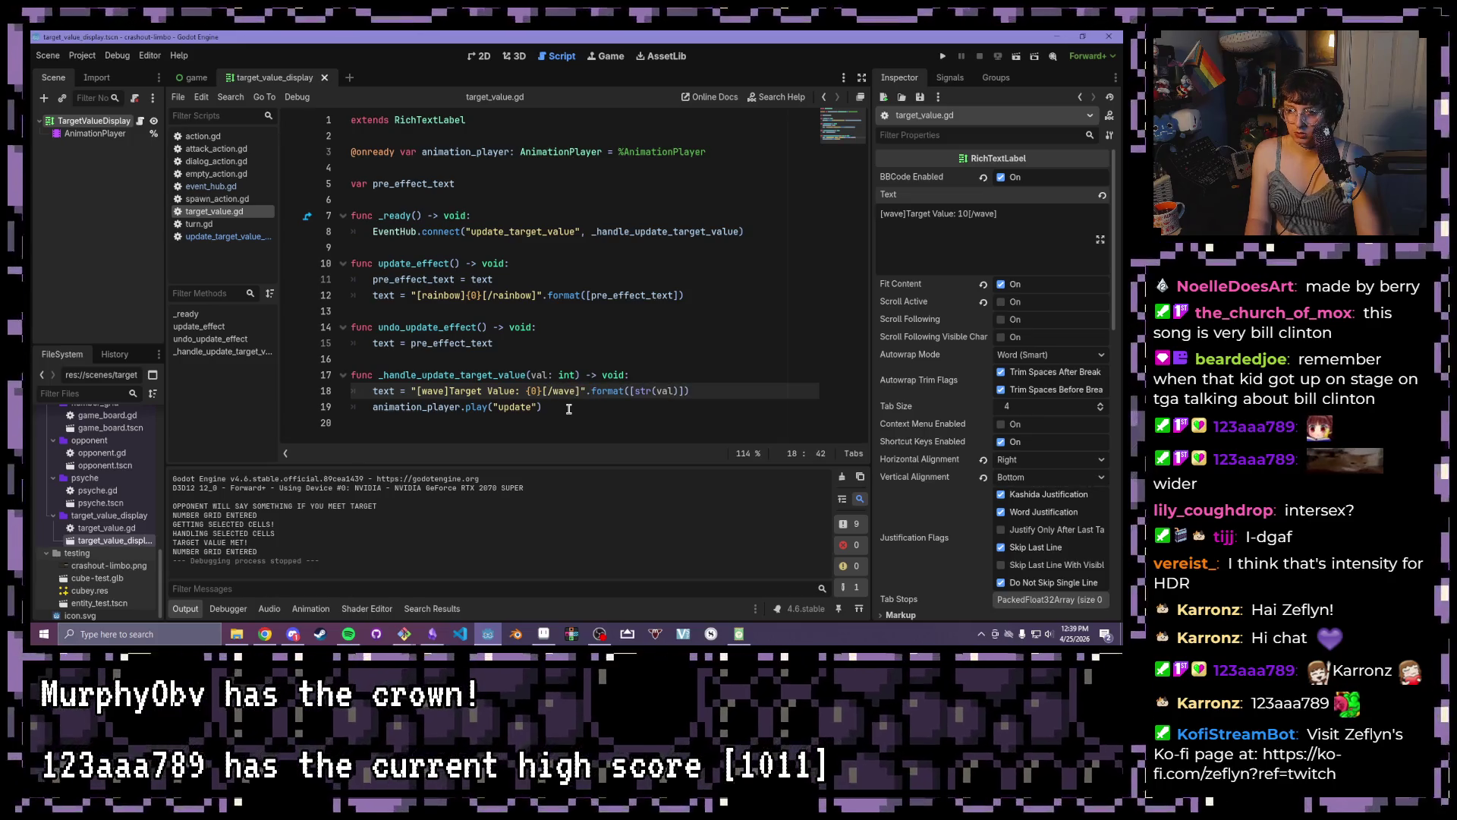
{"action": "left_click", "coordinate": [942, 57]}
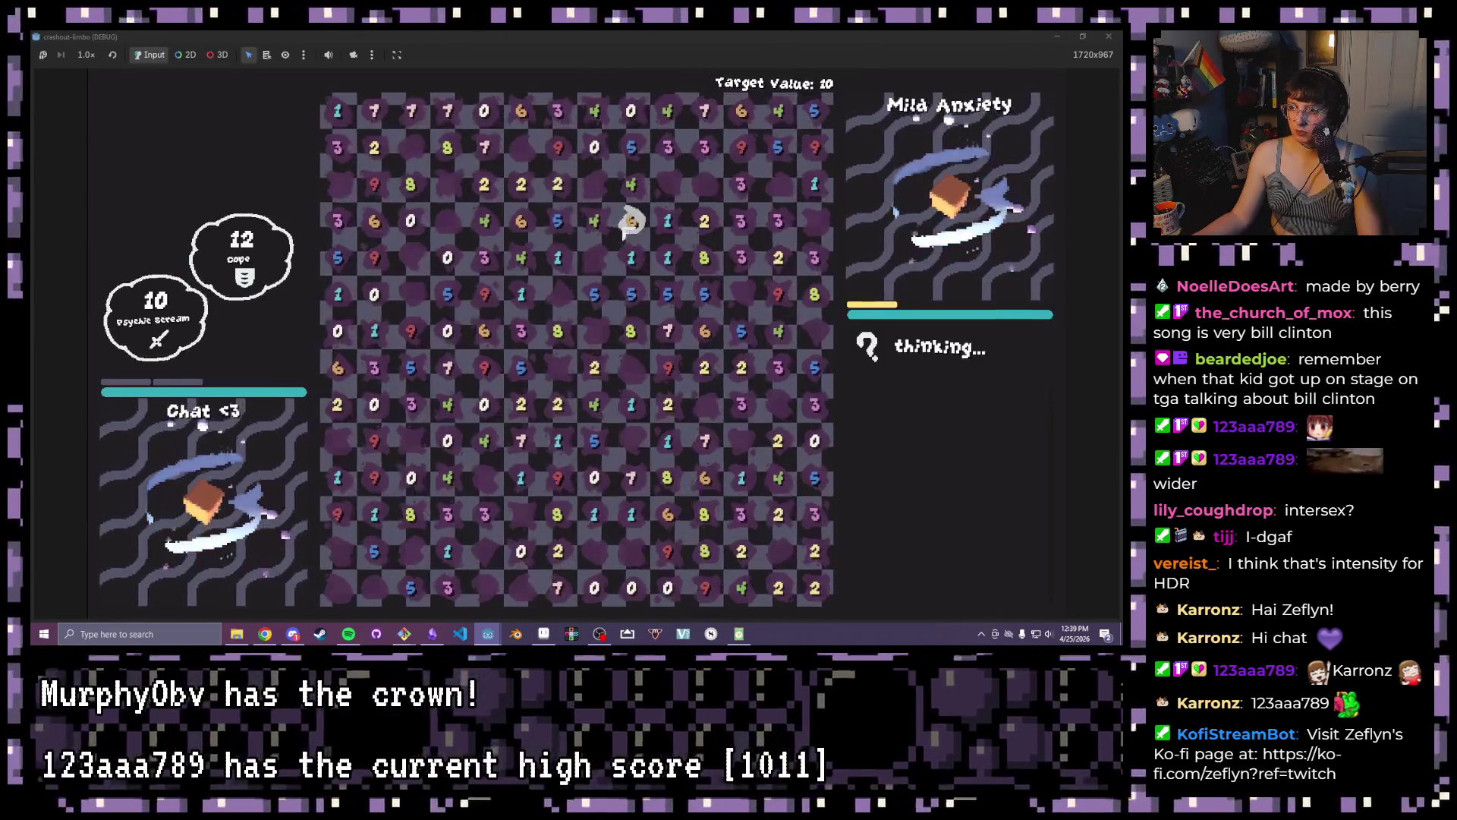
Step: Clear an 8 and 2 pair summing to 10 in the running game
{"action": "left_click_drag", "start_coordinate": [554, 326], "coordinate": [604, 375]}
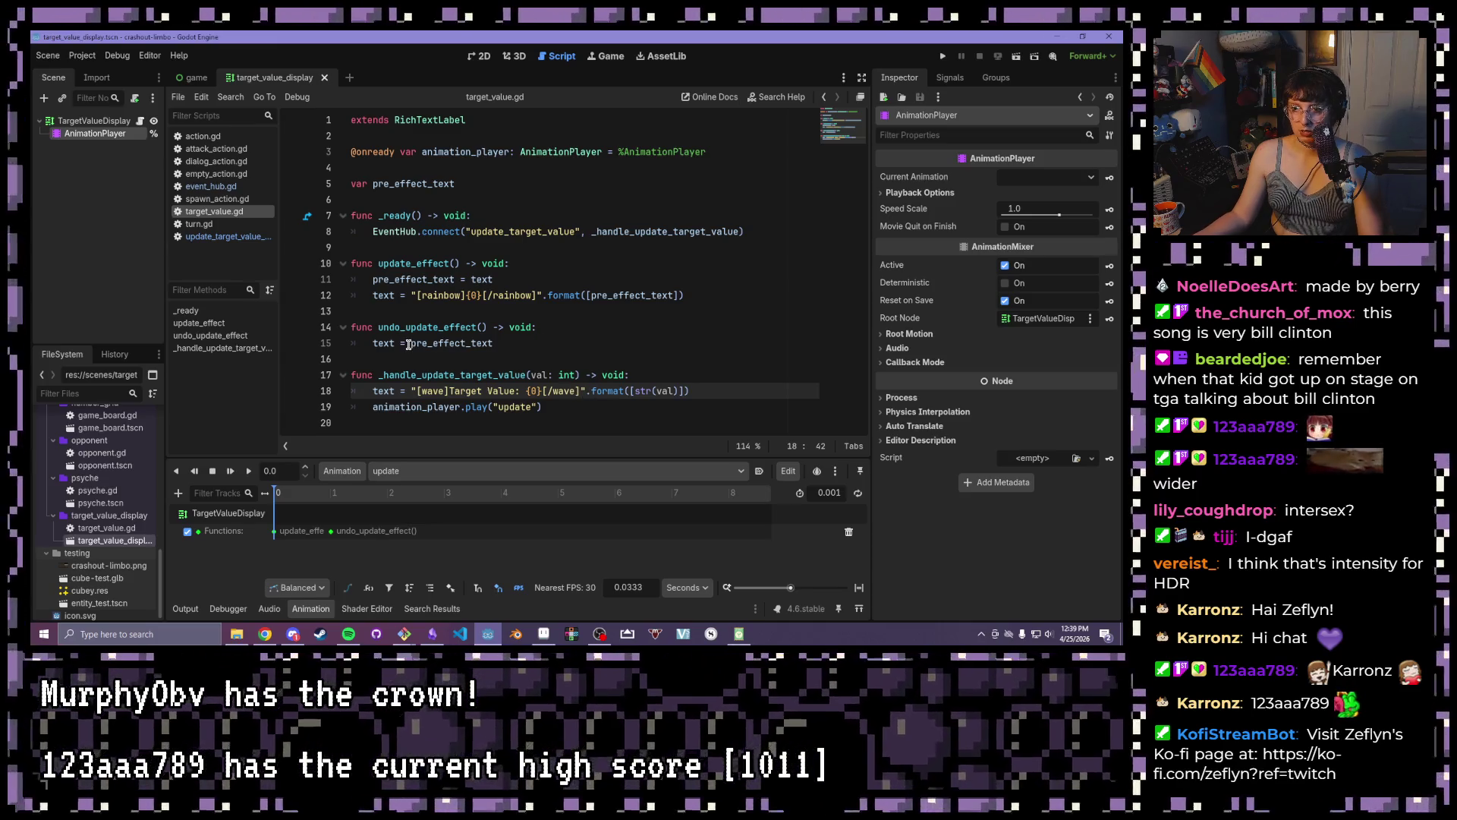
Step: Review the saved-text, restore-text and wave-text lines in target_value.gd, then switch to the 2D view
{"action": "mouse_move", "coordinate": [370, 335]}
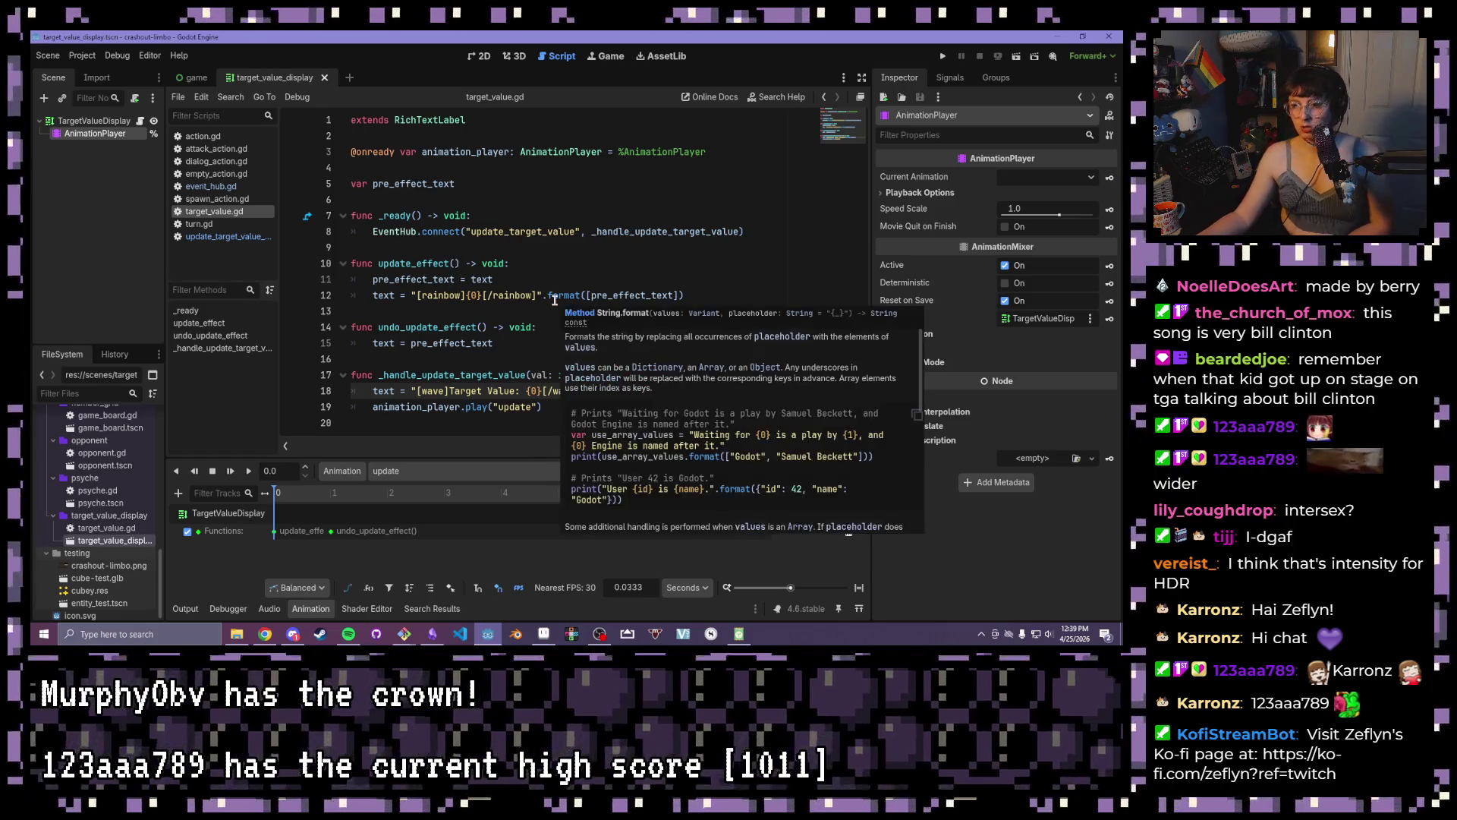
{"action": "left_click", "coordinate": [568, 417]}
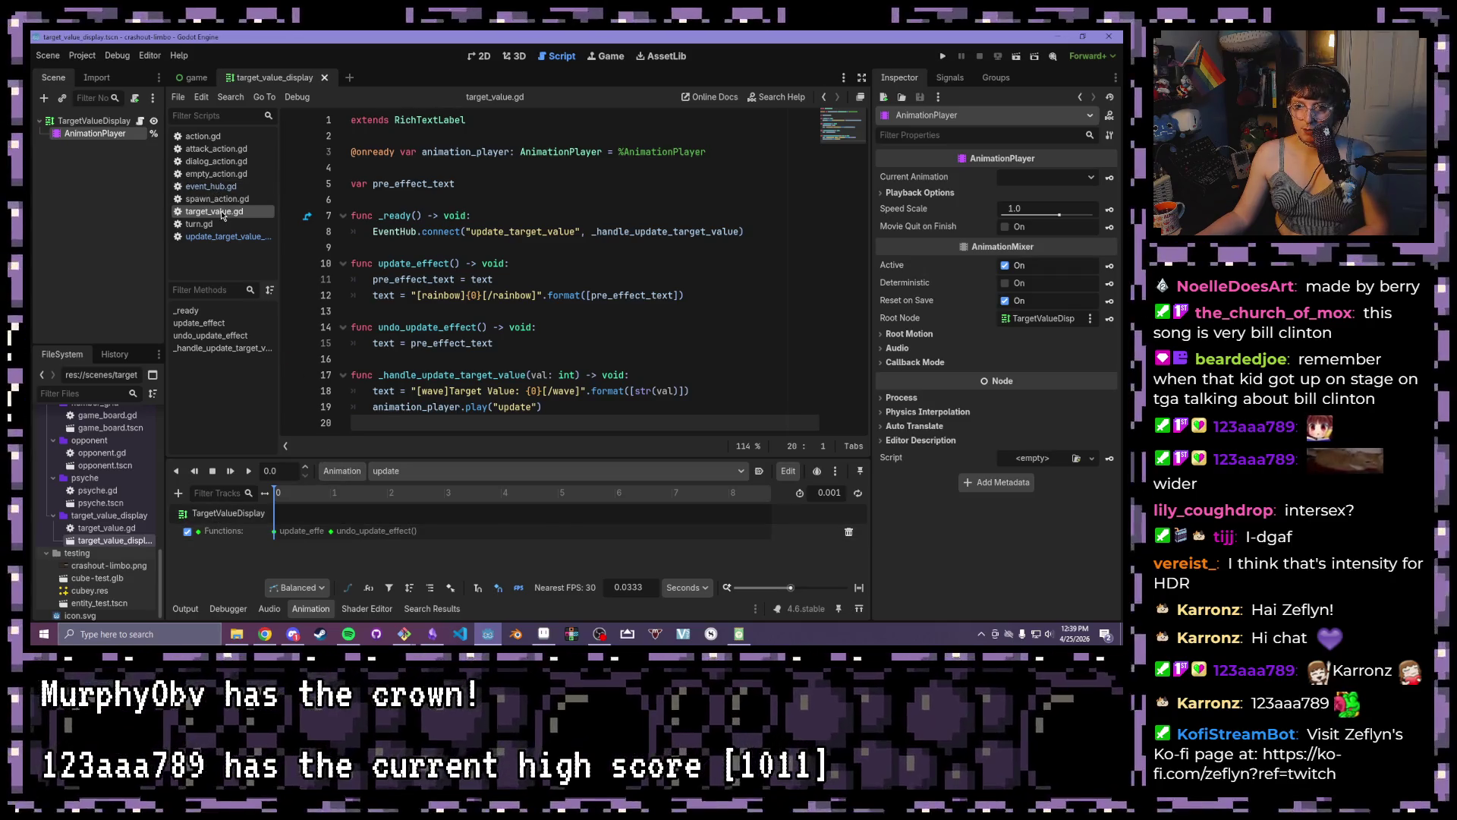
{"action": "left_click", "coordinate": [517, 351]}
{"action": "left_click_drag", "start_coordinate": [525, 278], "coordinate": [370, 279]}
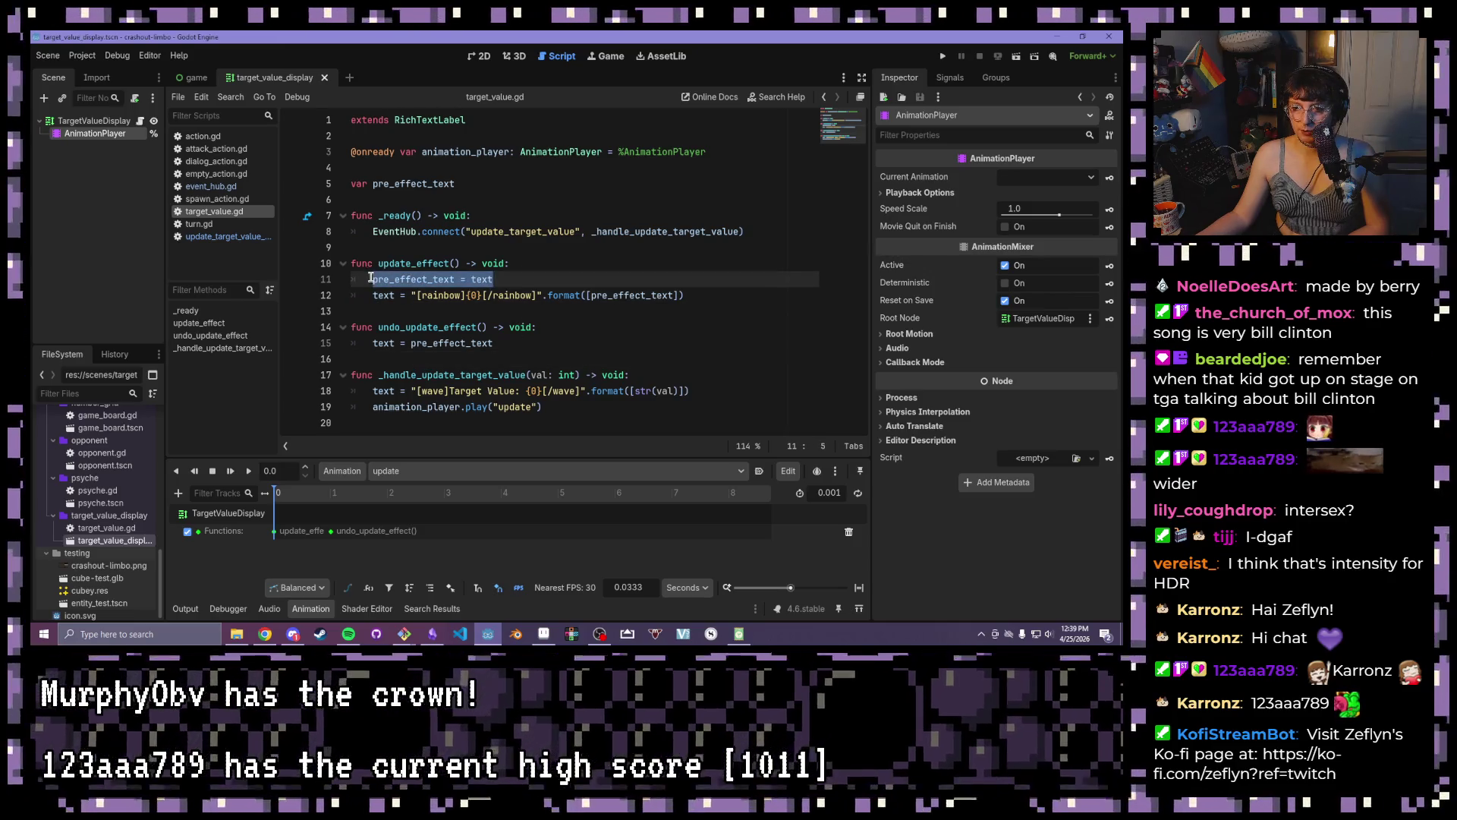
{"action": "left_click", "coordinate": [415, 296]}
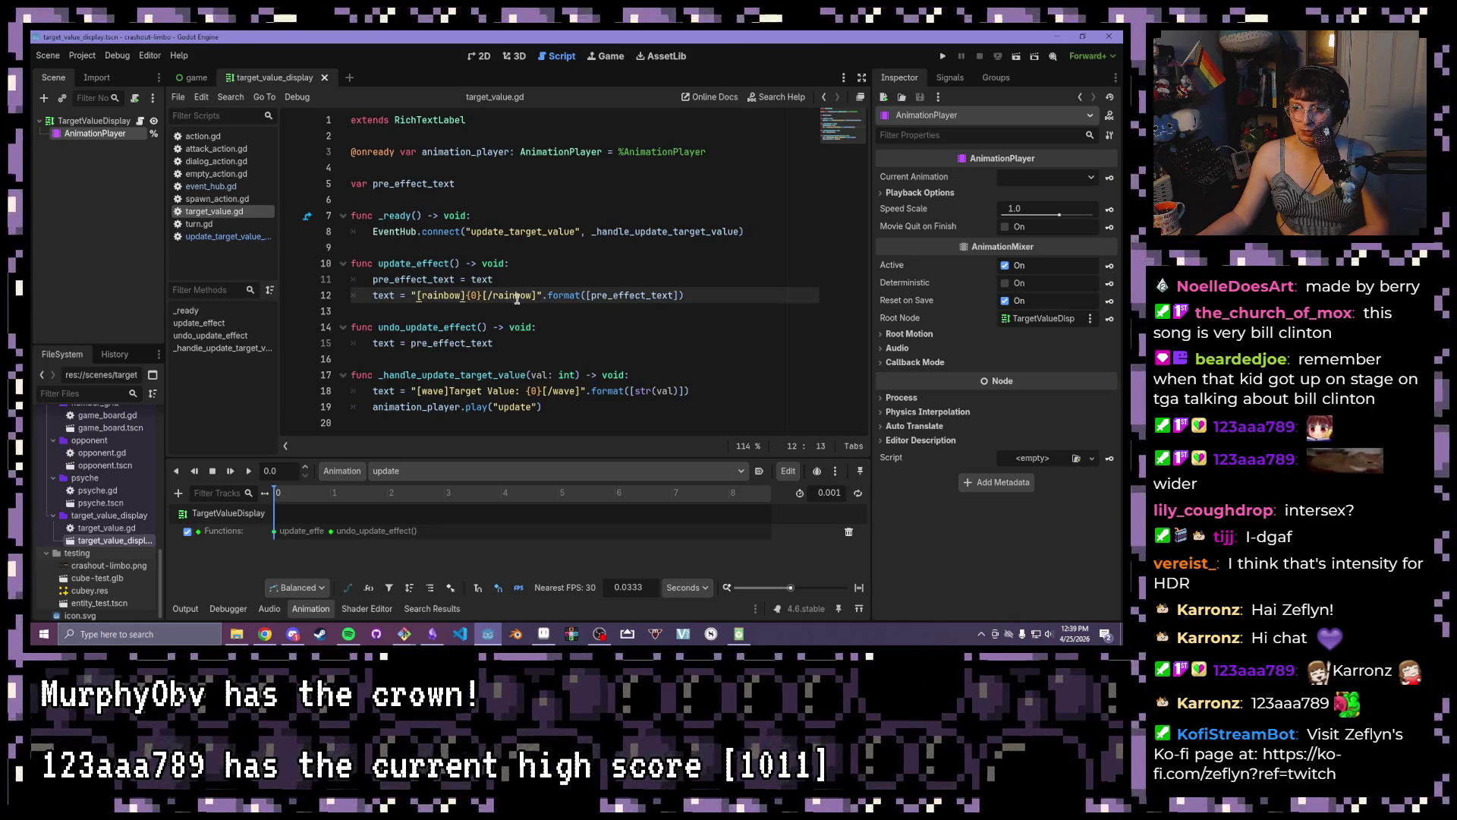
{"action": "left_click_drag", "start_coordinate": [371, 343], "coordinate": [508, 346]}
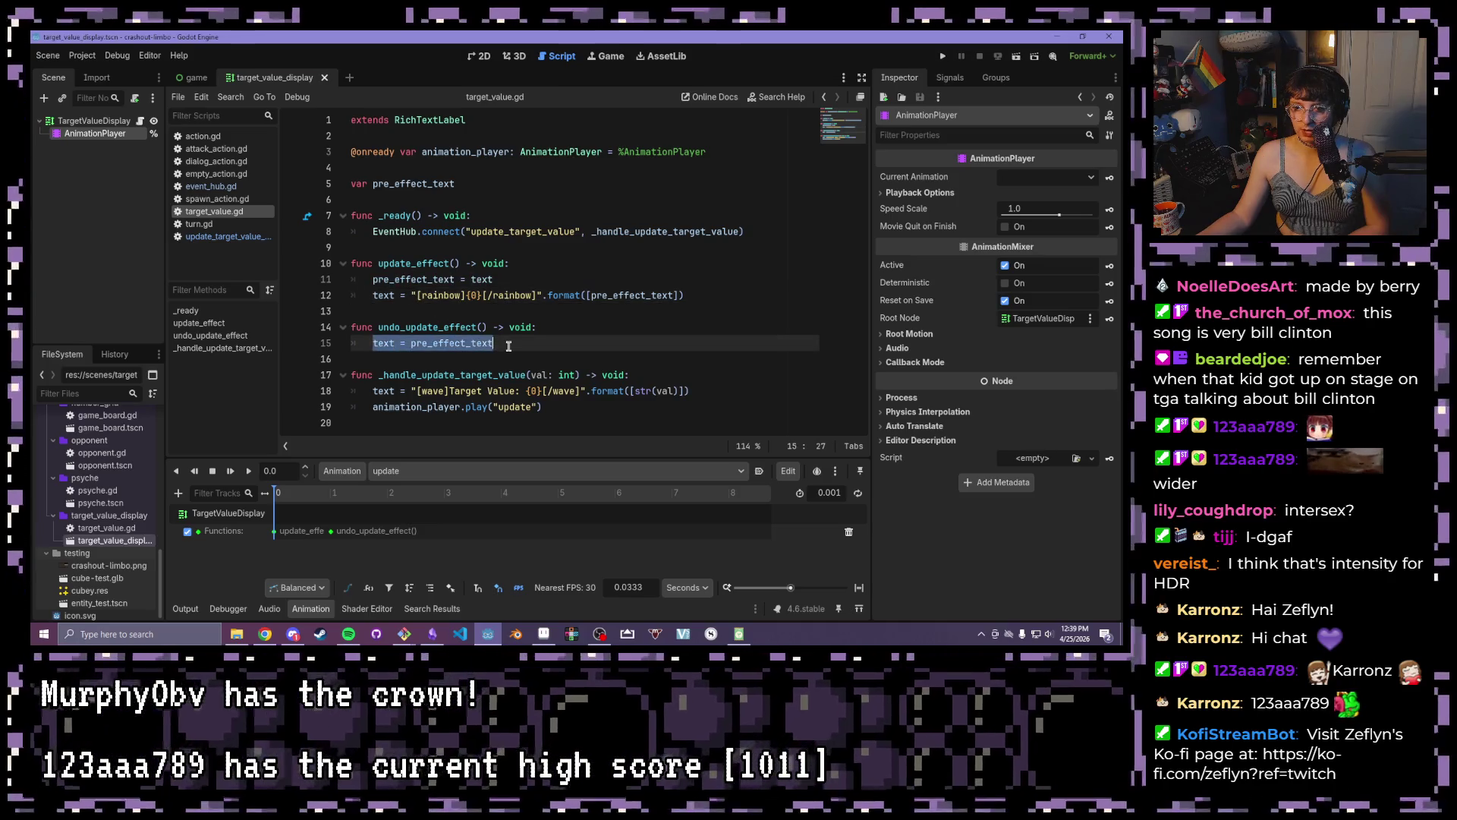
{"action": "left_click", "coordinate": [509, 346]}
{"action": "left_click_drag", "start_coordinate": [371, 393], "coordinate": [709, 388]}
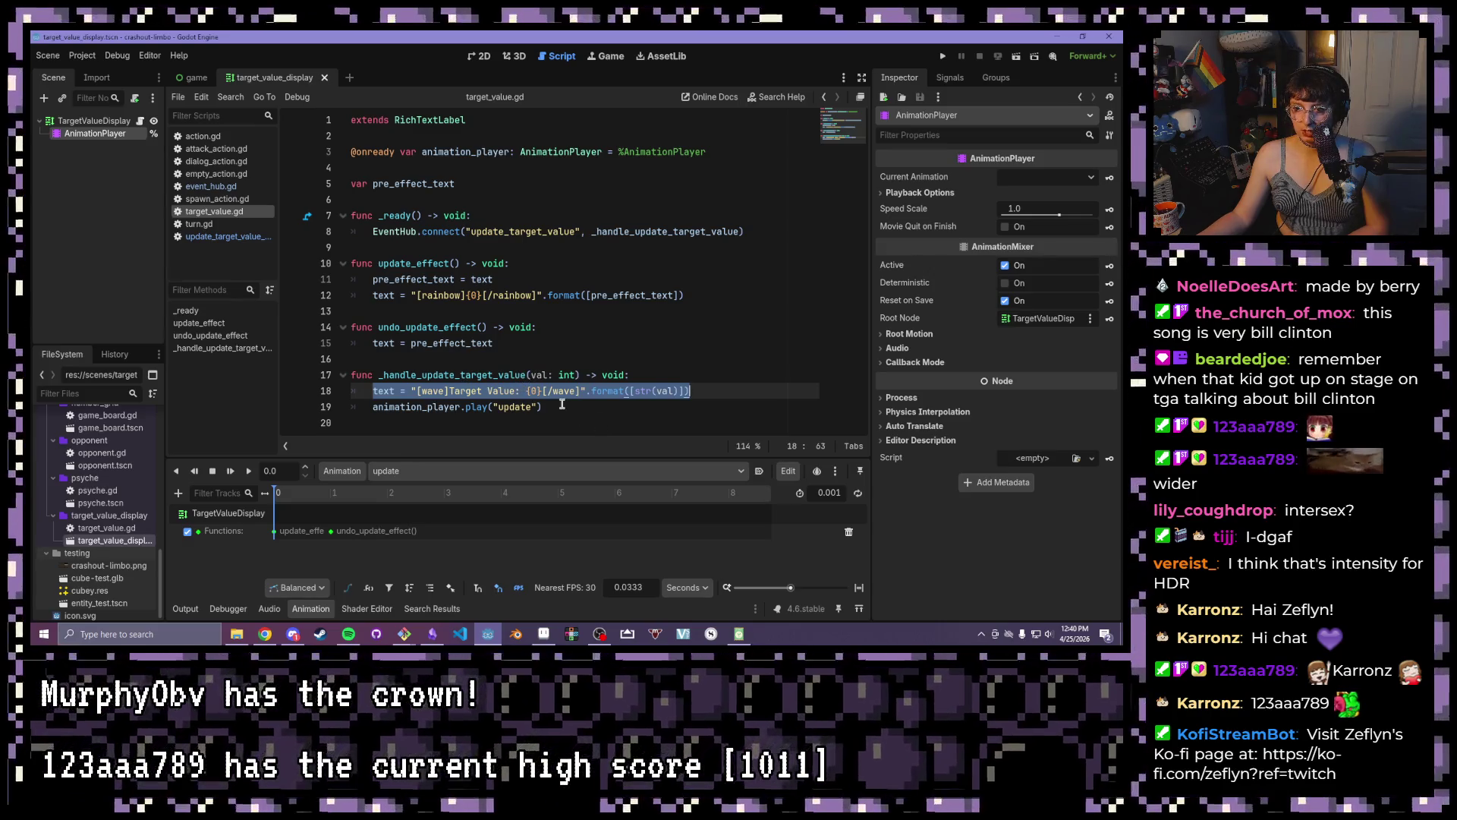
{"action": "left_click", "coordinate": [562, 405]}
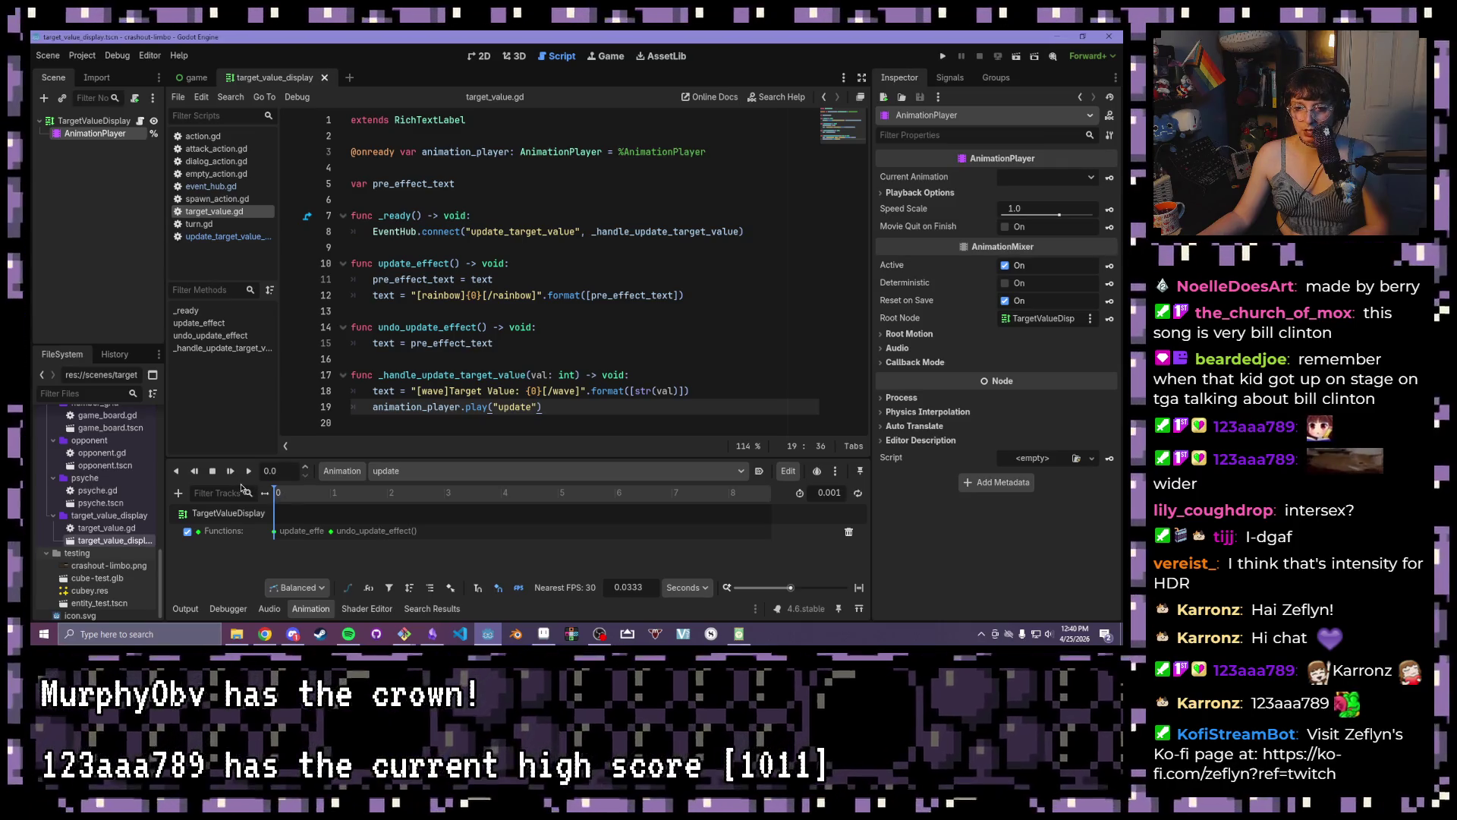
{"action": "left_click", "coordinate": [482, 58]}
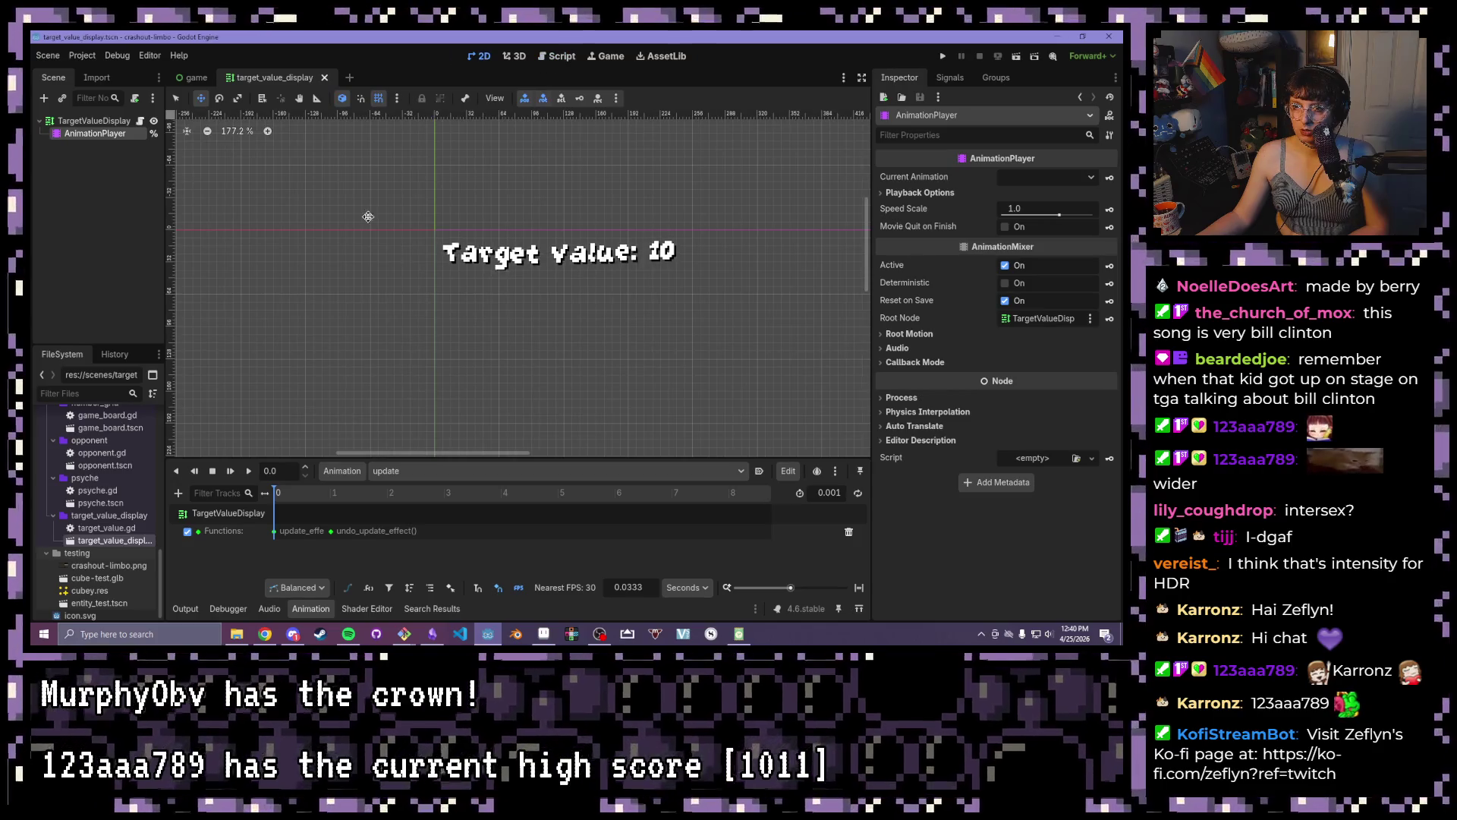
Step: Set the update animation length to 1 second, preview it, and run the project
{"action": "left_click", "coordinate": [249, 472]}
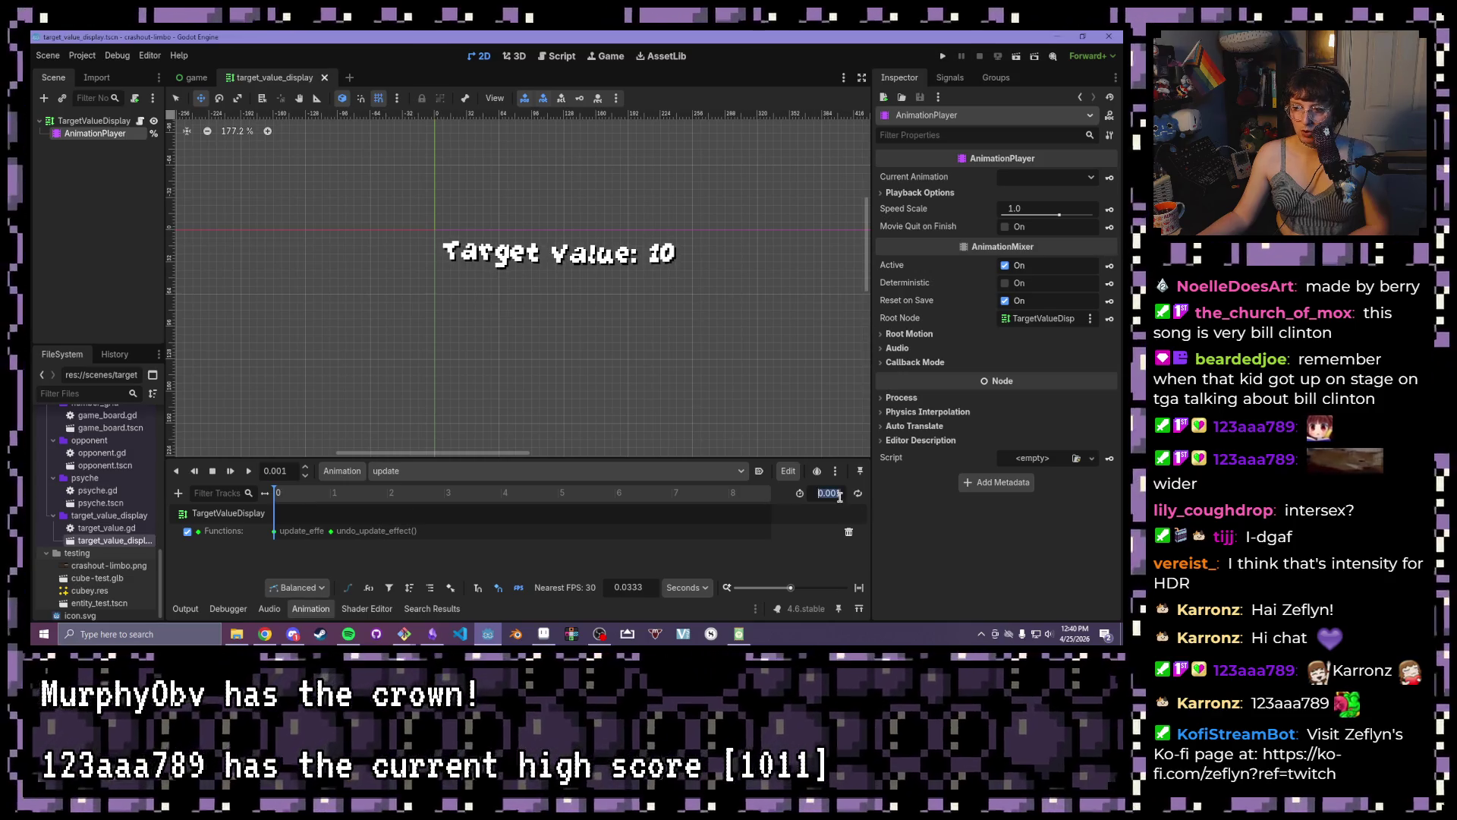
{"action": "type", "text": "1"}
{"action": "key", "text": "Return"}
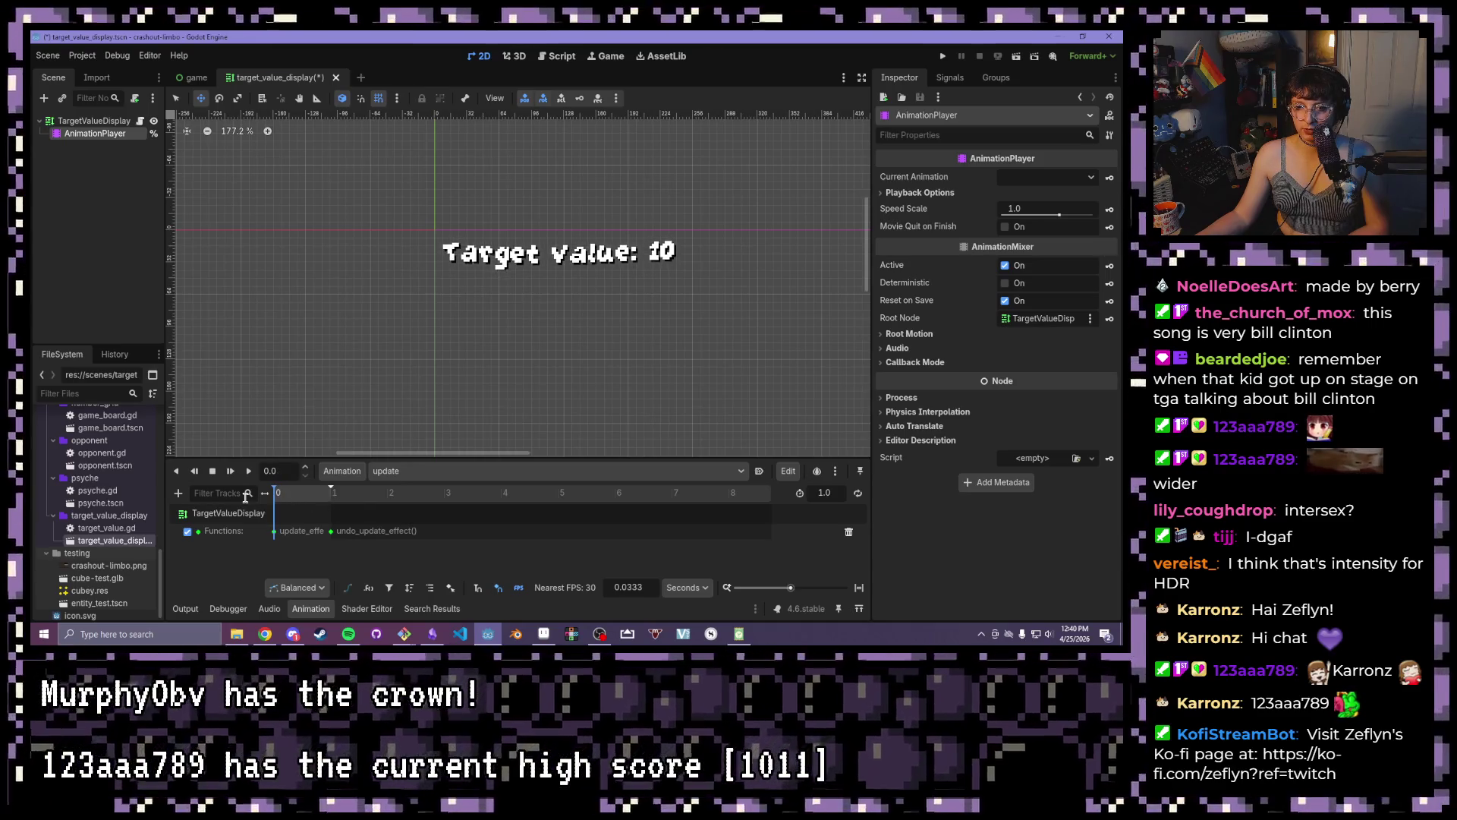
{"action": "left_click", "coordinate": [249, 471]}
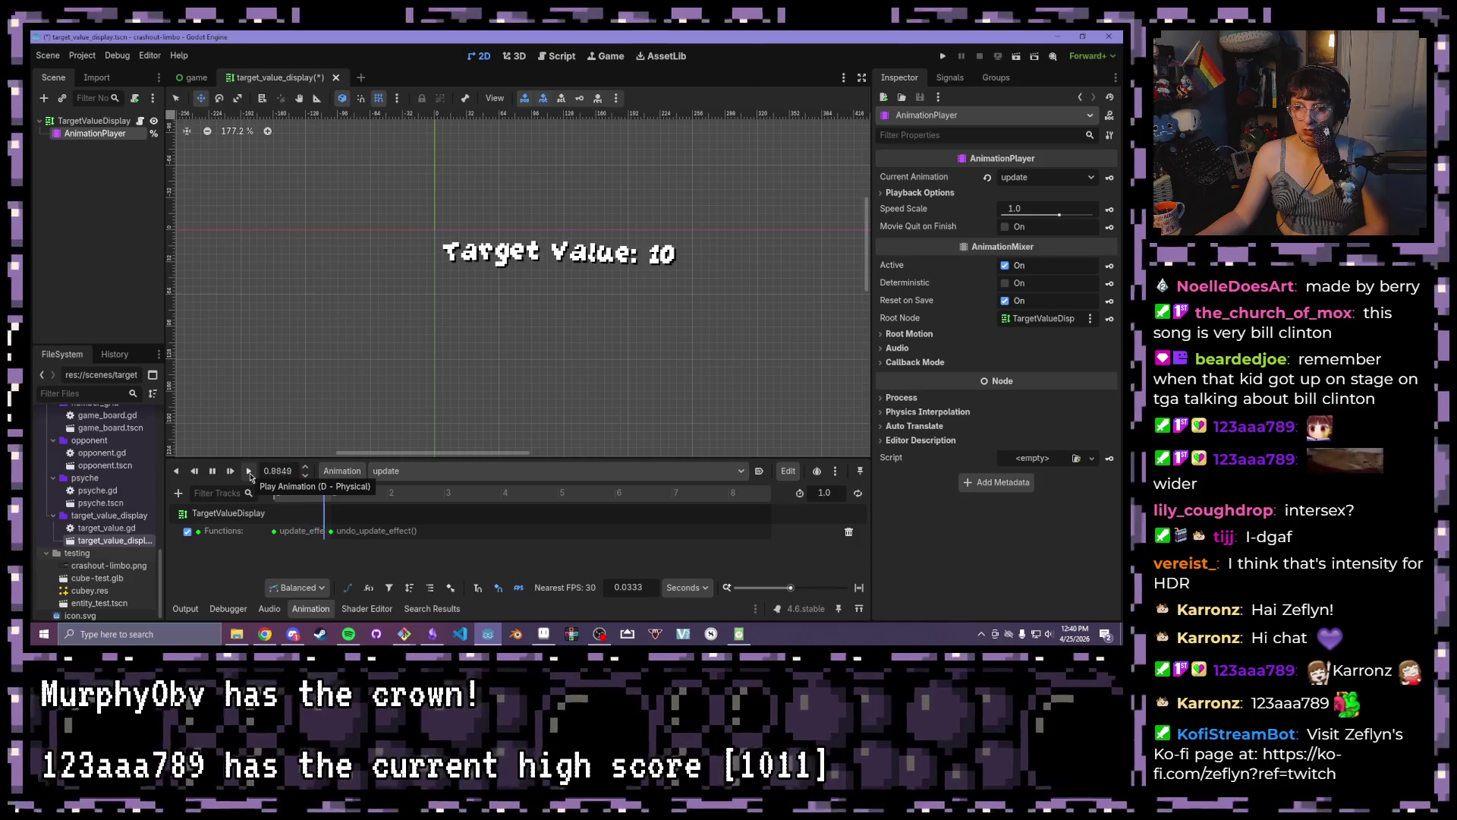
{"action": "left_click", "coordinate": [212, 474]}
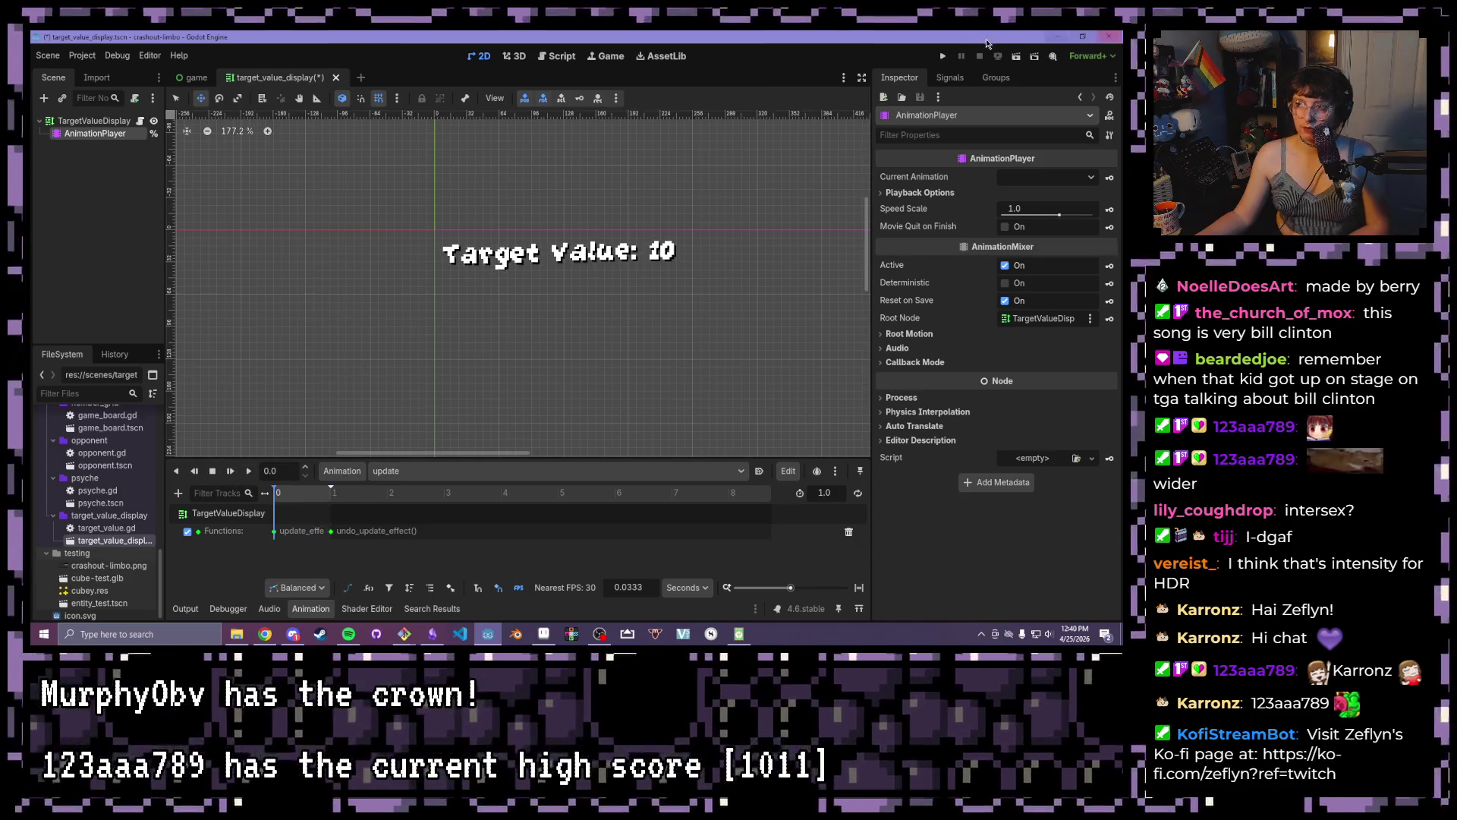
{"action": "key", "text": "F5"}
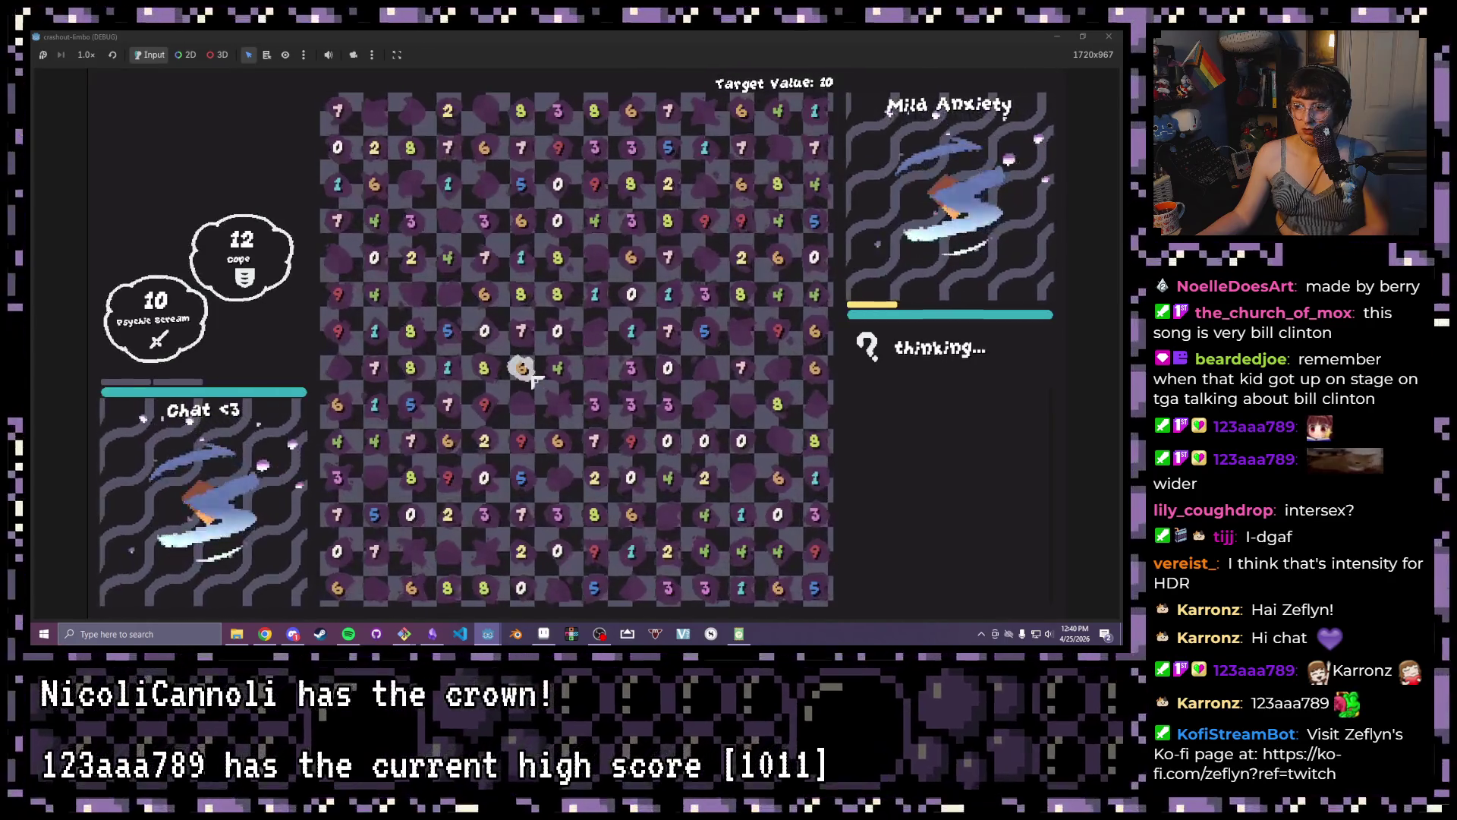
Step: Clear cell groups summing to 10, then groups summing to 15, and close the game window
{"action": "left_click_drag", "start_coordinate": [523, 370], "coordinate": [558, 368]}
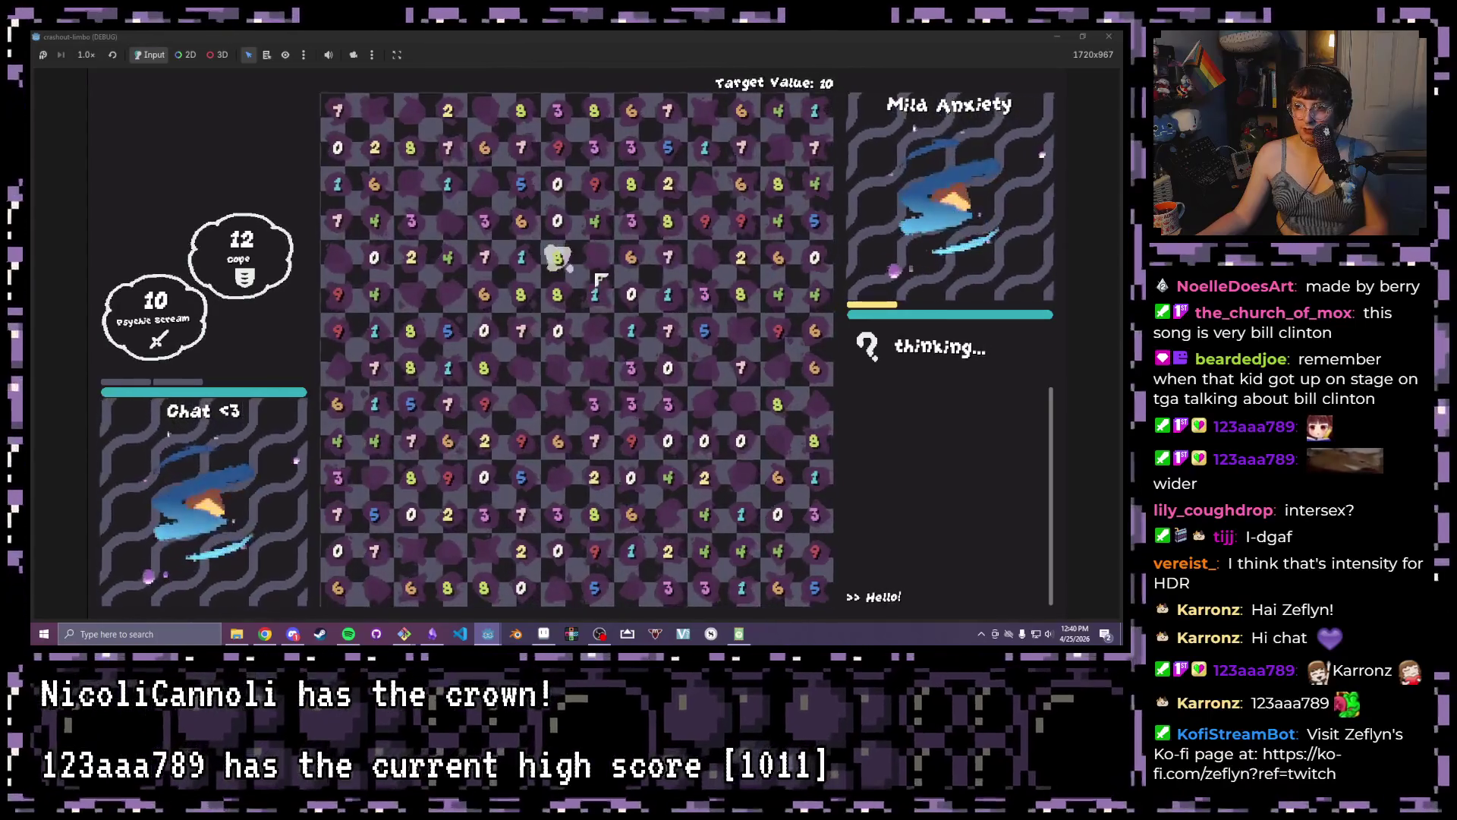
{"action": "left_click_drag", "start_coordinate": [631, 331], "coordinate": [635, 228]}
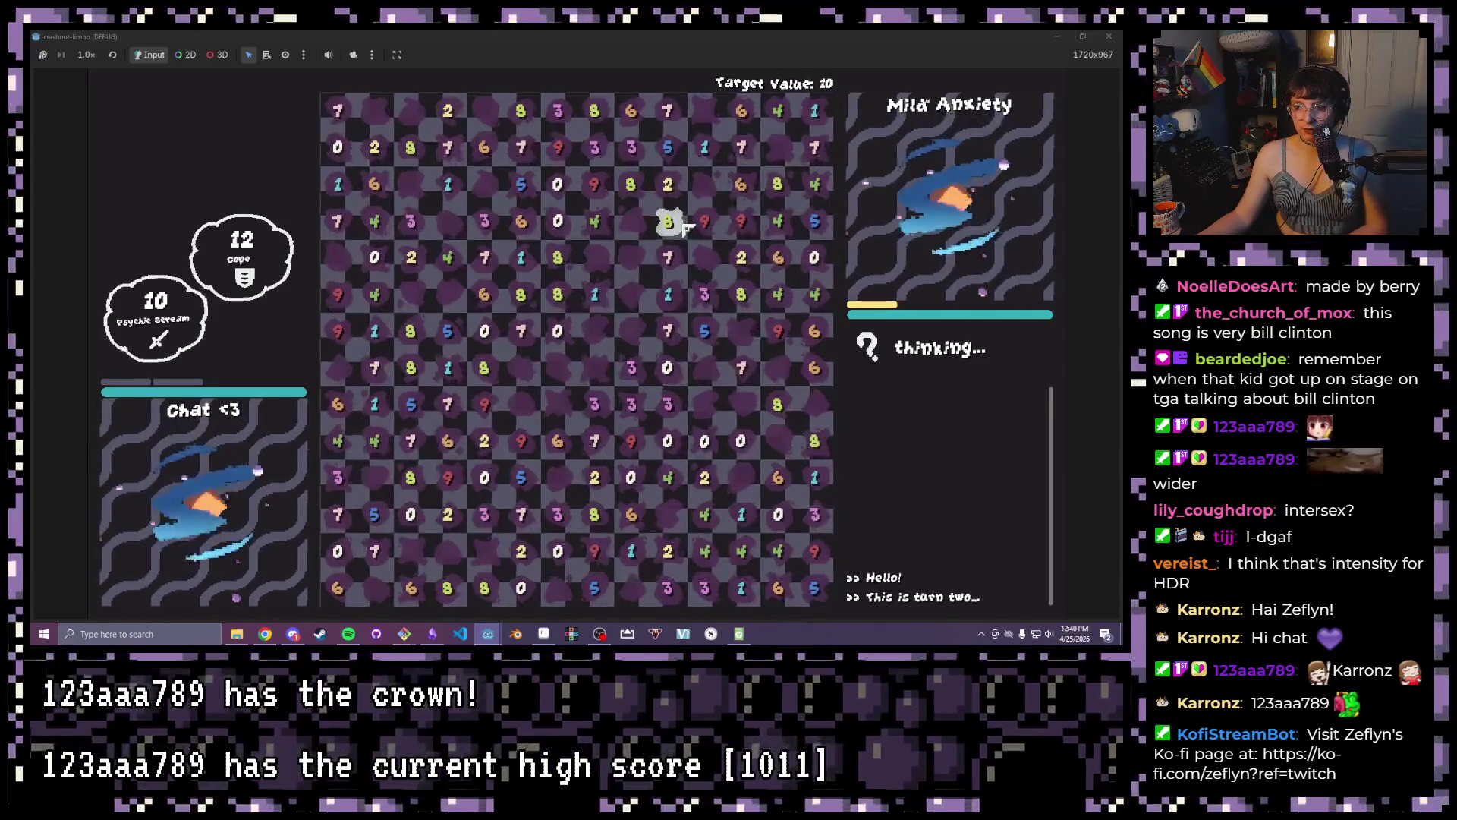
{"action": "left_click_drag", "start_coordinate": [594, 221], "coordinate": [521, 218]}
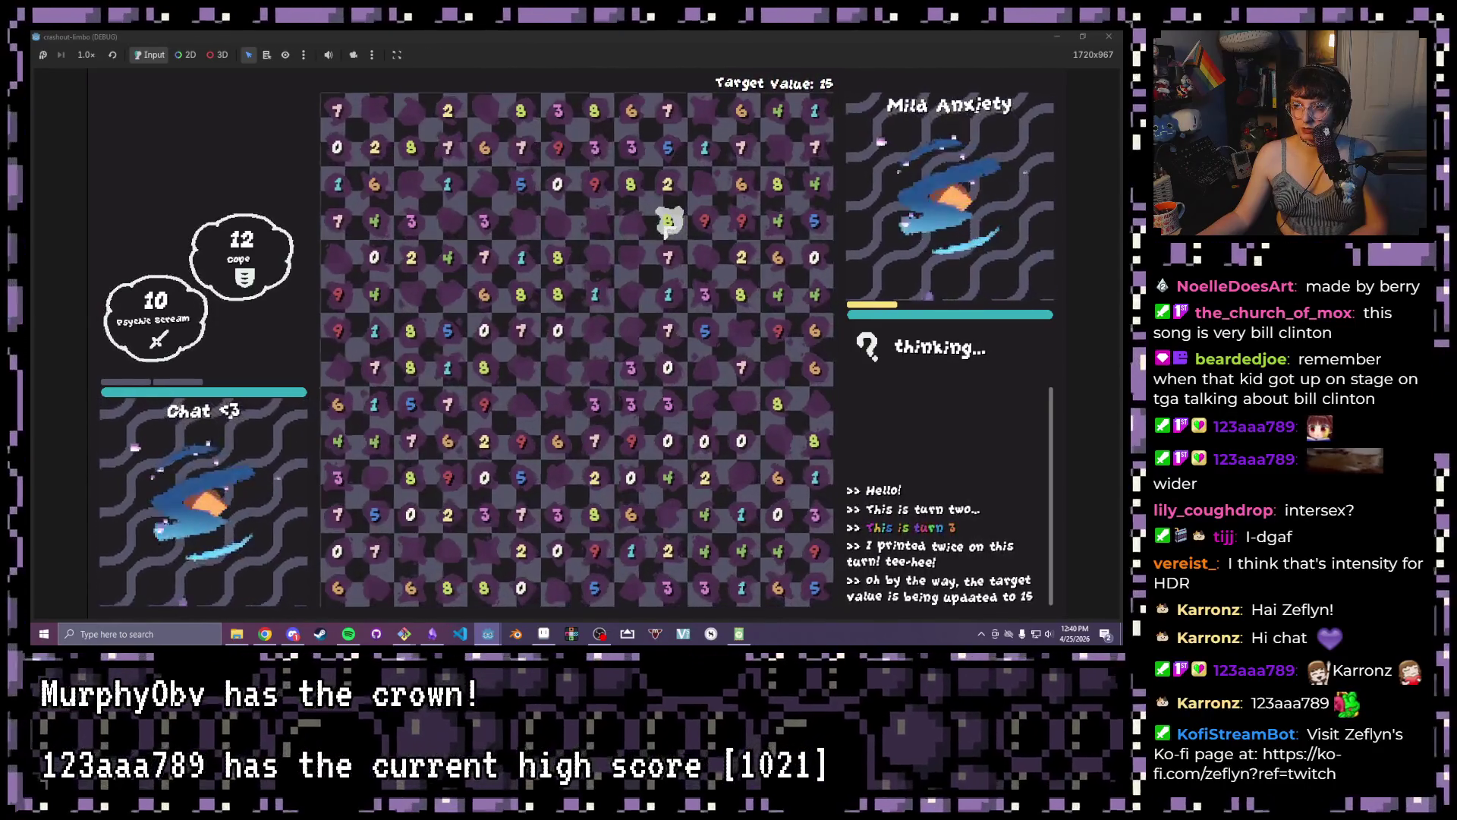
{"action": "left_click_drag", "start_coordinate": [741, 221], "coordinate": [741, 185]}
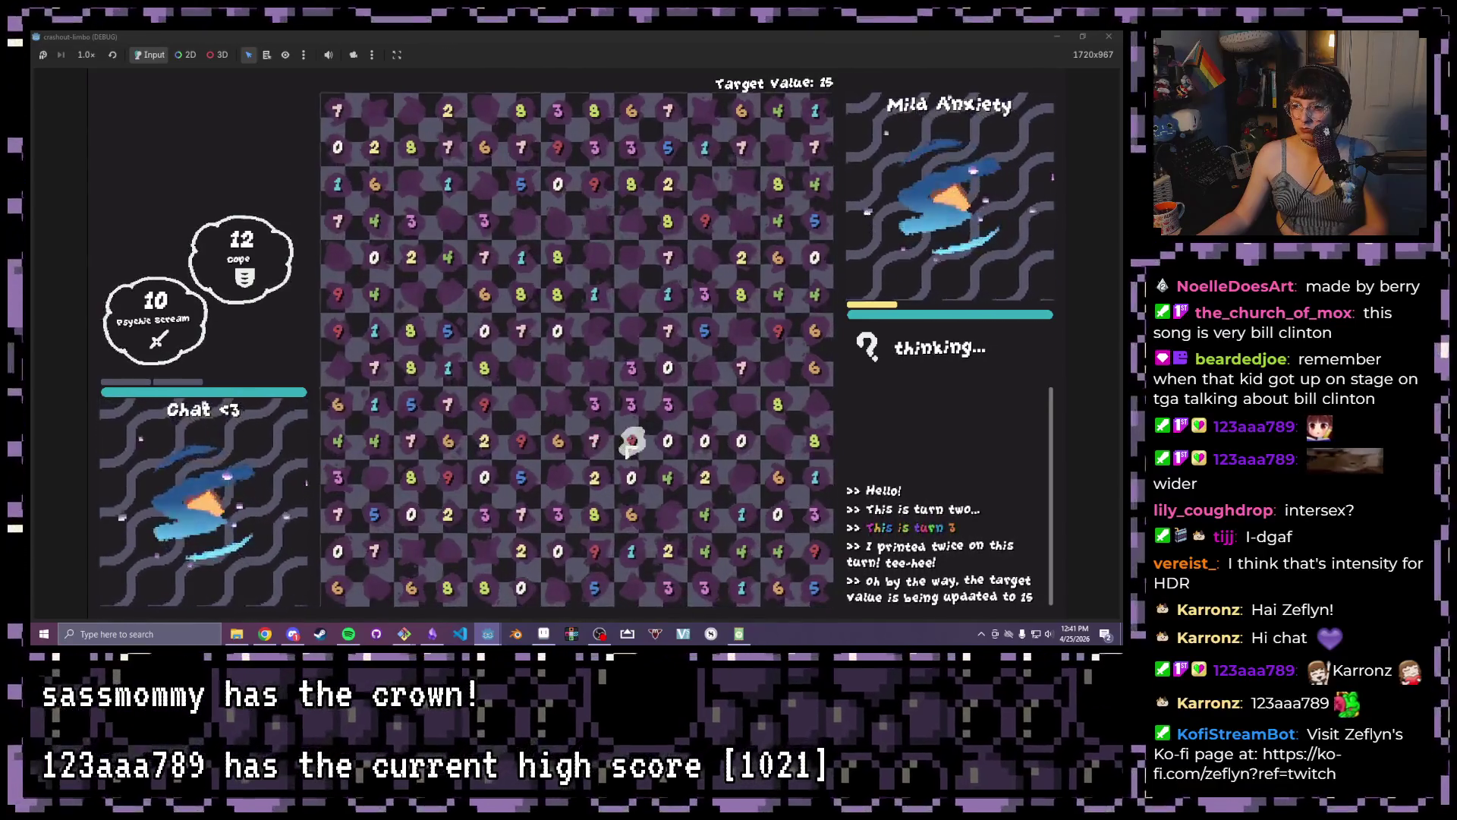
{"action": "left_click_drag", "start_coordinate": [631, 442], "coordinate": [631, 514]}
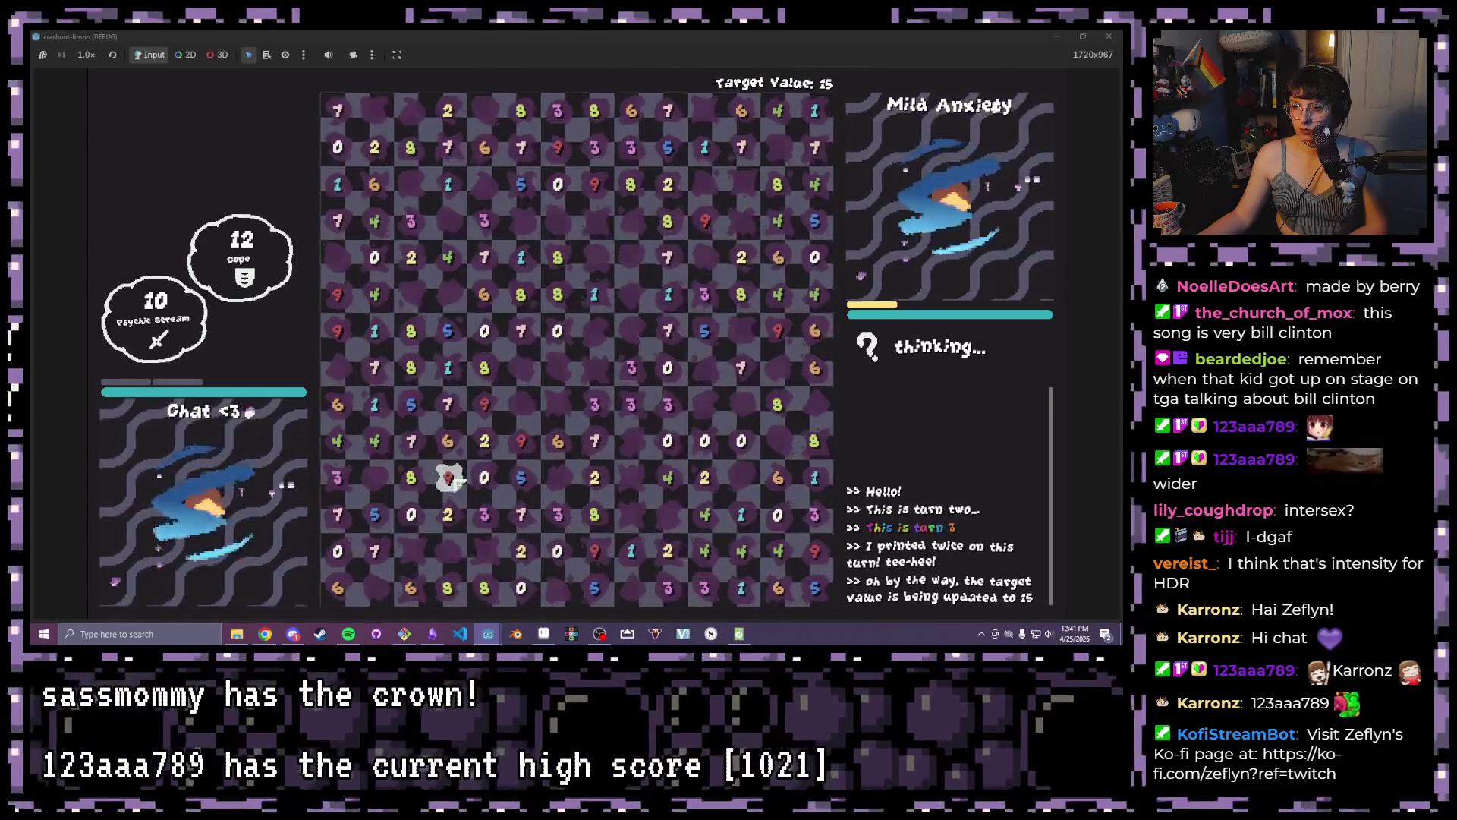
{"action": "left_click_drag", "start_coordinate": [448, 478], "coordinate": [448, 441]}
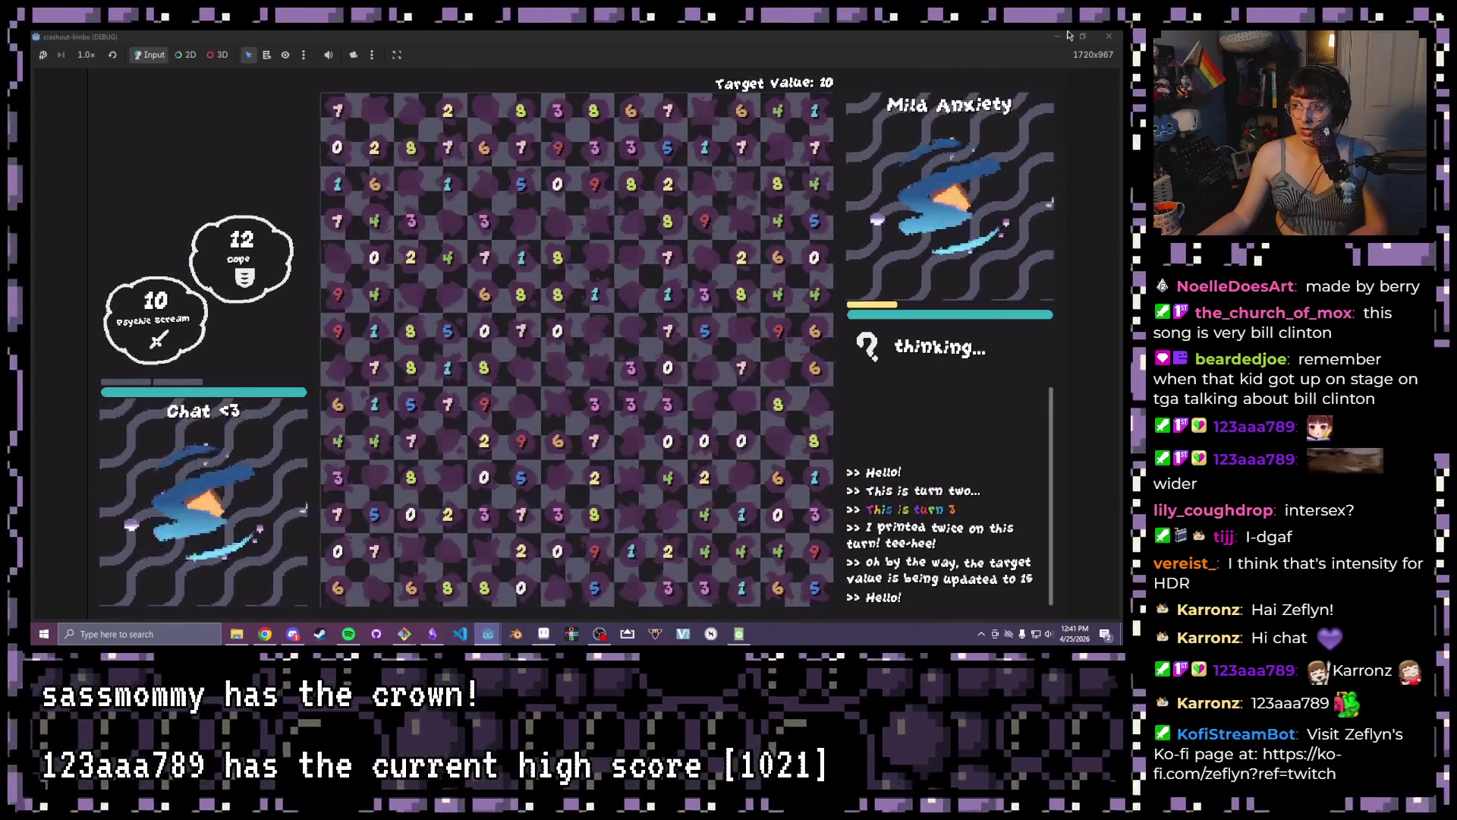
{"action": "left_click", "coordinate": [1120, 36]}
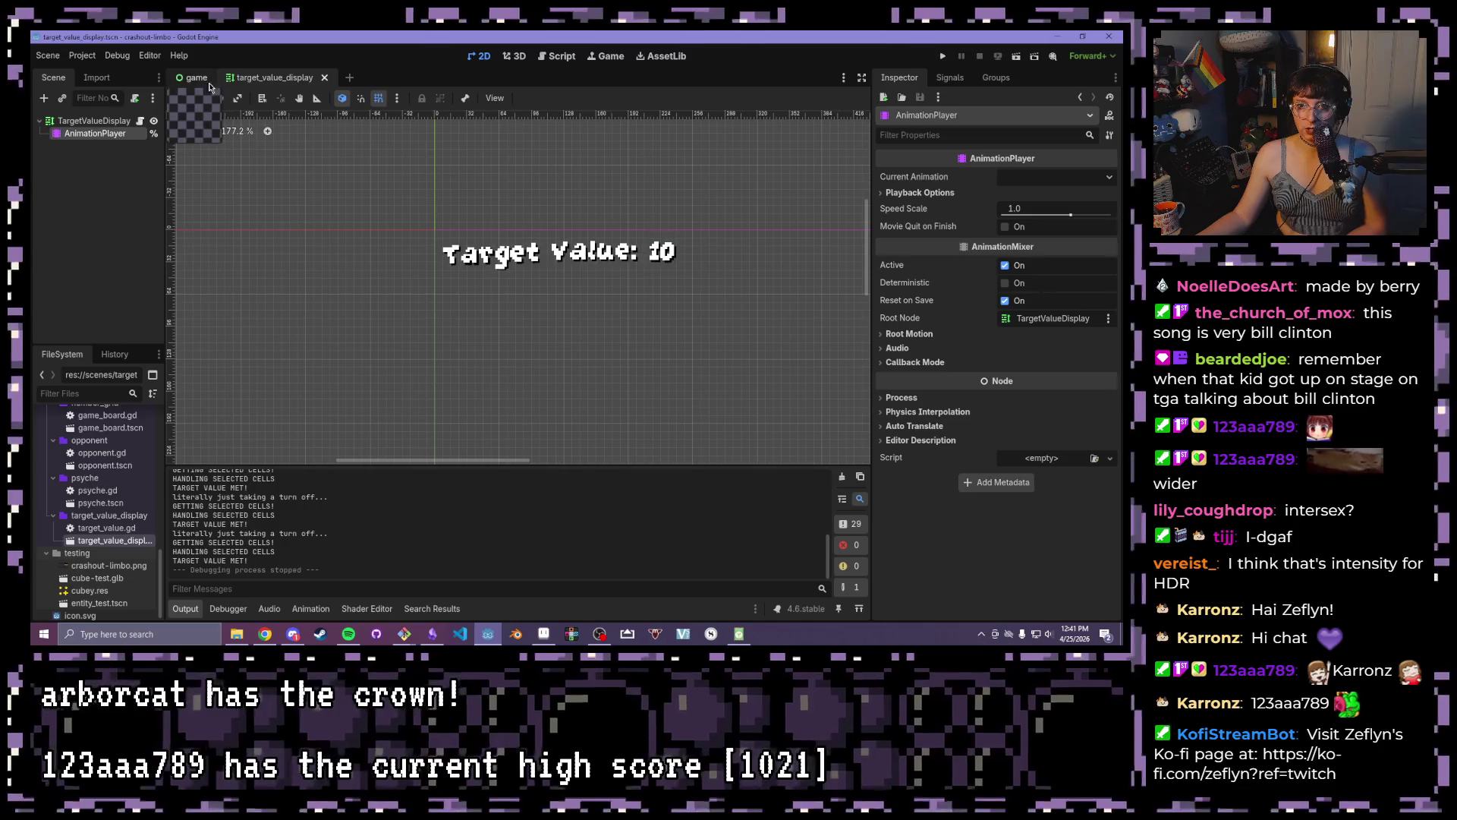
Step: Collapse the scenes, turns and opponents folders, expand actions, and open update_target_value_action.gd
{"action": "scroll", "coordinate": [63, 550], "scroll_direction": "up", "scroll_amount": 10}
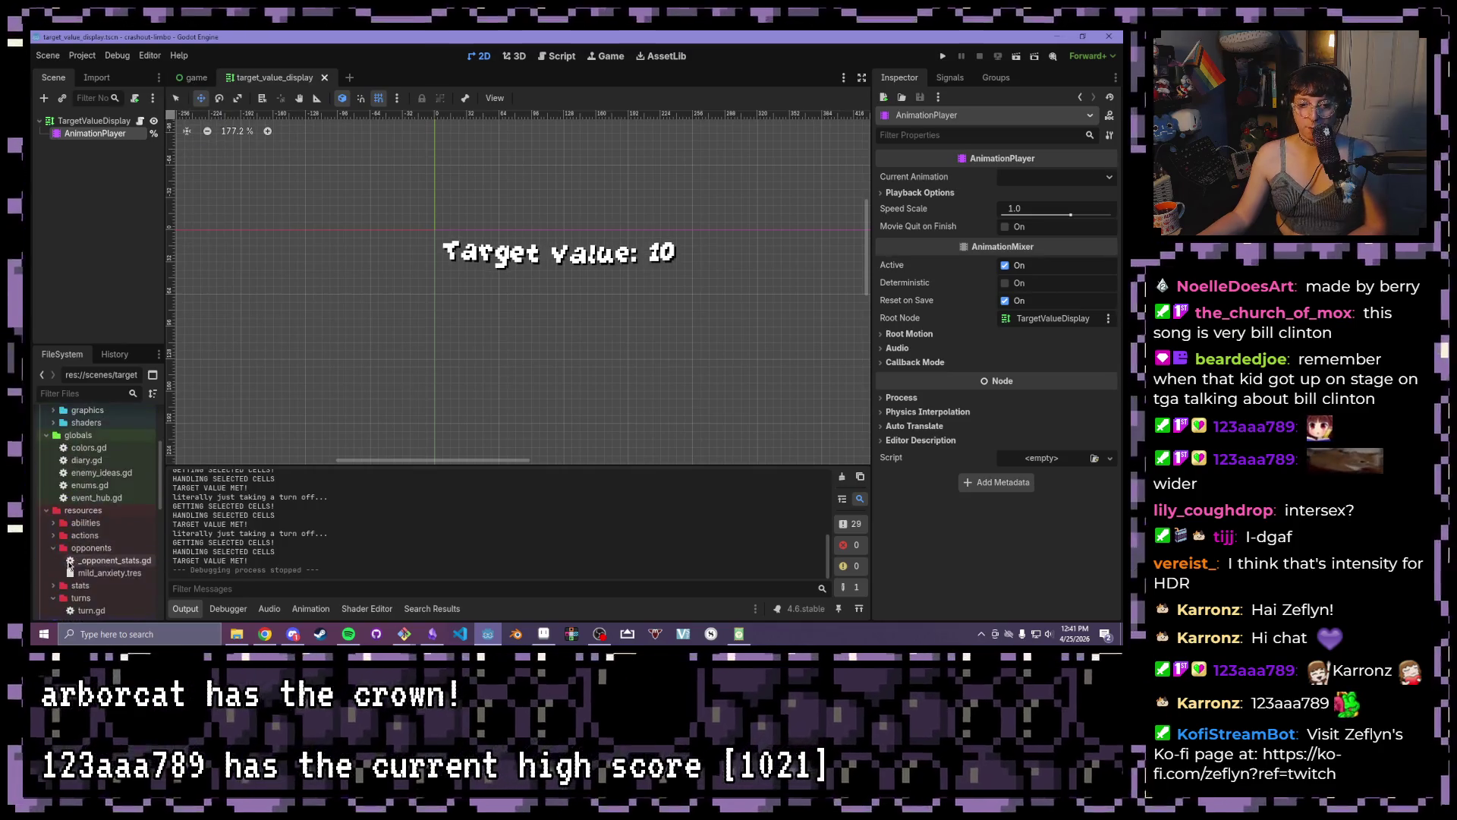
{"action": "scroll", "coordinate": [64, 549], "scroll_direction": "down", "scroll_amount": 10}
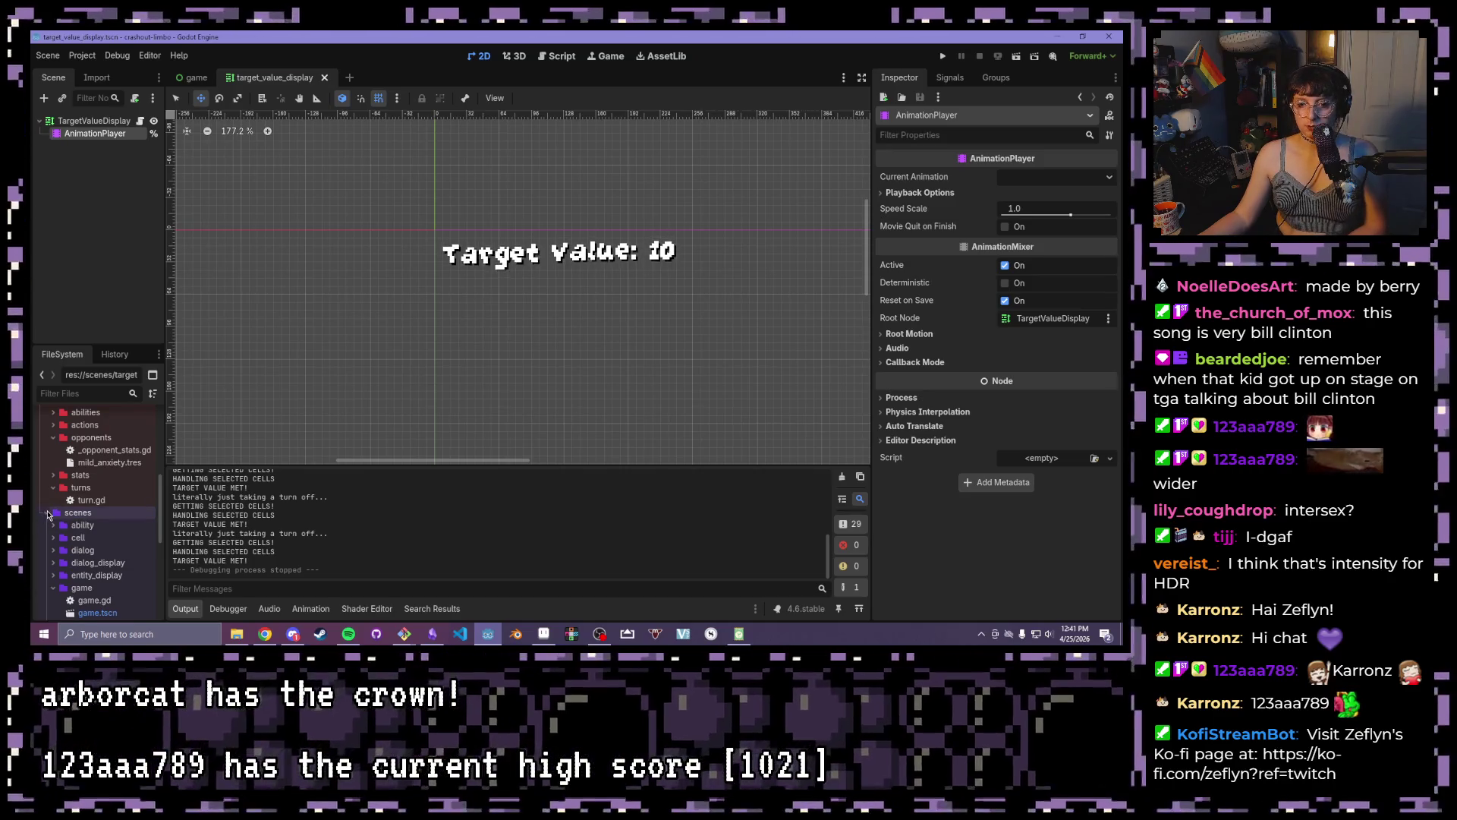
{"action": "left_click", "coordinate": [47, 514]}
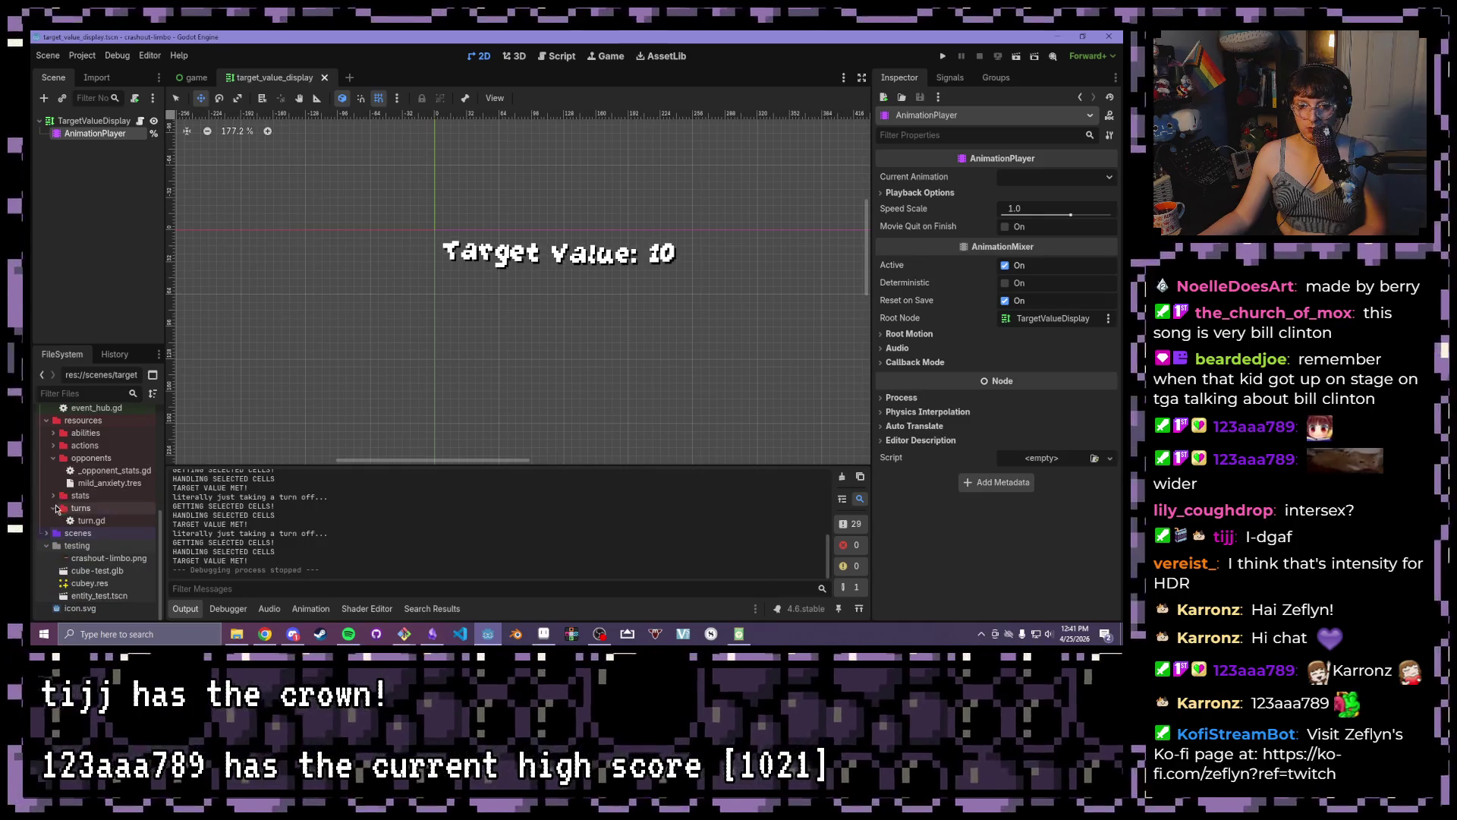
{"action": "left_click", "coordinate": [53, 507]}
{"action": "left_click", "coordinate": [53, 470]}
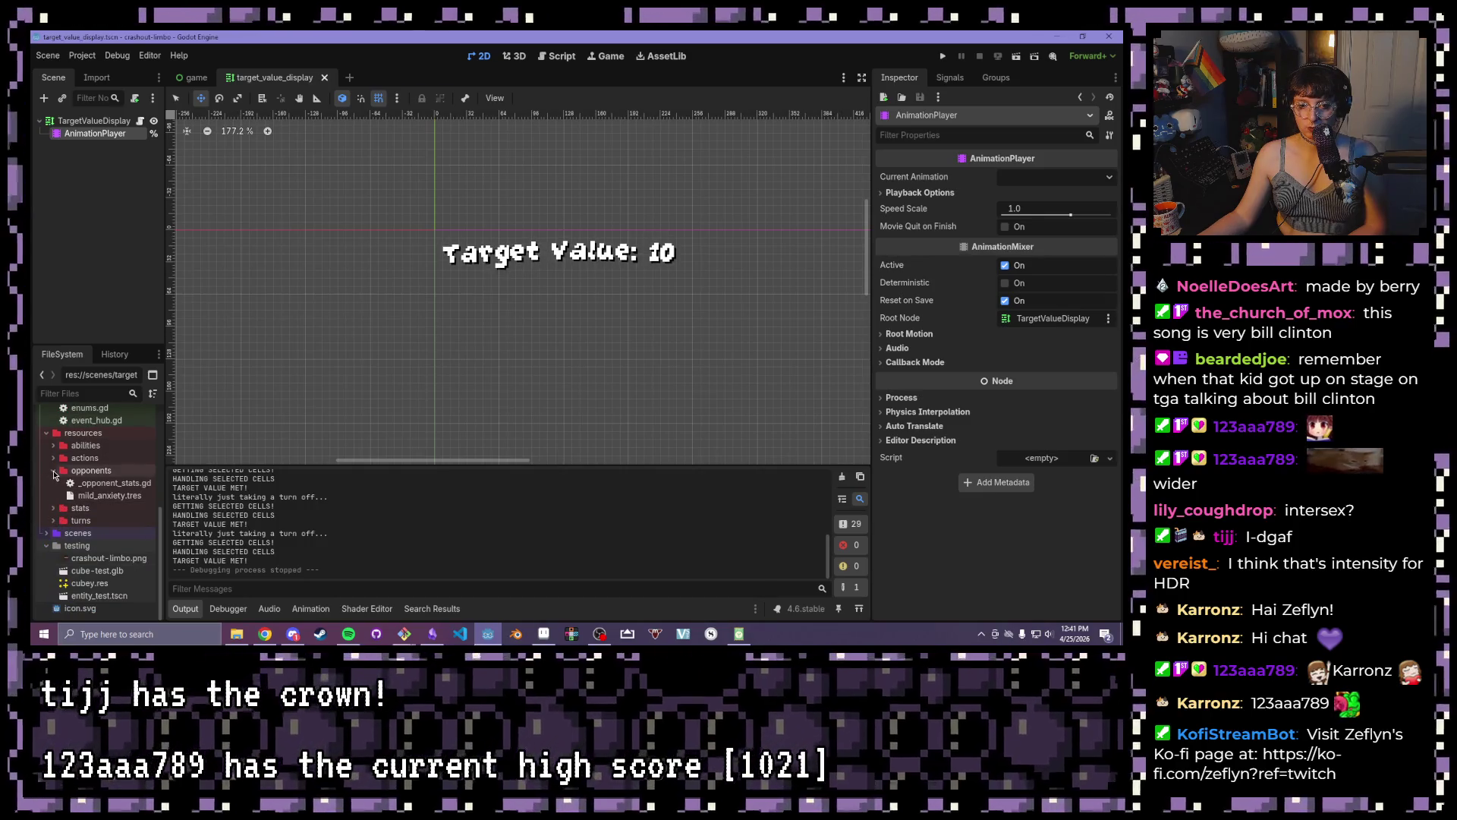
{"action": "scroll", "coordinate": [47, 524], "scroll_direction": "up", "scroll_amount": 1}
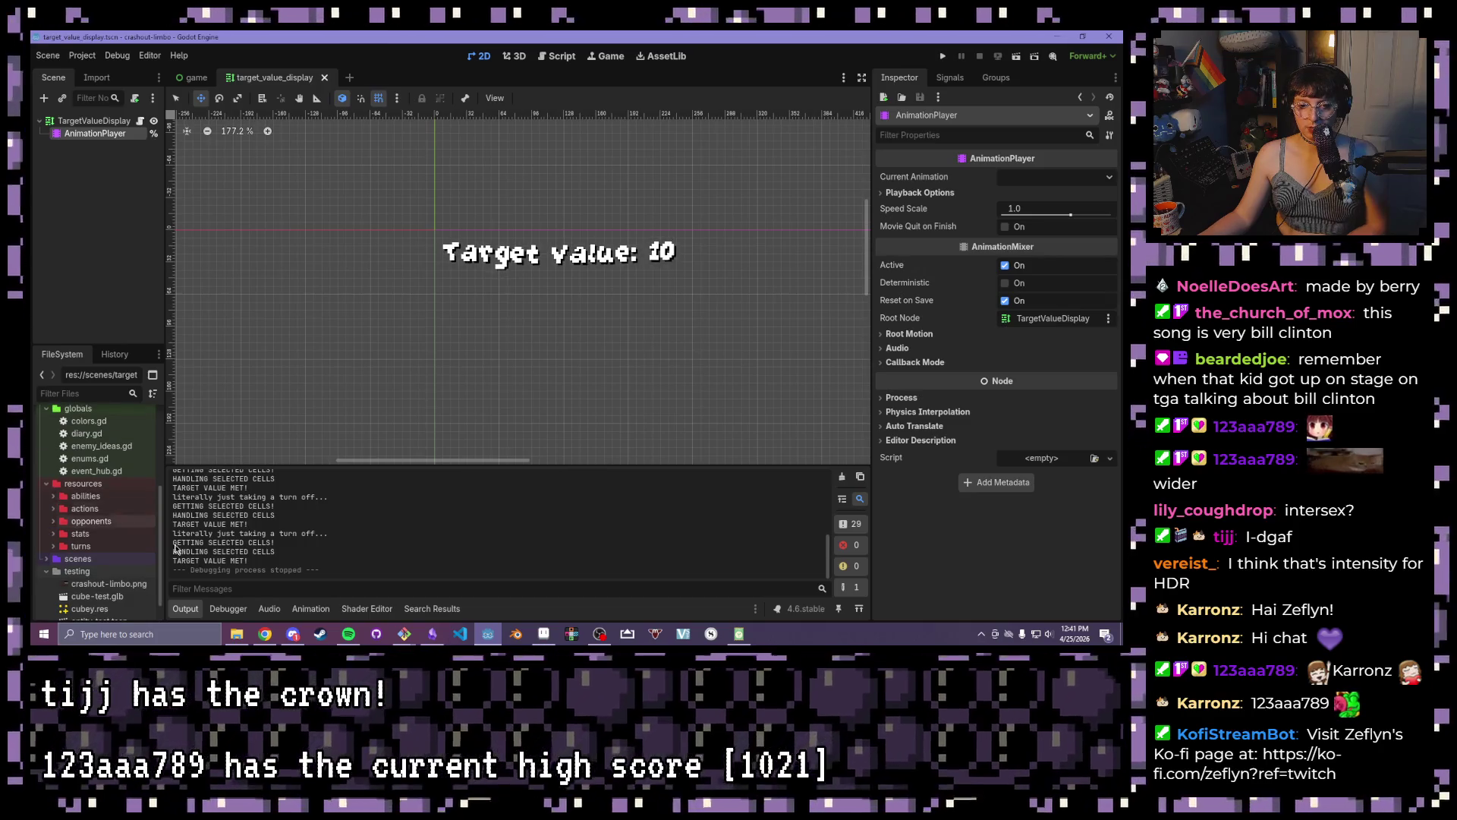
{"action": "left_click", "coordinate": [53, 508]}
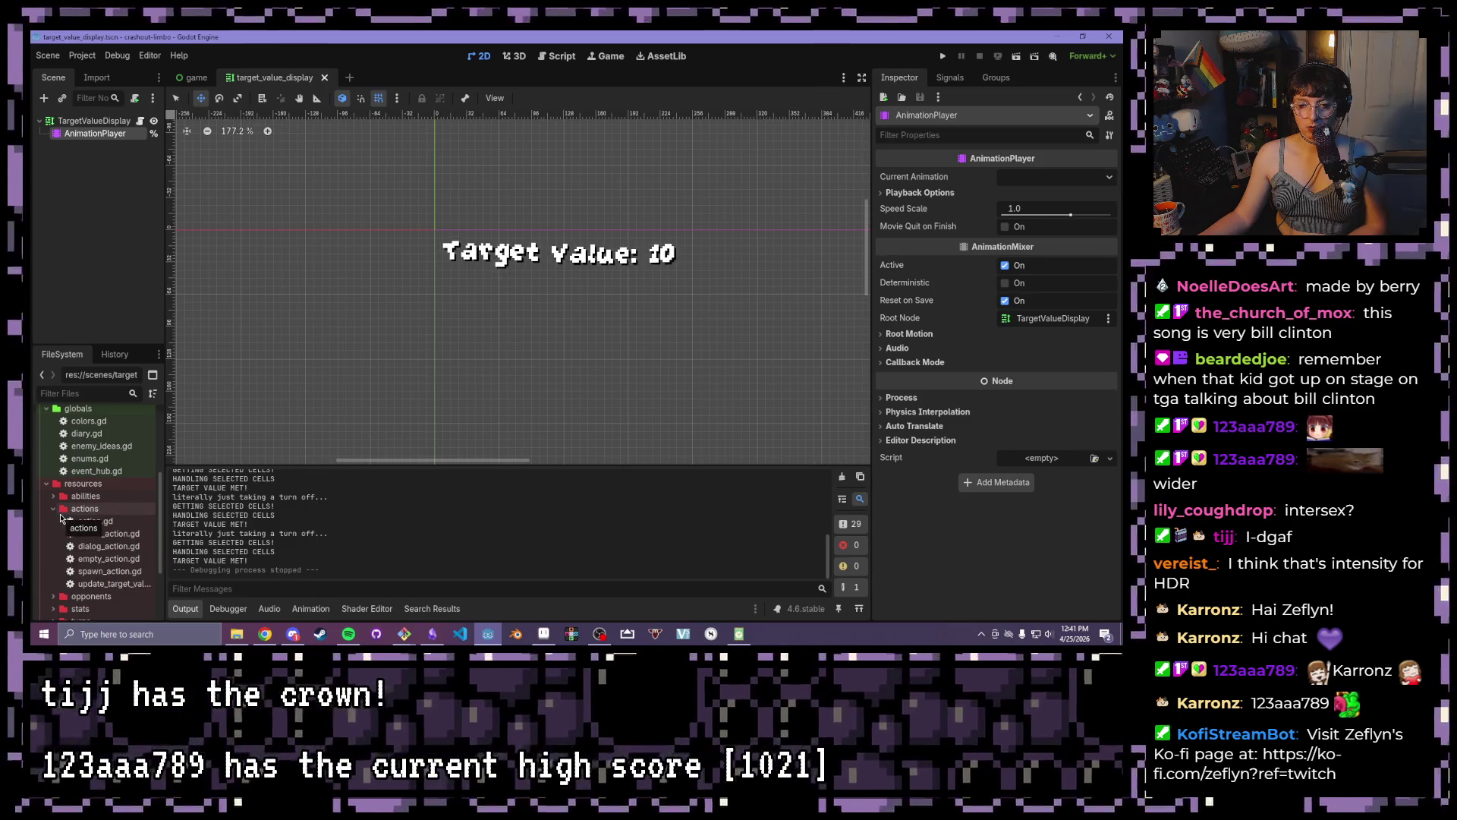
{"action": "double_click", "coordinate": [92, 584]}
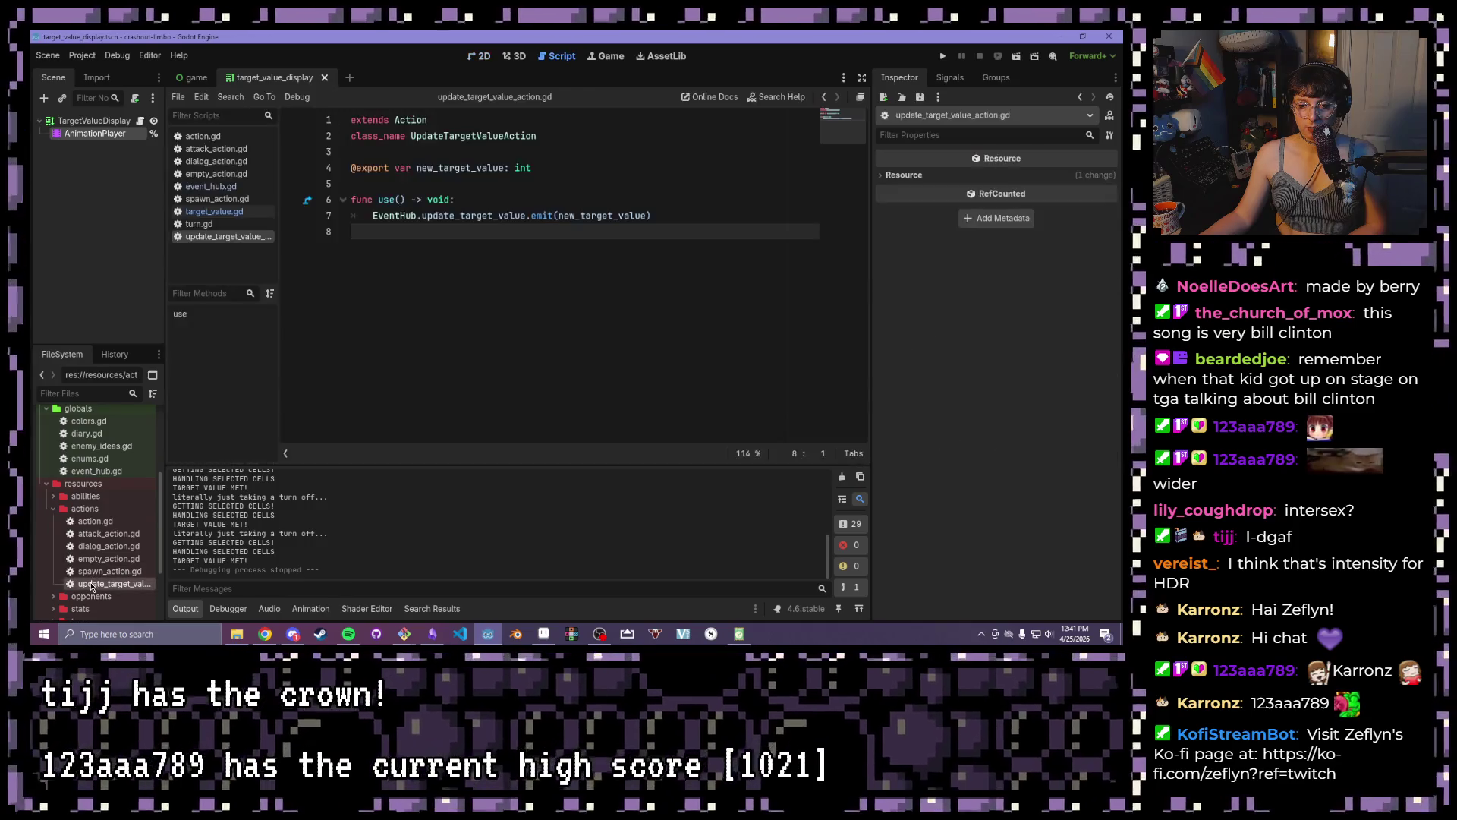
{"action": "left_click", "coordinate": [573, 168]}
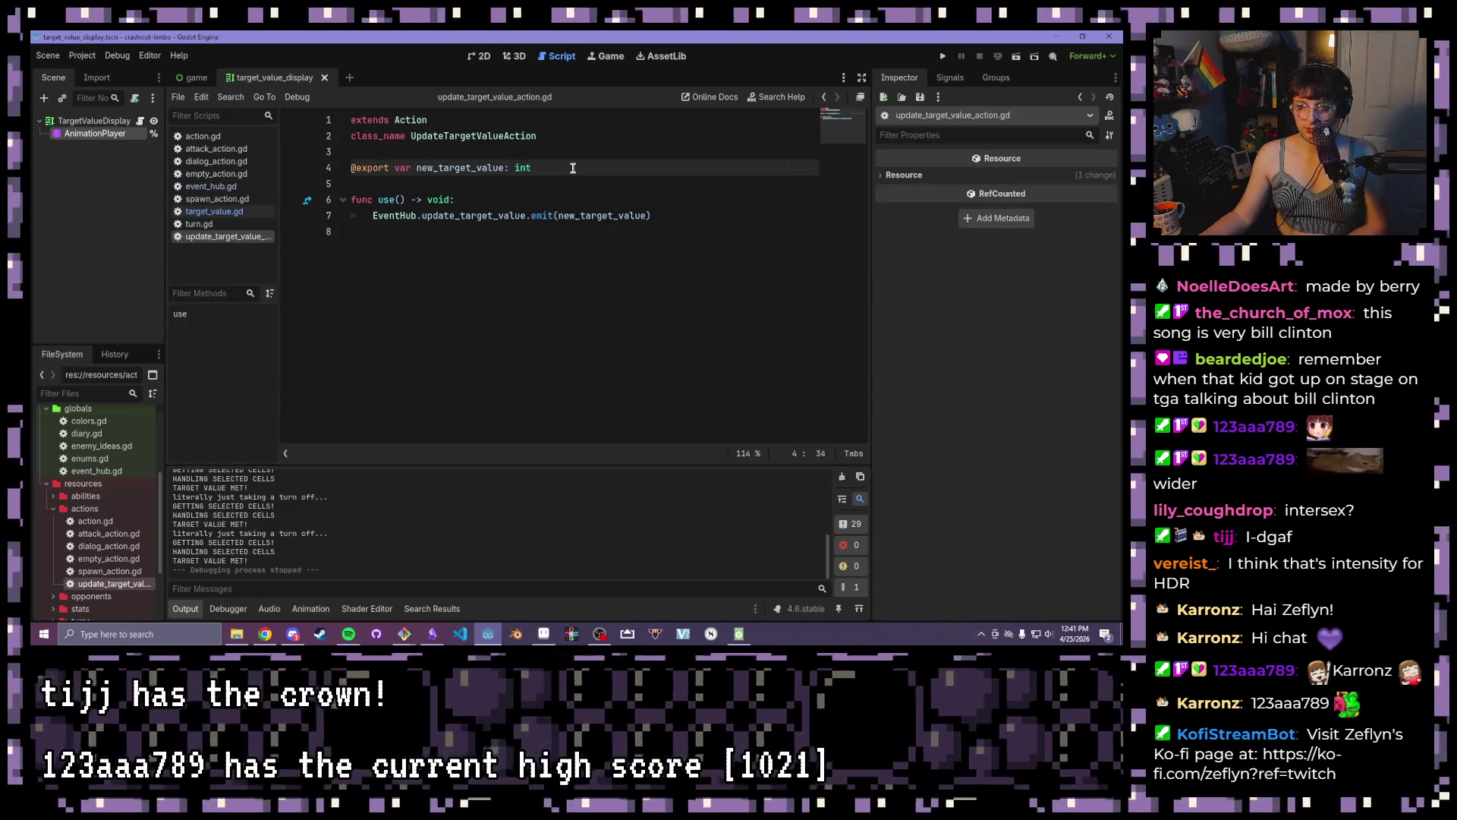
{"action": "key", "text": "Return"}
{"action": "type", "text": "@"}
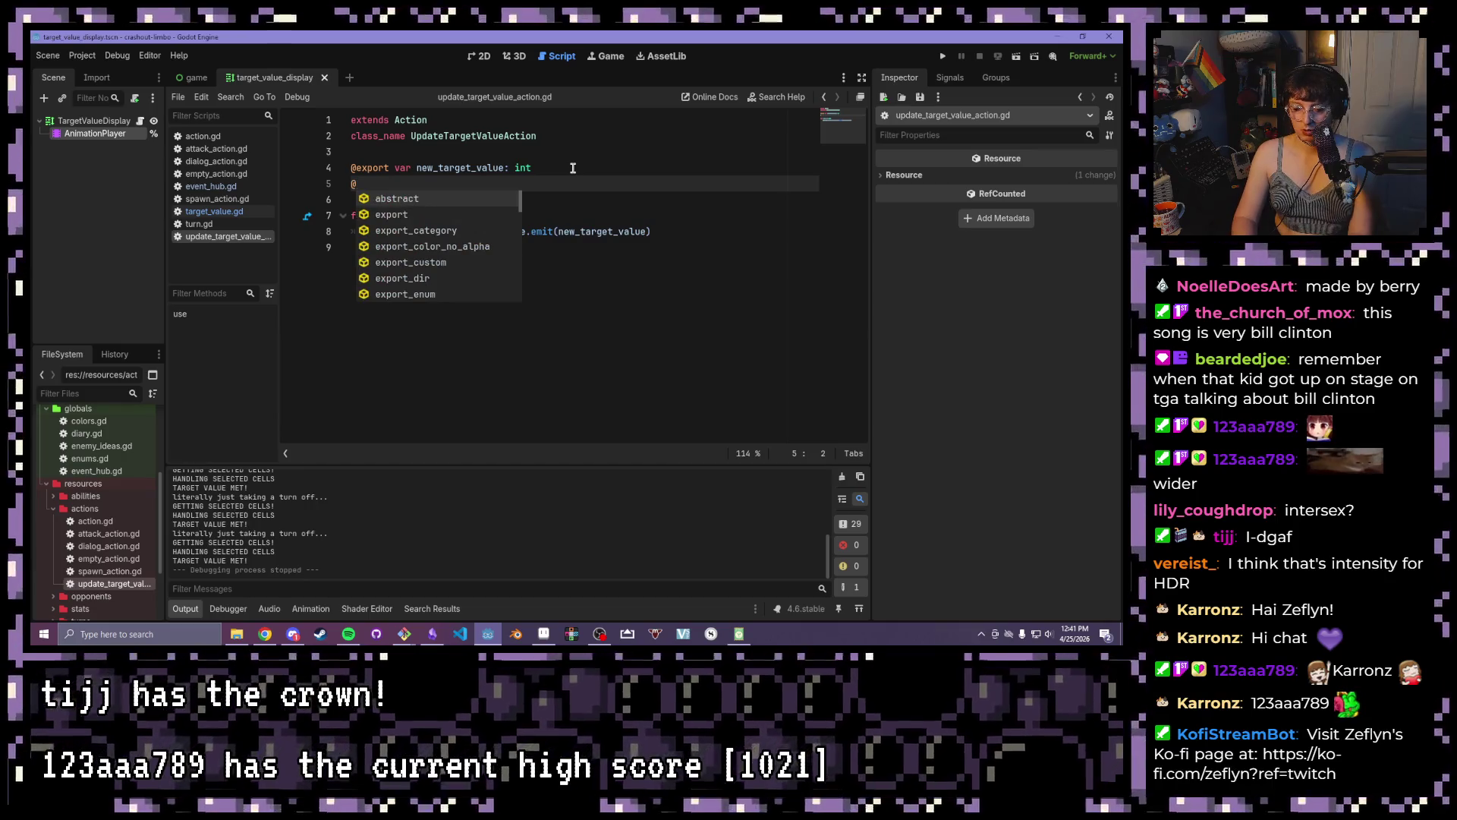
{"action": "type", "text": "export var show_animati"}
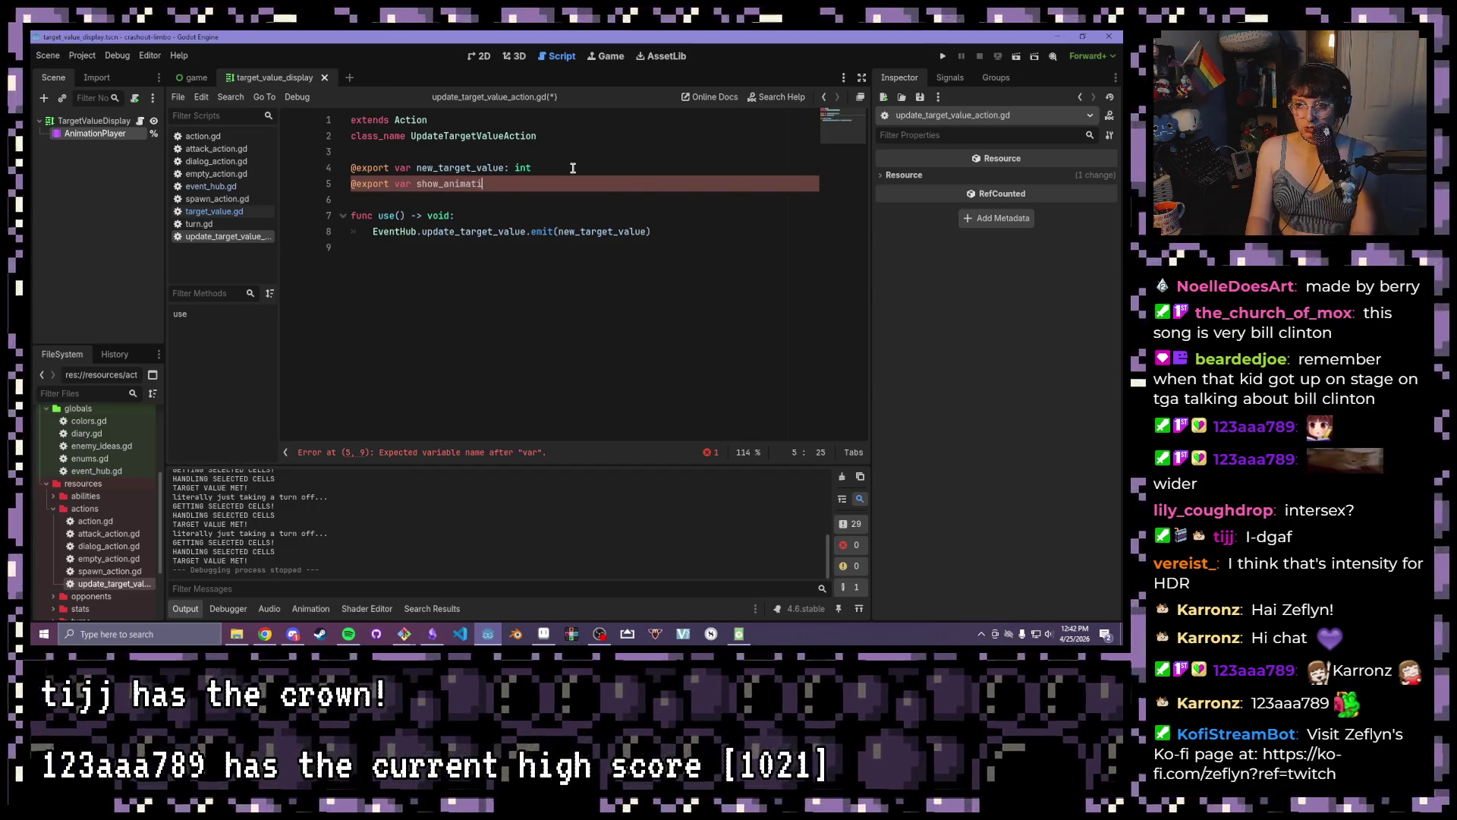
{"action": "type", "text": "bool"}
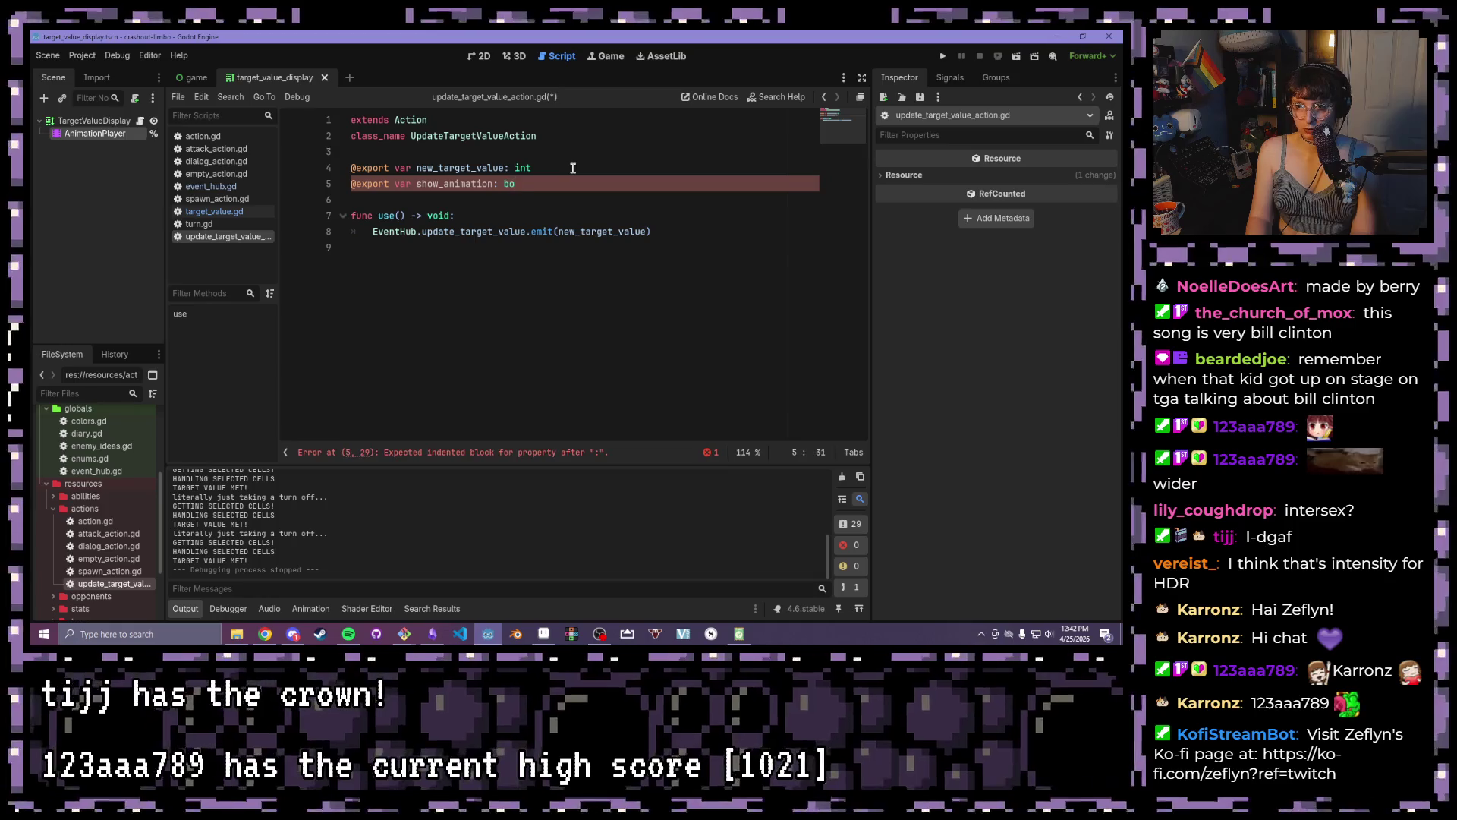
{"action": "left_click", "coordinate": [422, 232]}
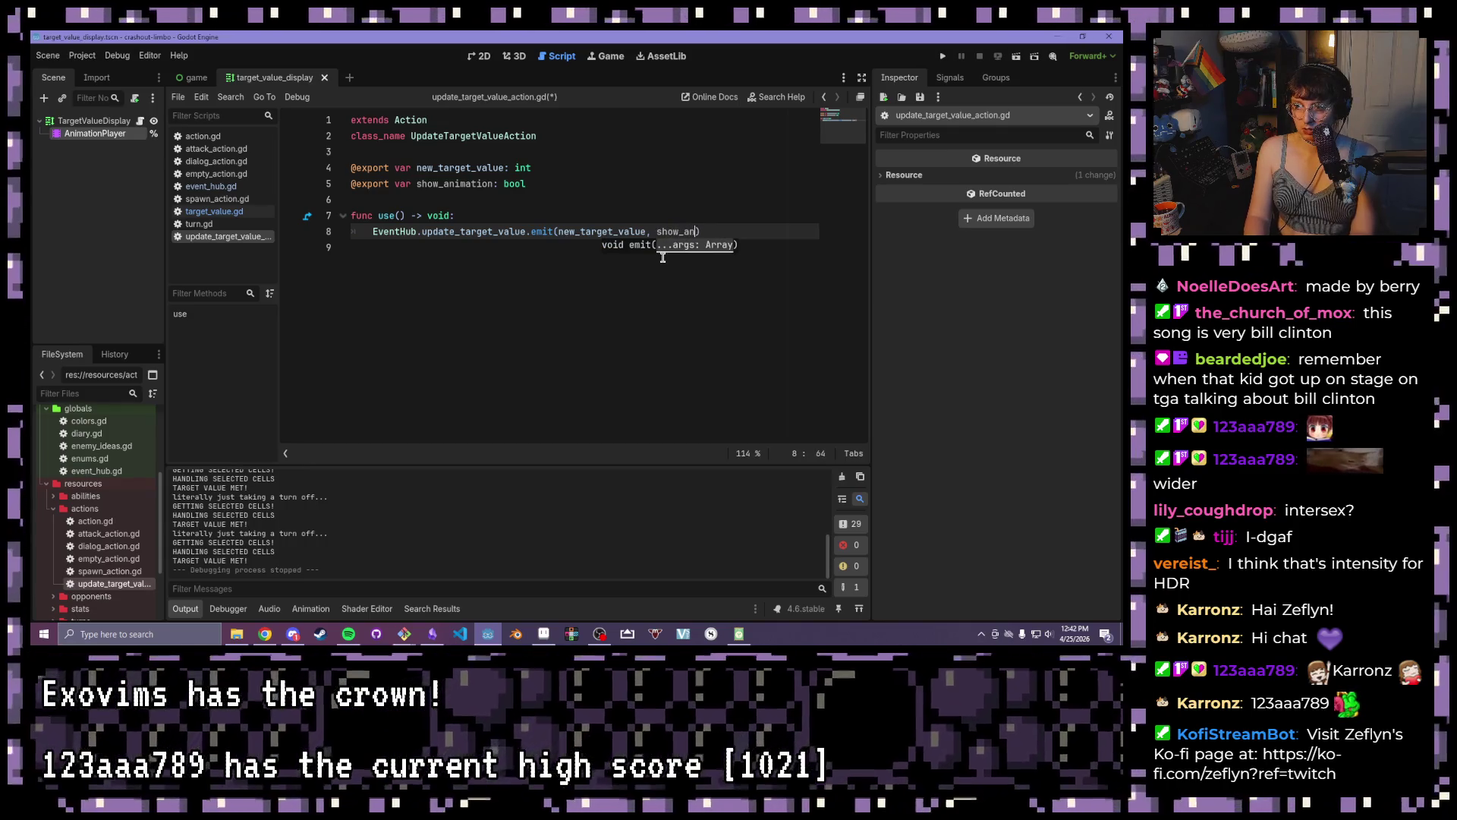
{"action": "key", "text": "ctrl+s"}
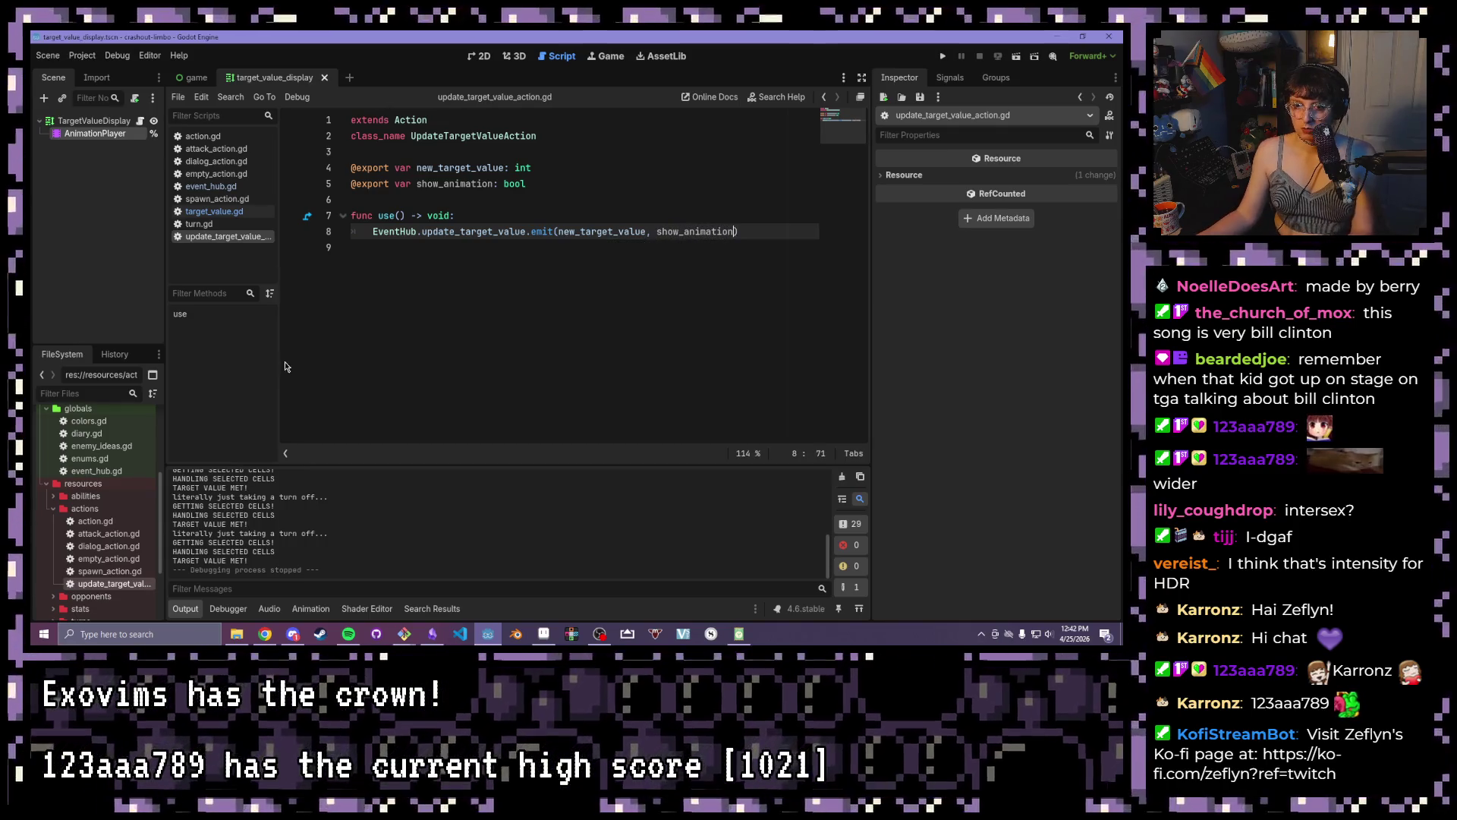
Step: Add a show_animation parameter to event_hub.gd's update_target_value signal and return to target_value.gd
{"action": "left_click", "coordinate": [211, 187]}
{"action": "left_click", "coordinate": [562, 423]}
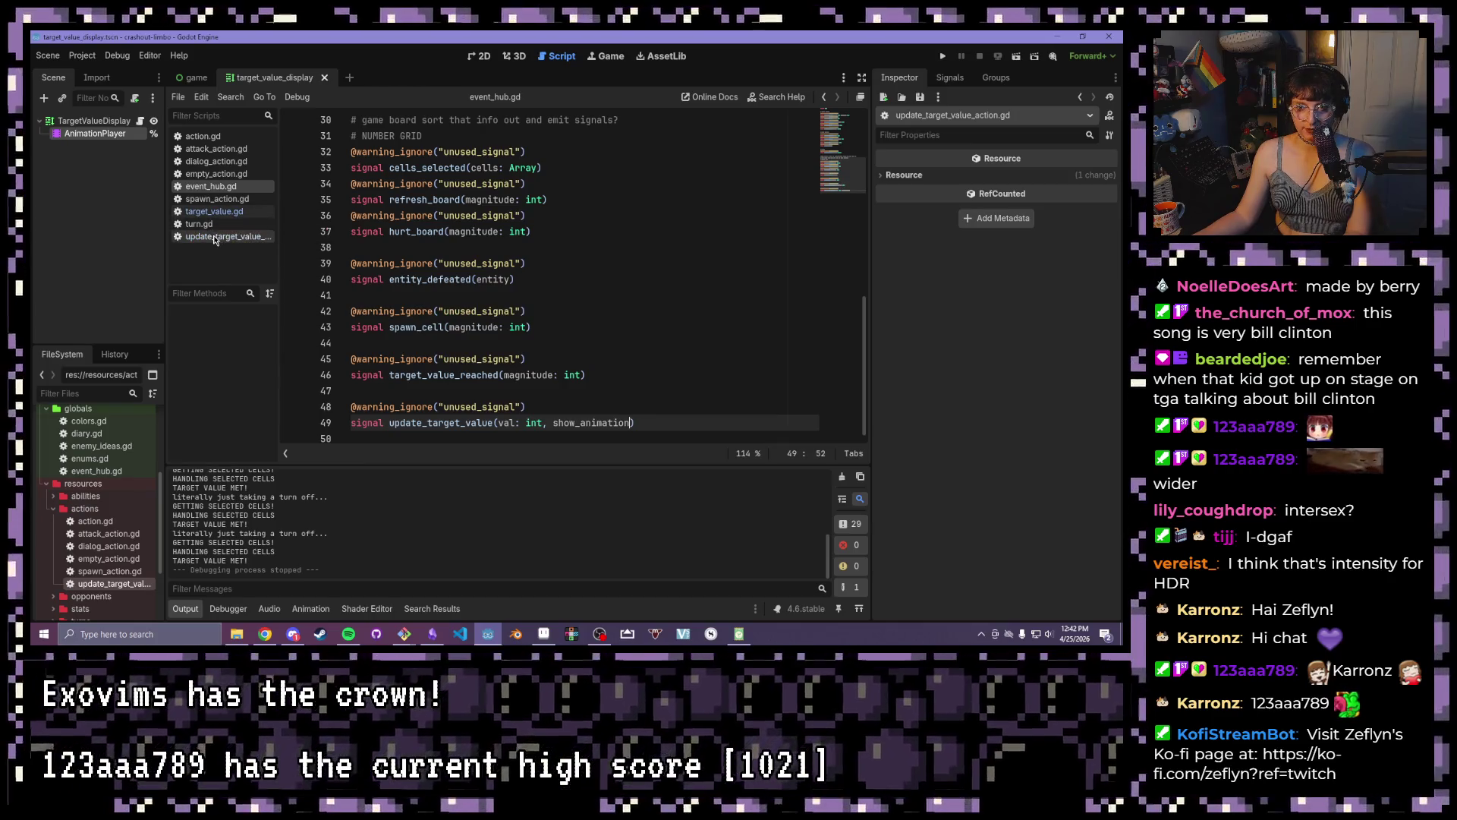
{"action": "left_click", "coordinate": [214, 237]}
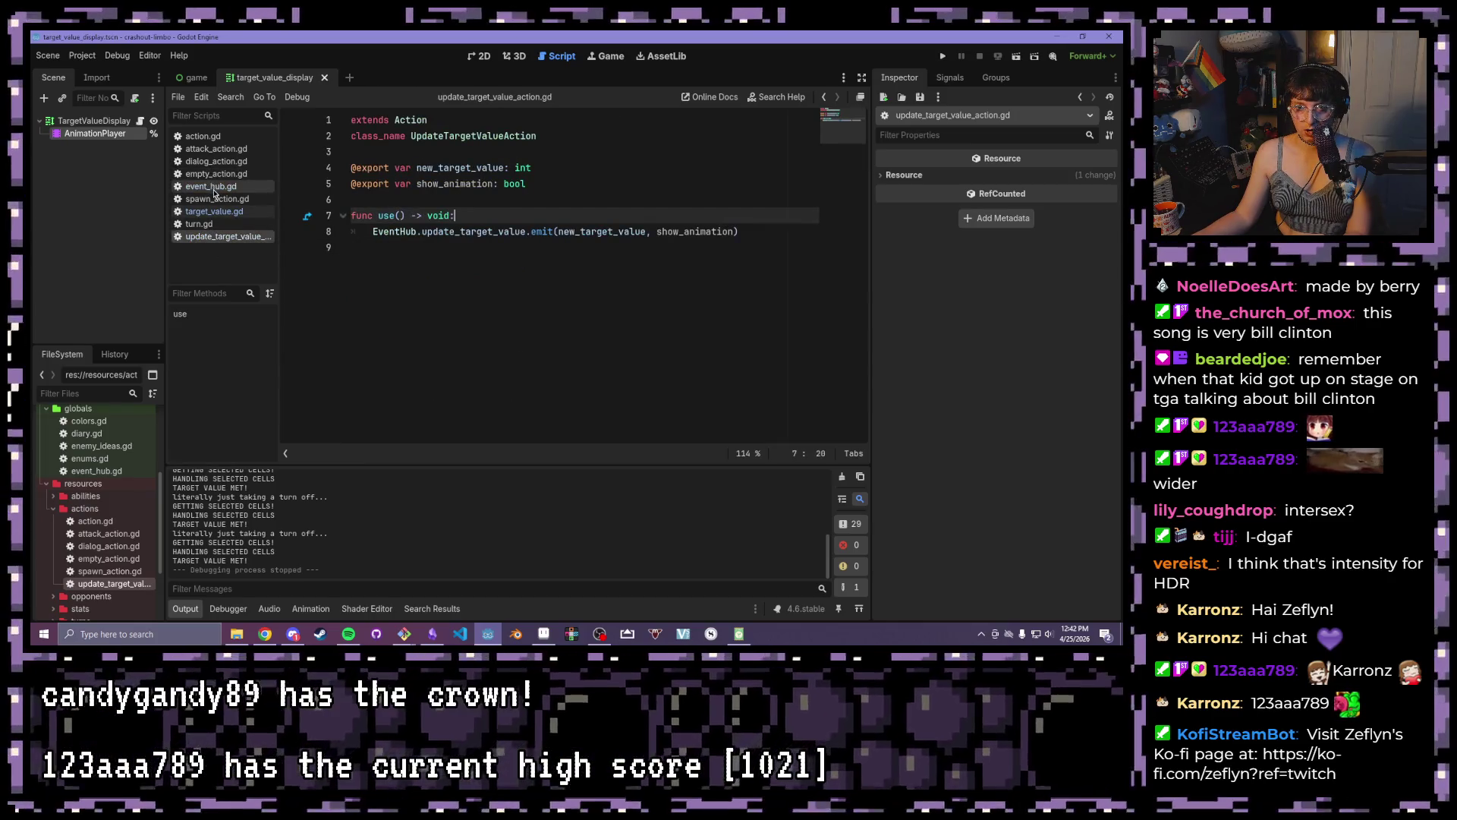
{"action": "left_click", "coordinate": [216, 211]}
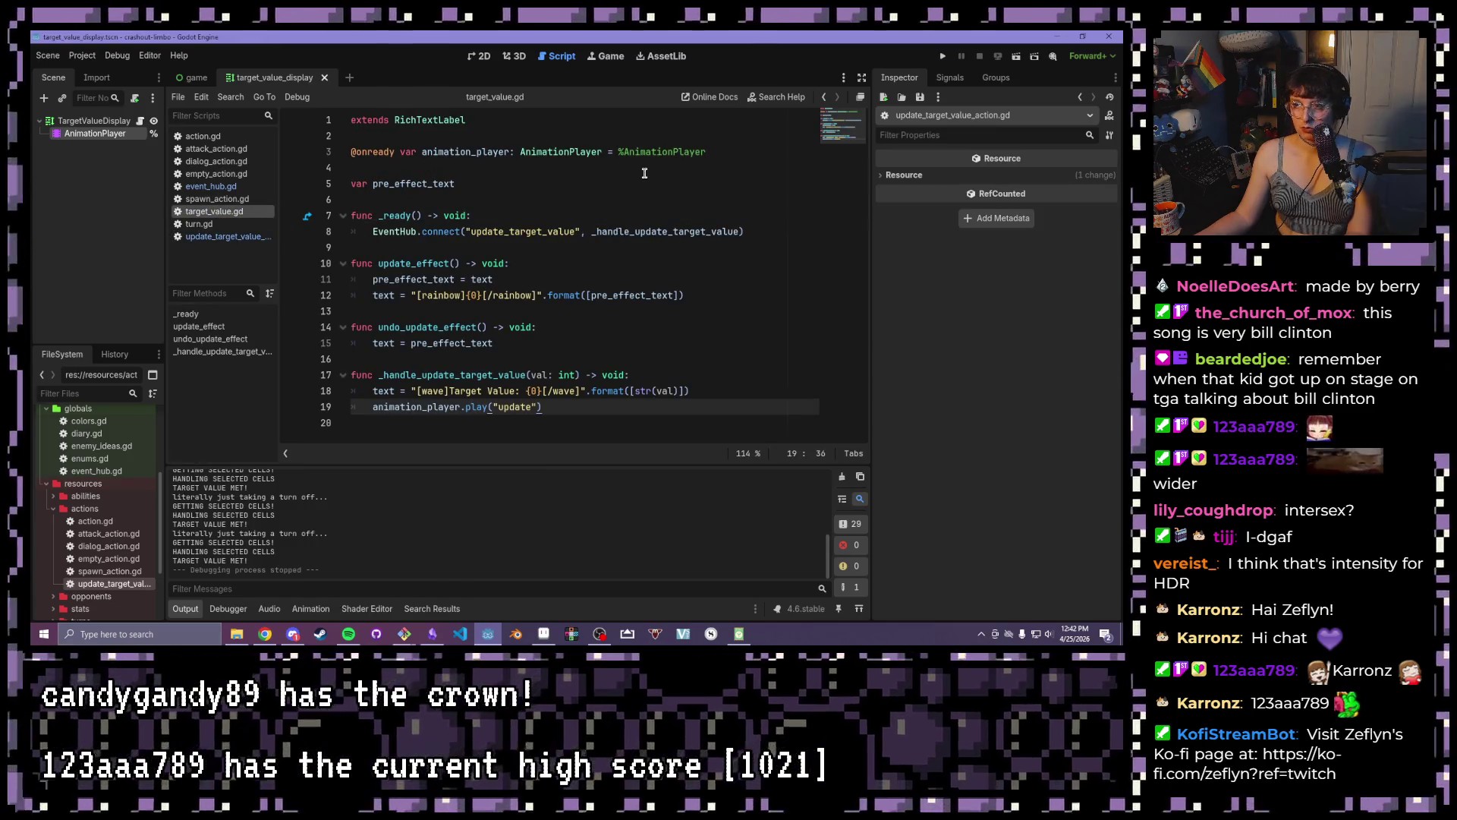
Step: Add a show_animation: bool parameter to the _handle_update_target_value signature
{"action": "left_click", "coordinate": [577, 375]}
{"action": "type", "text": ", show_animation"}
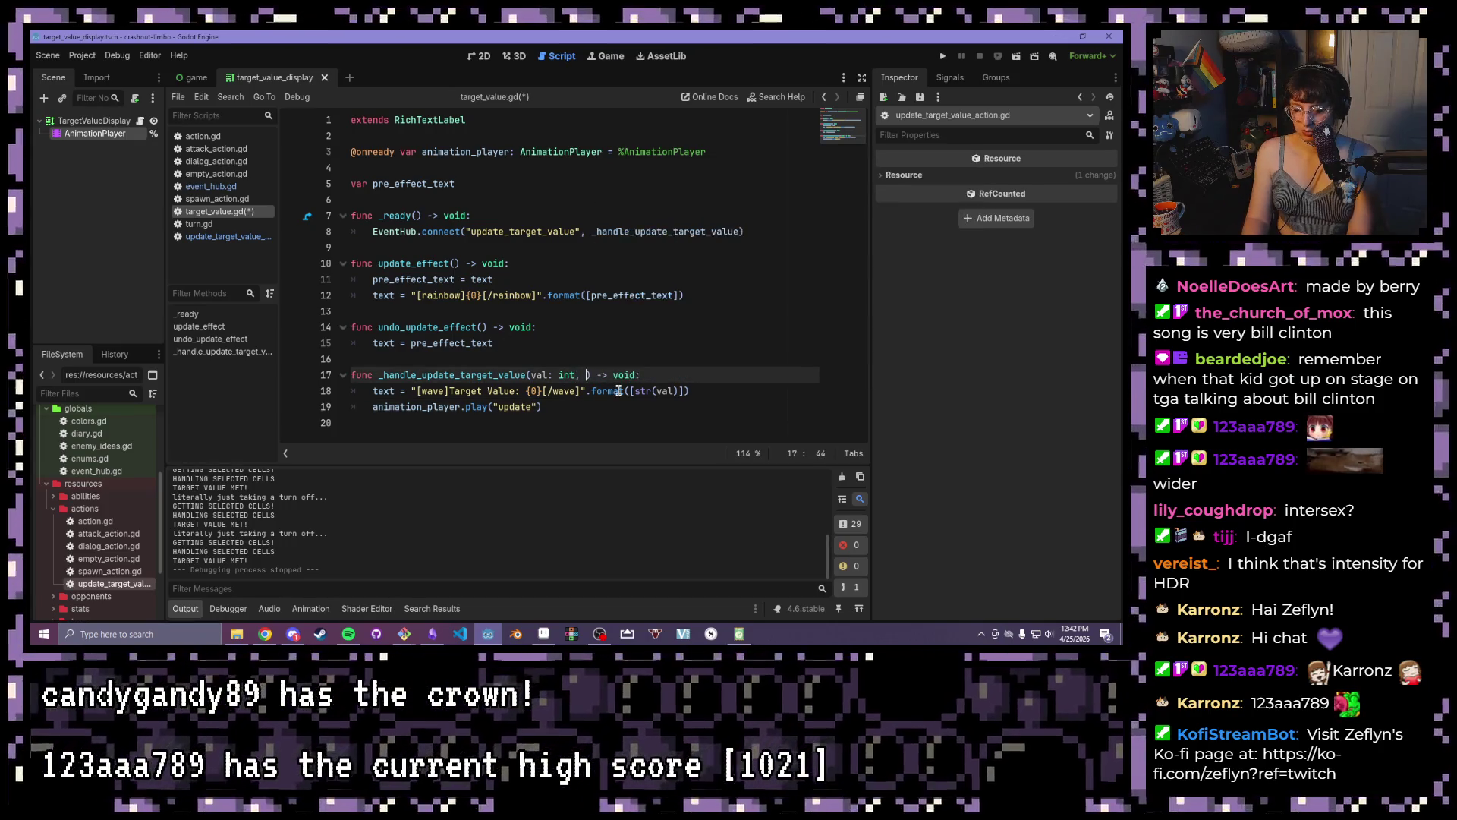
{"action": "type", "text": ": bool"}
{"action": "left_click", "coordinate": [494, 422]}
Step: Nest animation_player.play("update") under an 'if show_animation:' line and save the script
{"action": "left_click", "coordinate": [730, 386]}
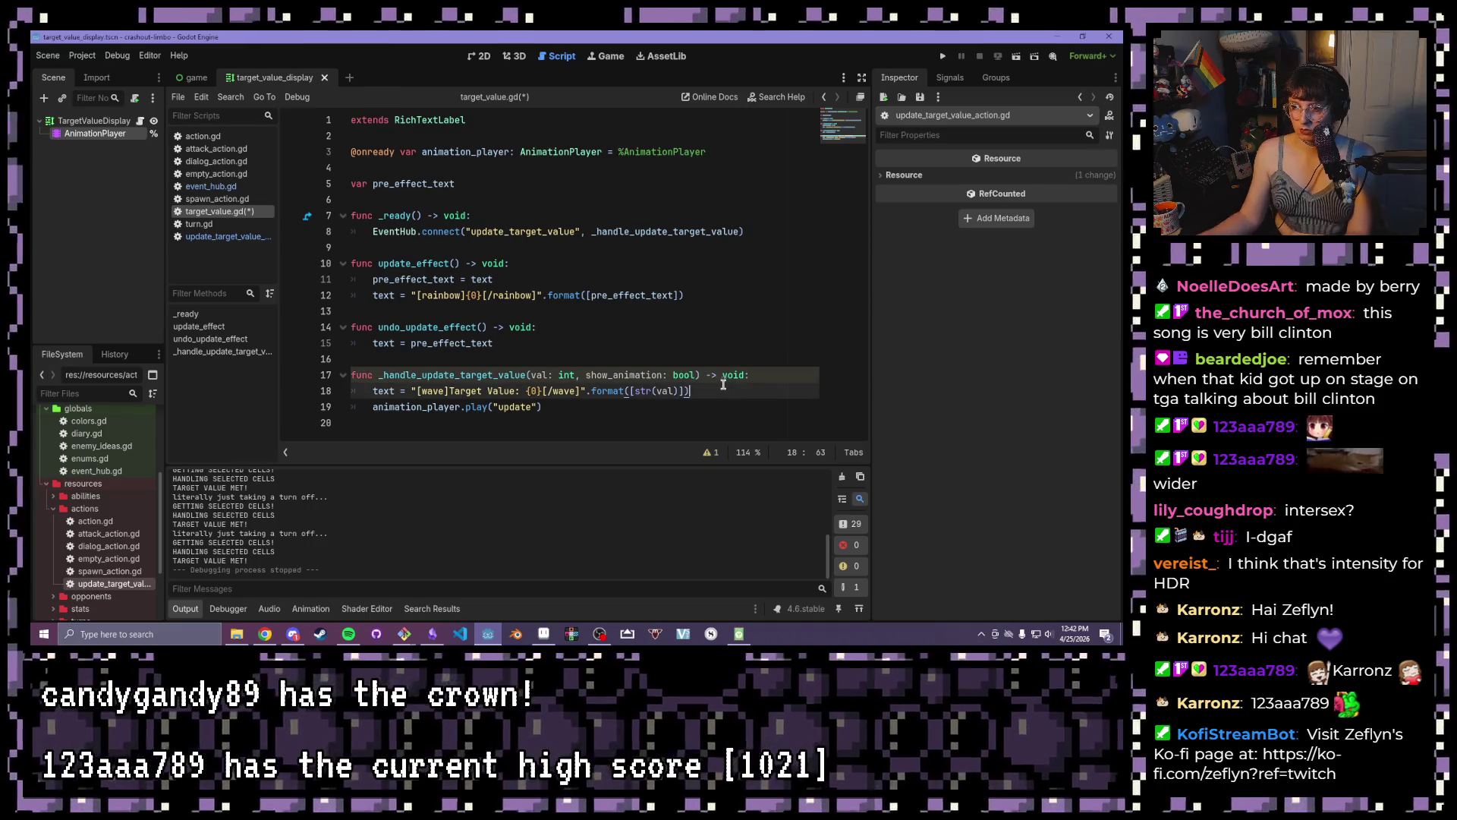
{"action": "key", "text": "Return"}
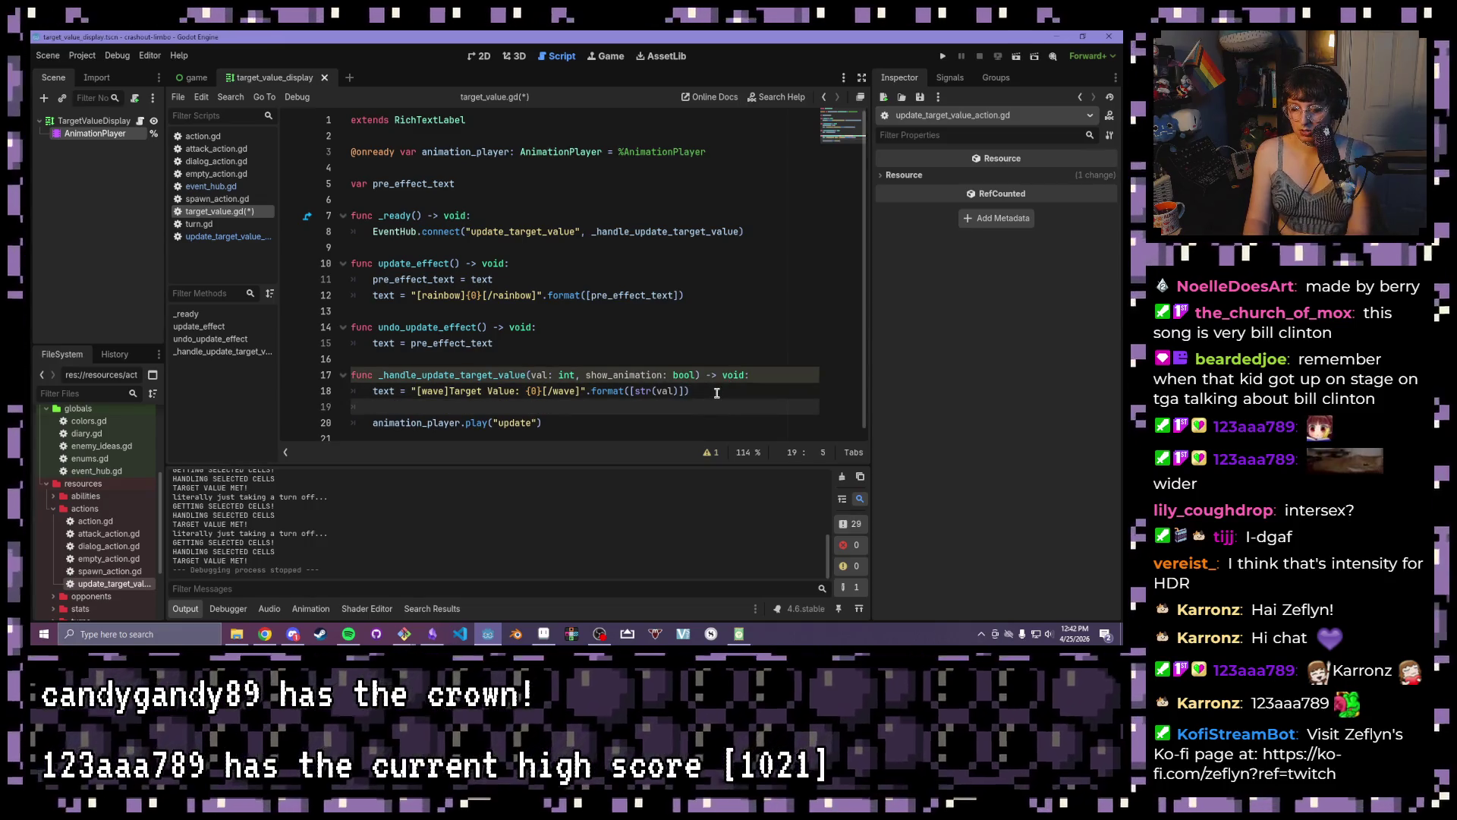
{"action": "type", "text": "if ("}
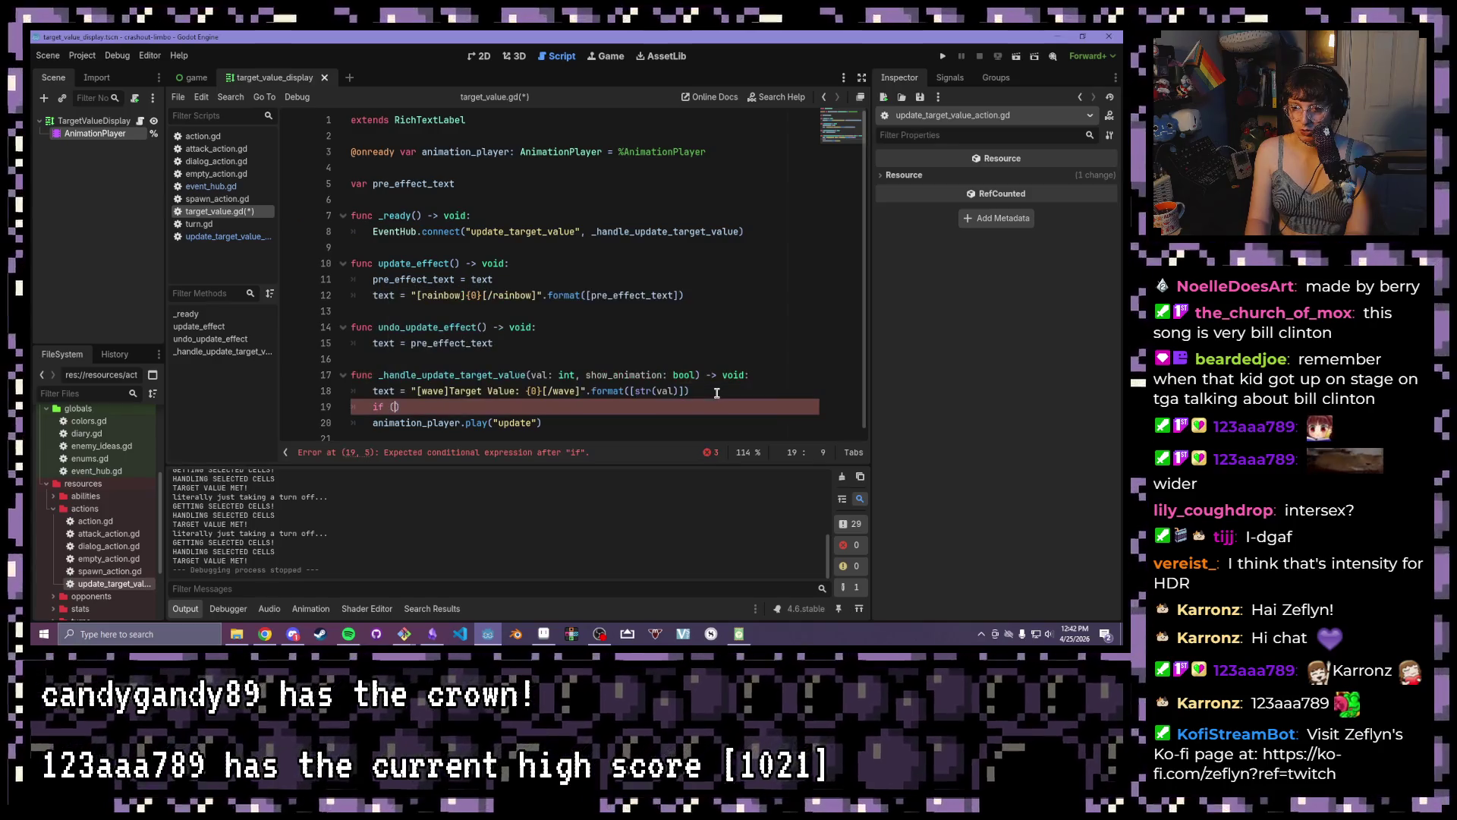
{"action": "key", "text": "BackSpace"}
{"action": "key", "text": "BackSpace"}
{"action": "key", "text": "BackSpace"}
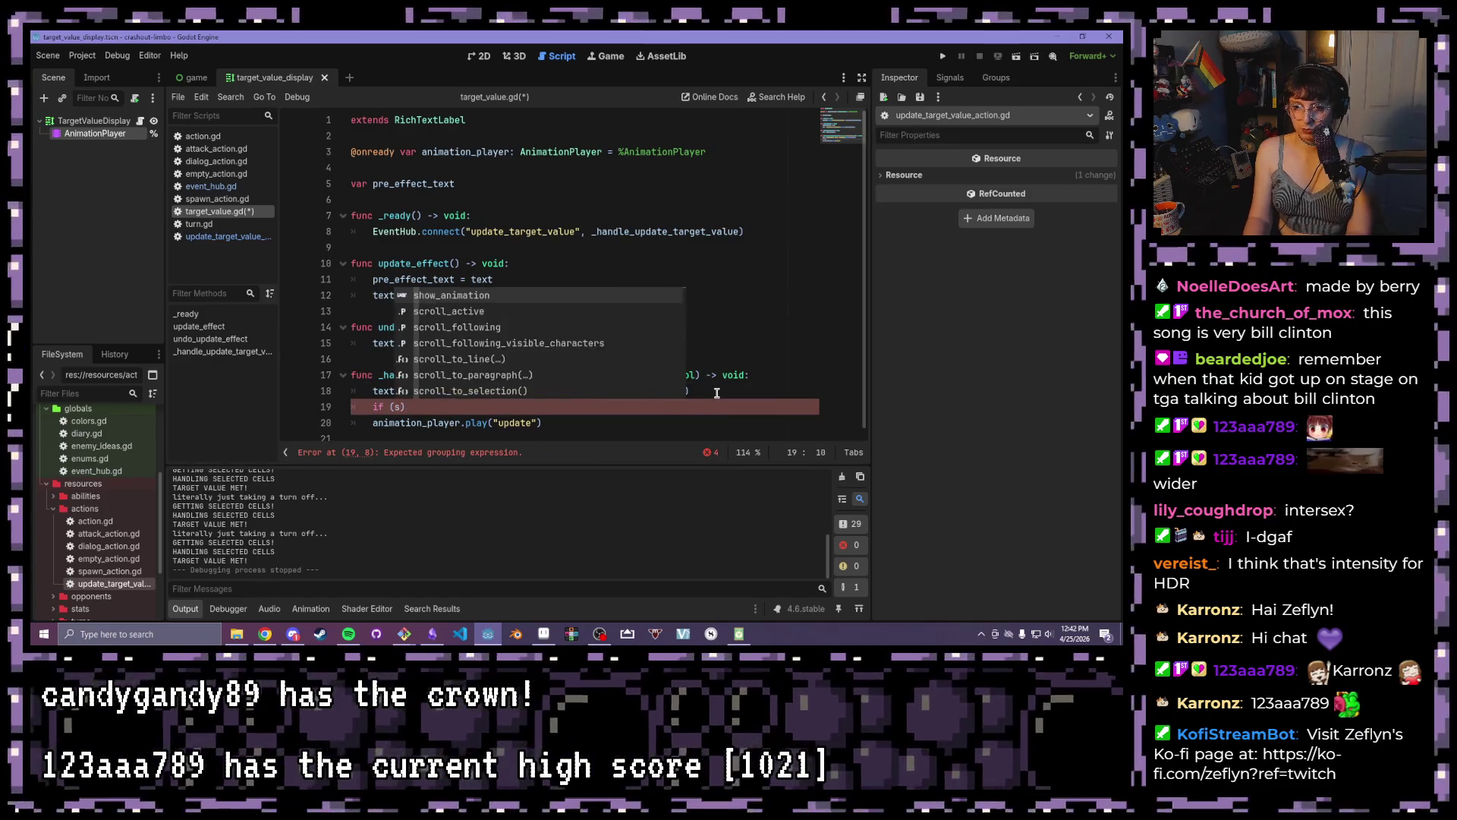
{"action": "type", "text": "_"}
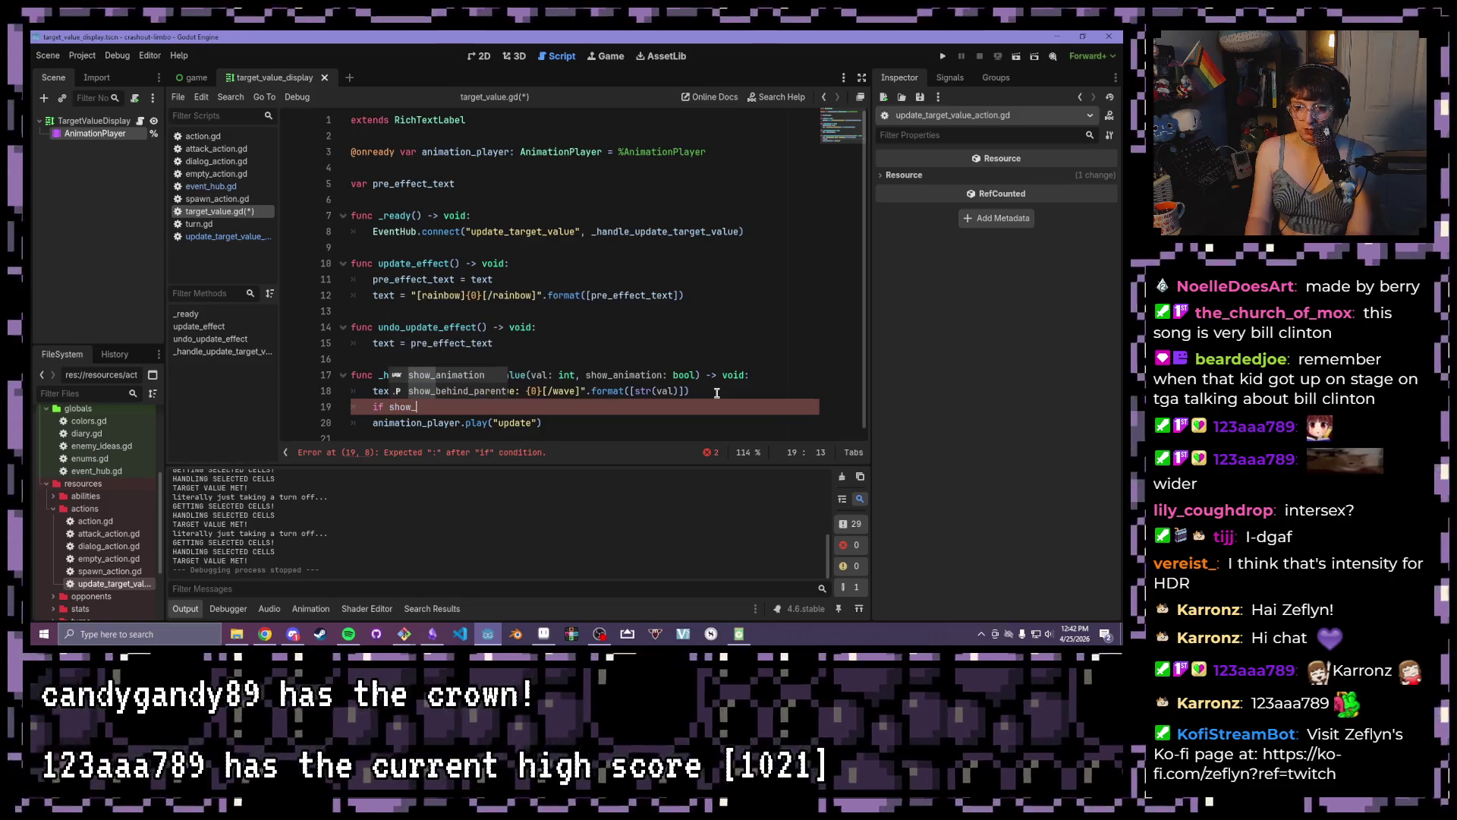
{"action": "key", "text": "Return"}
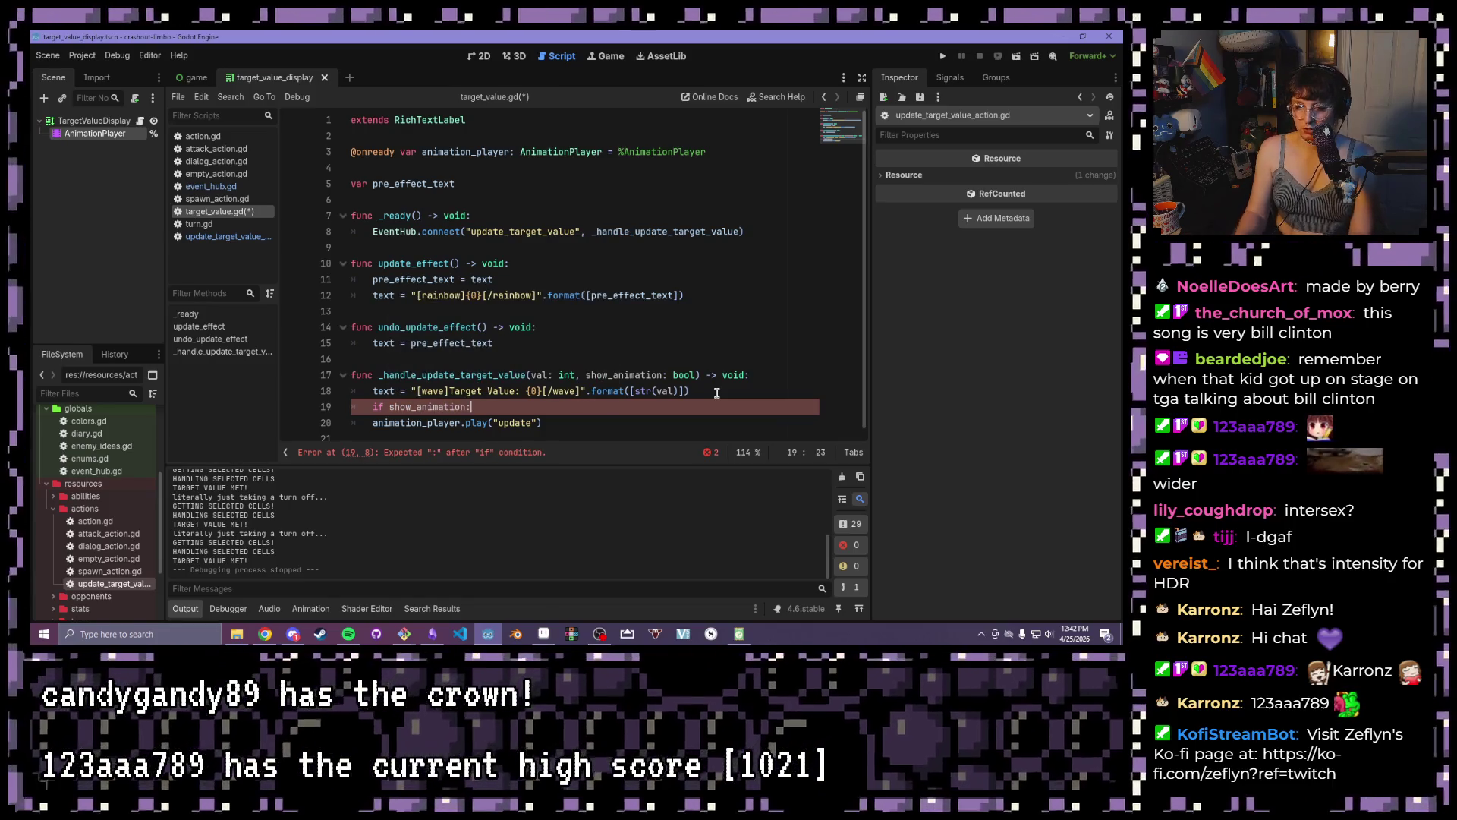
{"action": "left_click", "coordinate": [374, 423]}
{"action": "key", "text": "Tab"}
{"action": "left_click", "coordinate": [589, 423]}
{"action": "key", "text": "ctrl+s"}
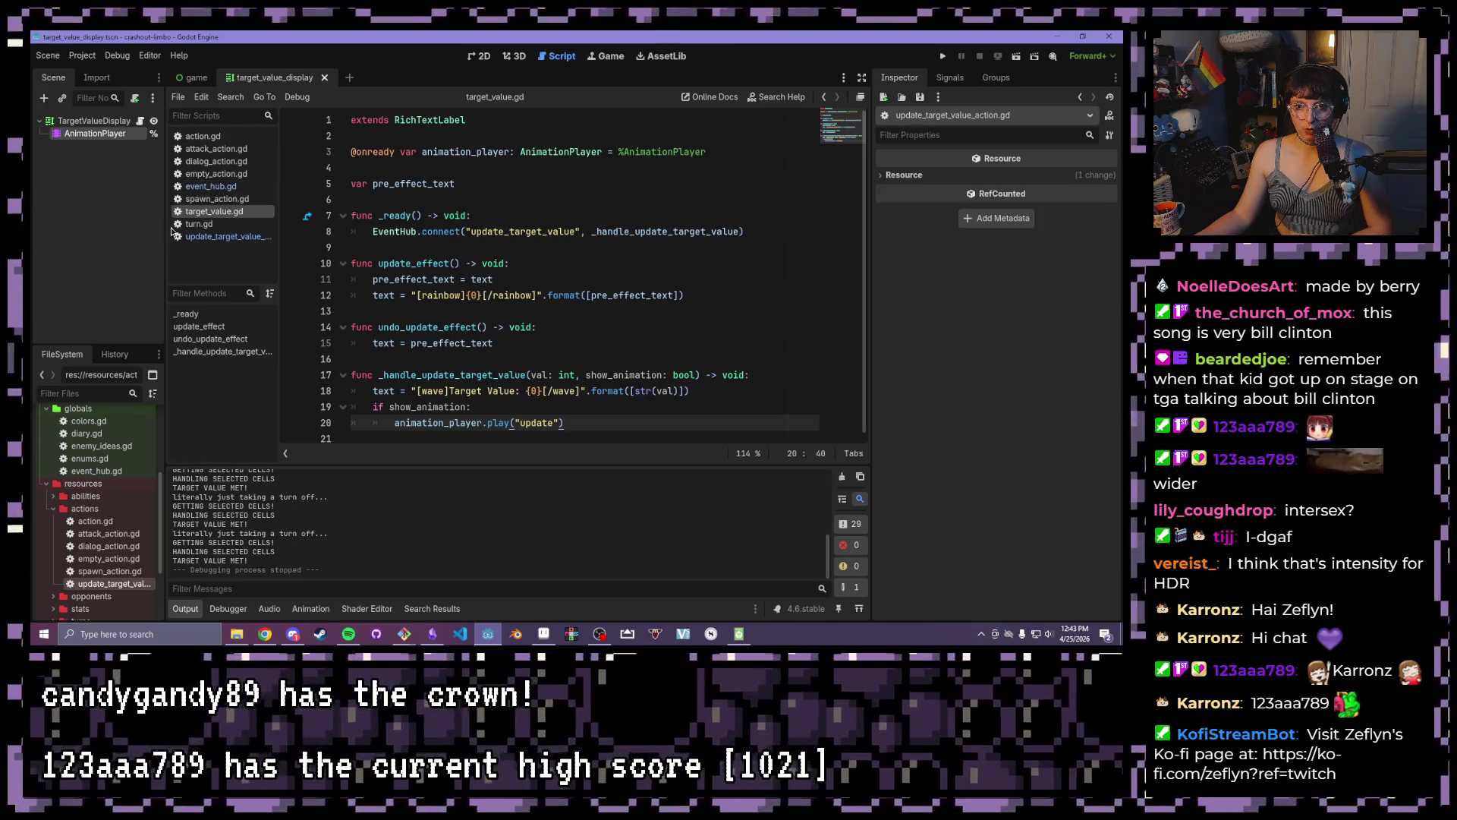
Step: Open the opponent scene and its opponent.gd script
{"action": "scroll", "coordinate": [64, 574], "scroll_direction": "down", "scroll_amount": 3}
{"action": "left_click", "coordinate": [47, 532]}
{"action": "scroll", "coordinate": [70, 583], "scroll_direction": "down", "scroll_amount": 2}
{"action": "scroll", "coordinate": [69, 583], "scroll_direction": "down", "scroll_amount": 2}
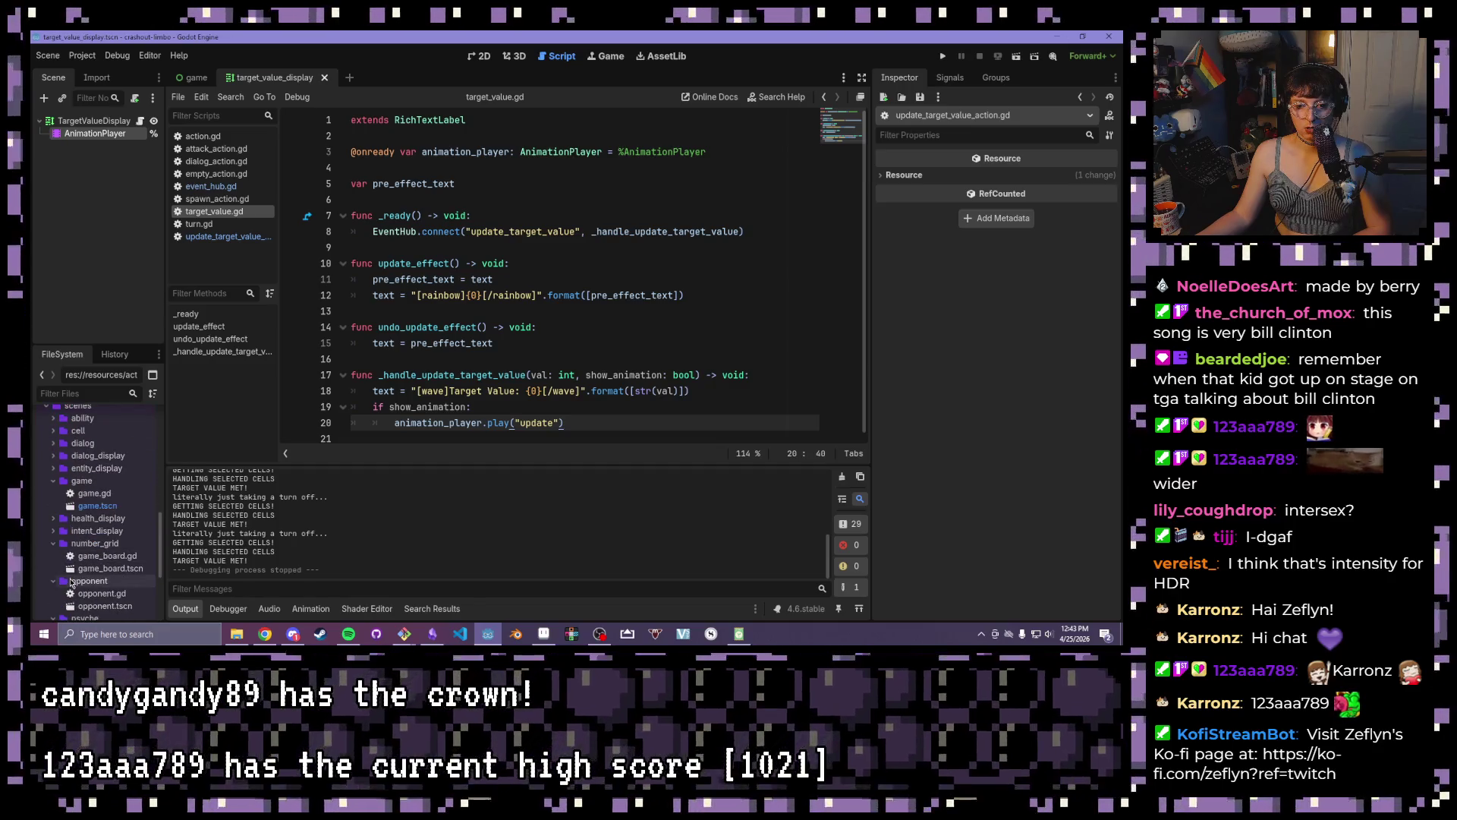
{"action": "double_click", "coordinate": [106, 605]}
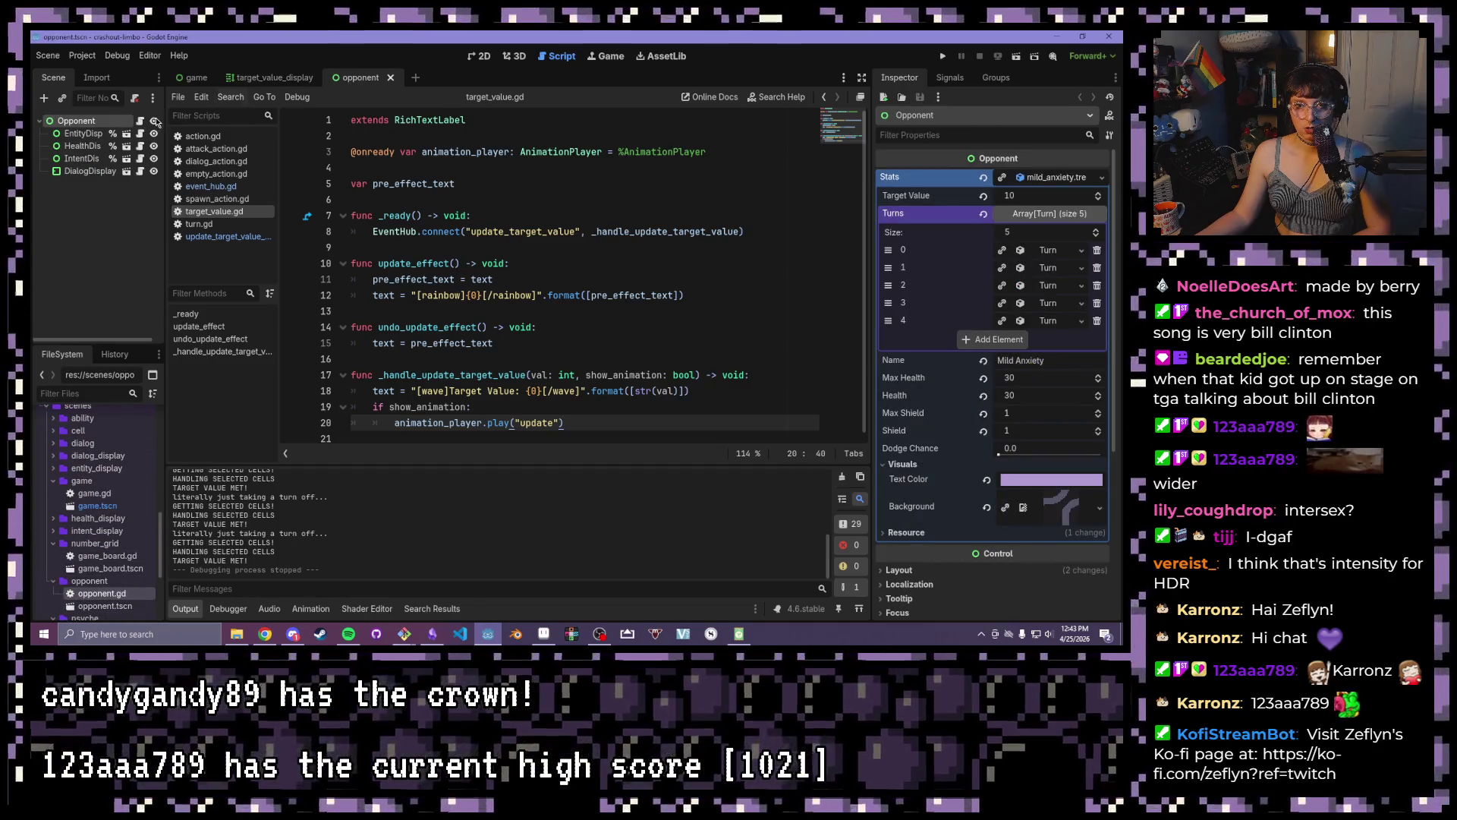
{"action": "left_click", "coordinate": [140, 121]}
Step: Append ', _show_animation: bool' after 'val: int' in _handle_update_target_value
{"action": "left_click", "coordinate": [567, 267]}
{"action": "scroll", "coordinate": [566, 267], "scroll_direction": "down", "scroll_amount": 1}
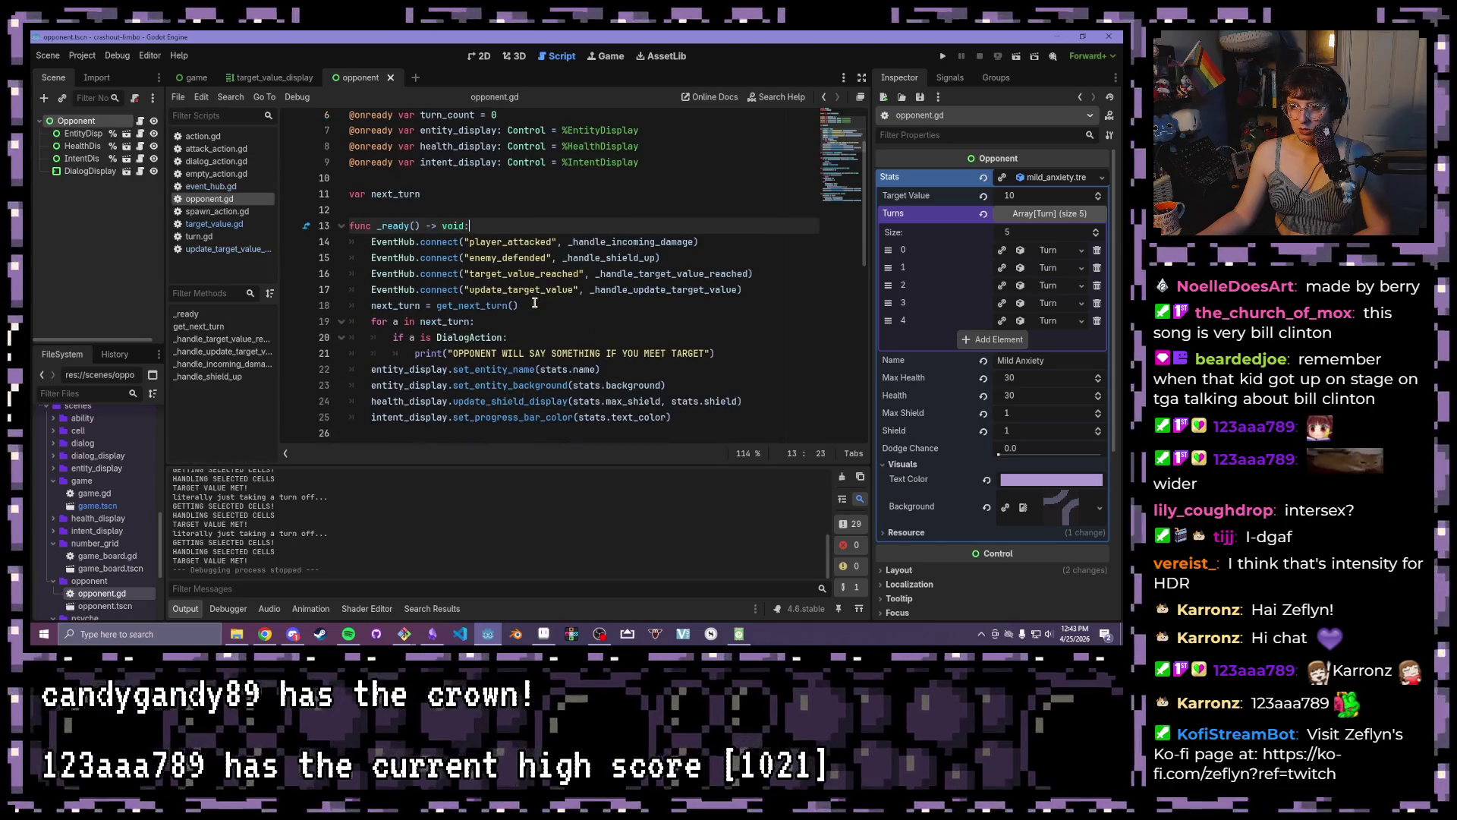
{"action": "left_click", "coordinate": [582, 287]}
{"action": "scroll", "coordinate": [733, 279], "scroll_direction": "down", "scroll_amount": 3}
{"action": "scroll", "coordinate": [732, 279], "scroll_direction": "down", "scroll_amount": 7}
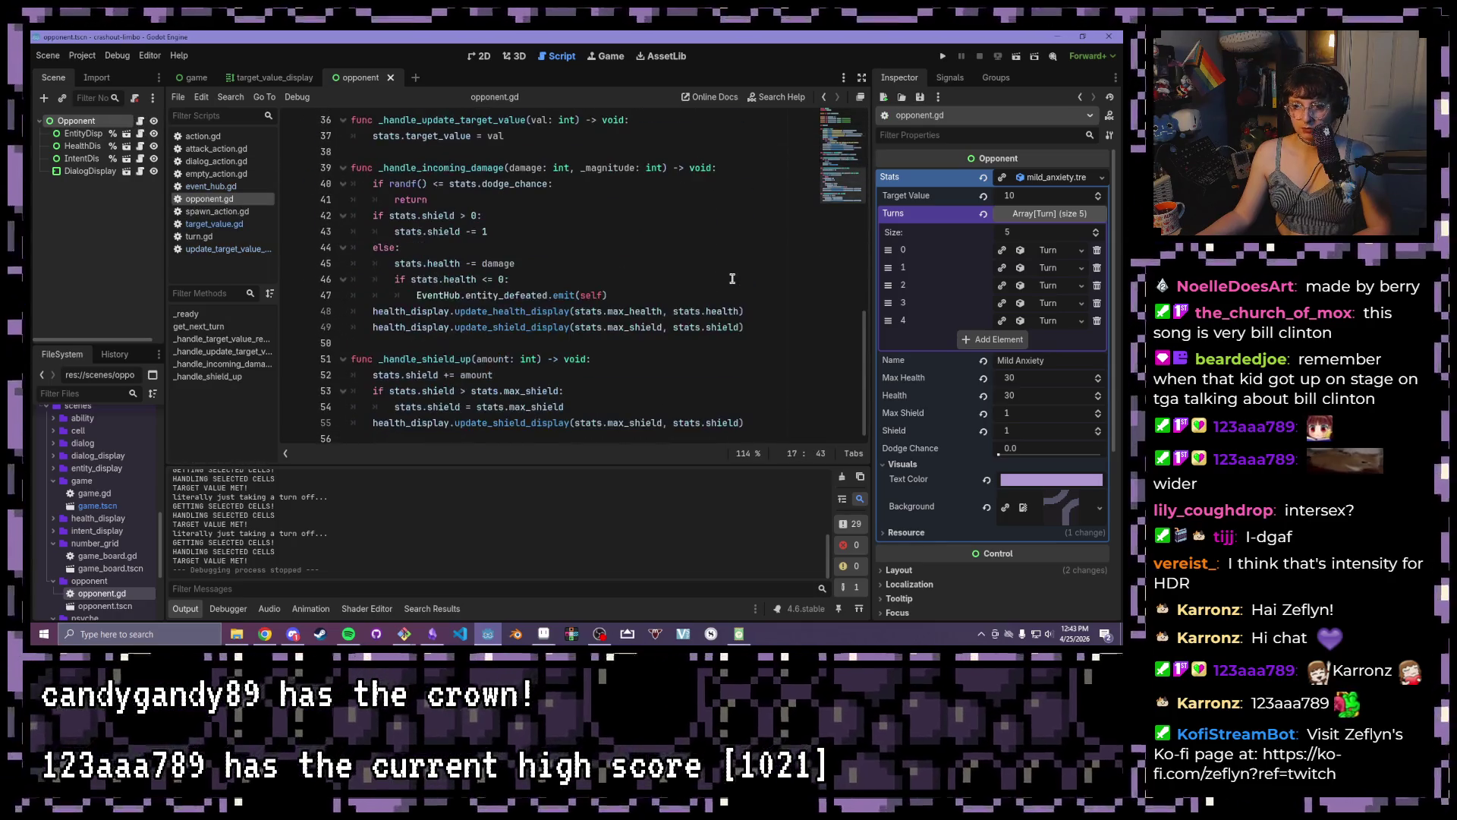
{"action": "left_click", "coordinate": [211, 351]}
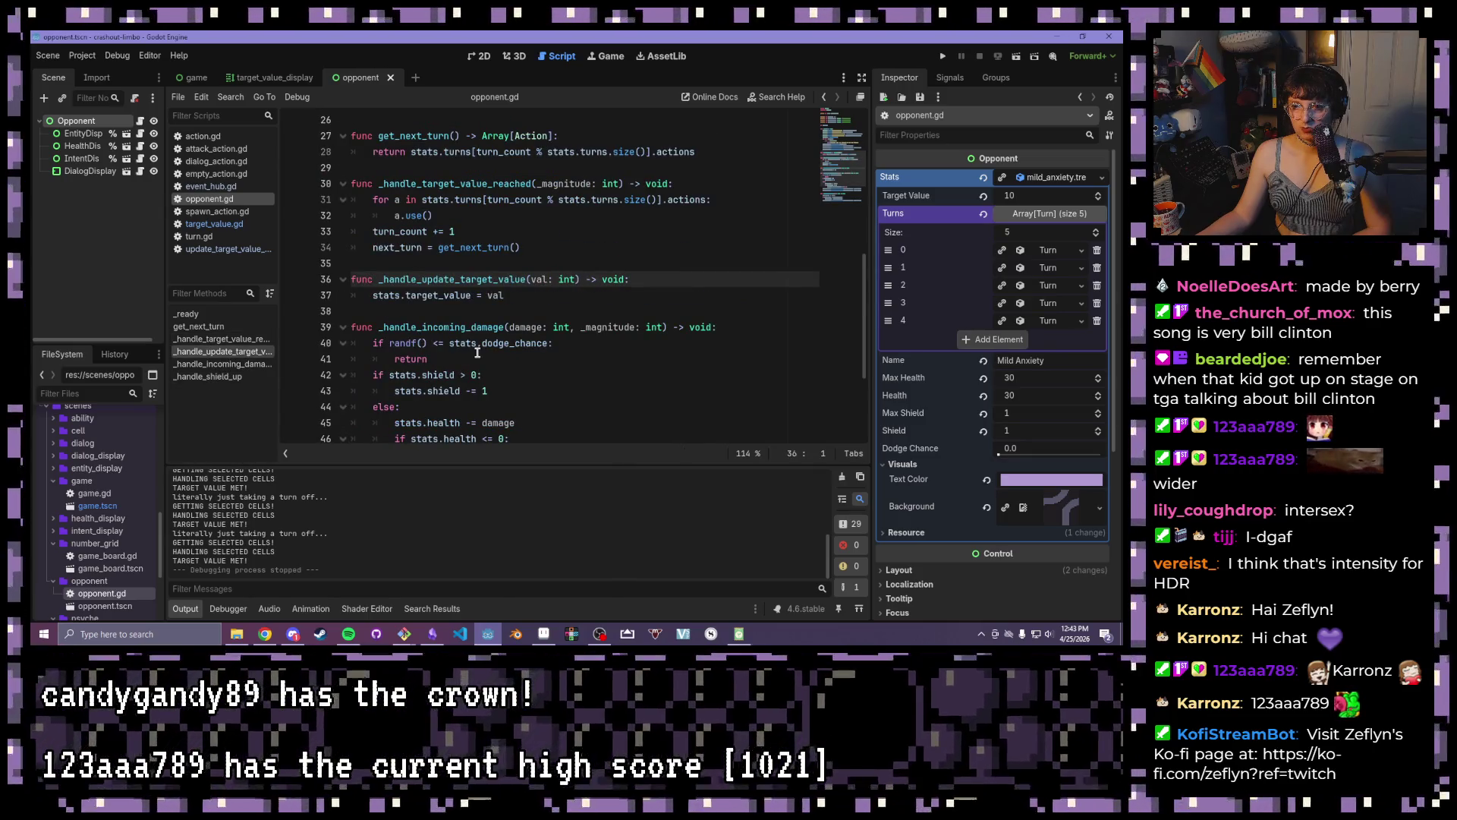
{"action": "left_click", "coordinate": [599, 297]}
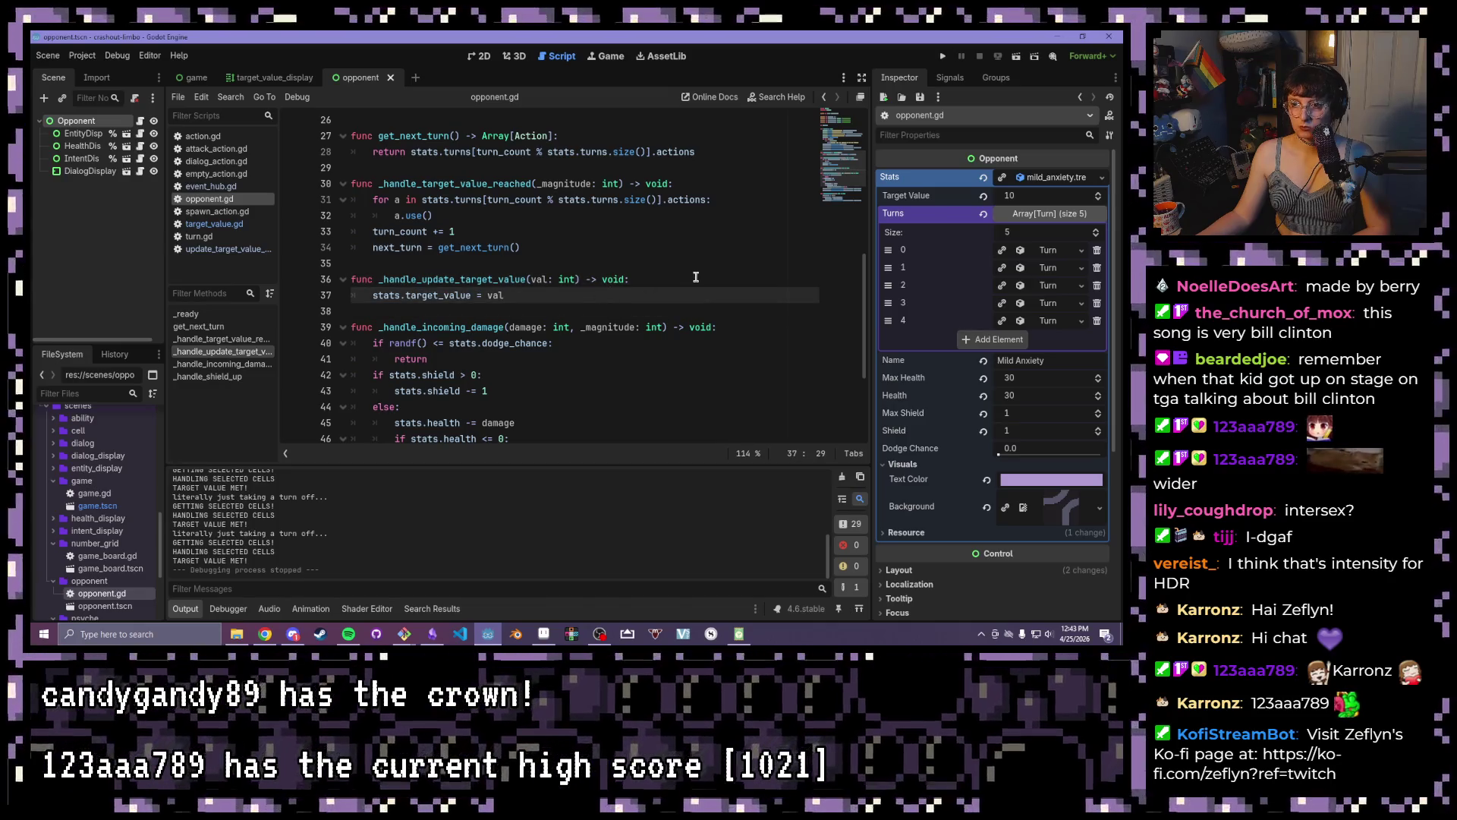
{"action": "left_click_drag", "start_coordinate": [559, 302], "coordinate": [322, 278]}
{"action": "left_click", "coordinate": [577, 281]}
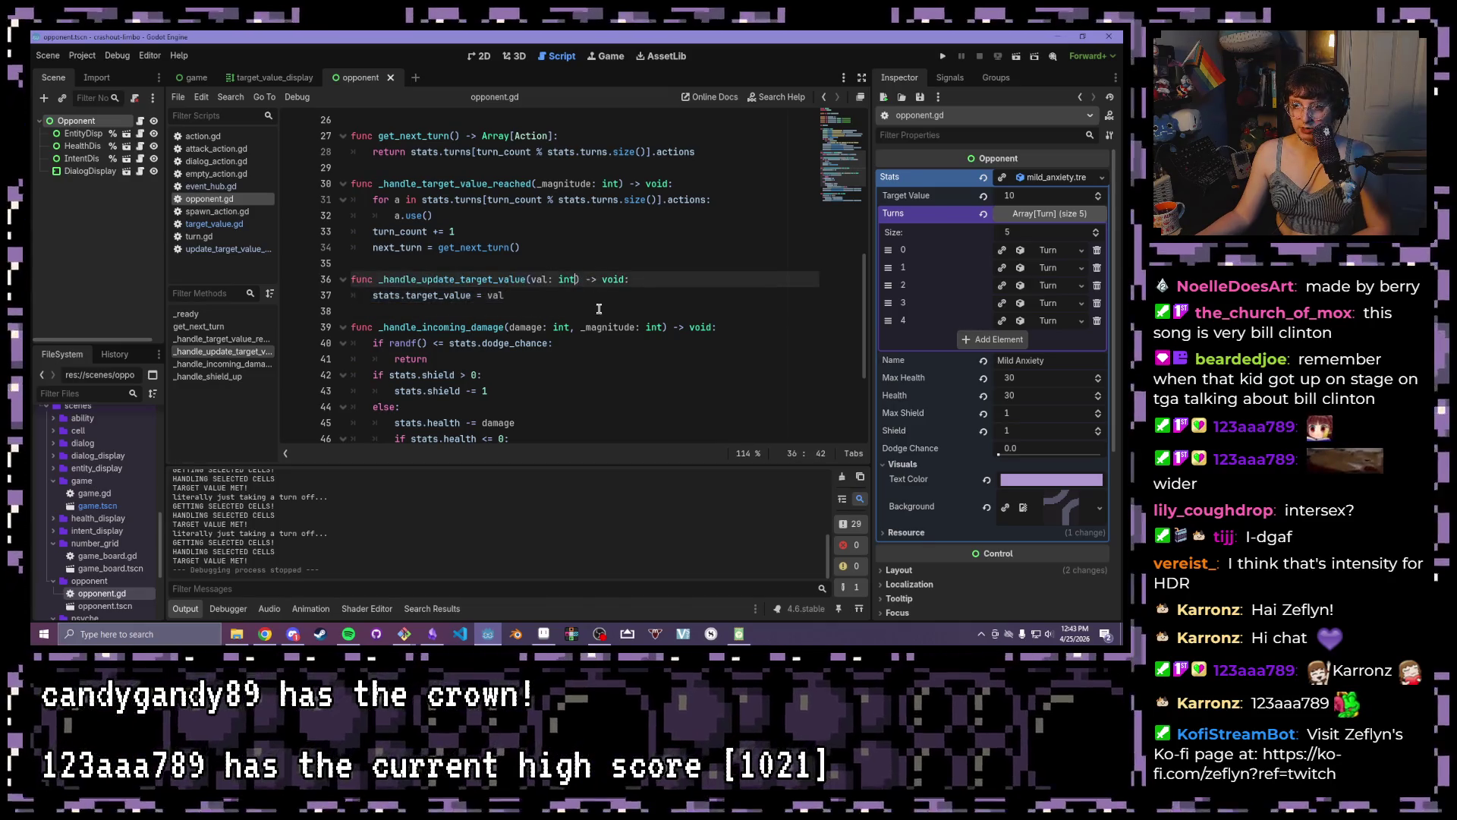
{"action": "type", "text": ", _"}
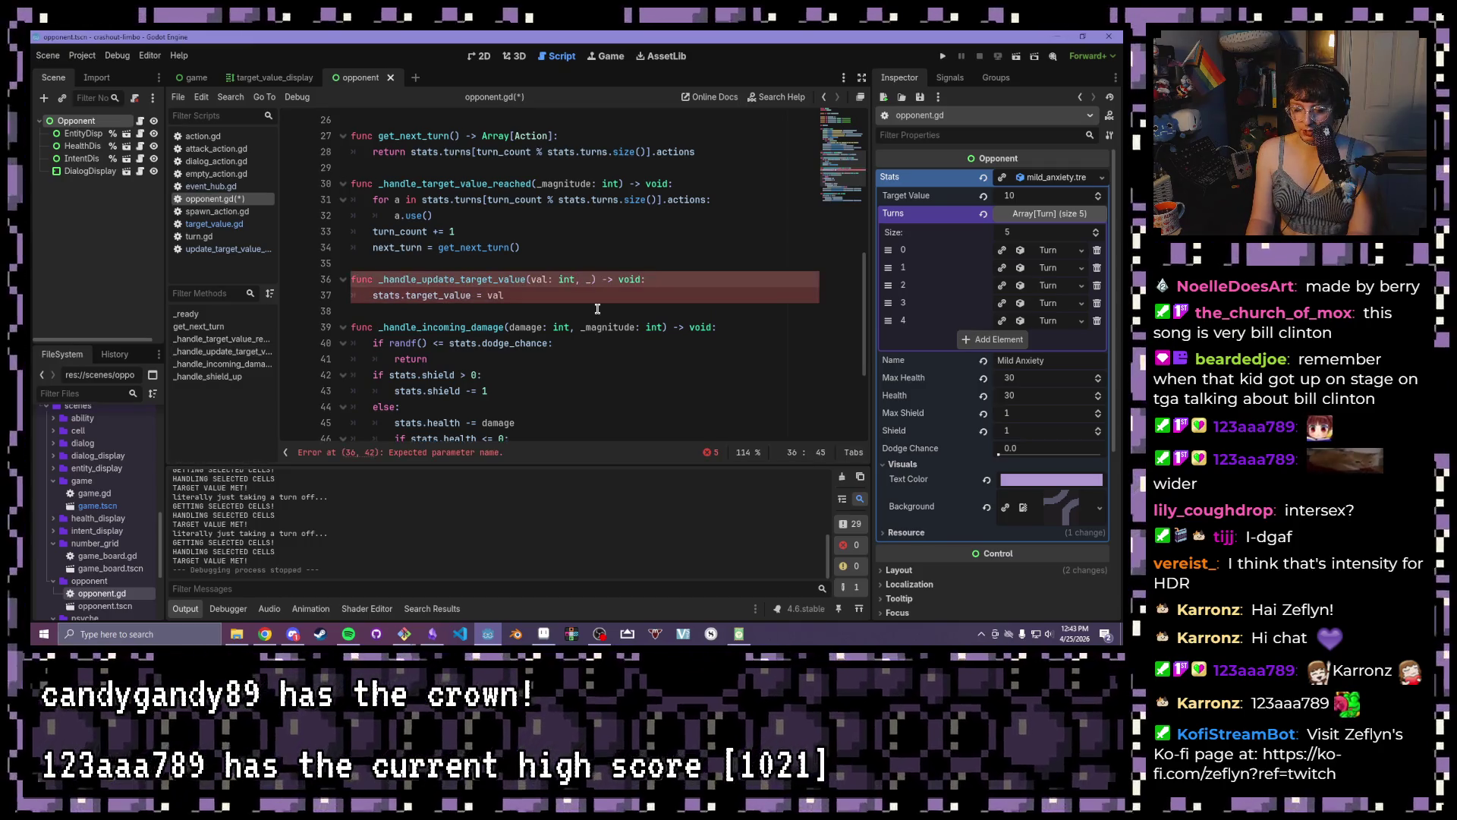
{"action": "type", "text": "show_an"}
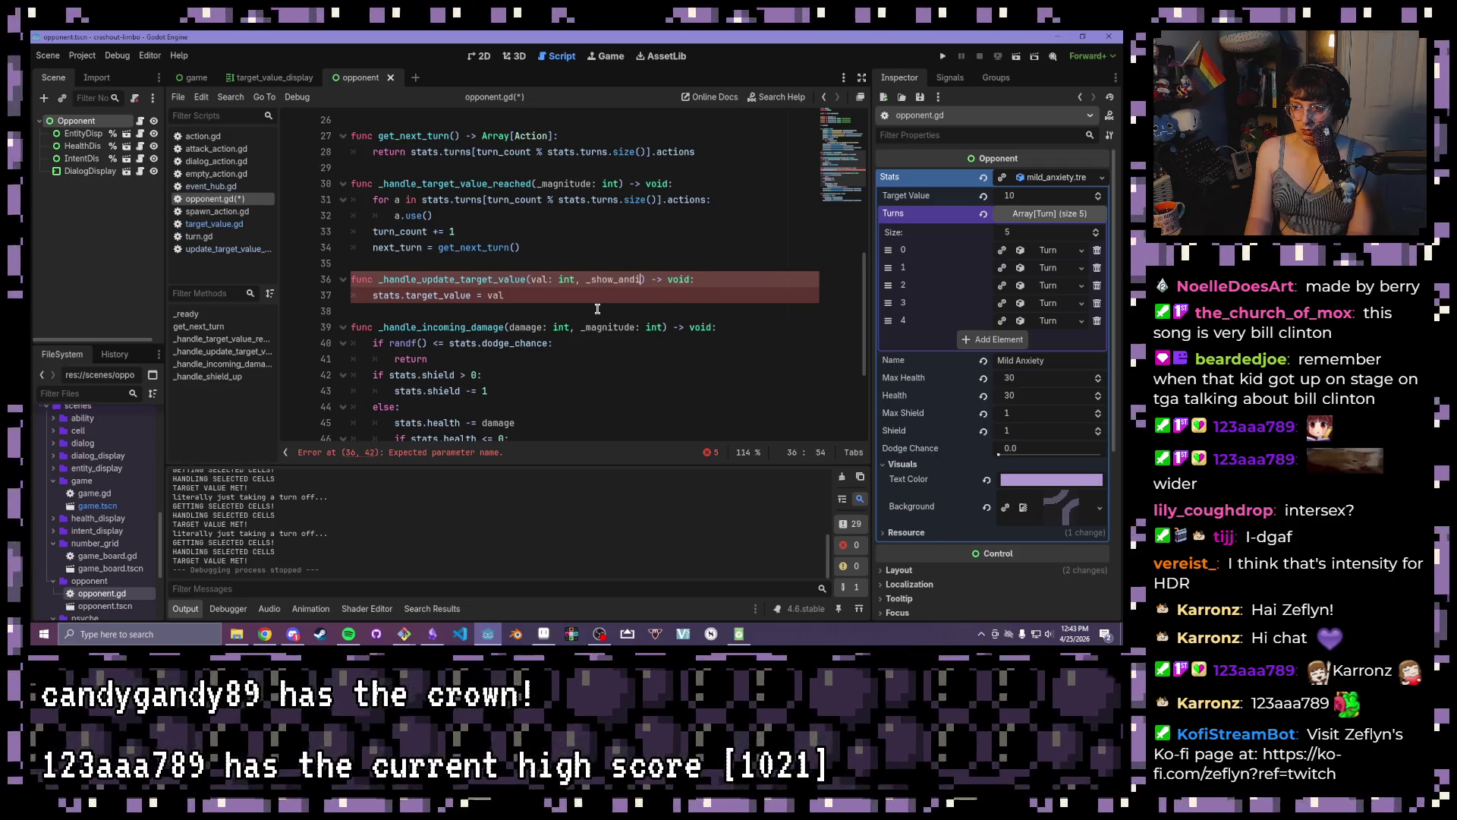
{"action": "type", "text": "imation: boo"}
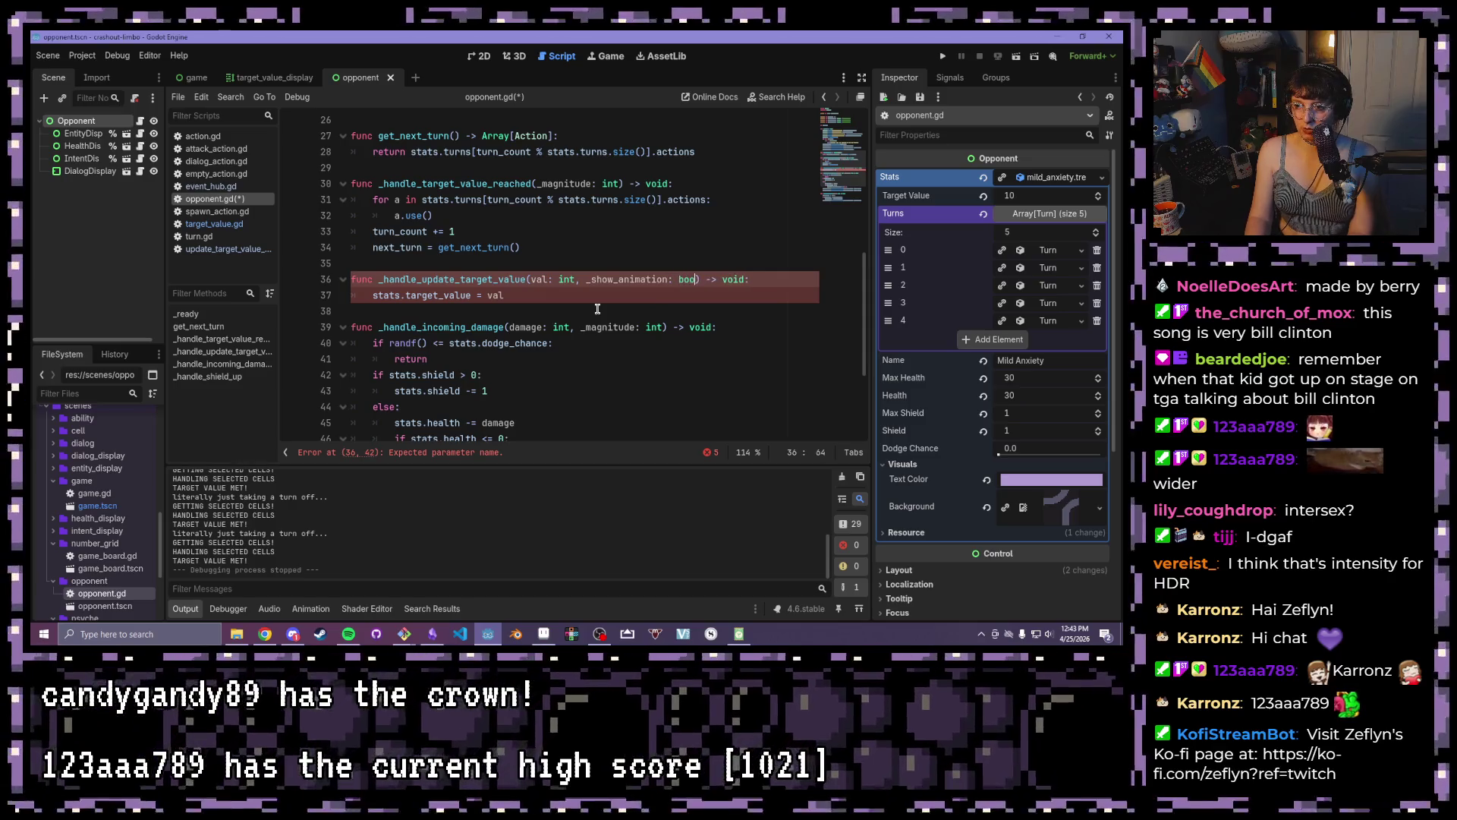
{"action": "type", "text": "l"}
{"action": "left_click", "coordinate": [524, 301]}
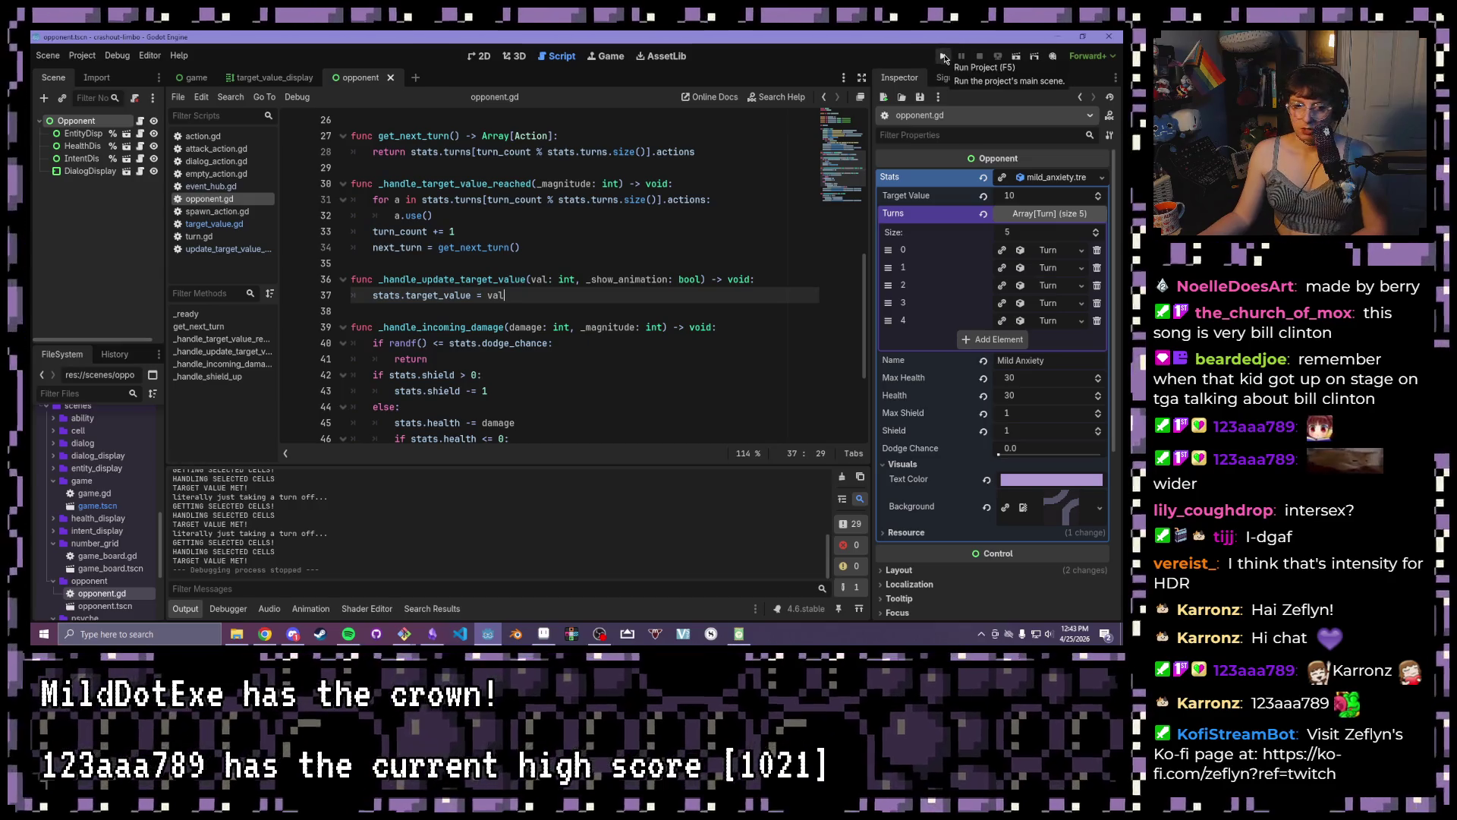
{"action": "scroll", "coordinate": [65, 476], "scroll_direction": "up", "scroll_amount": 5}
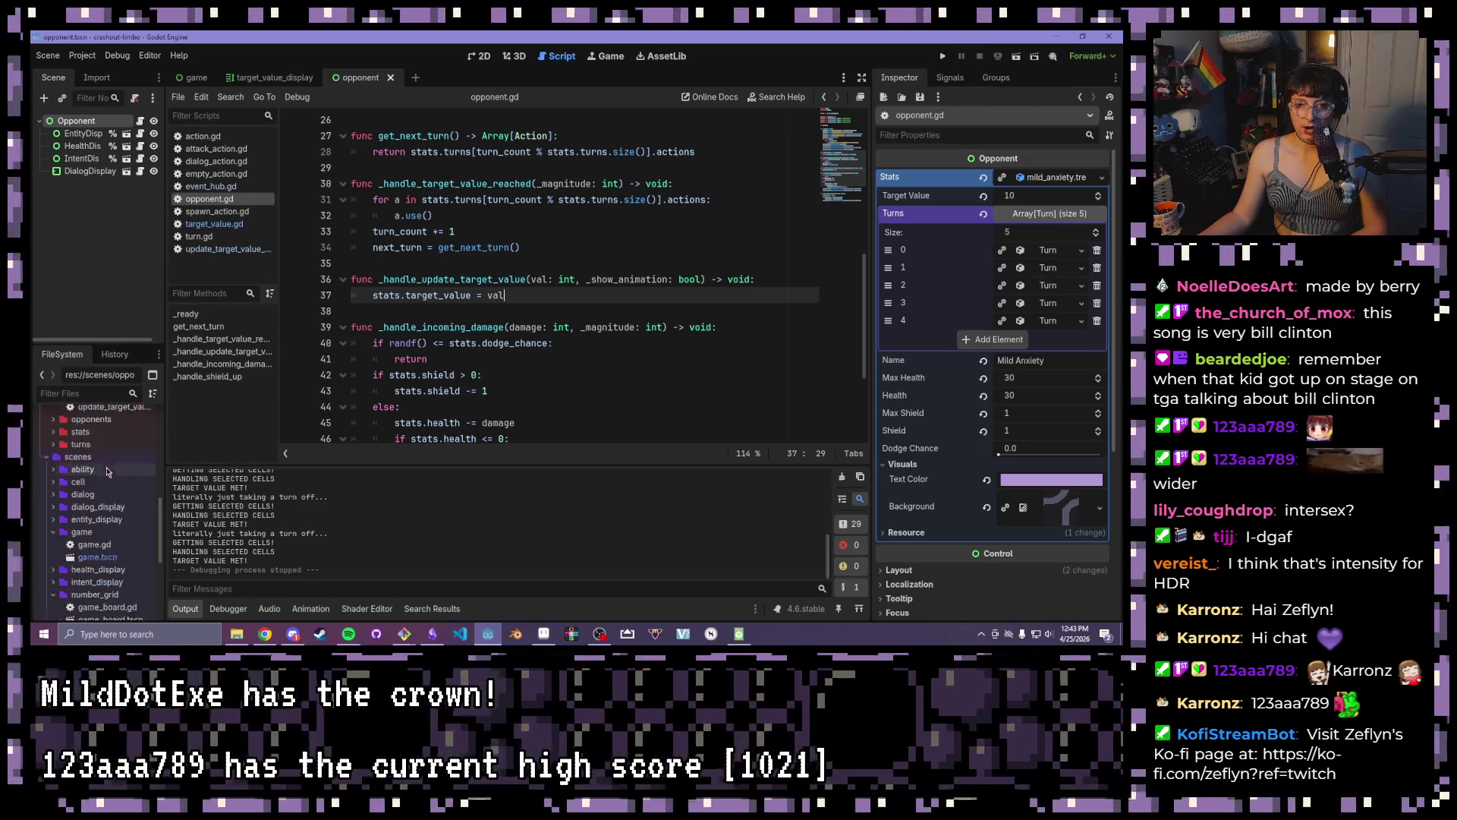
Step: Open the mild_anxiety opponent stats resource from the opponents folder
{"action": "left_click", "coordinate": [53, 484]}
{"action": "left_click", "coordinate": [53, 497]}
{"action": "double_click", "coordinate": [107, 524]}
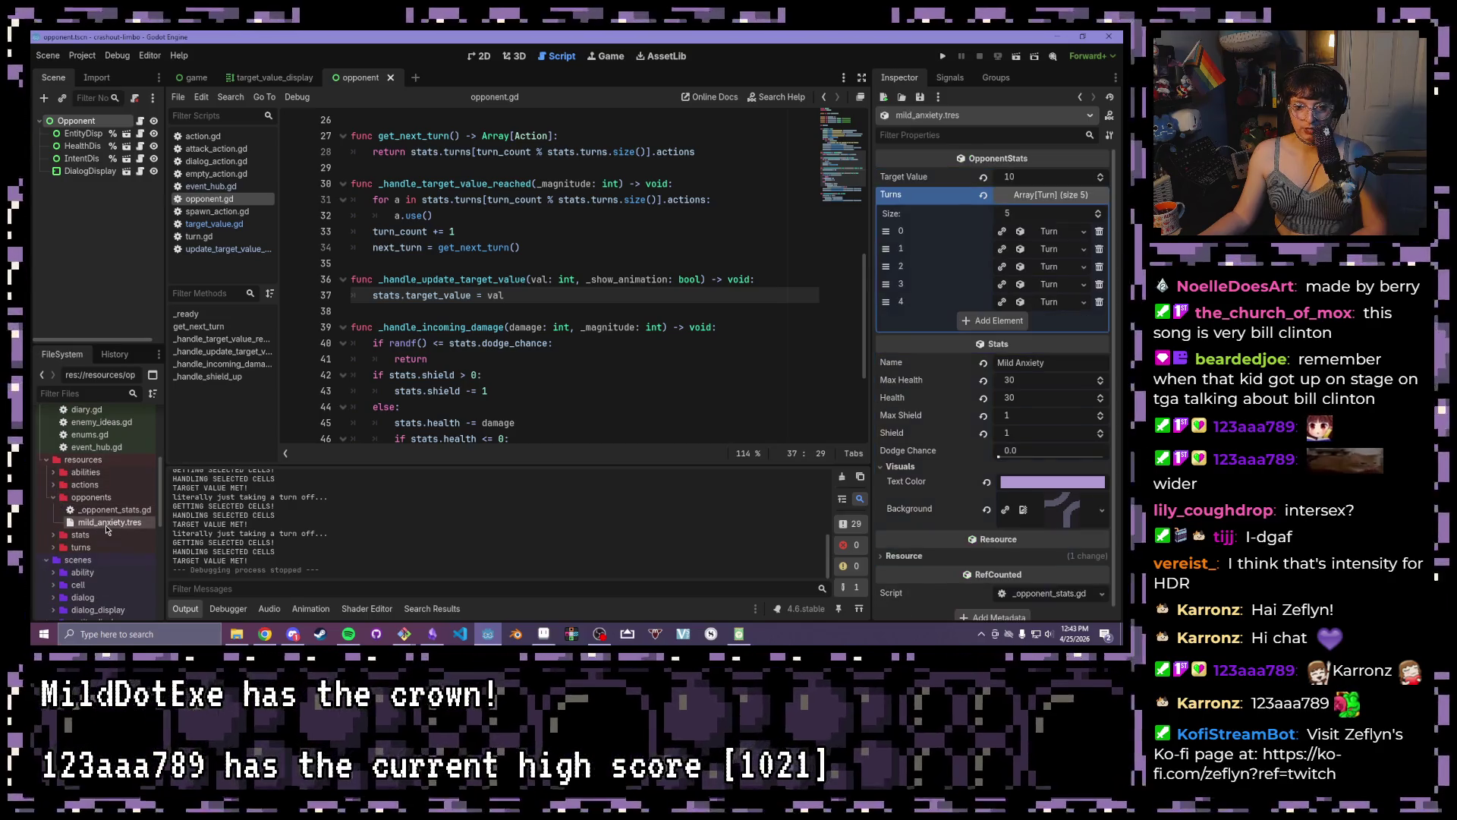
Step: Tick Show Animation on turn 2's UpdateTarget action in the Inspector and run the game
{"action": "left_click", "coordinate": [1057, 237]}
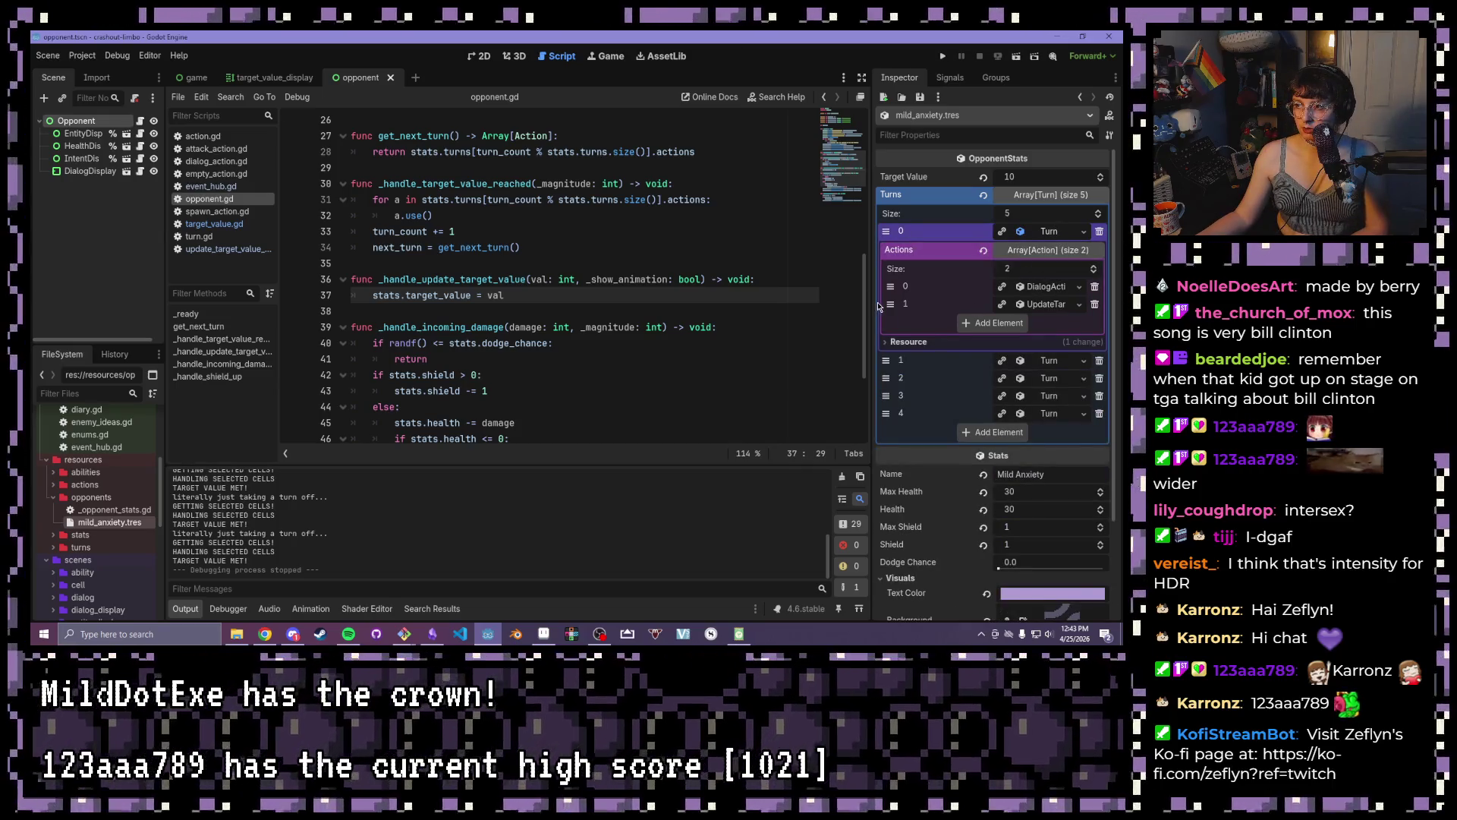
{"action": "left_click", "coordinate": [1045, 304]}
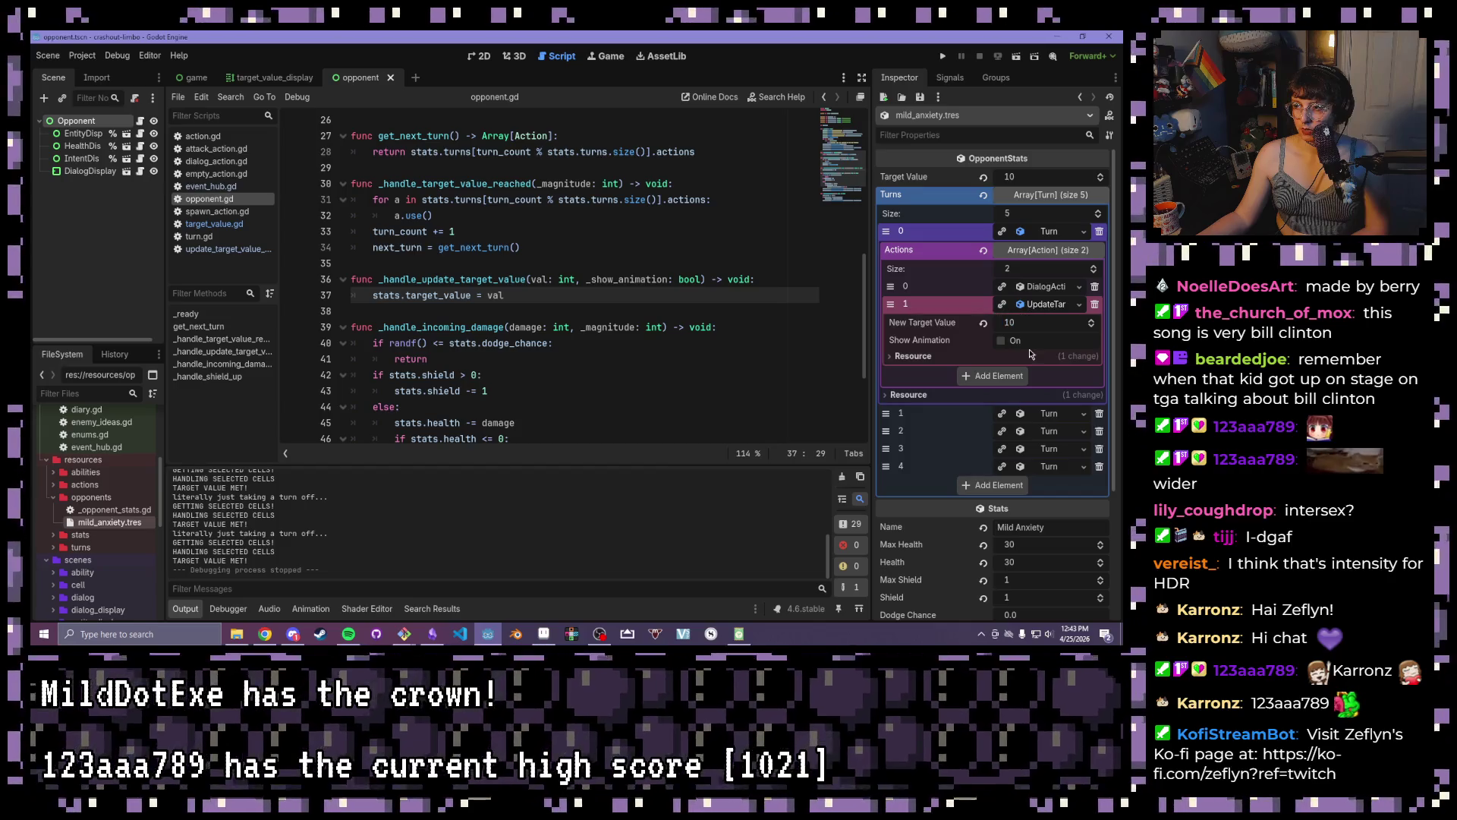
{"action": "left_click", "coordinate": [1048, 305]}
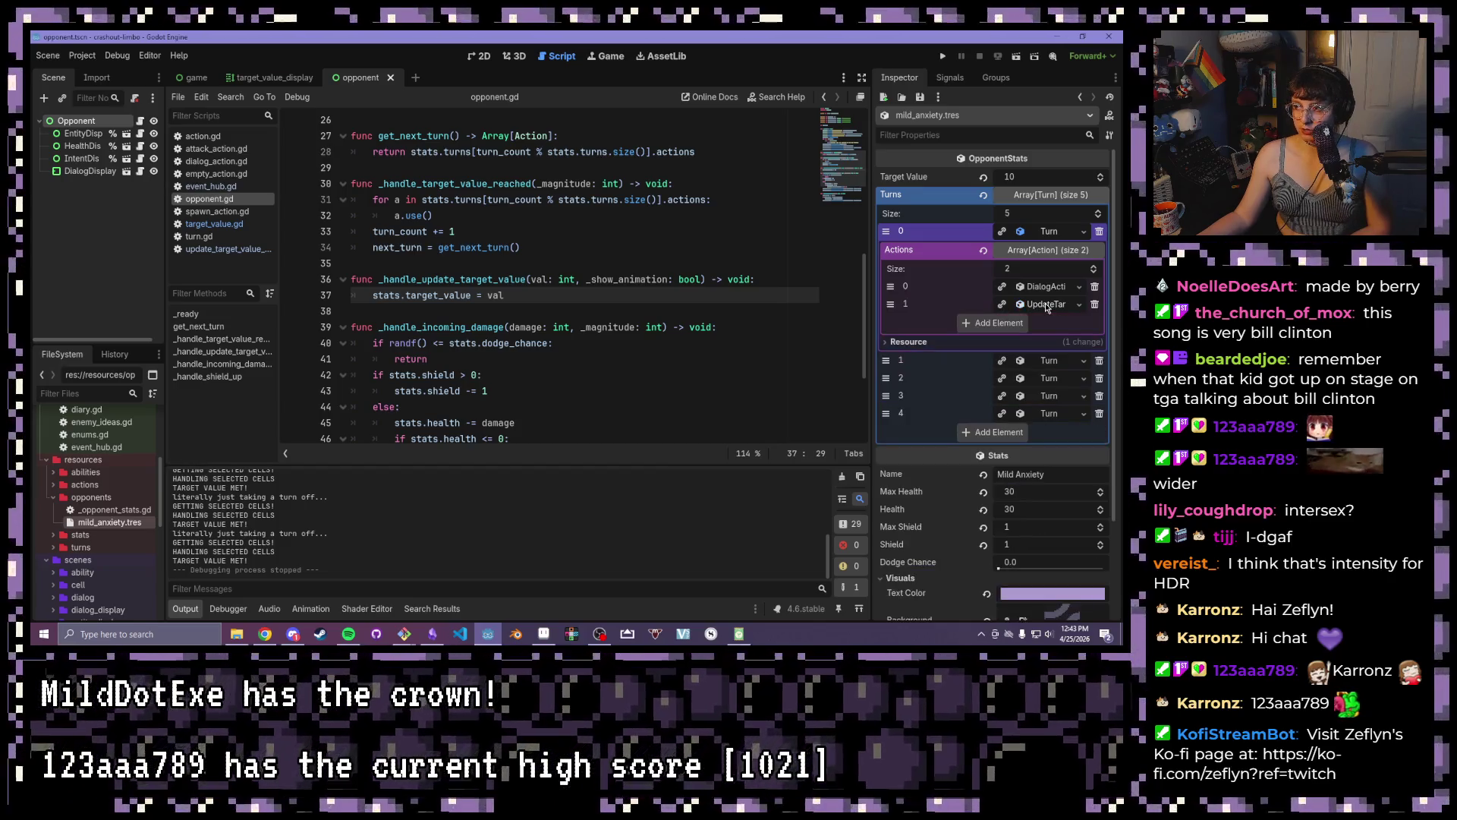
{"action": "left_click", "coordinate": [1058, 365]}
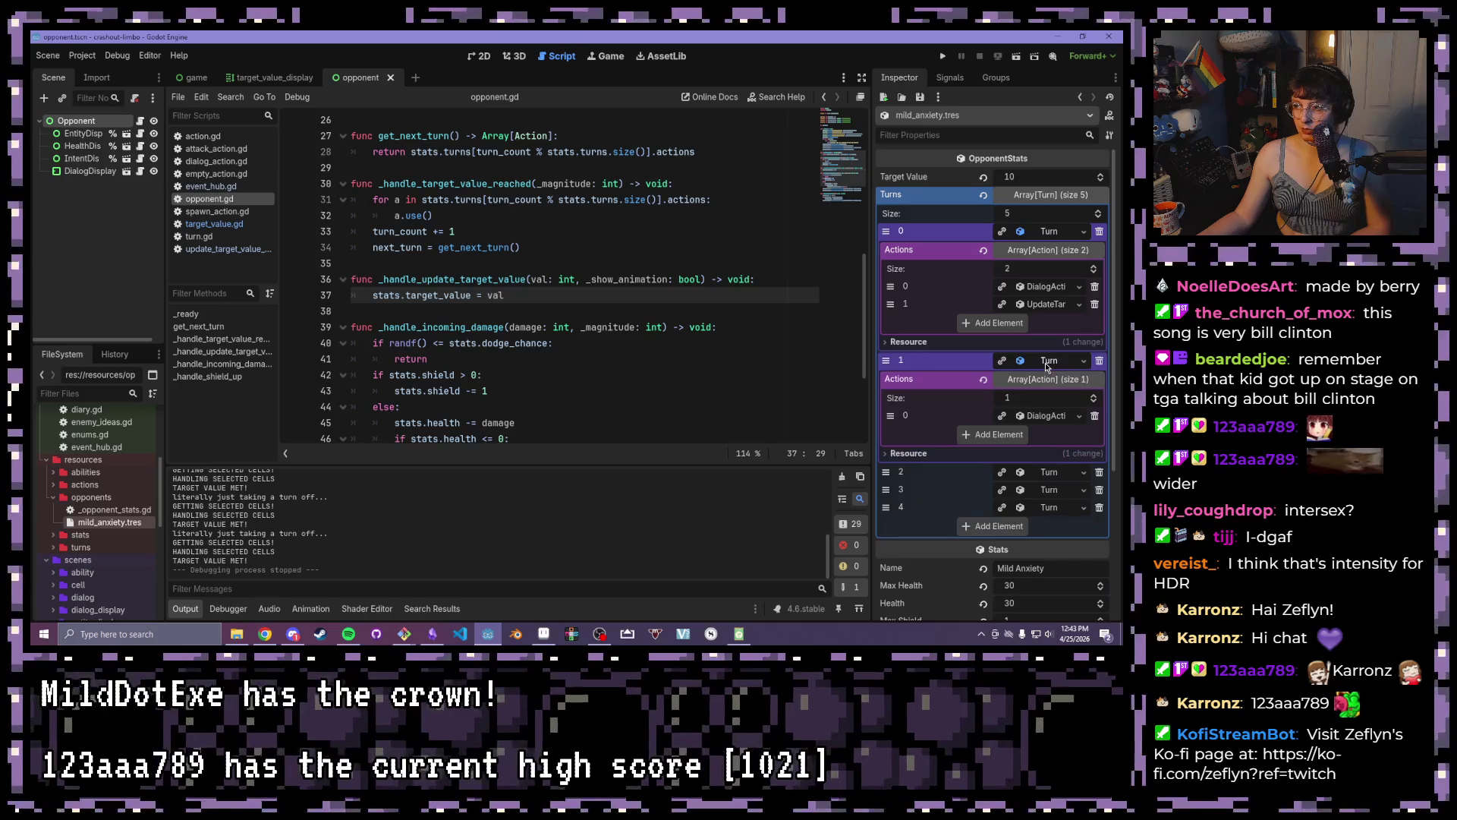
{"action": "scroll", "coordinate": [1056, 363], "scroll_direction": "down", "scroll_amount": 2}
{"action": "left_click", "coordinate": [1052, 356]}
{"action": "scroll", "coordinate": [1051, 362], "scroll_direction": "down", "scroll_amount": 2}
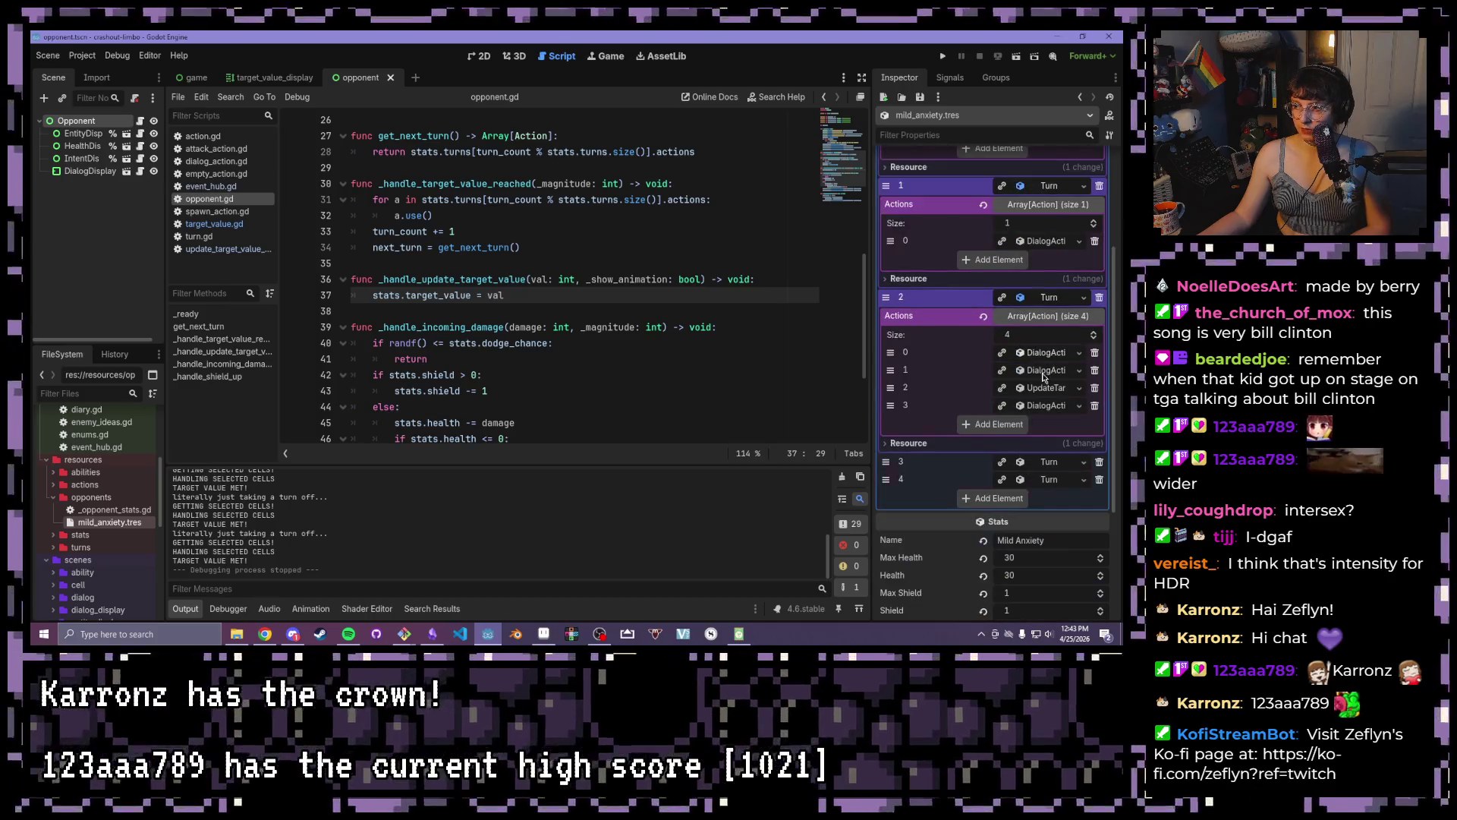
{"action": "left_click", "coordinate": [1042, 389]}
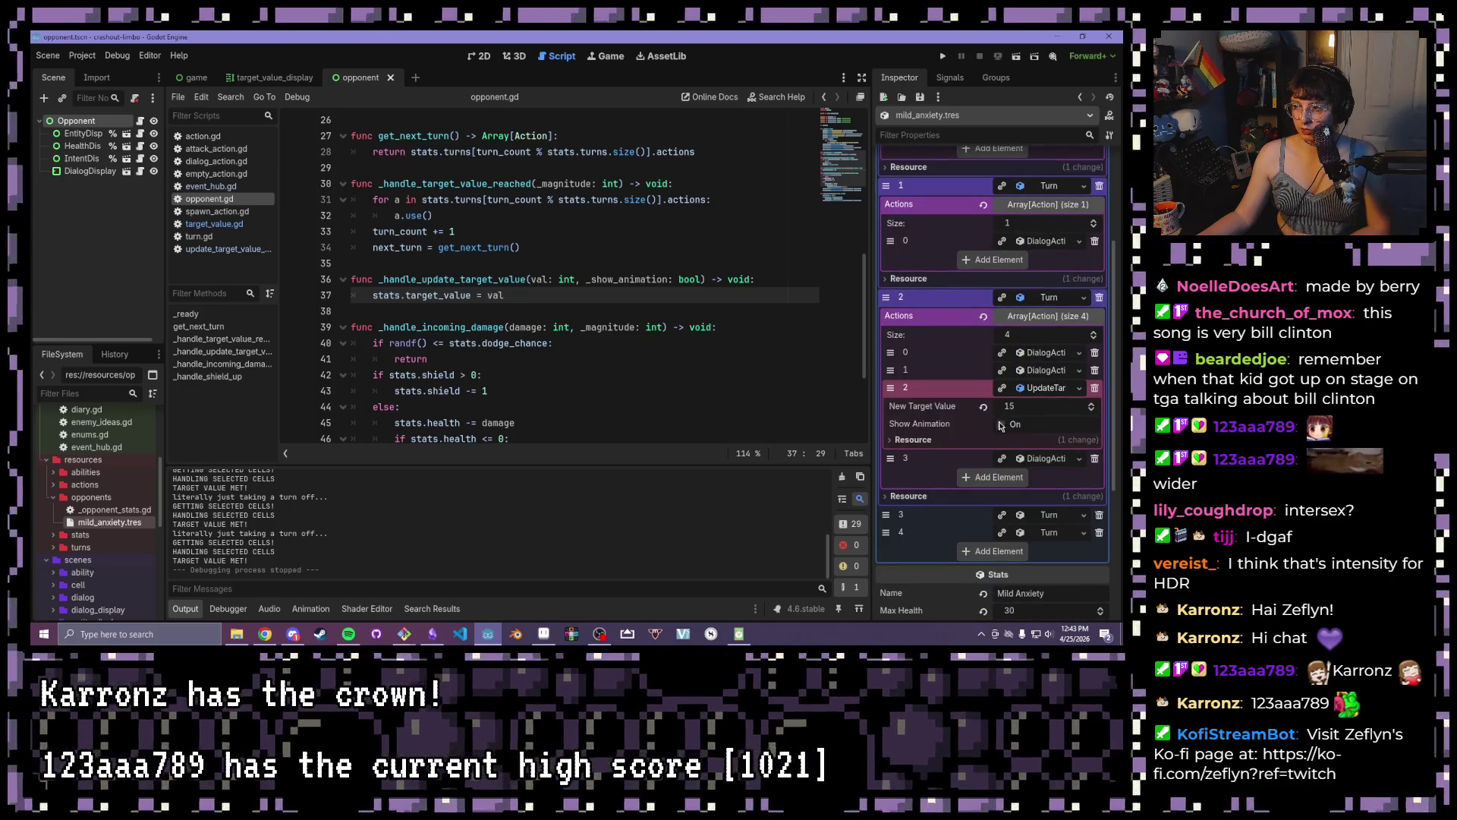
{"action": "left_click", "coordinate": [1001, 424]}
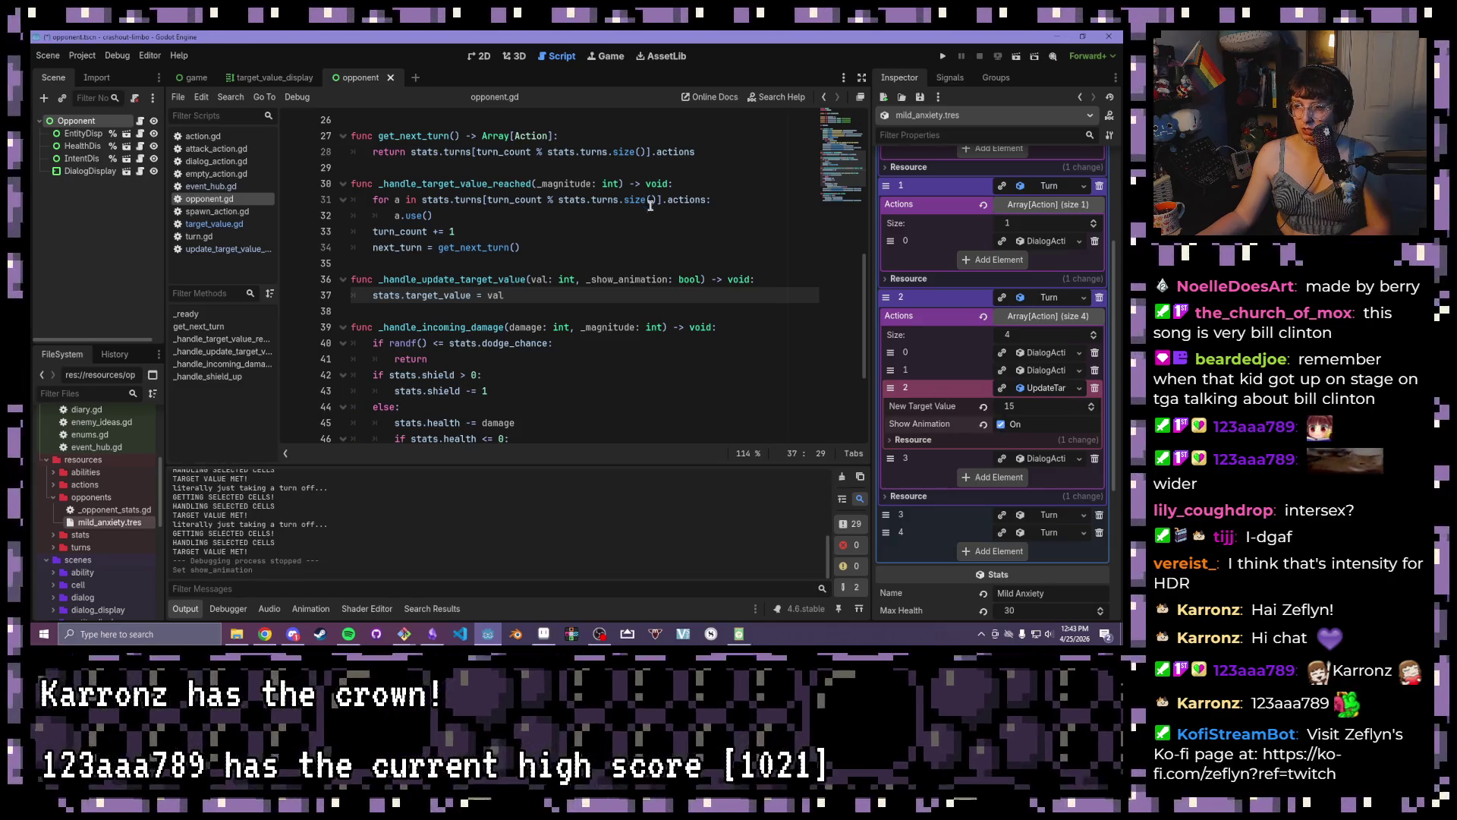
{"action": "left_click", "coordinate": [651, 238]}
{"action": "left_click", "coordinate": [942, 57]}
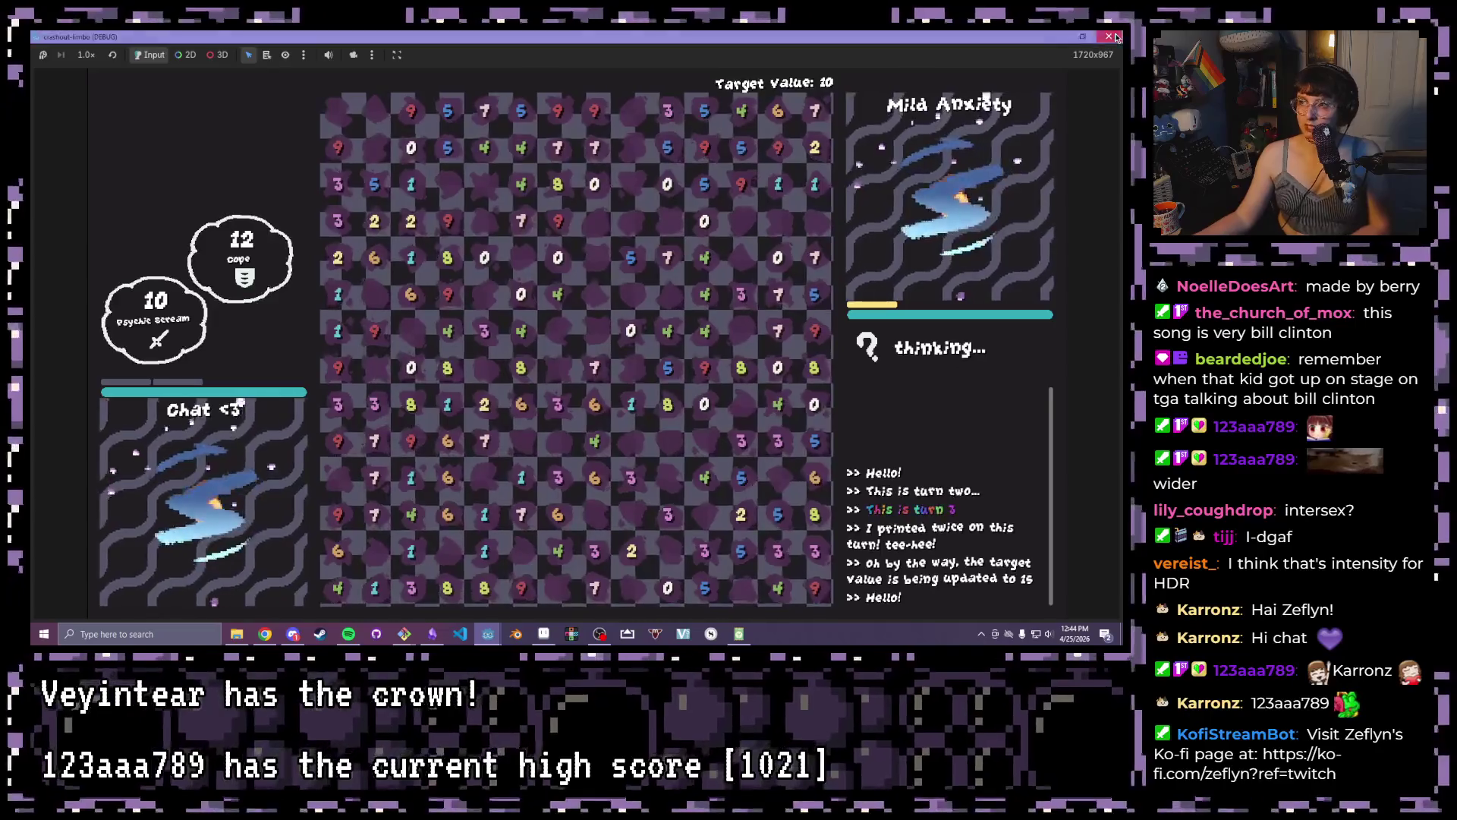
Step: Expand the DialogAction following turn 2's target update to read its message
{"action": "scroll", "coordinate": [314, 206], "scroll_direction": "up", "scroll_amount": 1}
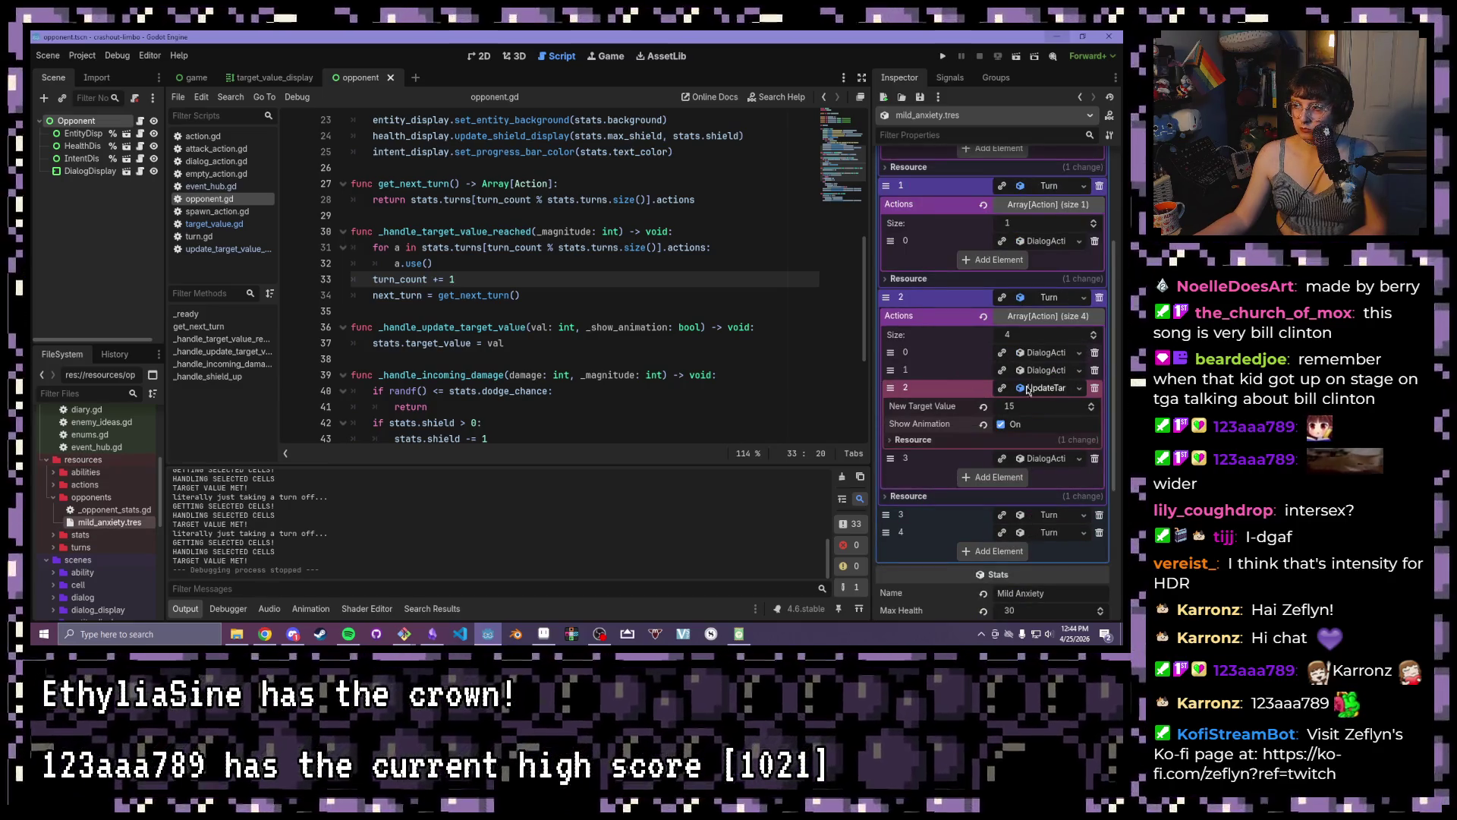
{"action": "left_click", "coordinate": [1042, 459]}
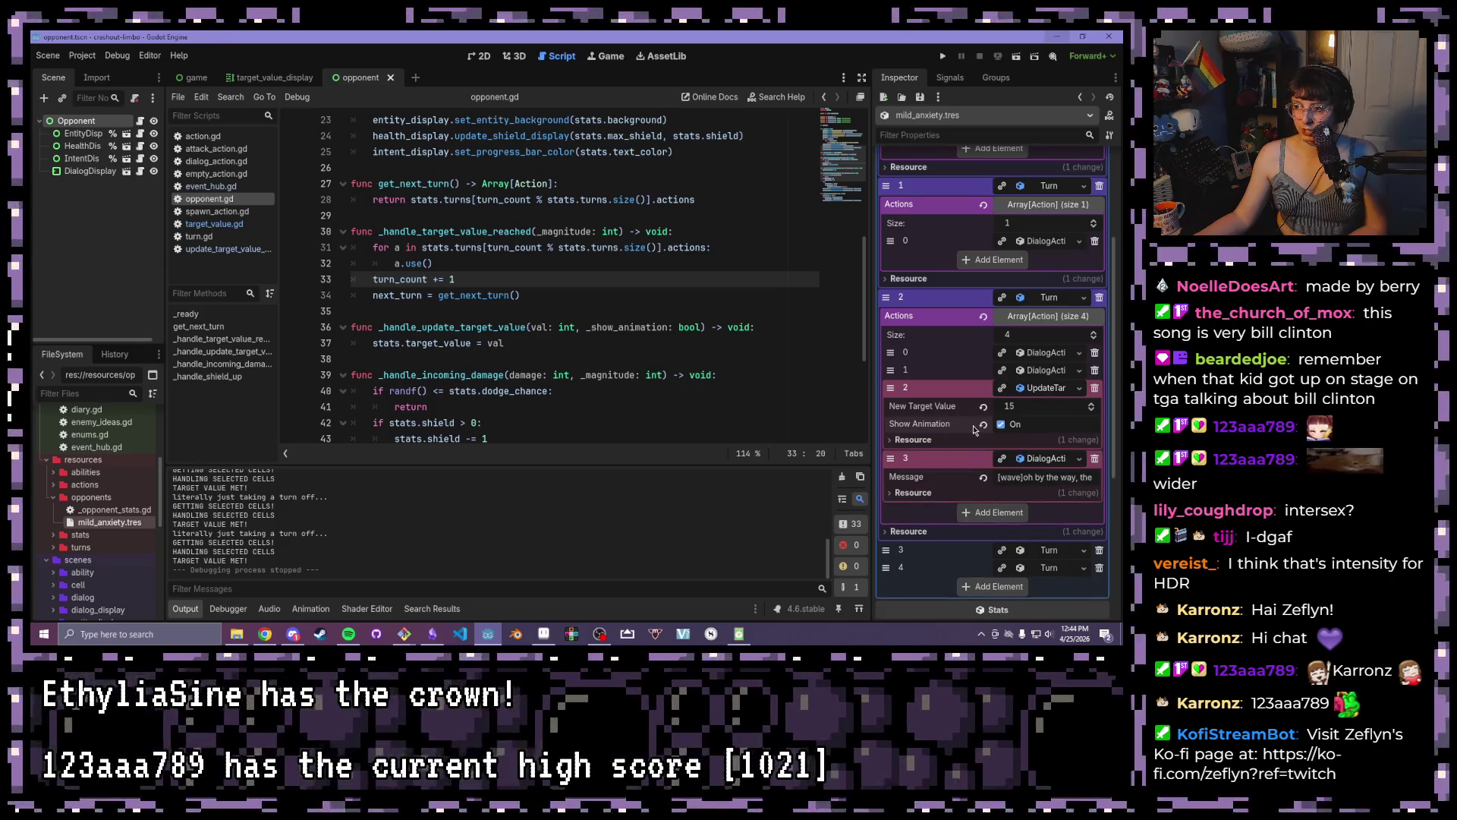
Step: Remove the target update action from turn 0
{"action": "scroll", "coordinate": [917, 451], "scroll_direction": "down", "scroll_amount": 1}
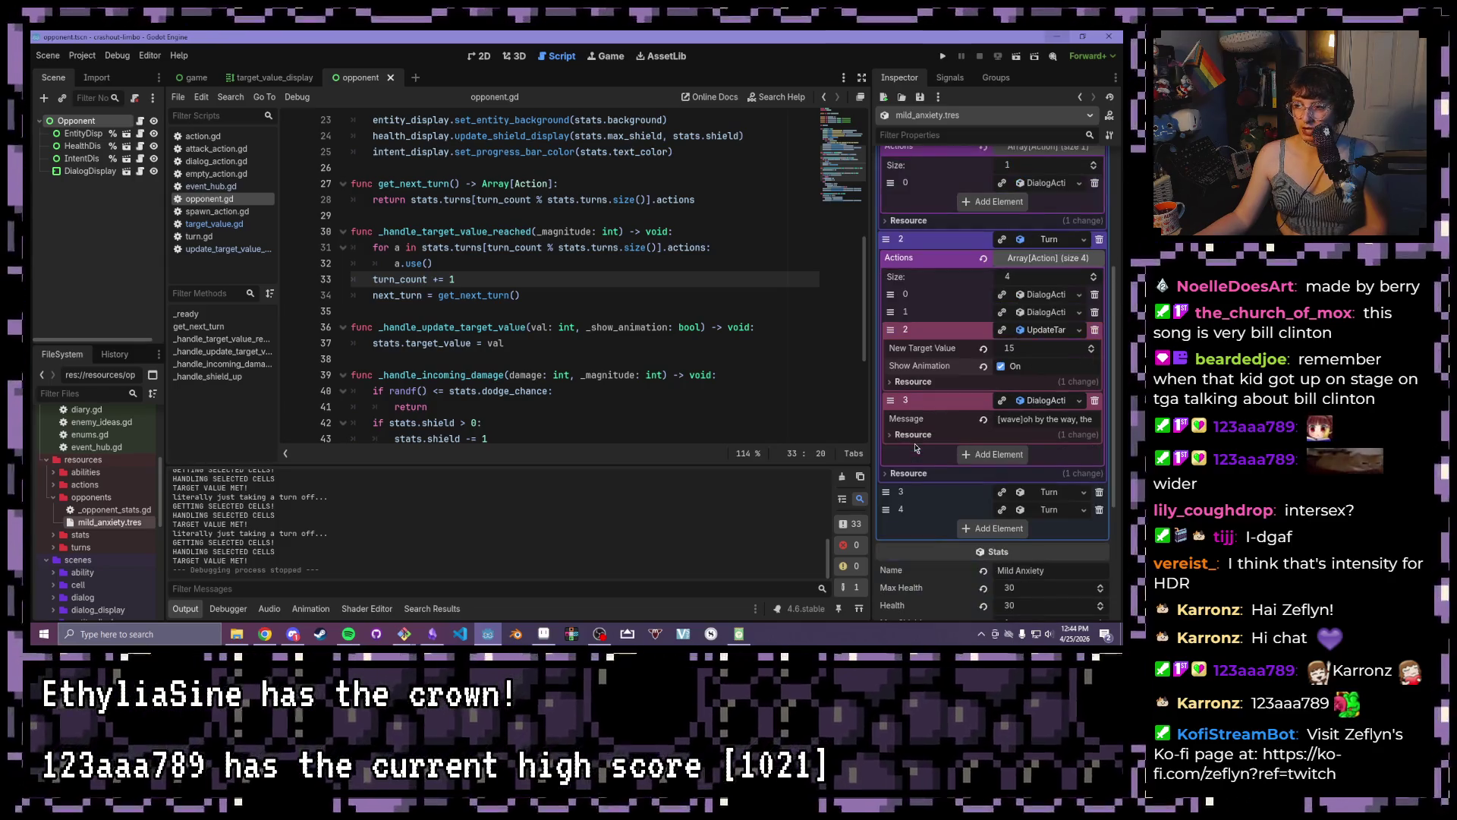
{"action": "scroll", "coordinate": [964, 424], "scroll_direction": "up", "scroll_amount": 4}
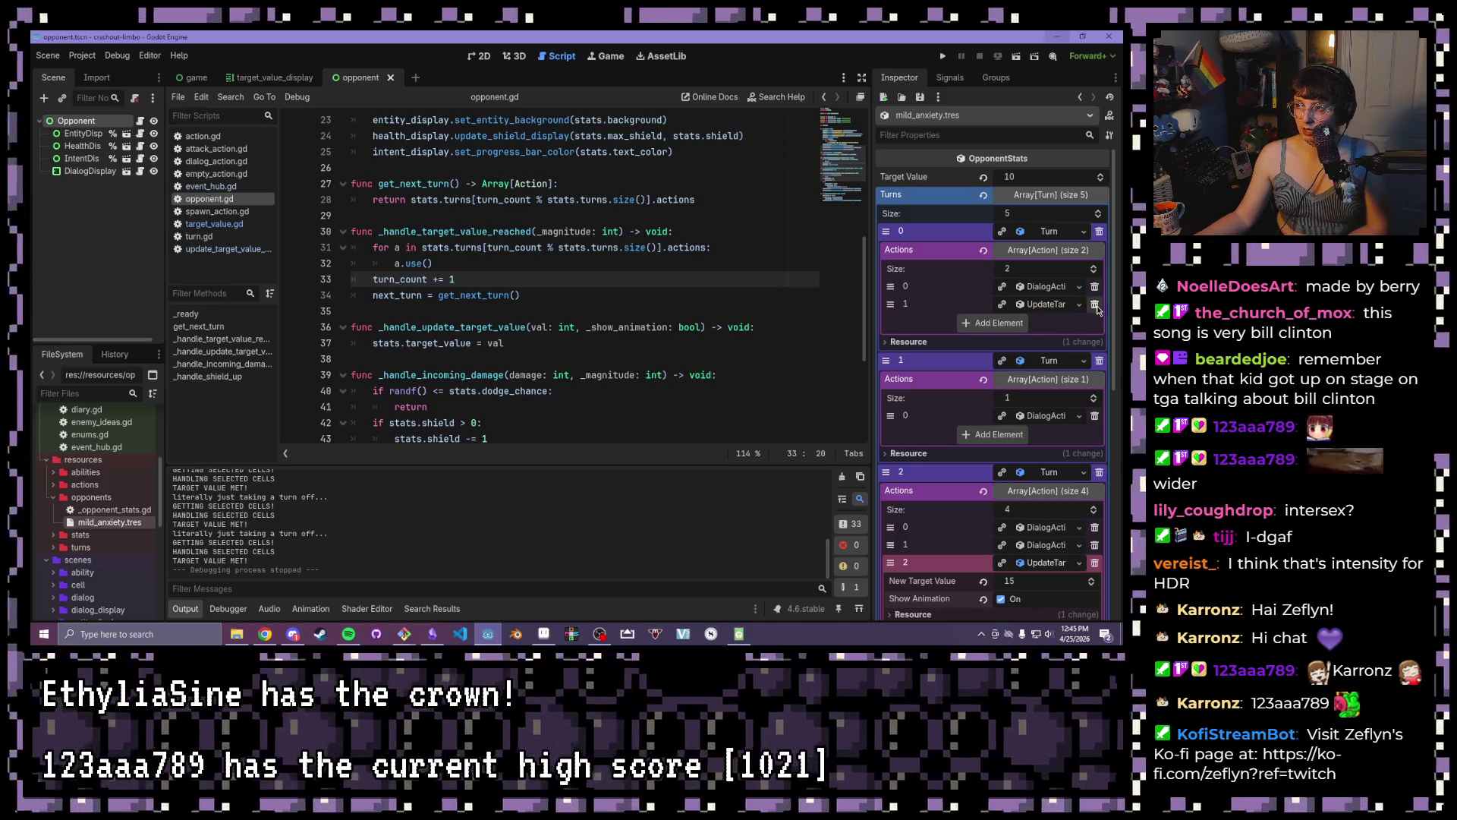
{"action": "left_click", "coordinate": [1095, 306]}
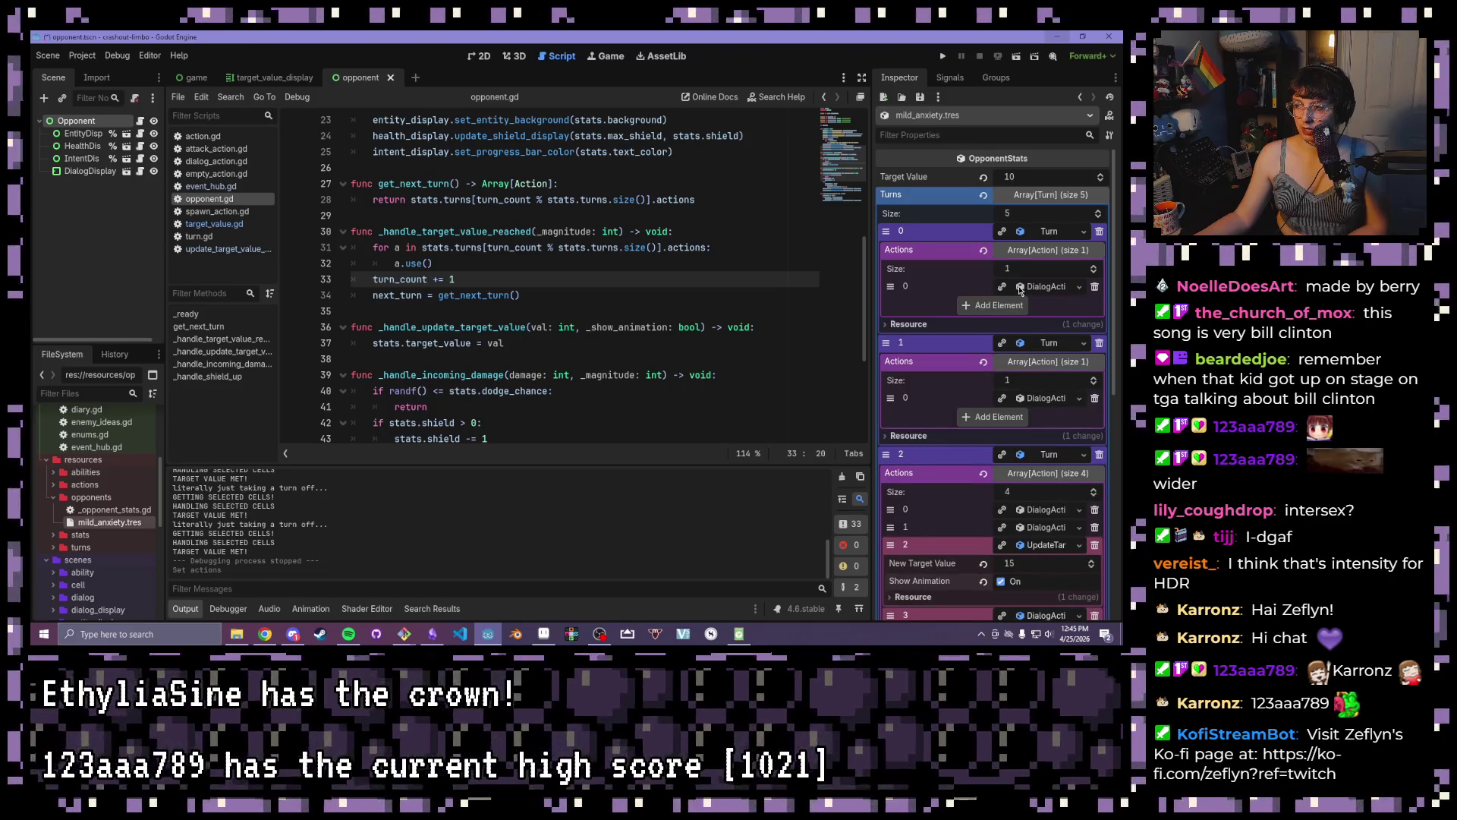
{"action": "scroll", "coordinate": [1066, 291], "scroll_direction": "down", "scroll_amount": 4}
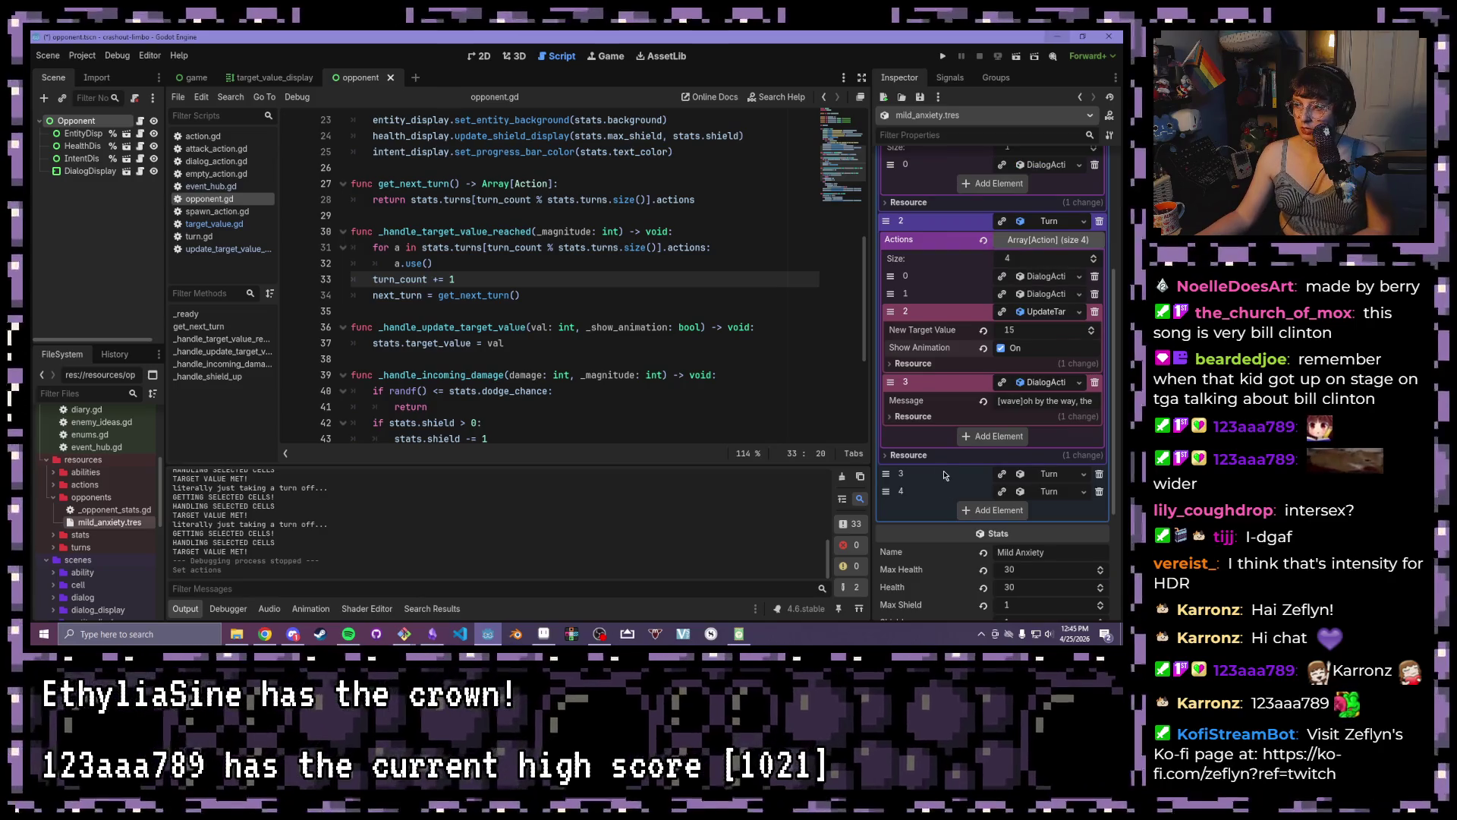
Step: Give turn 4 an UpdateTargetValue action with New Target Value 10 and Show Animation on, then run
{"action": "left_click", "coordinate": [1050, 494]}
{"action": "scroll", "coordinate": [989, 488], "scroll_direction": "down", "scroll_amount": 2}
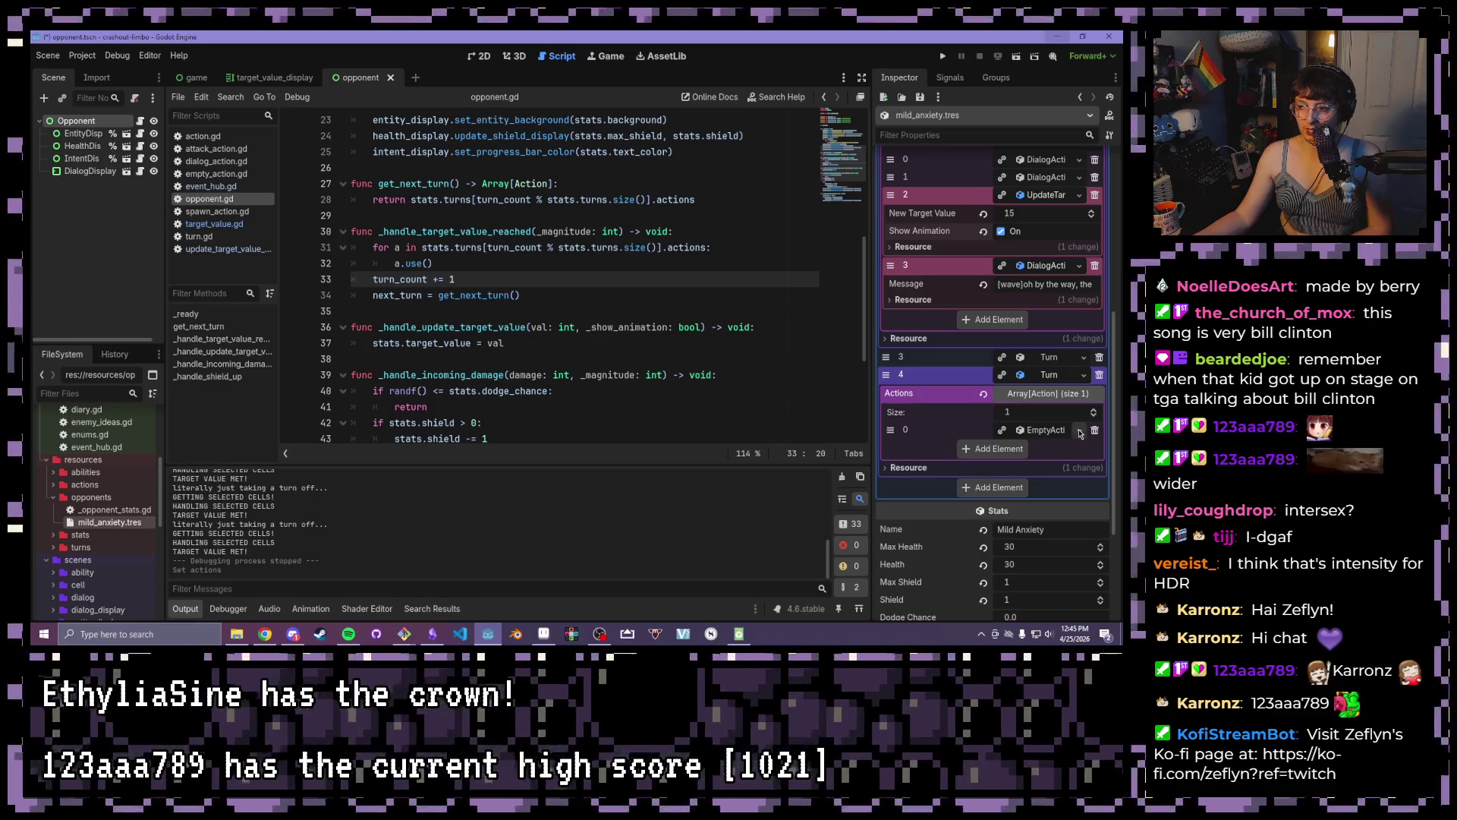
{"action": "left_click", "coordinate": [1096, 430]}
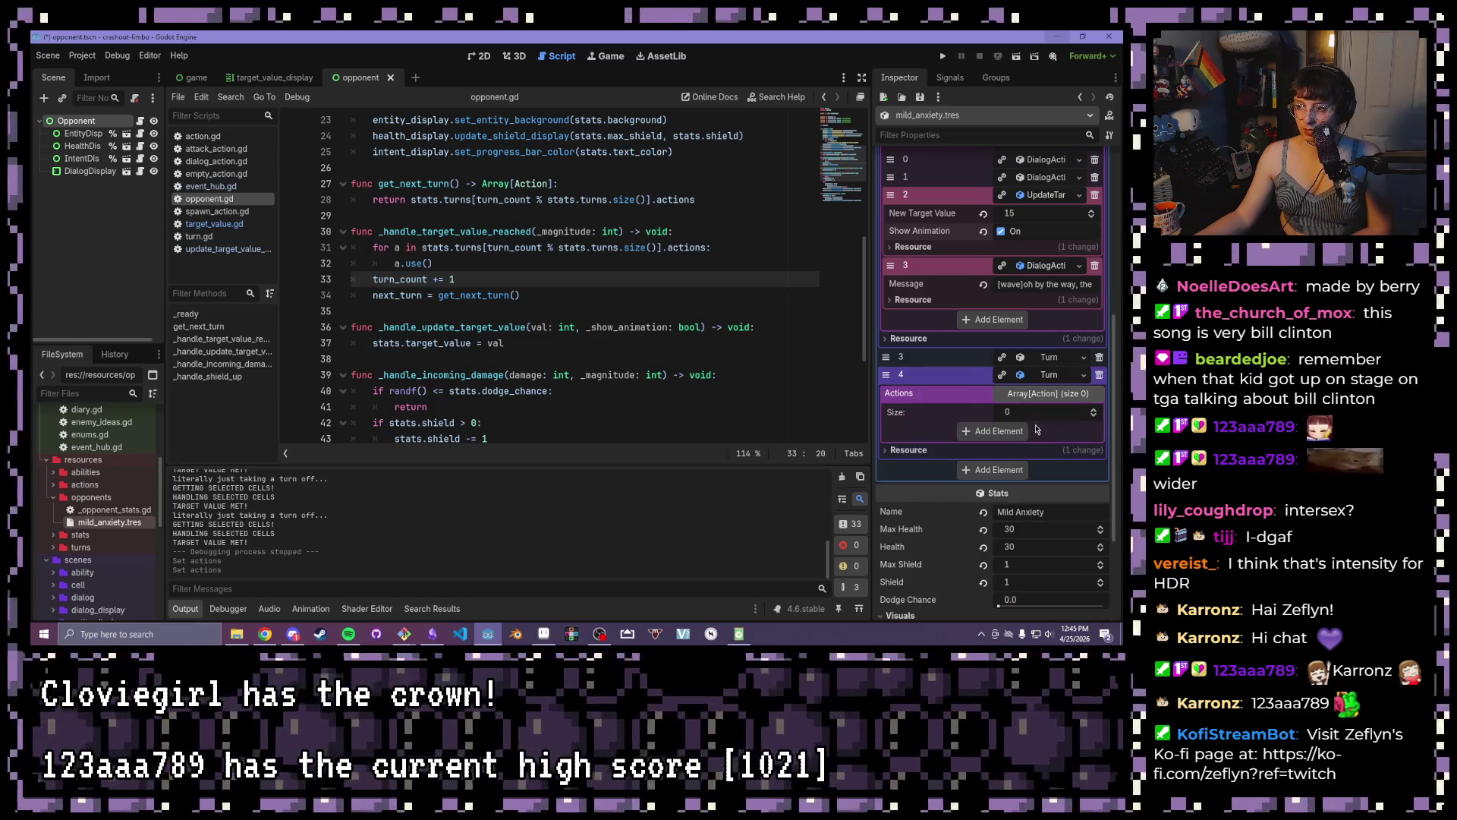
{"action": "left_click", "coordinate": [995, 430]}
{"action": "left_click", "coordinate": [1074, 432]}
{"action": "left_click", "coordinate": [1014, 515]}
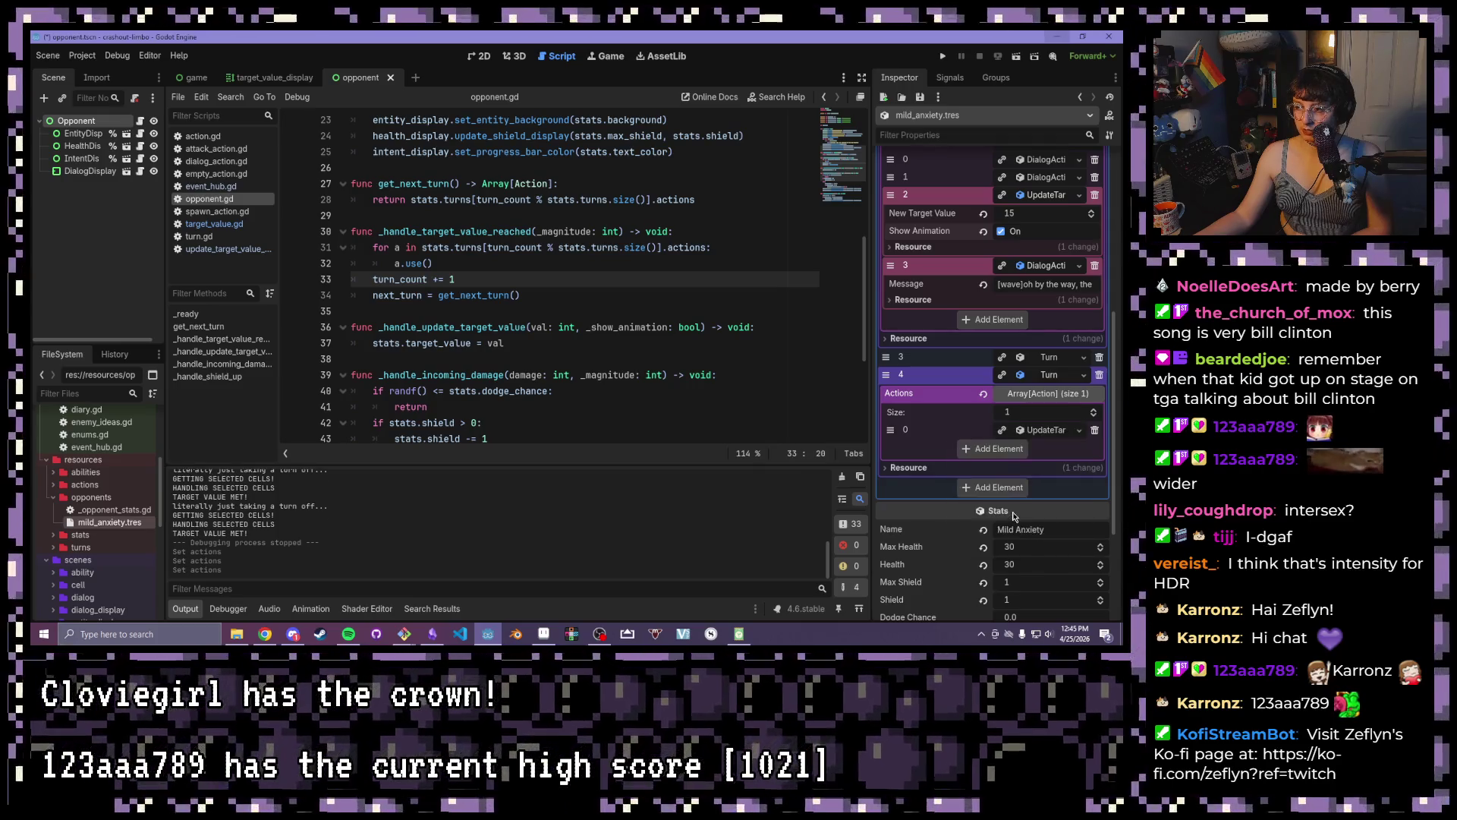
{"action": "left_click", "coordinate": [1035, 430]}
{"action": "left_click", "coordinate": [1023, 450]}
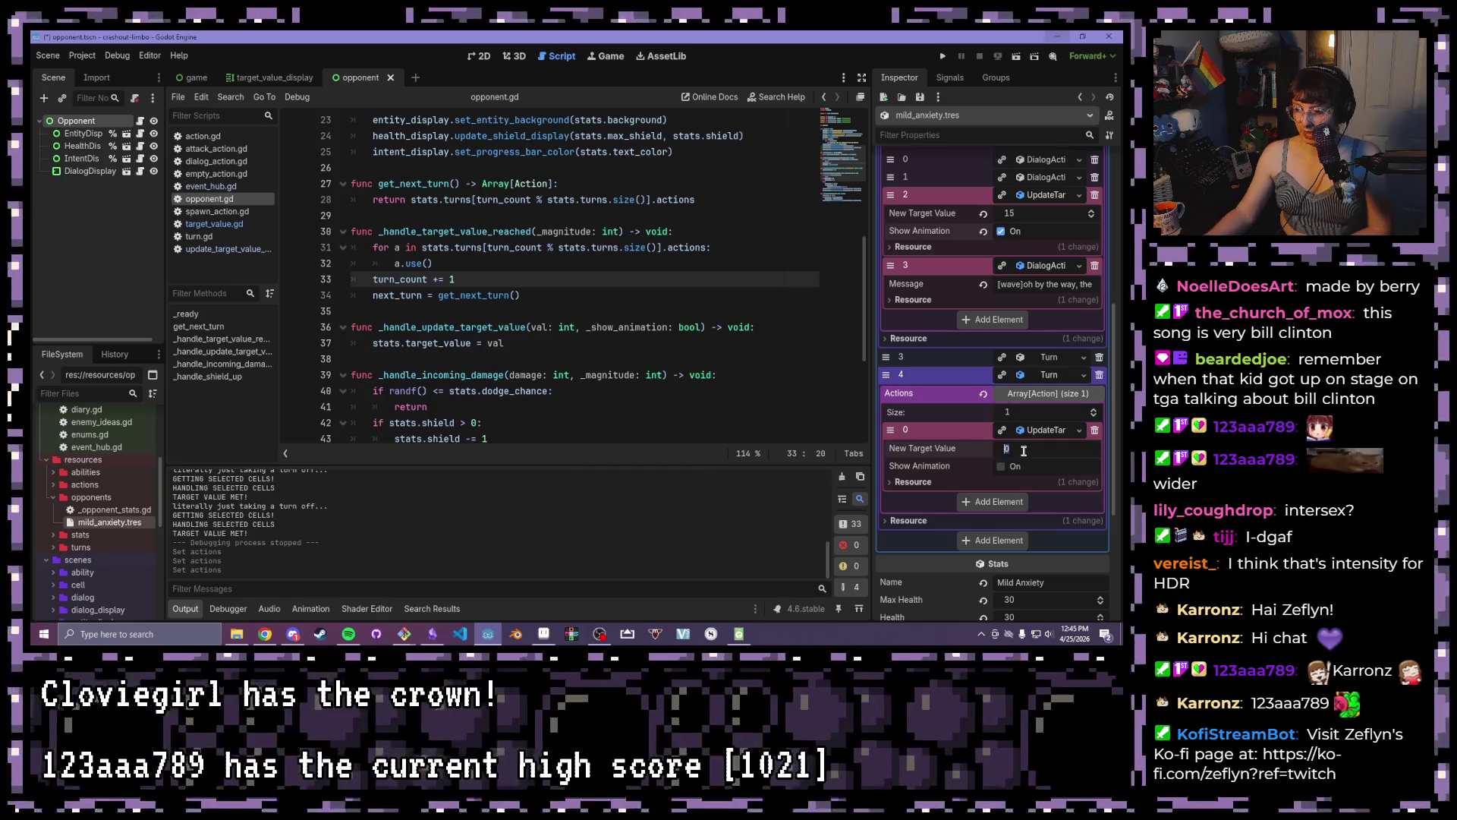
{"action": "left_click", "coordinate": [1025, 482]}
{"action": "left_click", "coordinate": [1001, 466]}
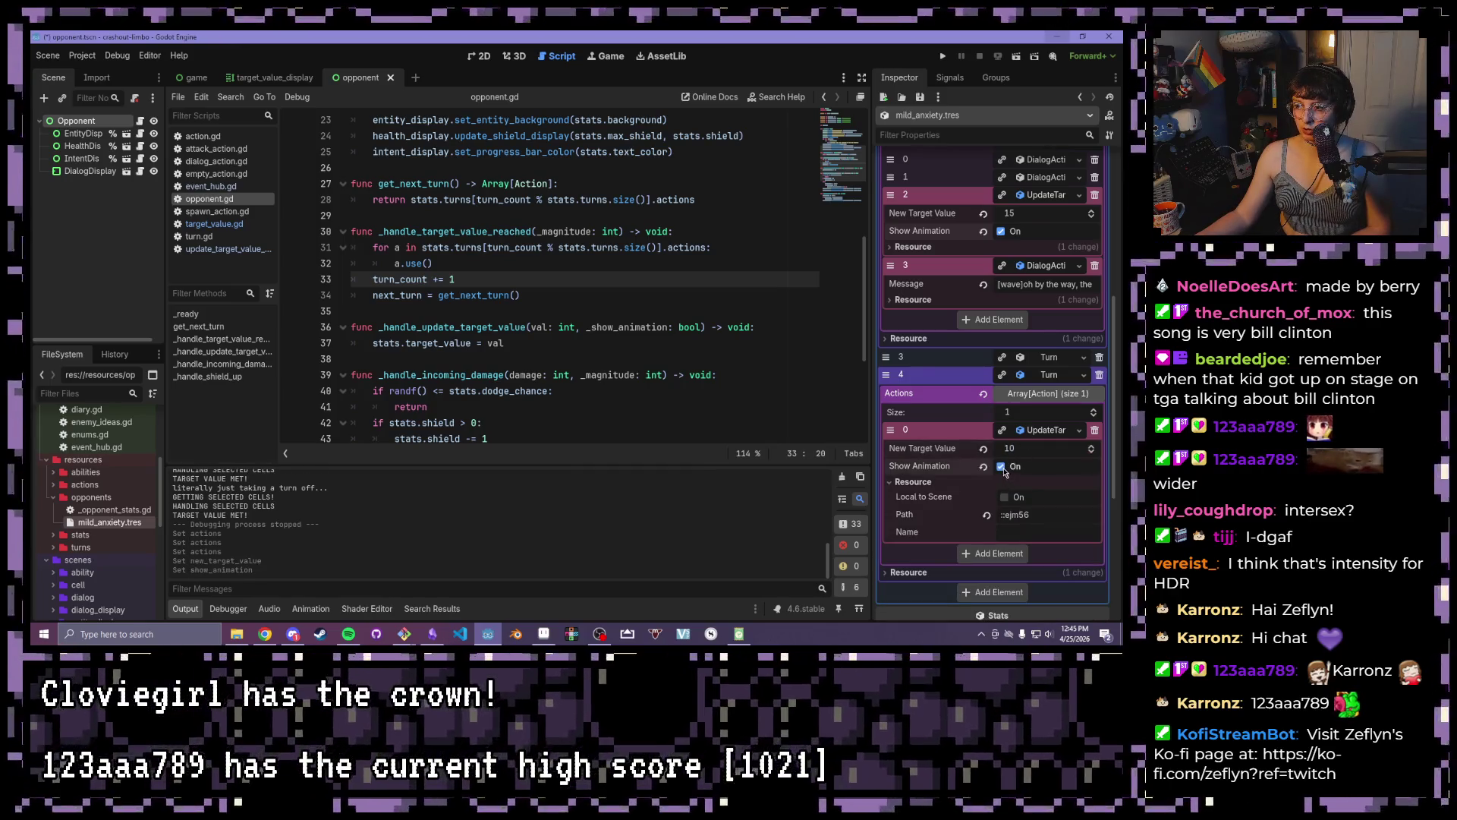
{"action": "key", "text": "F5"}
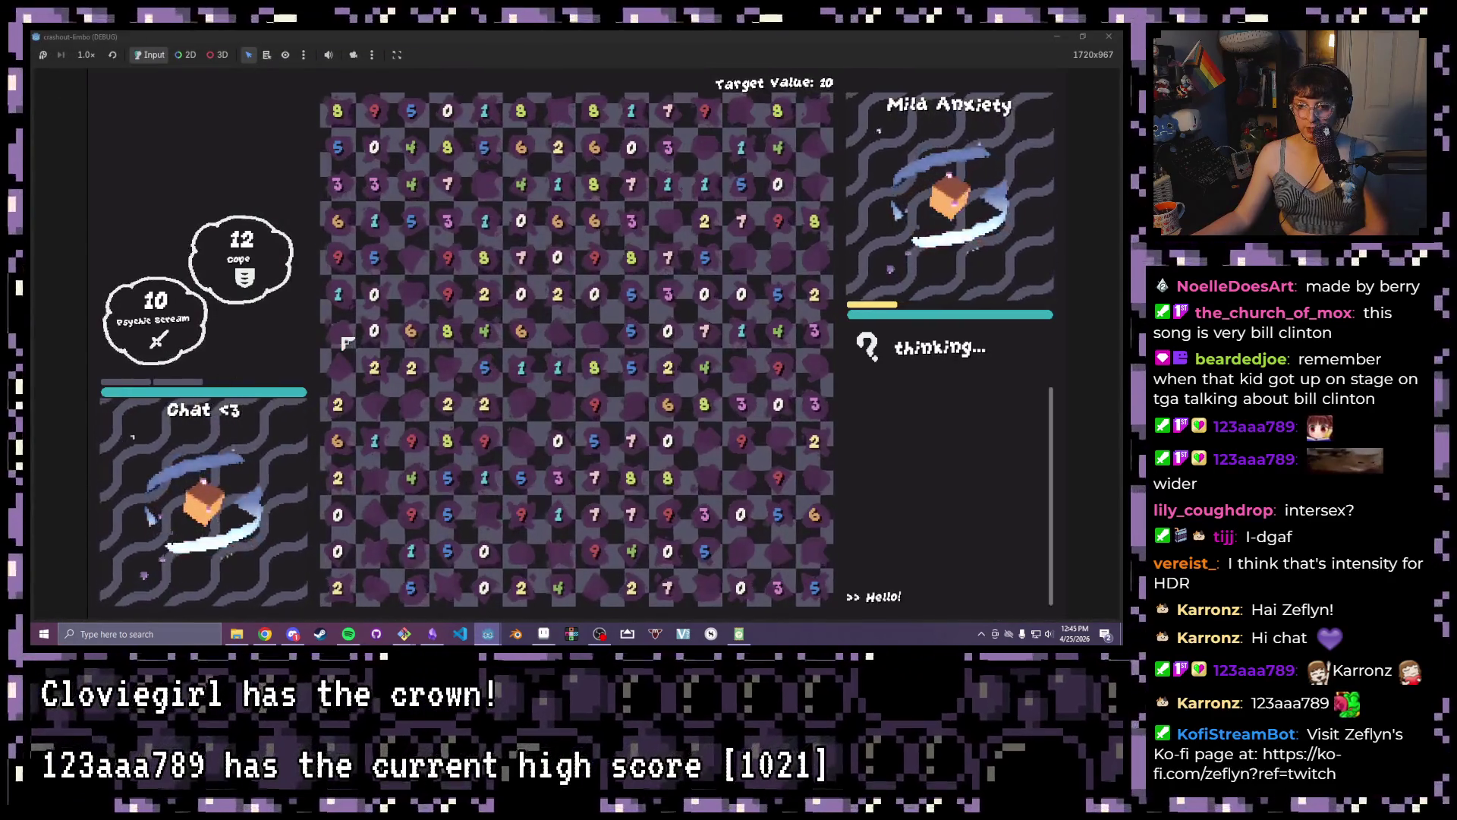
Step: Clear the 9+1 and 3+3+4 groups for target 10, then cells summing to 15
{"action": "left_click_drag", "start_coordinate": [338, 257], "coordinate": [343, 298]}
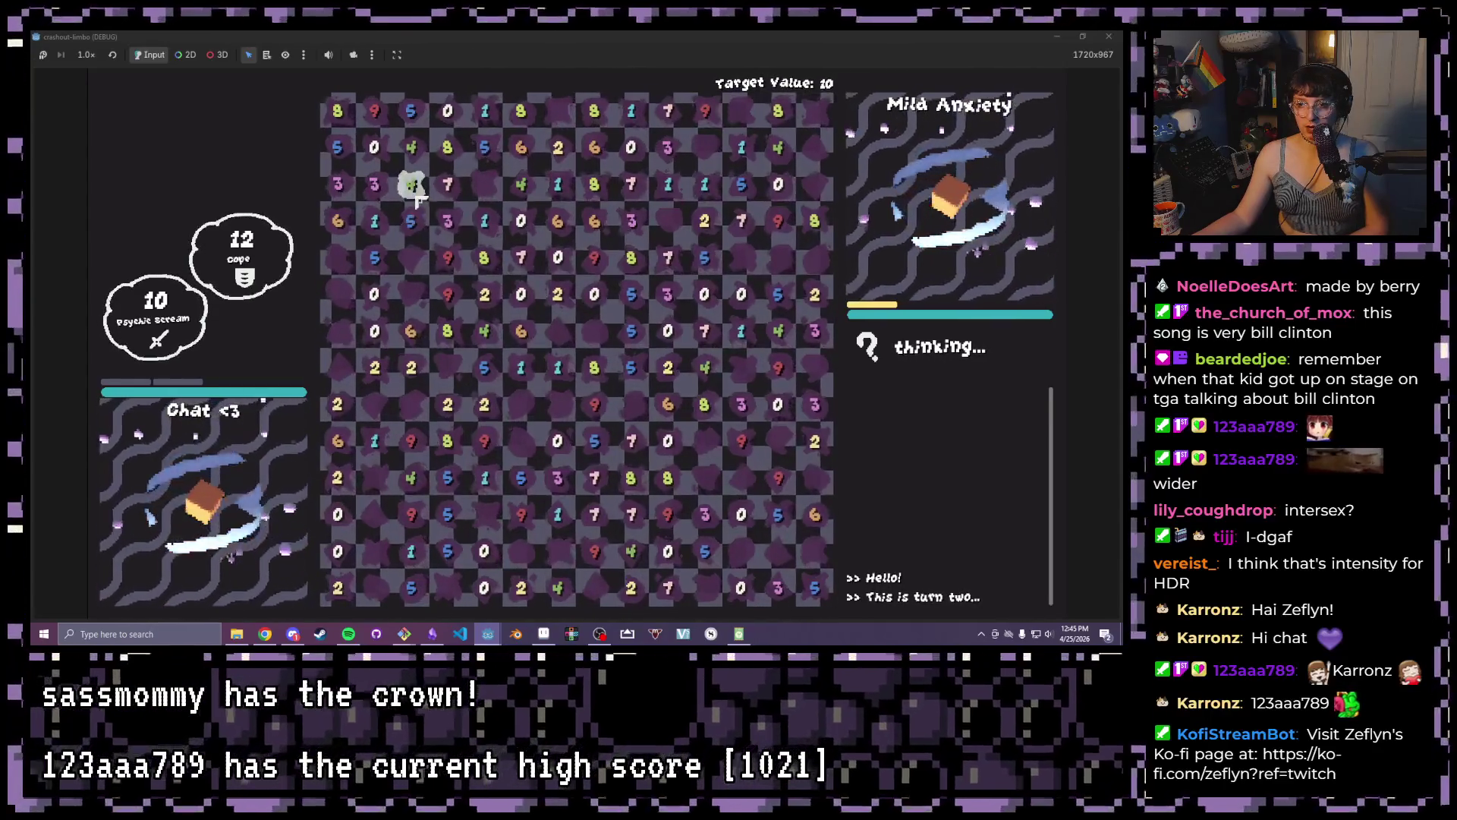
{"action": "left_click_drag", "start_coordinate": [411, 186], "coordinate": [338, 185]}
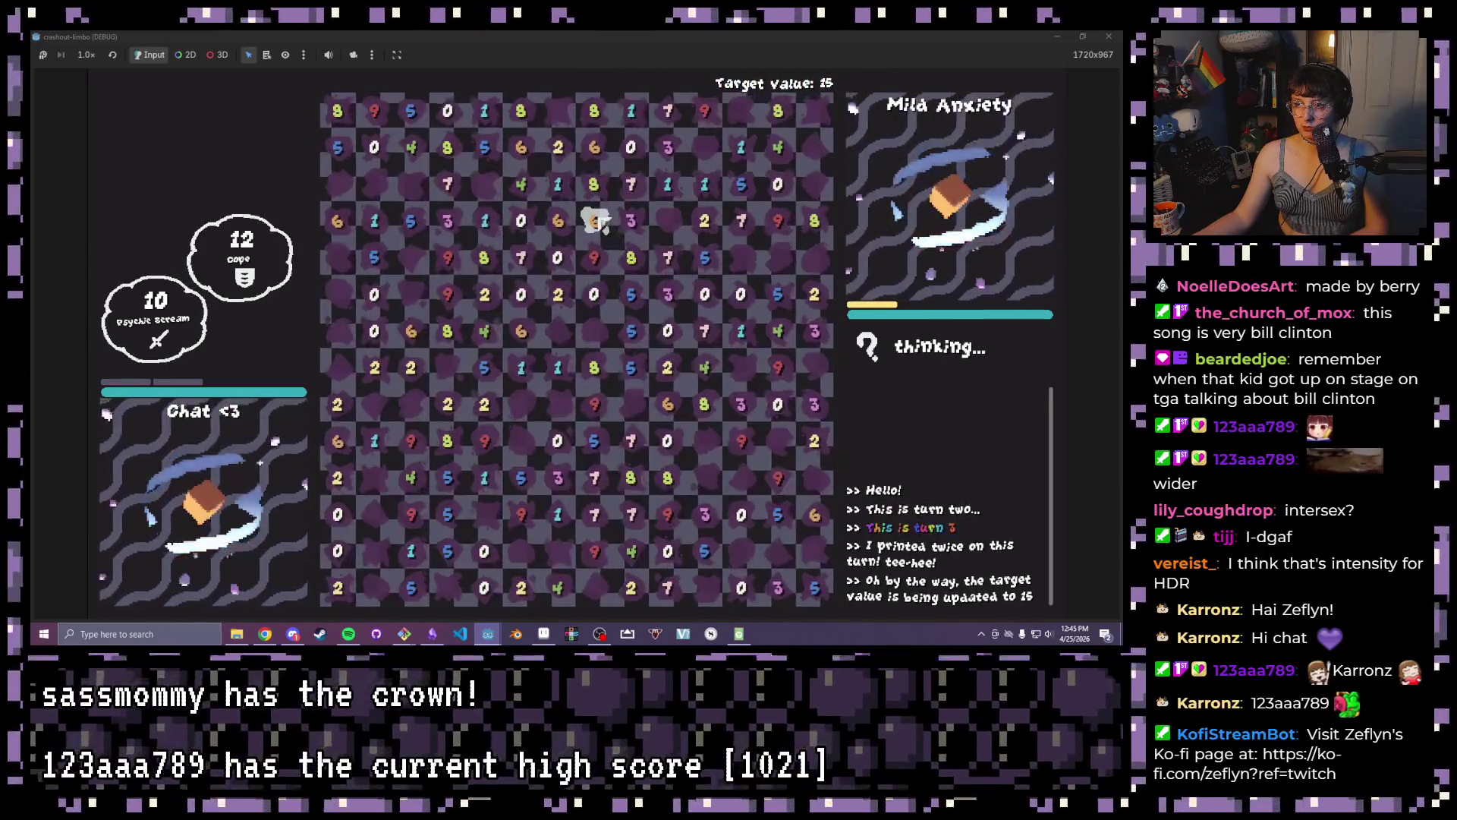
{"action": "mouse_move", "coordinate": [594, 367]}
{"action": "left_mouse_down"}
{"action": "mouse_move", "coordinate": [523, 368]}
{"action": "mouse_move", "coordinate": [535, 377]}
{"action": "left_mouse_up"}
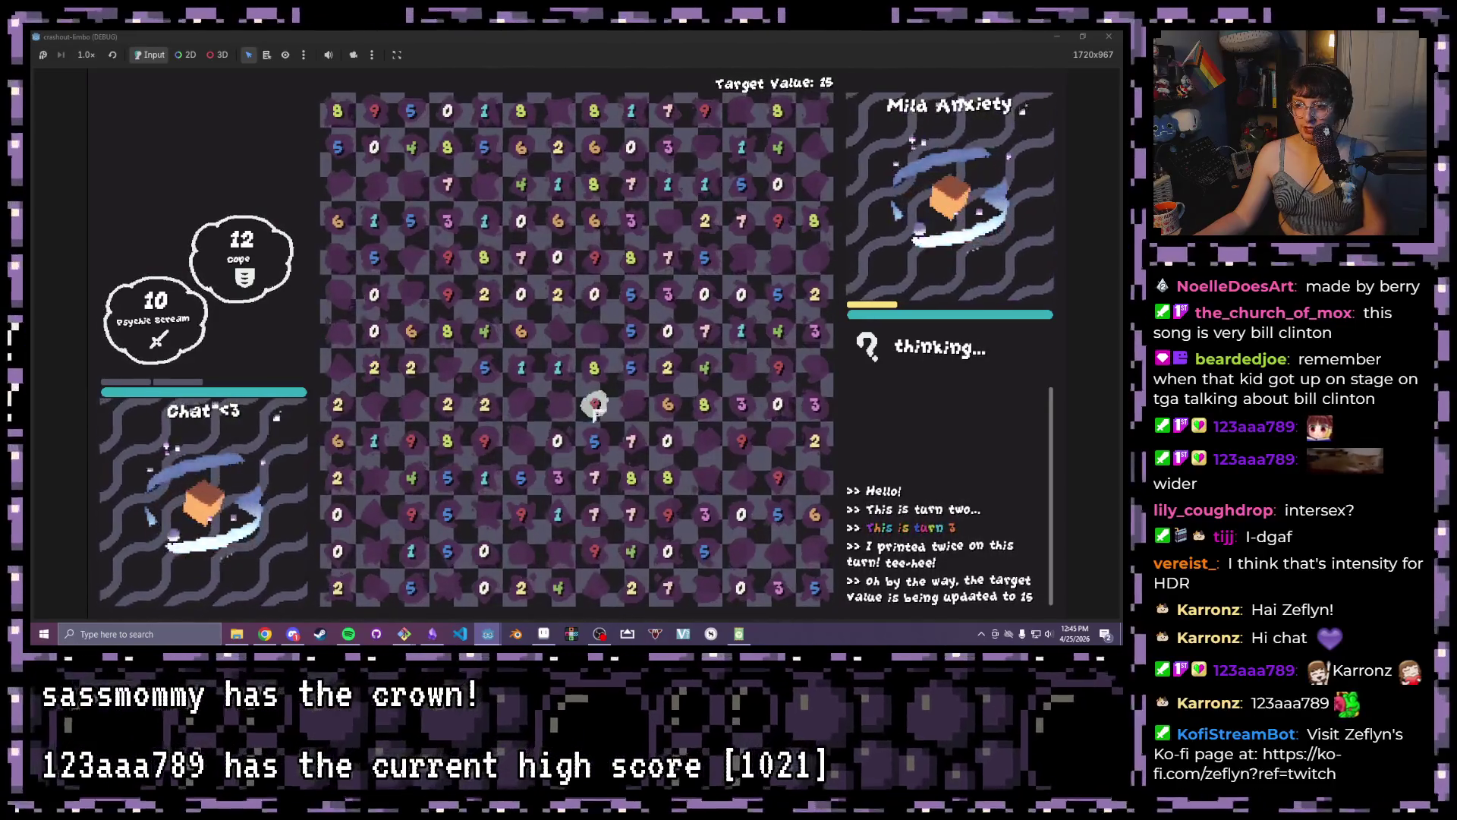
{"action": "mouse_move", "coordinate": [558, 514]}
{"action": "left_mouse_down"}
{"action": "mouse_move", "coordinate": [630, 514]}
{"action": "mouse_move", "coordinate": [631, 478]}
{"action": "left_mouse_up"}
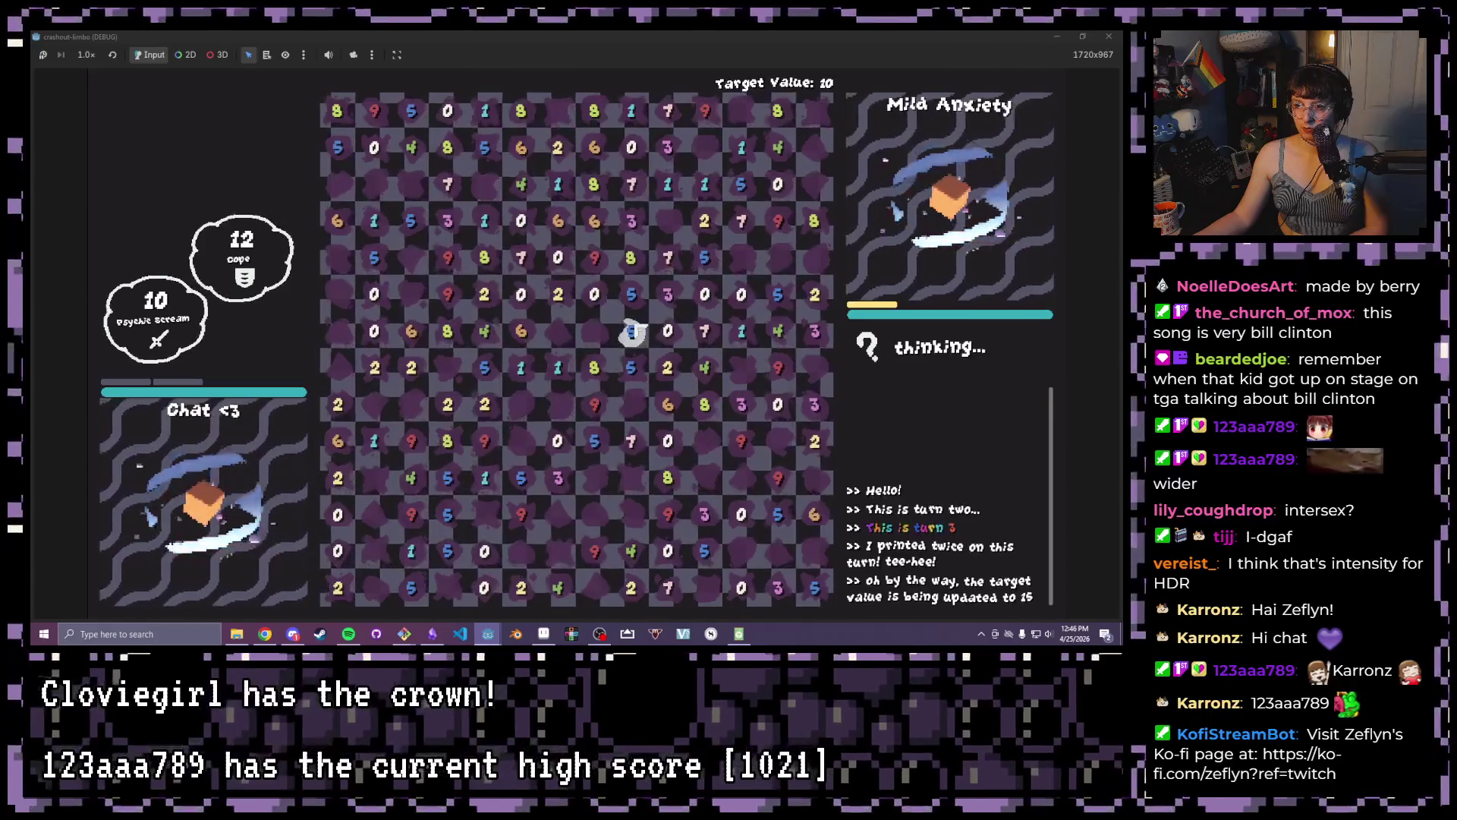
{"action": "left_click_drag", "start_coordinate": [631, 332], "coordinate": [632, 369]}
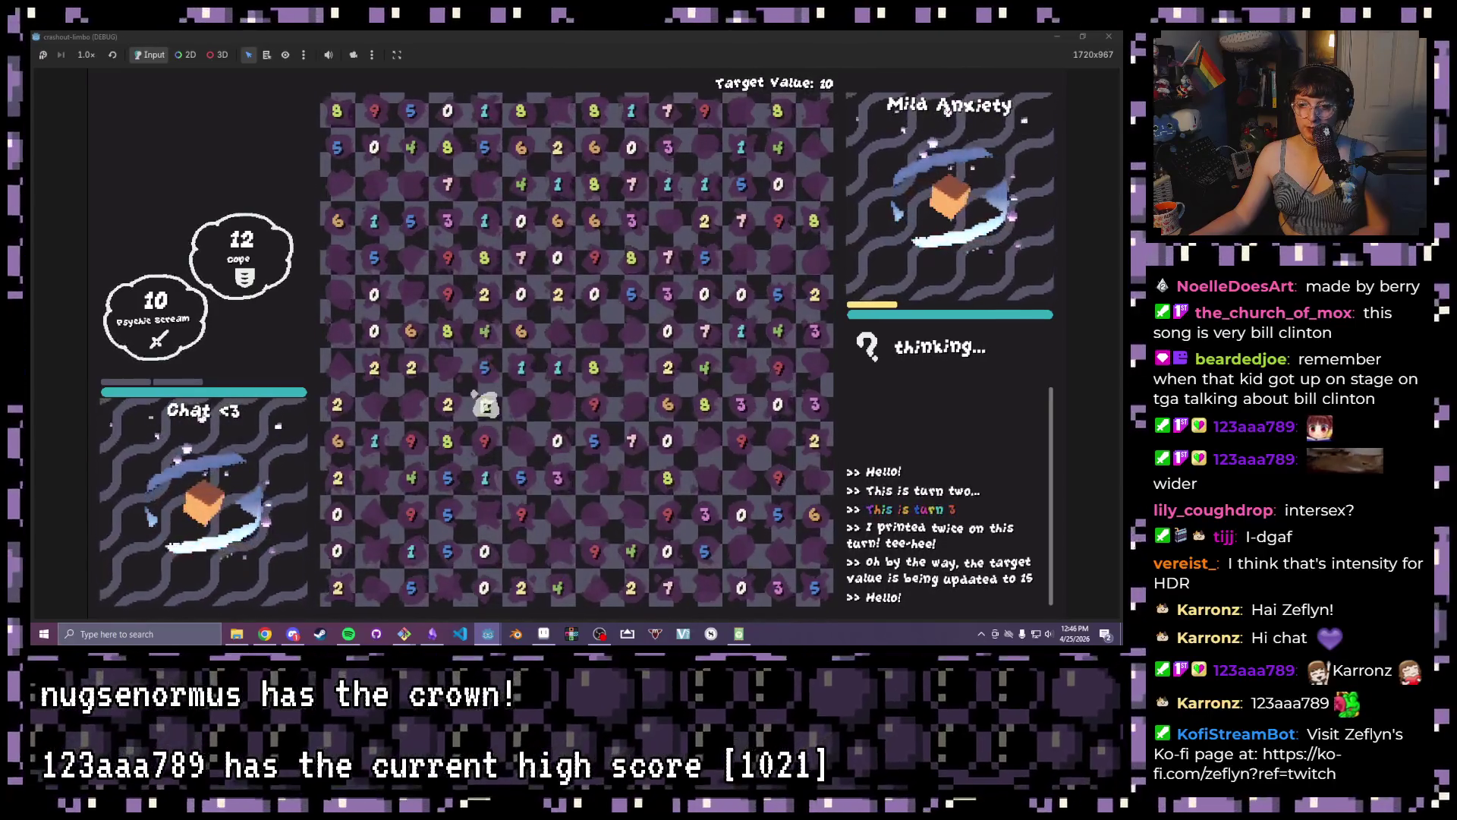
Step: Clear more groups (two 9+1 pairs, four cells to 15, 8-6-4-2, 3+7), then close the game
{"action": "mouse_move", "coordinate": [484, 441]}
{"action": "left_mouse_down"}
{"action": "mouse_move", "coordinate": [484, 477]}
{"action": "mouse_move", "coordinate": [452, 517]}
{"action": "left_mouse_up"}
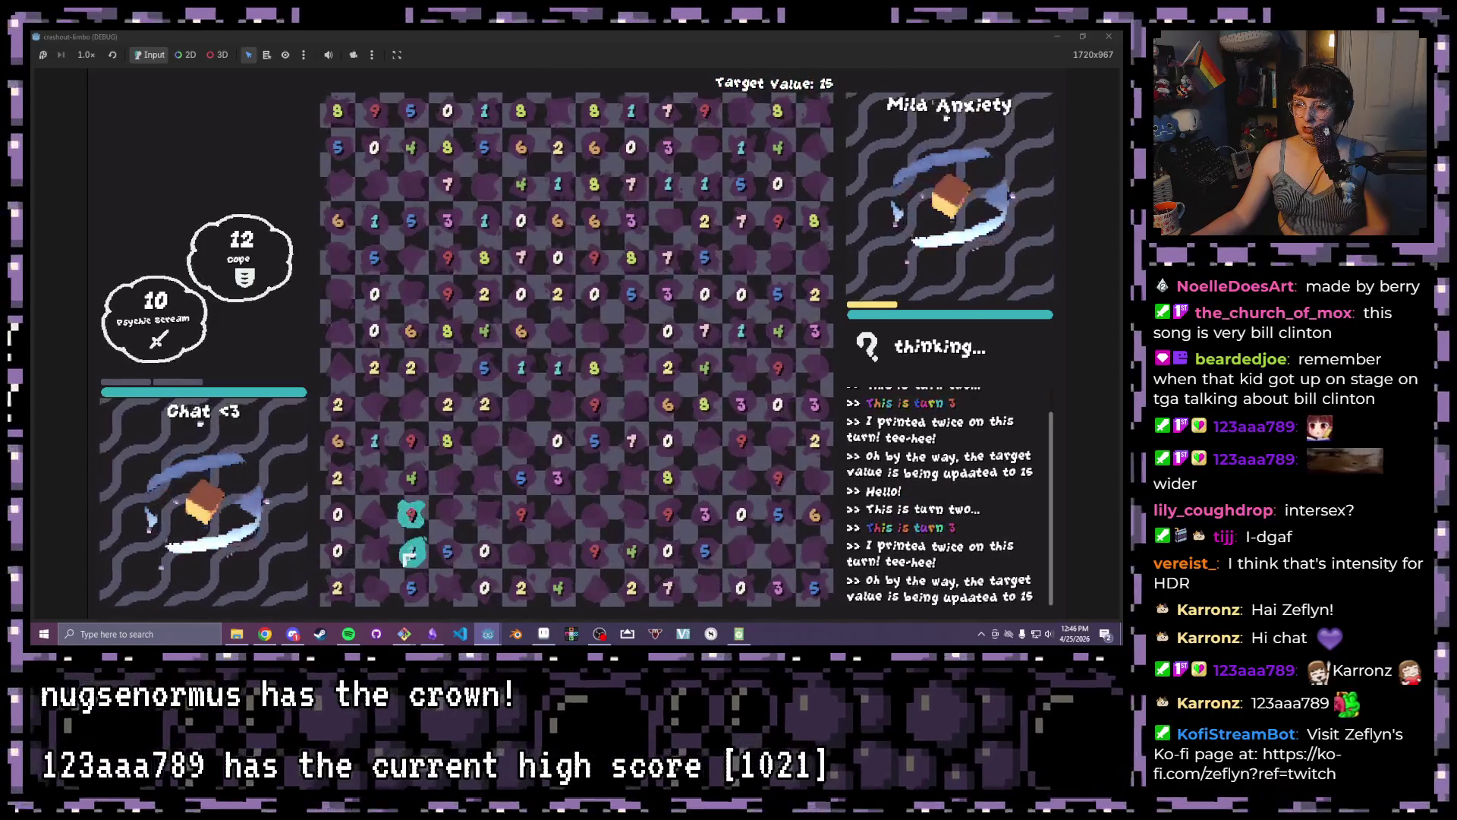
{"action": "left_click_drag", "start_coordinate": [411, 516], "coordinate": [410, 551]}
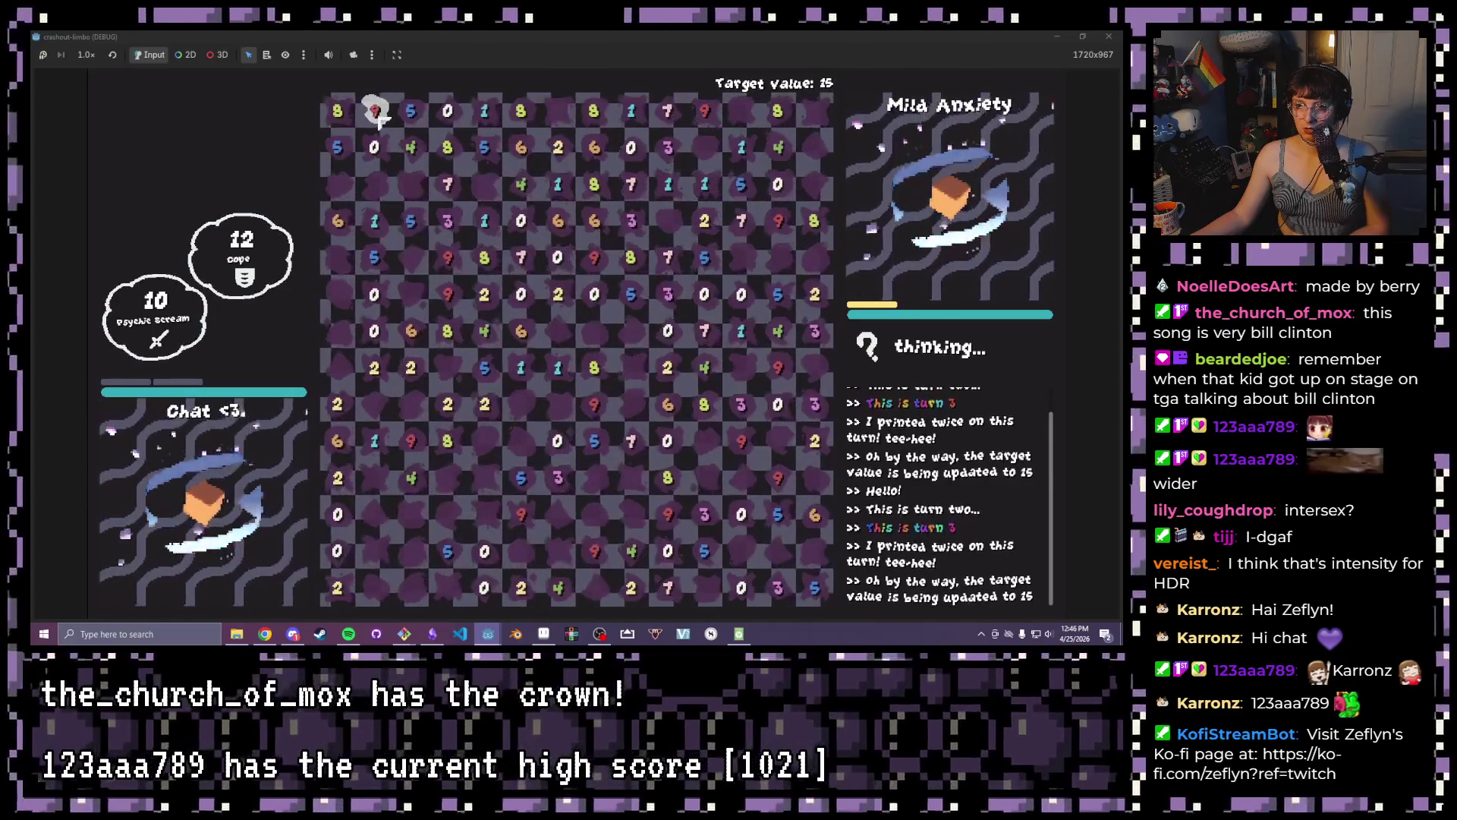
{"action": "left_click_drag", "start_coordinate": [372, 123], "coordinate": [375, 262]}
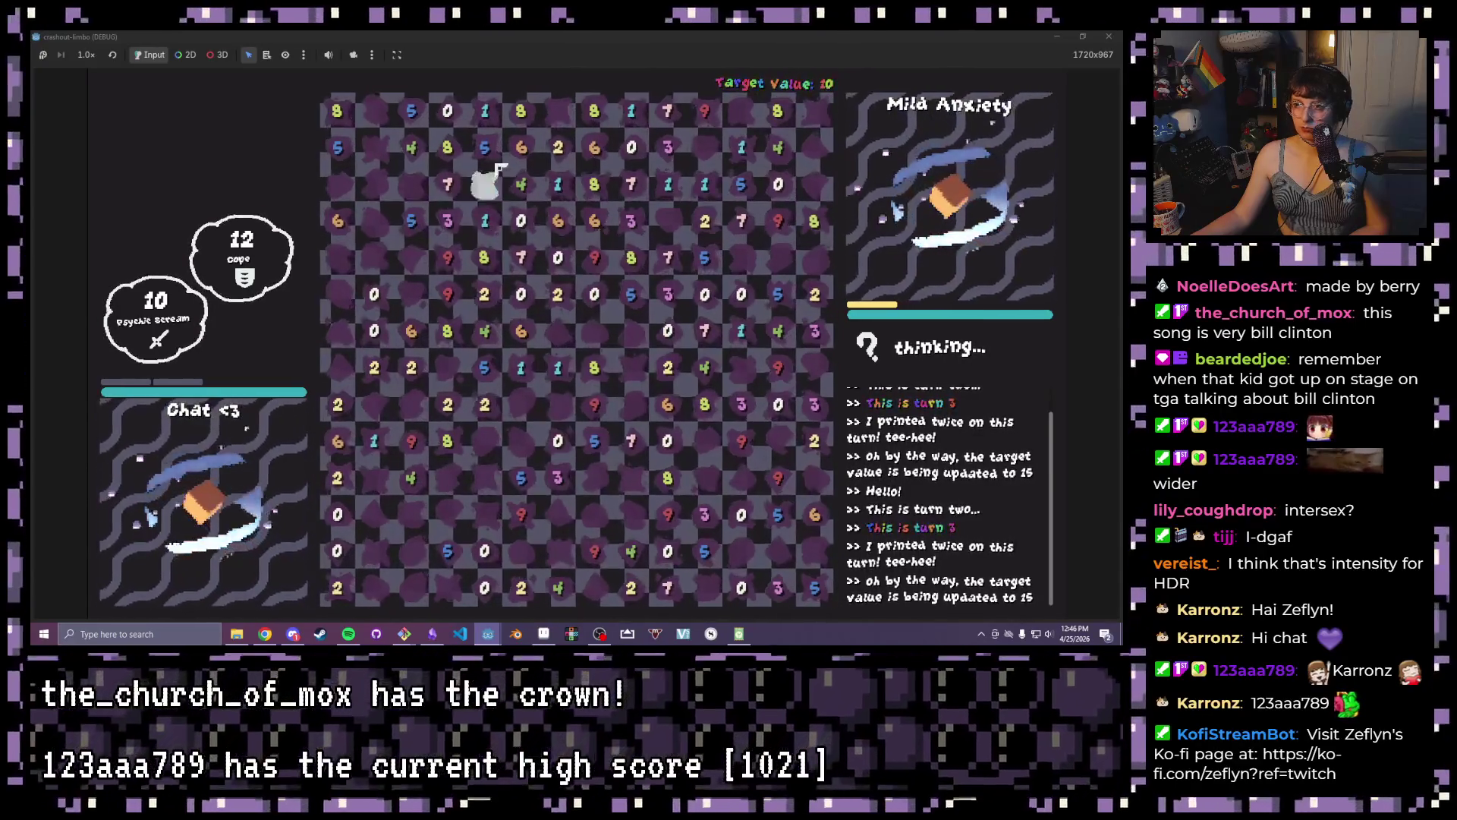
{"action": "mouse_move", "coordinate": [520, 111]}
{"action": "left_mouse_down"}
{"action": "mouse_move", "coordinate": [521, 147]}
{"action": "mouse_move", "coordinate": [558, 148]}
{"action": "left_mouse_up"}
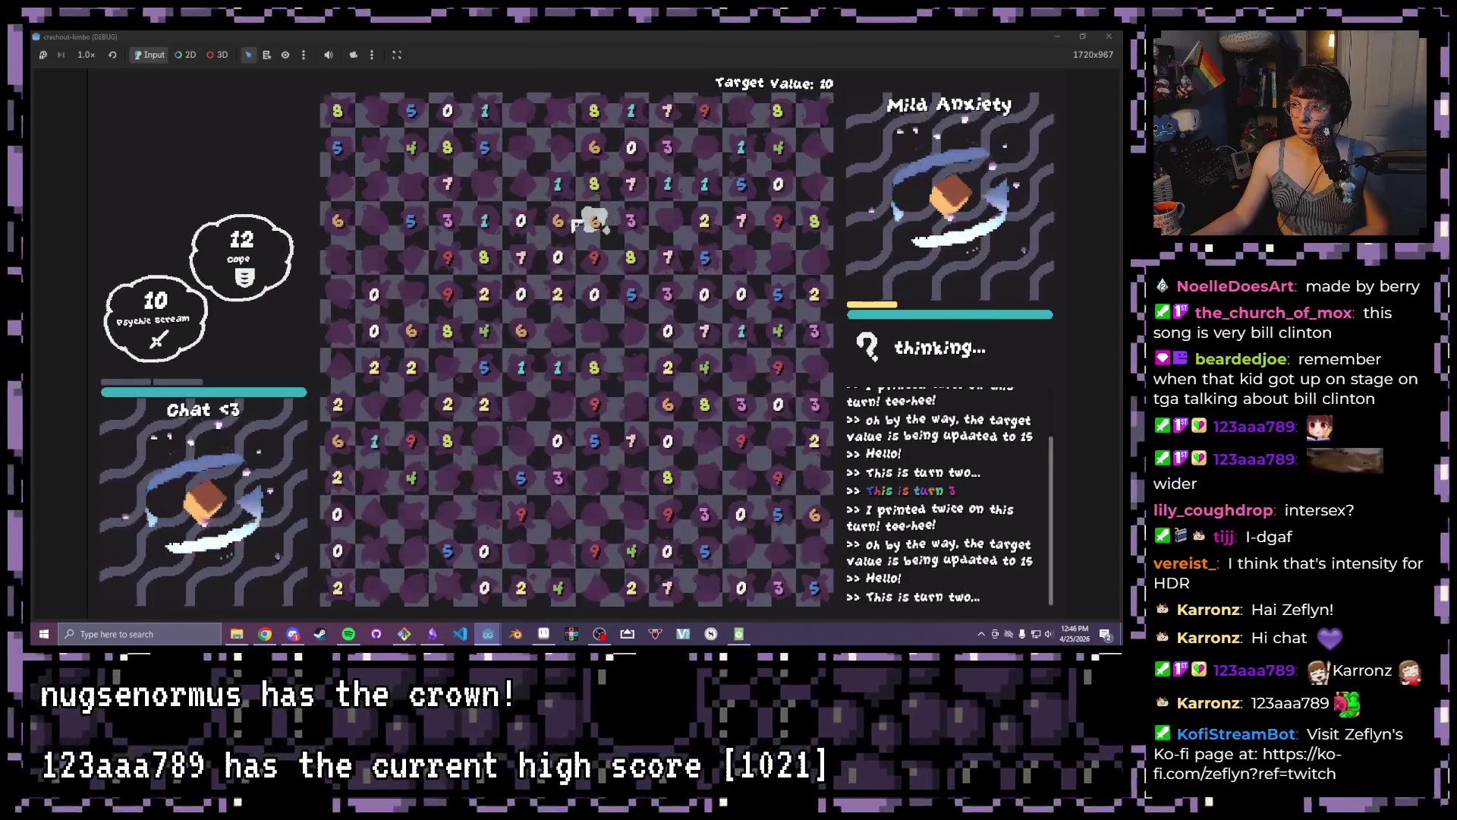
{"action": "left_click_drag", "start_coordinate": [630, 220], "coordinate": [631, 184]}
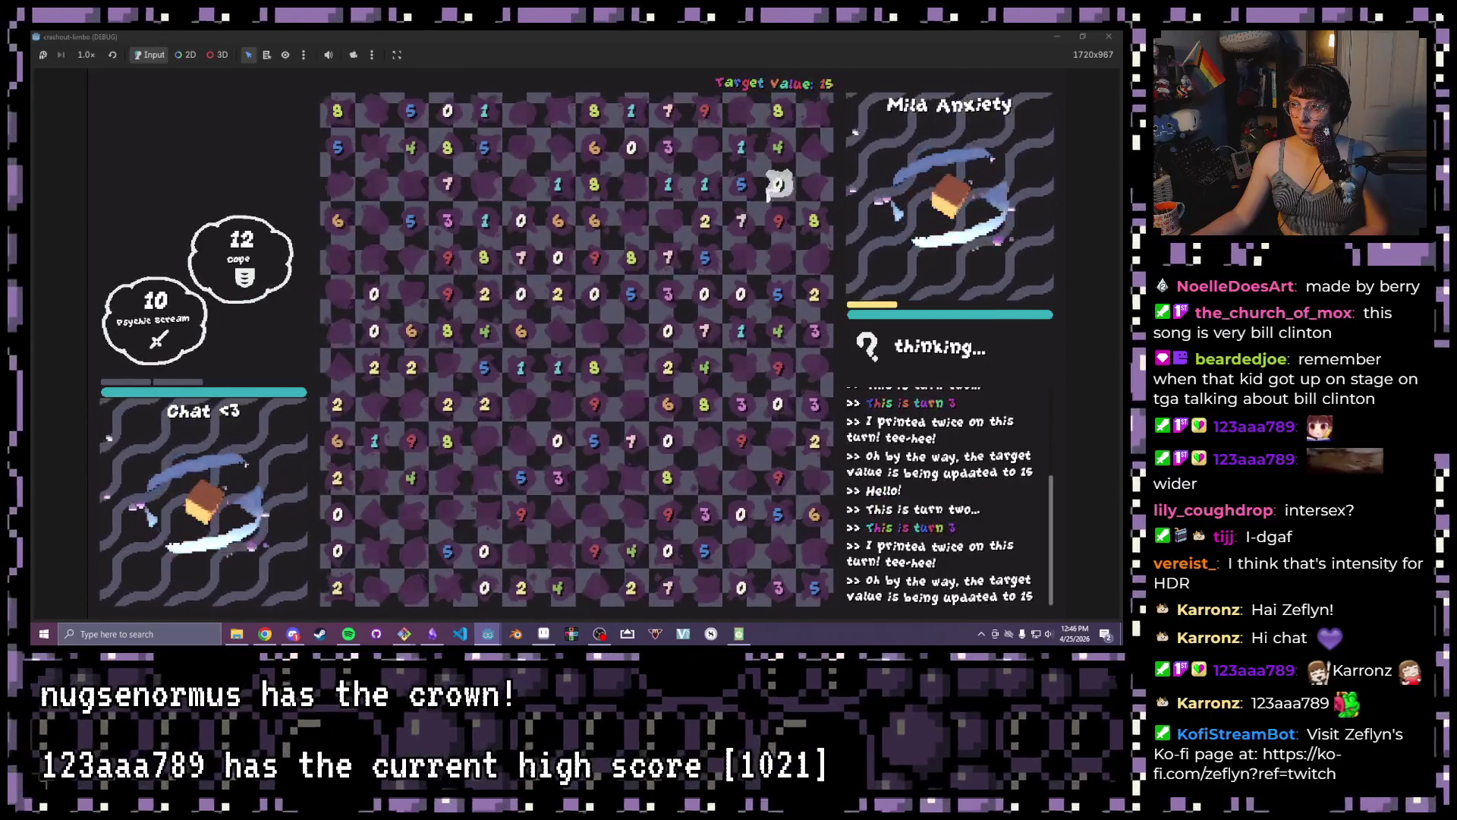
{"action": "key", "text": "F8"}
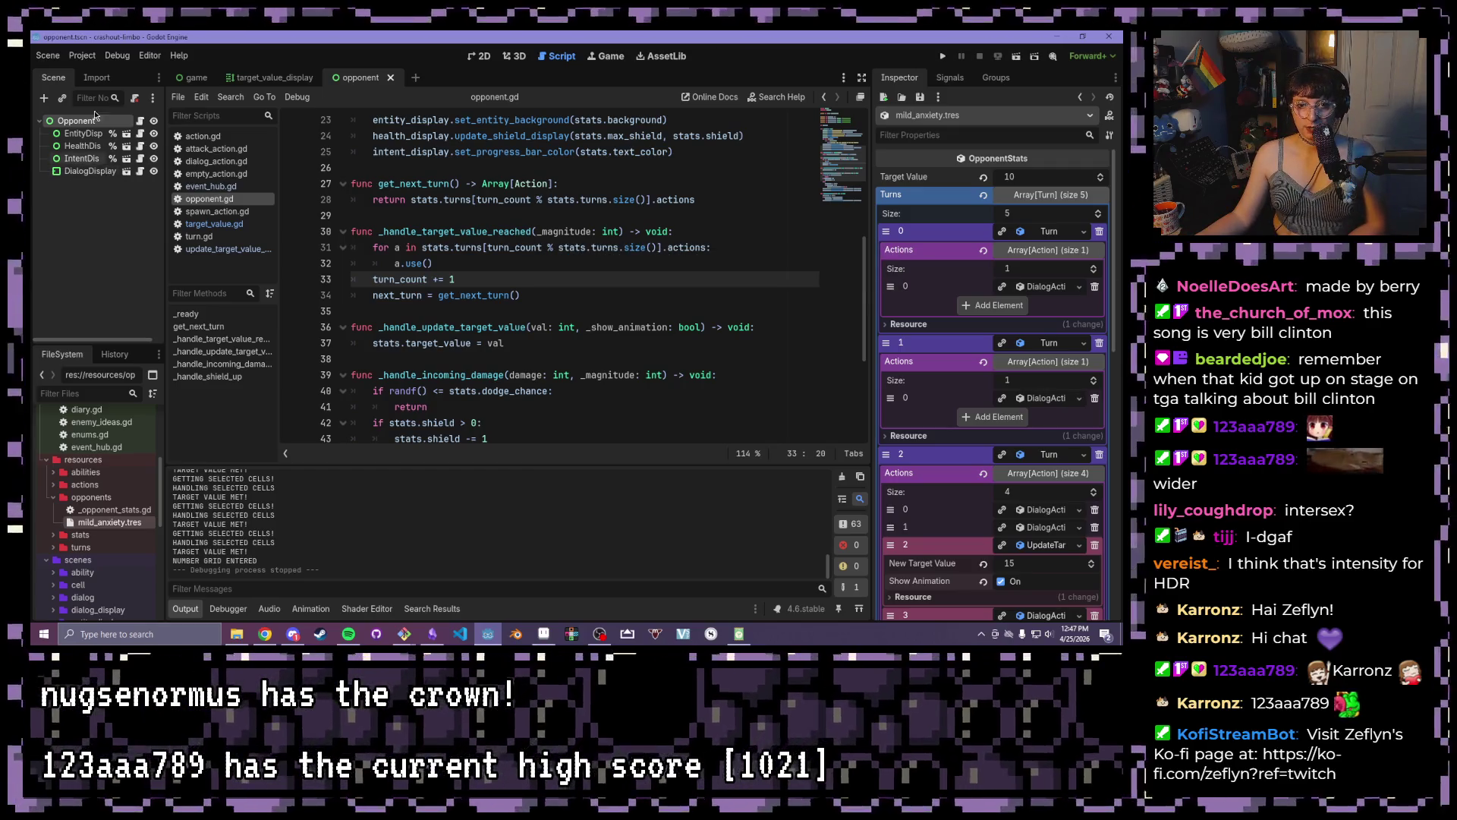
Step: In target_value_display, select TargetValueDisplay in 2D and add a Property Track to the animation
{"action": "left_click", "coordinate": [285, 79]}
{"action": "left_click", "coordinate": [94, 121]}
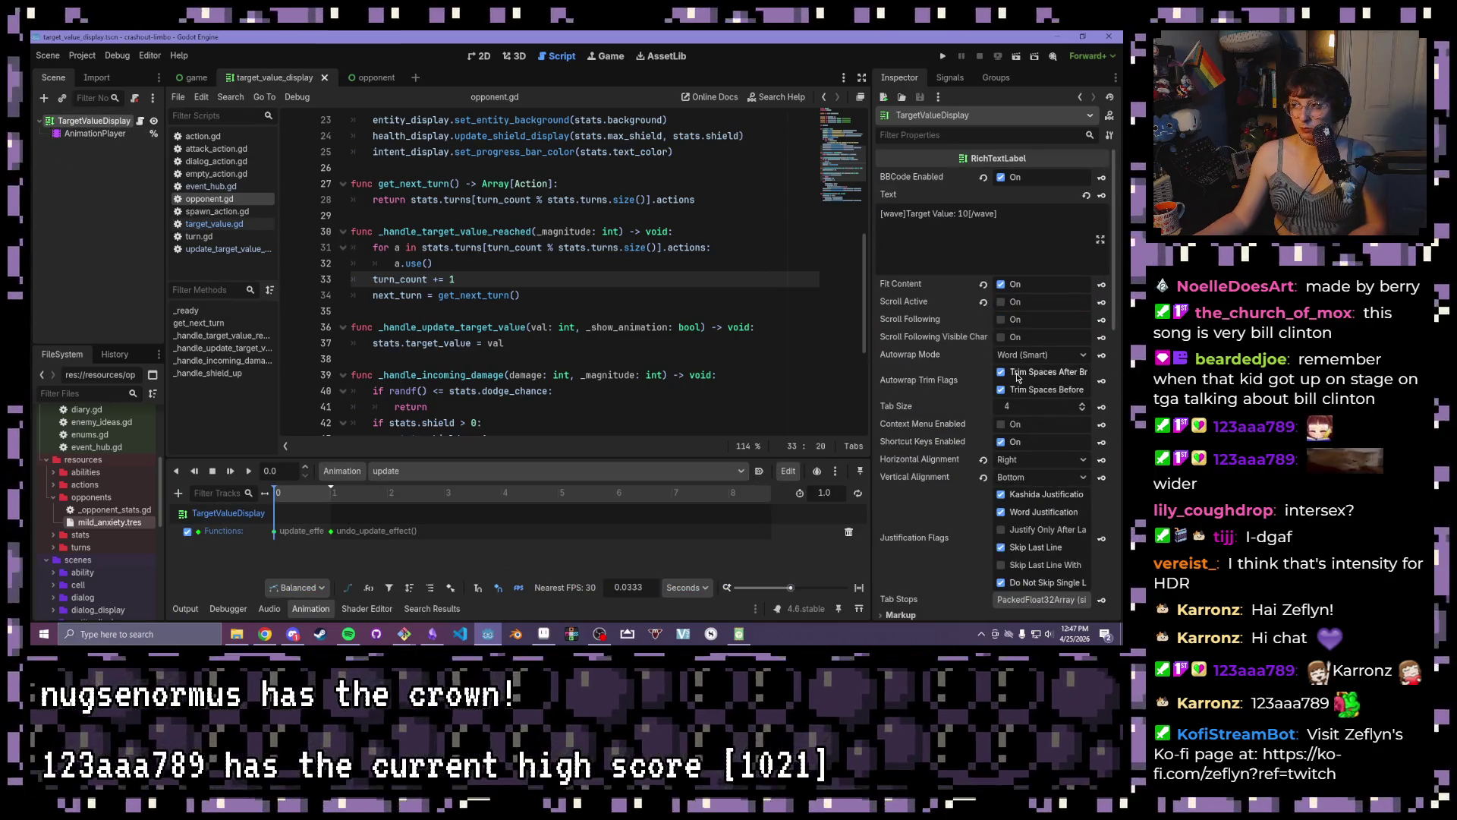
{"action": "left_click", "coordinate": [484, 56]}
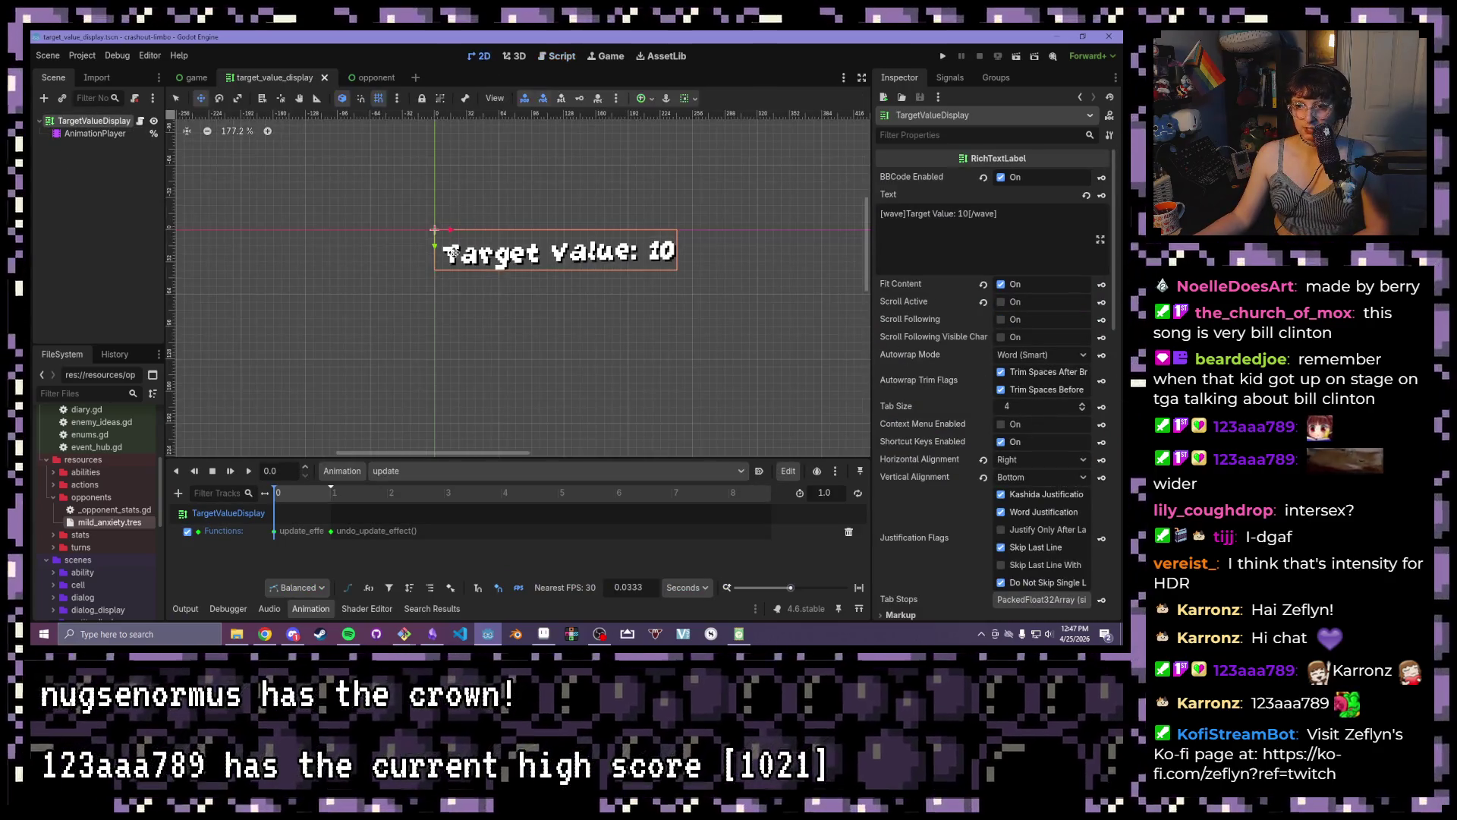
{"action": "left_click", "coordinate": [178, 492]}
{"action": "left_click", "coordinate": [238, 513]}
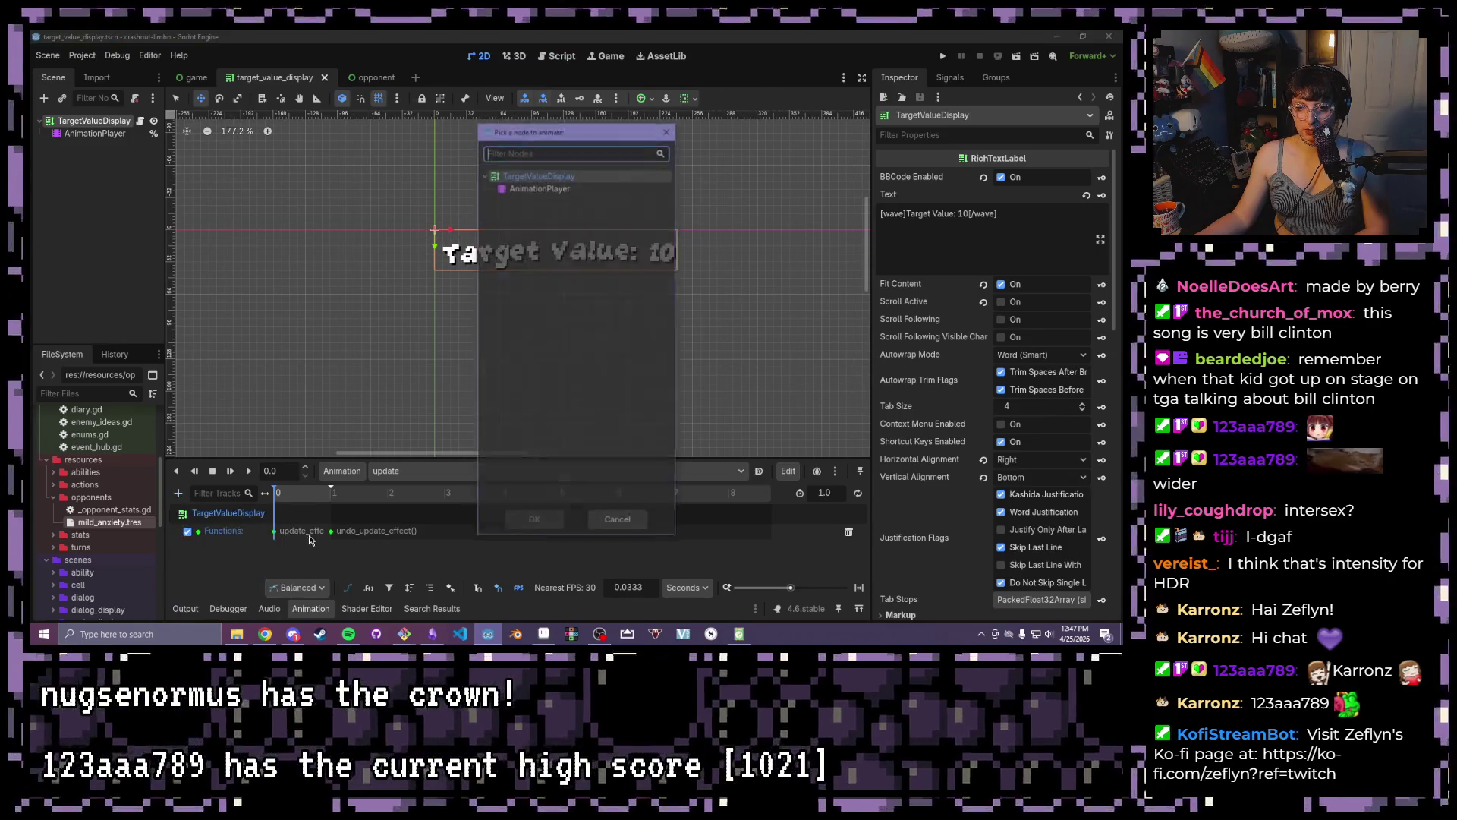
Step: Pick TargetValueDisplay and add its Control > scale property track, found by searching 'sca'
{"action": "double_click", "coordinate": [567, 177]}
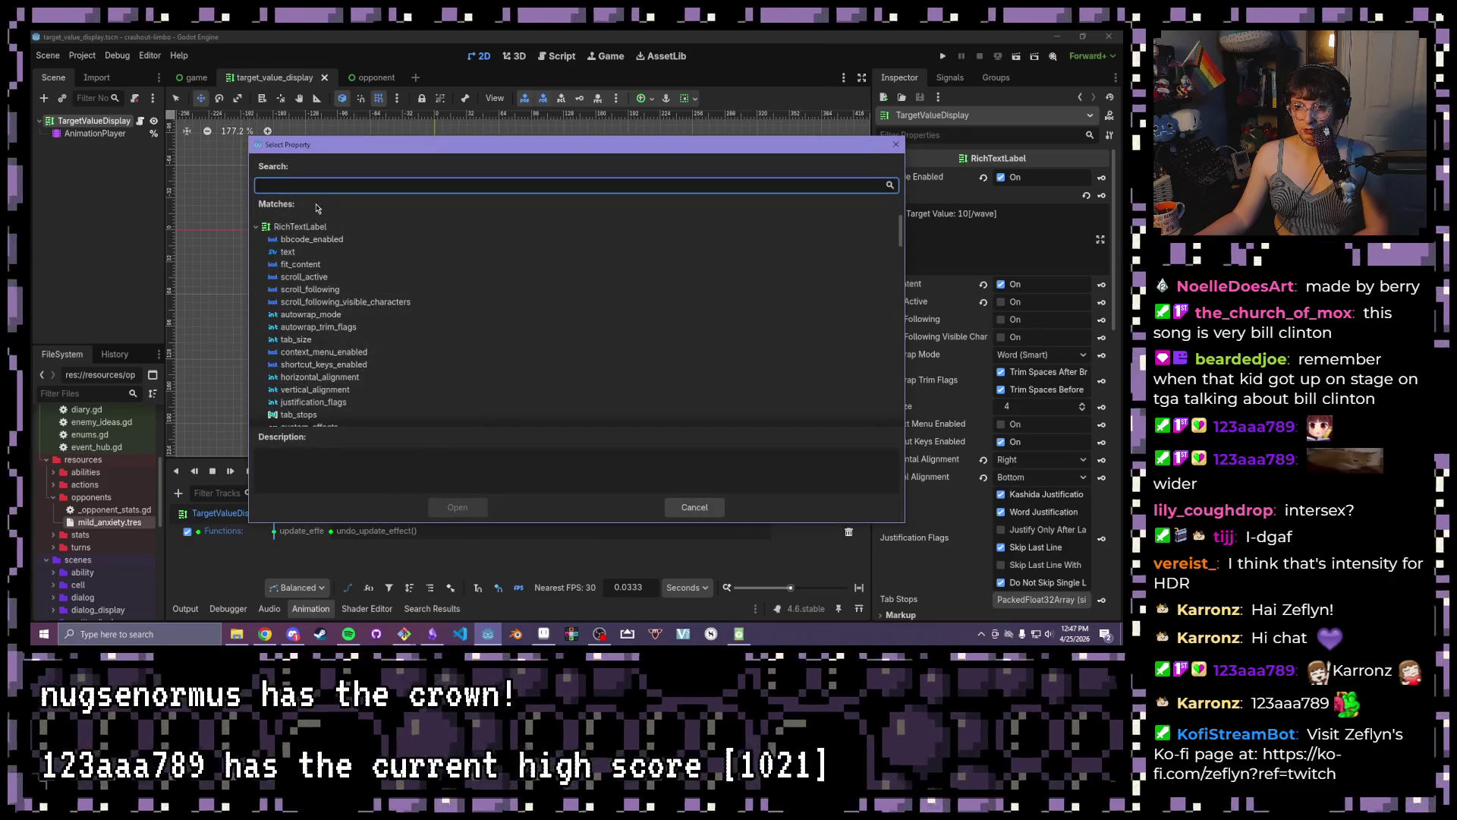
{"action": "scroll", "coordinate": [323, 253], "scroll_direction": "down", "scroll_amount": 5}
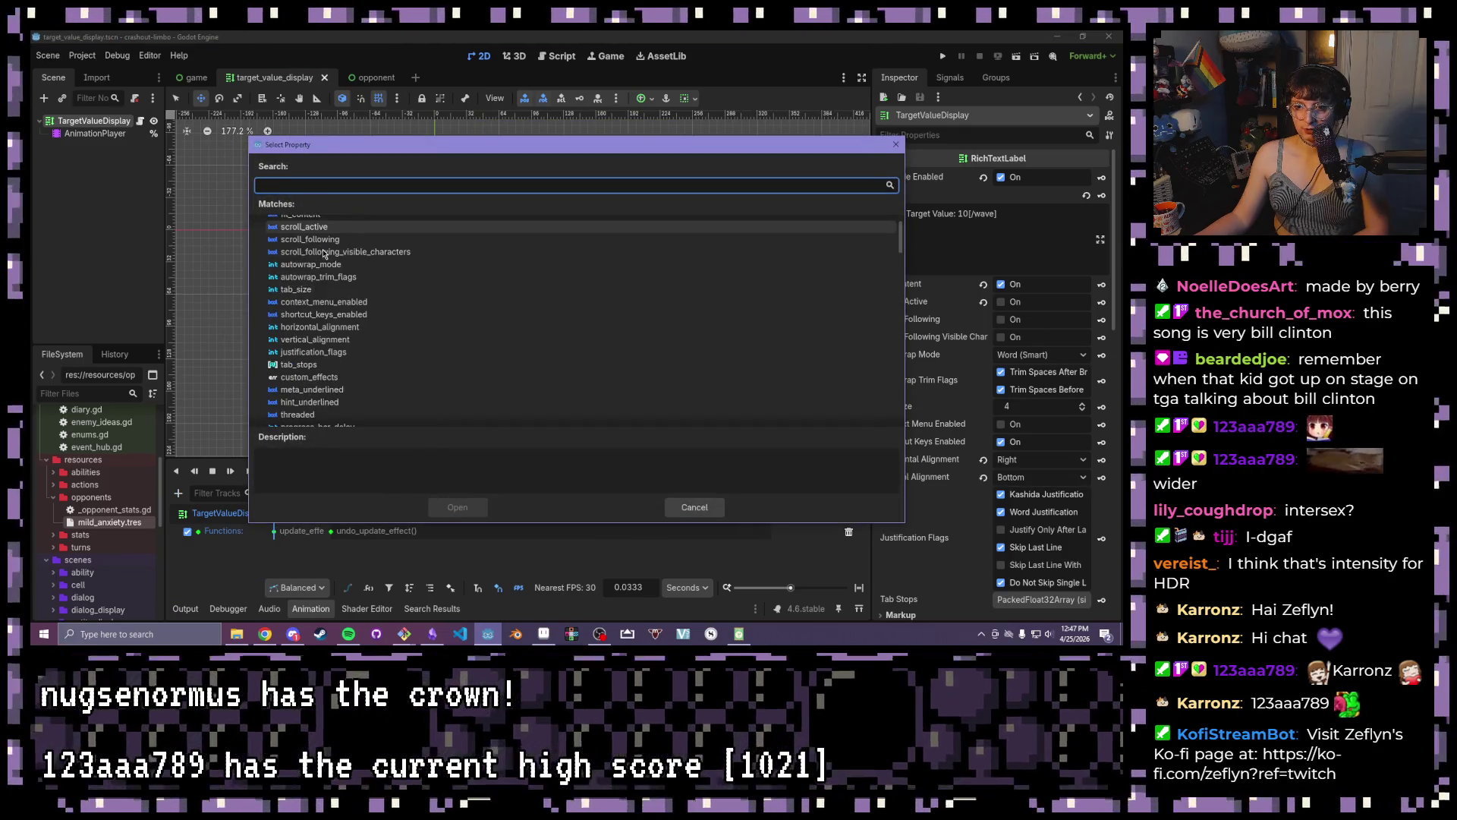
{"action": "scroll", "coordinate": [323, 254], "scroll_direction": "down", "scroll_amount": 5}
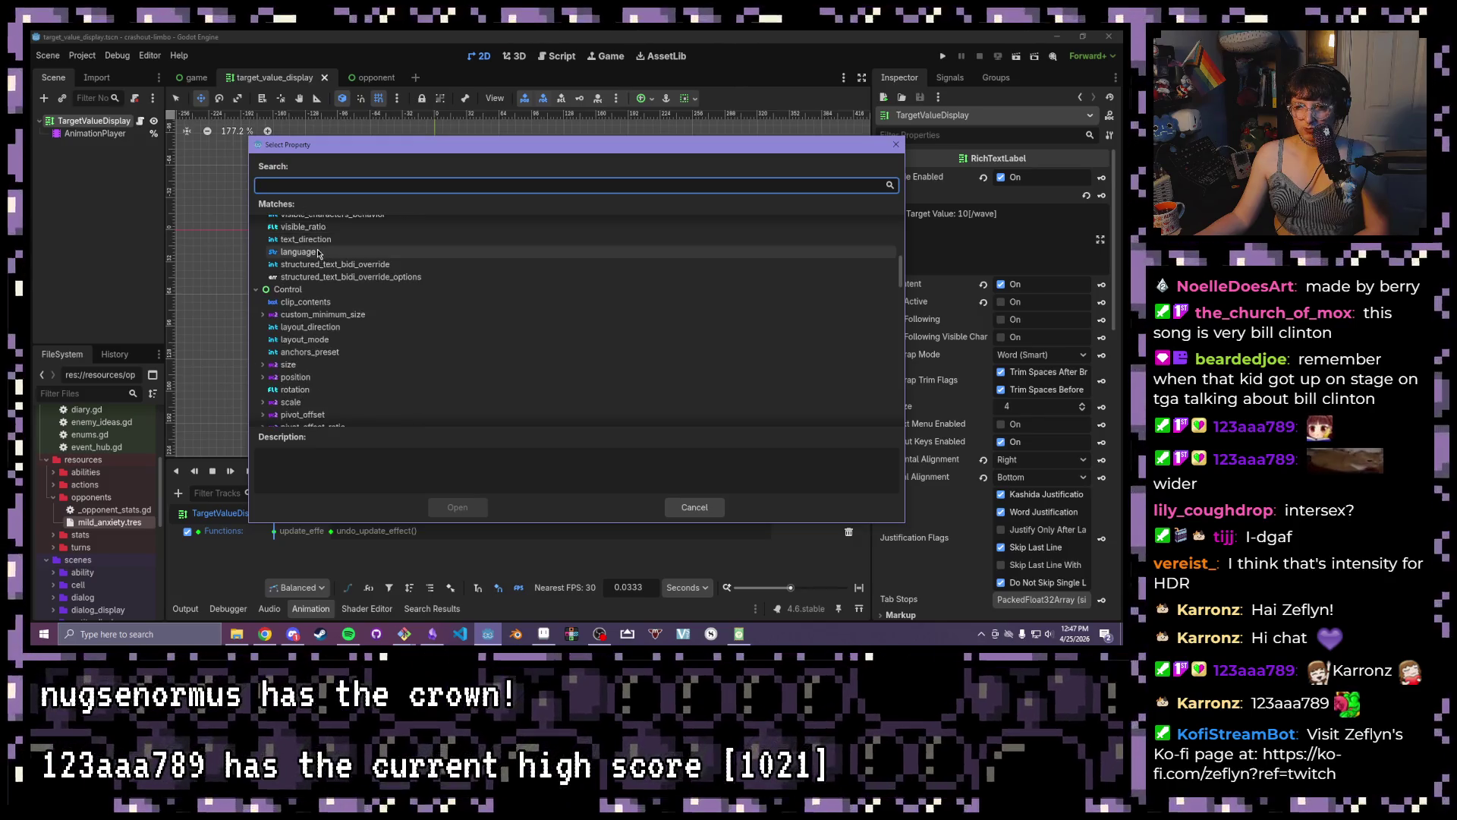
{"action": "scroll", "coordinate": [319, 253], "scroll_direction": "down", "scroll_amount": 8}
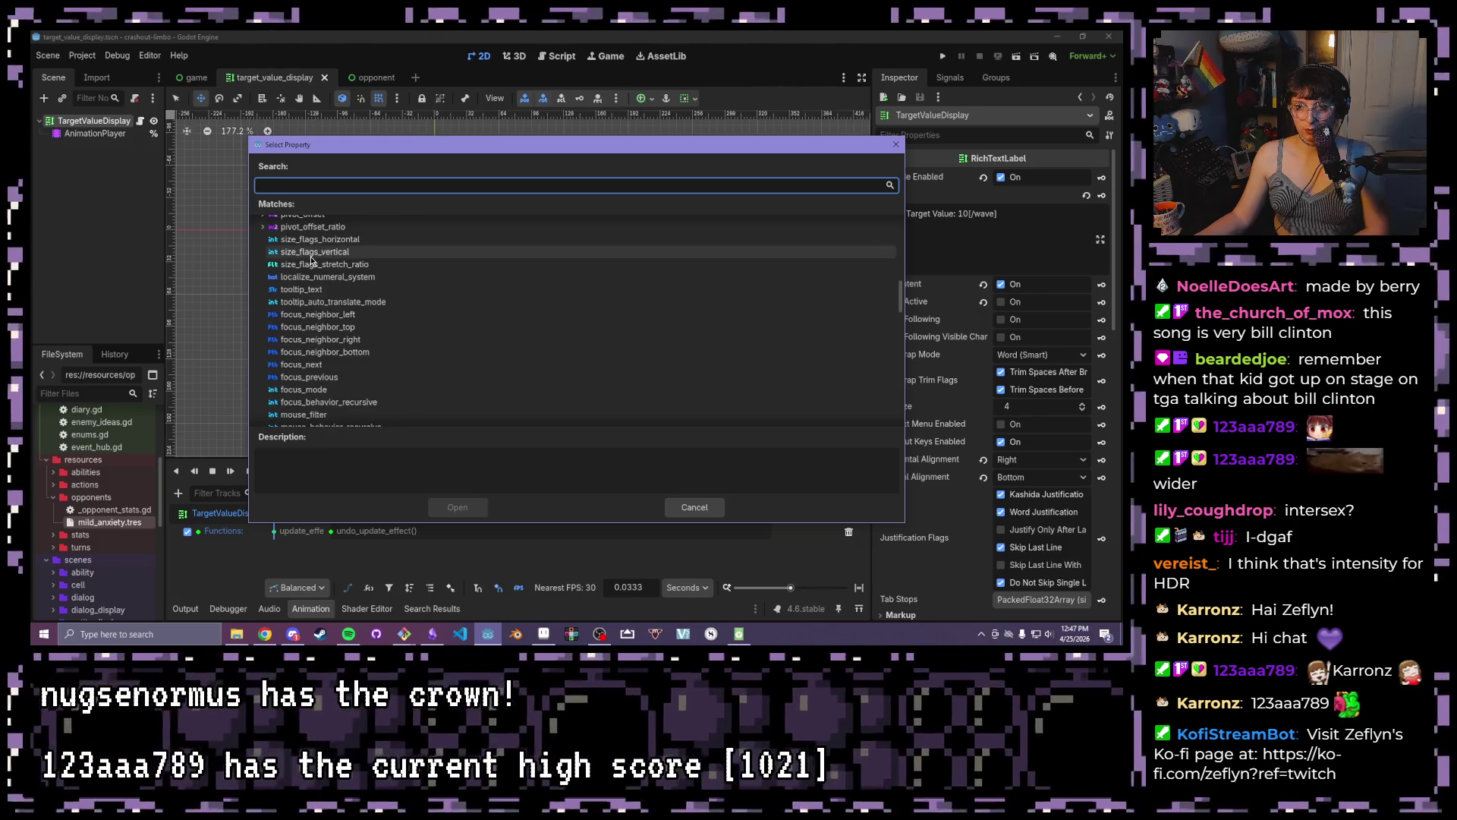
{"action": "scroll", "coordinate": [307, 263], "scroll_direction": "down", "scroll_amount": 8}
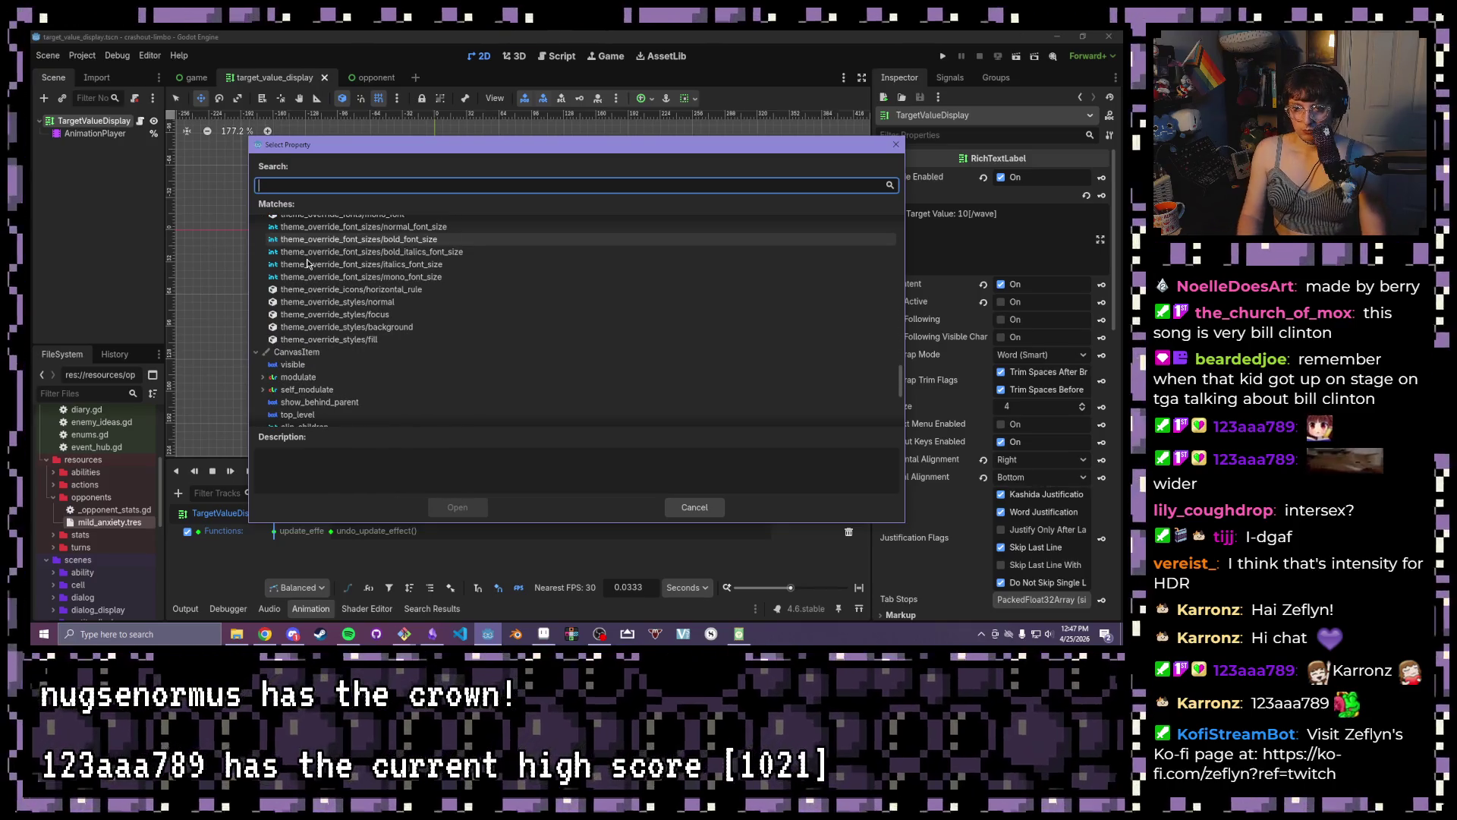
{"action": "type", "text": "sca"}
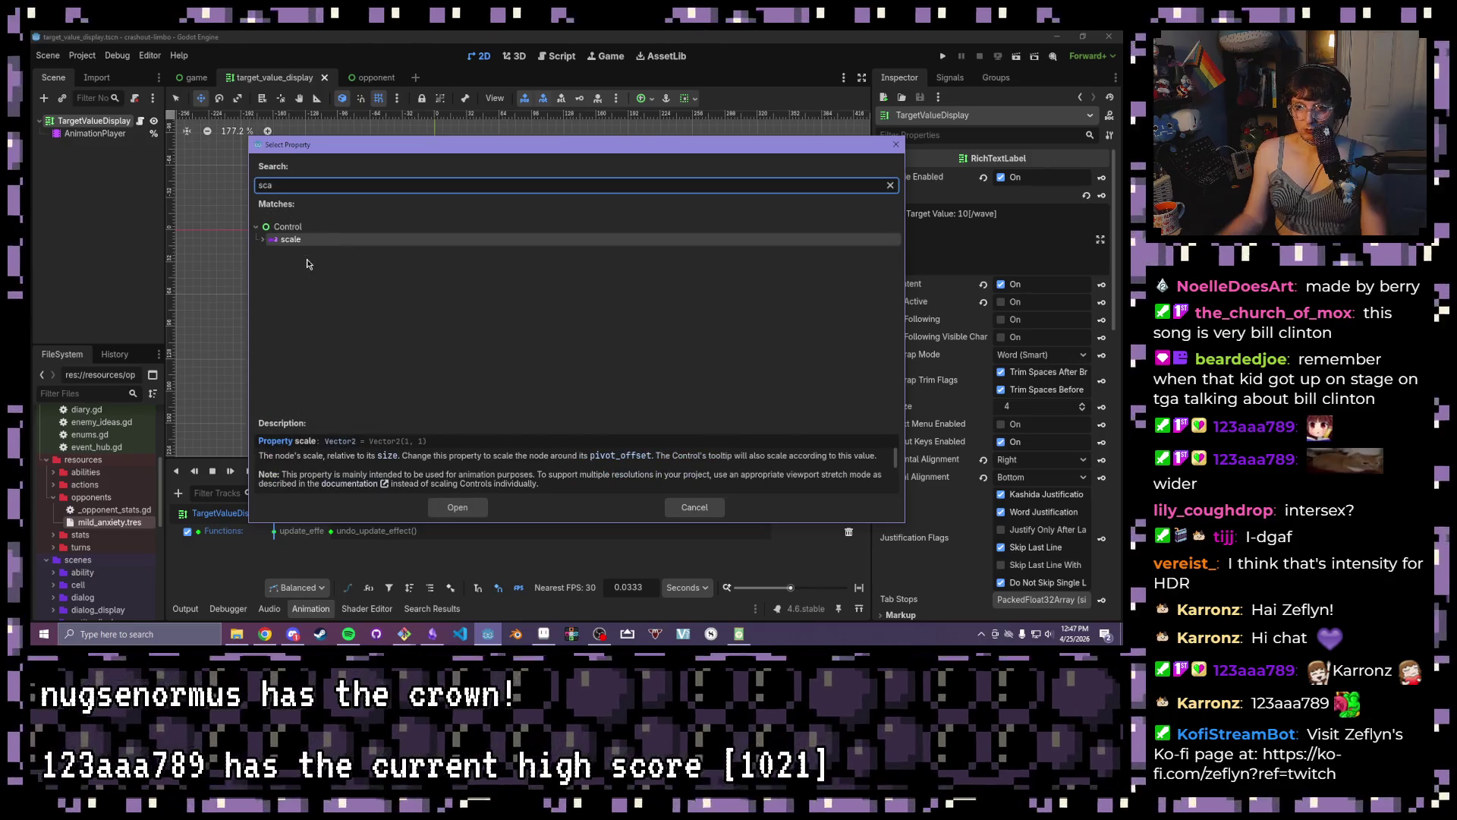
{"action": "double_click", "coordinate": [299, 239]}
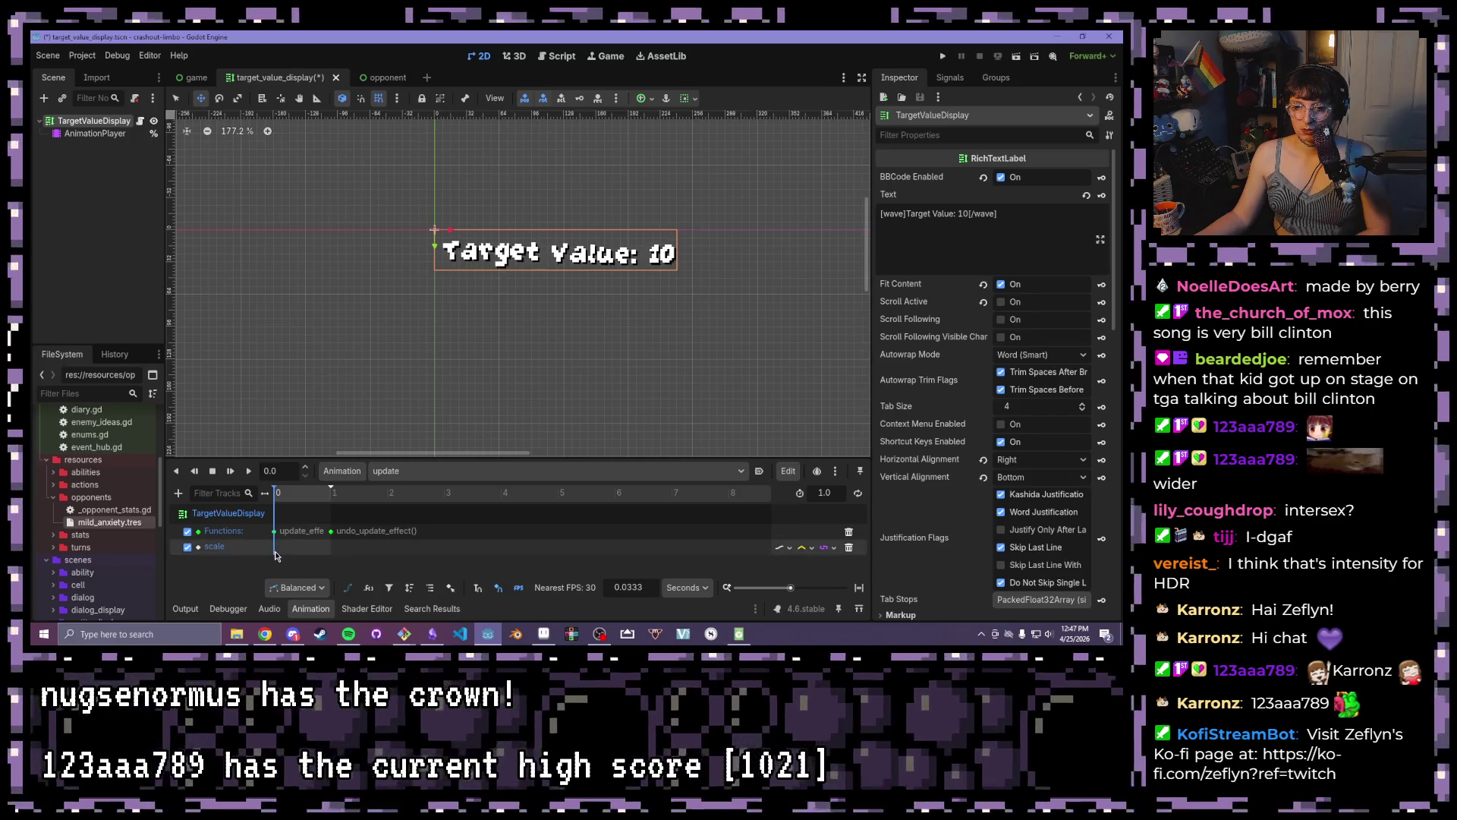
{"action": "right_click", "coordinate": [276, 549]}
Step: Insert scale keys at 0 s and 0.5 s, setting the 0.5 s key to 1.5
{"action": "left_click", "coordinate": [288, 559]}
{"action": "left_click", "coordinate": [275, 548]}
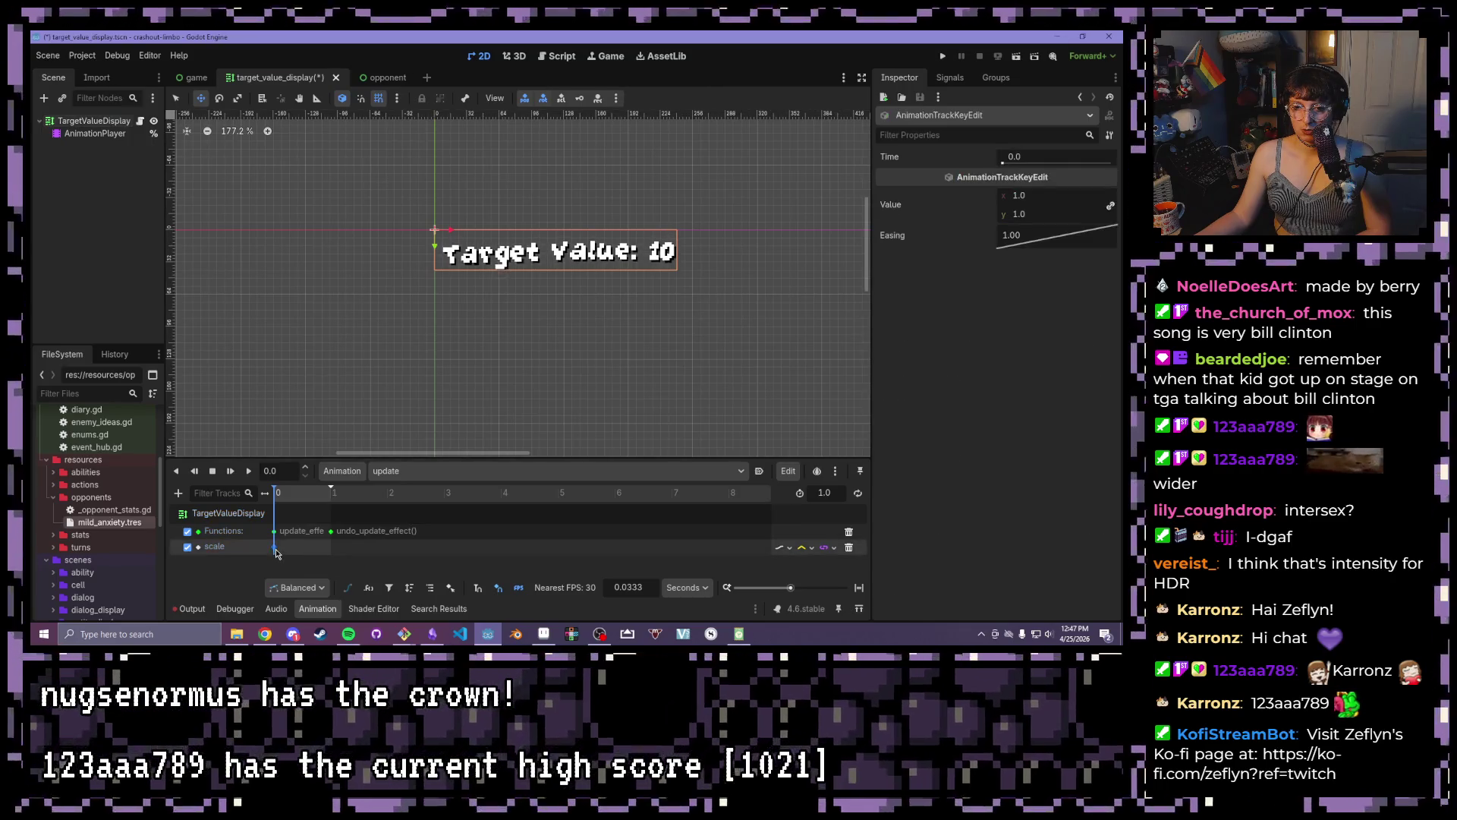
{"action": "left_click", "coordinate": [303, 499]}
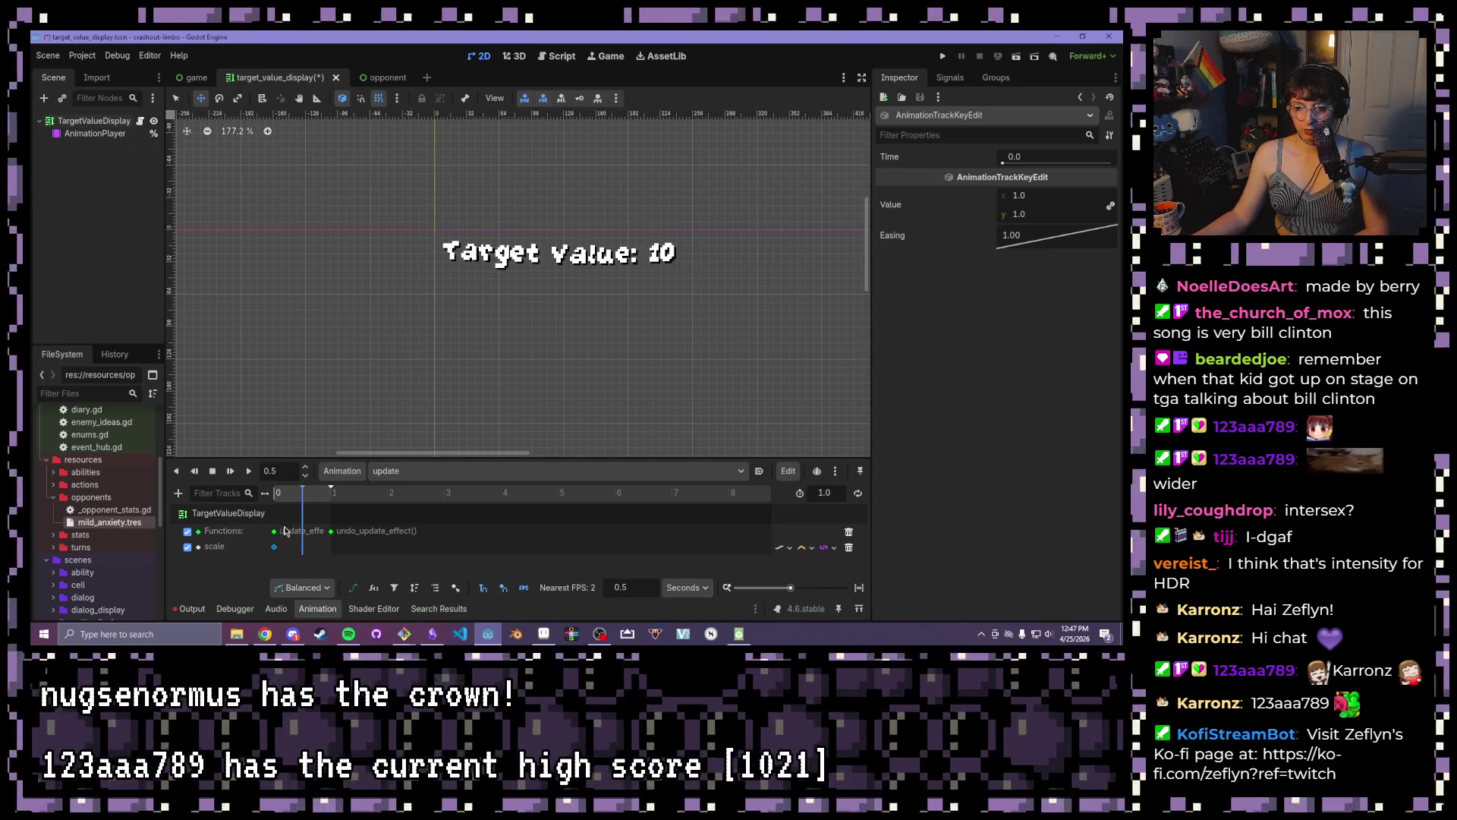
{"action": "right_click", "coordinate": [311, 524]}
{"action": "left_click", "coordinate": [361, 534]}
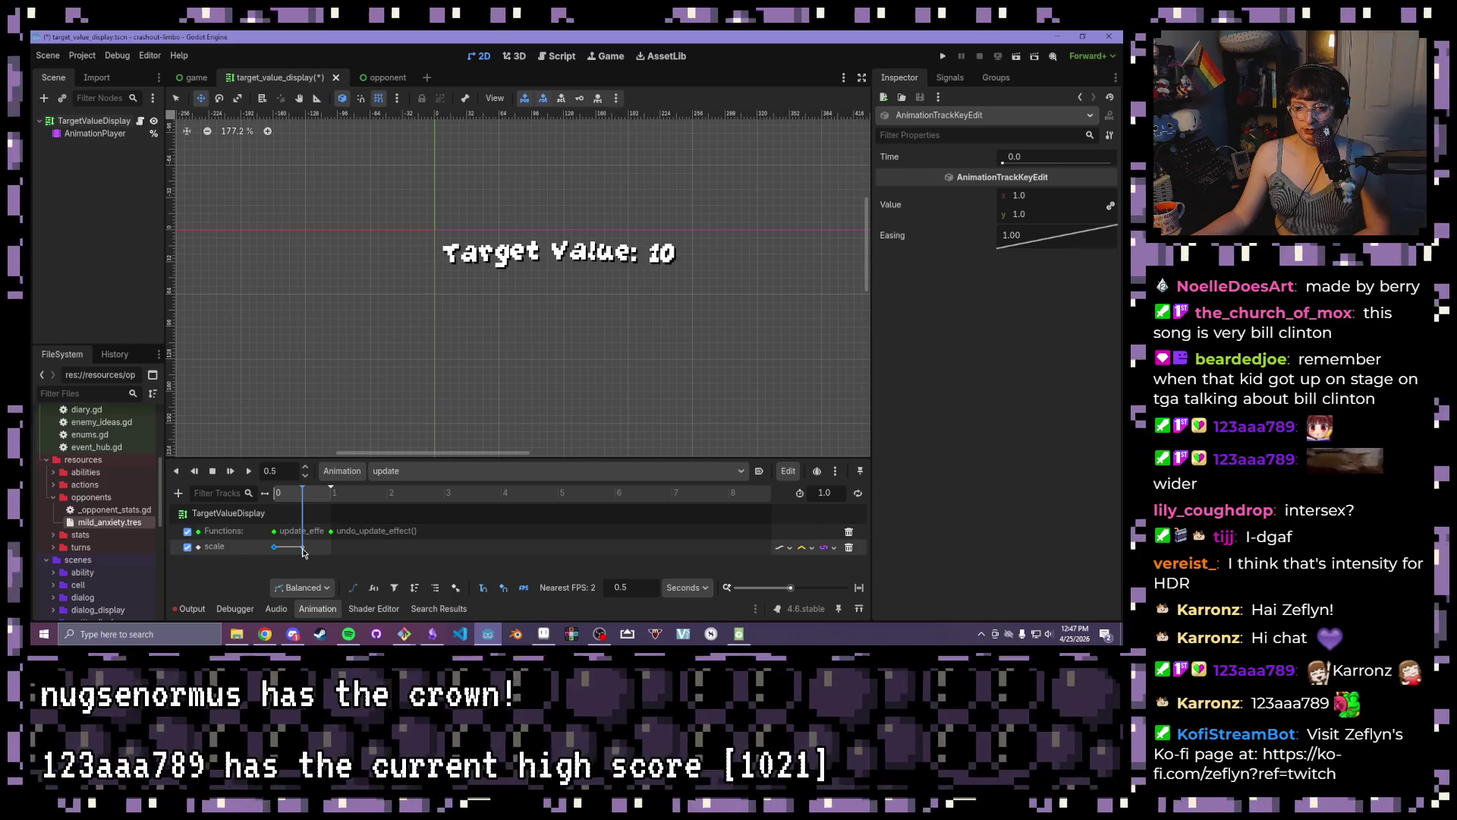
{"action": "left_click", "coordinate": [1036, 199]}
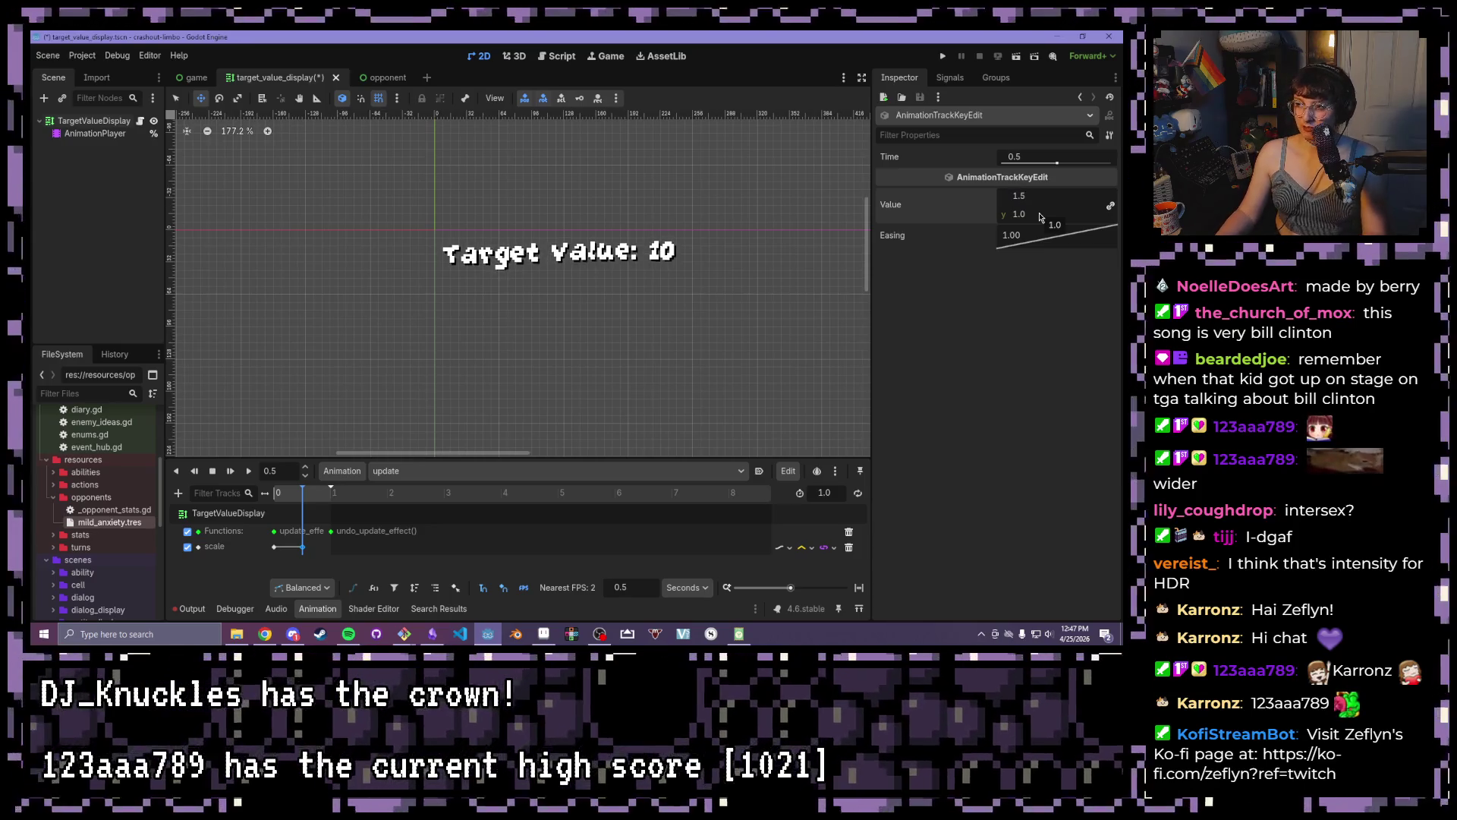
{"action": "left_click", "coordinate": [1040, 216]}
{"action": "type", "text": "1.5"}
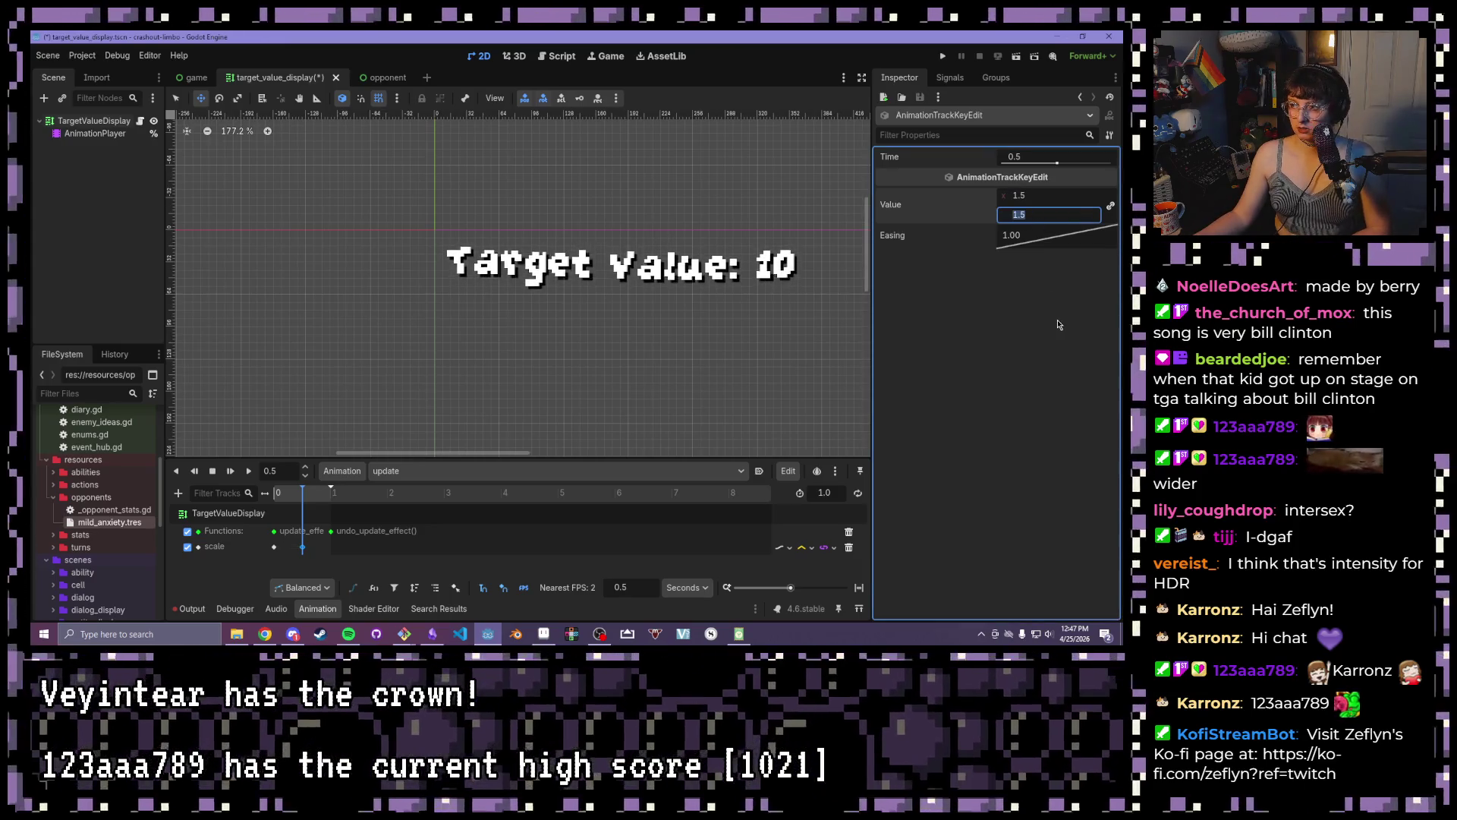
{"action": "left_click", "coordinate": [1059, 325]}
Step: Add a 1.0 s scale key at 1.0 and preview the update animation
{"action": "scroll", "coordinate": [608, 421], "scroll_direction": "down", "scroll_amount": 1}
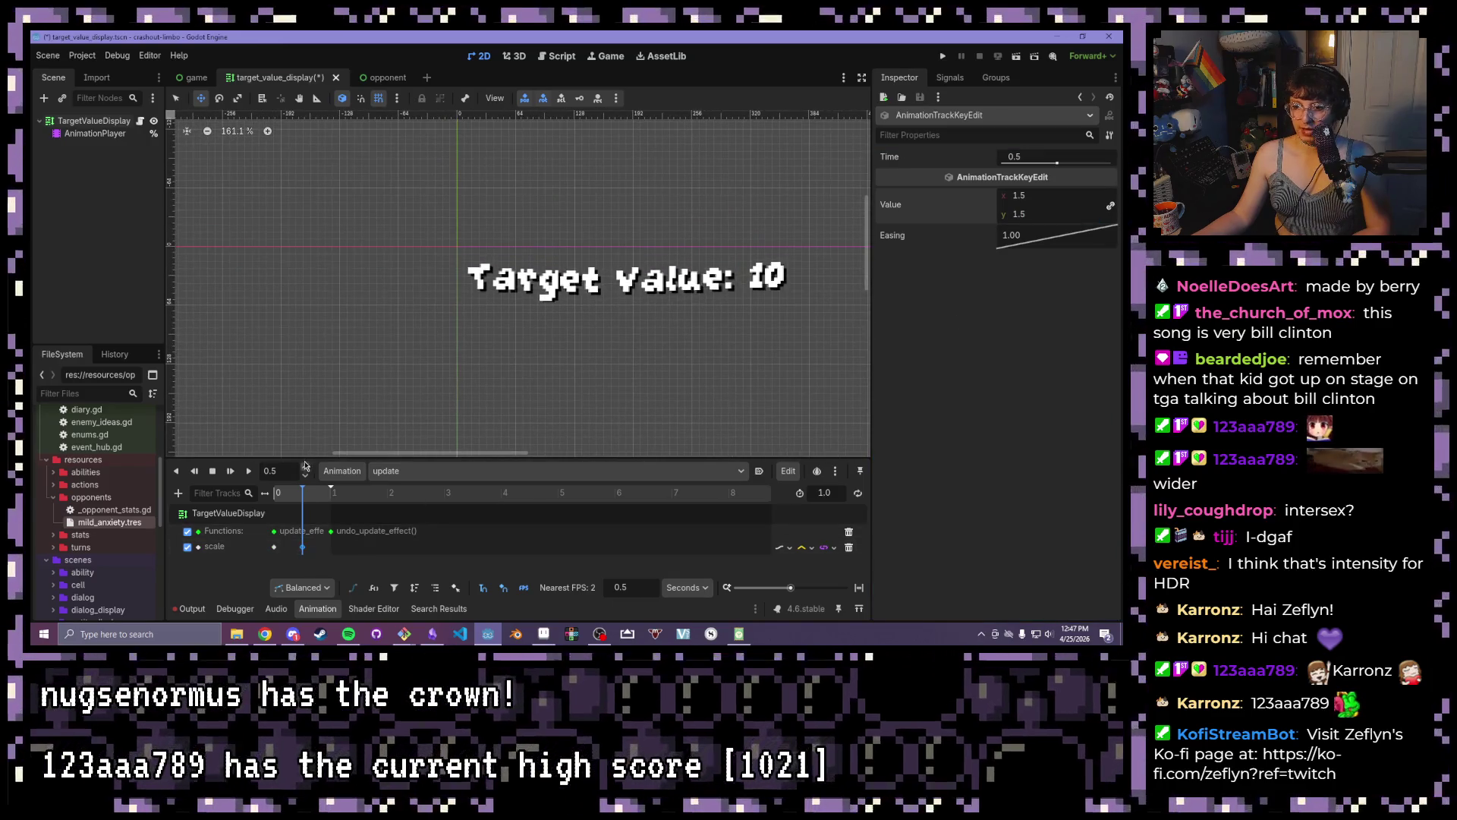
{"action": "left_click_drag", "start_coordinate": [310, 499], "coordinate": [331, 501]}
{"action": "right_click", "coordinate": [331, 553]}
{"action": "left_click", "coordinate": [357, 551]}
{"action": "left_click", "coordinate": [1047, 195]}
{"action": "key", "text": "Return"}
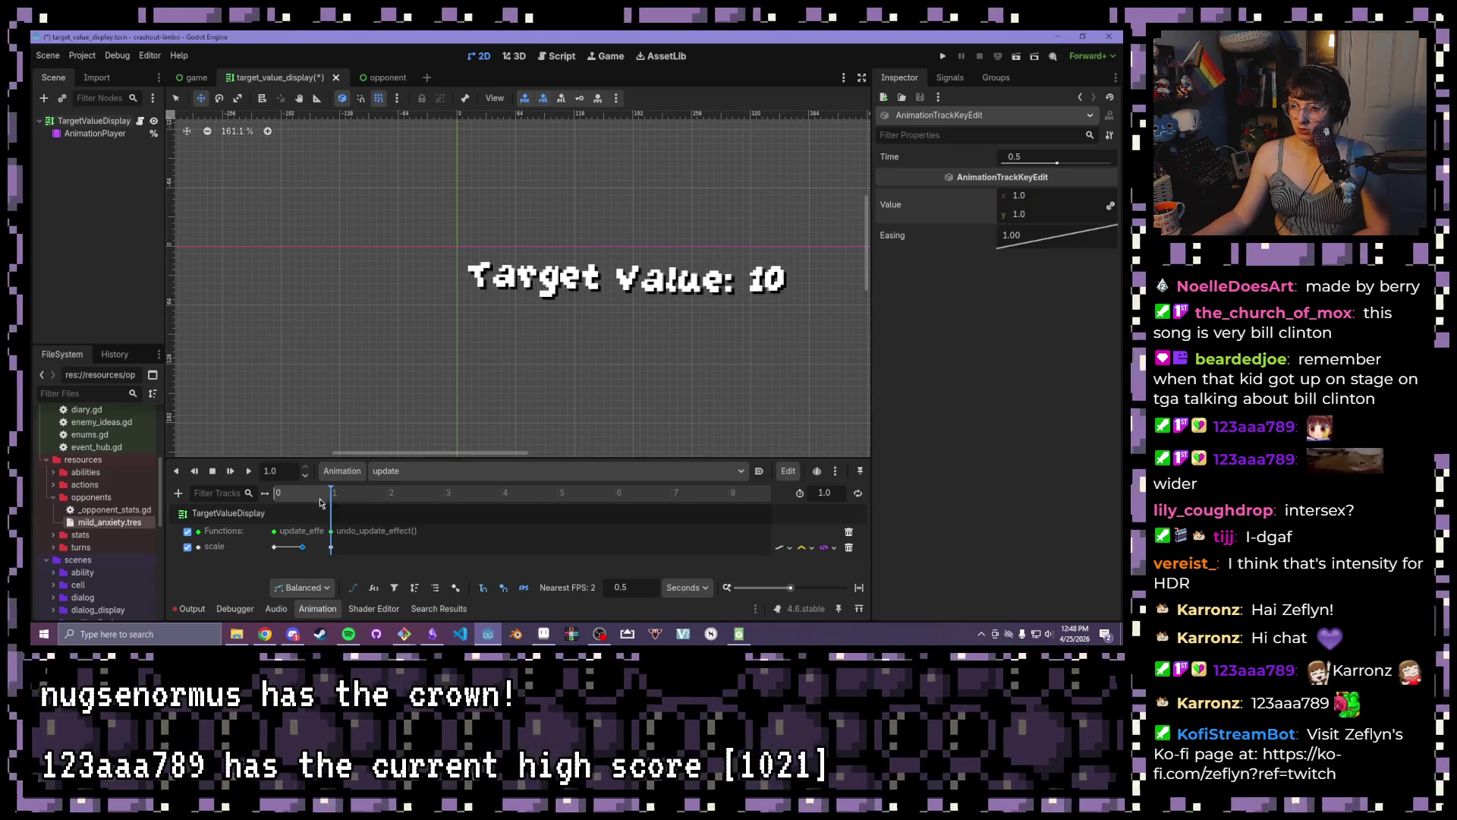
{"action": "left_click", "coordinate": [248, 471]}
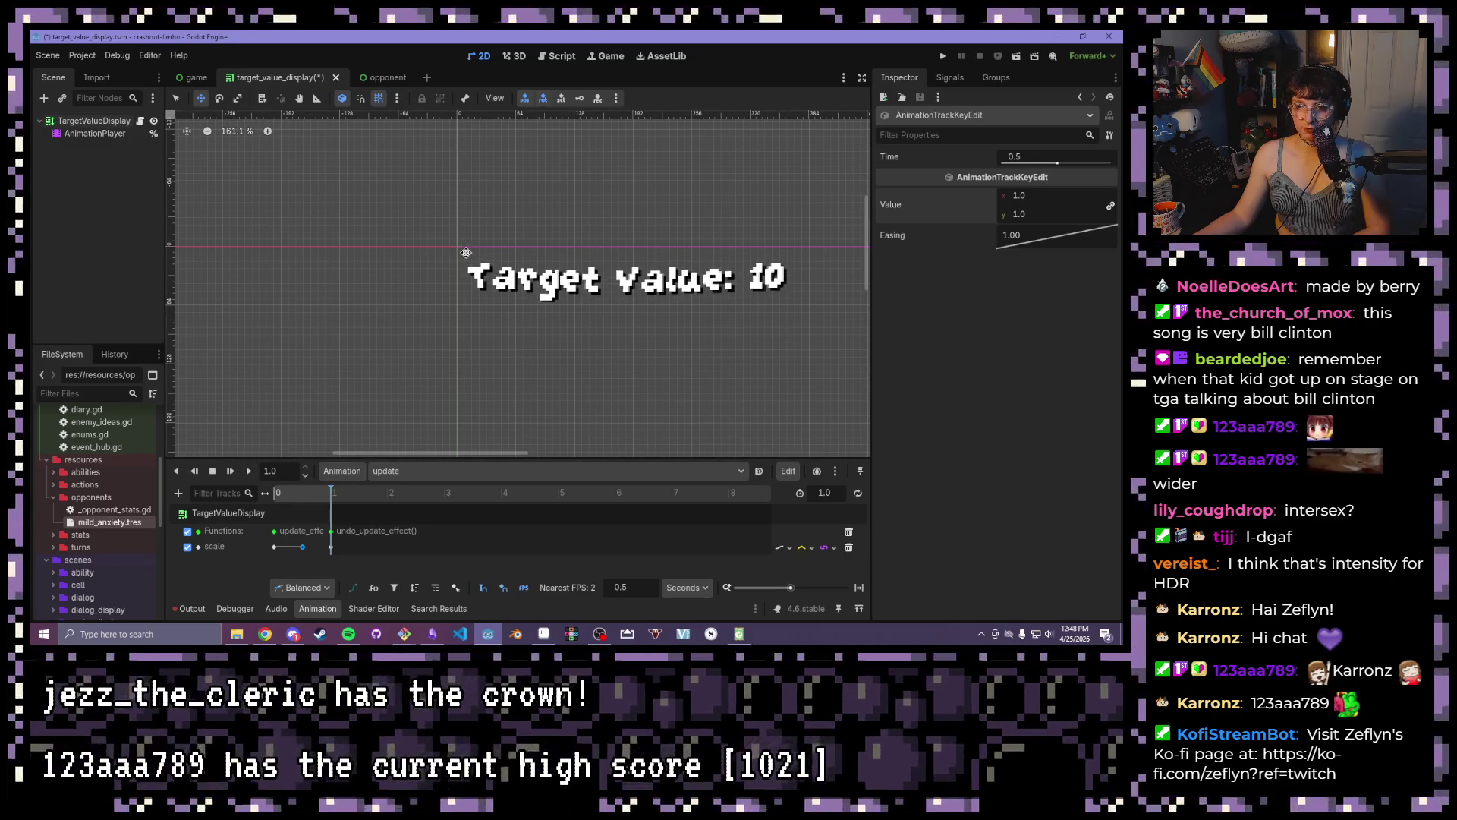
Step: Review the keys, re-enter x scale 1.5 on the 0.5 s key, and preview again
{"action": "left_click_drag", "start_coordinate": [332, 498], "coordinate": [277, 495]}
{"action": "left_click", "coordinate": [276, 547]}
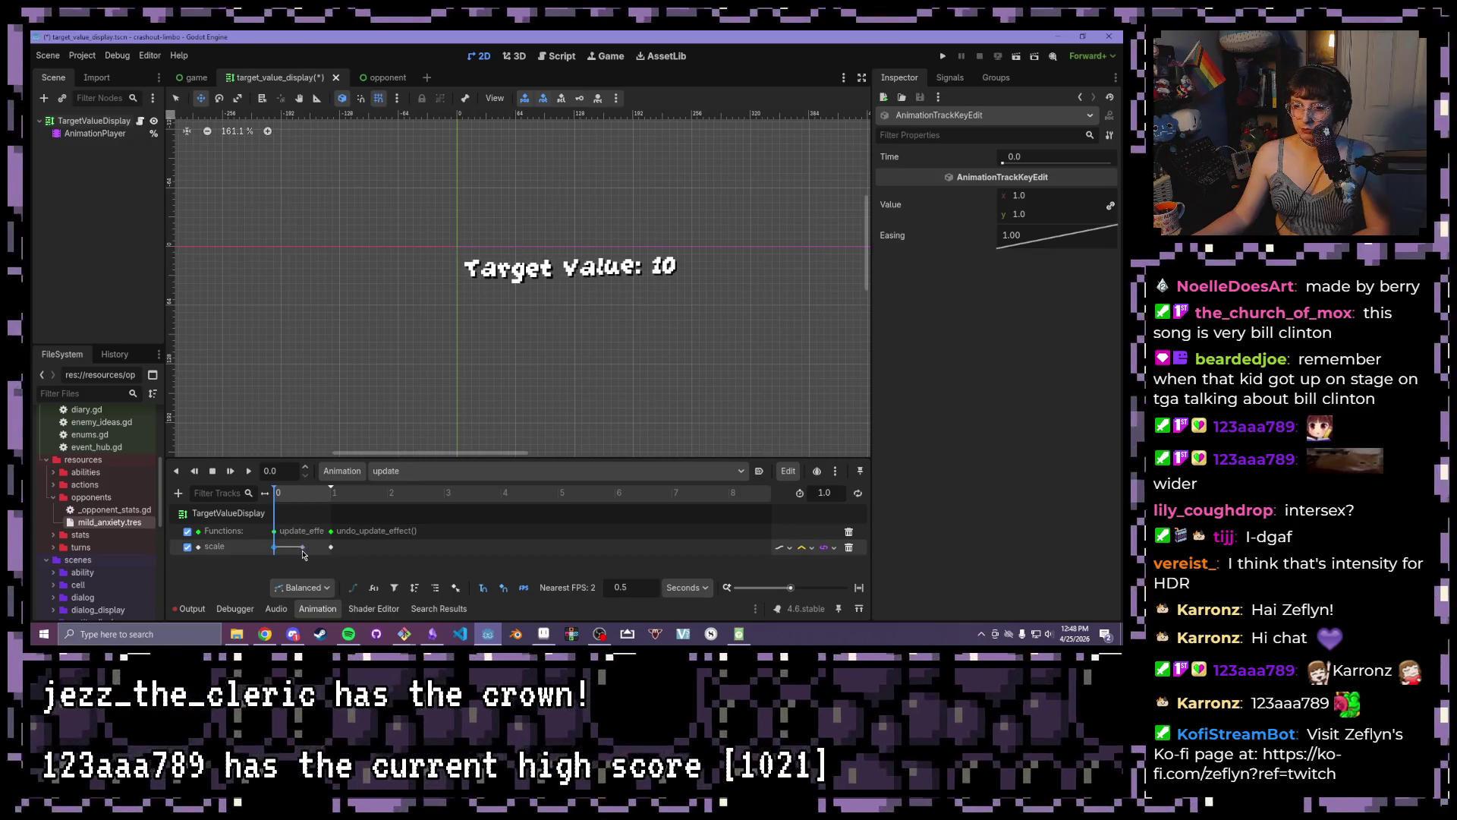
{"action": "left_click", "coordinate": [302, 548]}
{"action": "left_click", "coordinate": [1031, 199]}
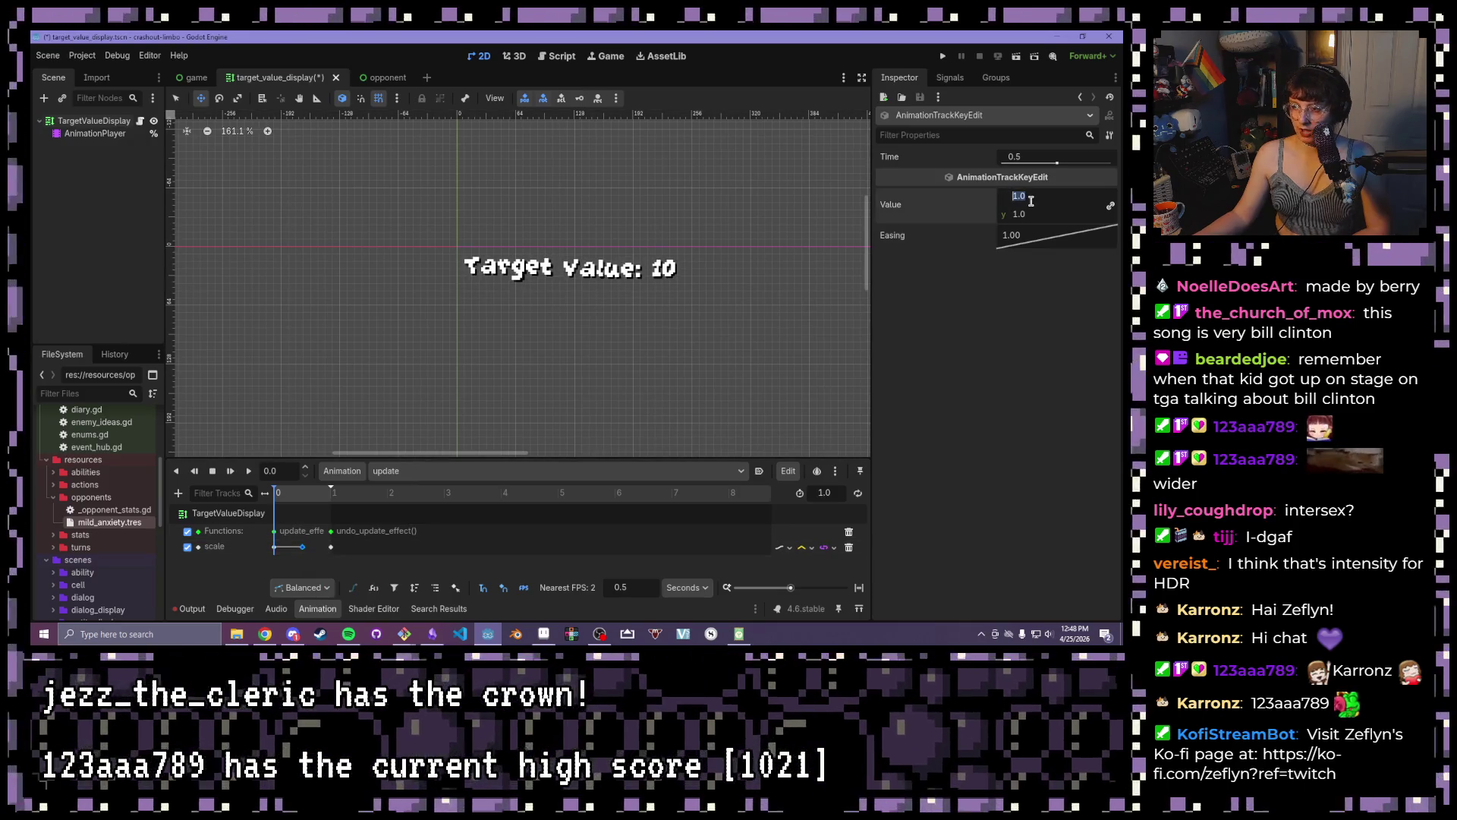
{"action": "key", "text": "Tab"}
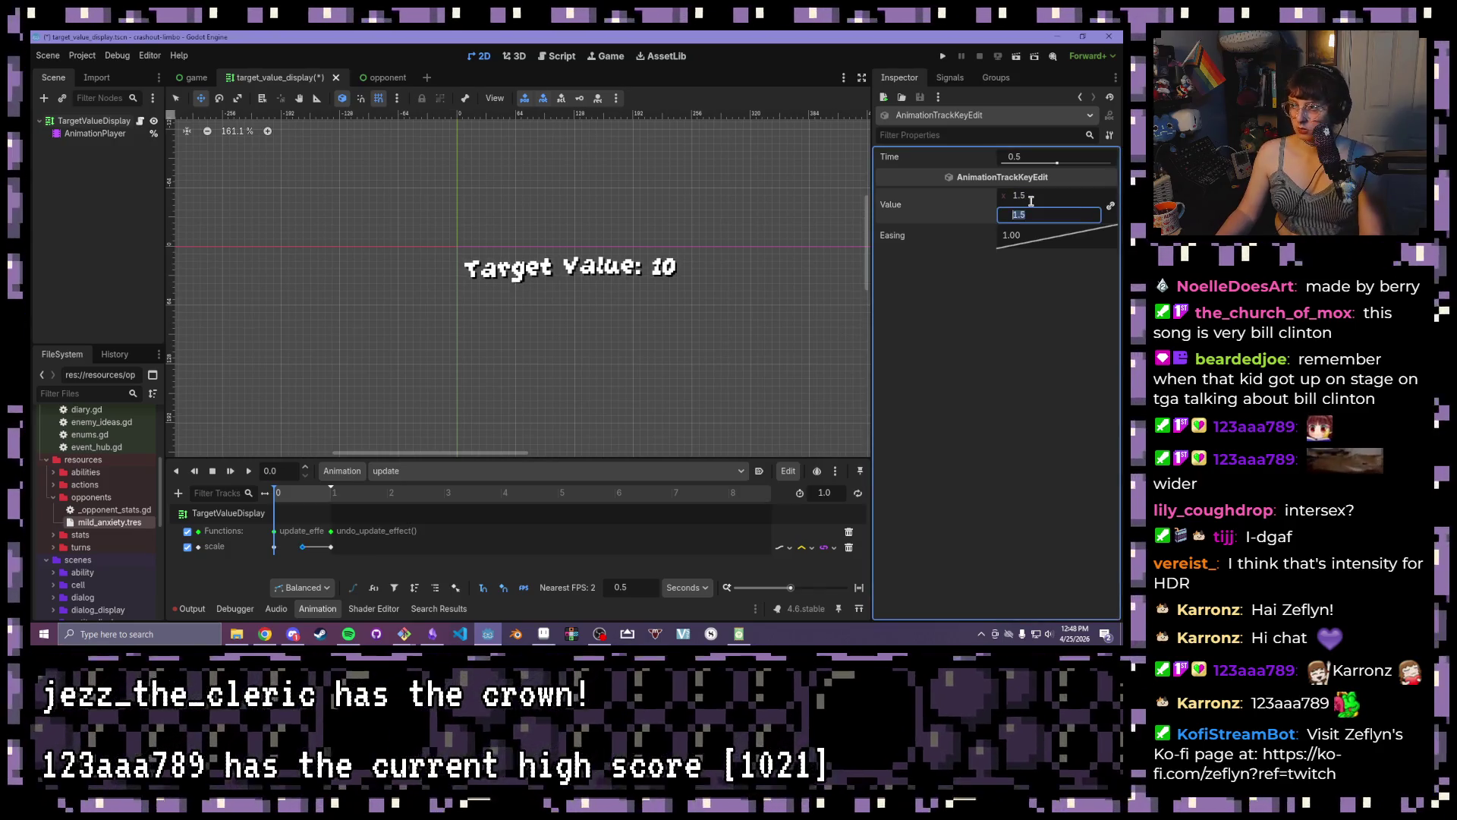
{"action": "left_click", "coordinate": [331, 546]}
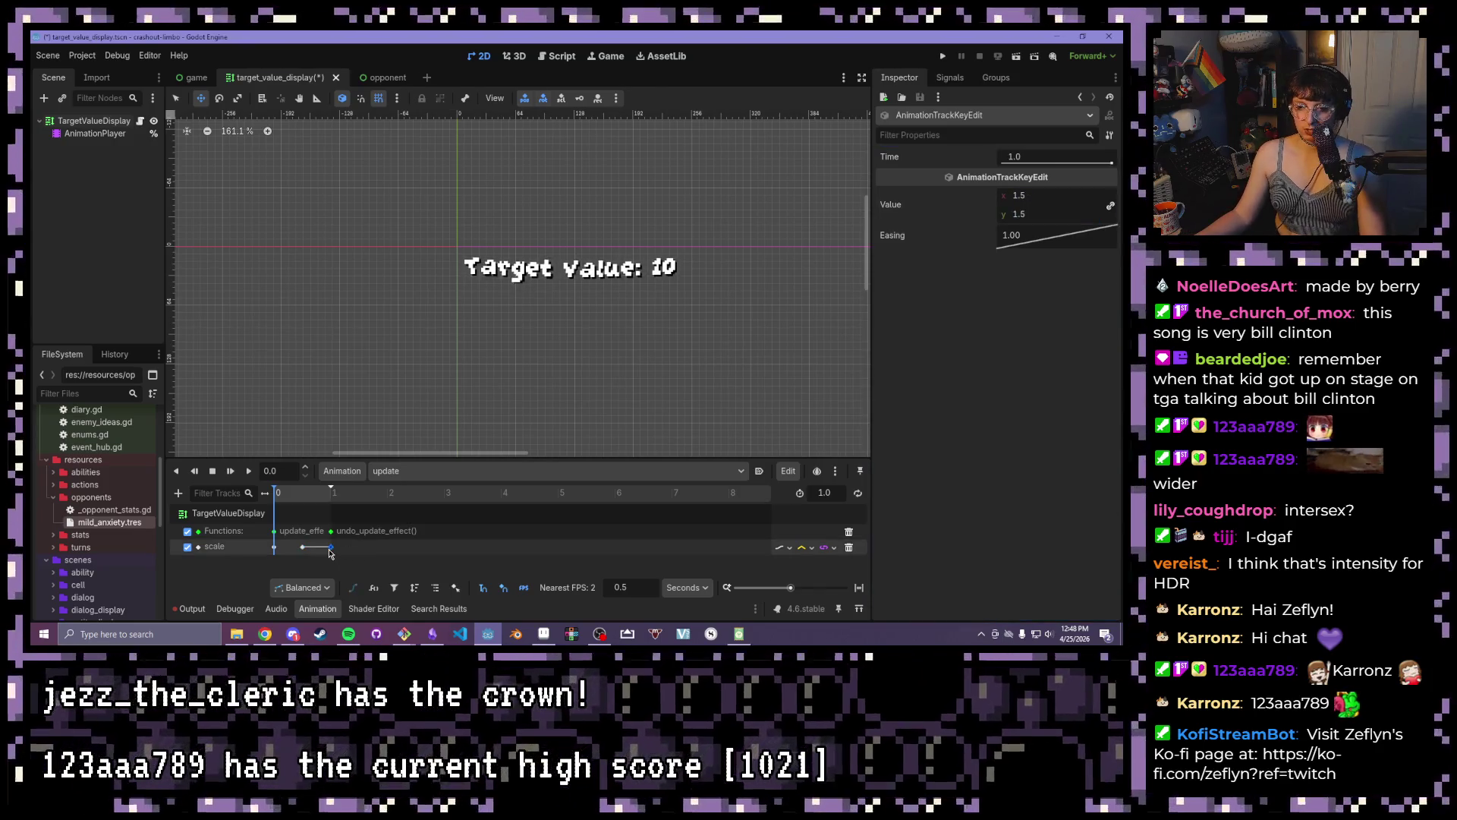
{"action": "left_click", "coordinate": [248, 470]}
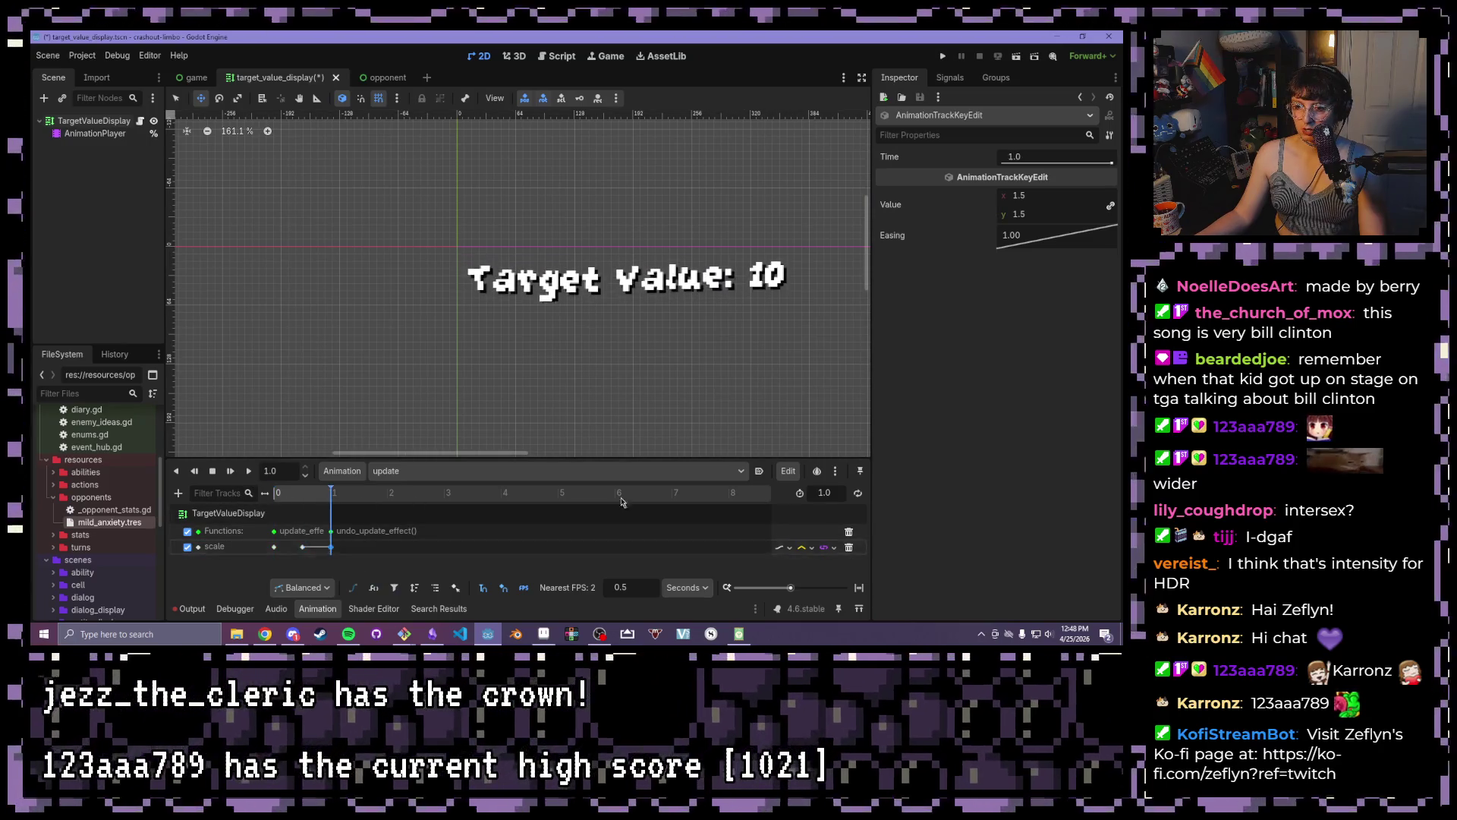
Step: Set the final key's scale to 1, replay the pulse, and select TargetValueDisplay
{"action": "left_click", "coordinate": [1061, 196]}
{"action": "type", "text": "1"}
{"action": "key", "text": "Return"}
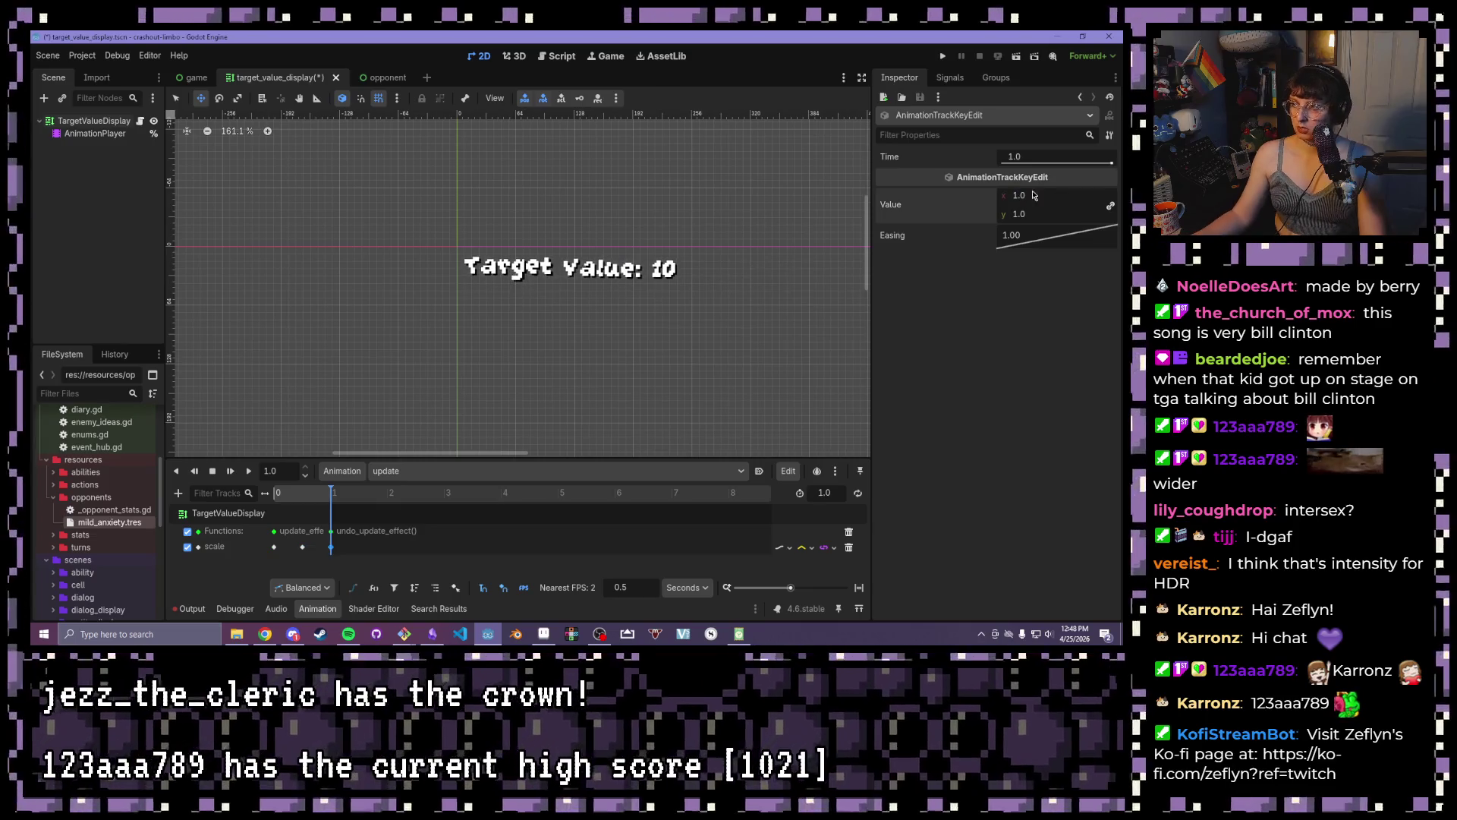
{"action": "left_click", "coordinate": [249, 472]}
{"action": "left_click", "coordinate": [250, 473]}
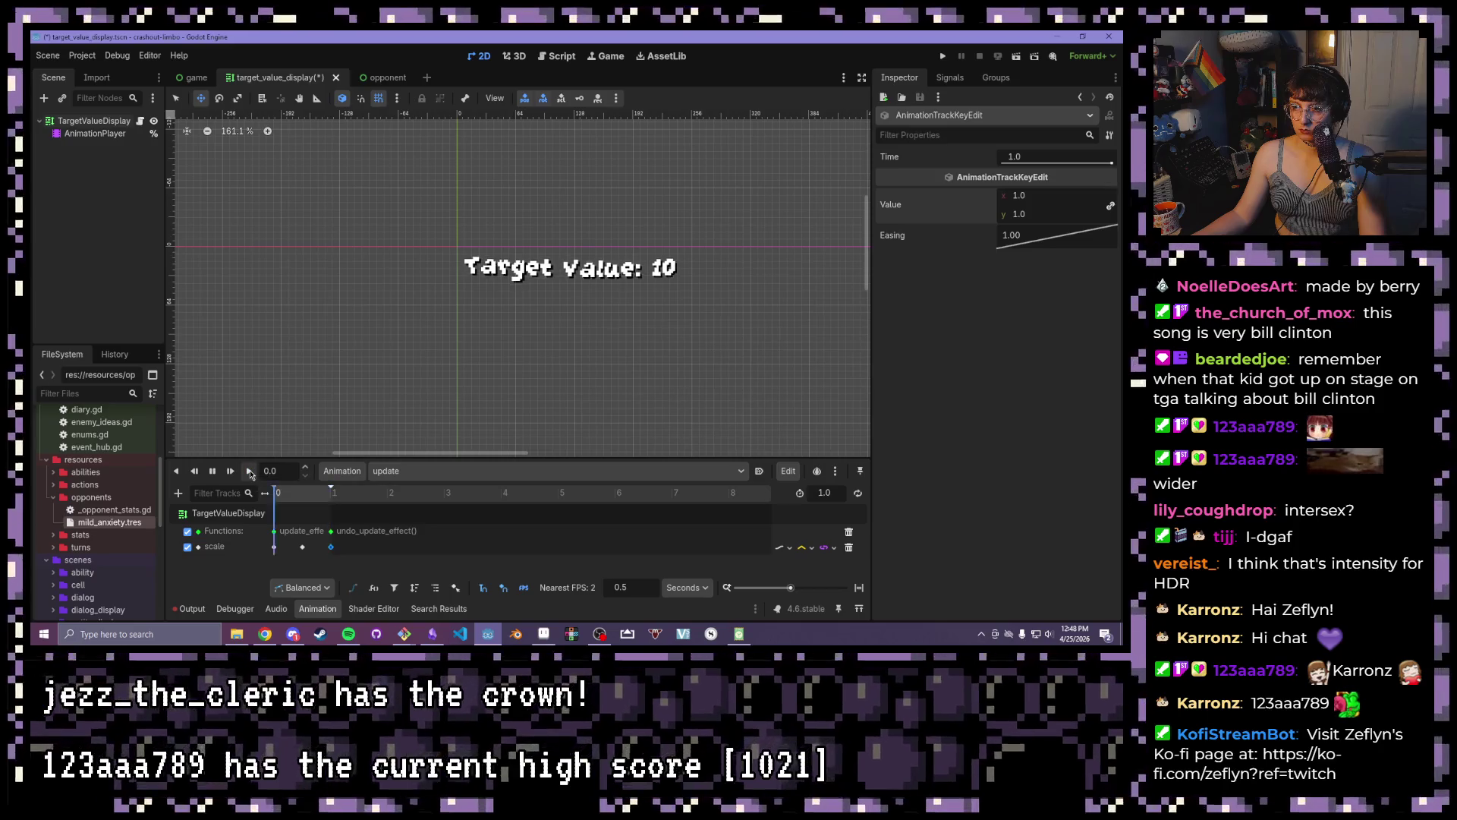
{"action": "left_click", "coordinate": [98, 121]}
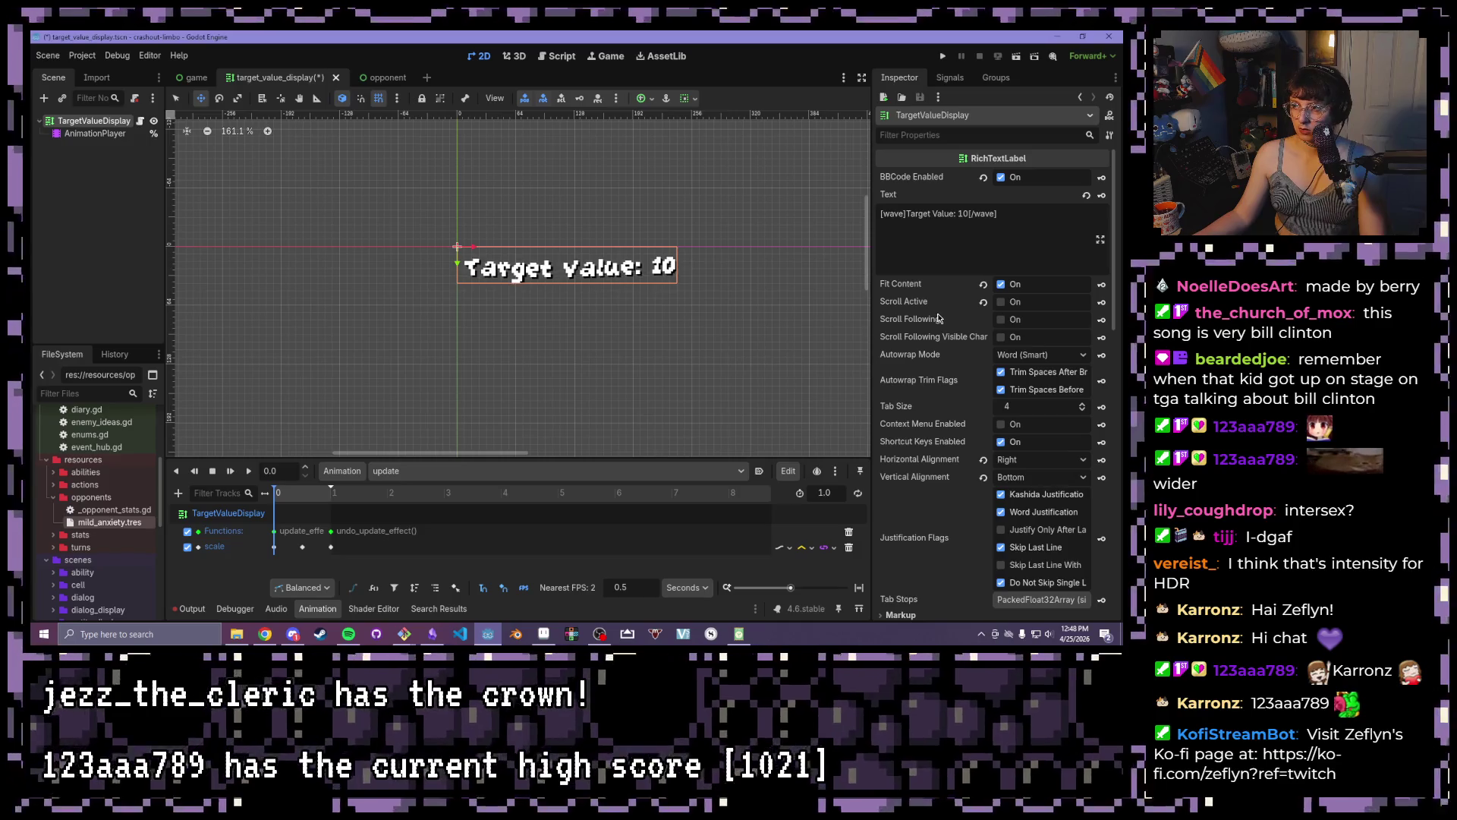
{"action": "scroll", "coordinate": [931, 290], "scroll_direction": "down", "scroll_amount": 5}
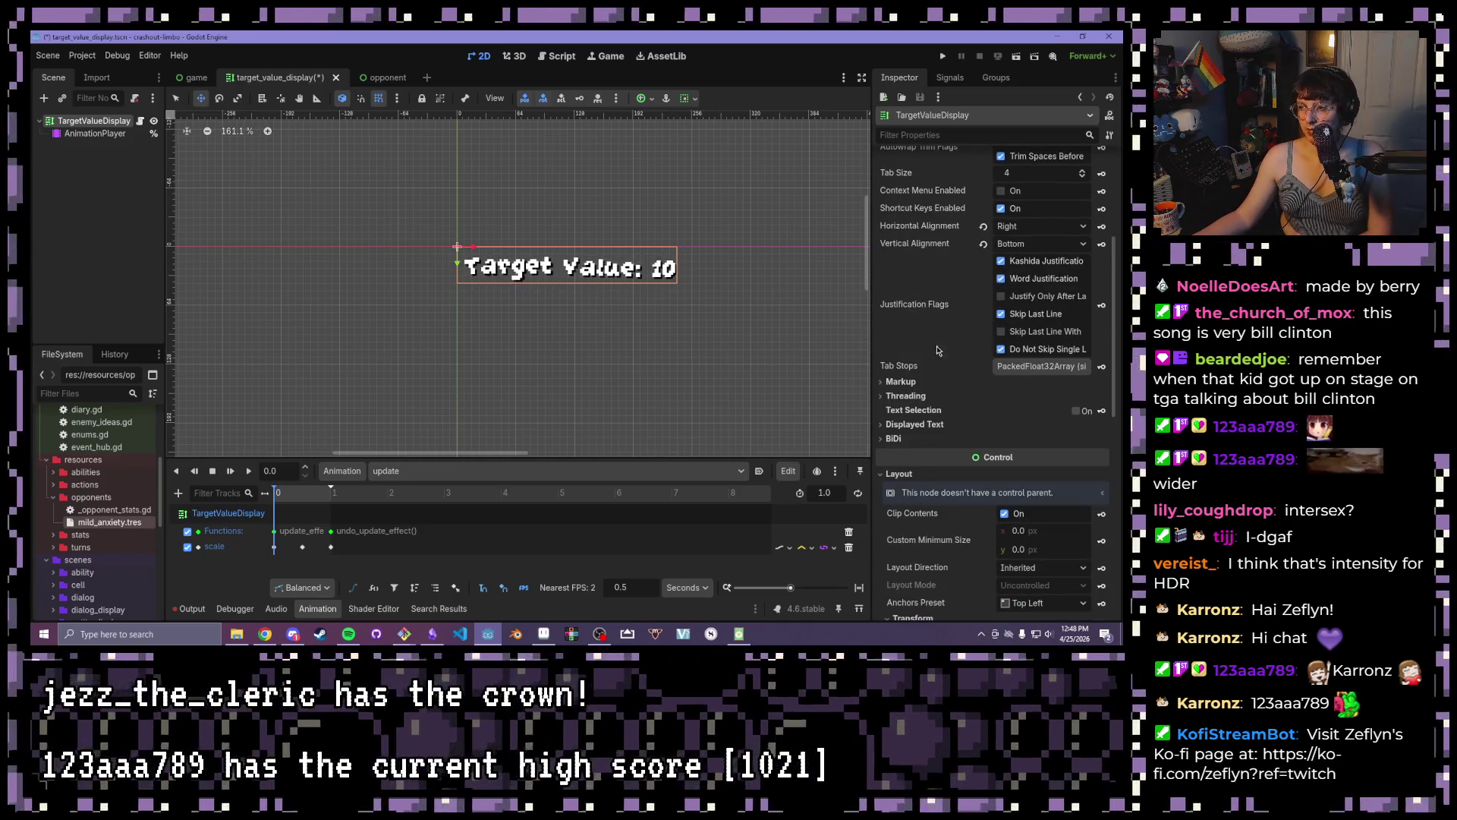
Step: Enter Pivot Offset x as 240/2 (120 px) and y as 20 px in Control > Transform
{"action": "scroll", "coordinate": [954, 505], "scroll_direction": "down", "scroll_amount": 4}
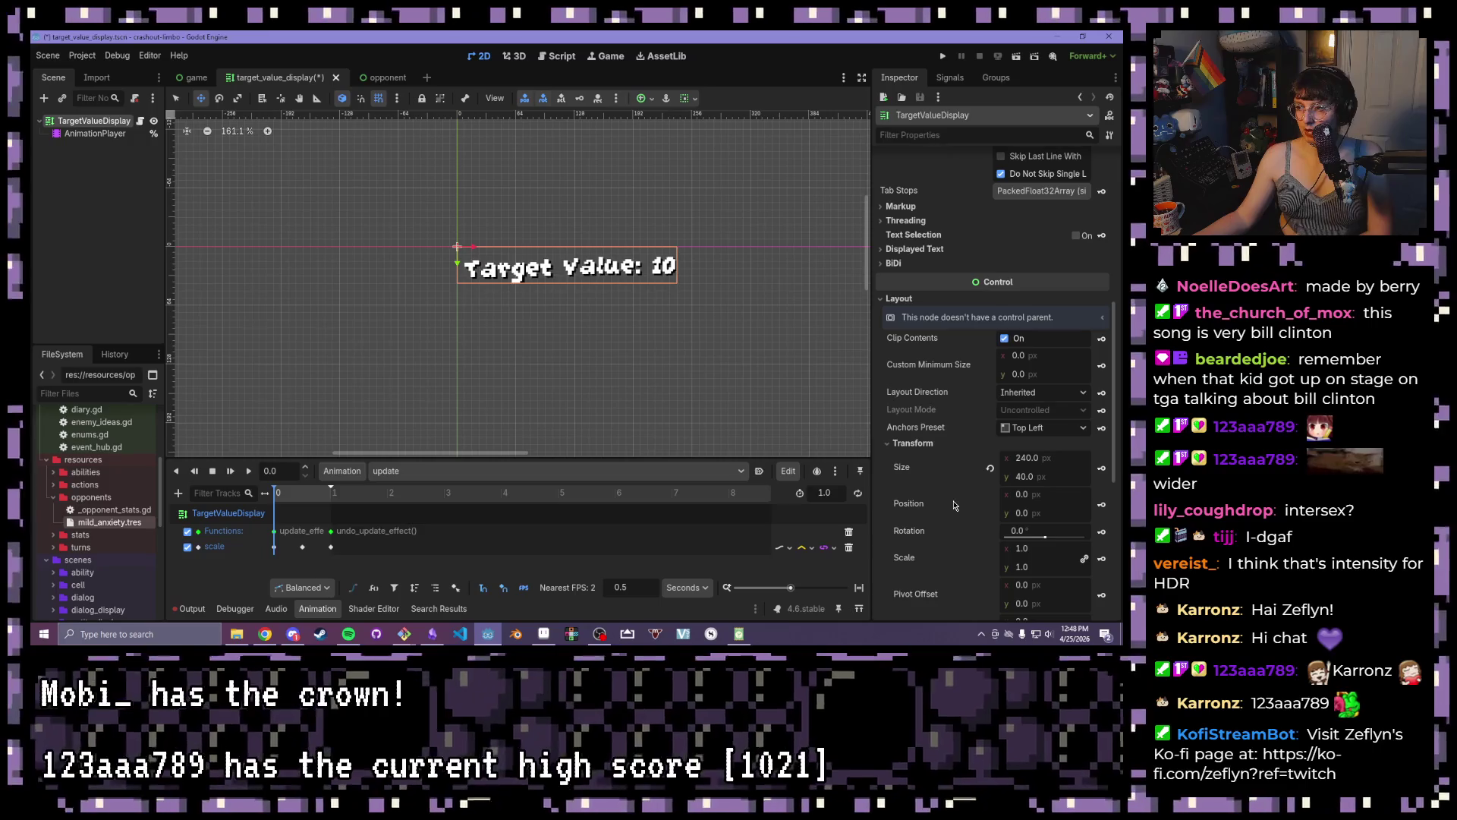
{"action": "scroll", "coordinate": [972, 513], "scroll_direction": "down", "scroll_amount": 2}
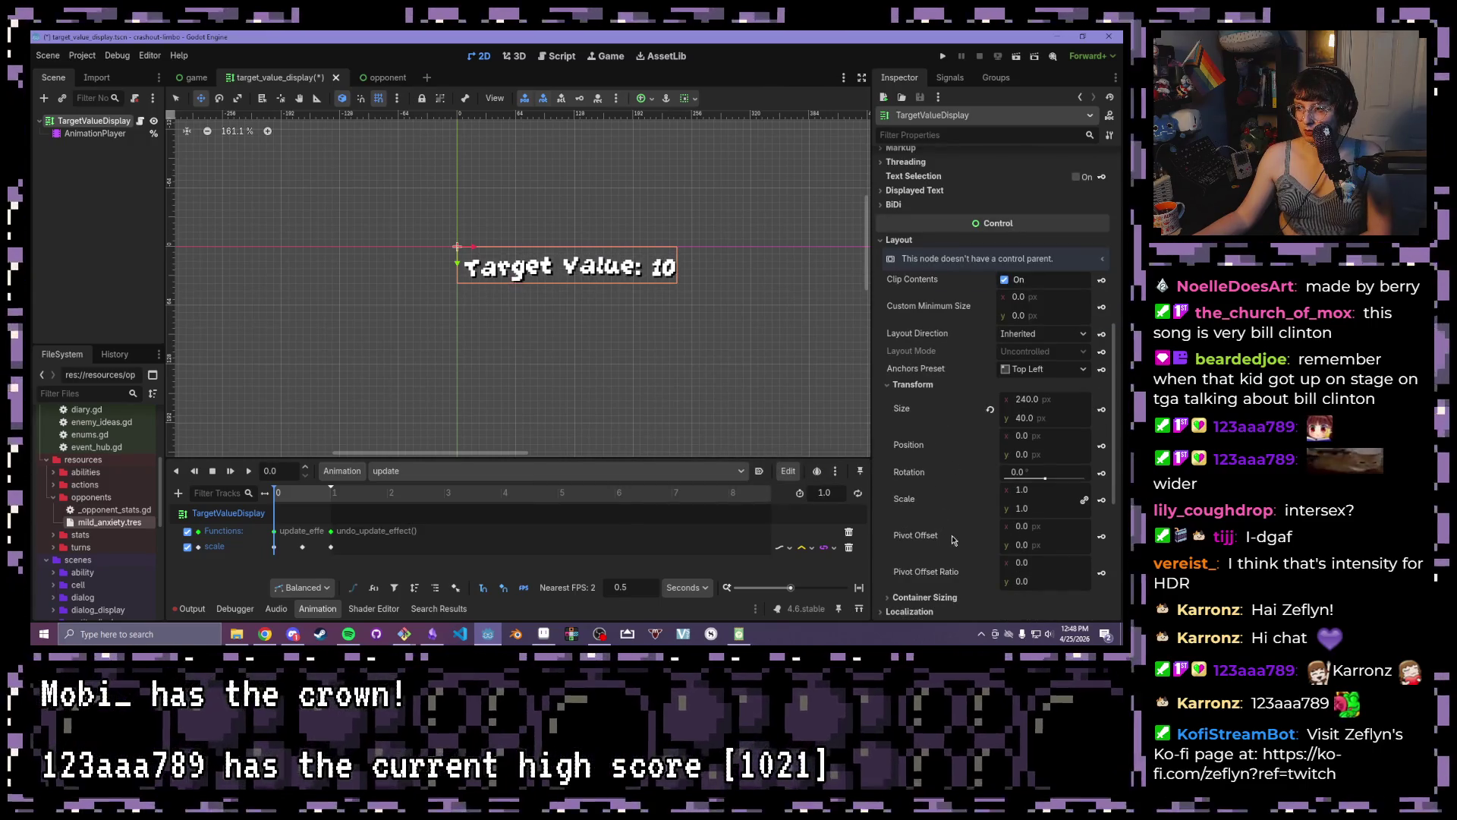
{"action": "mouse_move", "coordinate": [933, 537]}
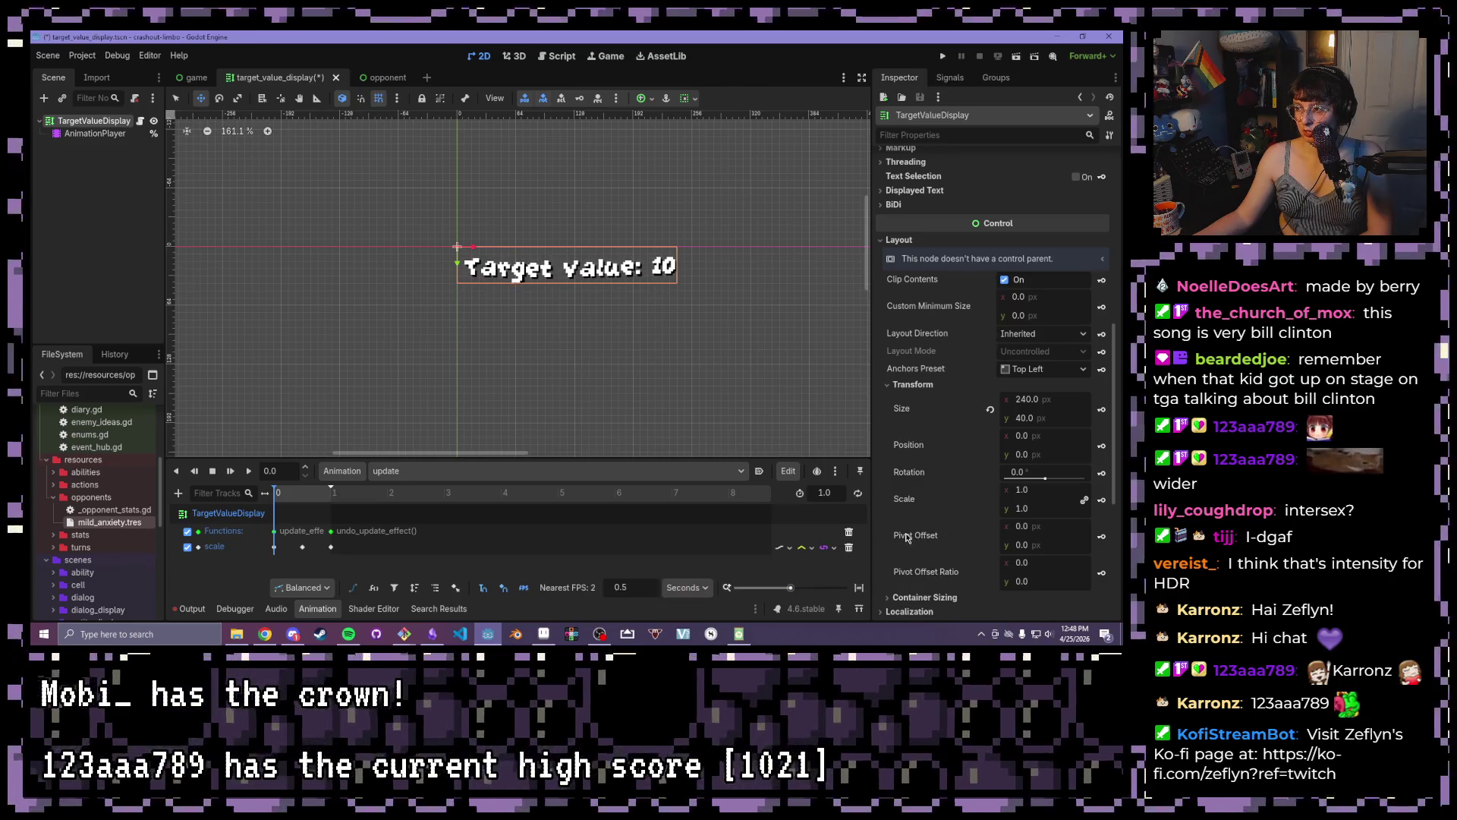
{"action": "left_click", "coordinate": [1060, 528]}
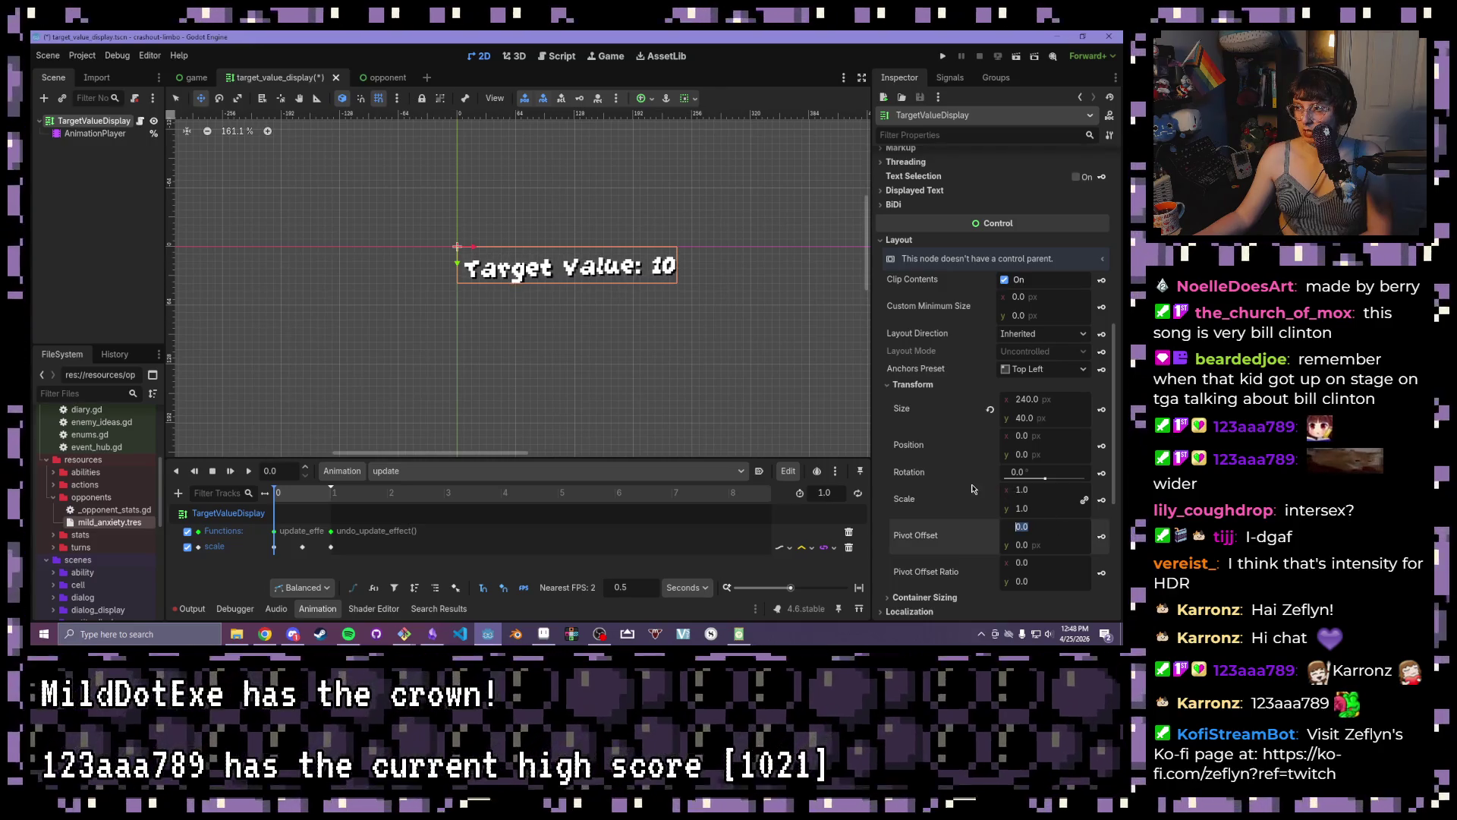
{"action": "mouse_move", "coordinate": [1035, 413]}
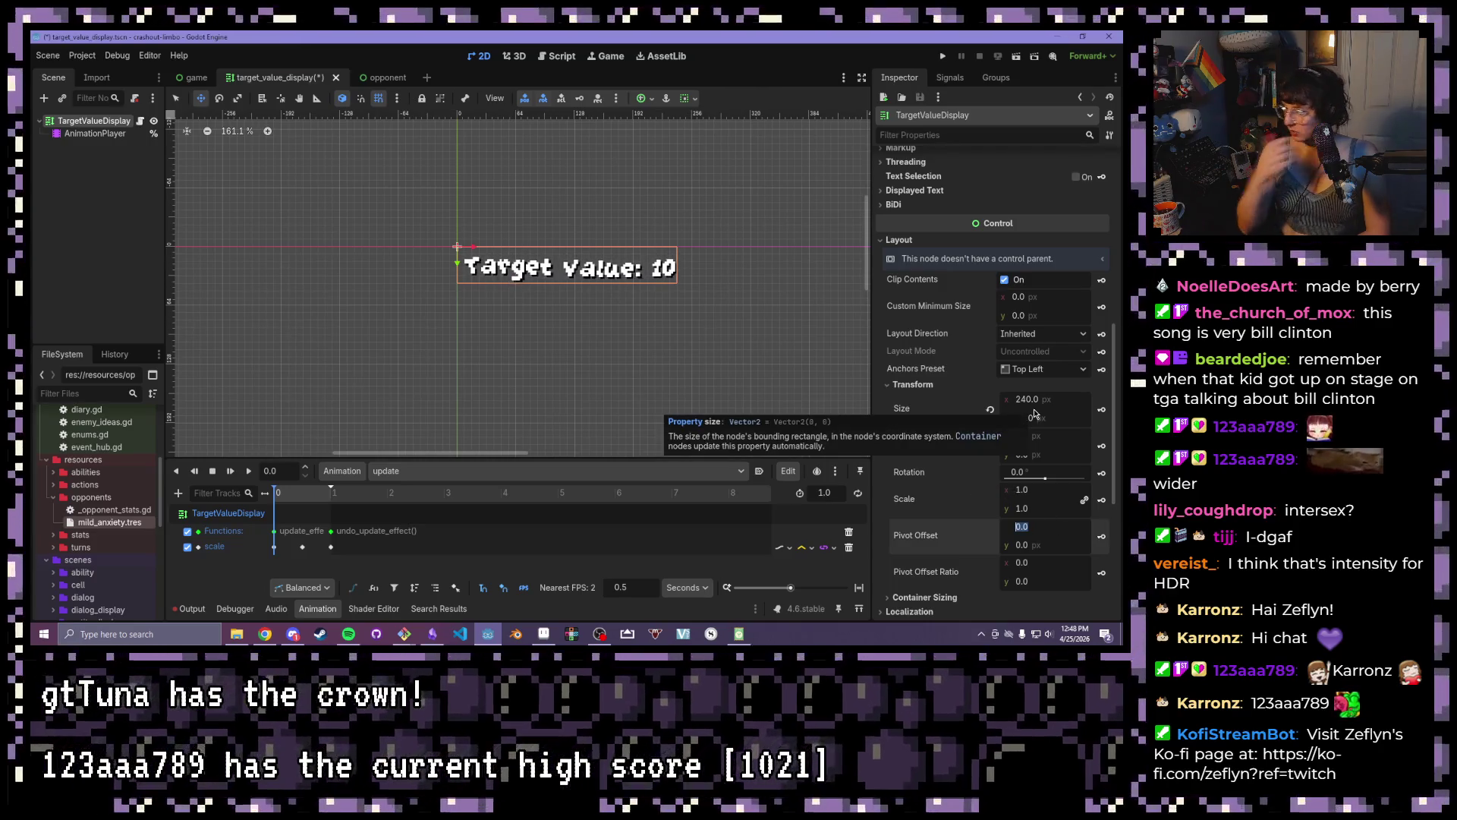
{"action": "type", "text": "24"}
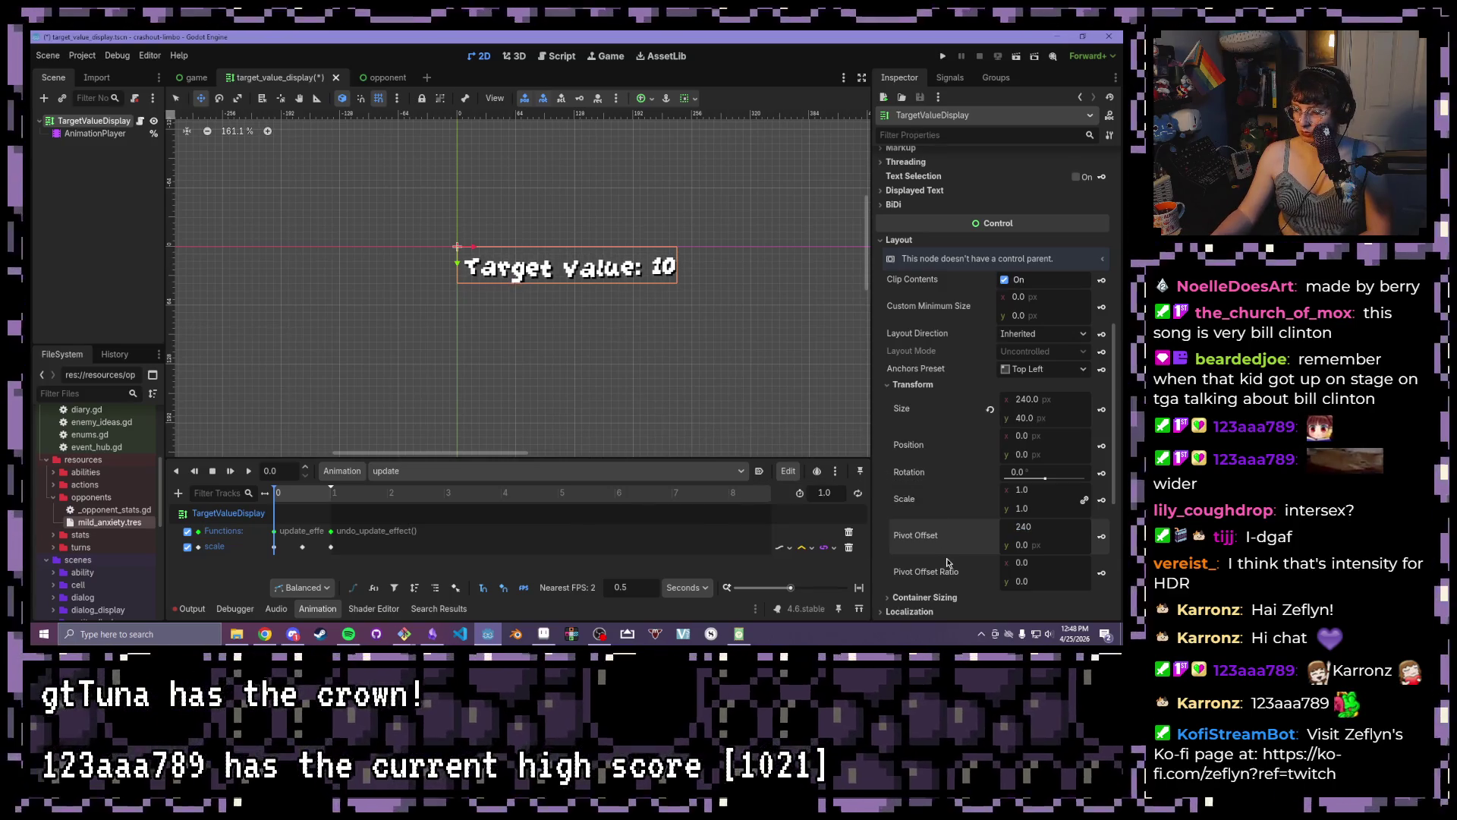
{"action": "left_click", "coordinate": [1039, 527]}
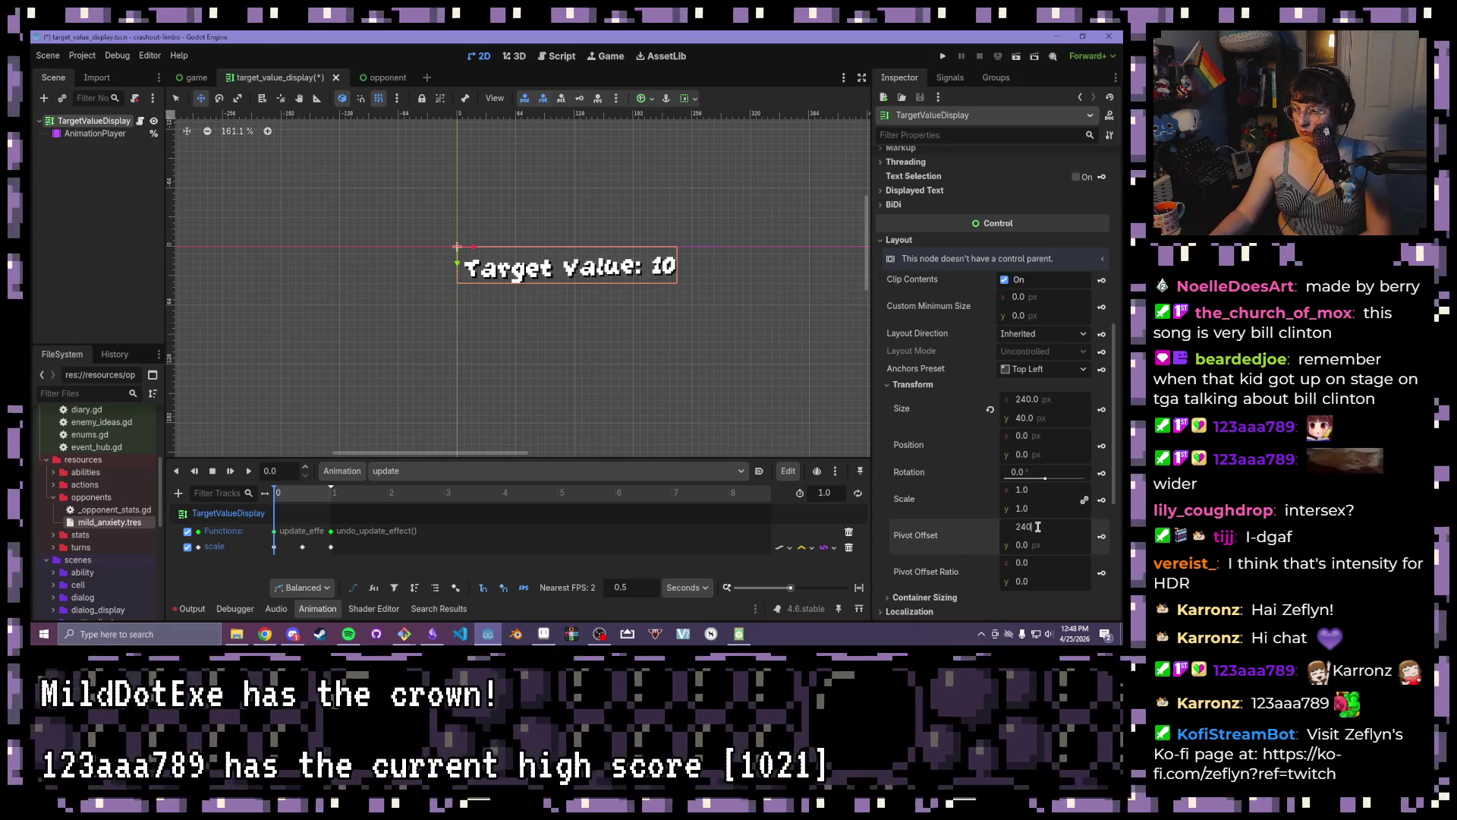
{"action": "type", "text": "2"}
{"action": "key", "text": "Return"}
{"action": "left_click", "coordinate": [1039, 543]}
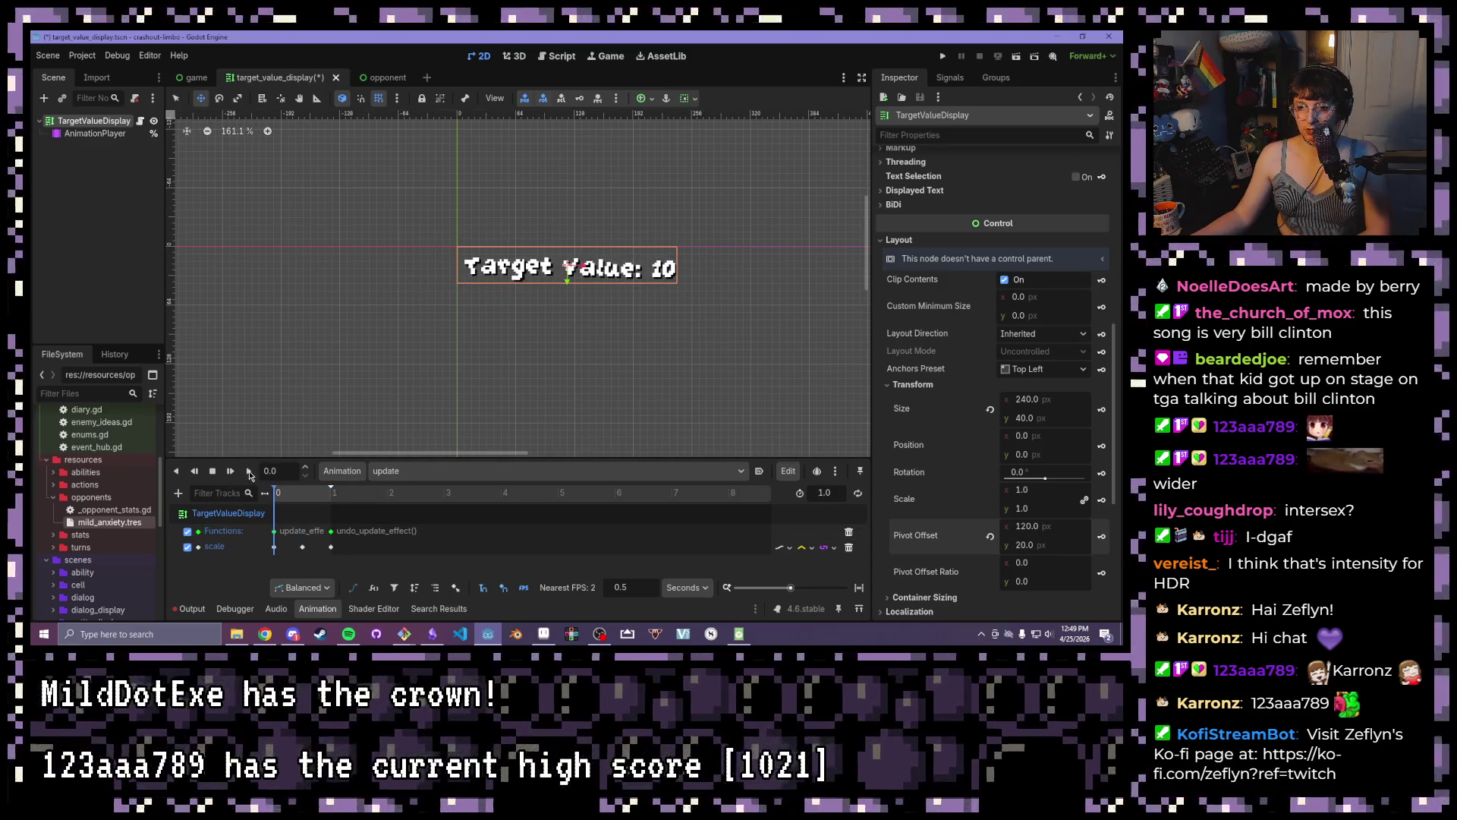
Step: Move the 1.5 peak scale key to 0.2 s and preview the pulse
{"action": "left_click", "coordinate": [249, 472]}
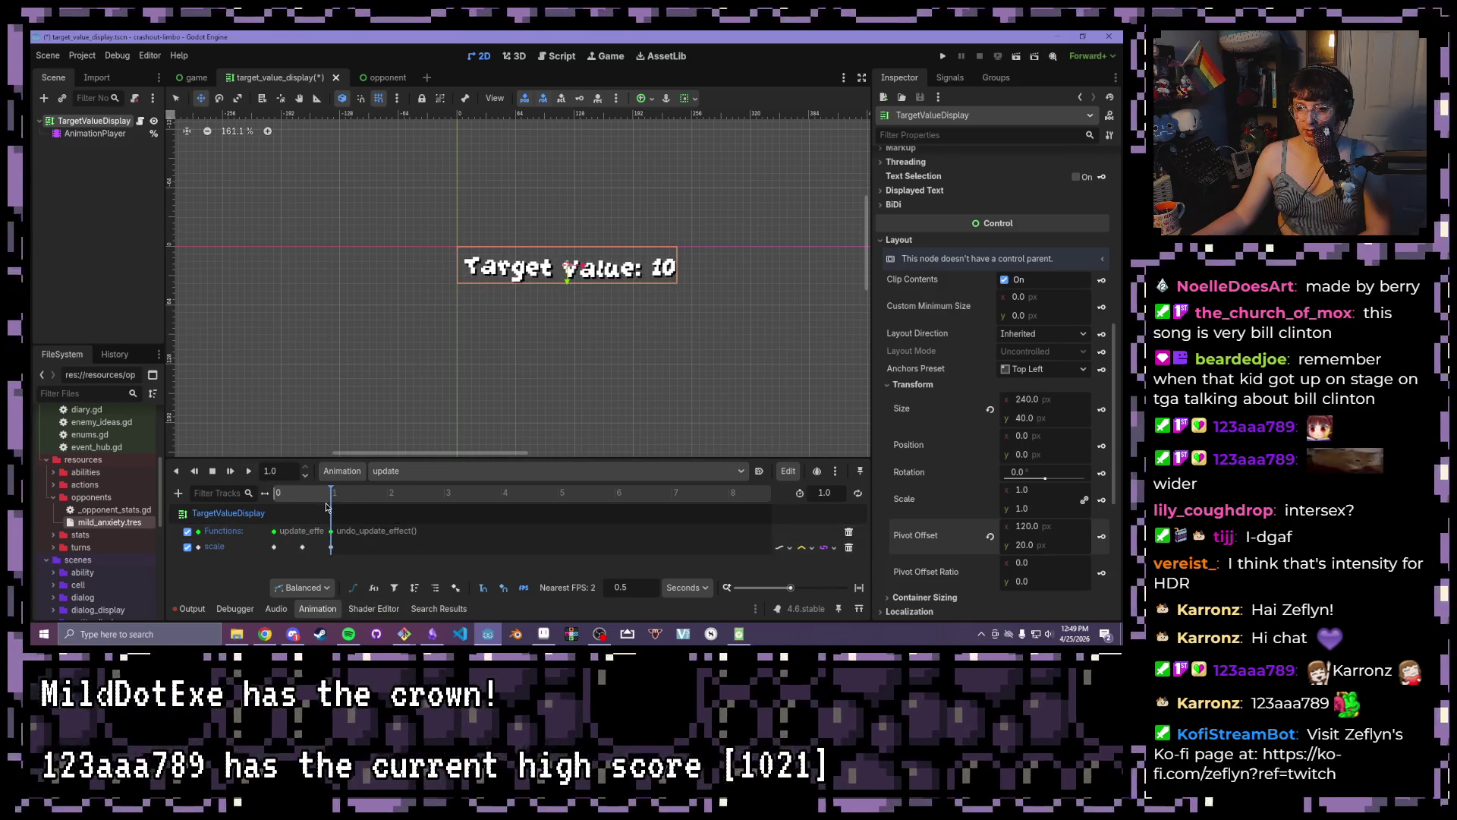
{"action": "left_click", "coordinate": [302, 547]}
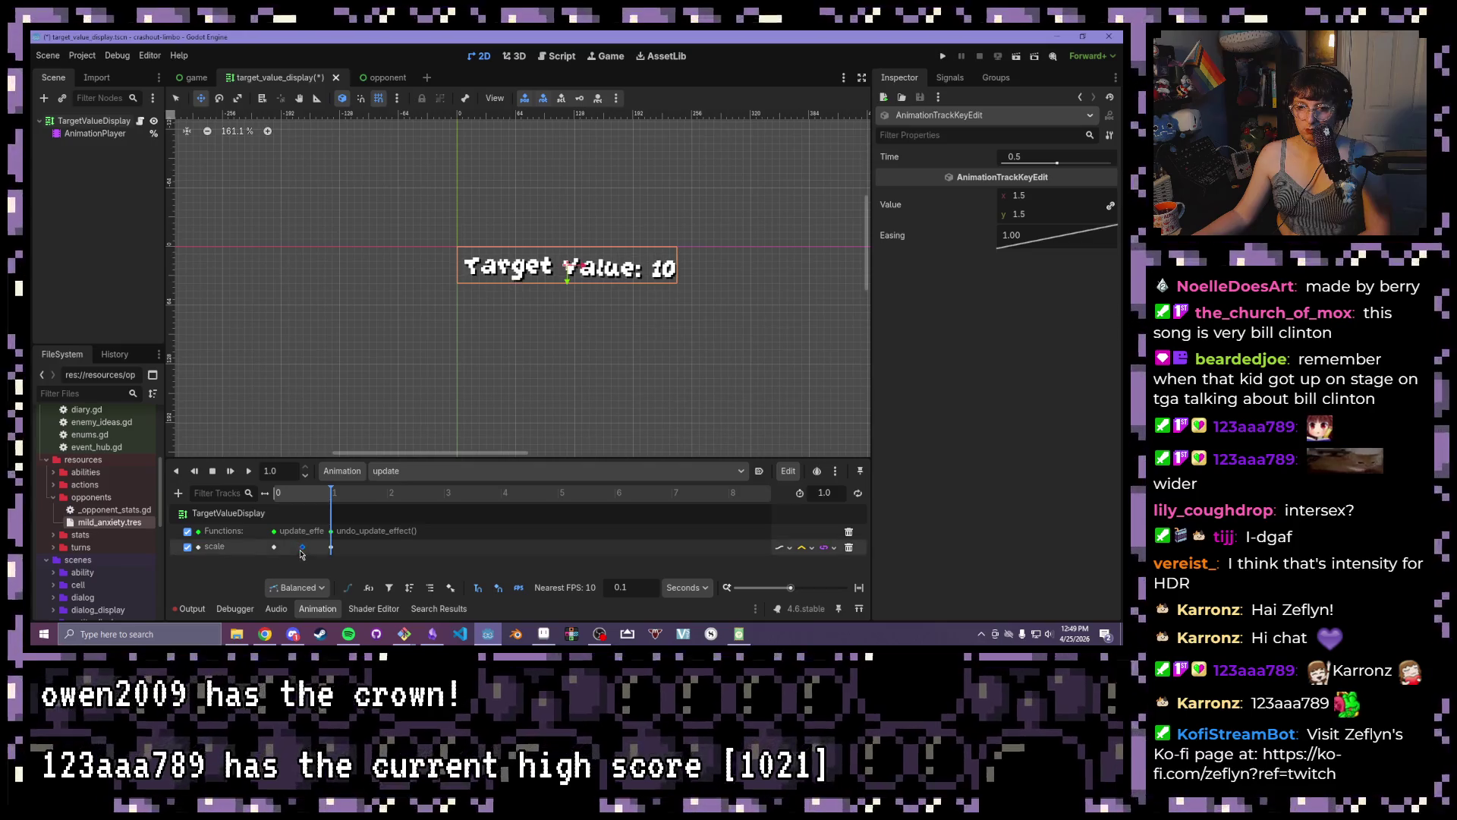
{"action": "left_click_drag", "start_coordinate": [295, 554], "coordinate": [286, 558]}
{"action": "left_click", "coordinate": [278, 493]}
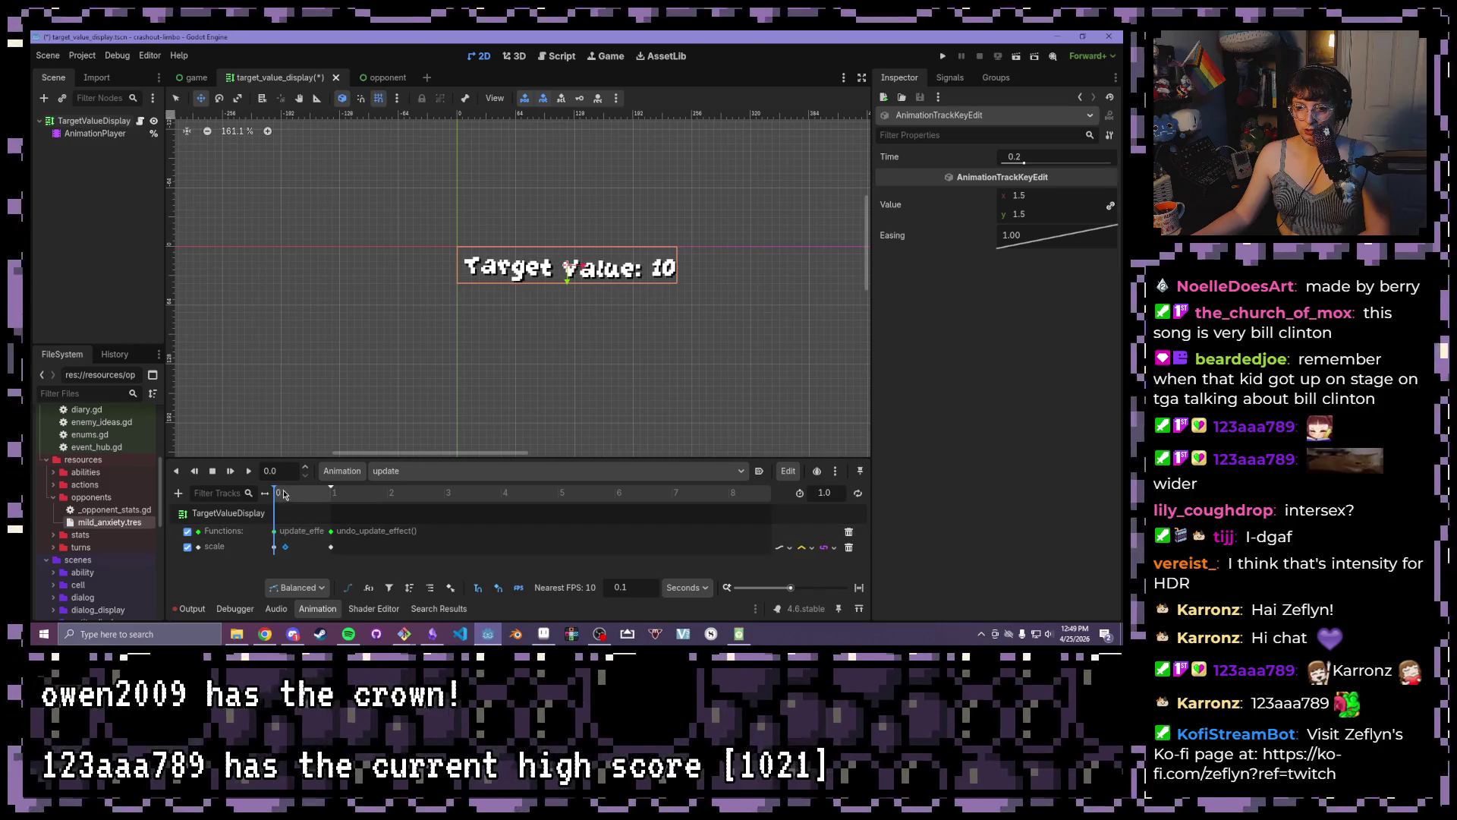
{"action": "left_click", "coordinate": [285, 498]}
{"action": "left_click_drag", "start_coordinate": [285, 499], "coordinate": [265, 495]}
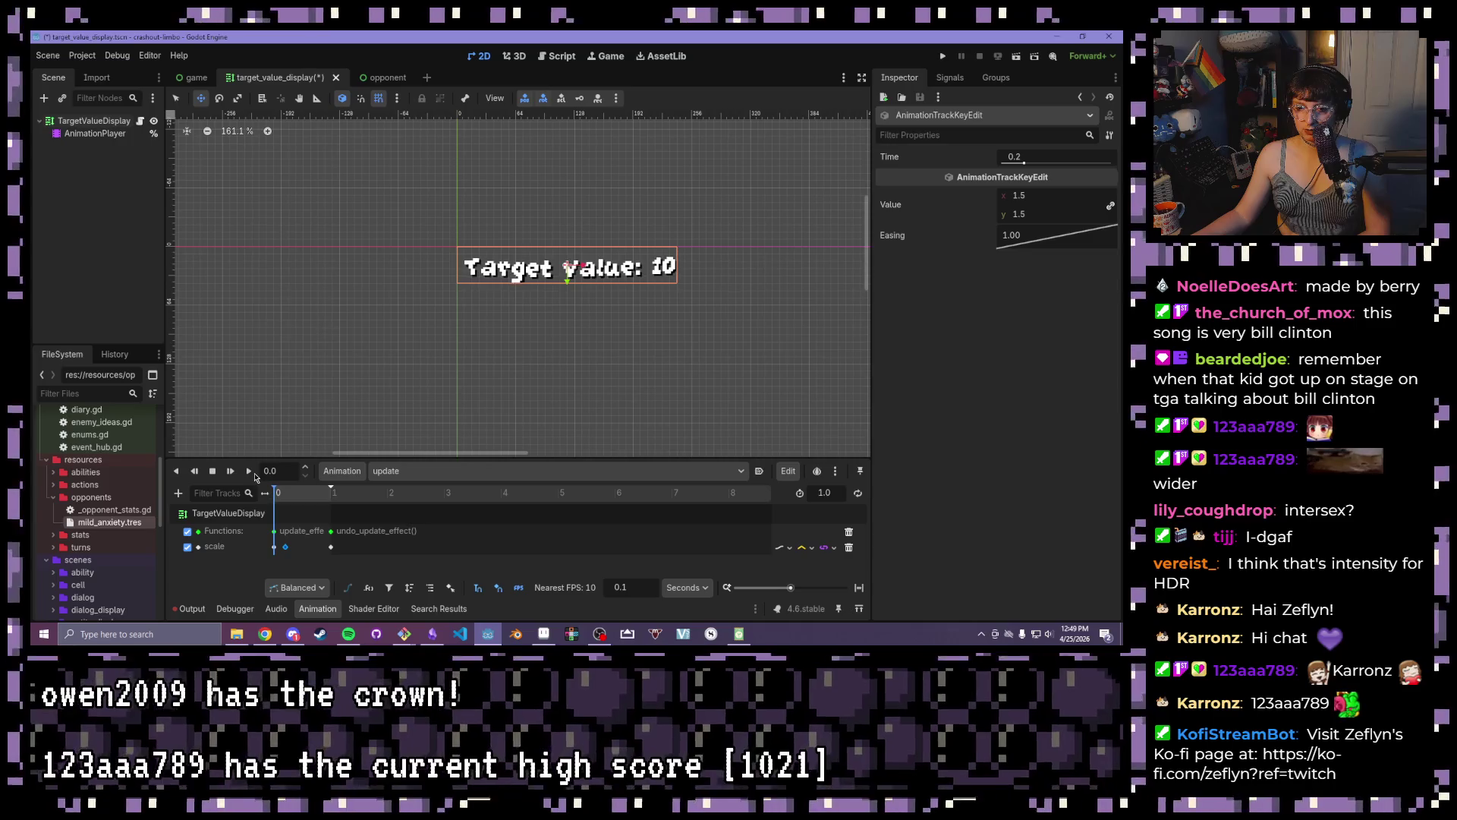
{"action": "left_click", "coordinate": [251, 472]}
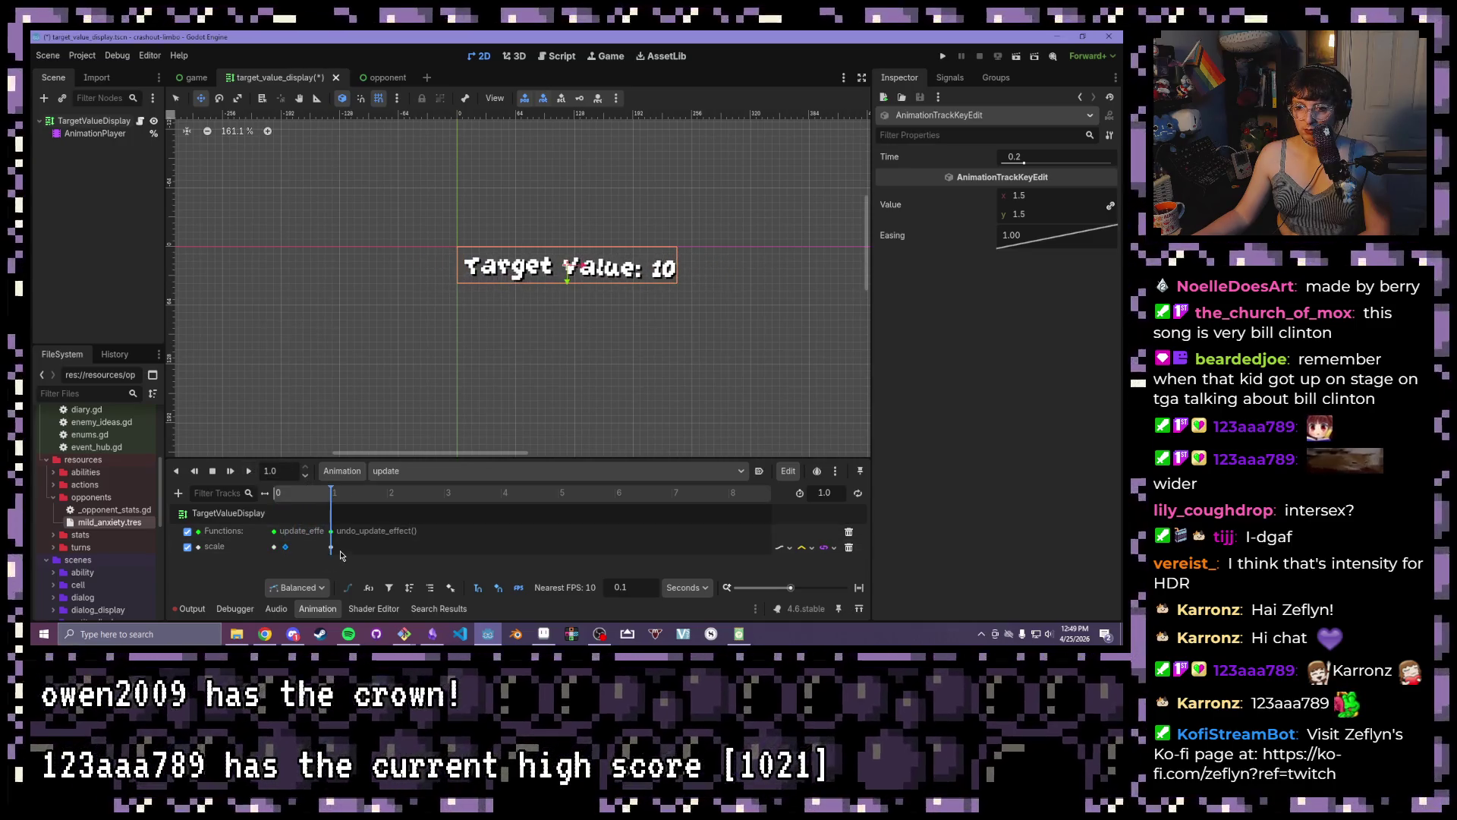
Step: Move the final 1.0 scale key to 0.4 s and replay the shortened animation
{"action": "right_click", "coordinate": [337, 553]}
{"action": "left_click", "coordinate": [328, 548]}
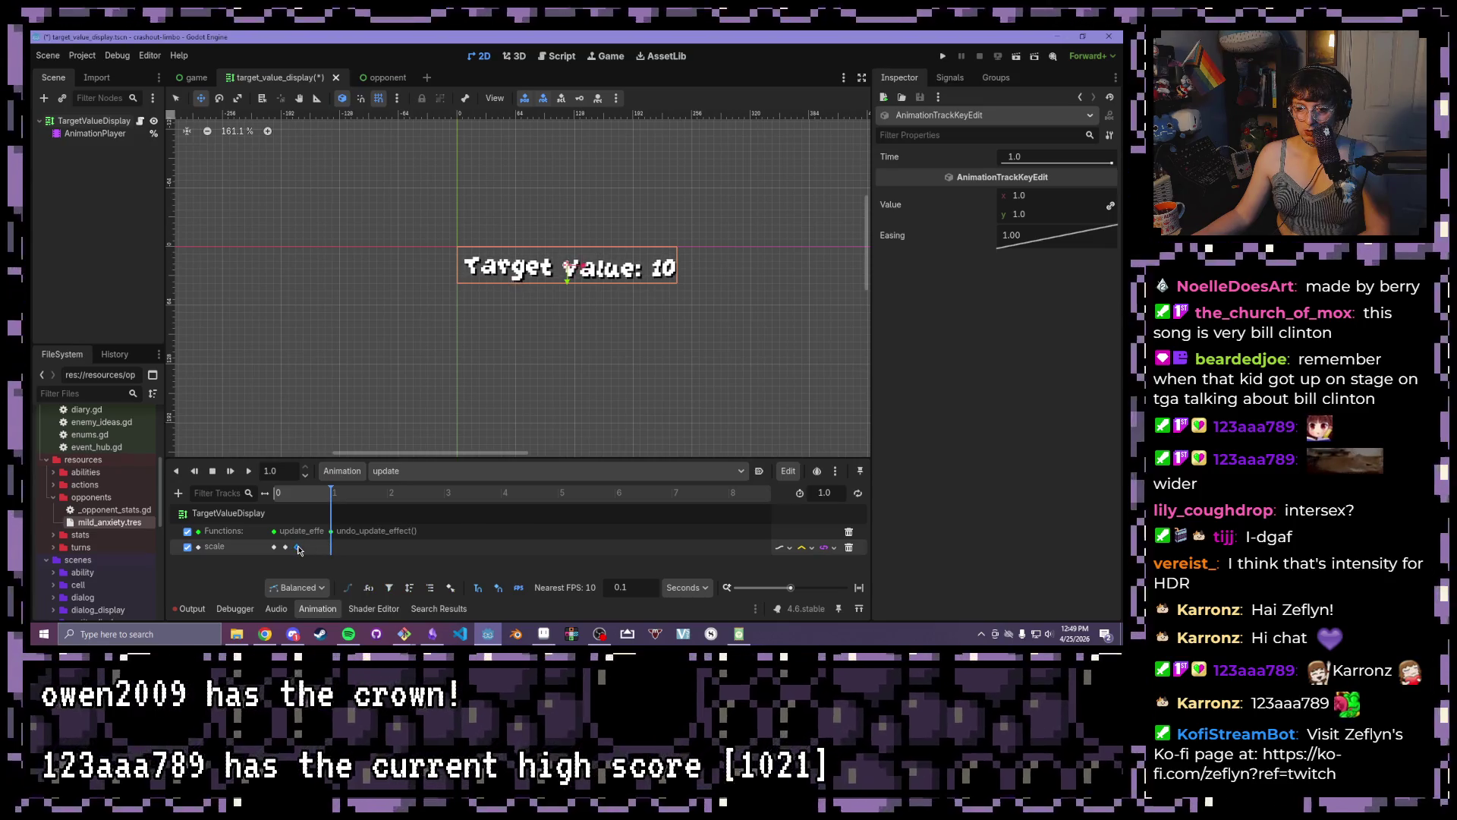
{"action": "left_click_drag", "start_coordinate": [298, 550], "coordinate": [298, 548]}
{"action": "left_click", "coordinate": [251, 472]}
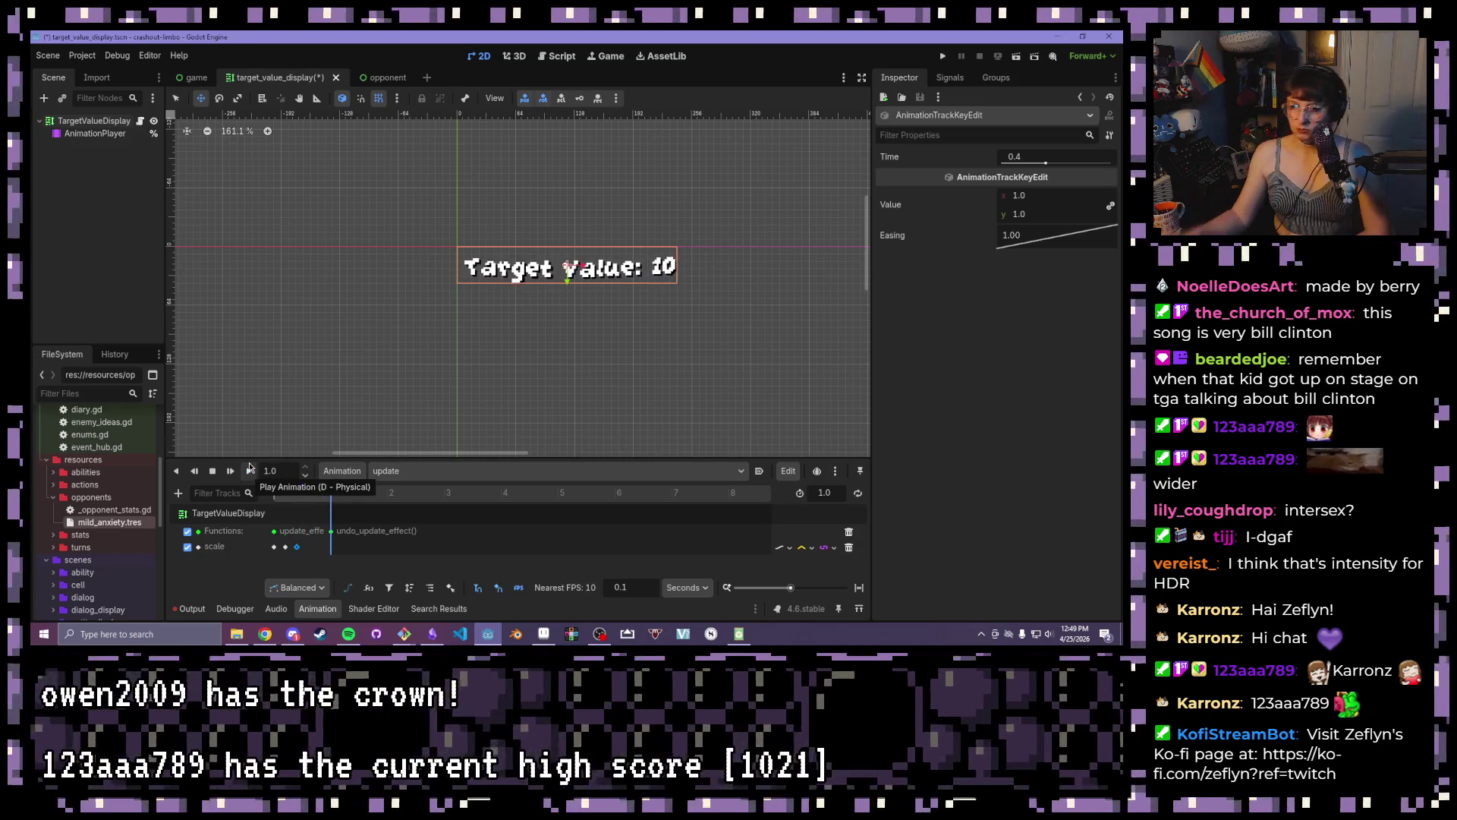
{"action": "left_click", "coordinate": [251, 471]}
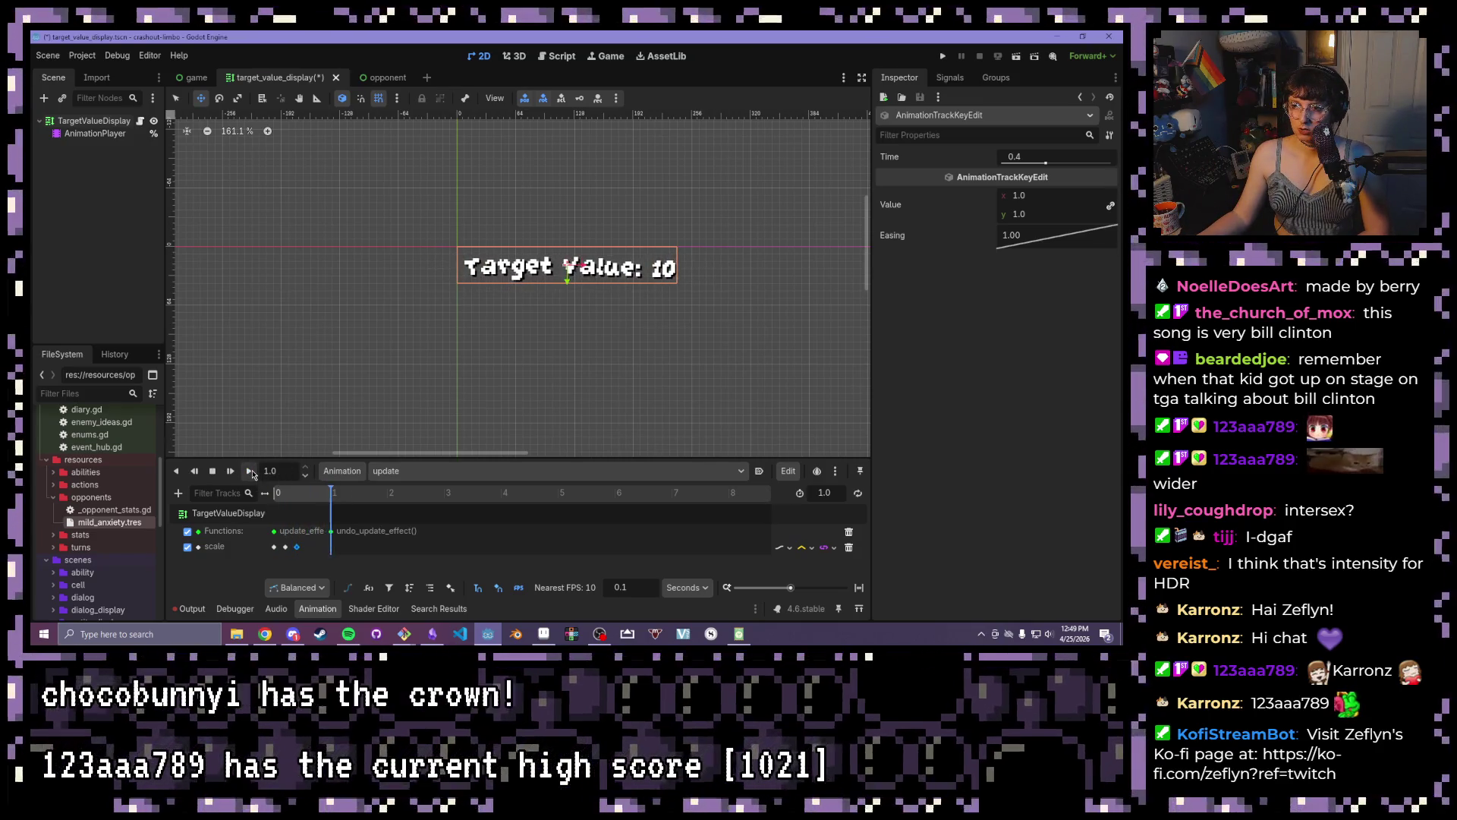
Step: Give the 0.2 s peak key easing 2.82, replay, and select the 0.4 s key
{"action": "left_click", "coordinate": [285, 546]}
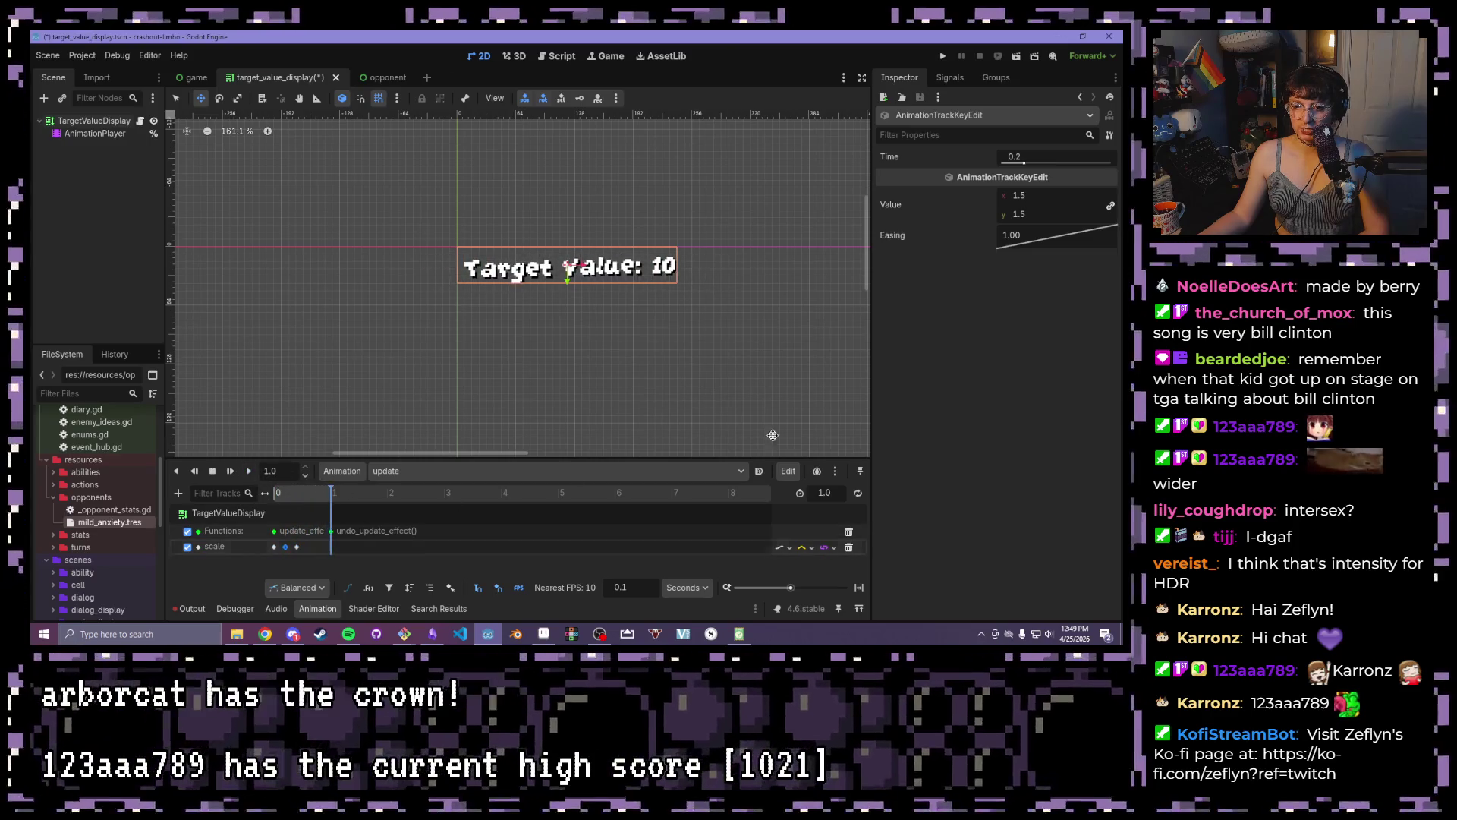
{"action": "left_click_drag", "start_coordinate": [1050, 241], "coordinate": [1074, 242]}
{"action": "left_click_drag", "start_coordinate": [327, 494], "coordinate": [232, 495]}
{"action": "left_click", "coordinate": [248, 471]}
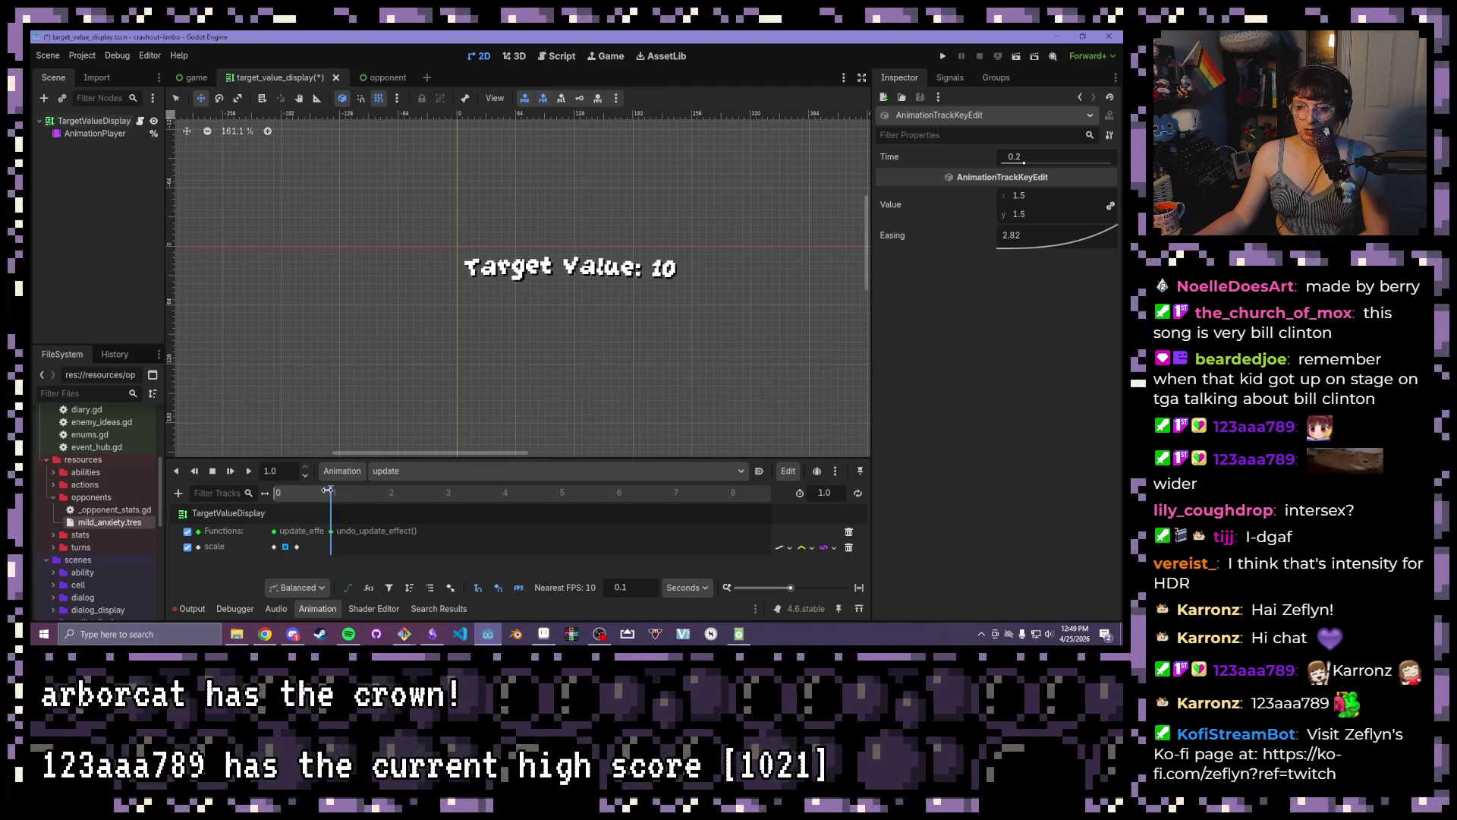
{"action": "left_click_drag", "start_coordinate": [329, 490], "coordinate": [241, 490]}
{"action": "left_click", "coordinate": [297, 547]}
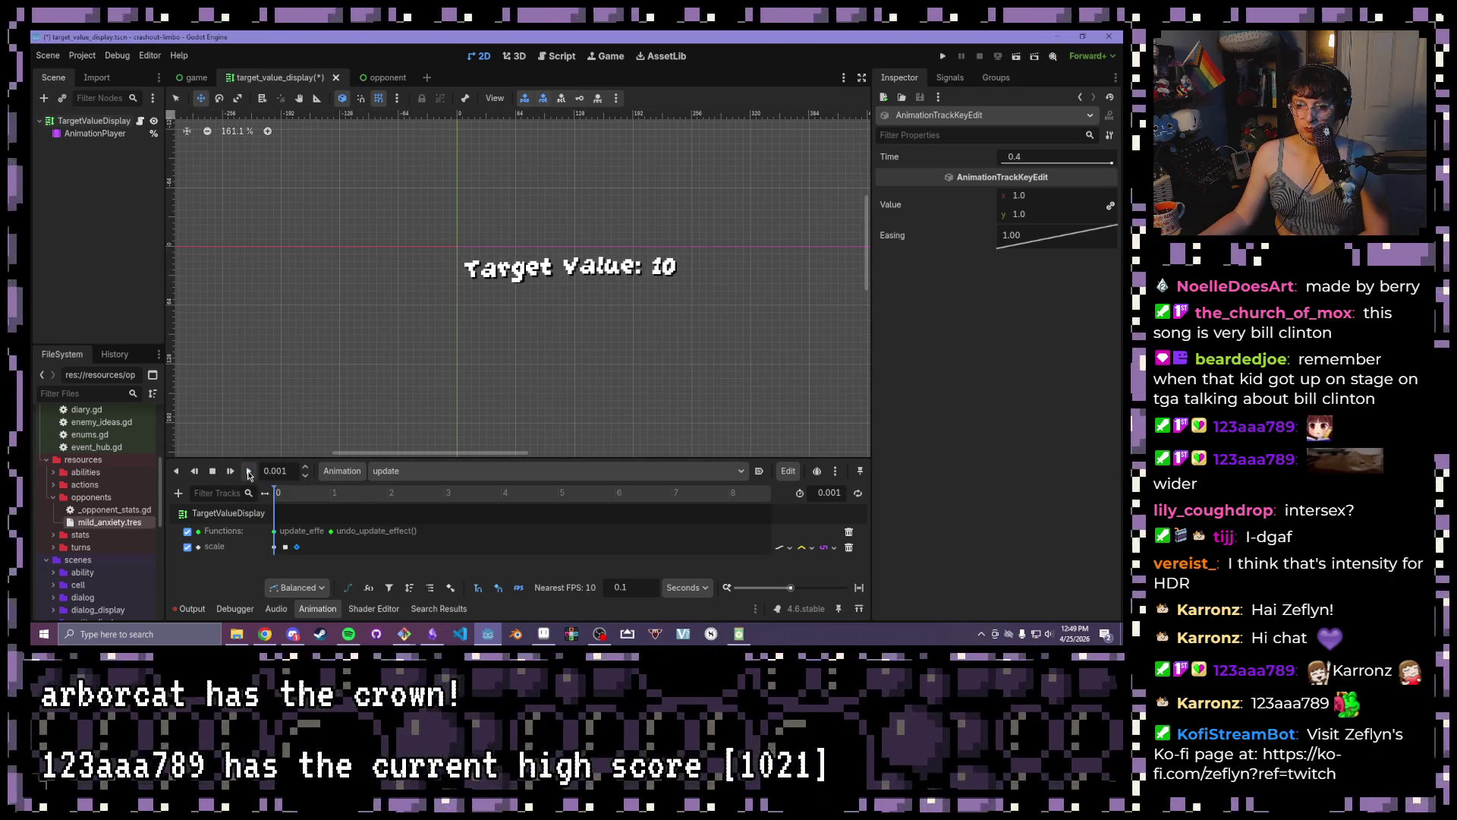
Step: Set the animation length to 1, preview the label pulse, then run the game
{"action": "left_click", "coordinate": [213, 471]}
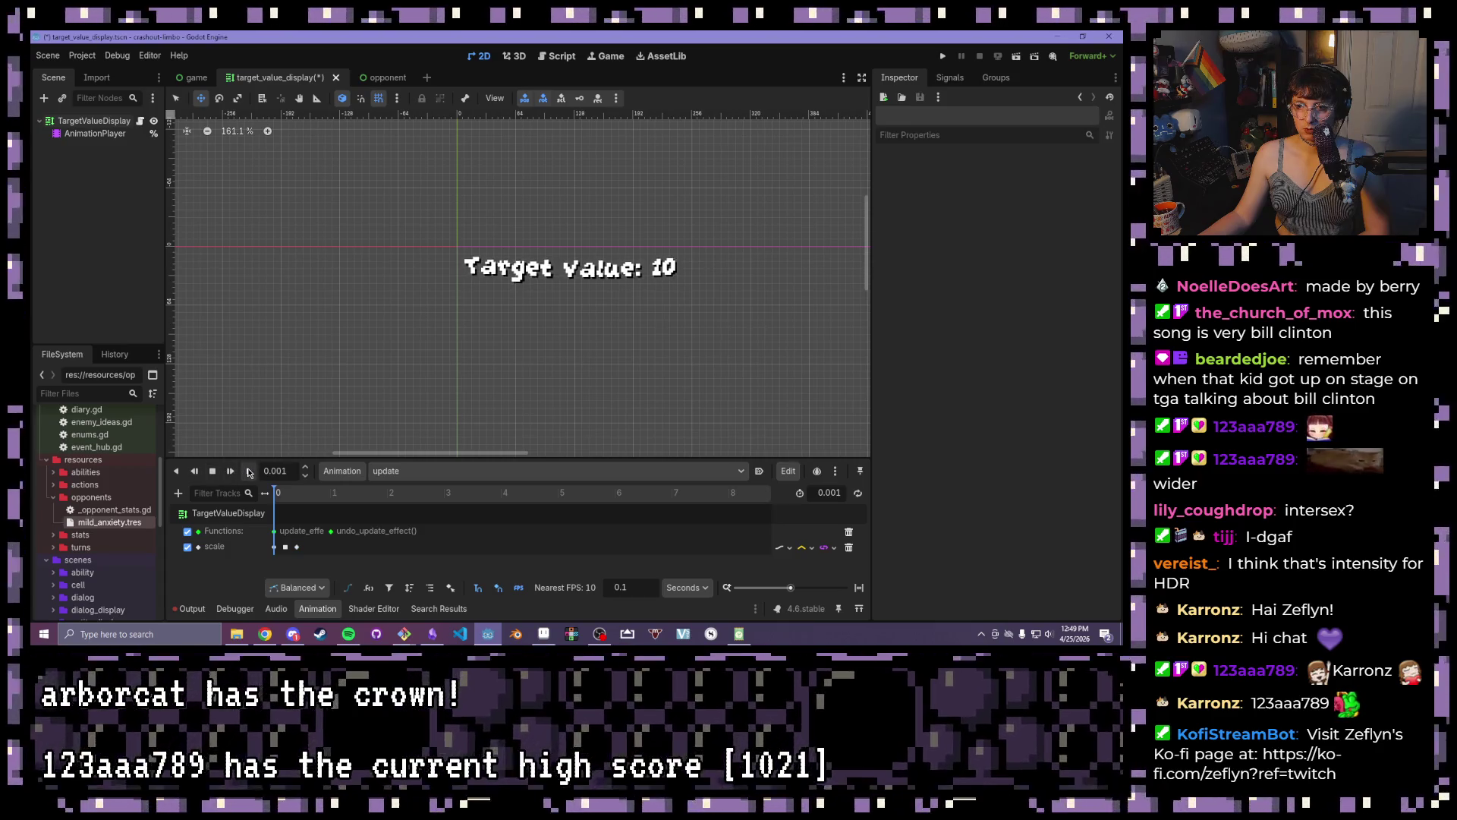
{"action": "left_click", "coordinate": [816, 492]}
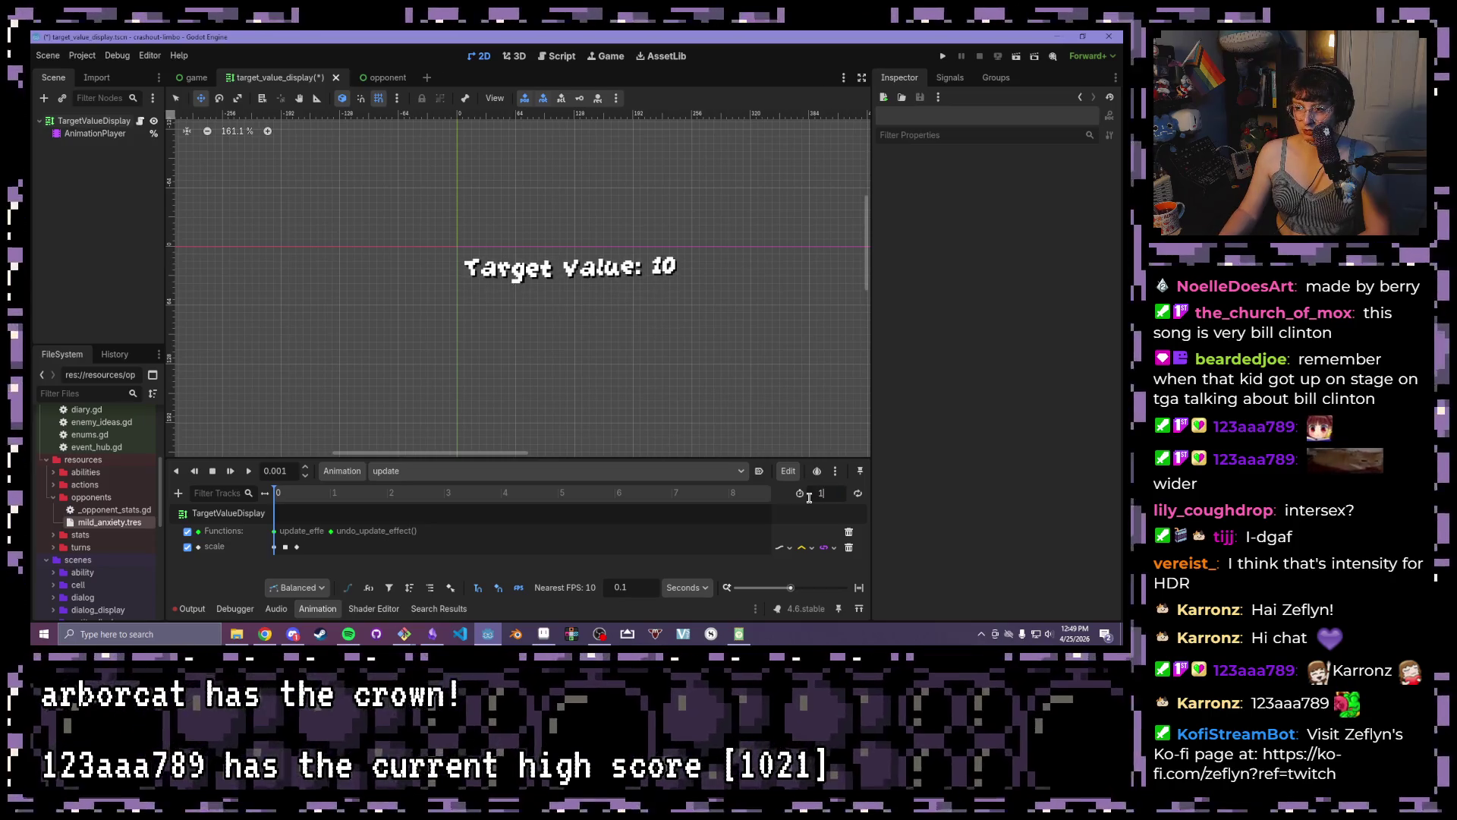
{"action": "key", "text": "Return"}
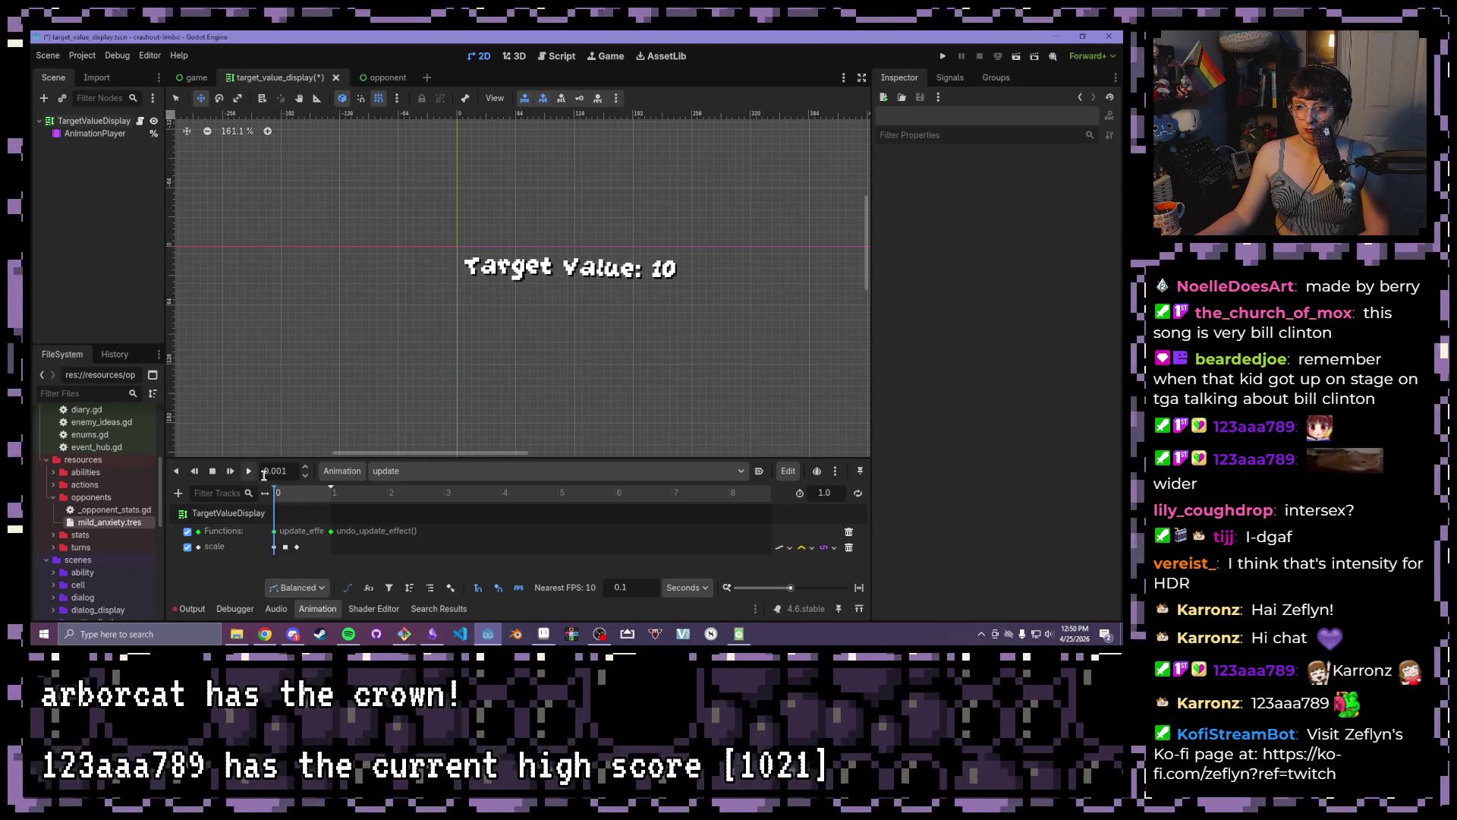
{"action": "left_click", "coordinate": [247, 471]}
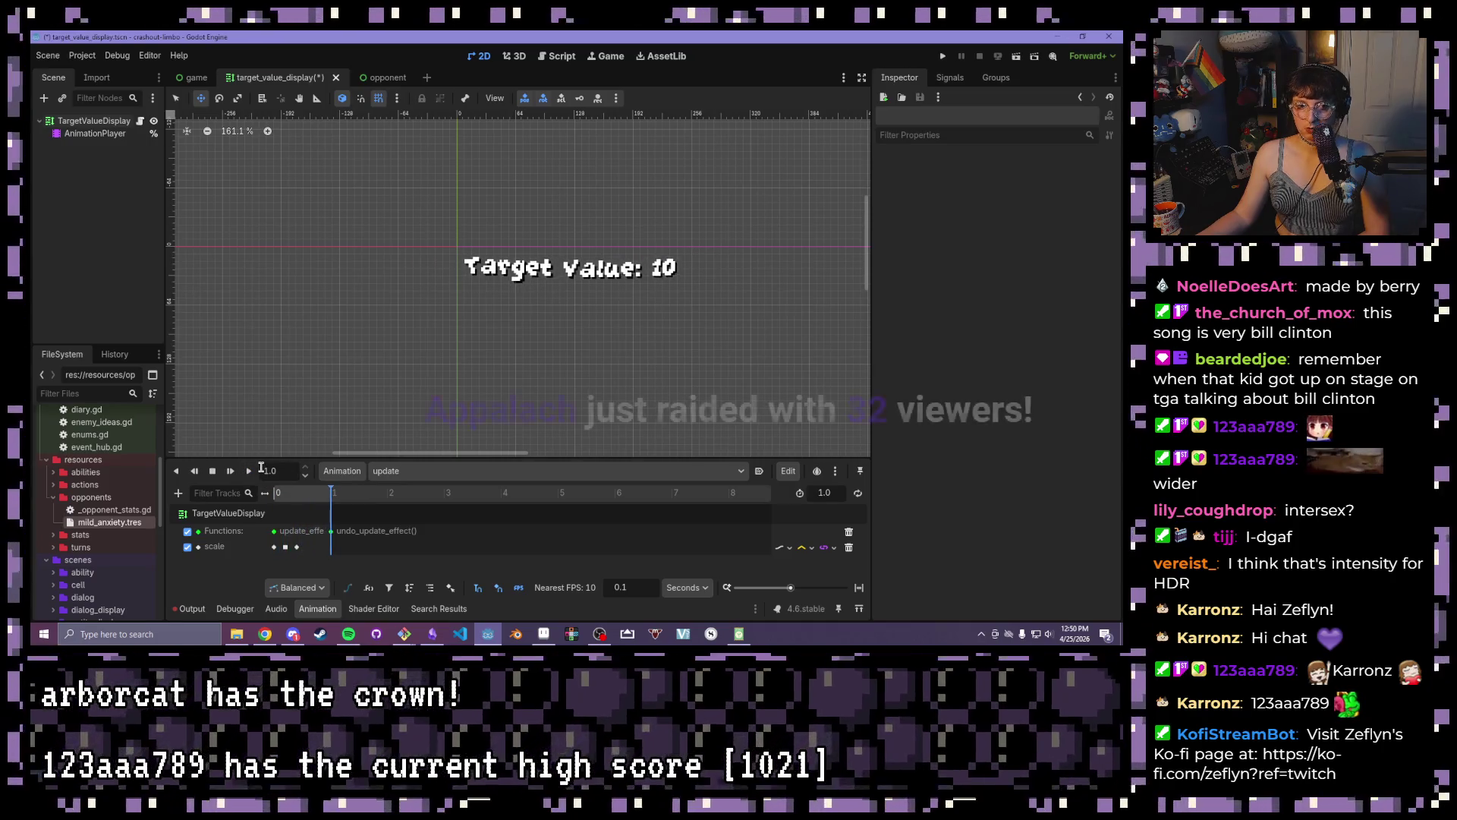
{"action": "left_click_drag", "start_coordinate": [335, 495], "coordinate": [277, 493]}
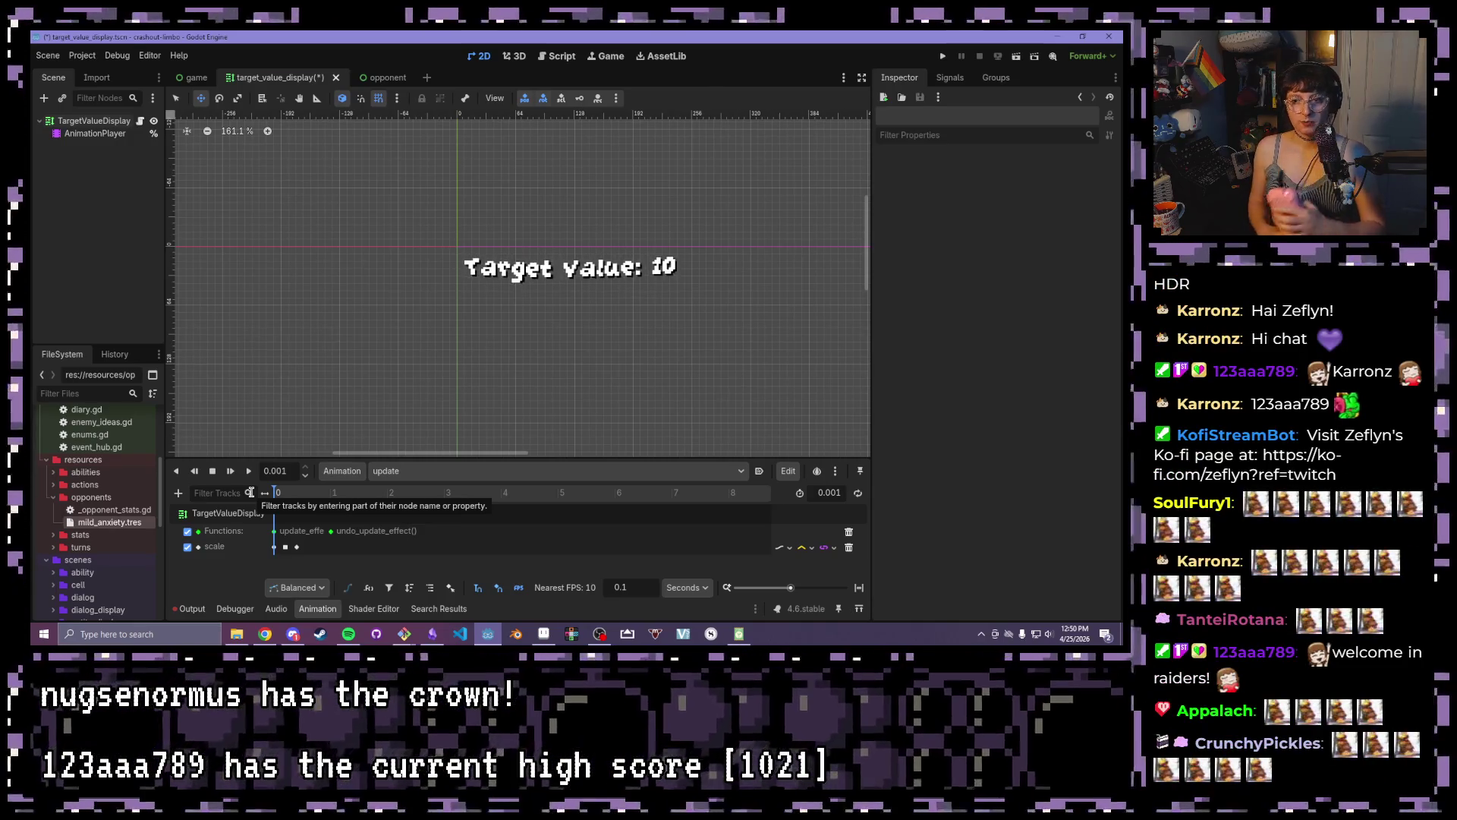
{"action": "left_click", "coordinate": [941, 57]}
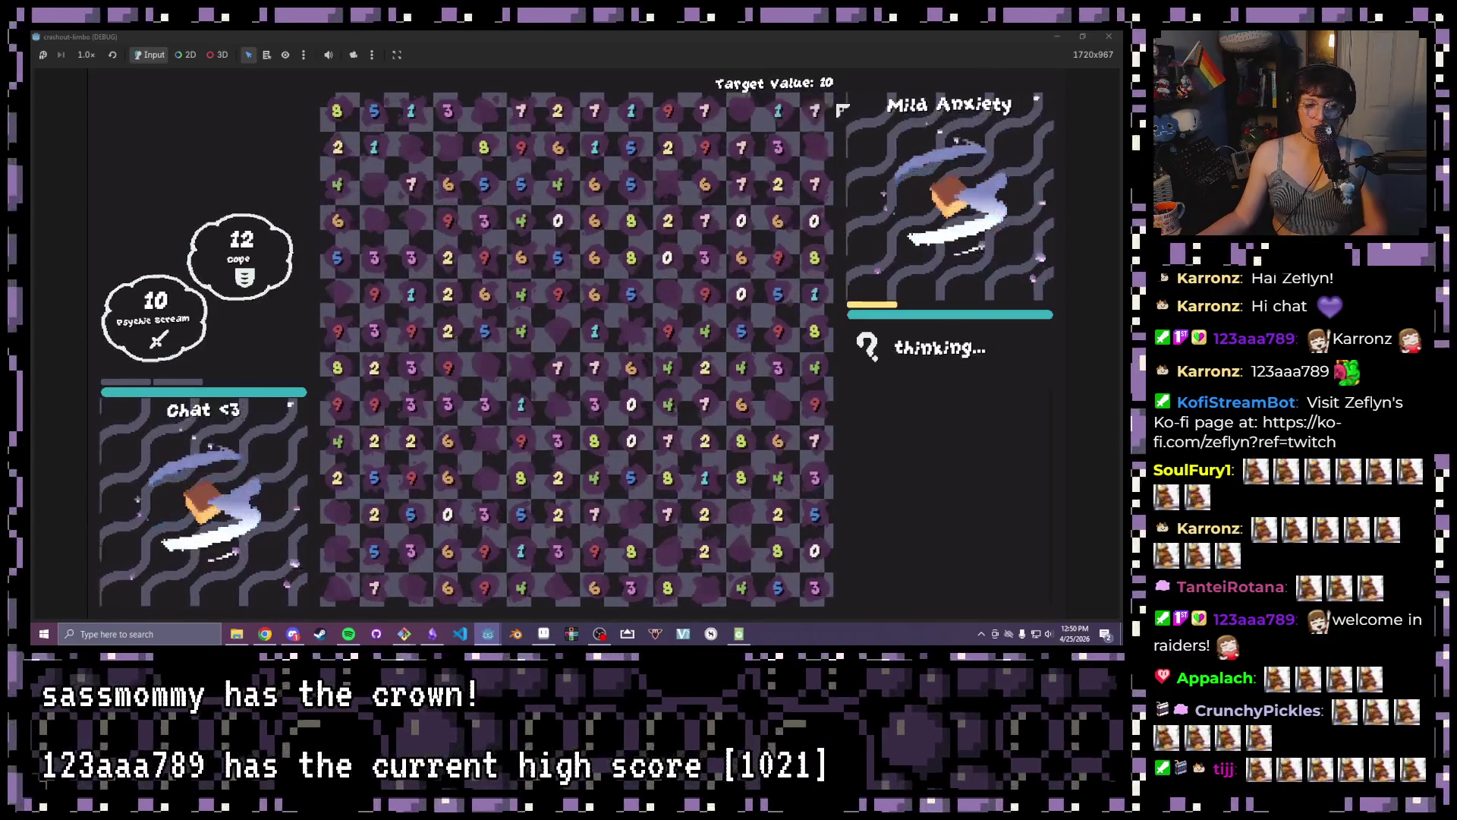
Step: Clear the two 5s so the target switches to 15, then stop the game with F8
{"action": "mouse_move", "coordinate": [635, 182]}
{"action": "left_mouse_down"}
{"action": "mouse_move", "coordinate": [631, 148]}
{"action": "mouse_move", "coordinate": [558, 183]}
{"action": "mouse_move", "coordinate": [486, 185]}
{"action": "left_mouse_up"}
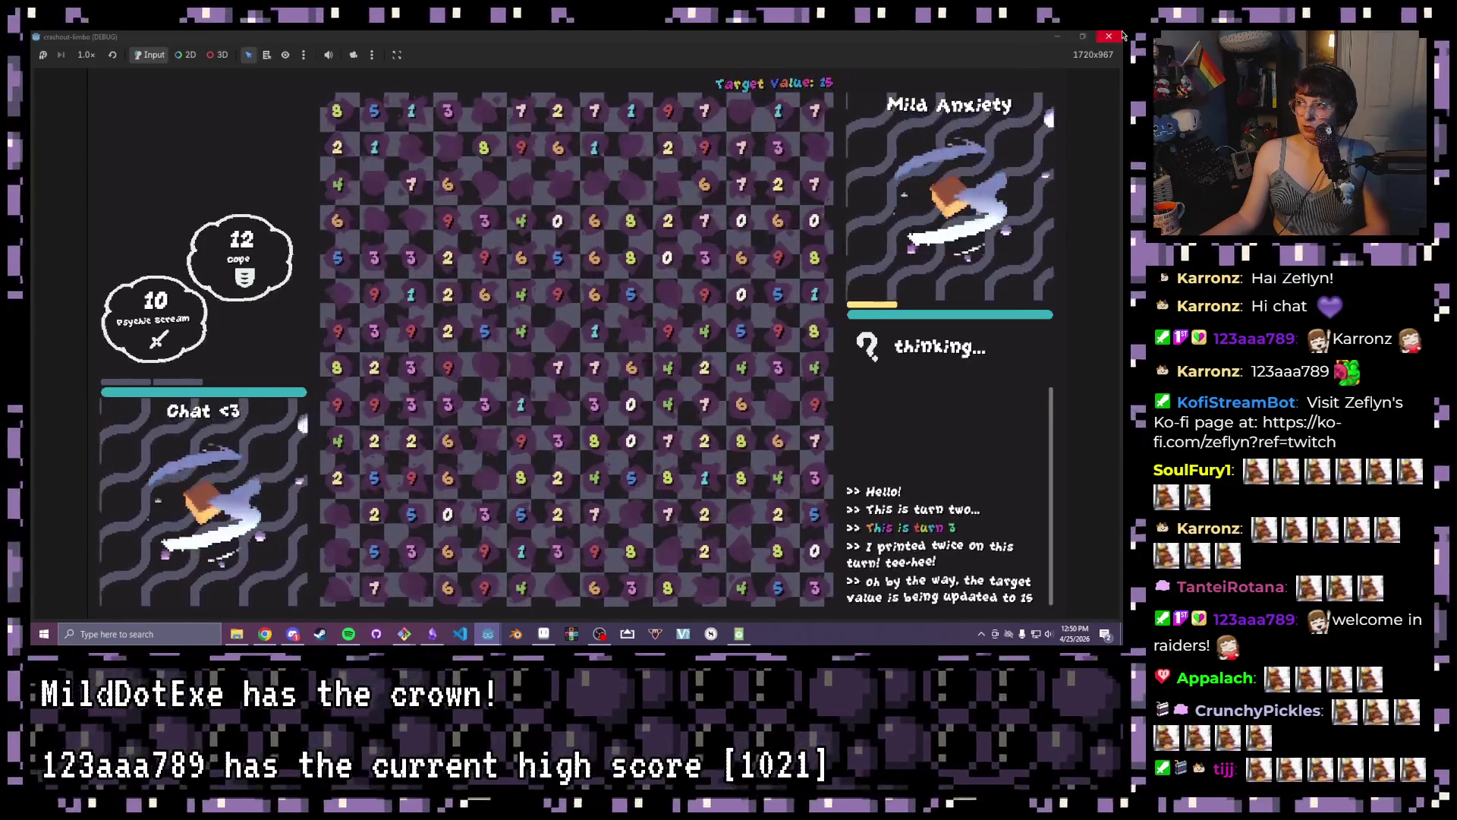
{"action": "key", "text": "F8"}
Step: Set the AnimationPlayer's update length to 1.0 s, save with Ctrl+S, and relaunch the game
{"action": "left_click", "coordinate": [95, 133]}
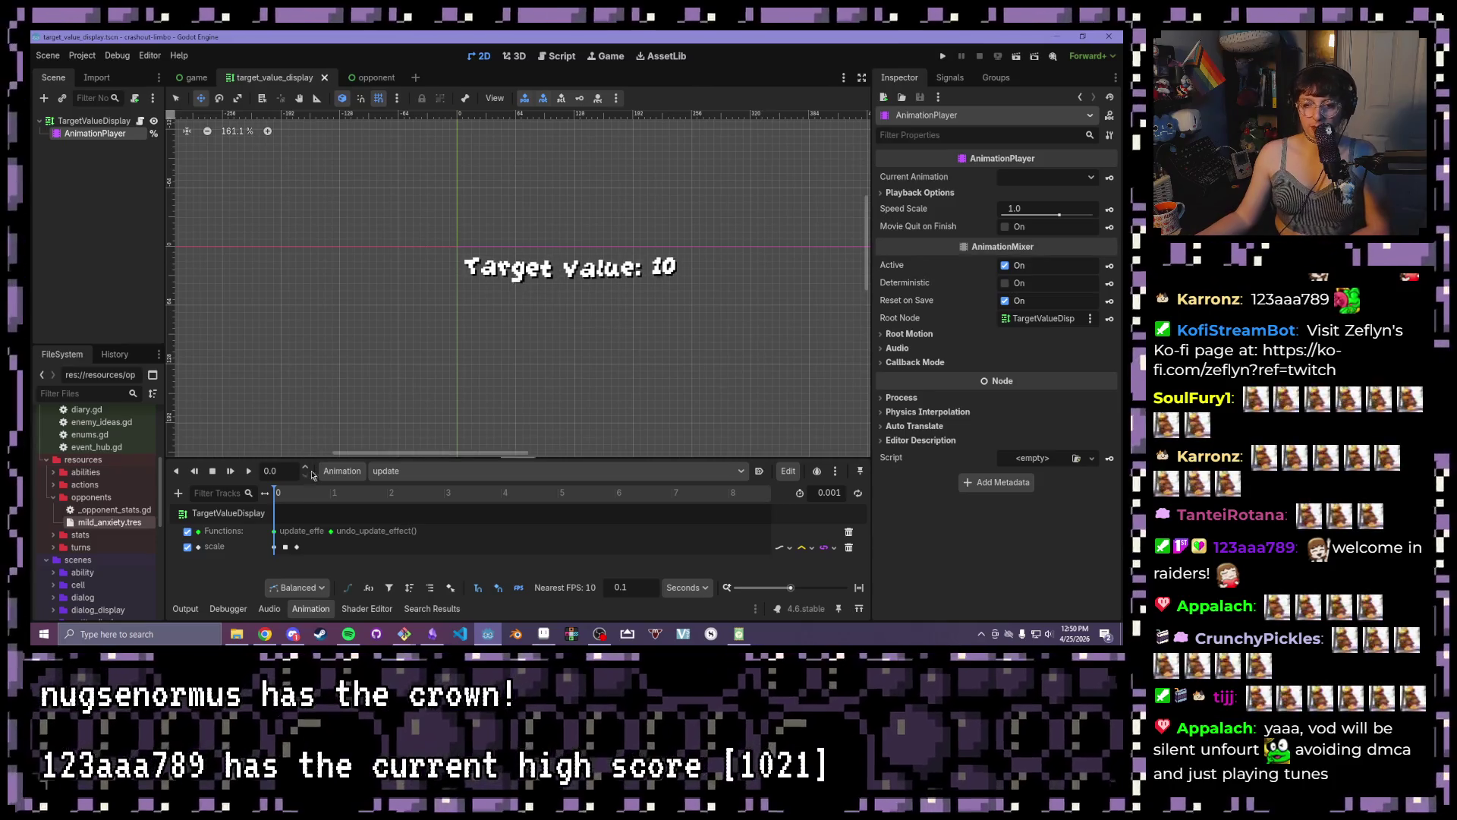
{"action": "left_click", "coordinate": [251, 471]}
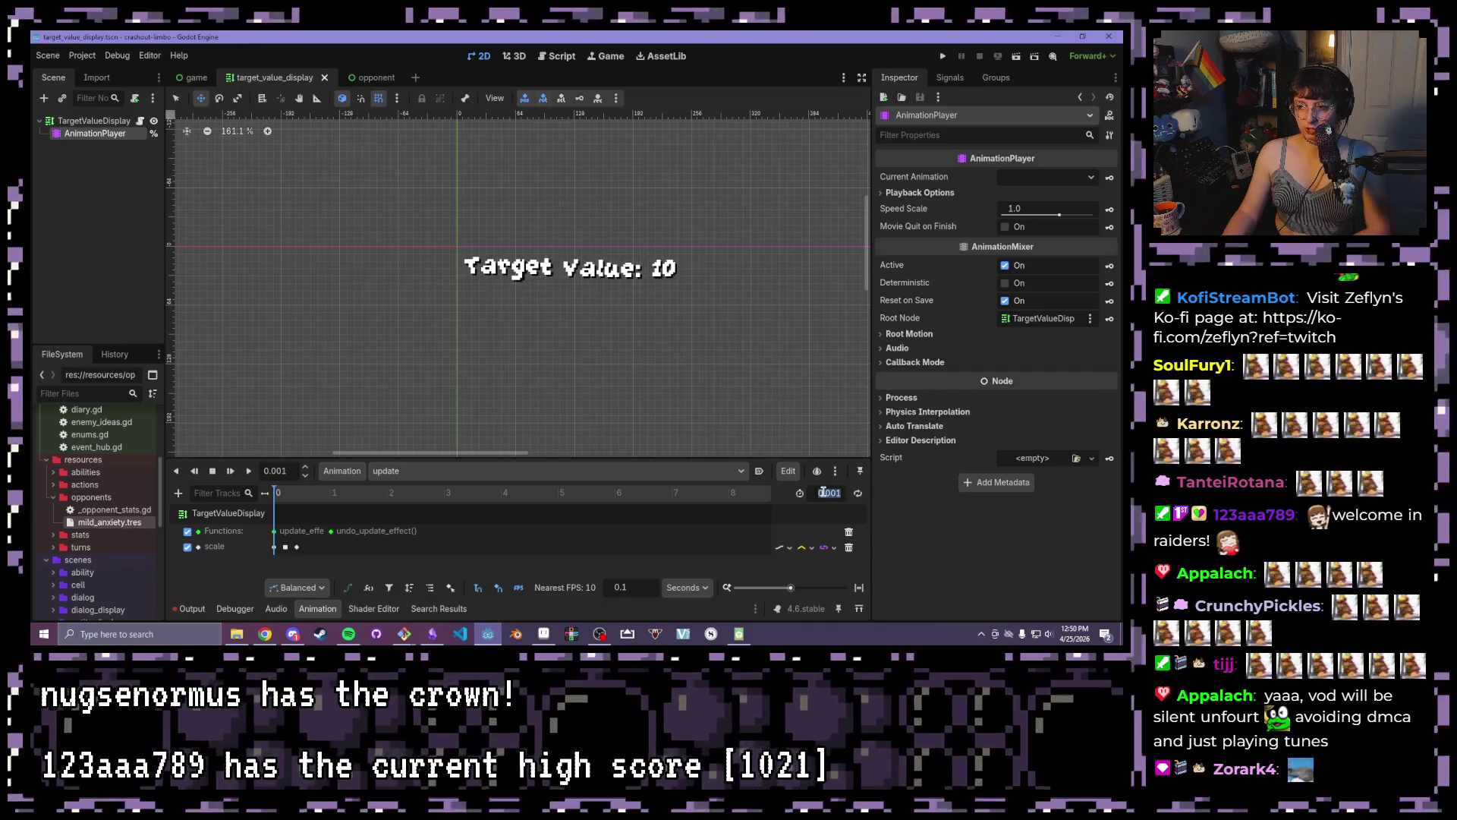
{"action": "key", "text": "Return"}
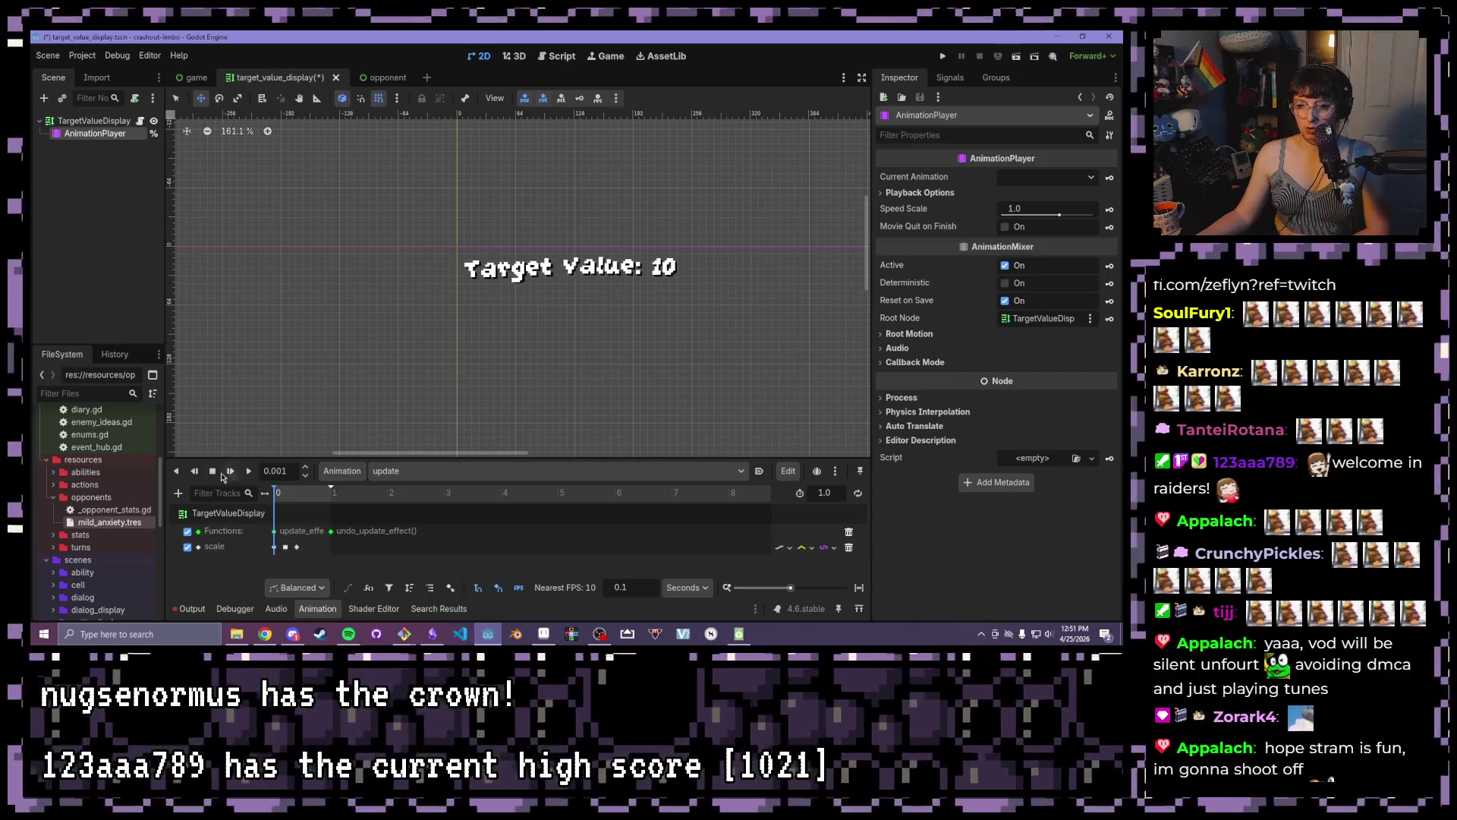
{"action": "left_click", "coordinate": [213, 471]}
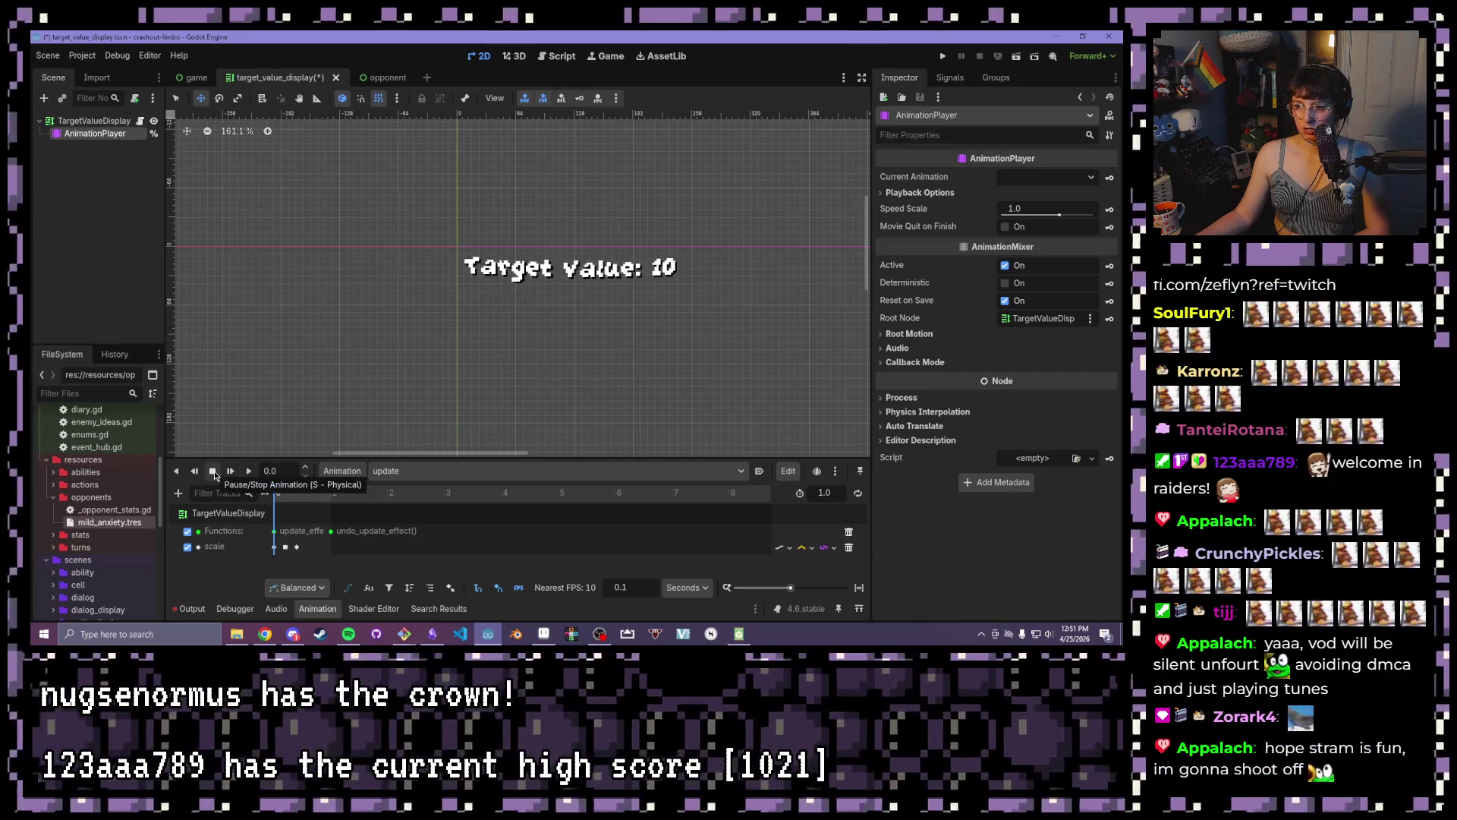
{"action": "key", "text": "ctrl+s"}
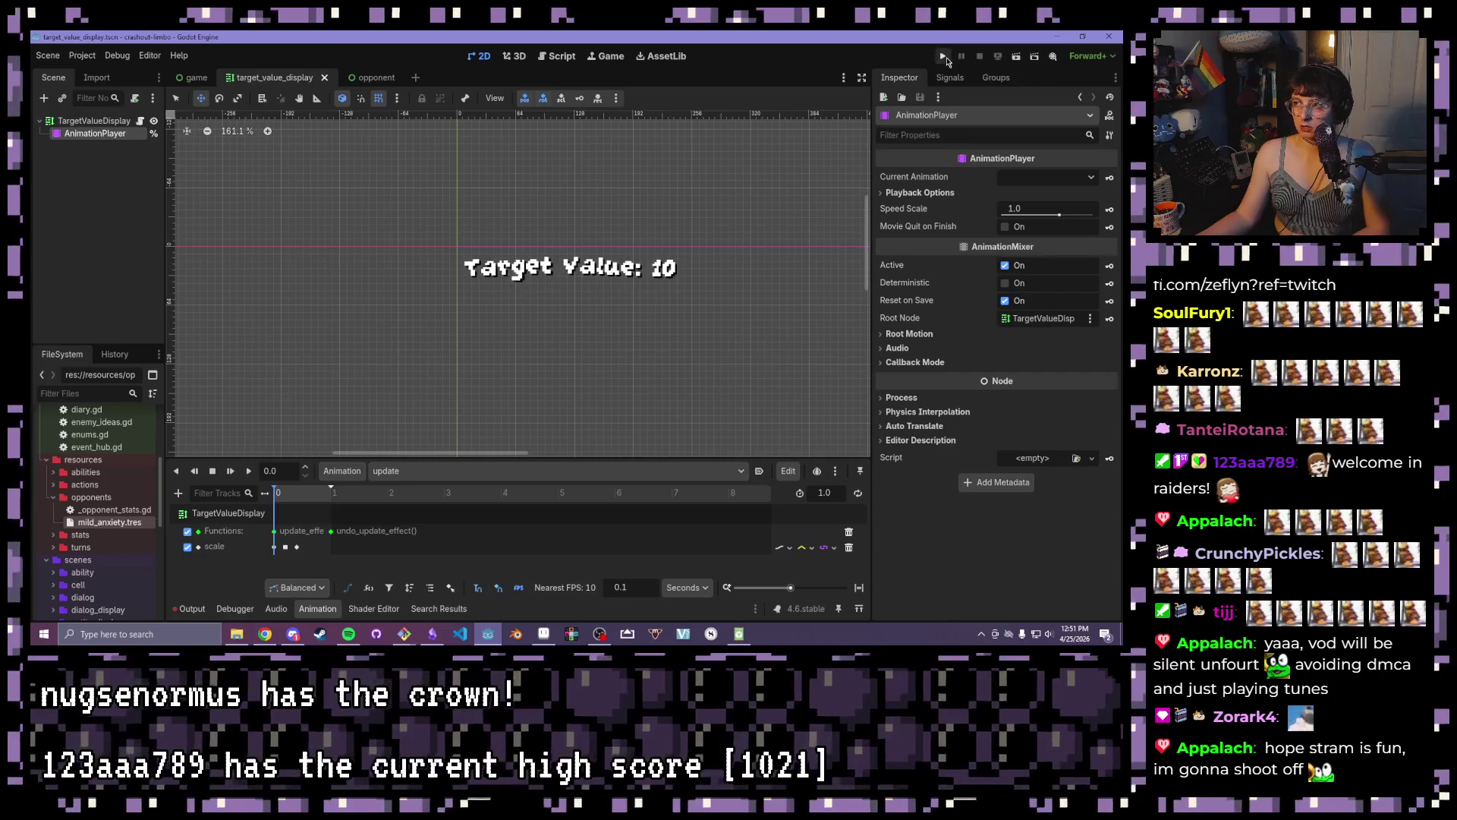
{"action": "left_click", "coordinate": [944, 57]}
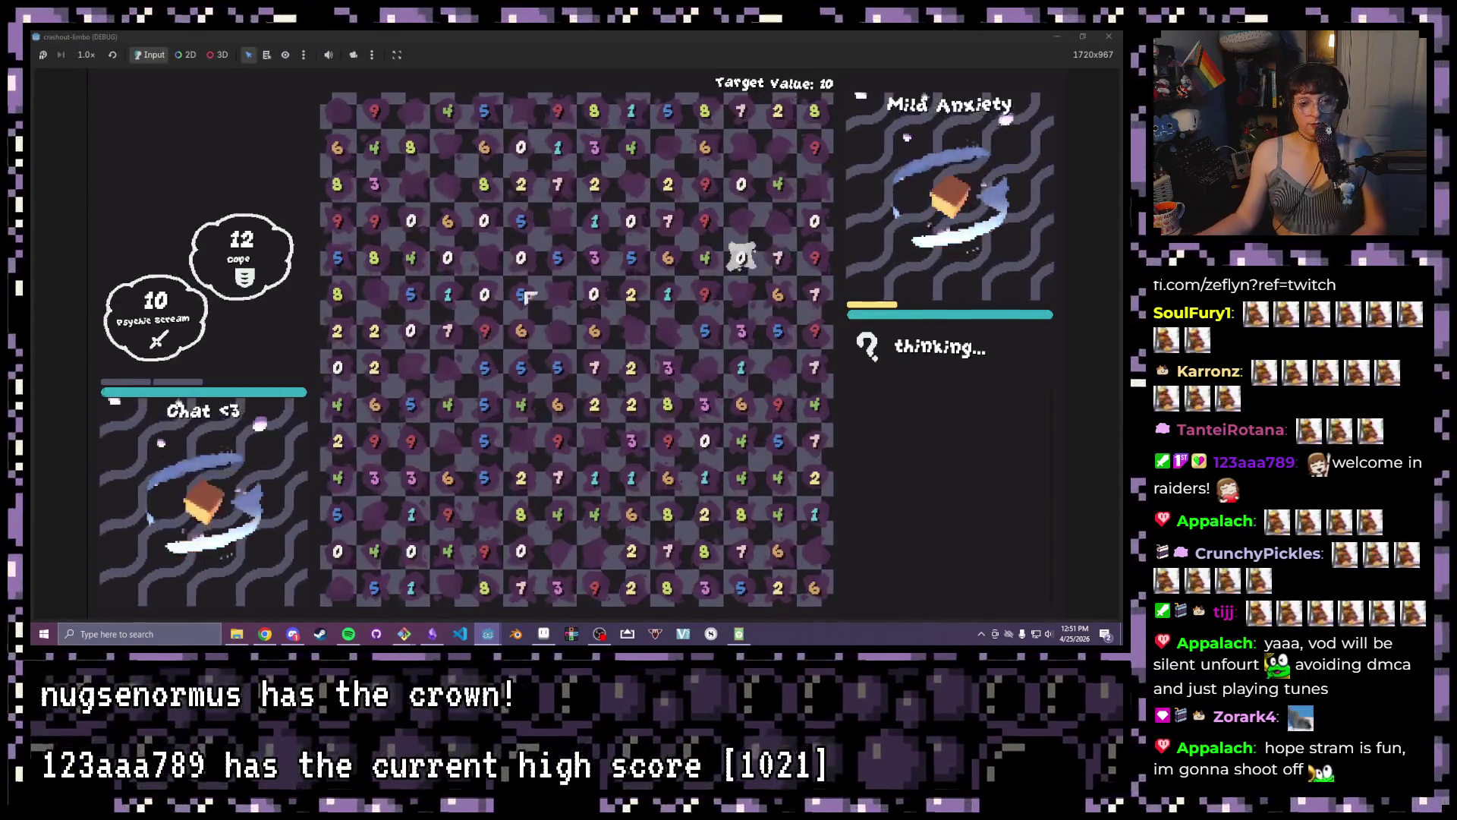
Step: Clear 5+5, three 5s, 5+4+6, 6+4 and 8+2 groups, watching the label pulse
{"action": "left_click_drag", "start_coordinate": [536, 365], "coordinate": [539, 367]}
{"action": "left_click_drag", "start_coordinate": [515, 323], "coordinate": [523, 395]}
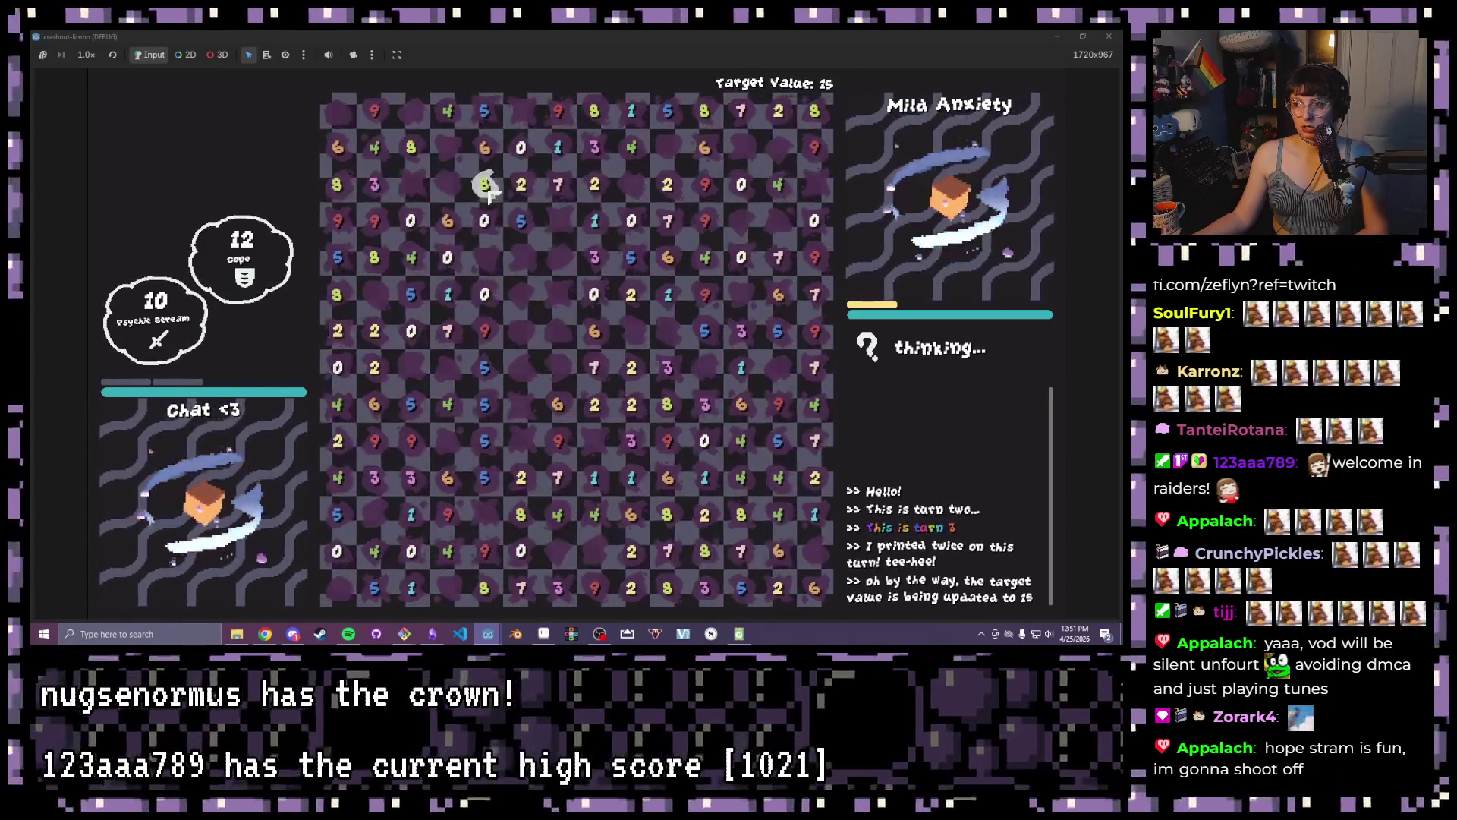
{"action": "left_click_drag", "start_coordinate": [484, 367], "coordinate": [484, 439]}
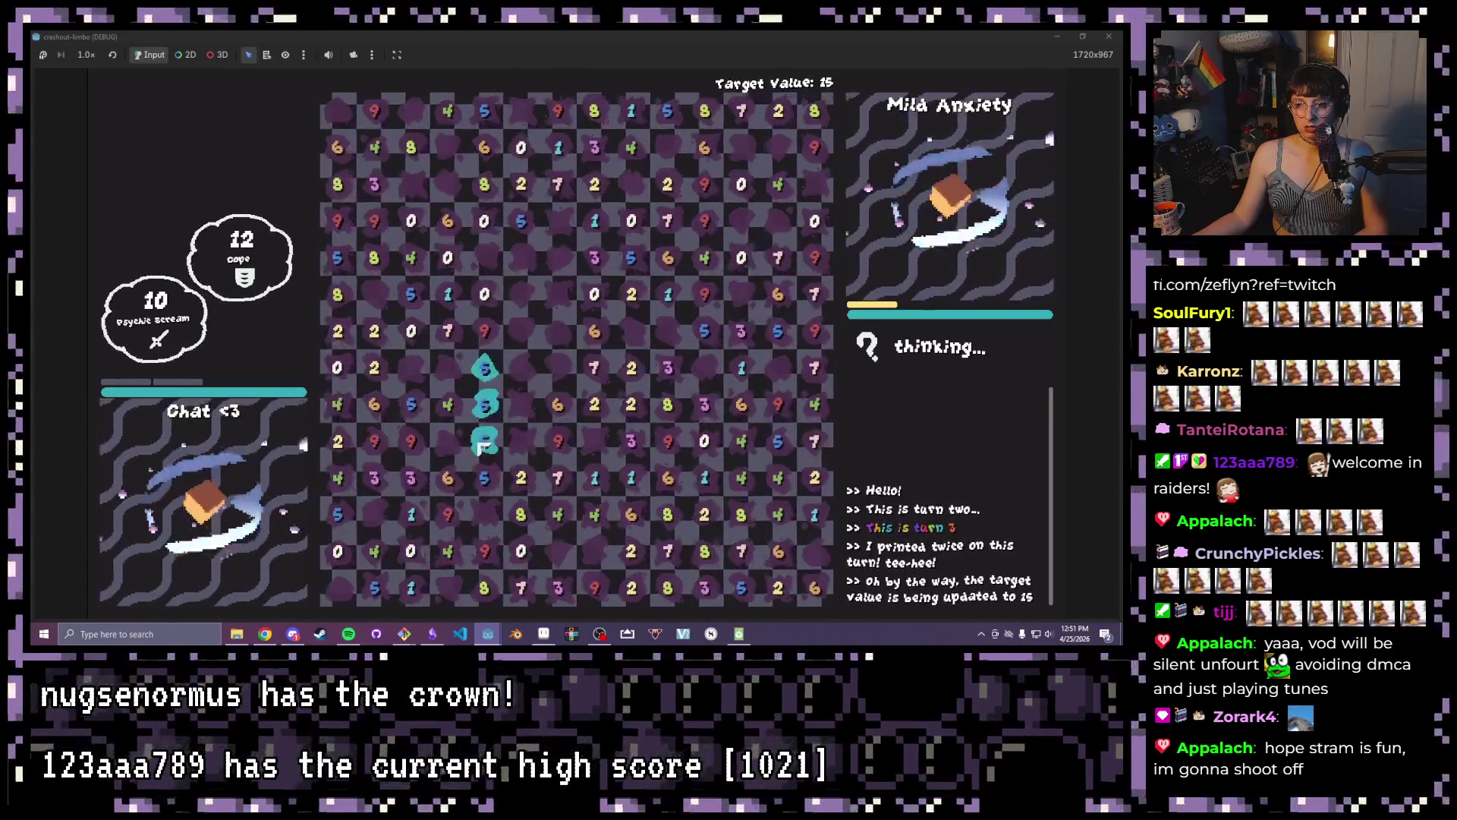
{"action": "left_click_drag", "start_coordinate": [557, 406], "coordinate": [406, 414]}
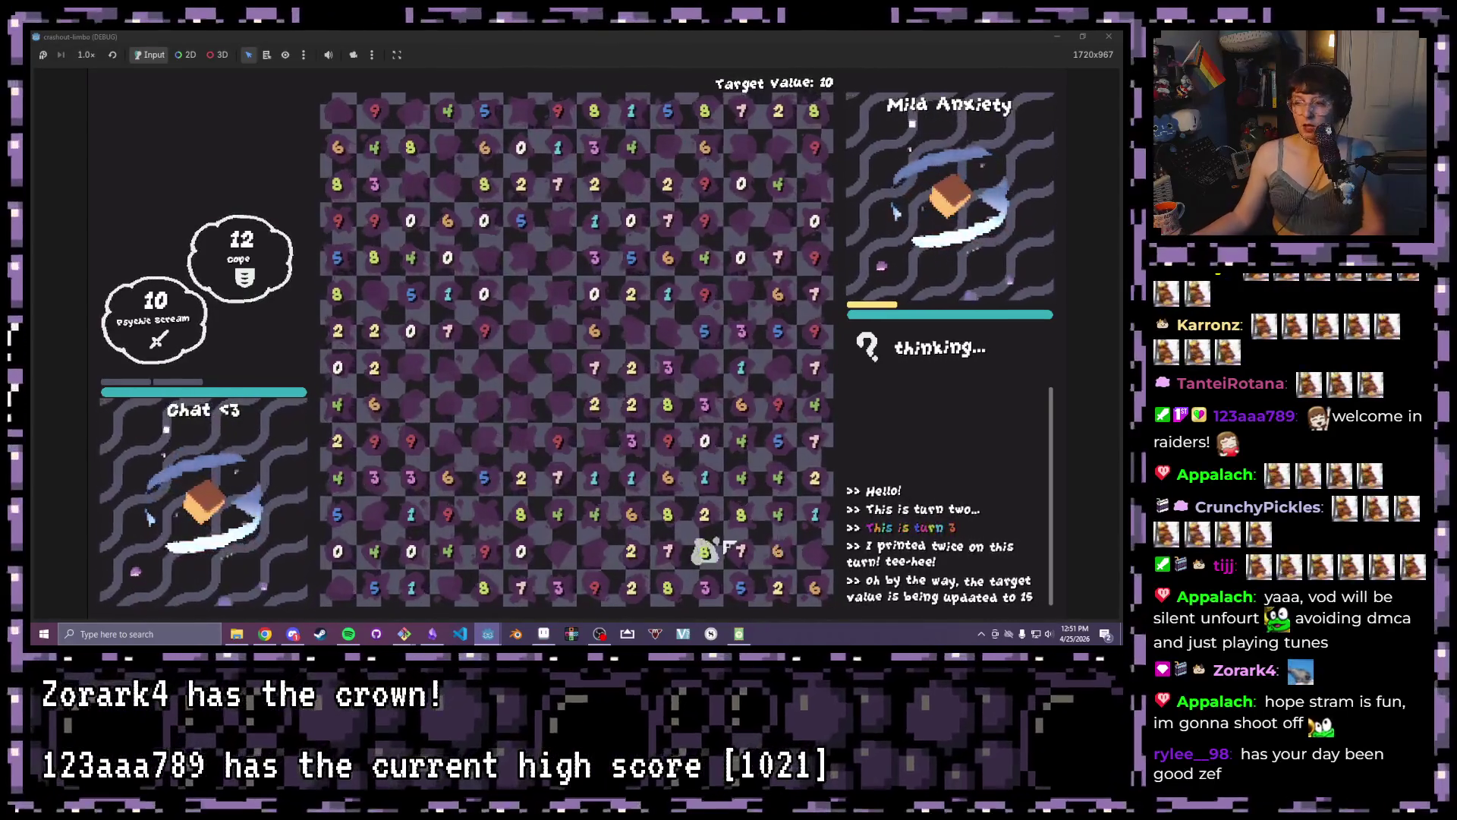
{"action": "left_click", "coordinate": [778, 515]}
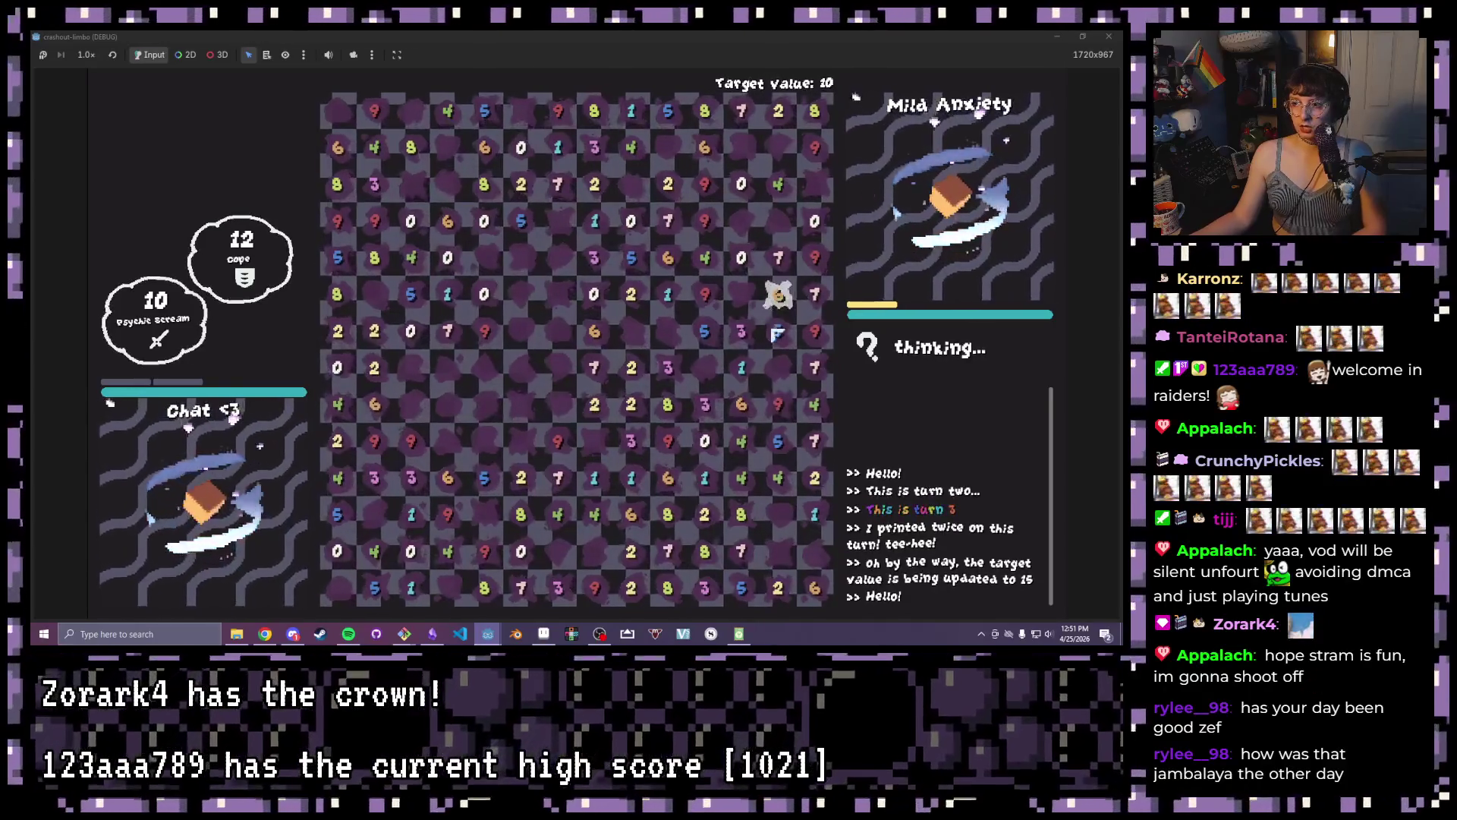
{"action": "left_click", "coordinate": [741, 407]}
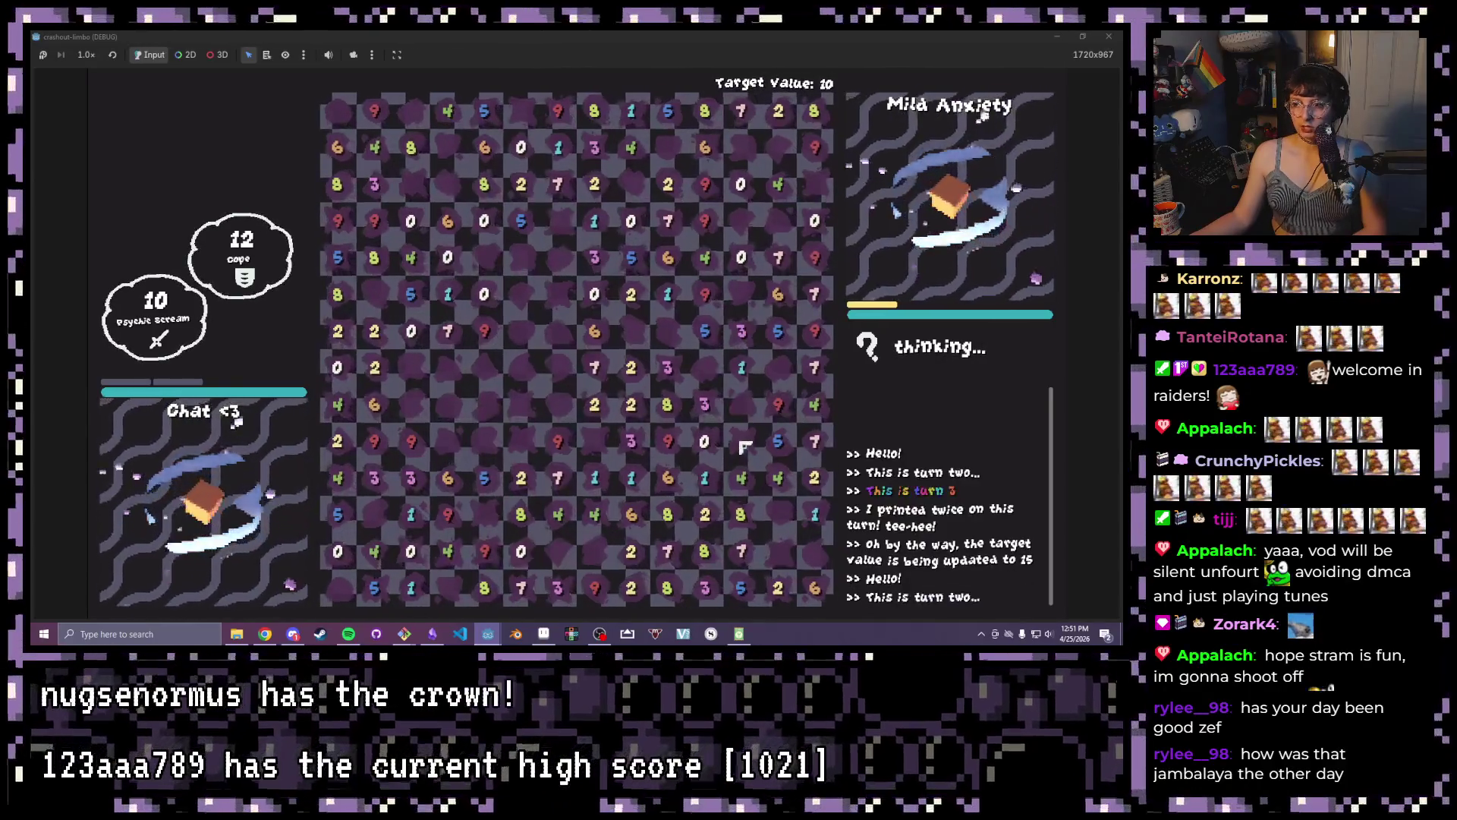
{"action": "left_click", "coordinate": [668, 407]}
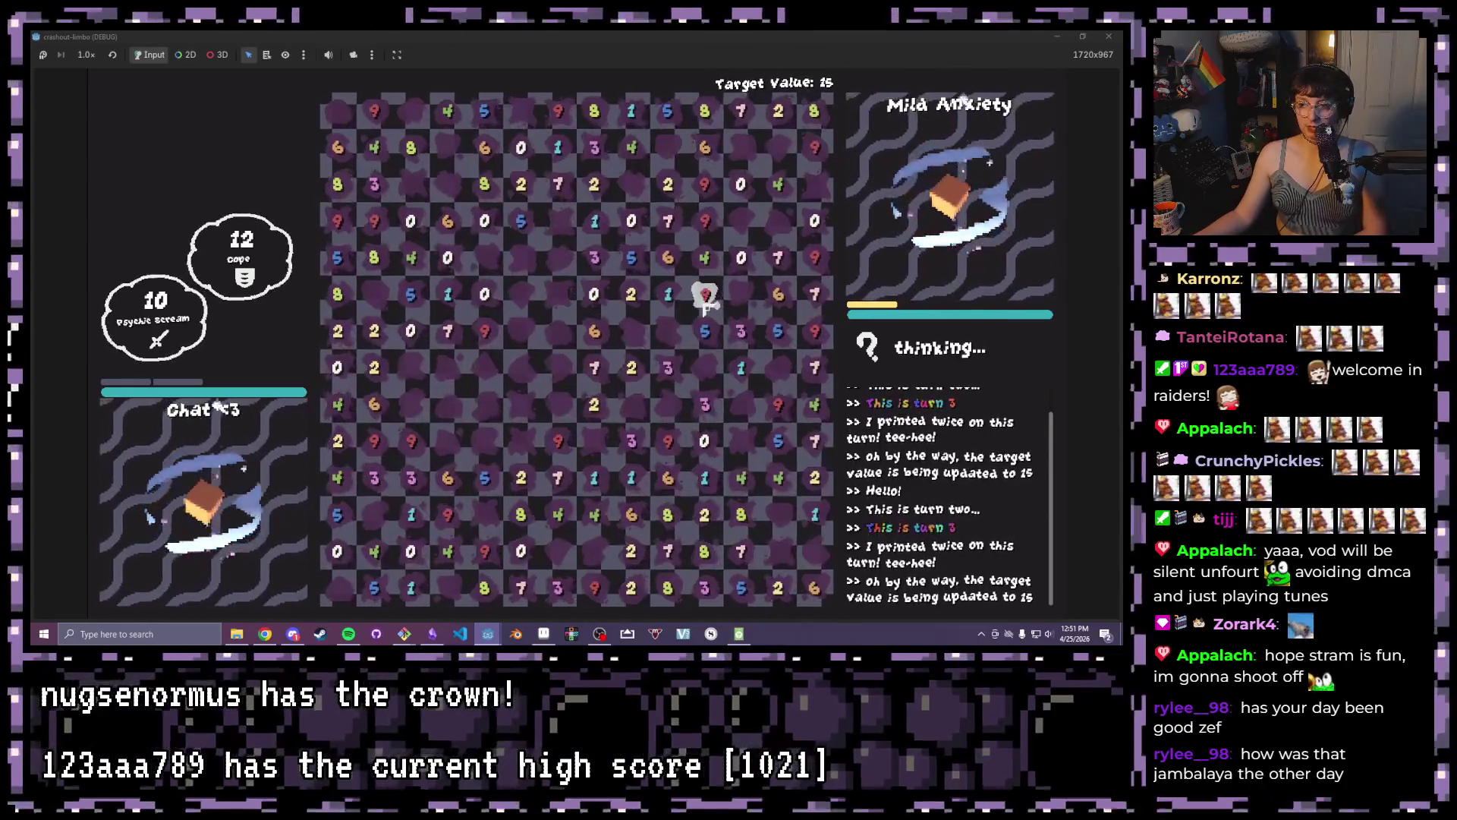
Step: Clear a 2x2 block summing to 15, try 9+6 and a second-row run, then clear 1+9
{"action": "left_click_drag", "start_coordinate": [705, 294], "coordinate": [669, 331]}
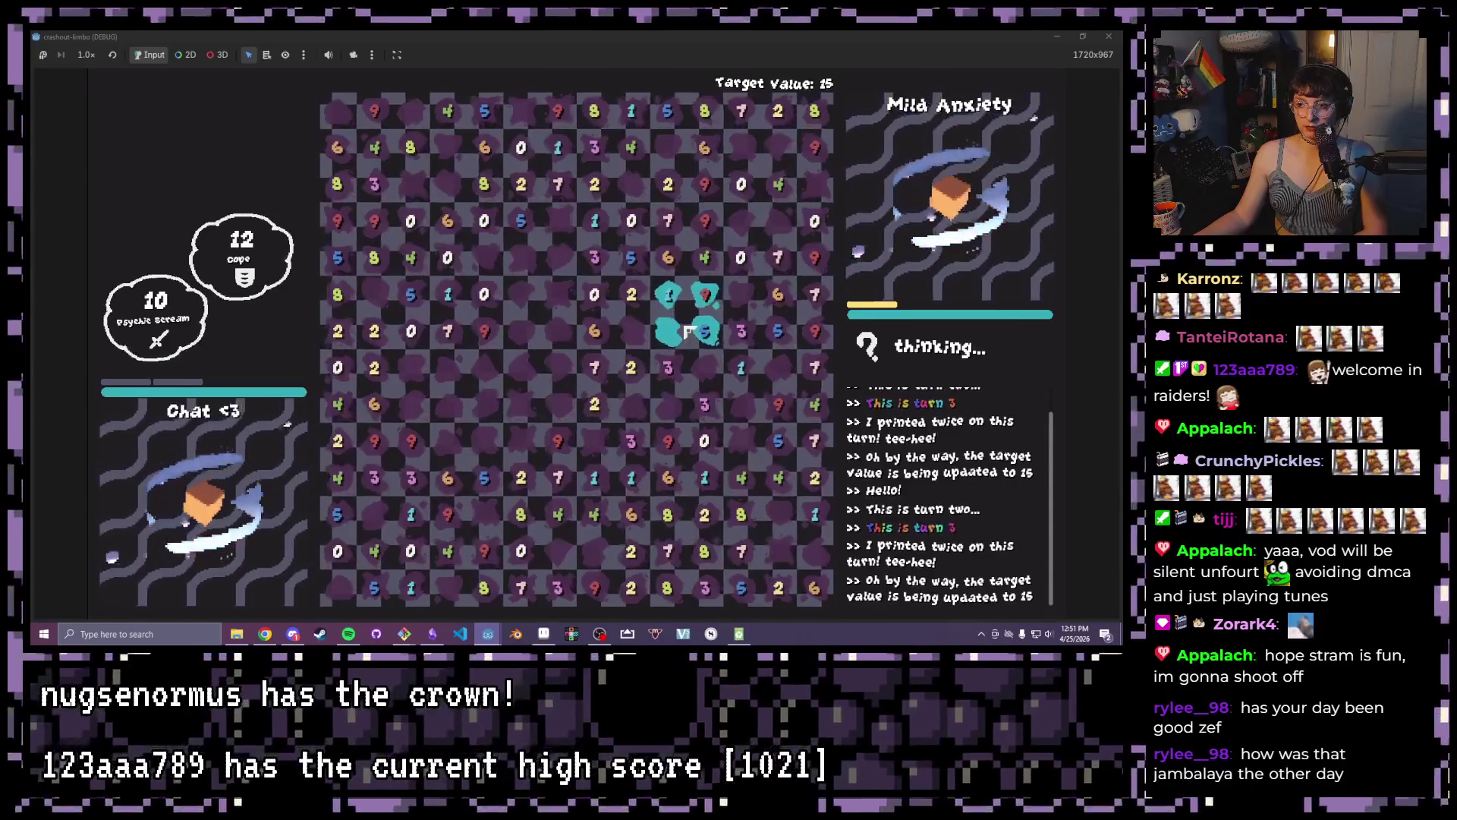
{"action": "left_click", "coordinate": [693, 328]}
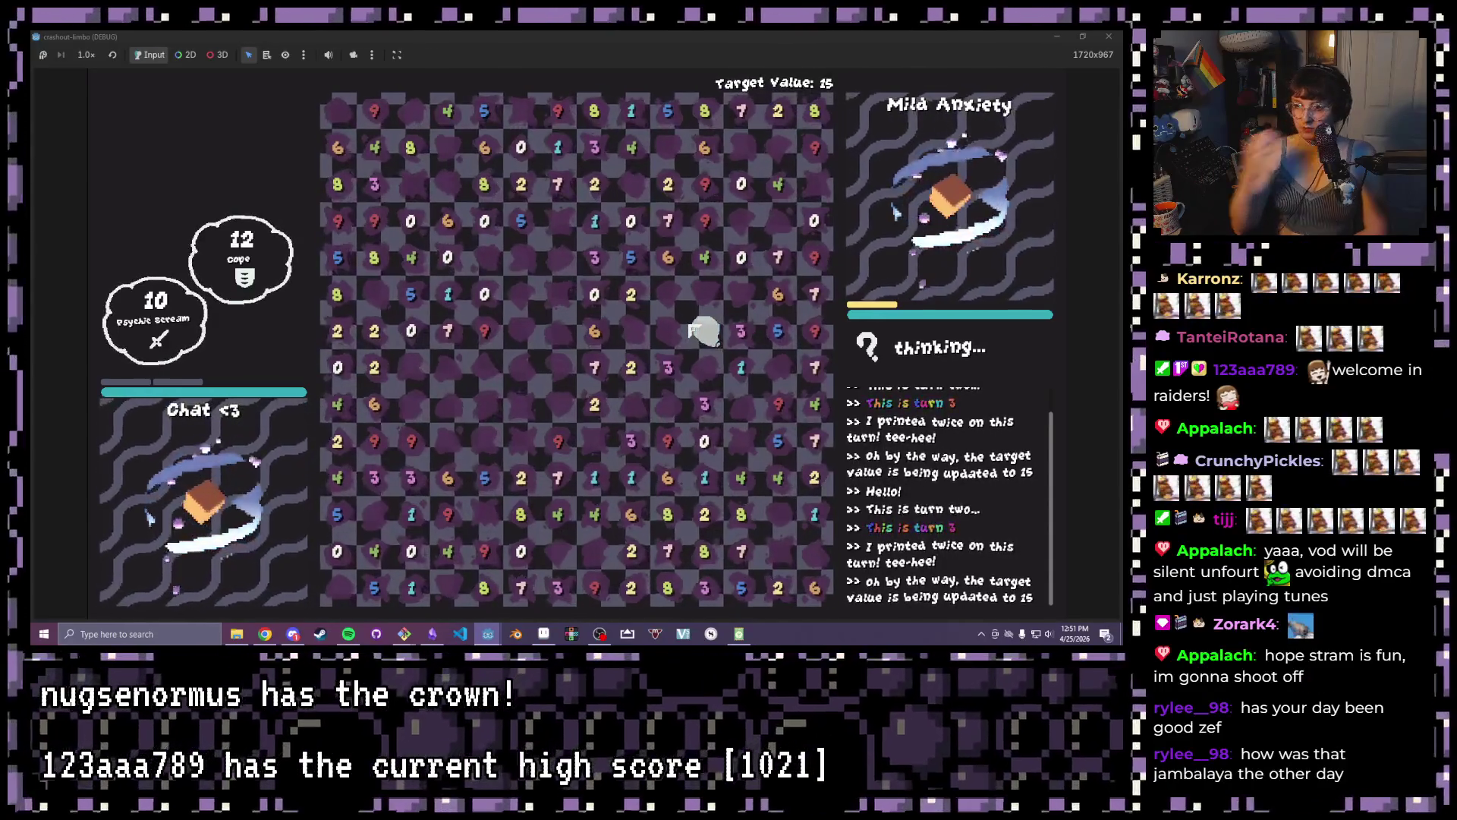
{"action": "mouse_move", "coordinate": [448, 221]}
{"action": "left_mouse_down"}
{"action": "mouse_move", "coordinate": [414, 255]}
{"action": "mouse_move", "coordinate": [460, 242]}
{"action": "left_mouse_up"}
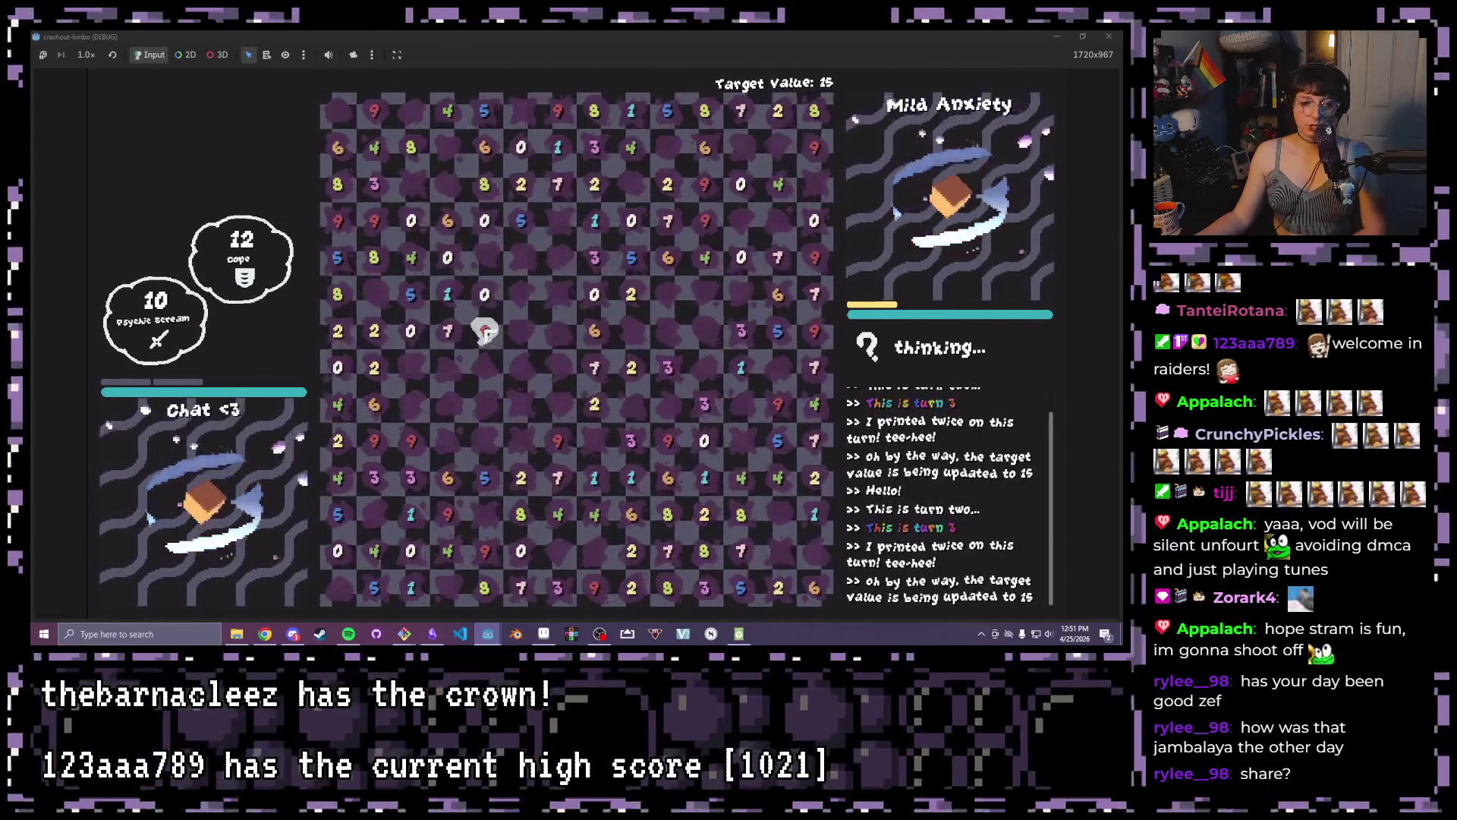
{"action": "left_click_drag", "start_coordinate": [375, 443], "coordinate": [380, 406]}
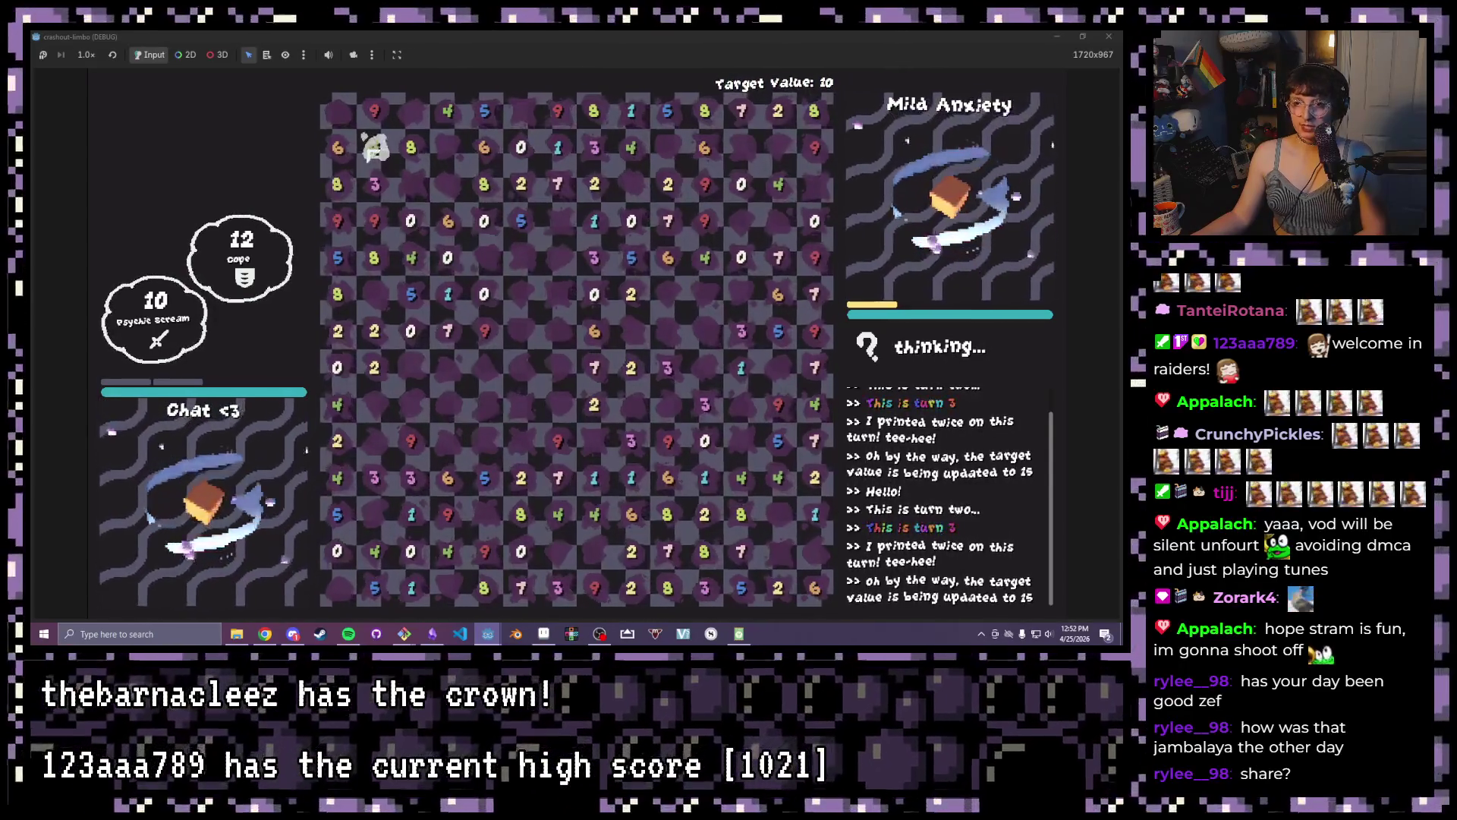
{"action": "mouse_move", "coordinate": [485, 147]}
{"action": "left_mouse_down"}
{"action": "mouse_move", "coordinate": [553, 144]}
{"action": "mouse_move", "coordinate": [407, 149]}
{"action": "mouse_move", "coordinate": [818, 152]}
{"action": "left_mouse_up"}
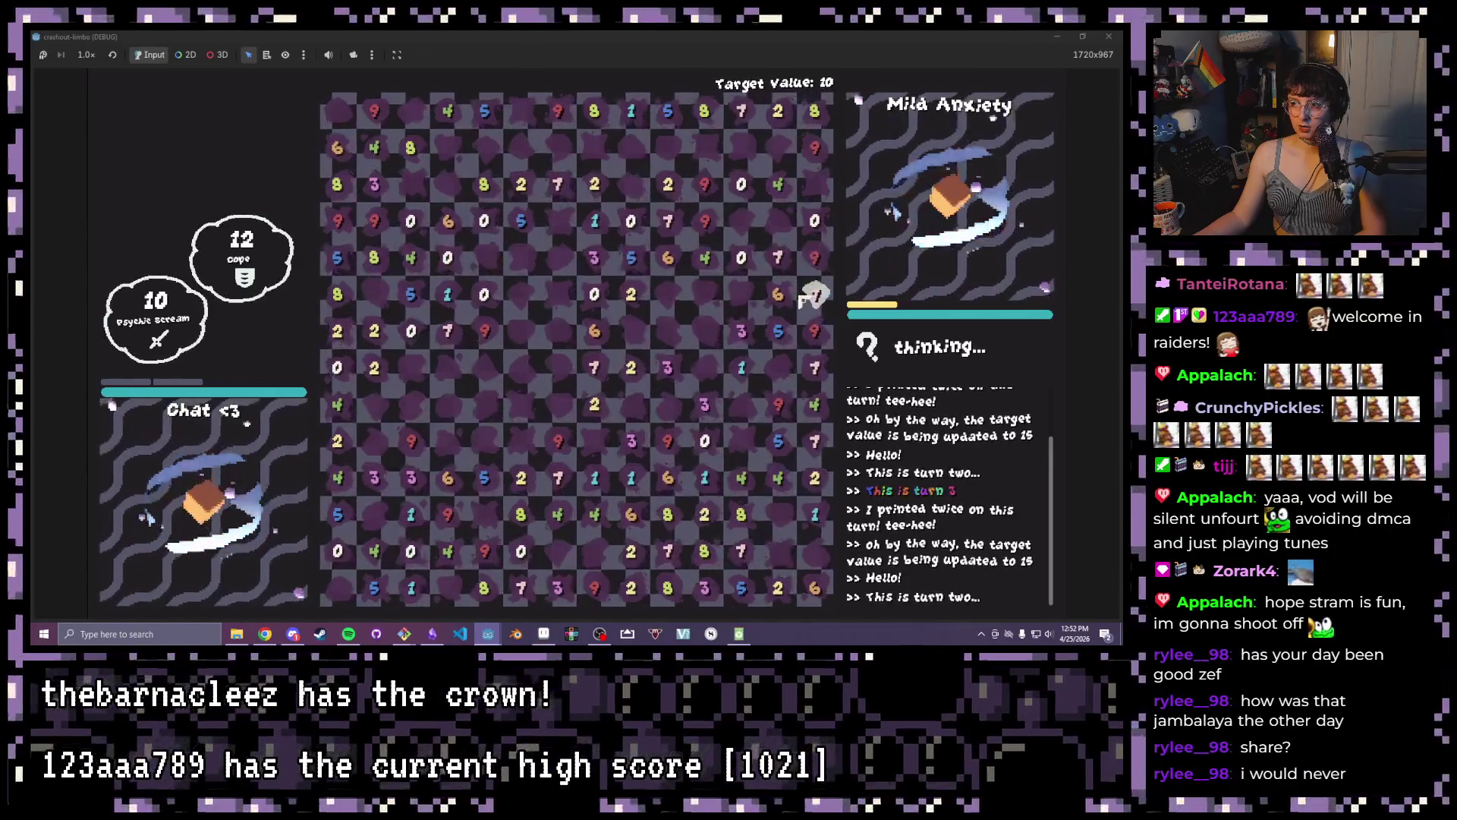
{"action": "left_click_drag", "start_coordinate": [778, 403], "coordinate": [742, 367]}
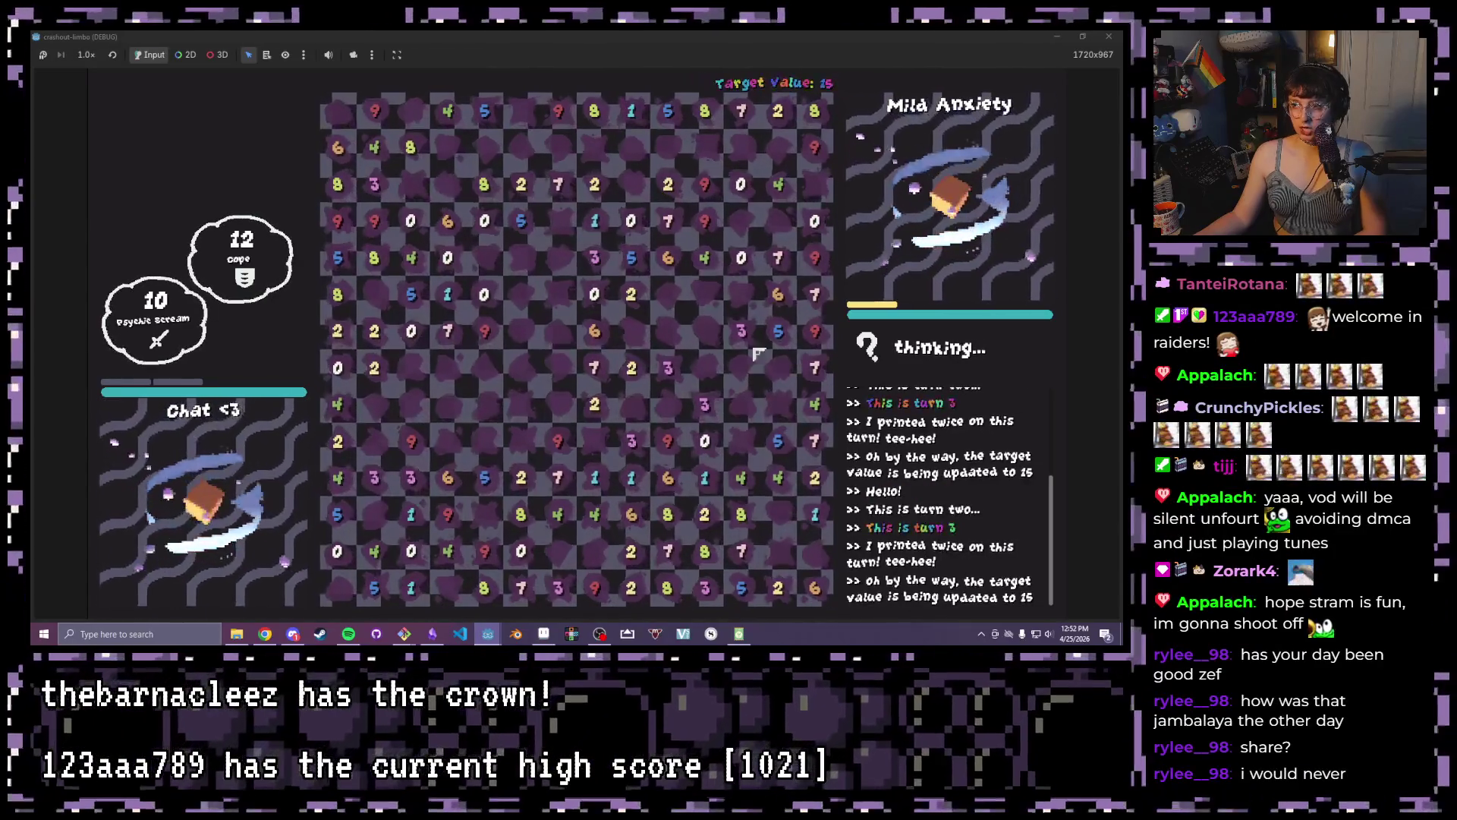
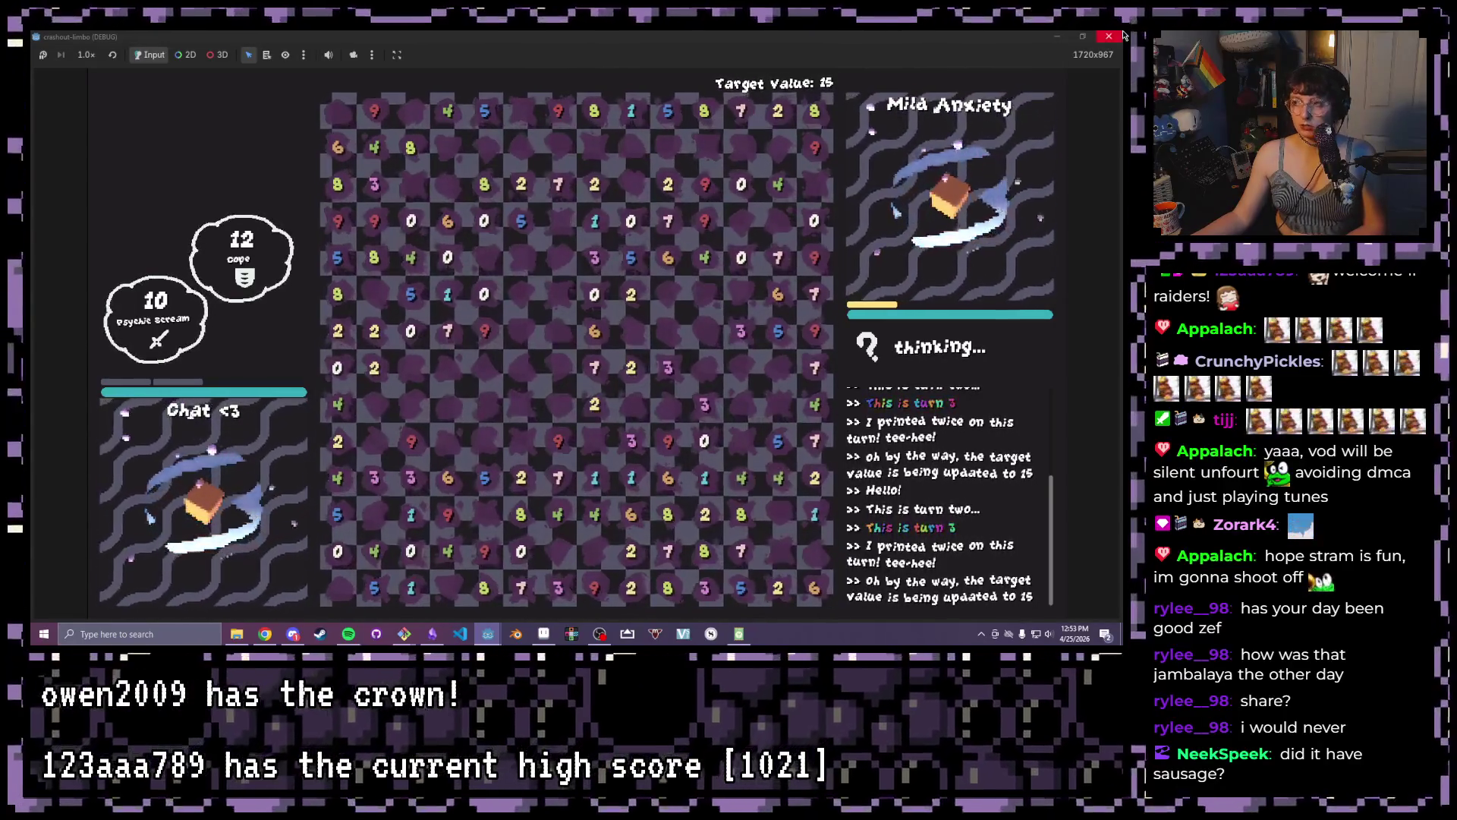
Step: Stop the game and select the TargetValueDisplay label in the game scene
{"action": "key", "text": "F8"}
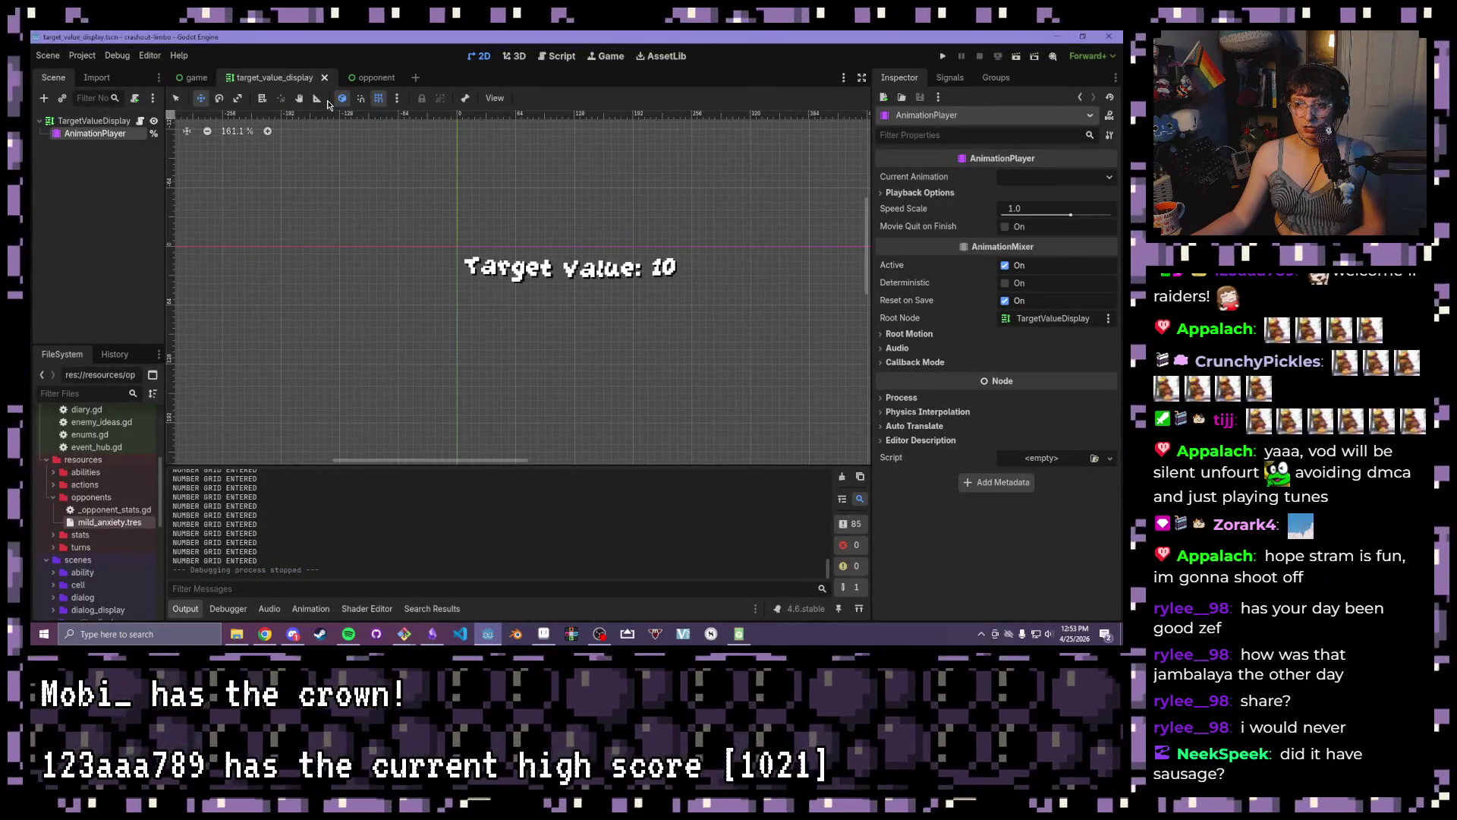
{"action": "left_click", "coordinate": [180, 78]}
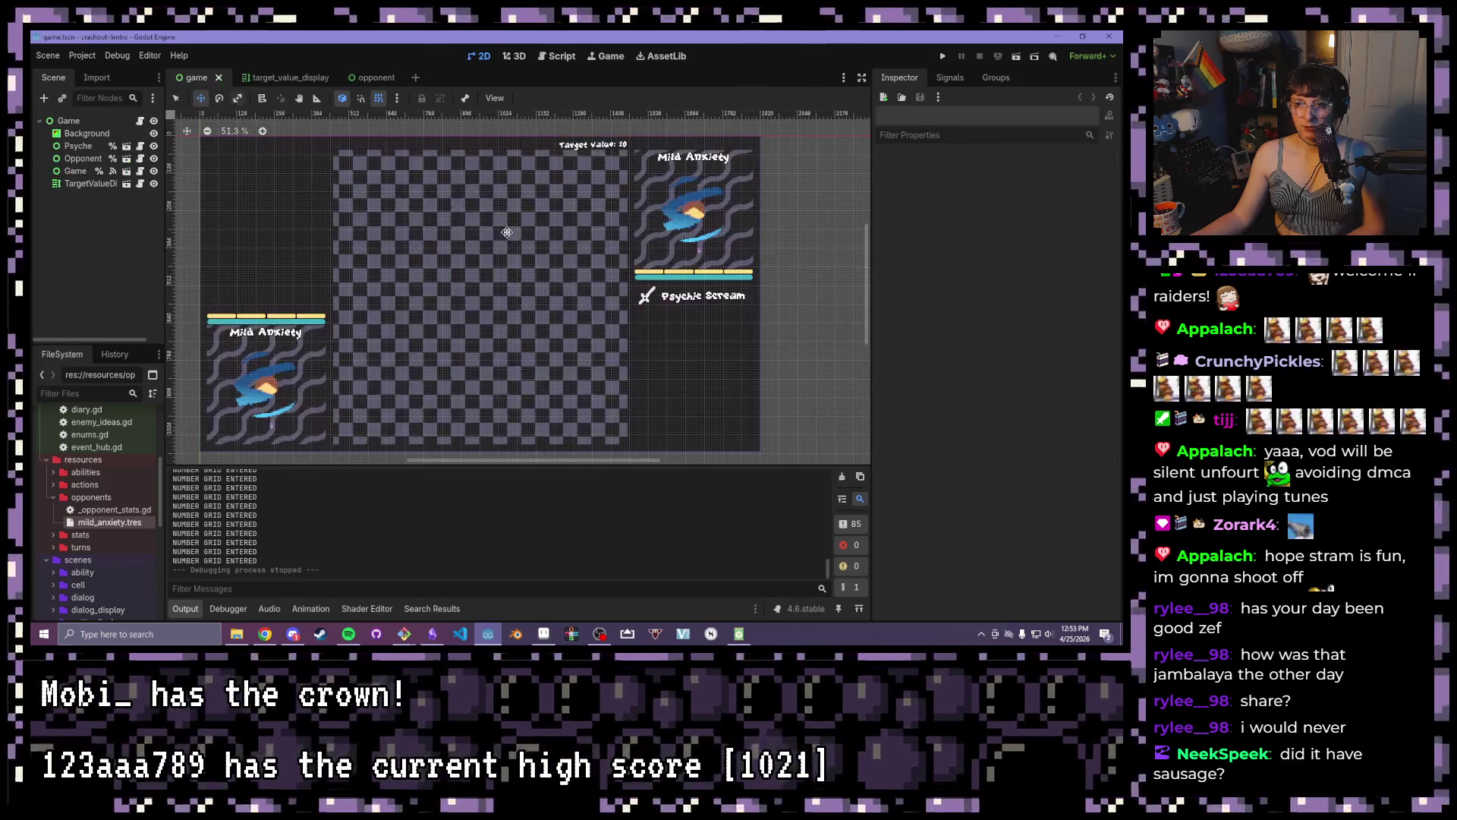
{"action": "scroll", "coordinate": [439, 262], "scroll_direction": "up", "scroll_amount": 5}
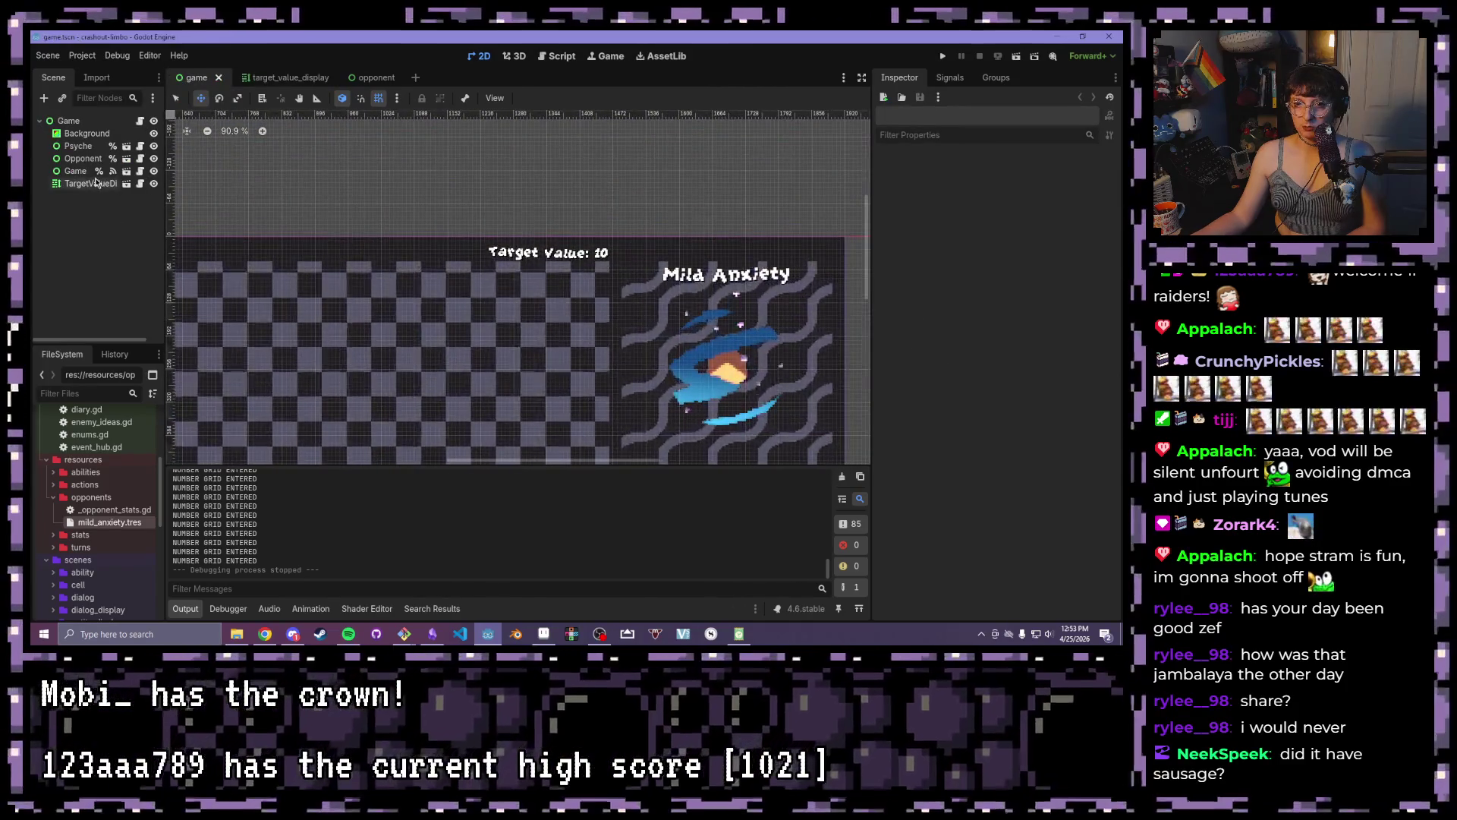
{"action": "left_click", "coordinate": [89, 185]}
{"action": "scroll", "coordinate": [578, 267], "scroll_direction": "up", "scroll_amount": 5}
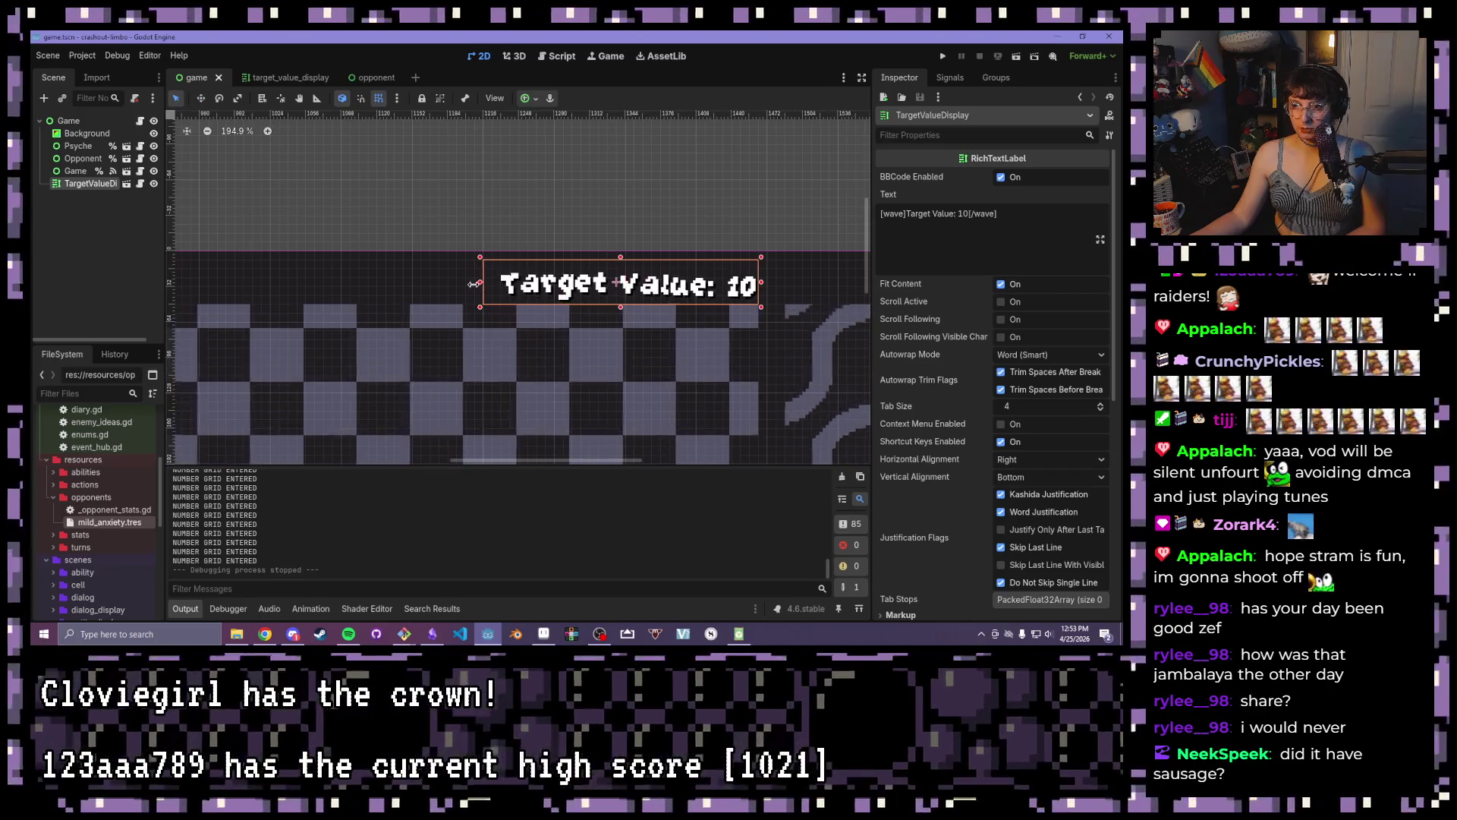
Step: Drag the label's left edge outward to widen it to 312×40, then relaunch the game
{"action": "left_click_drag", "start_coordinate": [473, 283], "coordinate": [451, 284]}
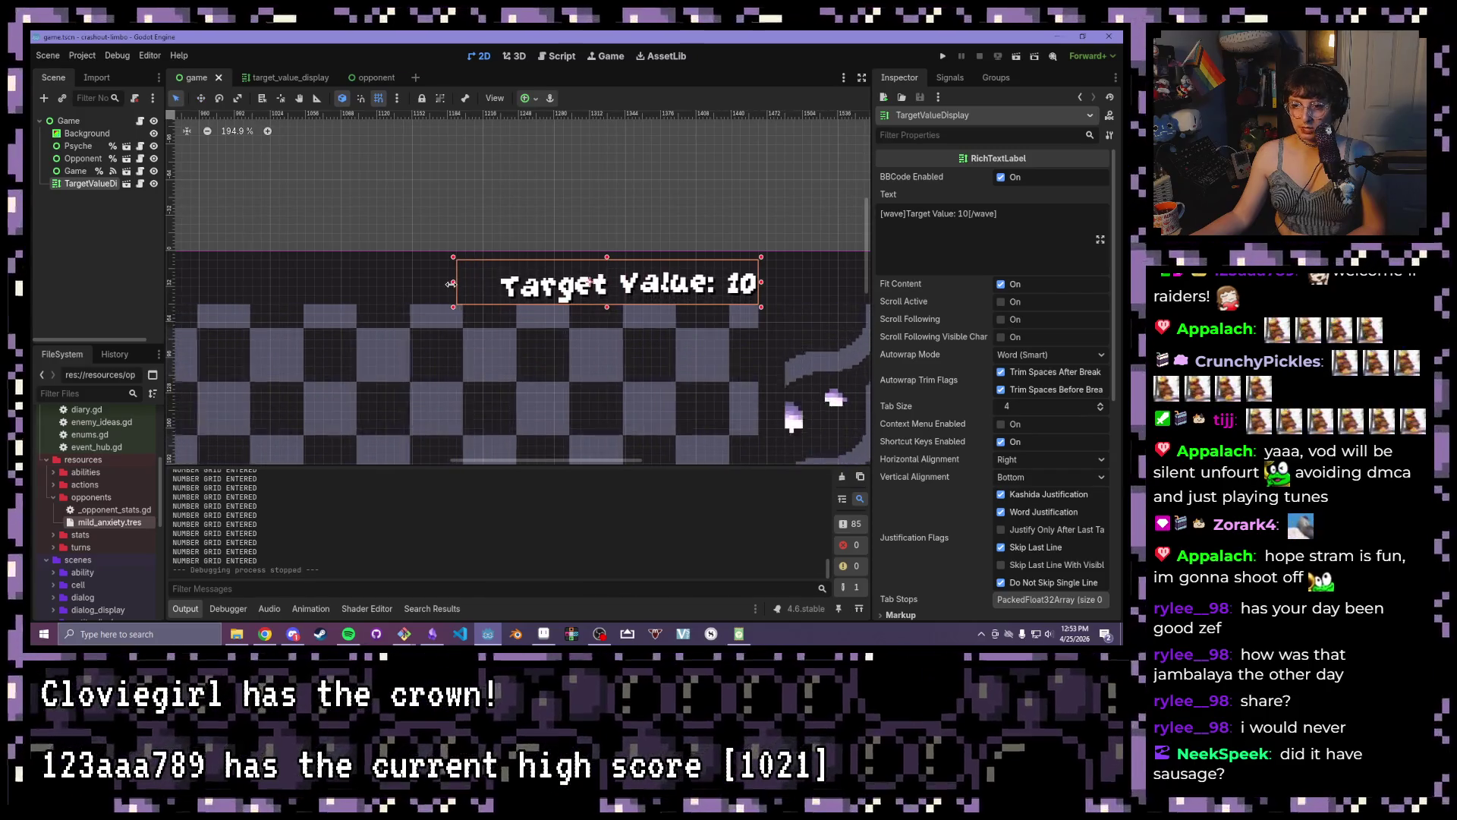
{"action": "left_click_drag", "start_coordinate": [443, 284], "coordinate": [410, 284]}
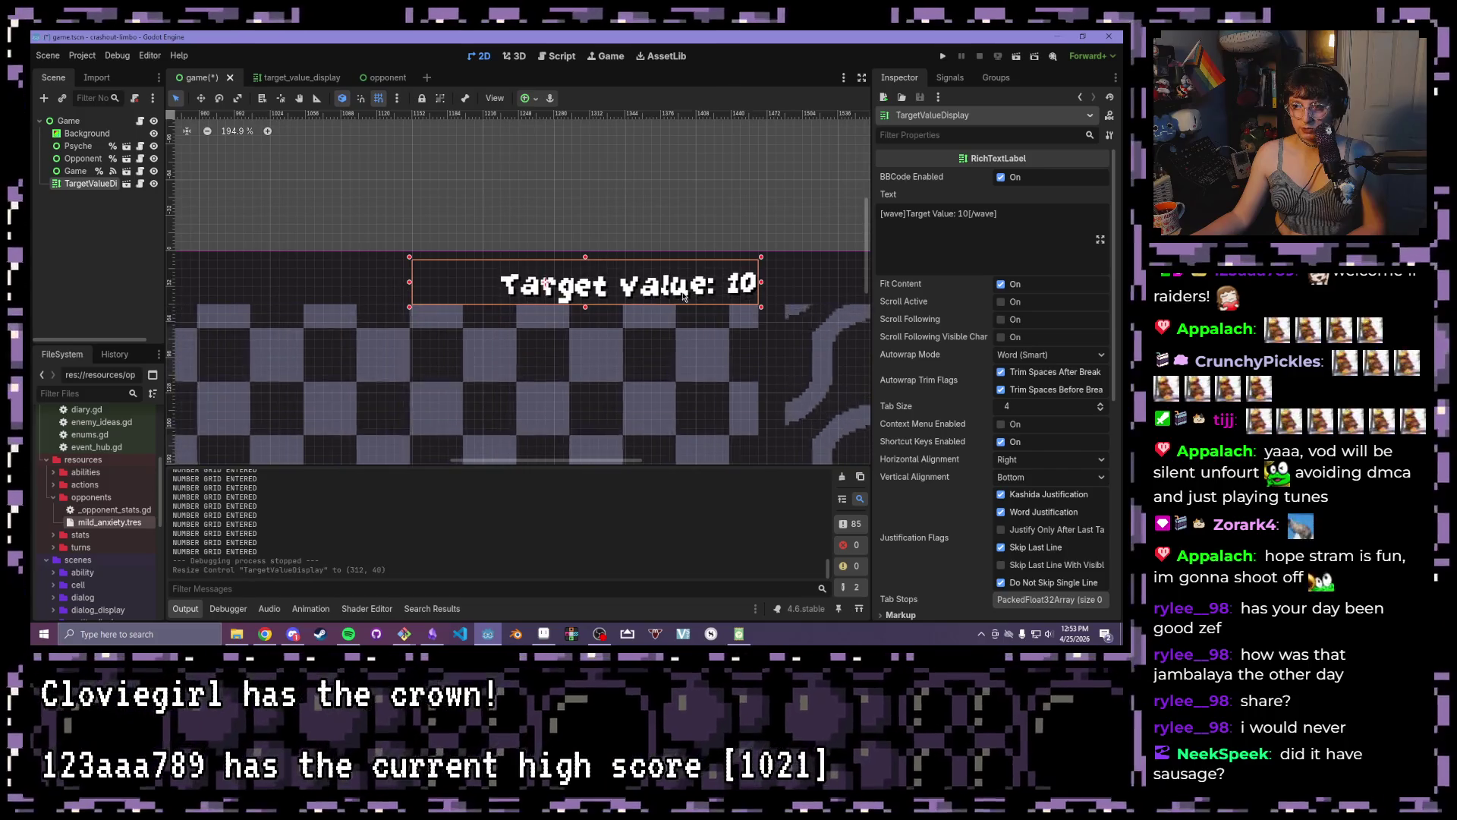
{"action": "scroll", "coordinate": [683, 297], "scroll_direction": "down", "scroll_amount": 4}
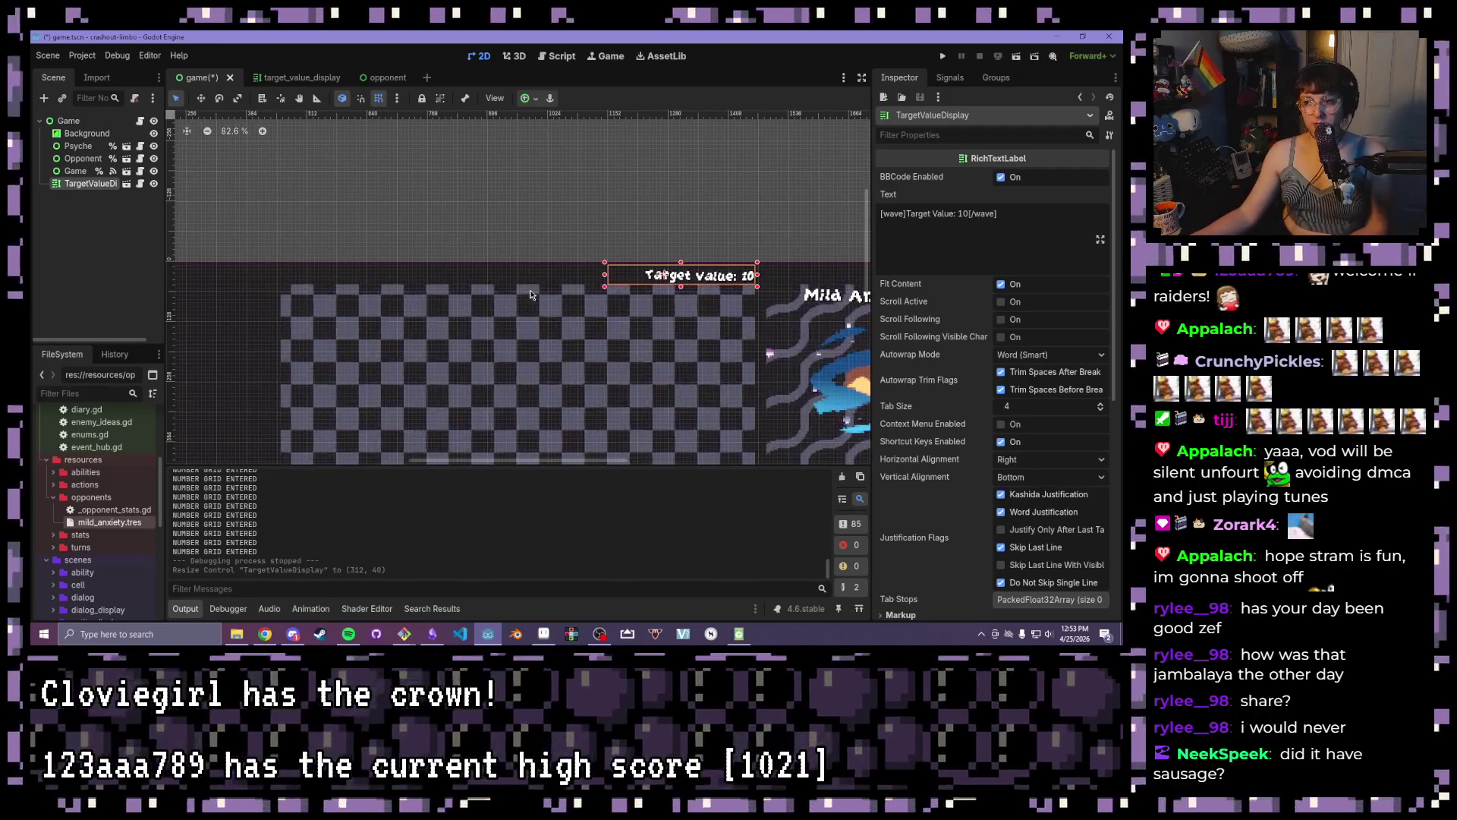
{"action": "scroll", "coordinate": [742, 295], "scroll_direction": "up", "scroll_amount": 5}
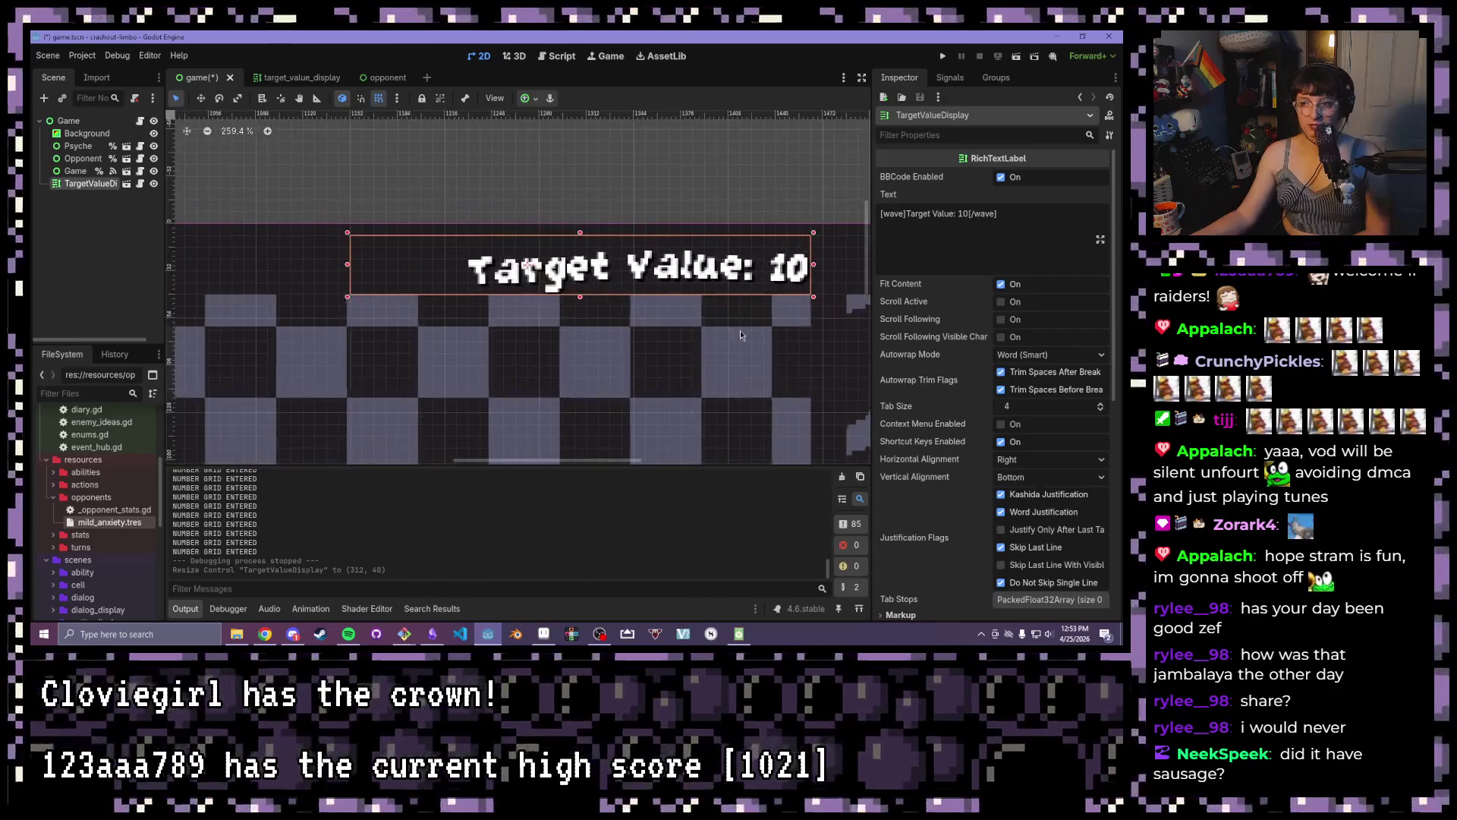
{"action": "scroll", "coordinate": [1049, 455], "scroll_direction": "down", "scroll_amount": 5}
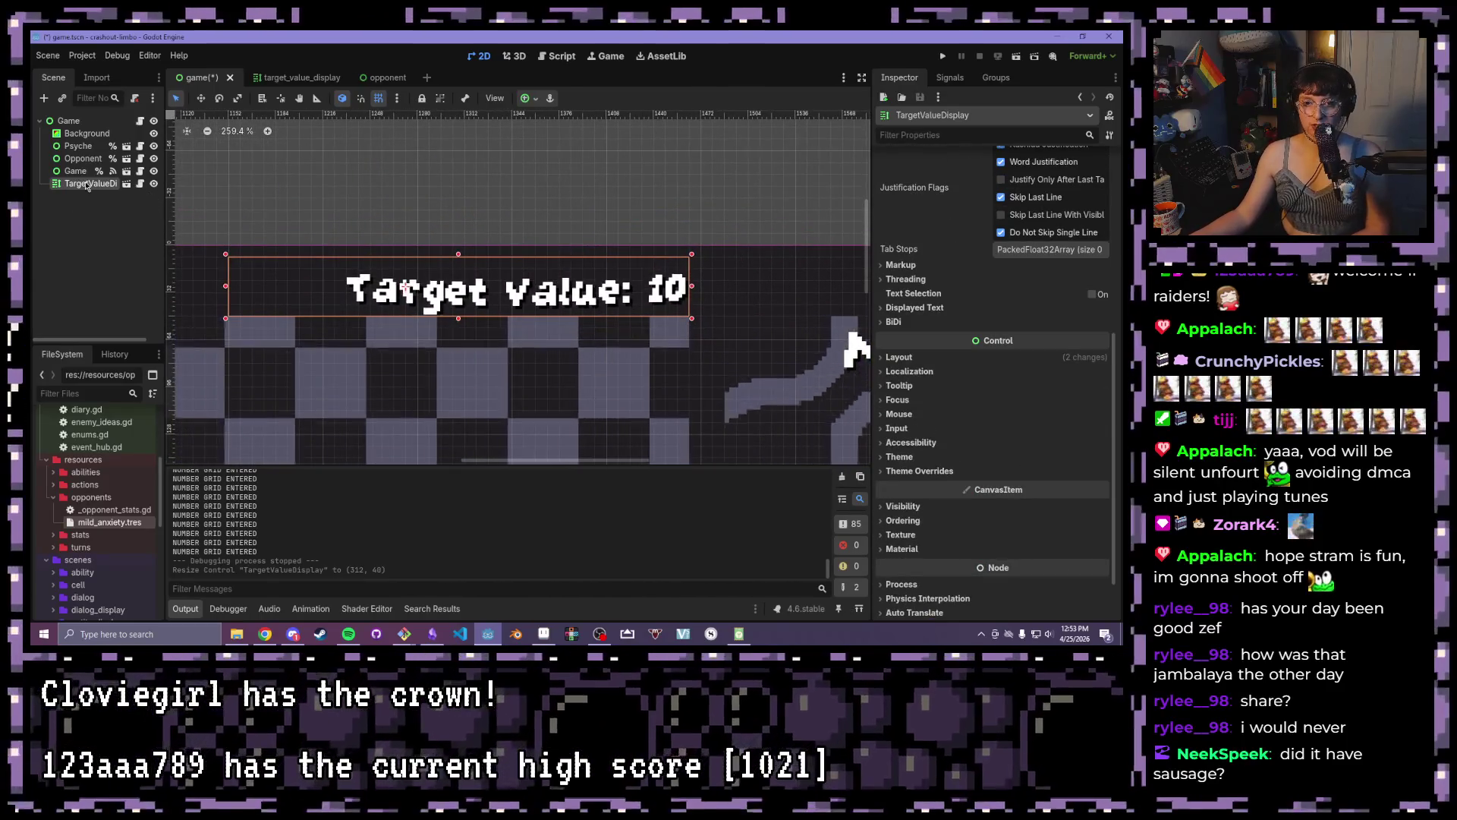
{"action": "scroll", "coordinate": [541, 324], "scroll_direction": "down", "scroll_amount": 5}
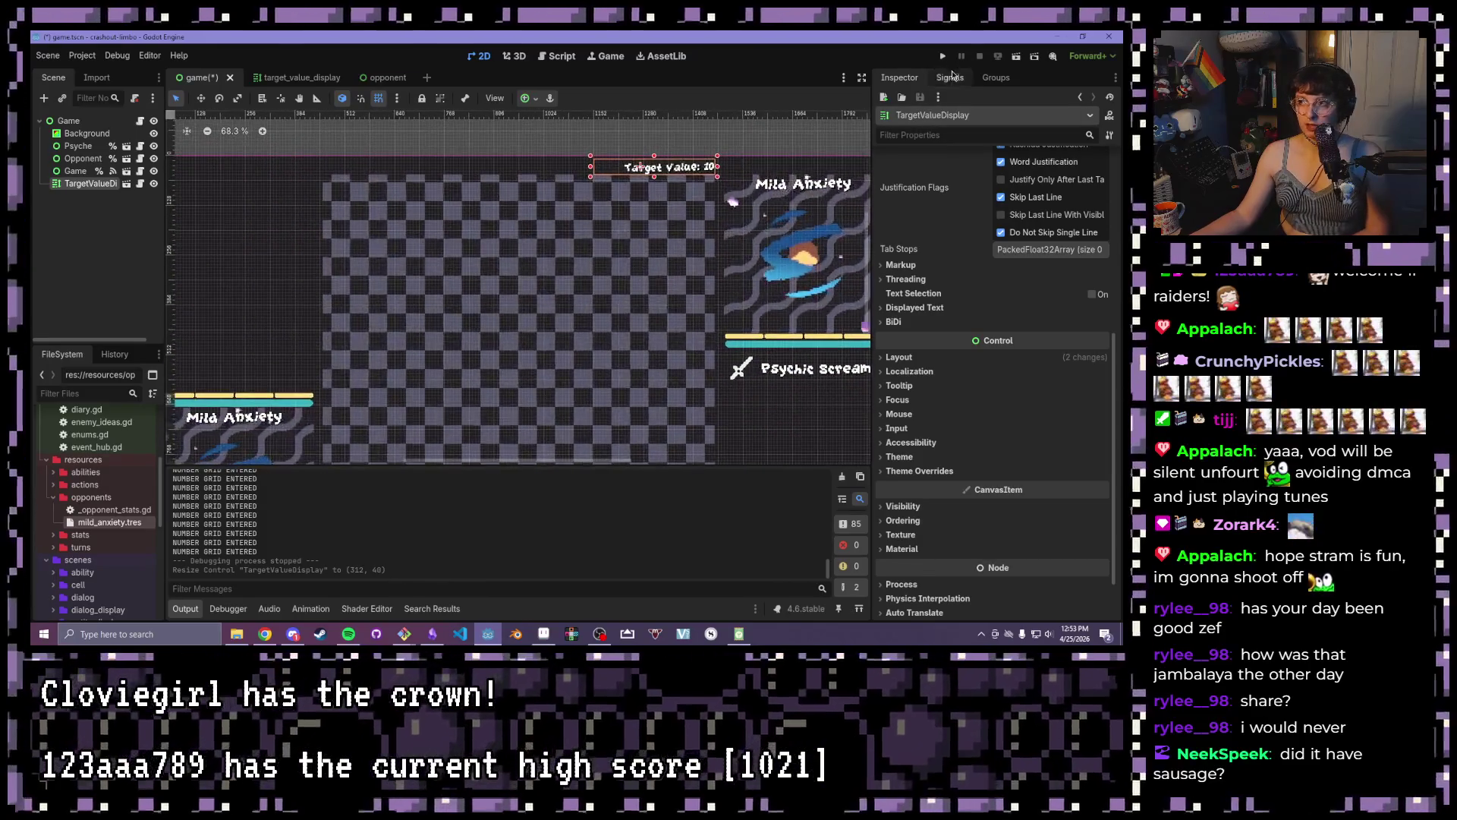
{"action": "key", "text": "F5"}
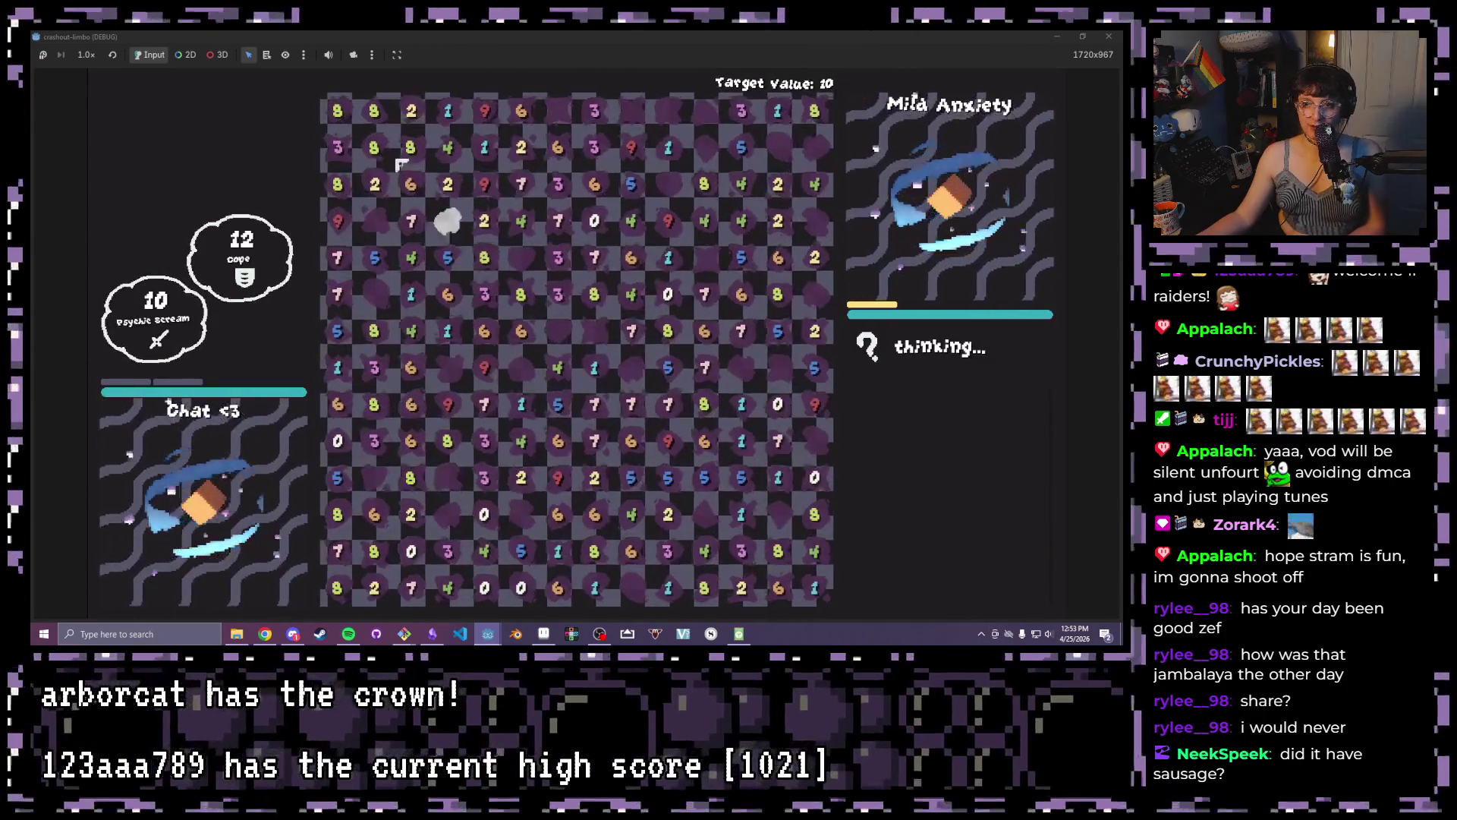
{"action": "left_click_drag", "start_coordinate": [342, 107], "coordinate": [865, 592]}
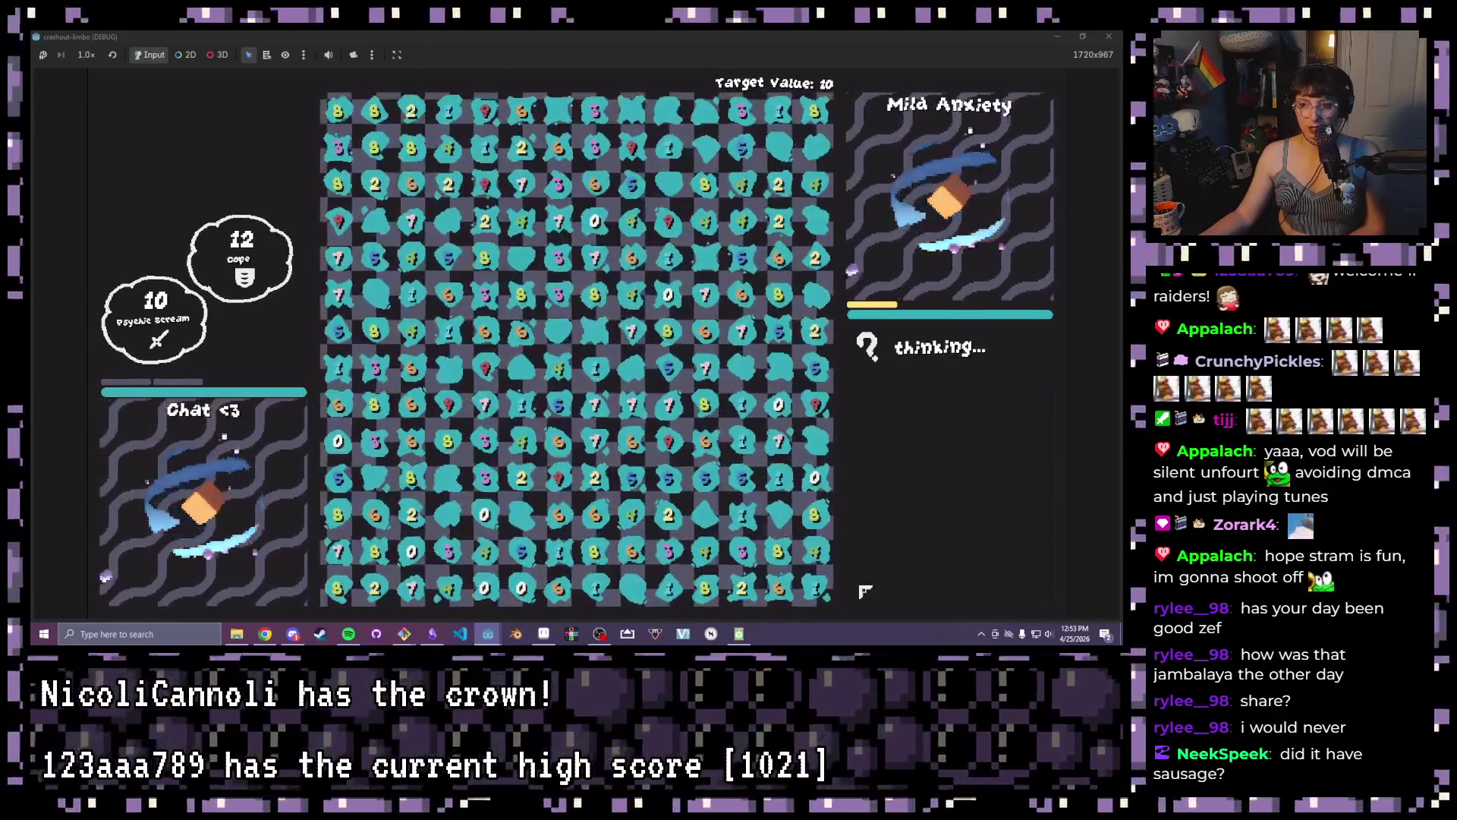
{"action": "left_click_drag", "start_coordinate": [860, 597], "coordinate": [850, 585]}
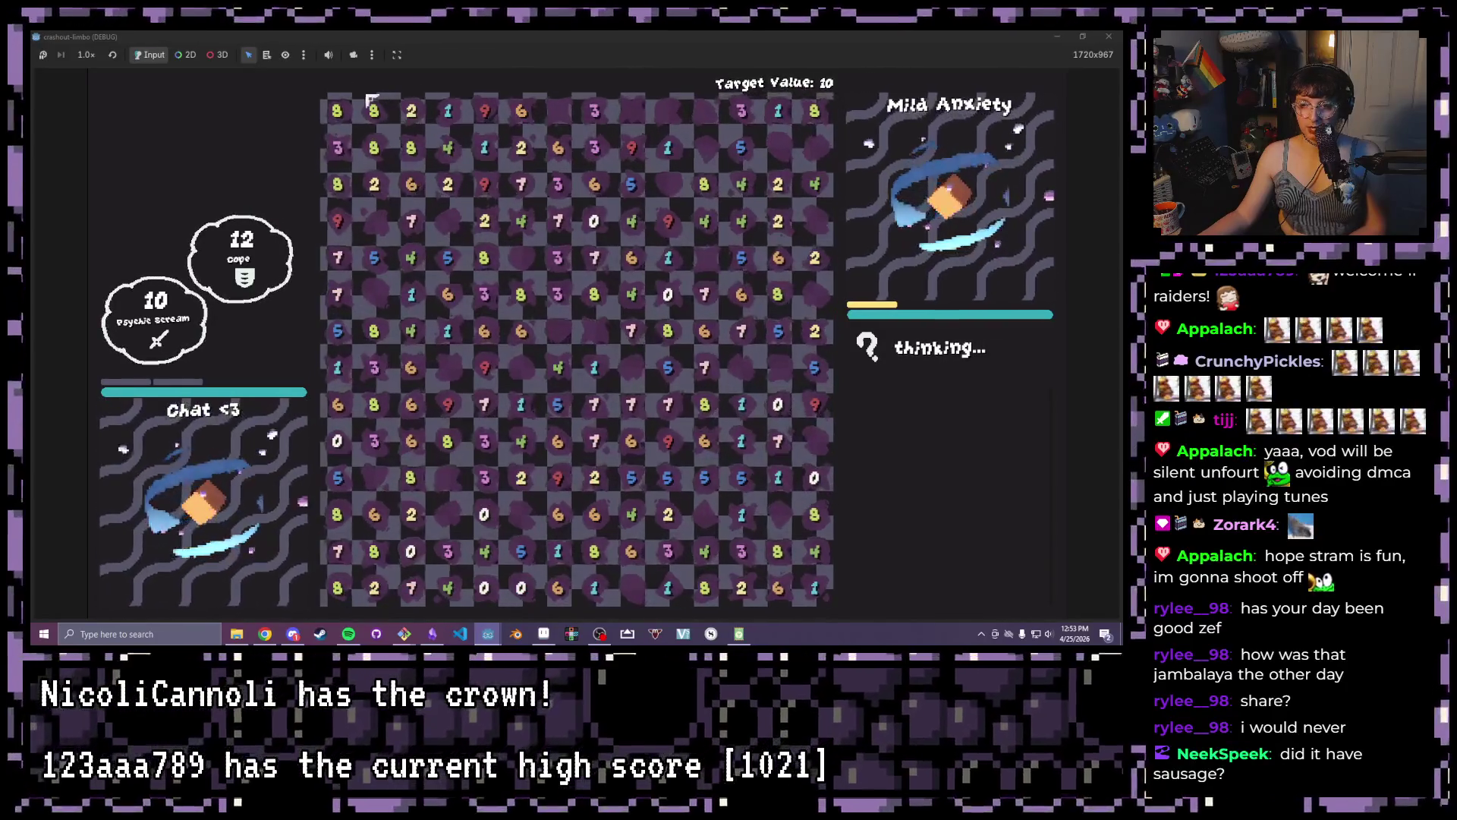
{"action": "mouse_move", "coordinate": [627, 308]}
{"action": "left_mouse_down"}
{"action": "mouse_move", "coordinate": [789, 471]}
{"action": "mouse_move", "coordinate": [717, 221]}
{"action": "left_mouse_up"}
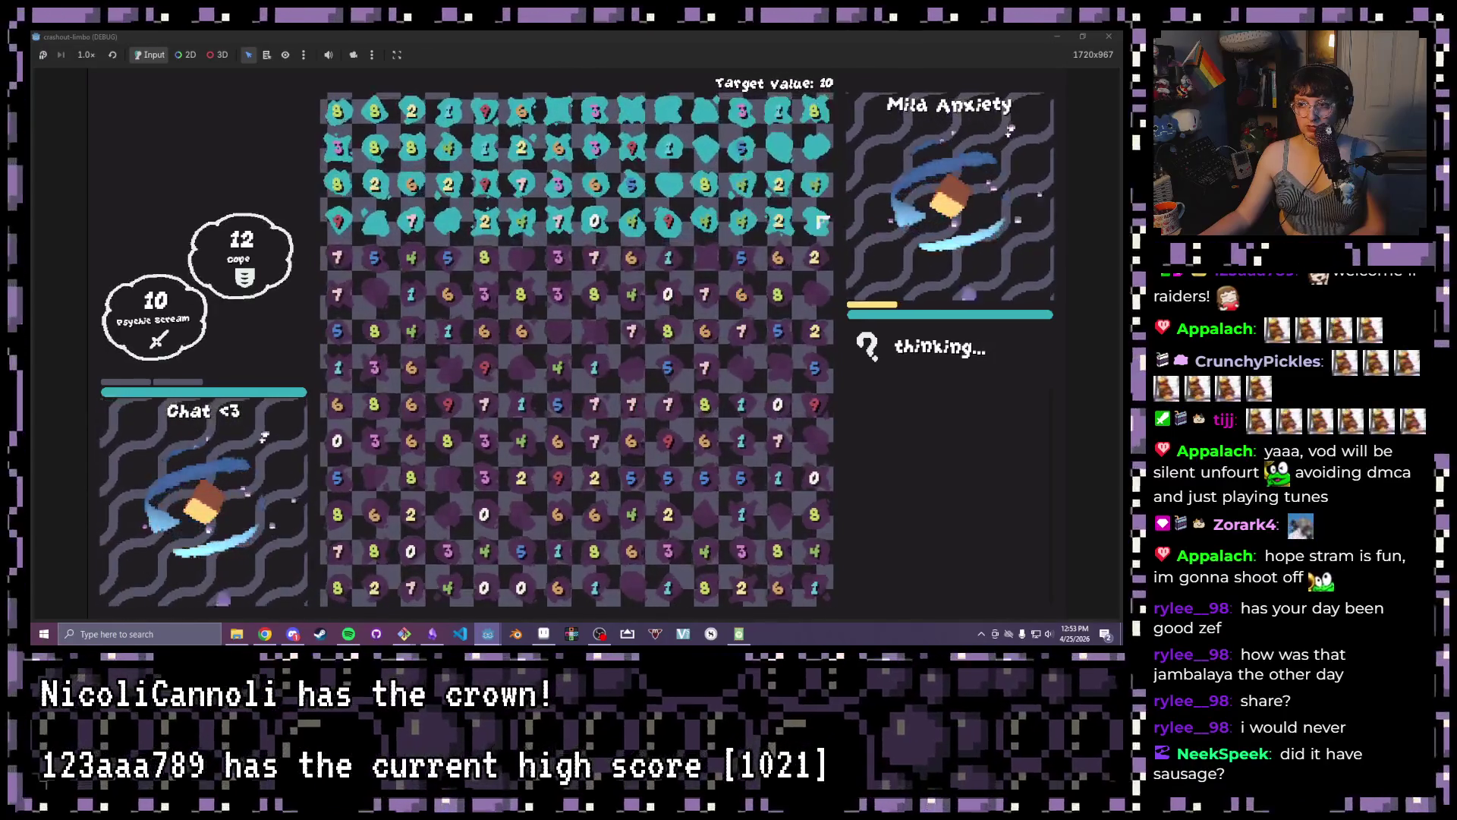
{"action": "left_click_drag", "start_coordinate": [852, 334], "coordinate": [781, 448]}
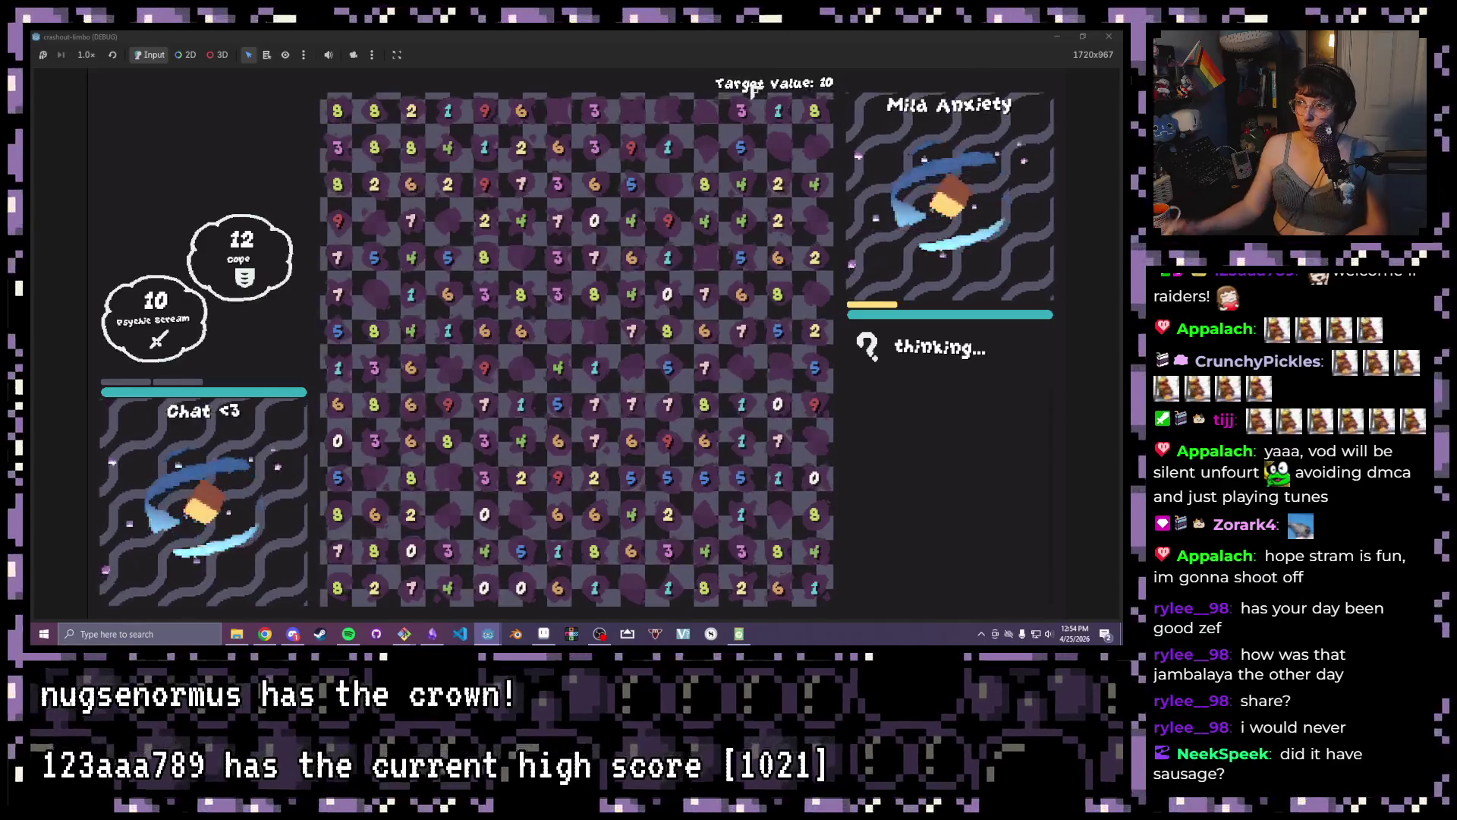
{"action": "left_click", "coordinate": [1112, 38]}
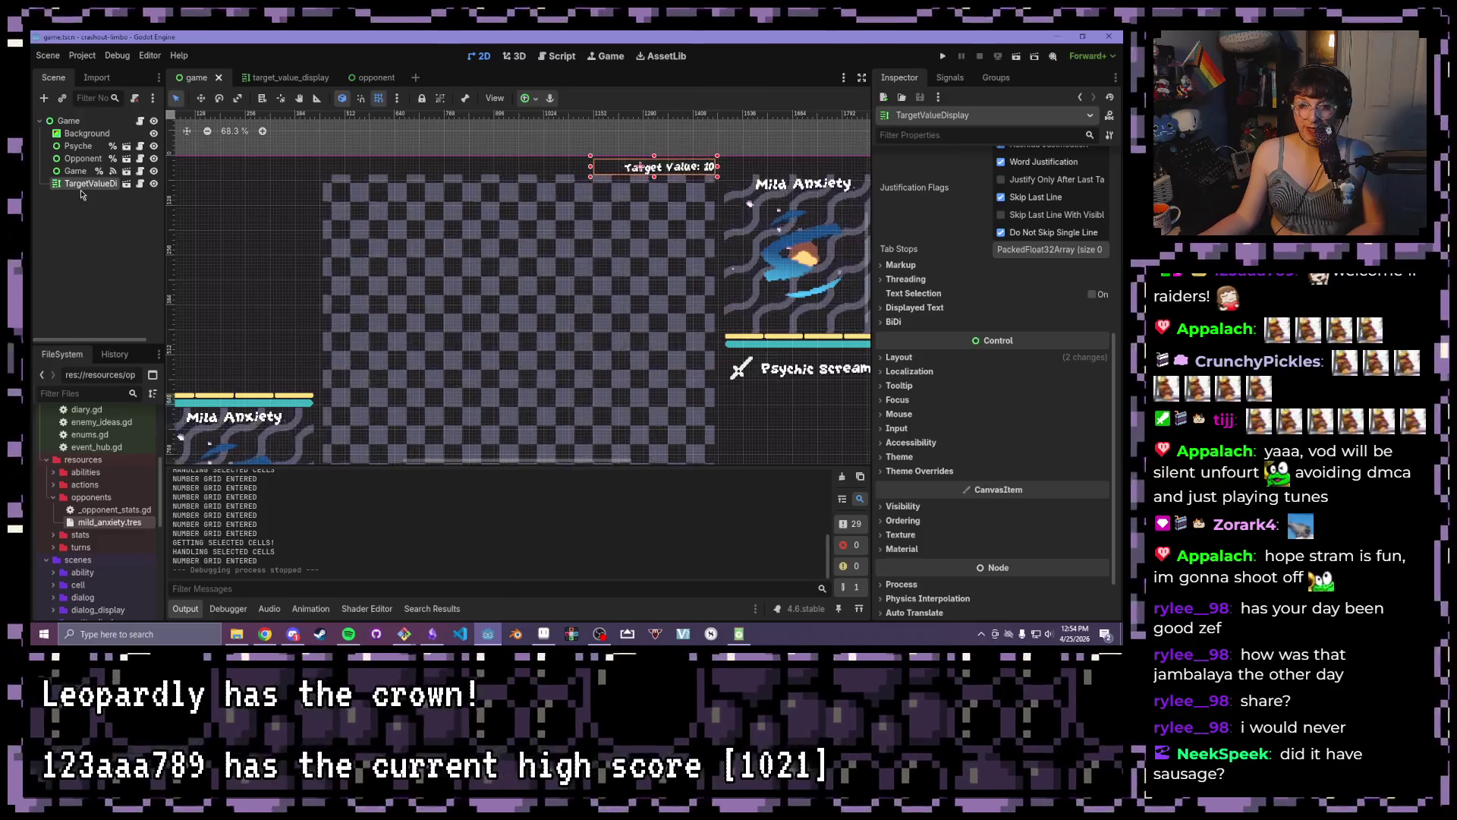
Step: Edit the label's Inspector text from 'Target Value: 10' to 'Target: 10' and deselect it
{"action": "scroll", "coordinate": [954, 220], "scroll_direction": "up", "scroll_amount": 5}
{"action": "left_click", "coordinate": [954, 216]}
{"action": "key", "text": "BackSpace"}
{"action": "key", "text": "BackSpace"}
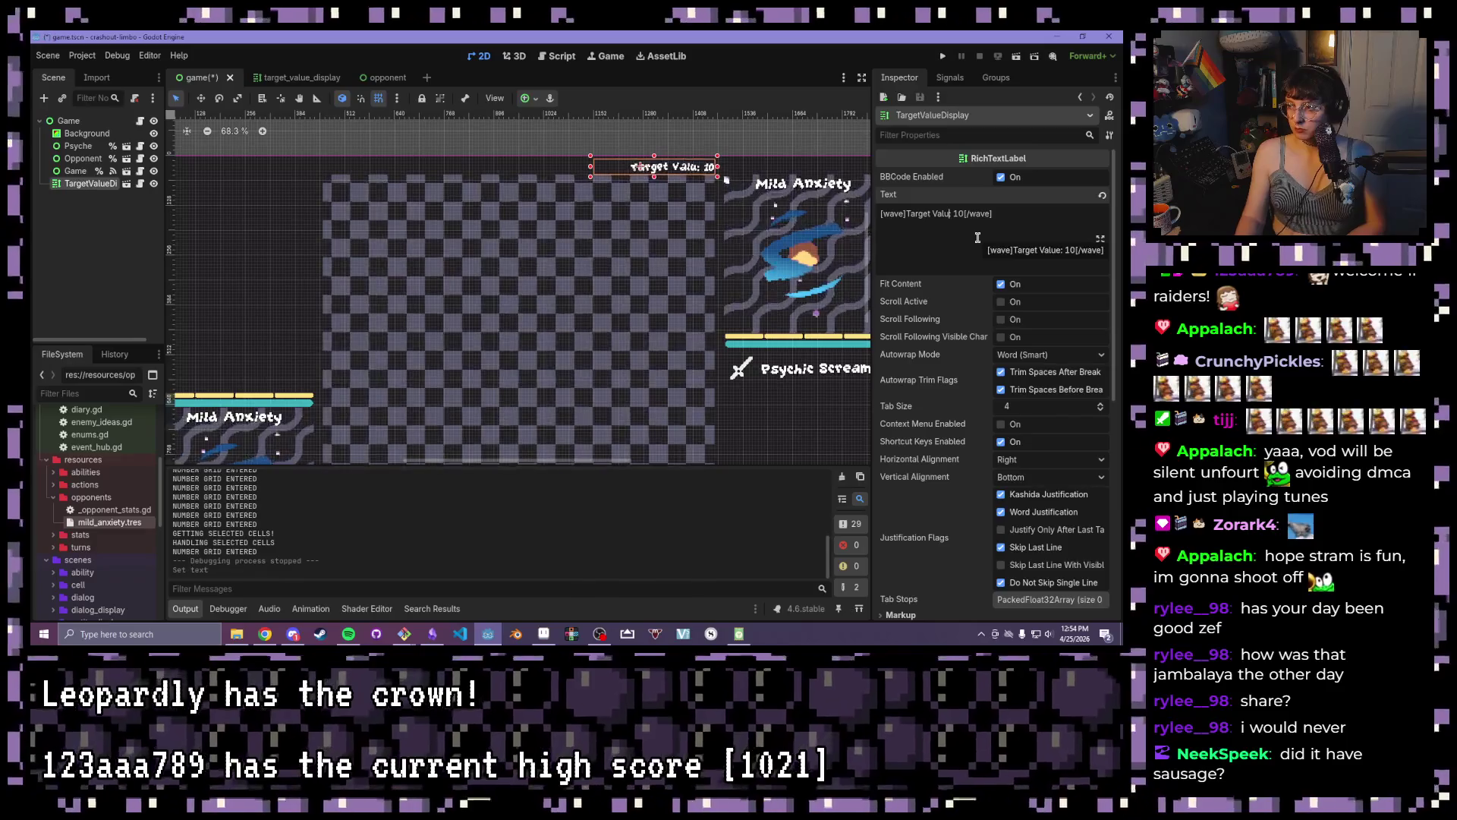
{"action": "type", "text": "t"}
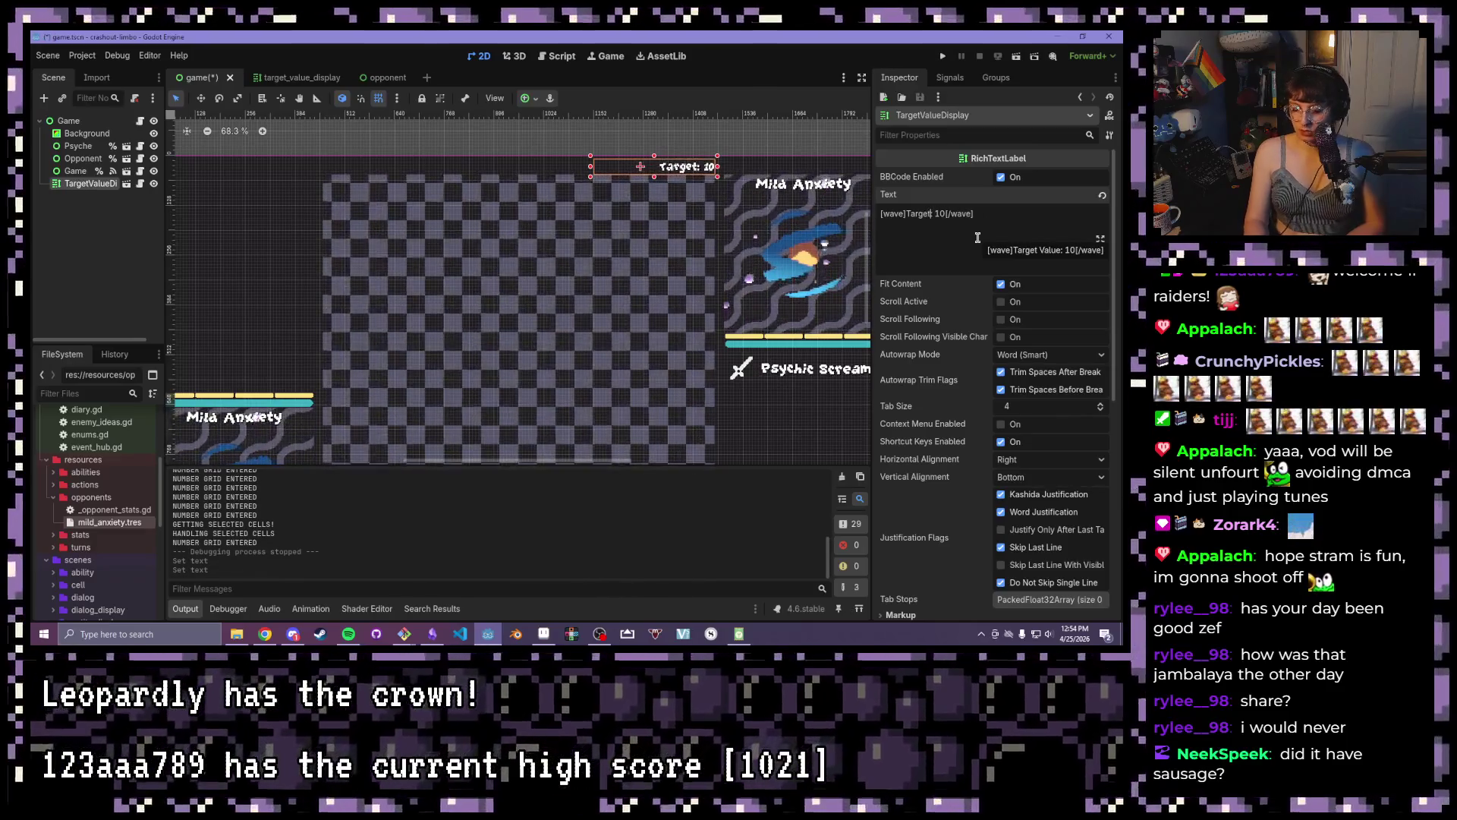
{"action": "scroll", "coordinate": [630, 135], "scroll_direction": "up", "scroll_amount": 4}
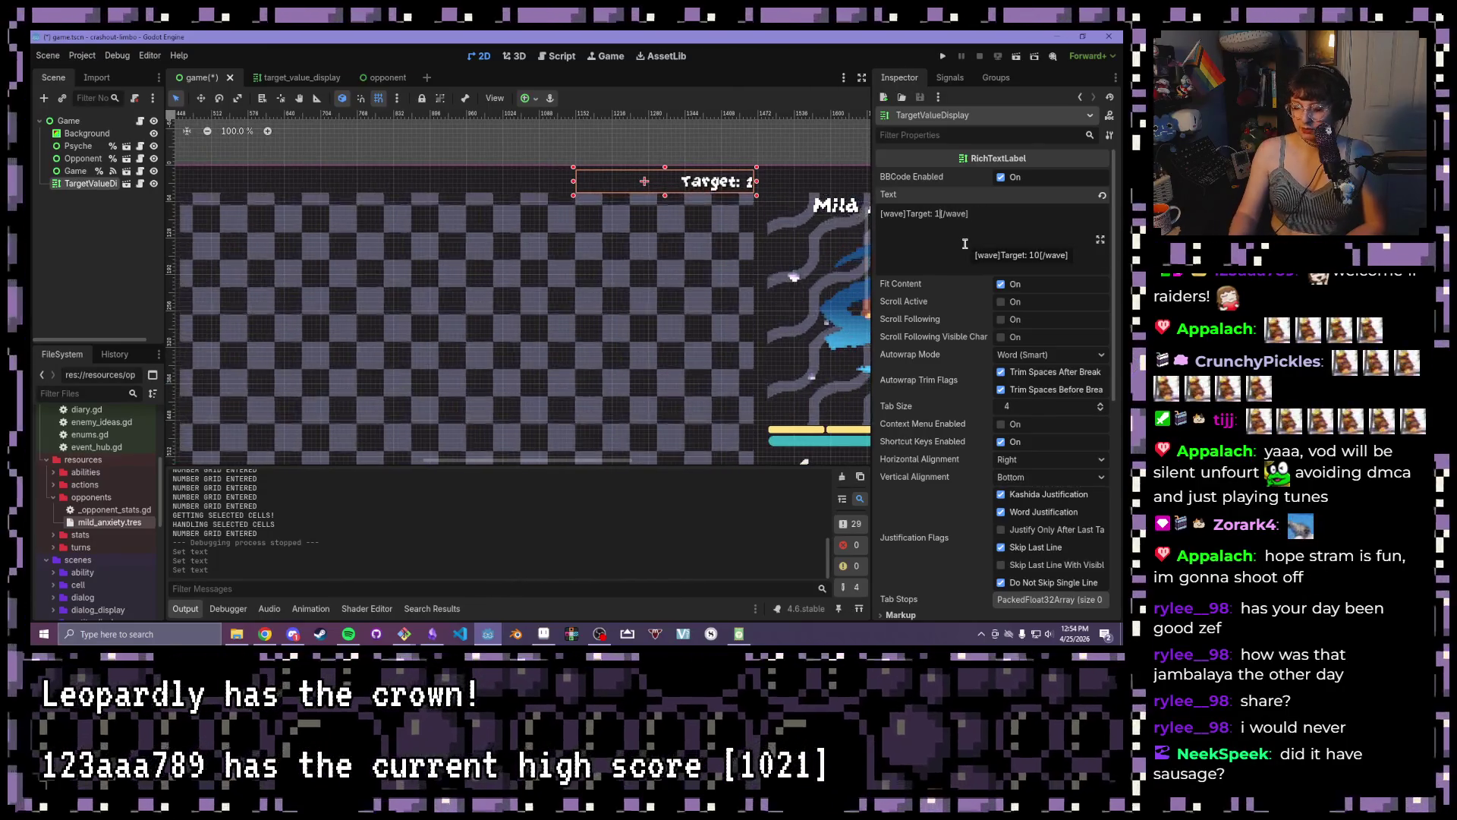
{"action": "type", "text": "100"}
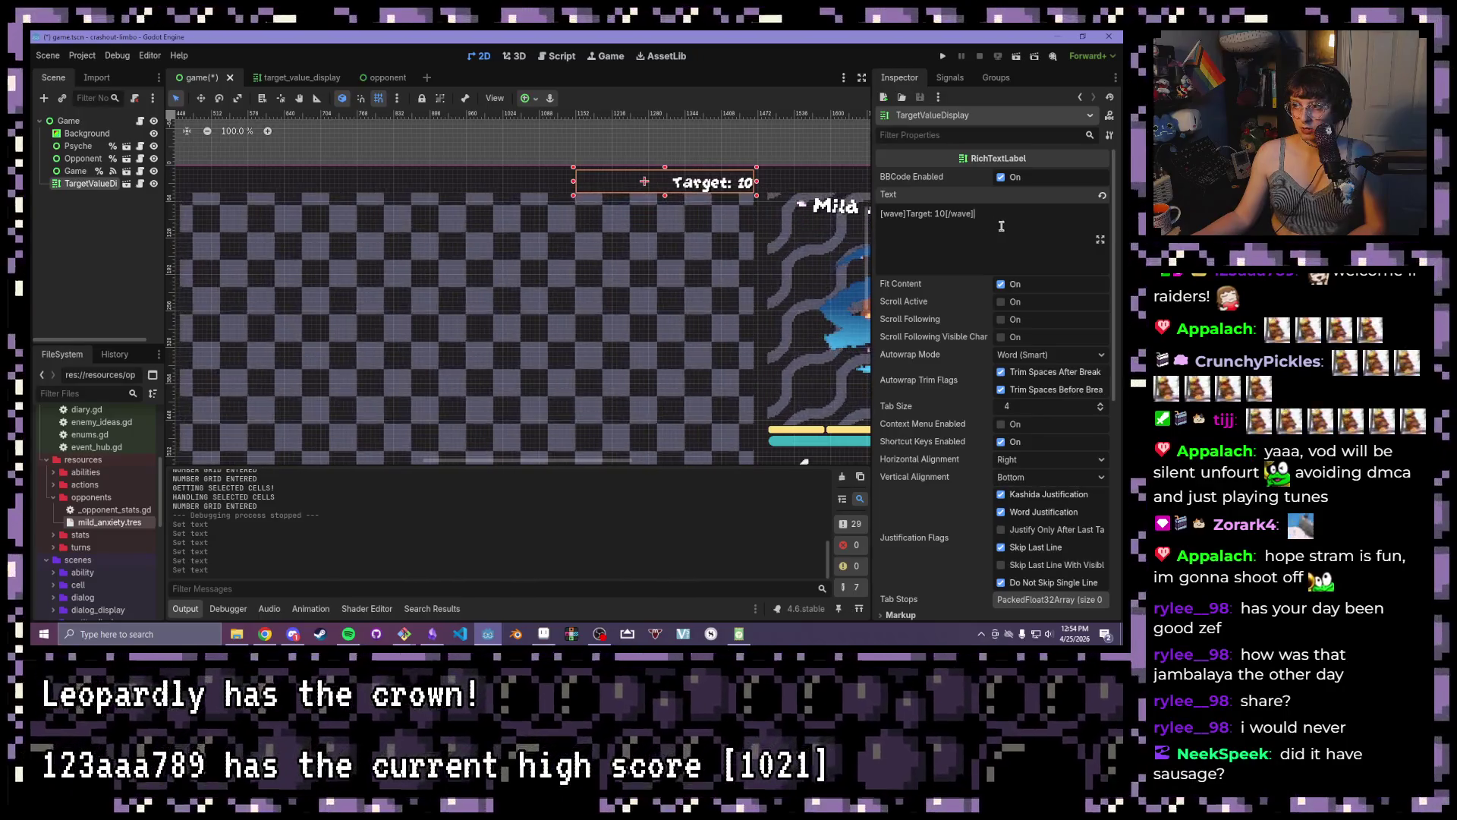
{"action": "left_click", "coordinate": [101, 226]}
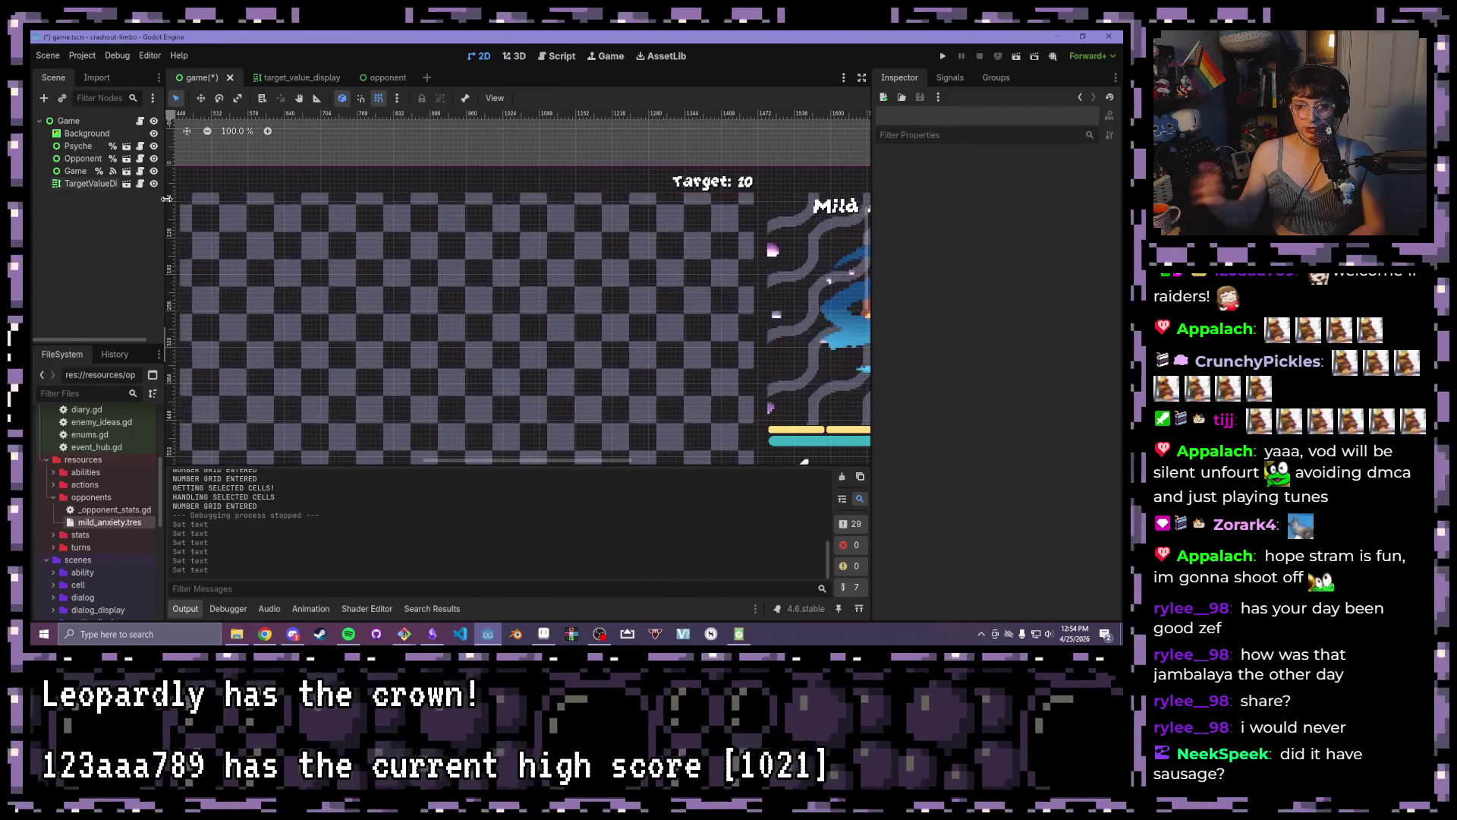
Step: Set mild_anxiety.tres Target Value to 12 and run the game
{"action": "left_click", "coordinate": [123, 521]}
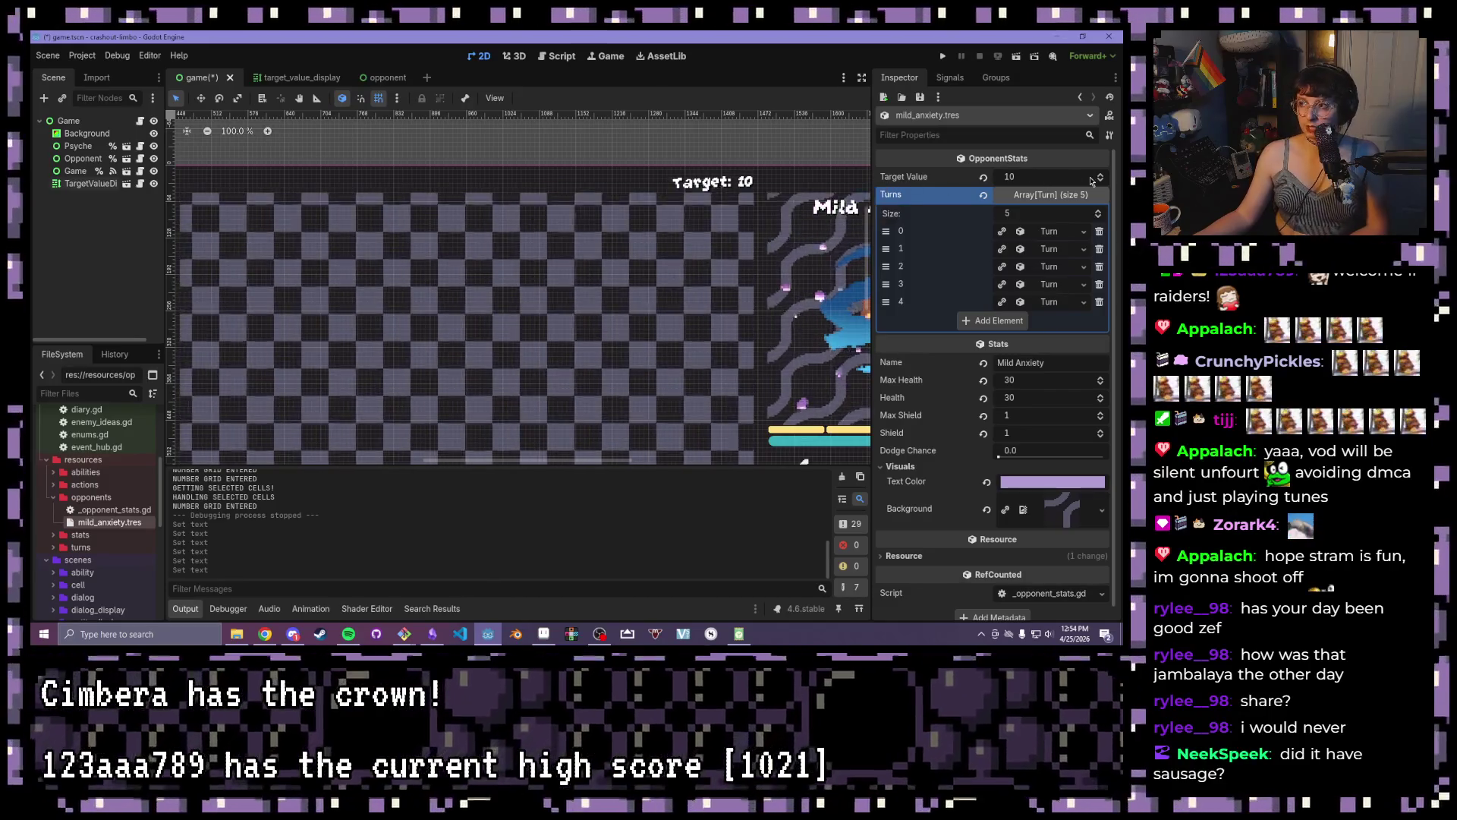
{"action": "left_click_drag", "start_coordinate": [1010, 176], "coordinate": [1021, 176]}
{"action": "left_click", "coordinate": [943, 56]}
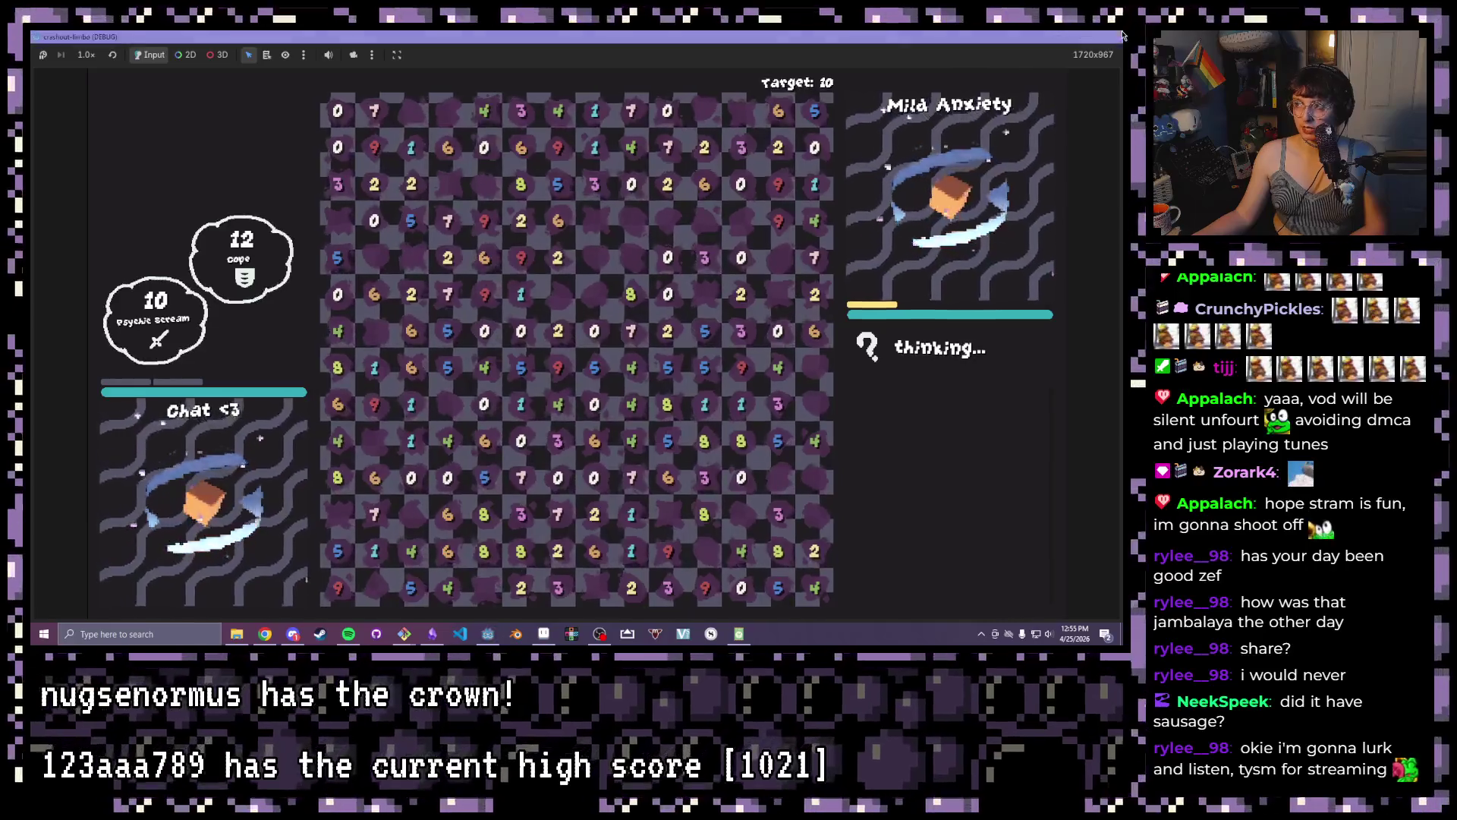
Step: Stop the game, enable Access as Unique Name on TargetValueDisplay, and open game.gd
{"action": "key", "text": "F8"}
{"action": "left_click_drag", "start_coordinate": [402, 298], "coordinate": [474, 199]}
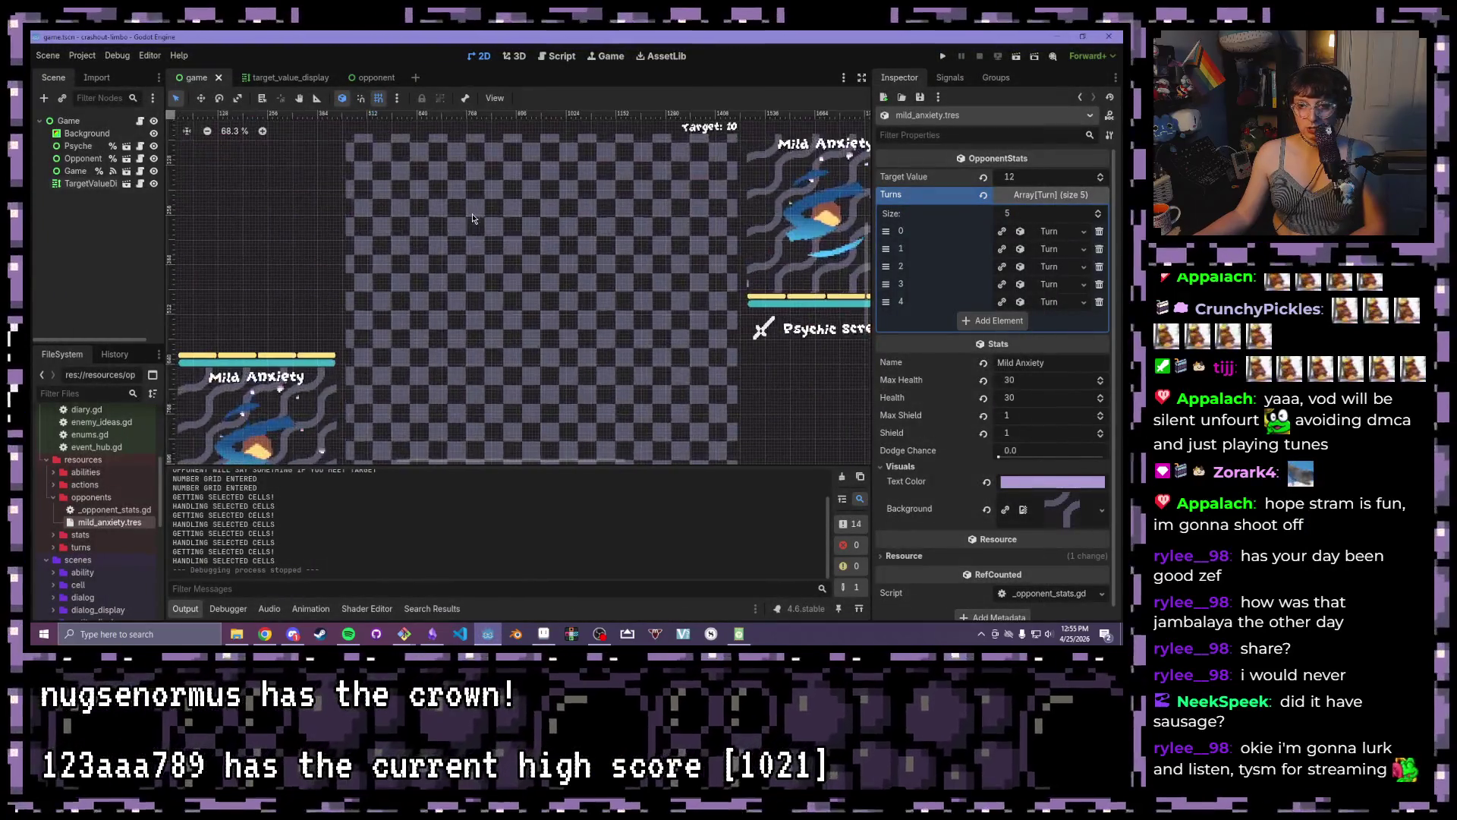
{"action": "scroll", "coordinate": [474, 199], "scroll_direction": "down", "scroll_amount": 2}
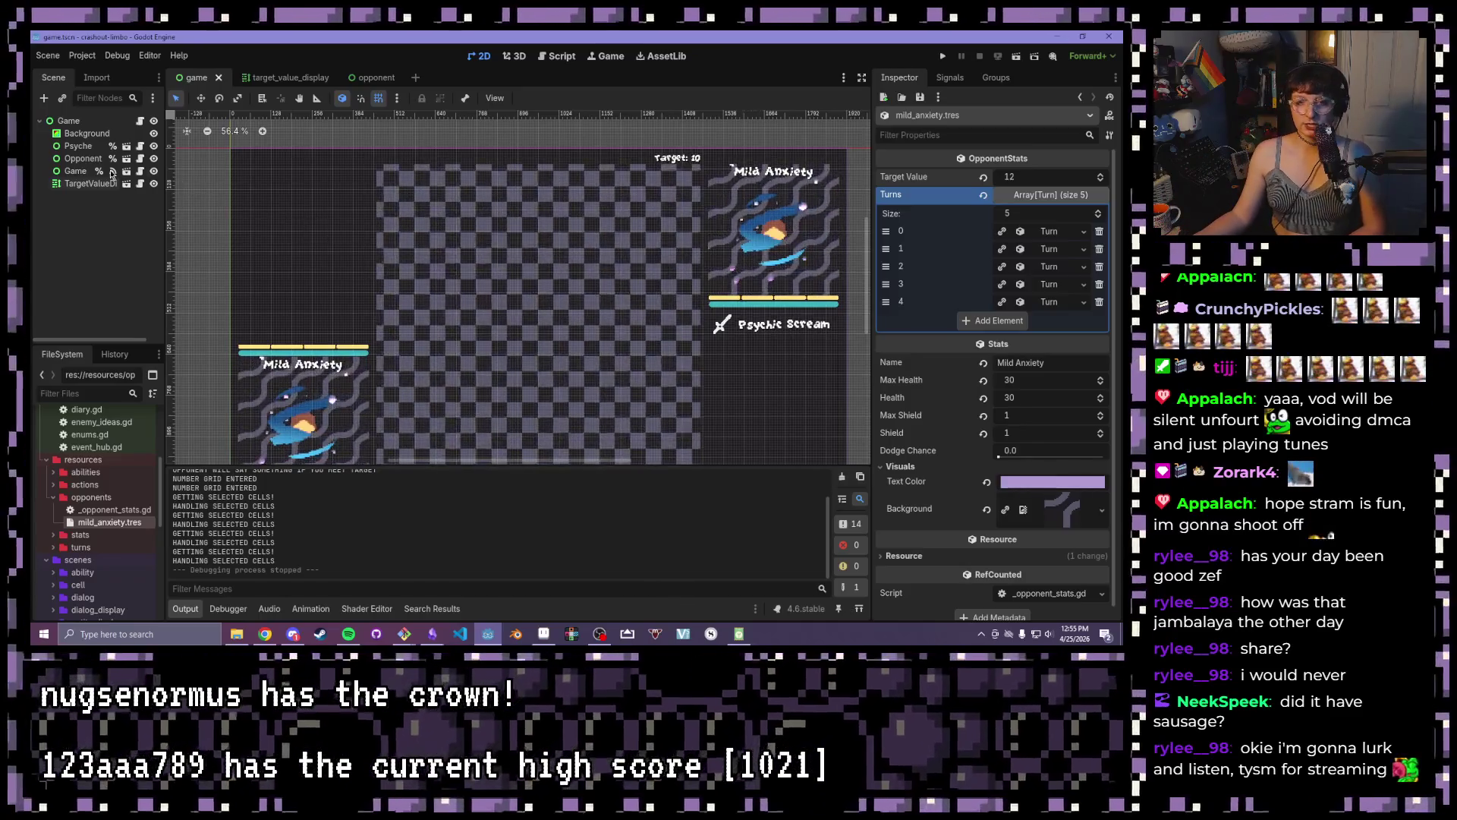
{"action": "right_click", "coordinate": [83, 183]}
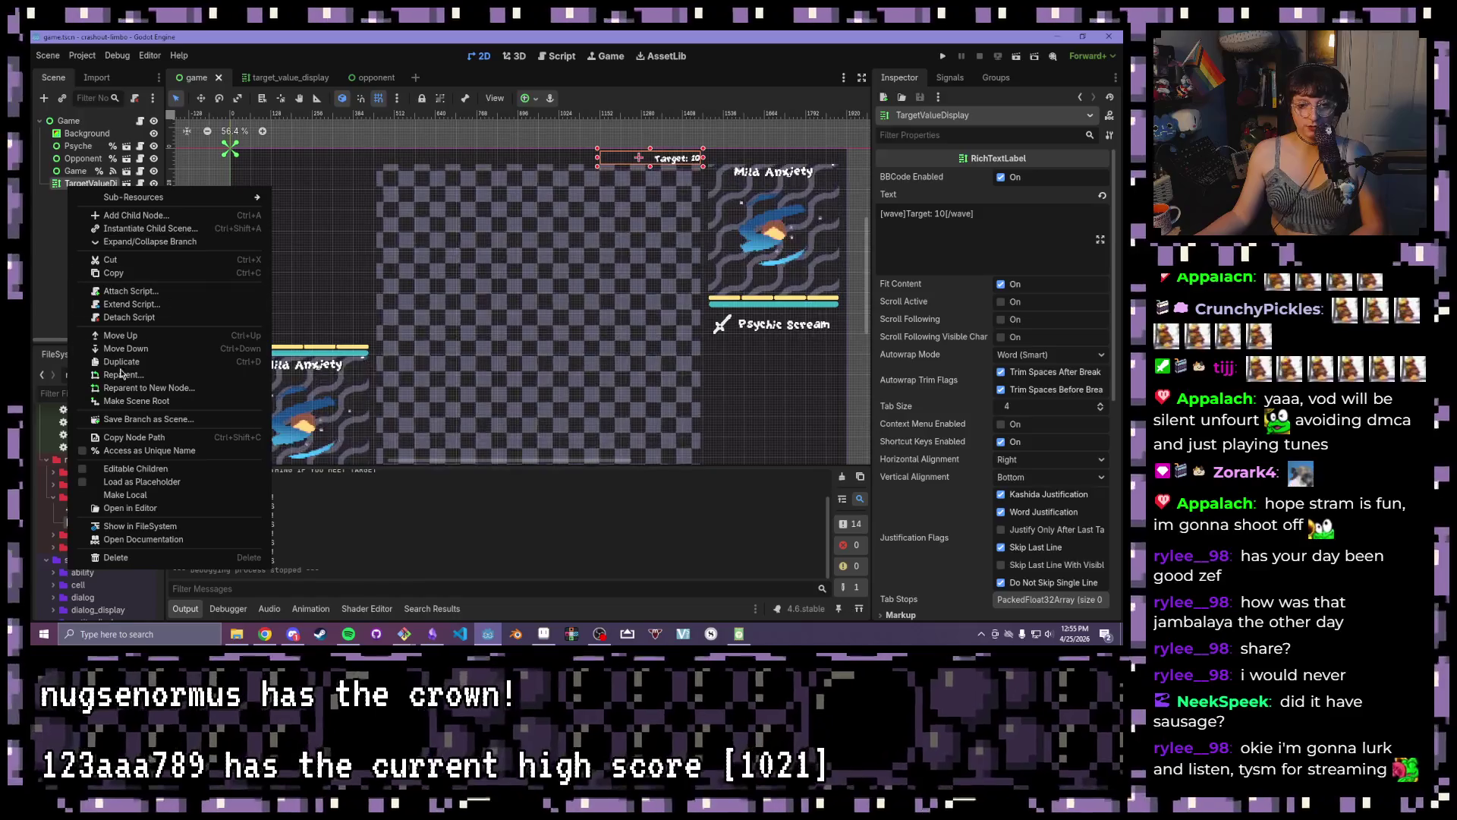
{"action": "left_click", "coordinate": [144, 450]}
{"action": "left_click", "coordinate": [69, 196]}
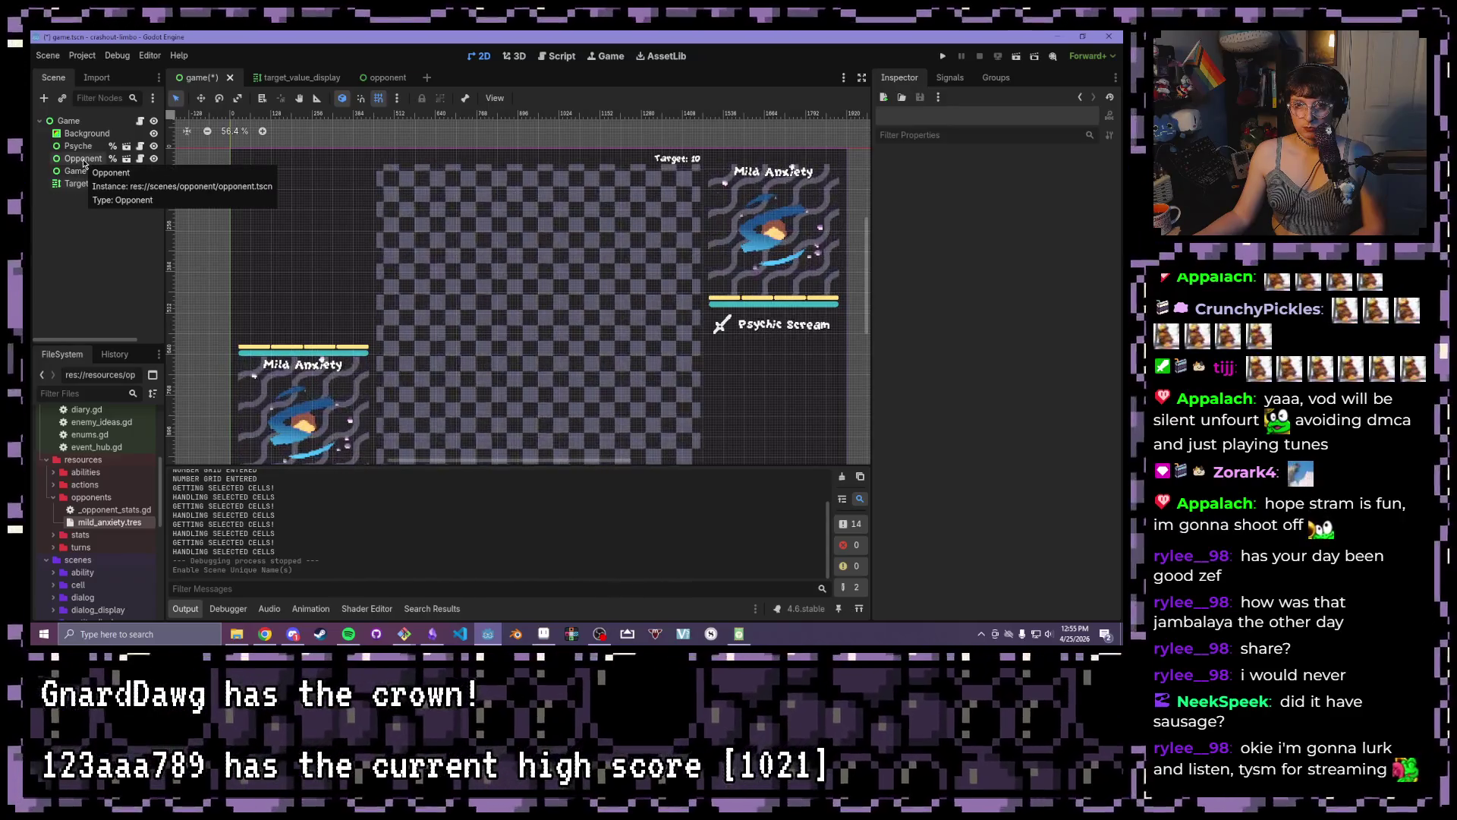
{"action": "left_click", "coordinate": [139, 122]}
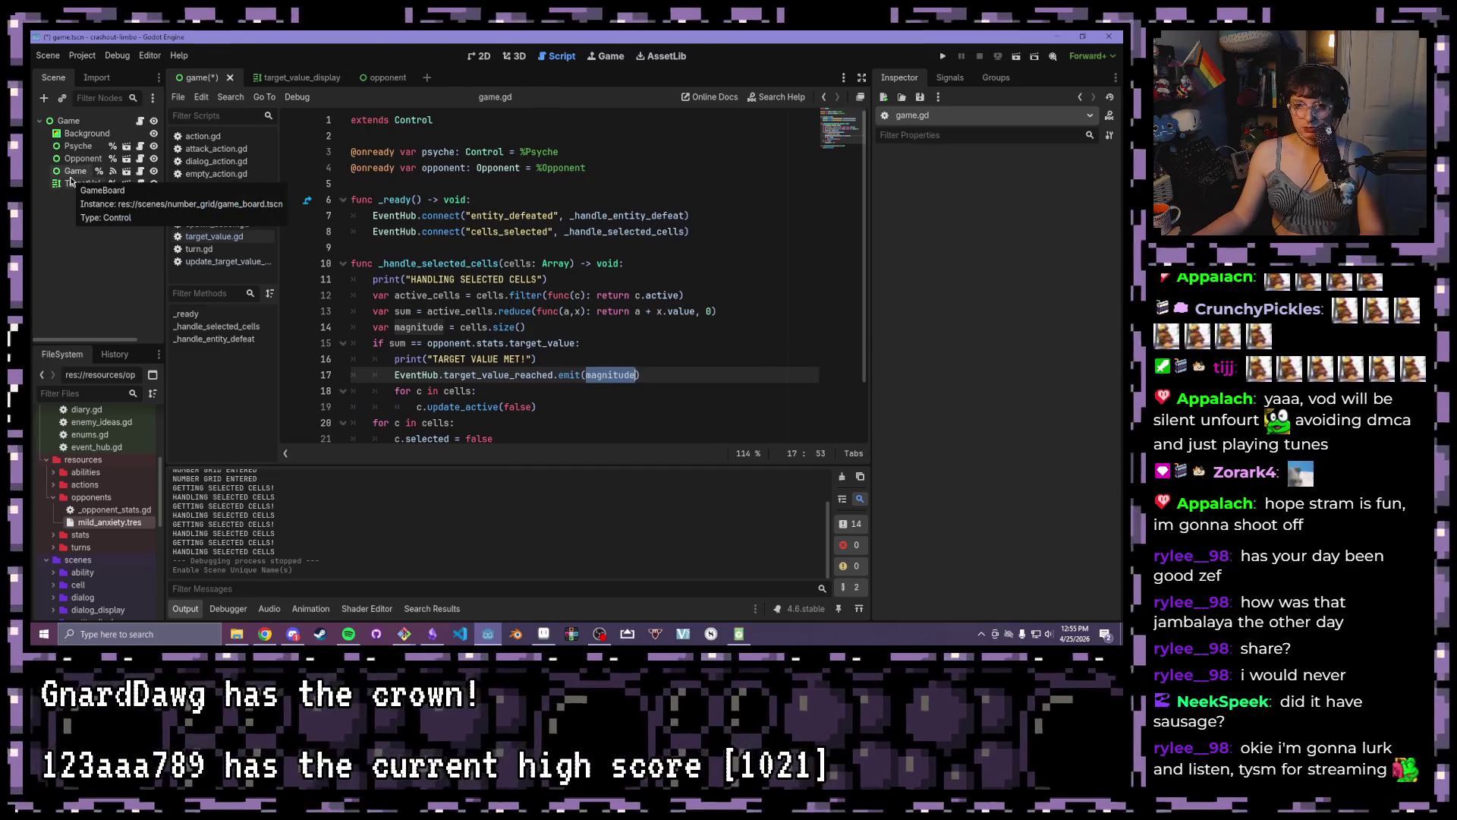
{"action": "left_click_drag", "start_coordinate": [70, 182], "coordinate": [393, 190]}
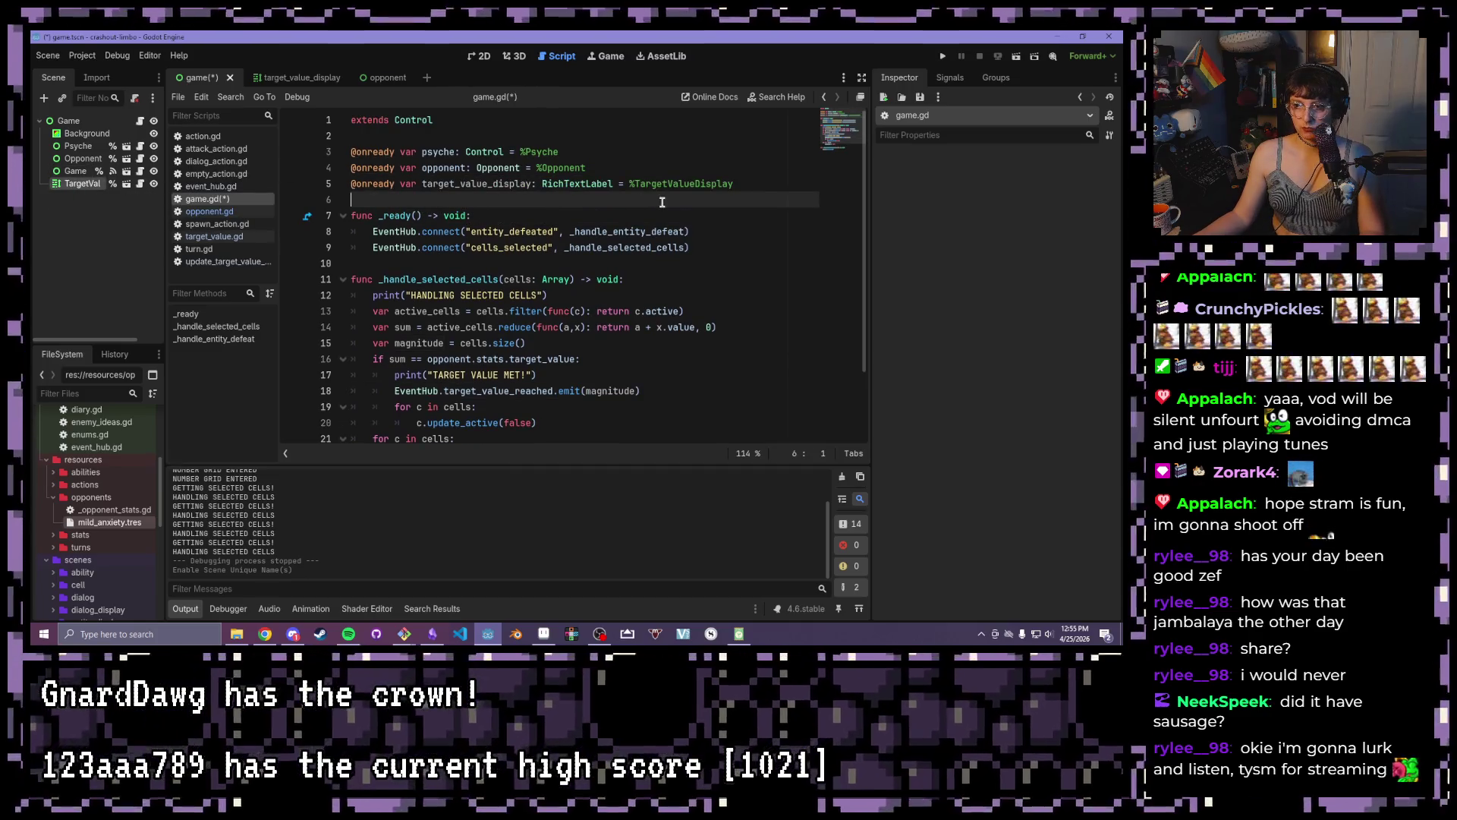
{"action": "scroll", "coordinate": [586, 204], "scroll_direction": "down", "scroll_amount": 1}
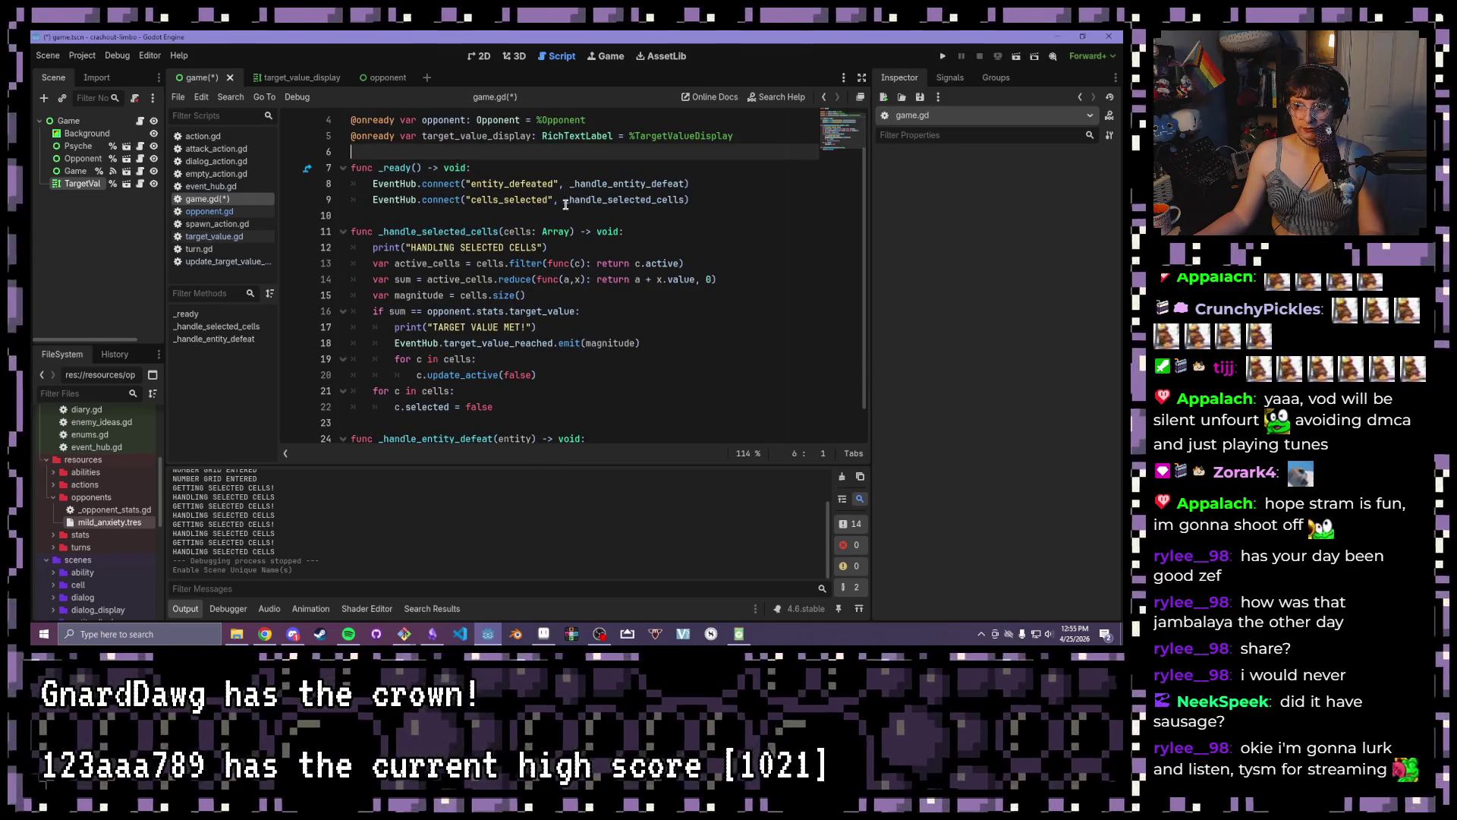
{"action": "left_click", "coordinate": [707, 199]}
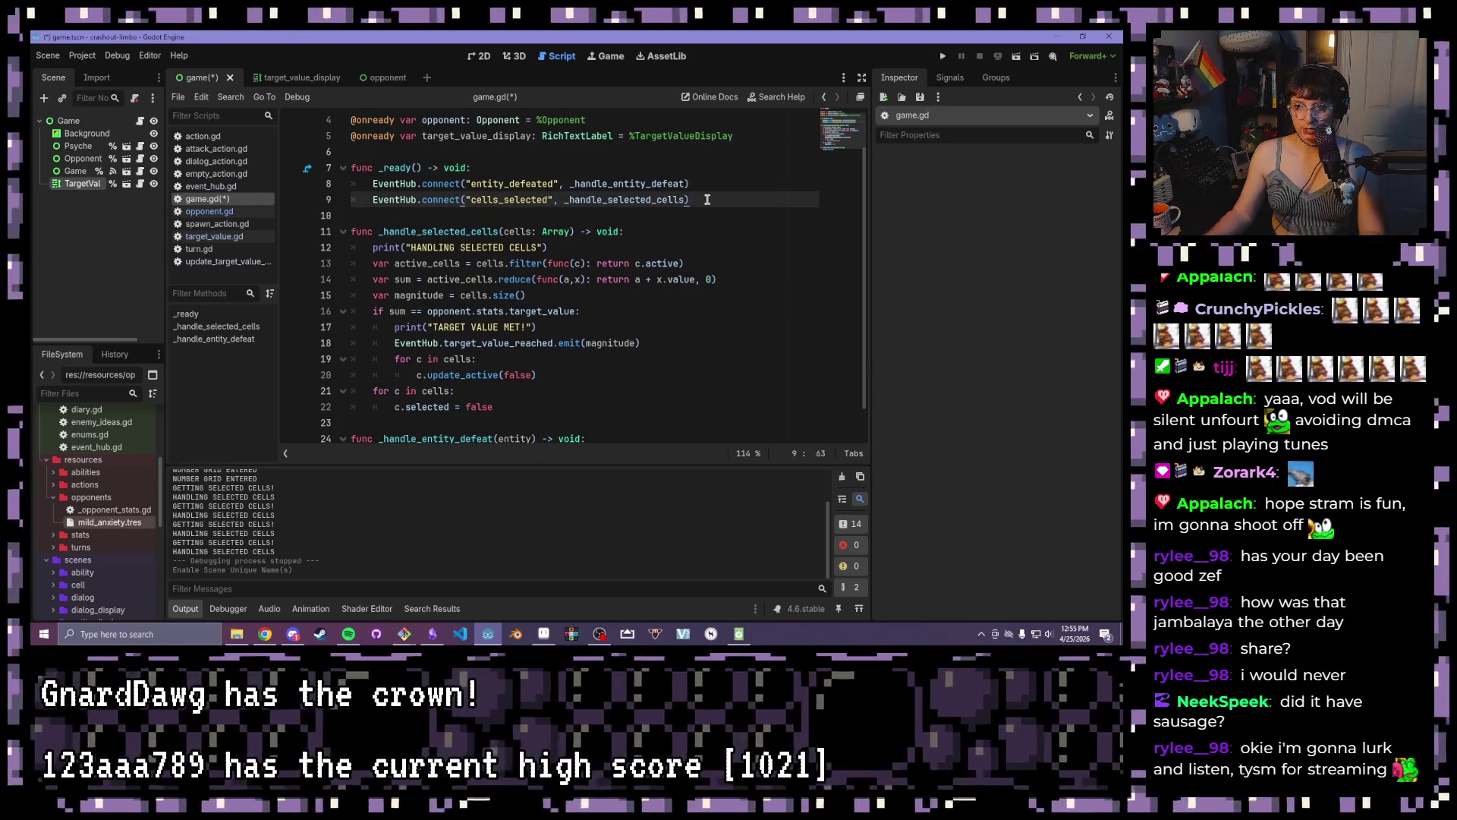
{"action": "key", "text": "Return"}
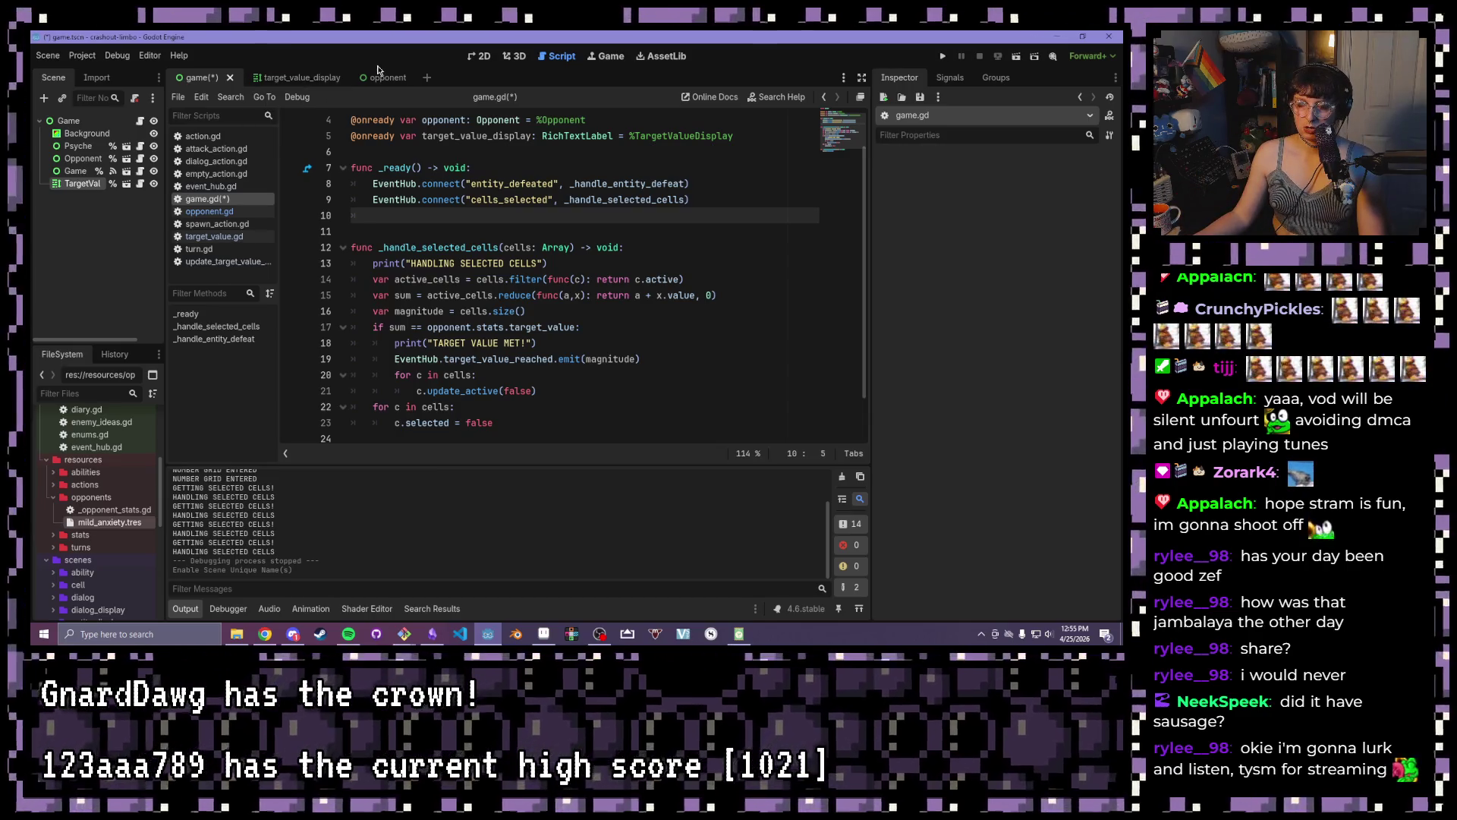
Step: Review the _handle_update_target_value function in the target_value_display scene's target_value.gd
{"action": "left_click", "coordinate": [323, 79]}
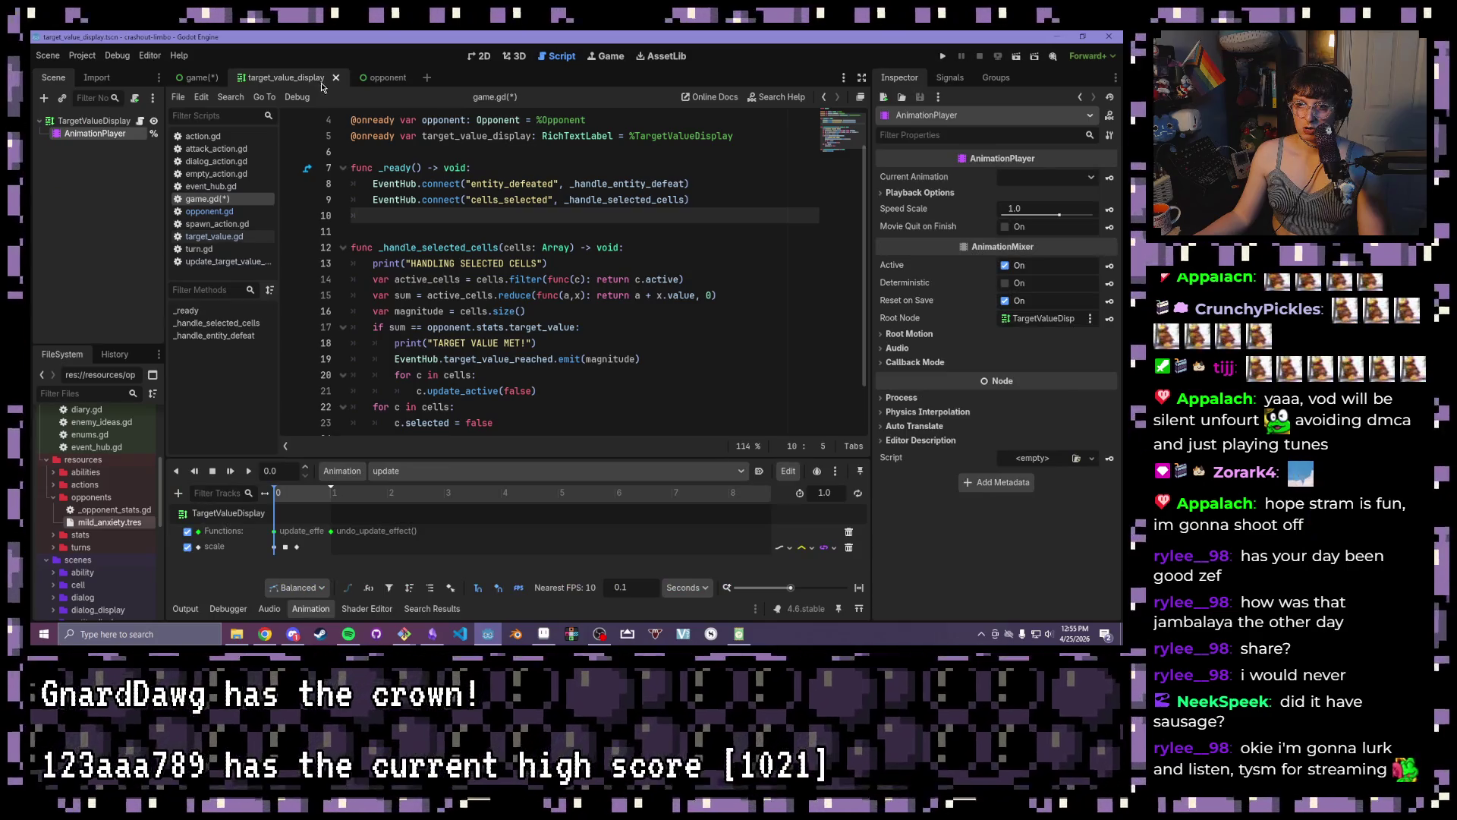
{"action": "scroll", "coordinate": [494, 315], "scroll_direction": "up", "scroll_amount": 1}
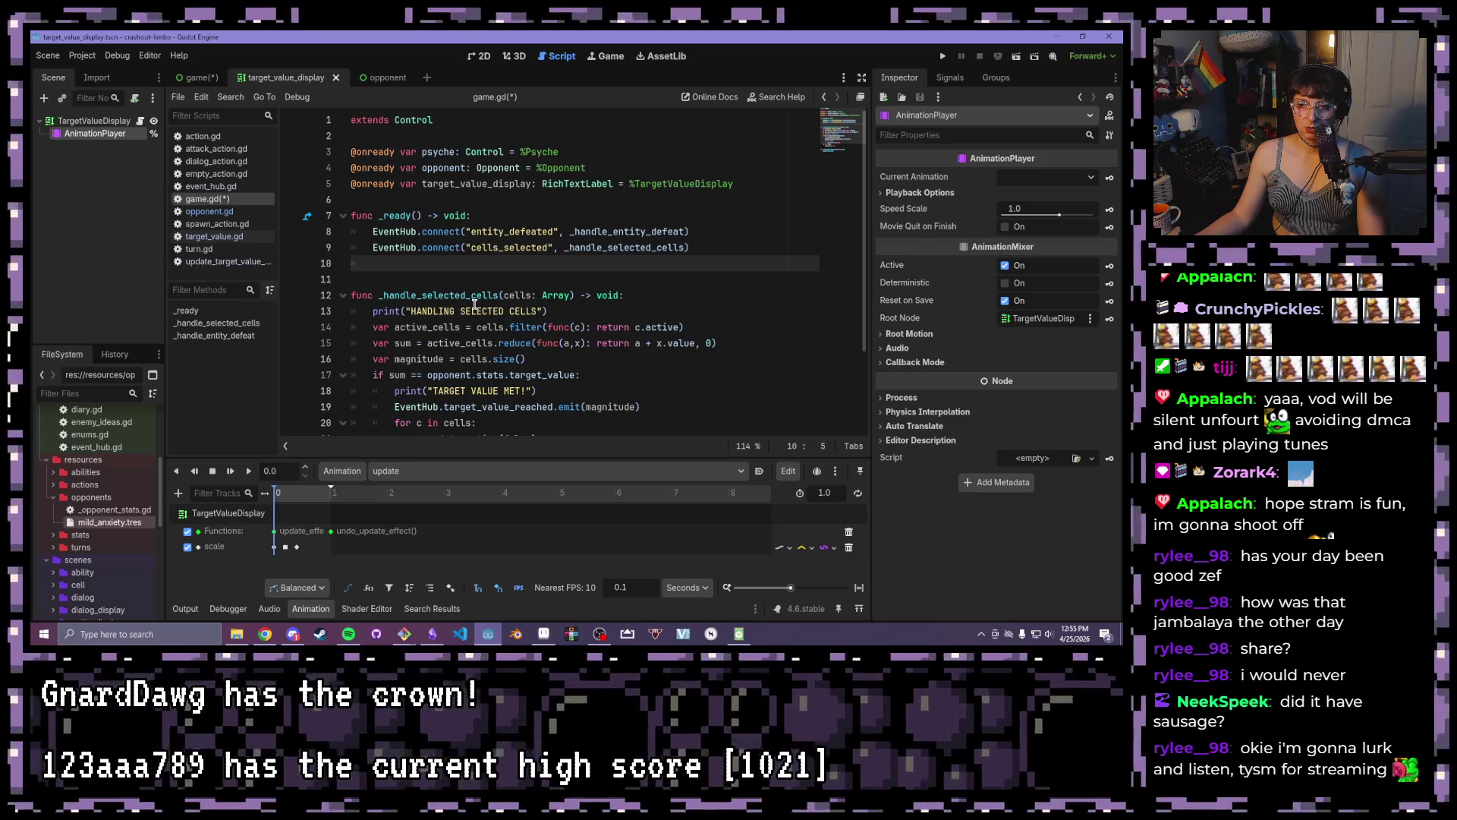
{"action": "left_click", "coordinate": [140, 121]}
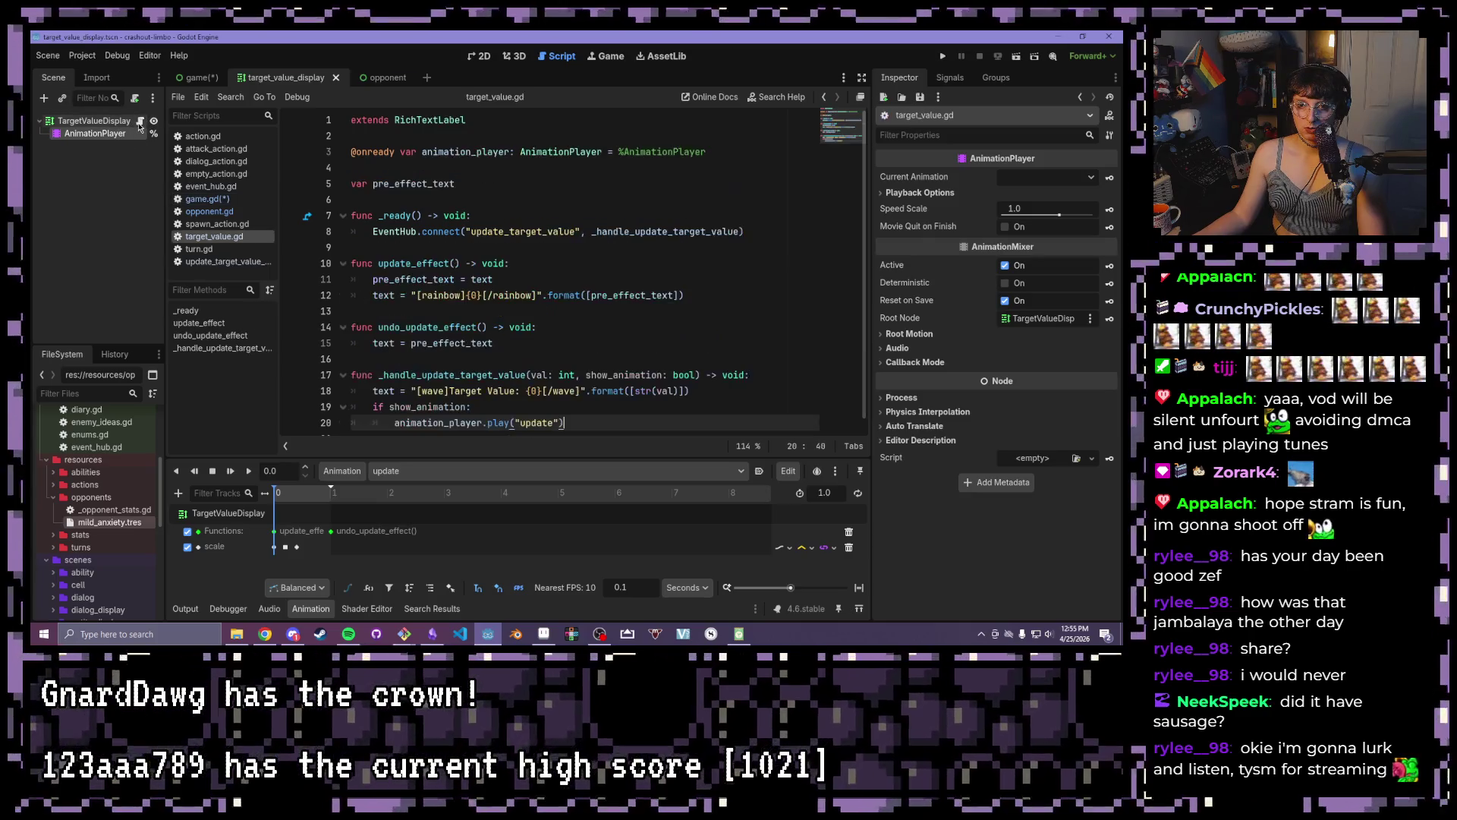
{"action": "scroll", "coordinate": [540, 301], "scroll_direction": "down", "scroll_amount": 1}
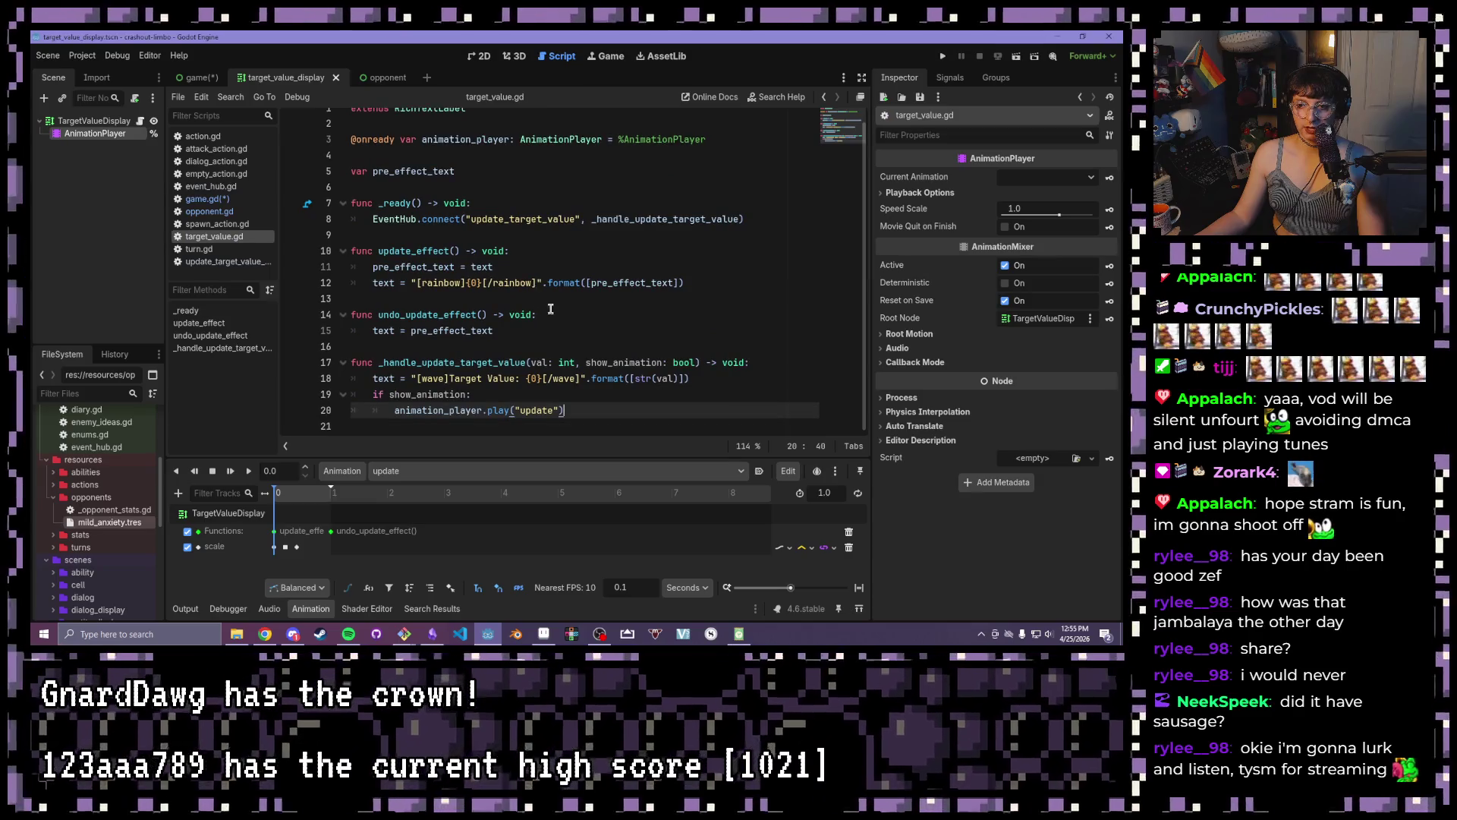
{"action": "left_click_drag", "start_coordinate": [580, 408], "coordinate": [346, 359]}
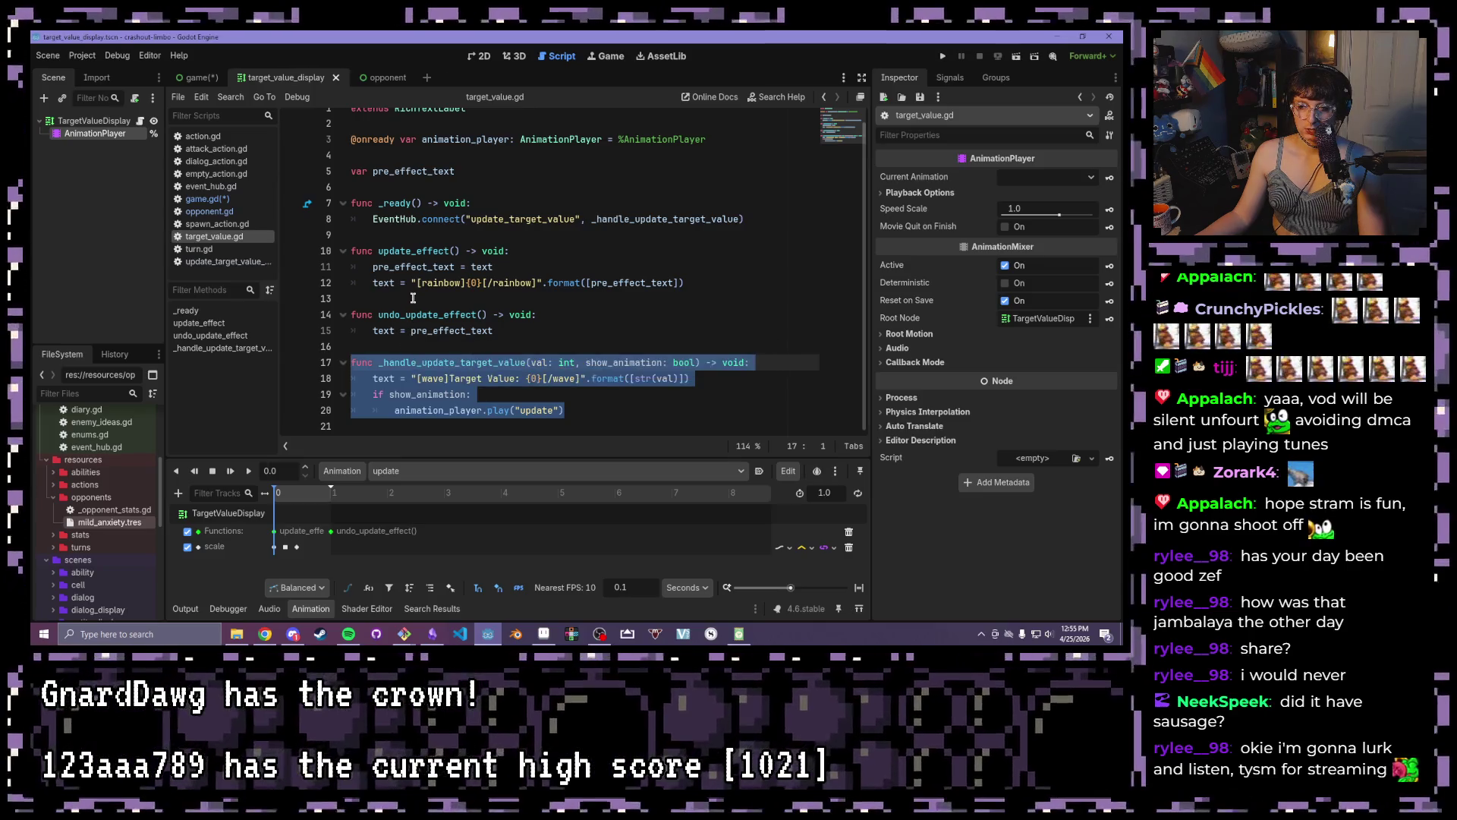
{"action": "left_click", "coordinate": [413, 299]}
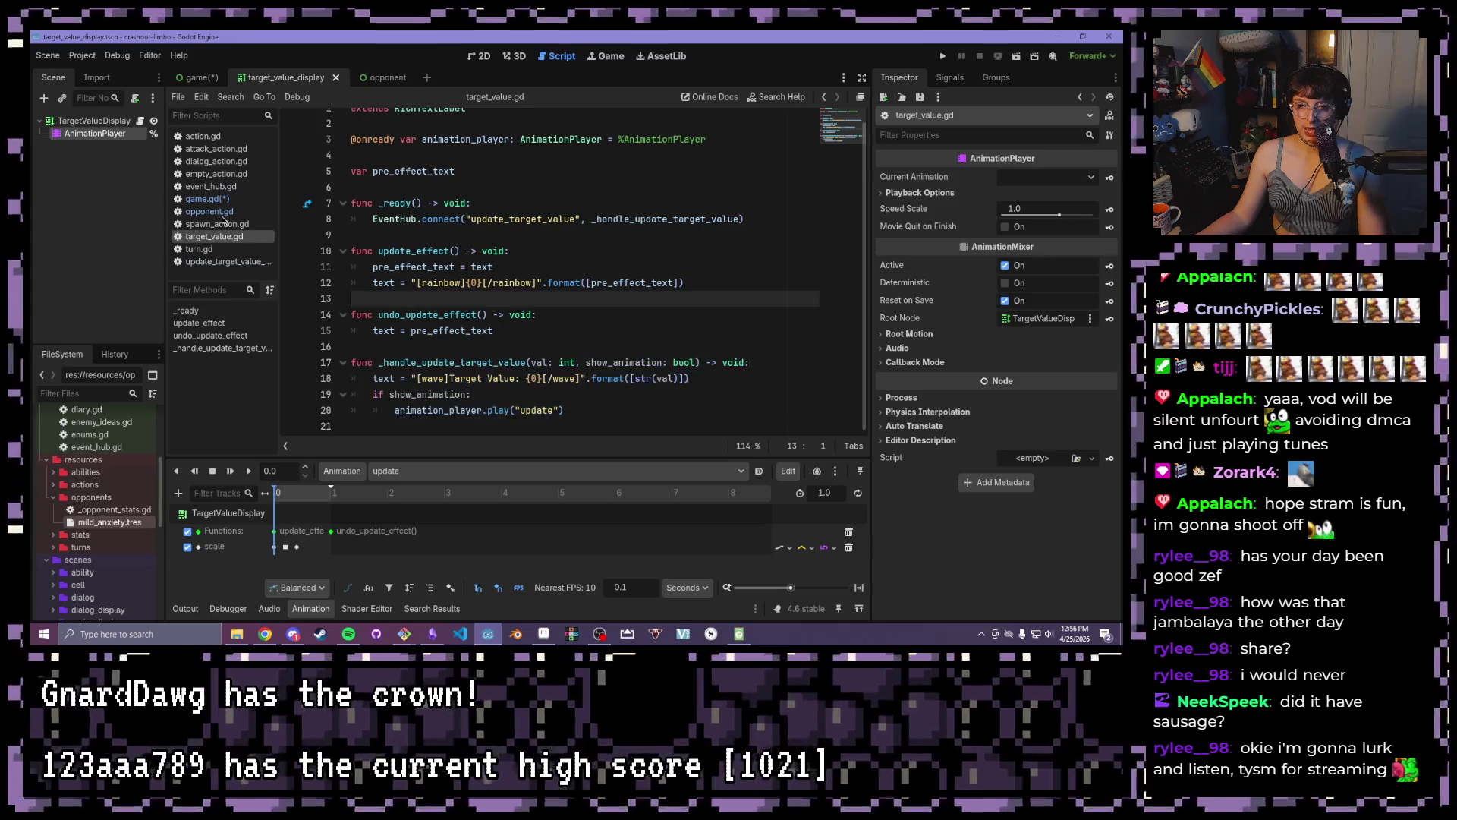
Step: Delete the extra blank line in game.gd's _ready, then open opponent.gd
{"action": "left_click", "coordinate": [204, 200]}
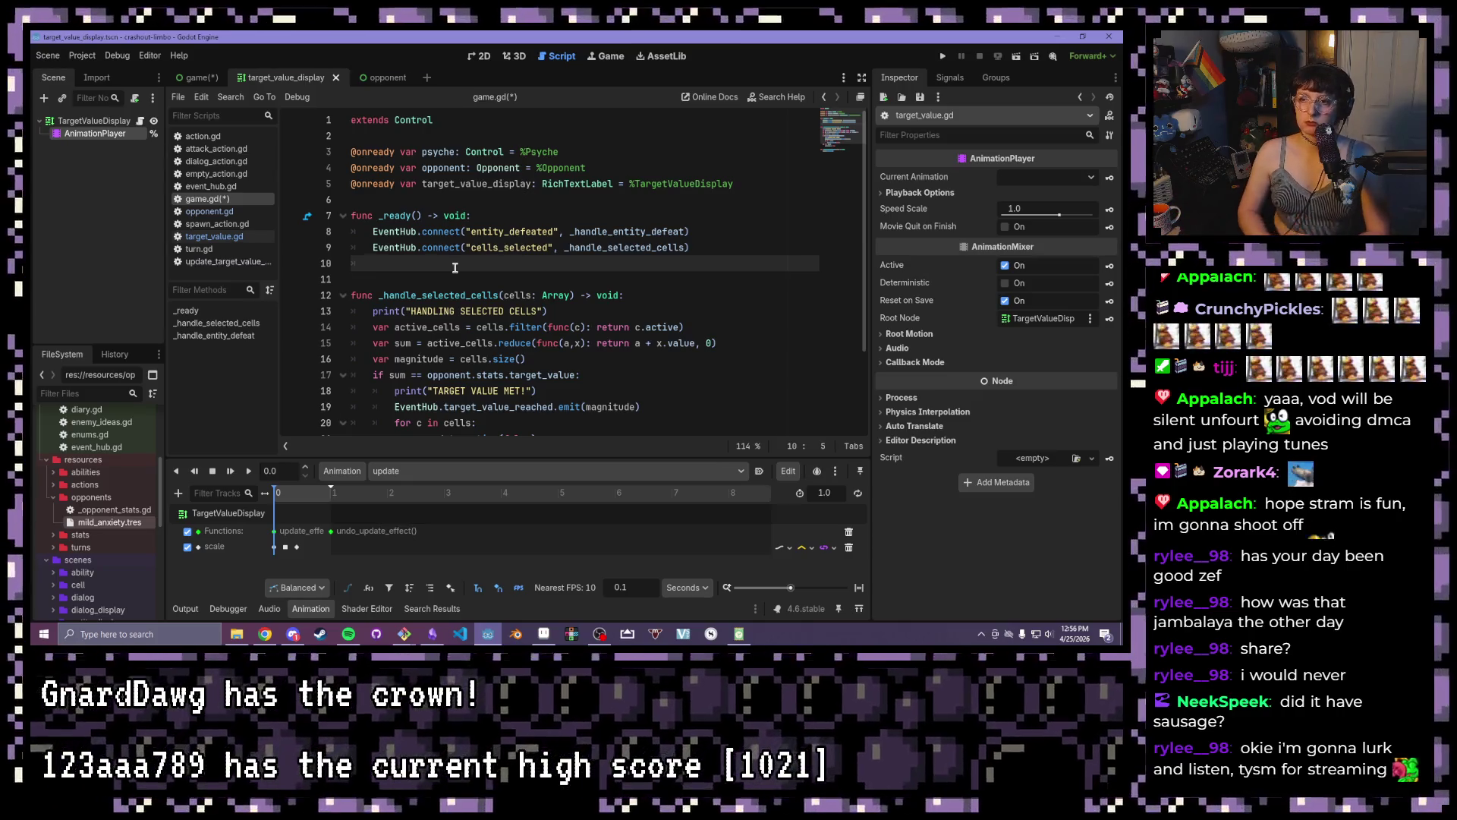
{"action": "key", "text": "BackSpace"}
{"action": "key", "text": "BackSpace"}
{"action": "left_click", "coordinate": [543, 223]}
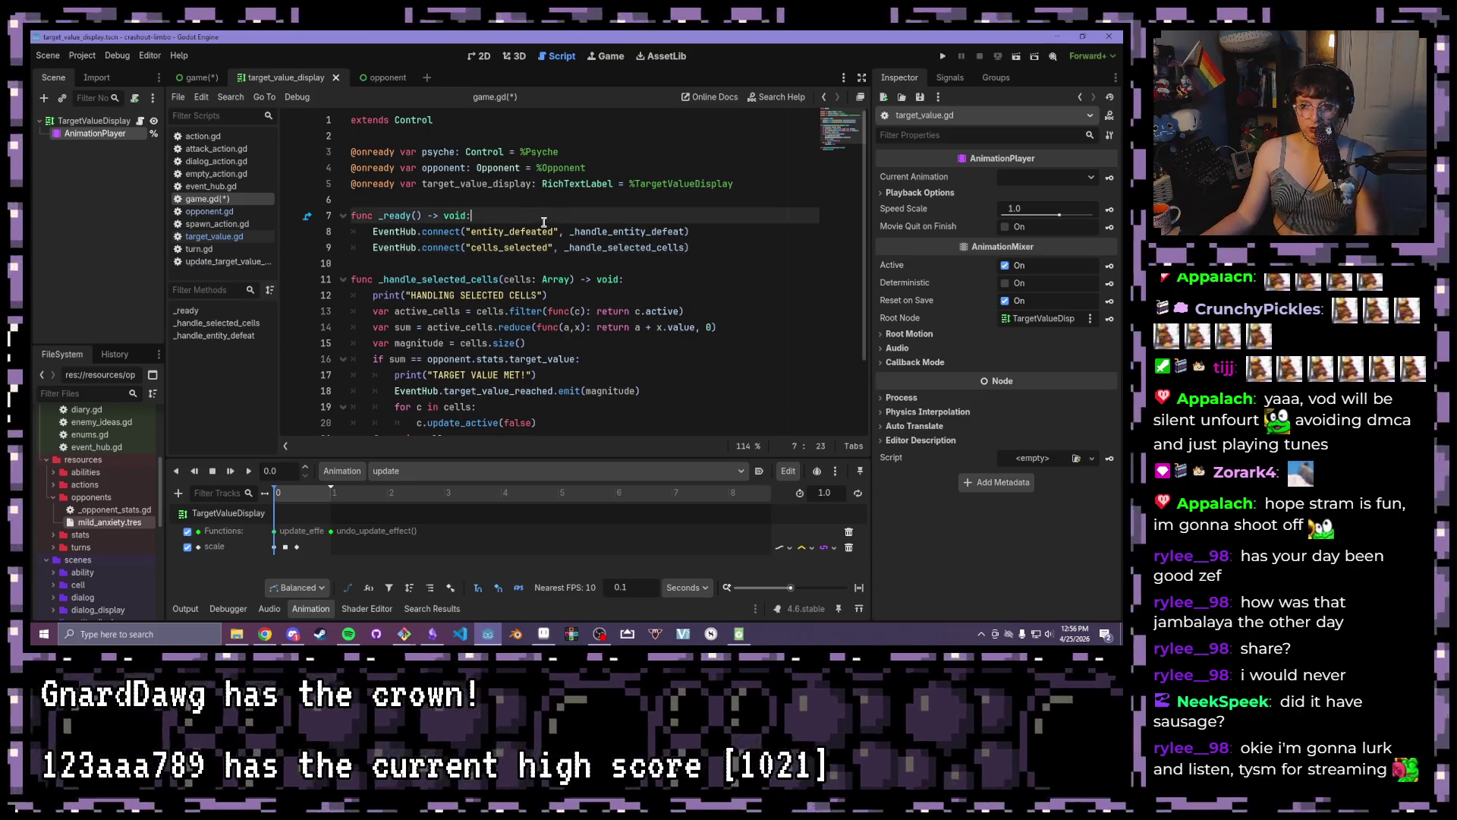
{"action": "left_click", "coordinate": [220, 211]}
{"action": "scroll", "coordinate": [552, 285], "scroll_direction": "up", "scroll_amount": 6}
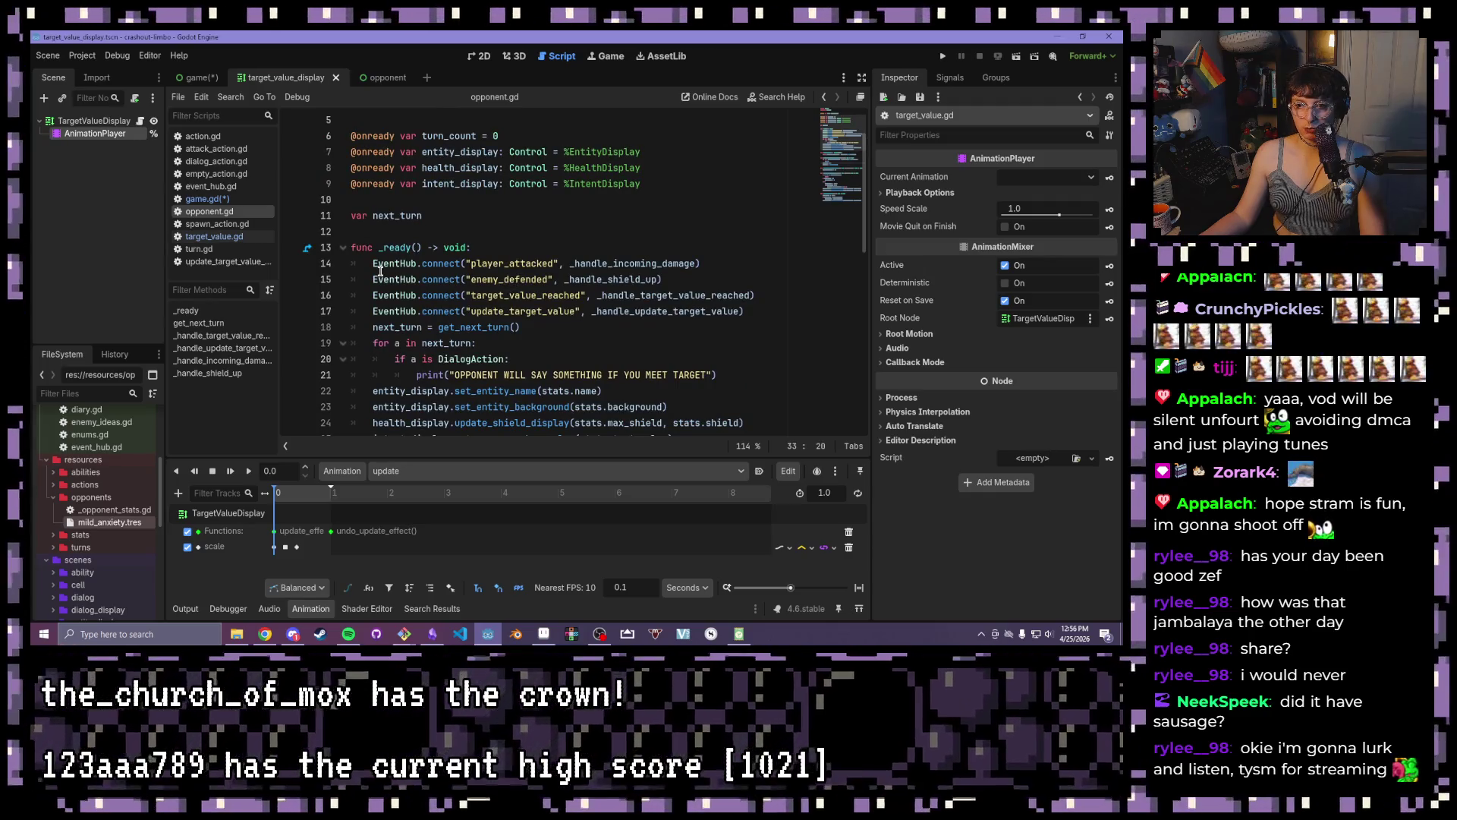
Step: On a new line in opponent.gd's _ready, insert EventHub.update_target_value via autocomplete
{"action": "scroll", "coordinate": [462, 262], "scroll_direction": "down", "scroll_amount": 1}
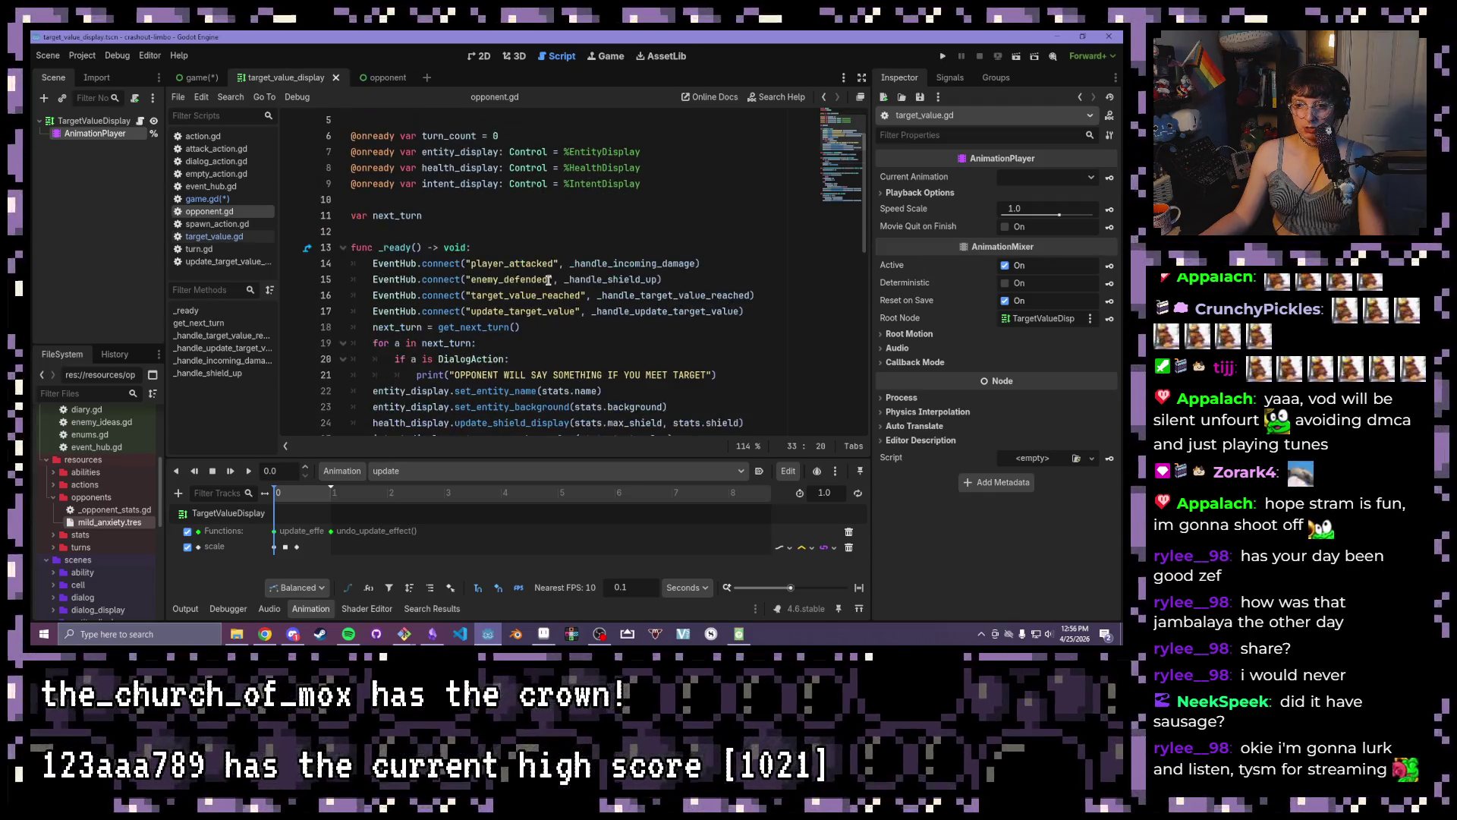
{"action": "left_click", "coordinate": [760, 265]}
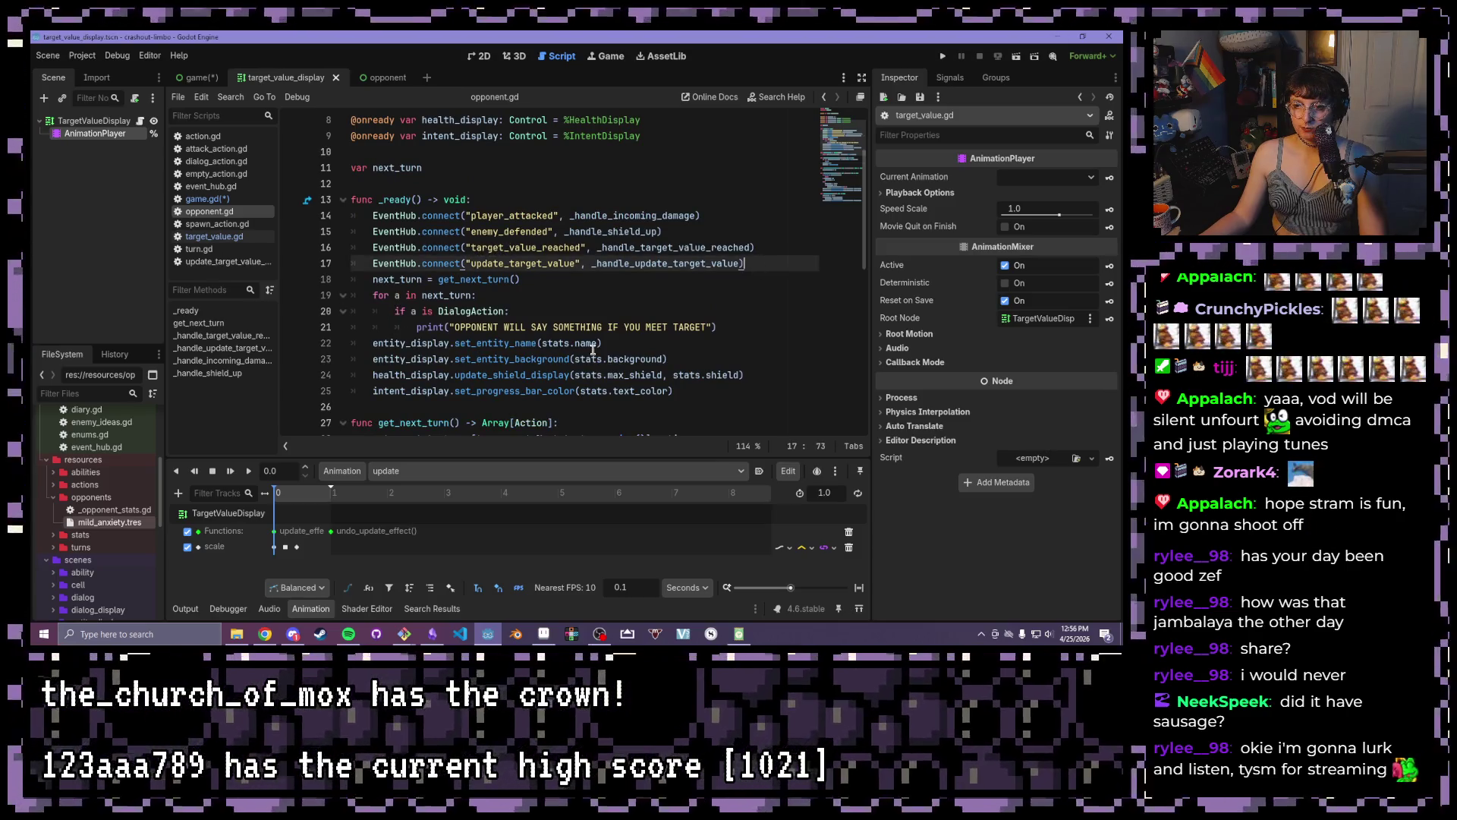
{"action": "key", "text": "Return"}
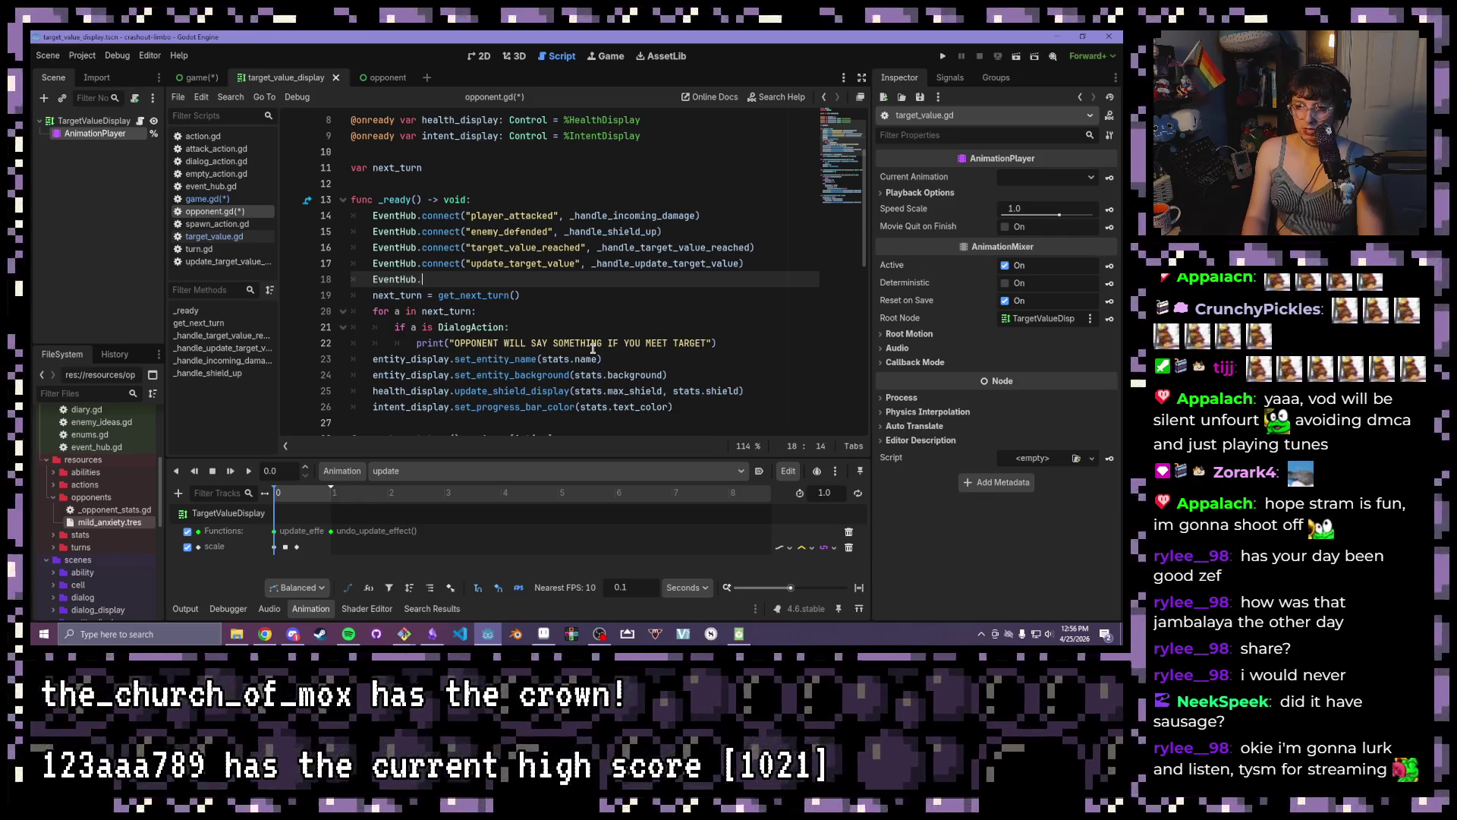
{"action": "type", "text": "em"}
{"action": "key", "text": "BackSpace"}
{"action": "key", "text": "BackSpace"}
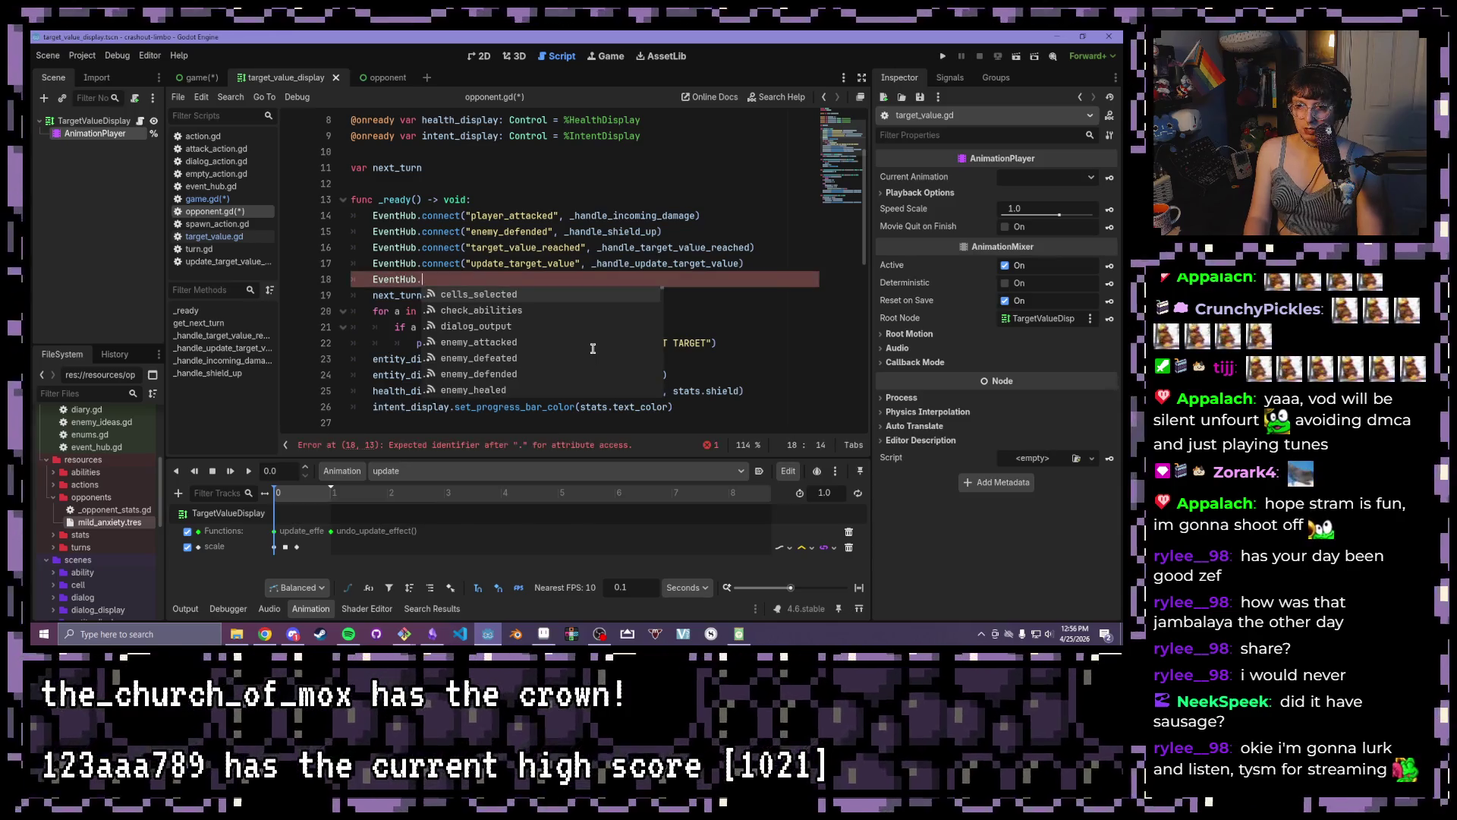
{"action": "key", "text": "Down"}
{"action": "key", "text": "Down"}
{"action": "key", "text": "Down"}
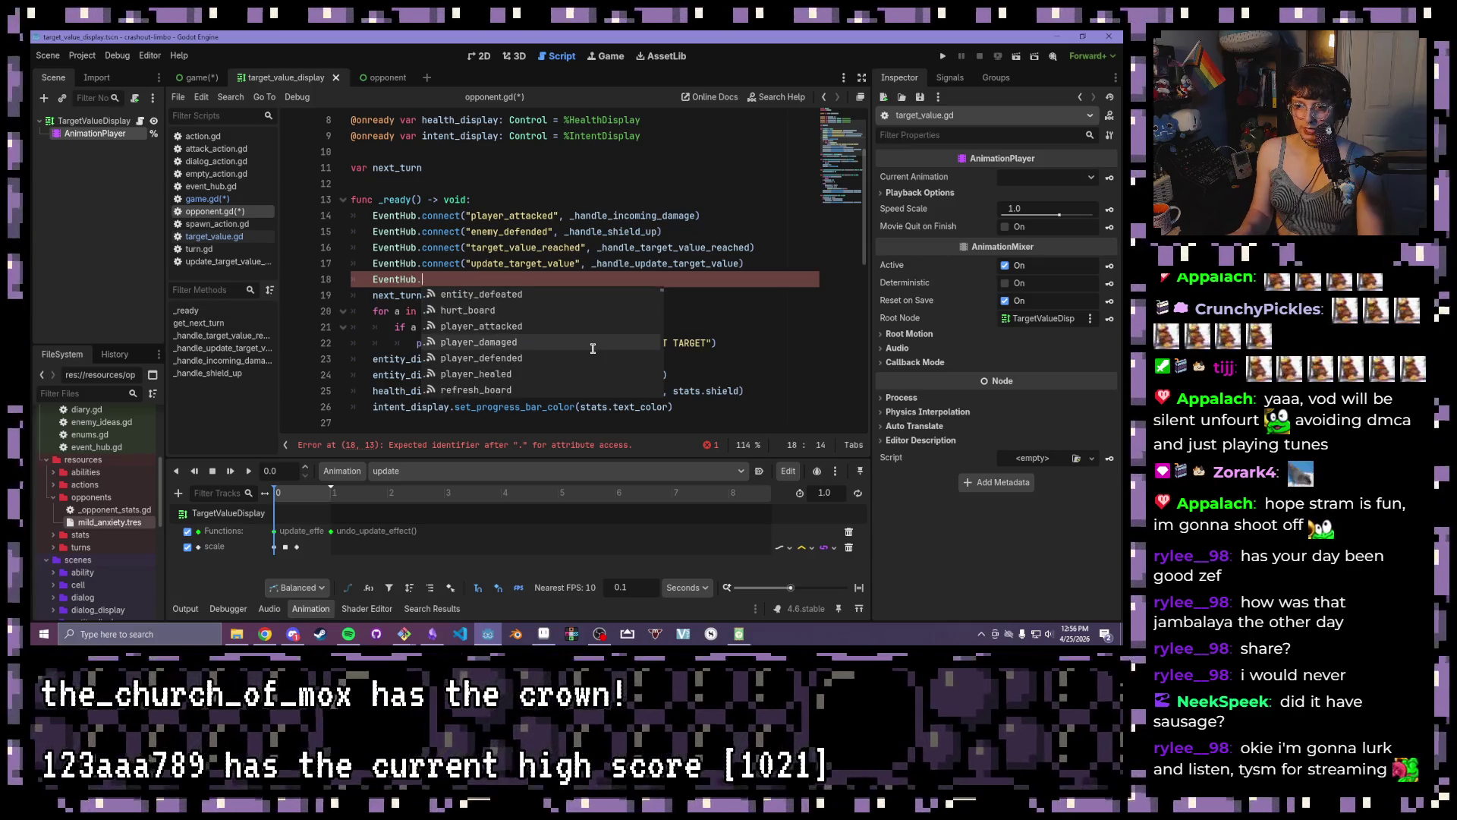
{"action": "key", "text": "Down"}
{"action": "key", "text": "Down"}
{"action": "key", "text": "Return"}
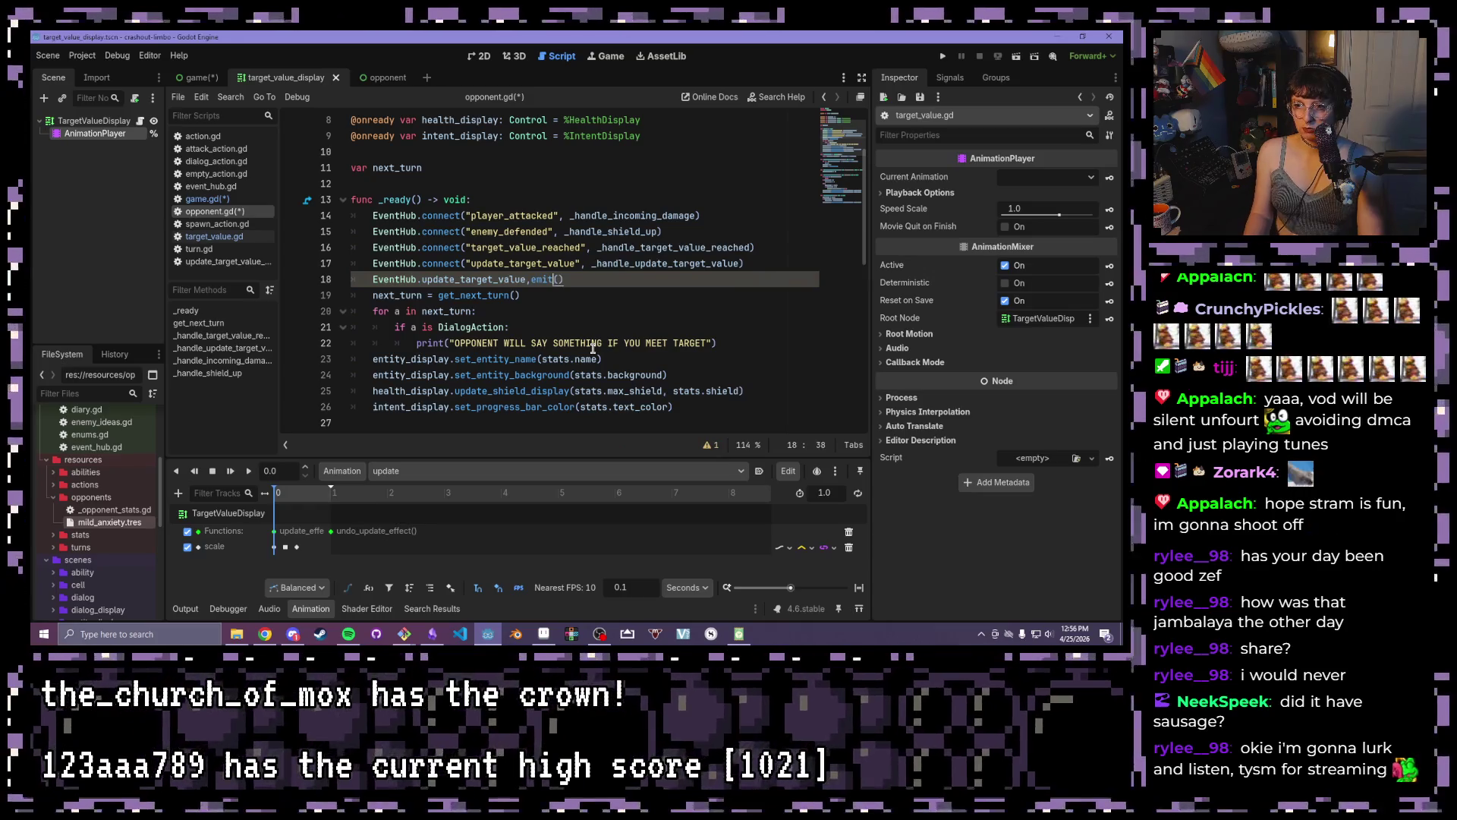
Step: Complete the line as .emit(stats.target_value, false) and save the scripts
{"action": "key", "text": "Left"}
{"action": "key", "text": "Left"}
{"action": "type", "text": "."}
{"action": "key", "text": "Right"}
{"action": "key", "text": "Right"}
{"action": "key", "text": "Right"}
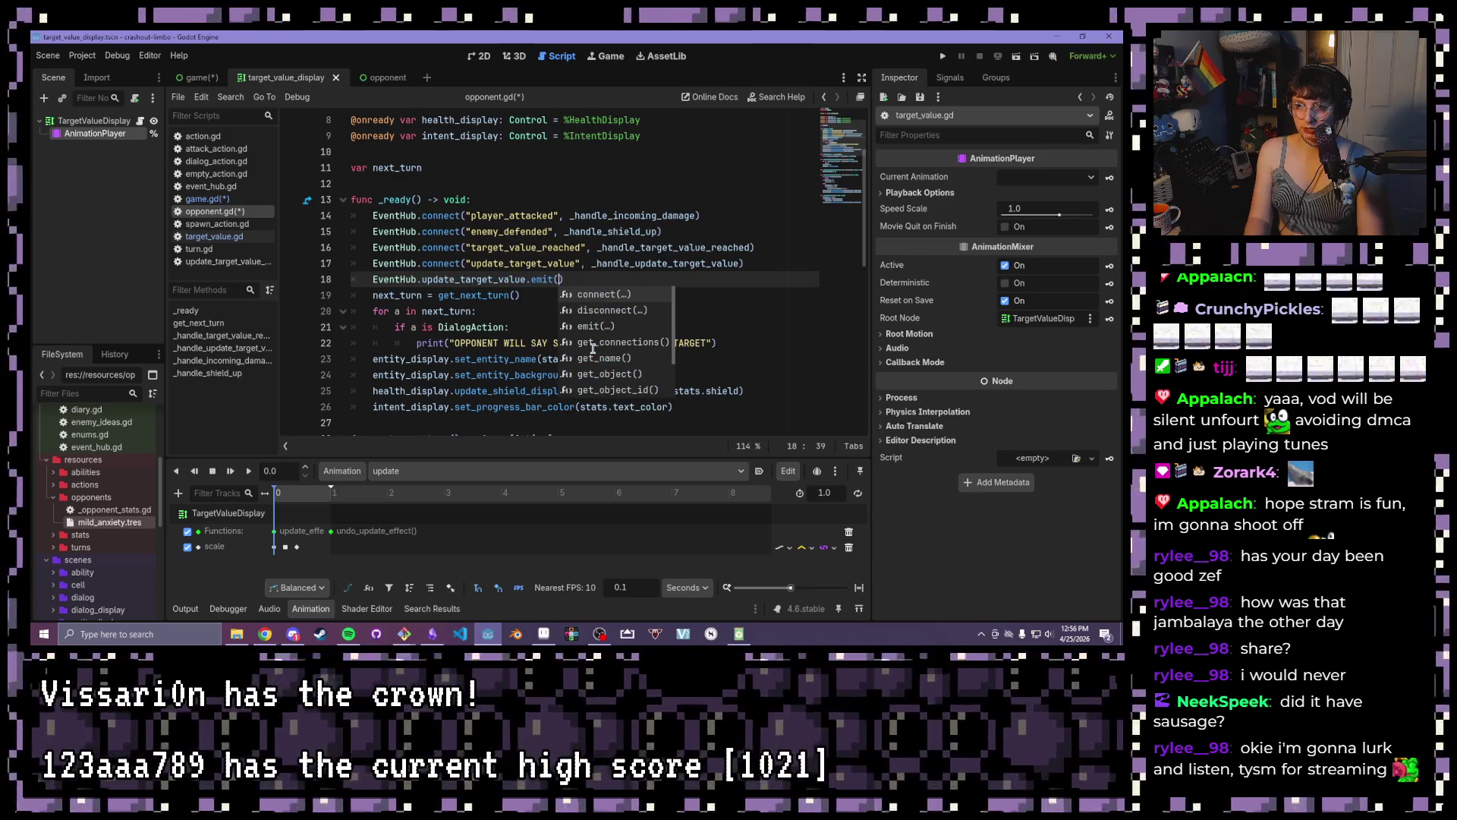
{"action": "type", "text": "stats"}
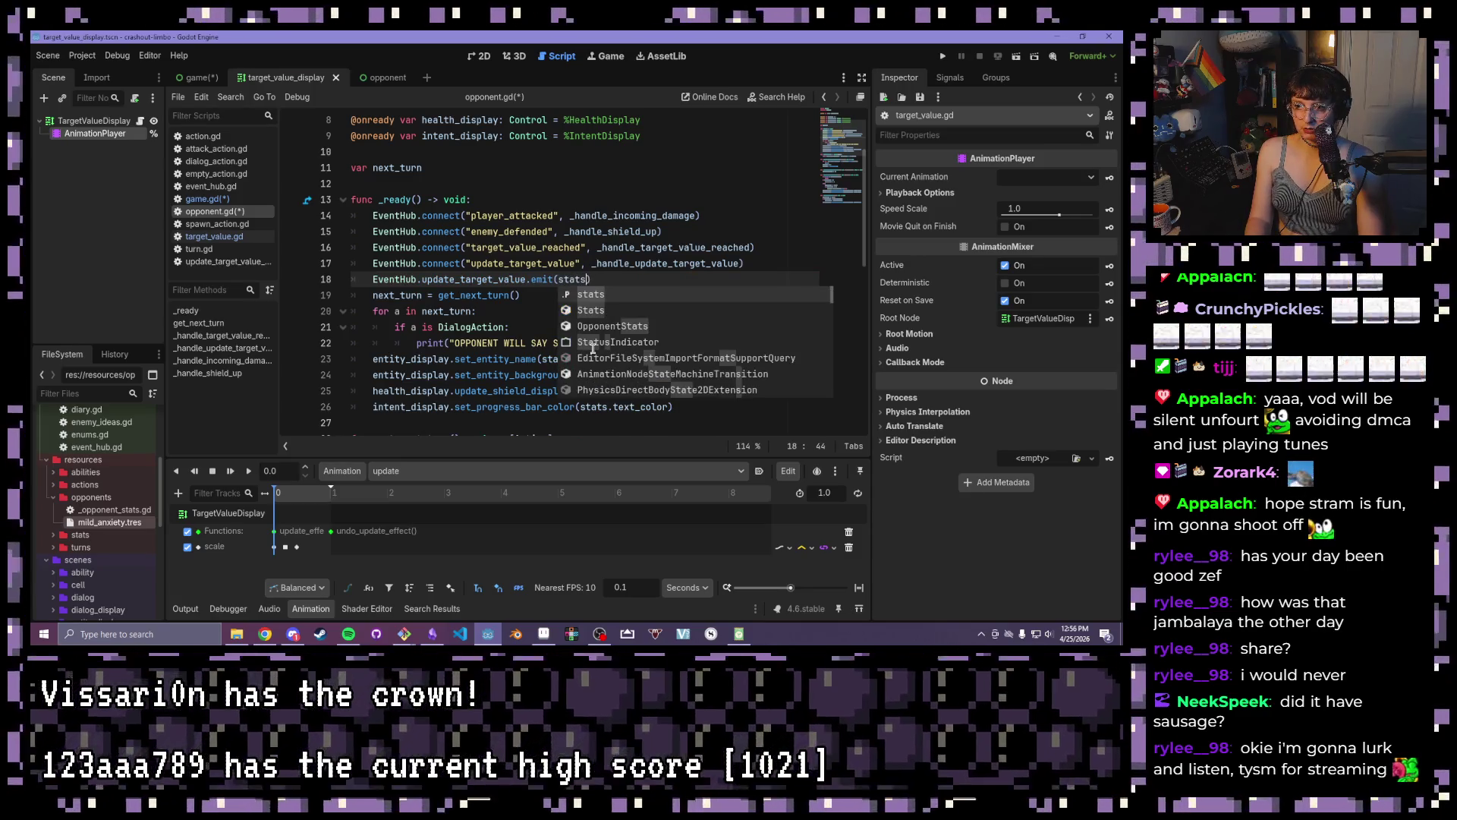
{"action": "type", "text": ".target_value, "}
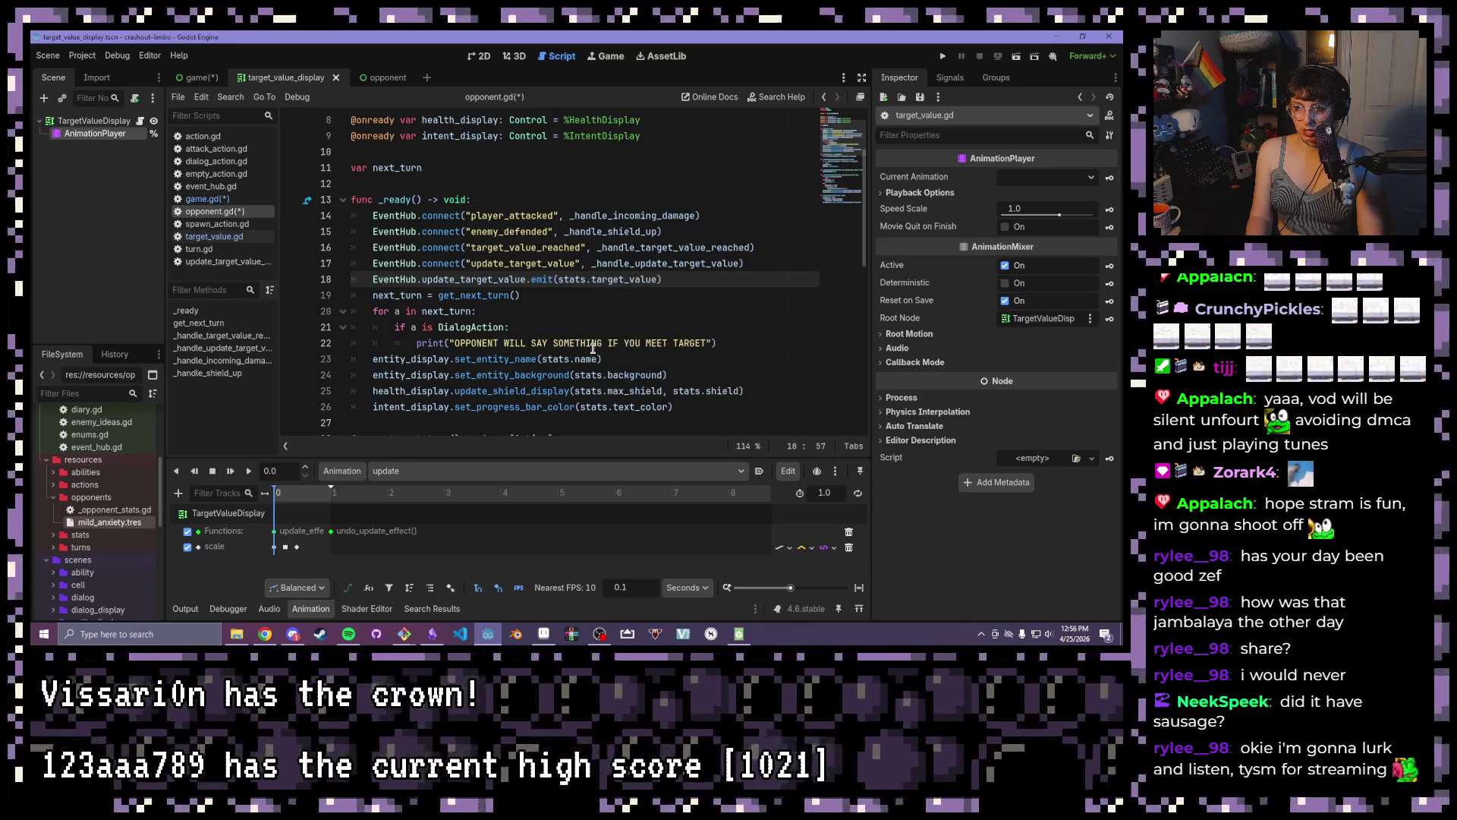
{"action": "type", "text": "false"}
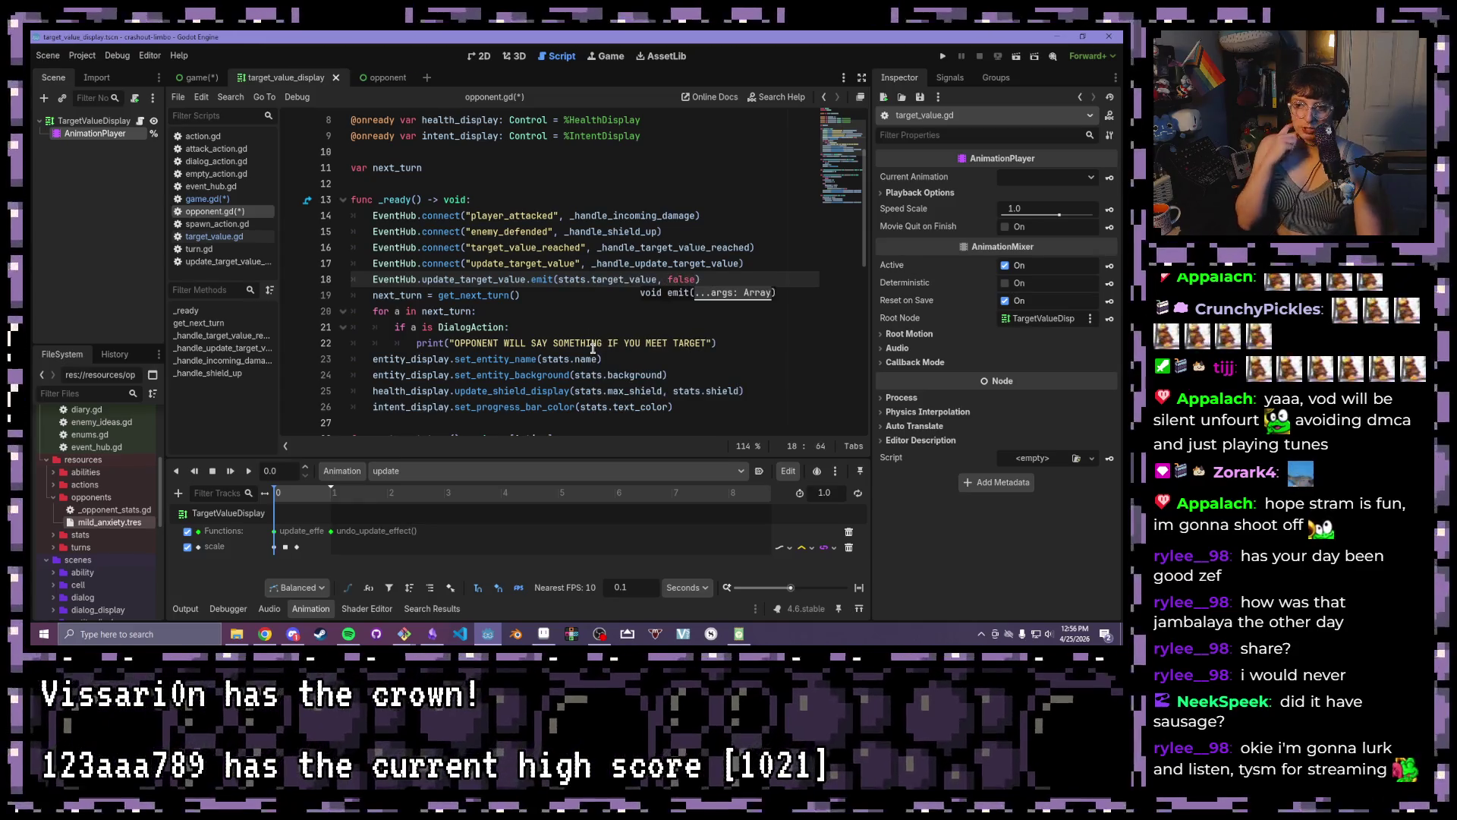
{"action": "key", "text": "Return"}
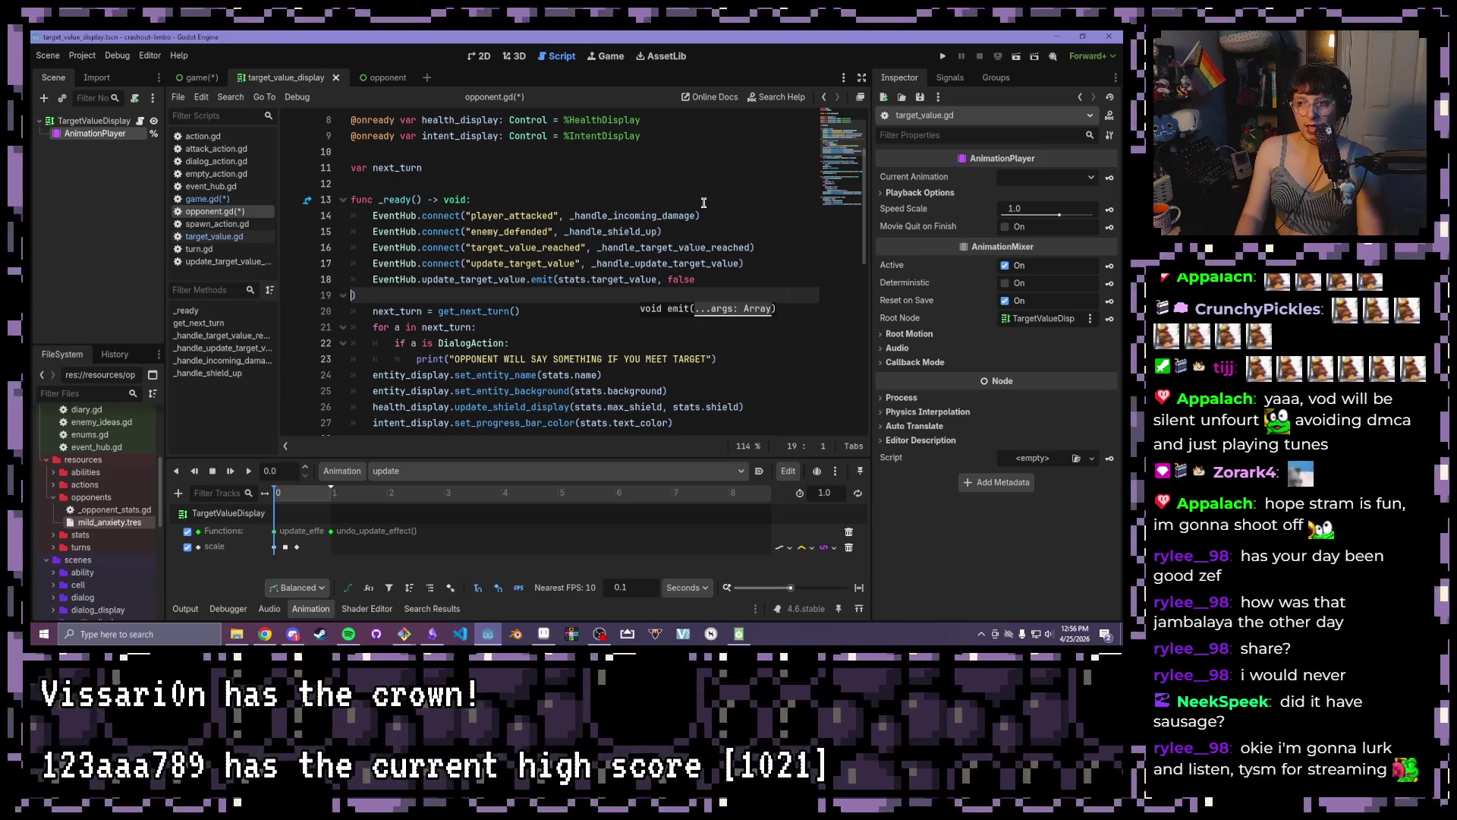
{"action": "key", "text": "BackSpace"}
{"action": "key", "text": "BackSpace"}
{"action": "left_click", "coordinate": [703, 201]}
{"action": "key", "text": "ctrl+s"}
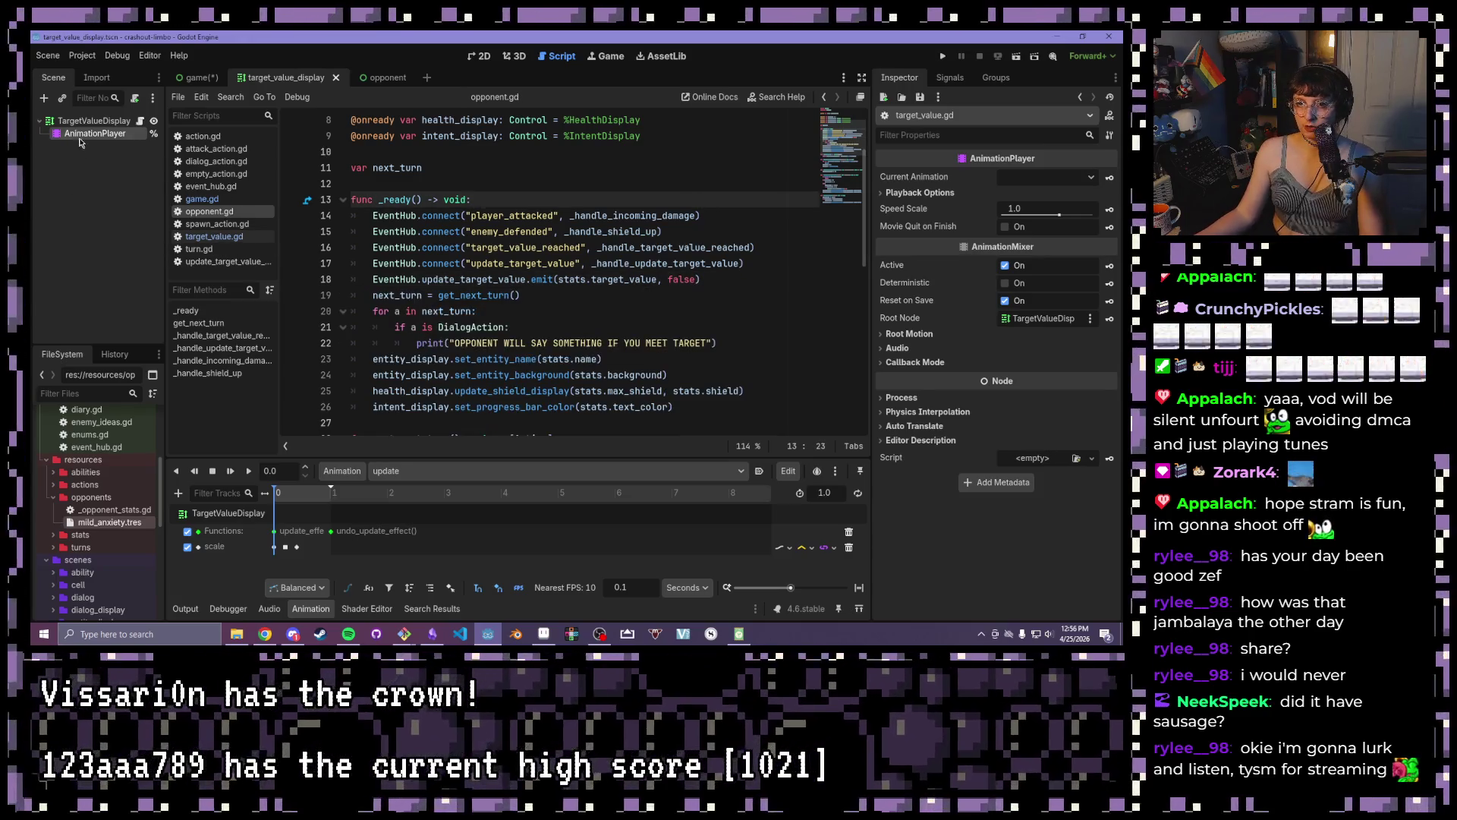
Step: Test-run the game, check it shows 'Target: 10', and close the game window
{"action": "left_click", "coordinate": [944, 56]}
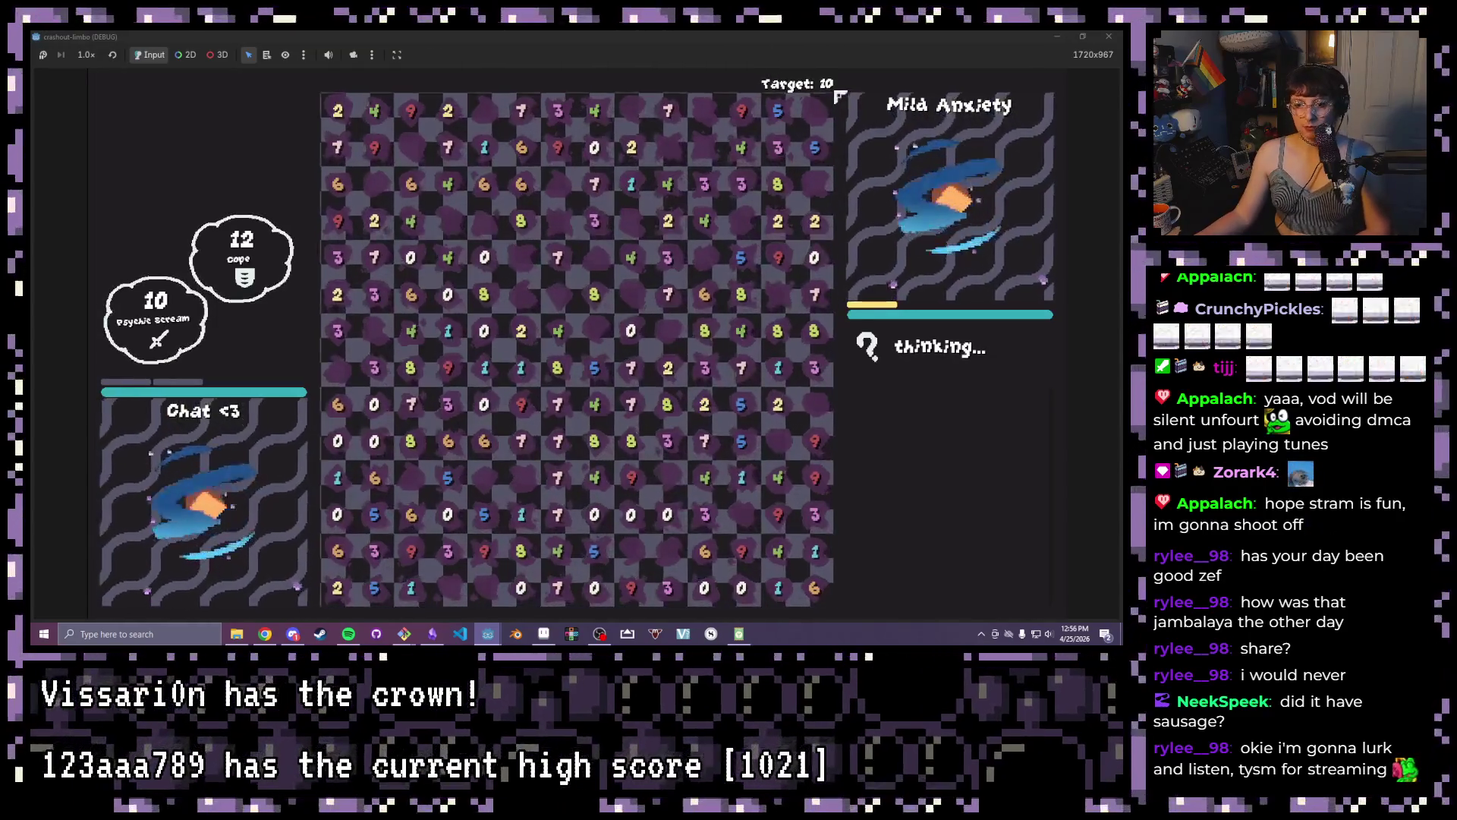
{"action": "left_click", "coordinate": [1083, 36]}
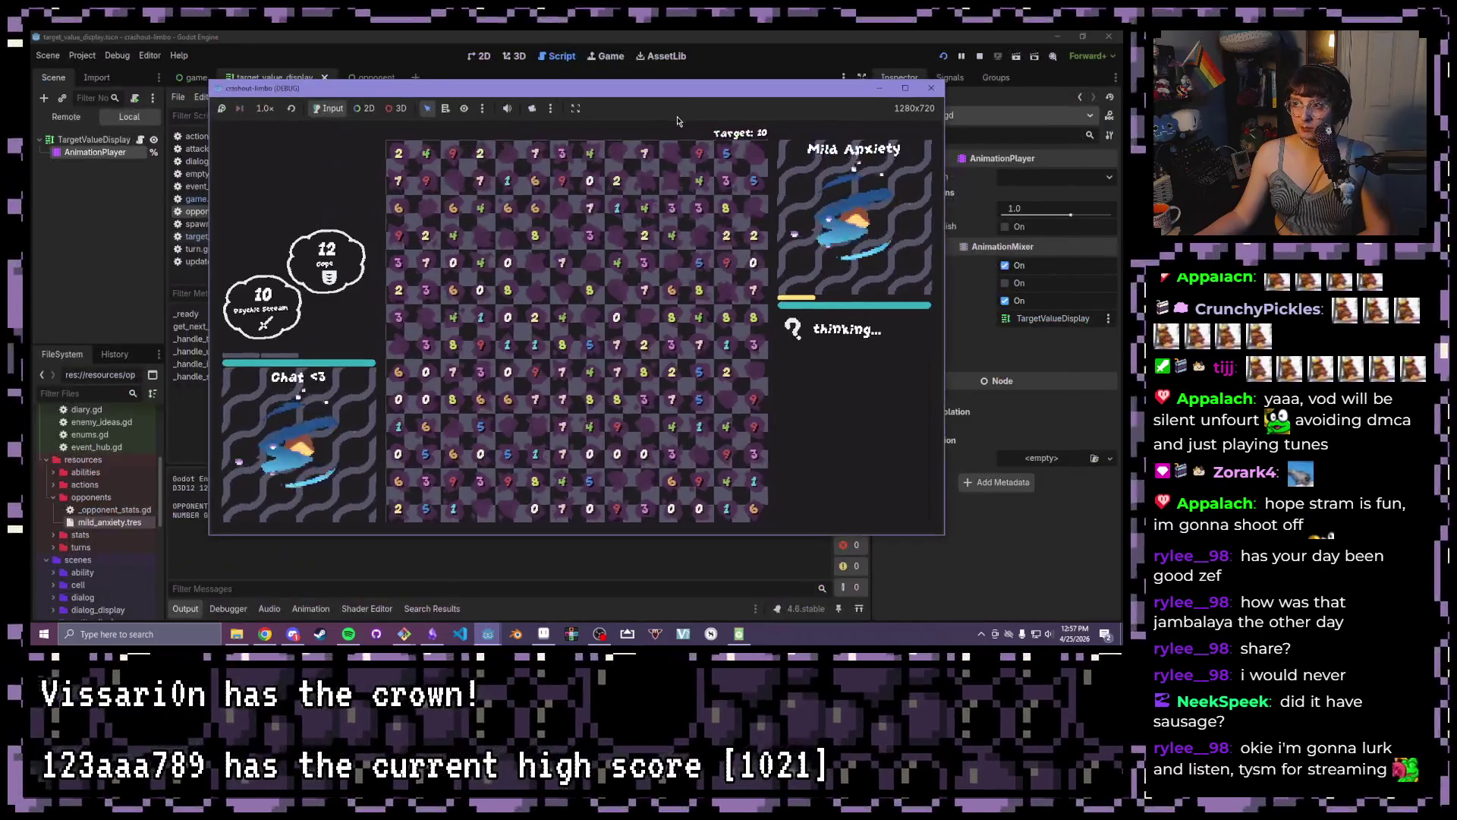
{"action": "left_click", "coordinate": [931, 89]}
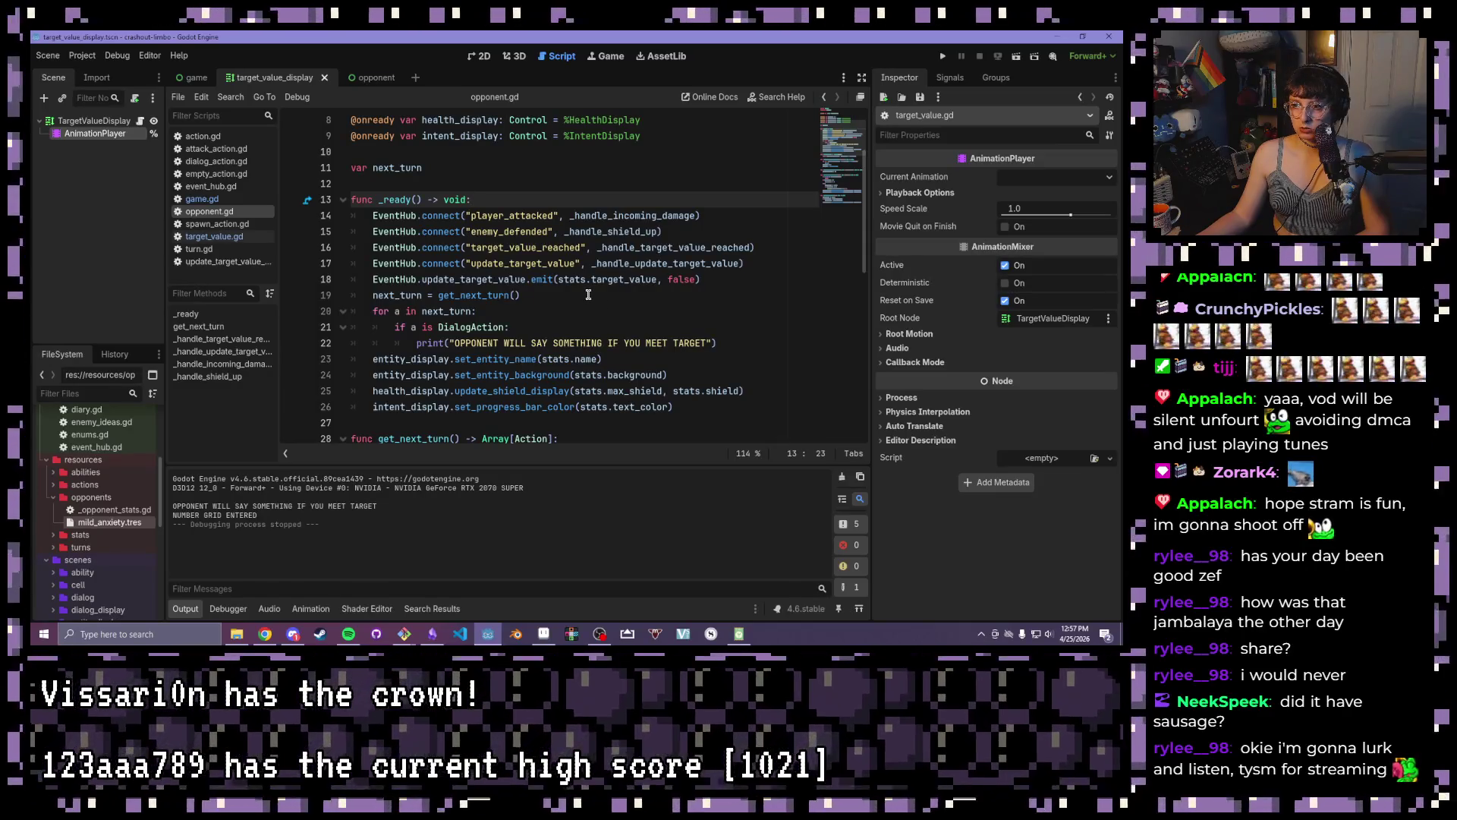
Step: Check target_value.gd's connection, then delete the update_target_value emit line from opponent.gd
{"action": "scroll", "coordinate": [588, 294], "scroll_direction": "up", "scroll_amount": 1}
{"action": "left_click", "coordinate": [508, 327]}
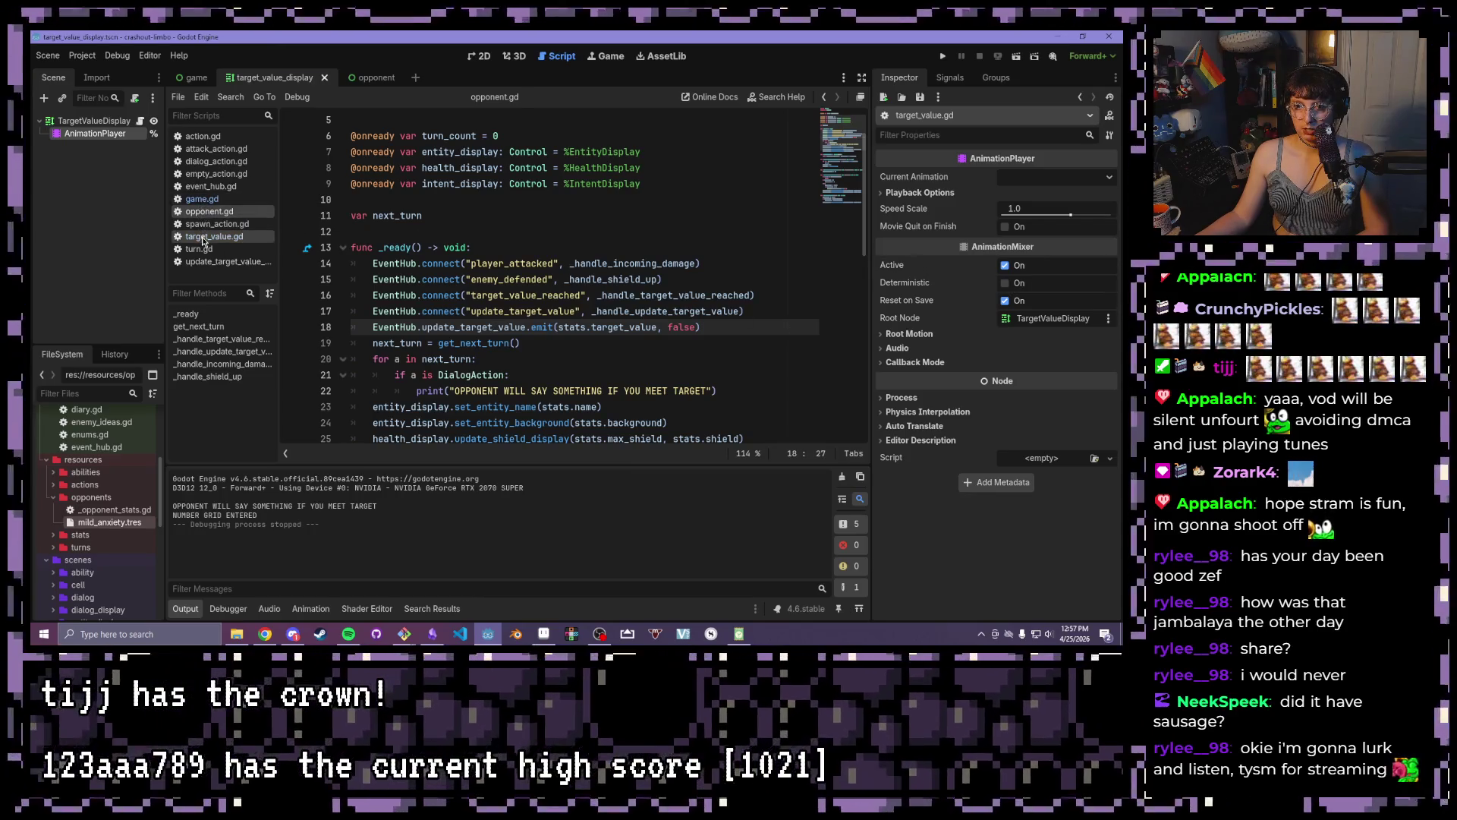
{"action": "left_click", "coordinate": [210, 237]}
{"action": "left_click", "coordinate": [513, 231]}
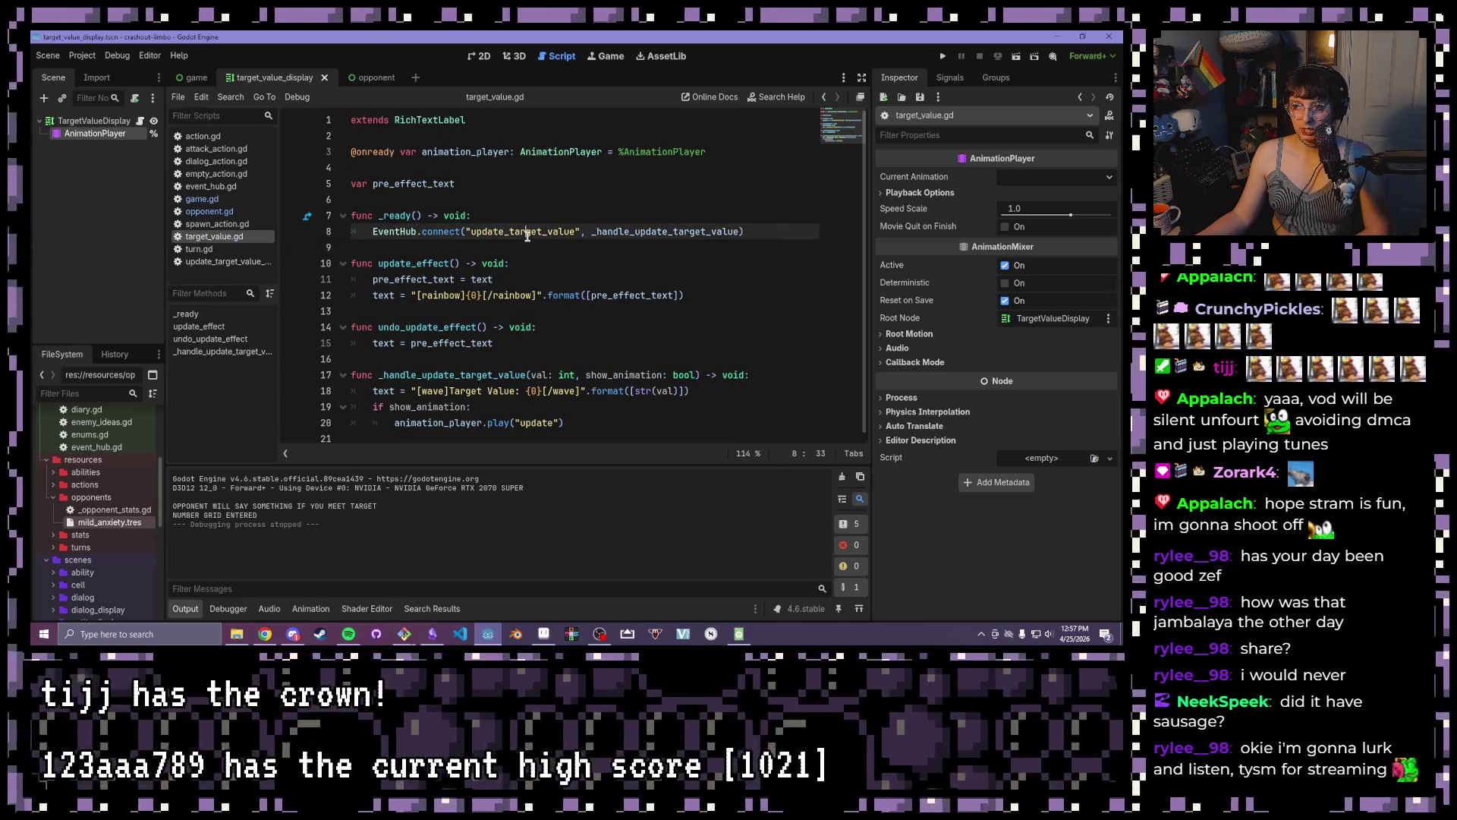
{"action": "left_click", "coordinate": [776, 228]}
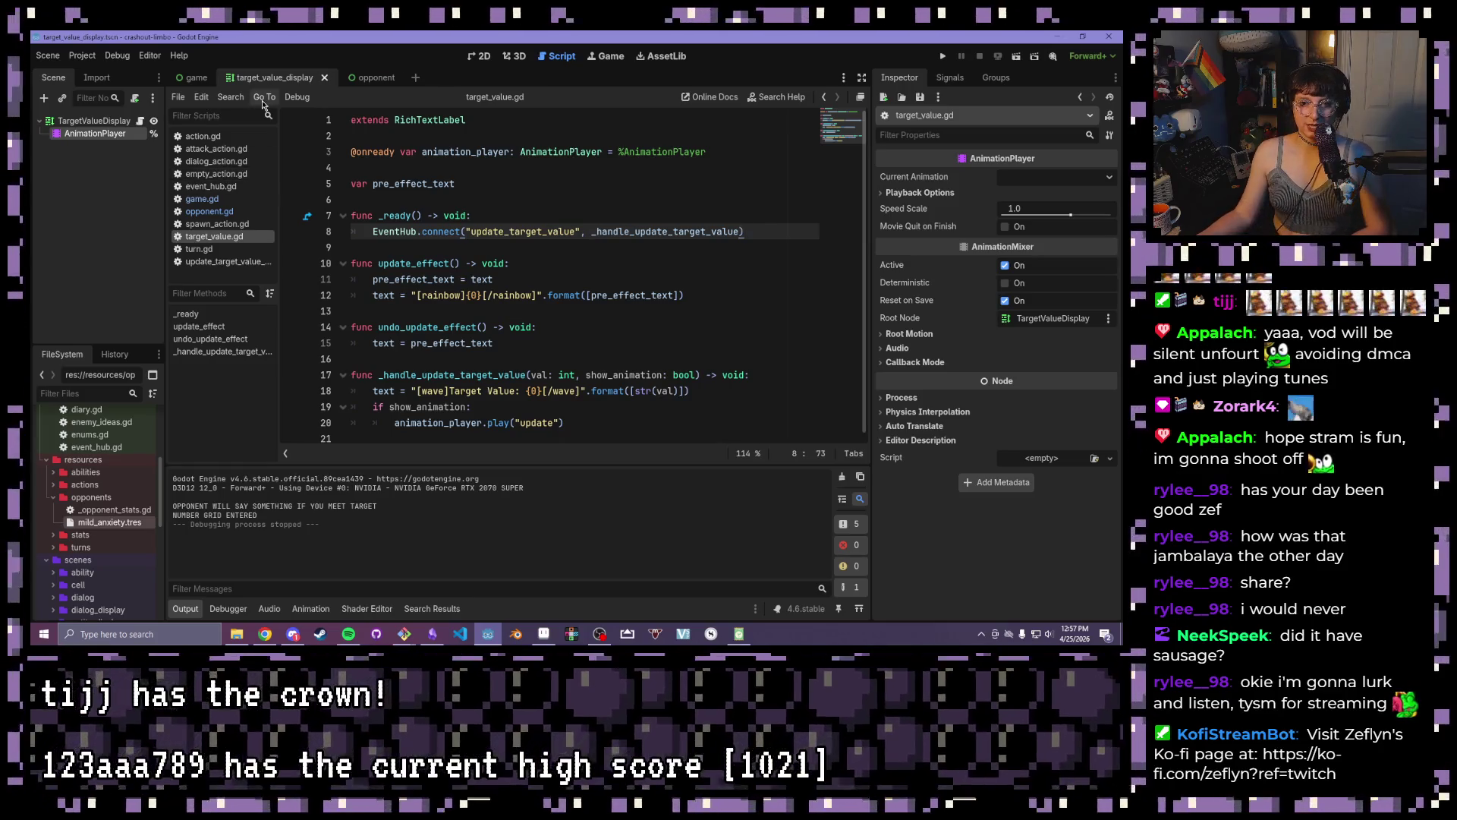
{"action": "left_click", "coordinate": [226, 212]}
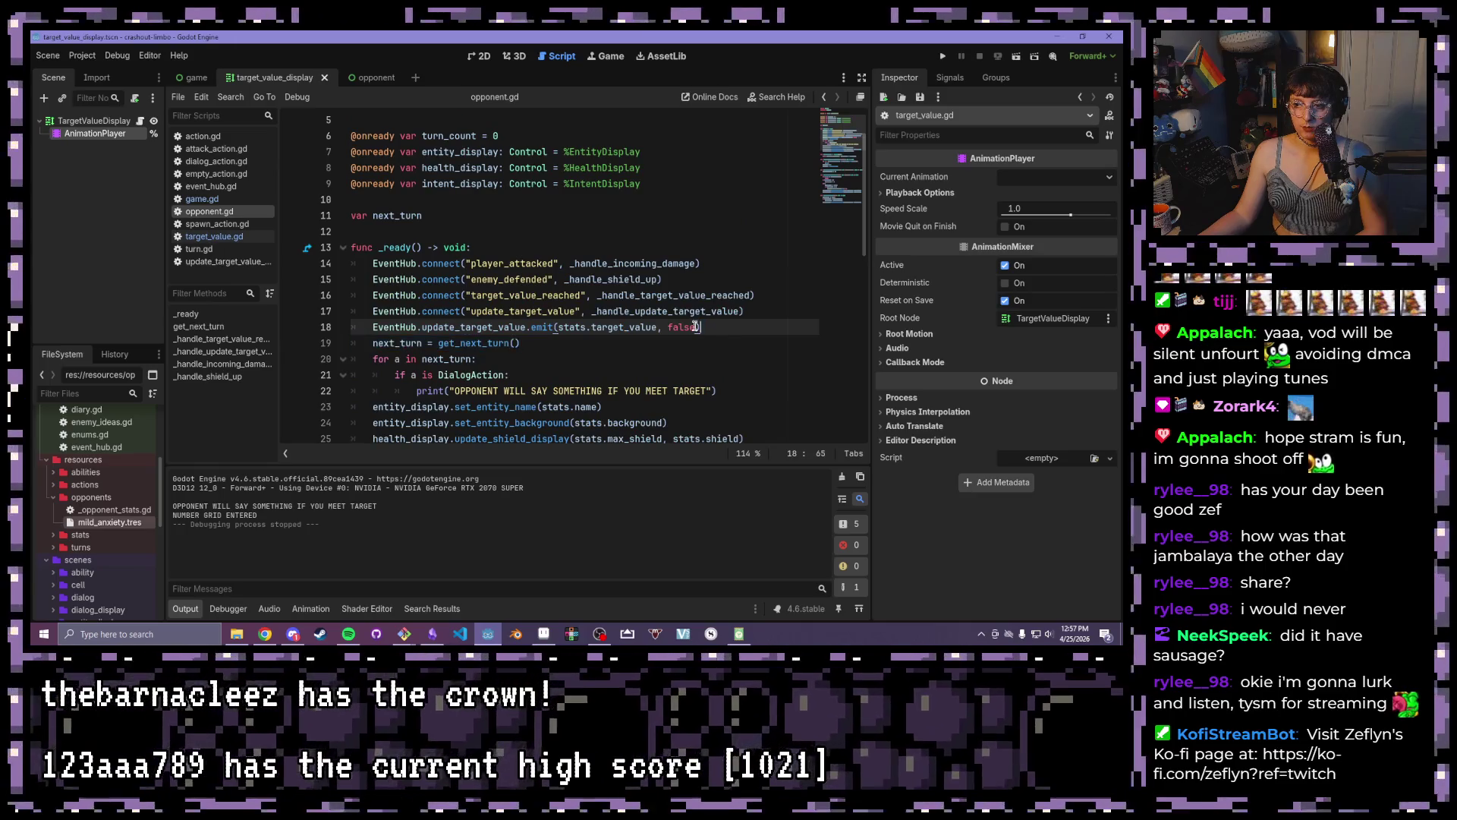
{"action": "left_click_drag", "start_coordinate": [707, 325], "coordinate": [373, 325]}
{"action": "key", "text": "BackSpace"}
{"action": "key", "text": "BackSpace"}
{"action": "key", "text": "BackSpace"}
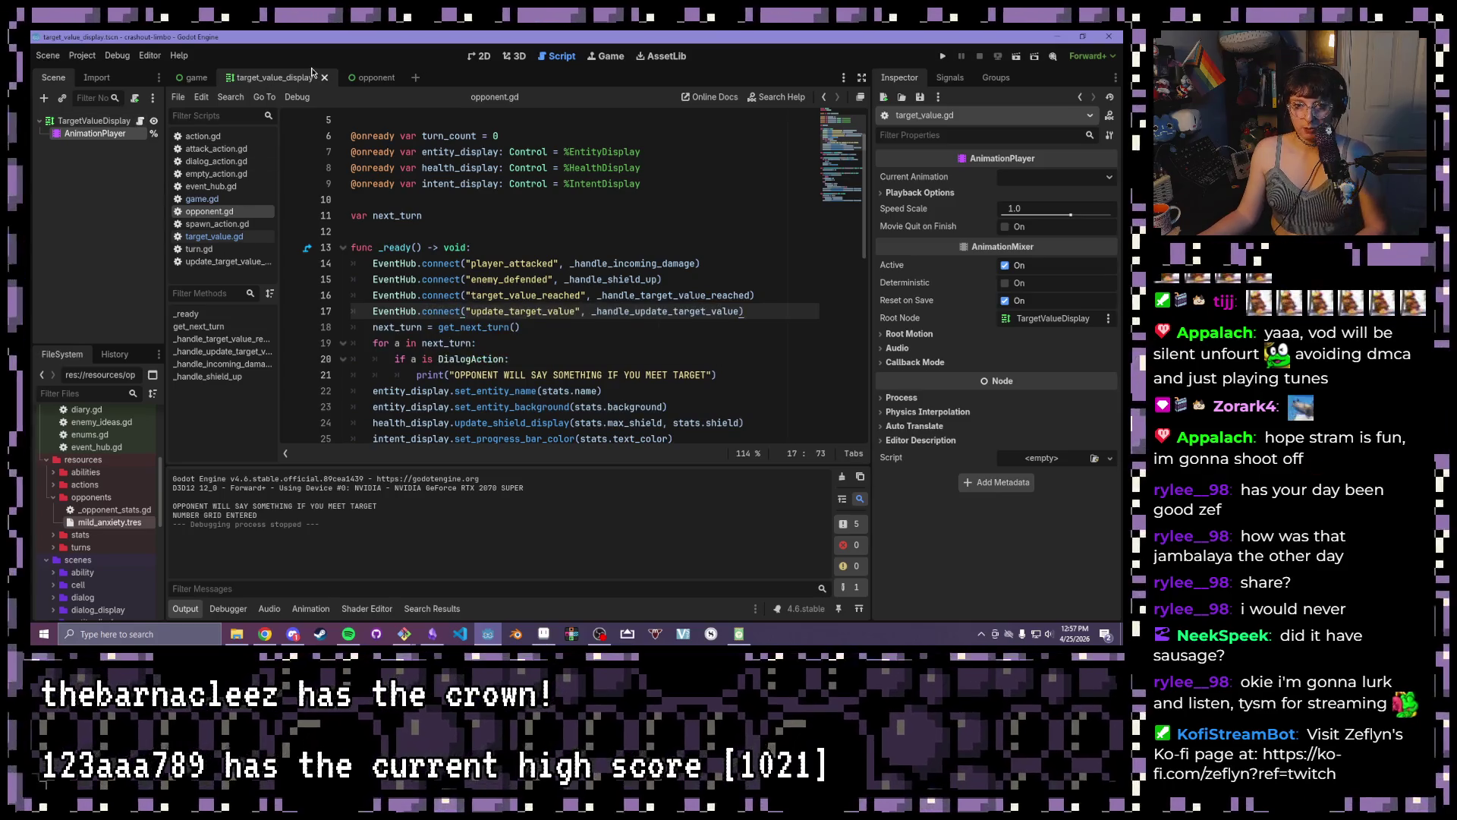
Step: Paste EventHub.update_target_value.emit(opponent.stats.target_value, false) into game.gd's _ready, save, and run
{"action": "left_click", "coordinate": [195, 77]}
{"action": "left_click", "coordinate": [77, 122]}
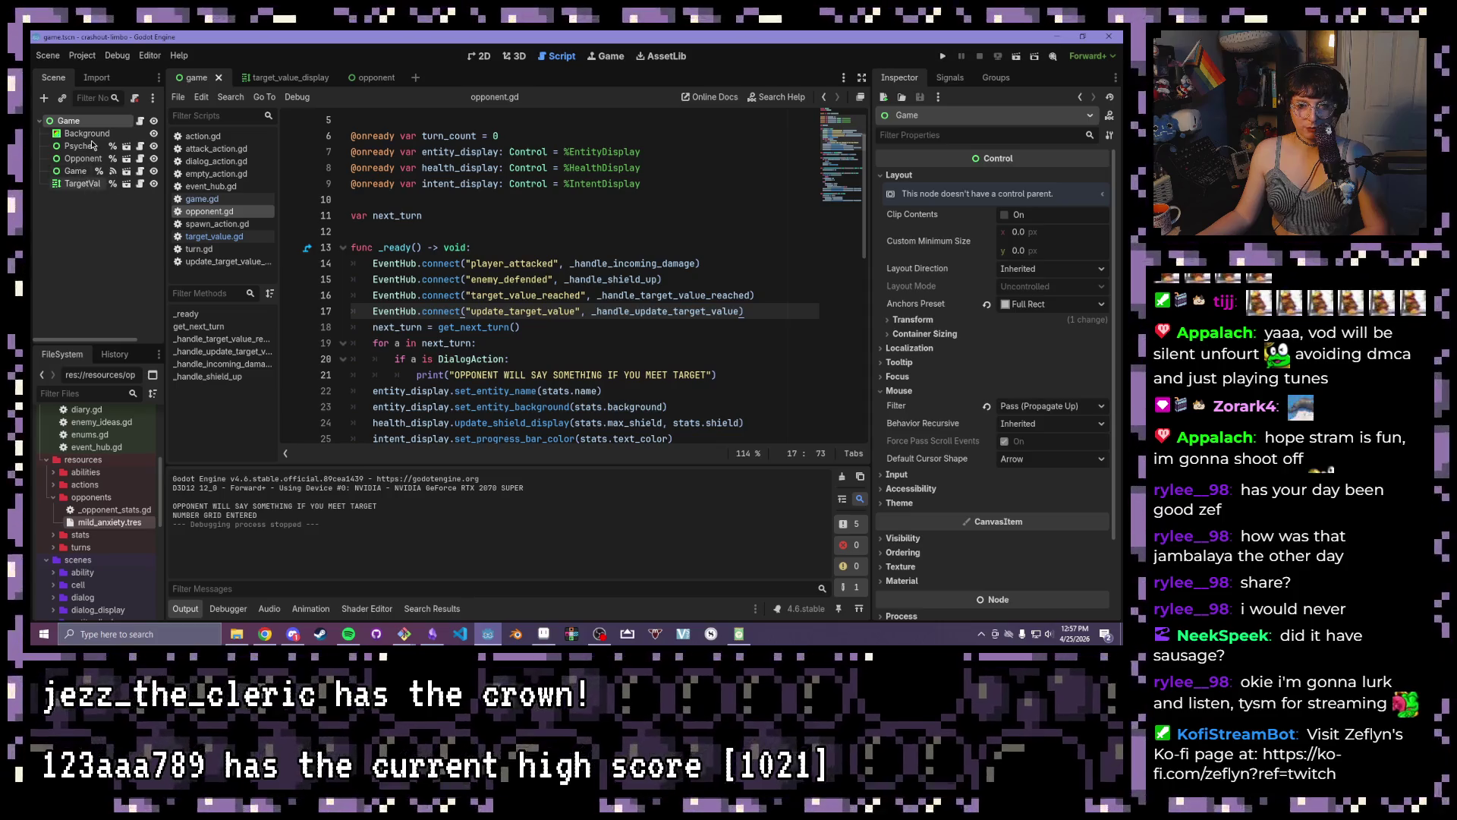
{"action": "left_click", "coordinate": [141, 122]}
{"action": "left_click", "coordinate": [704, 242]}
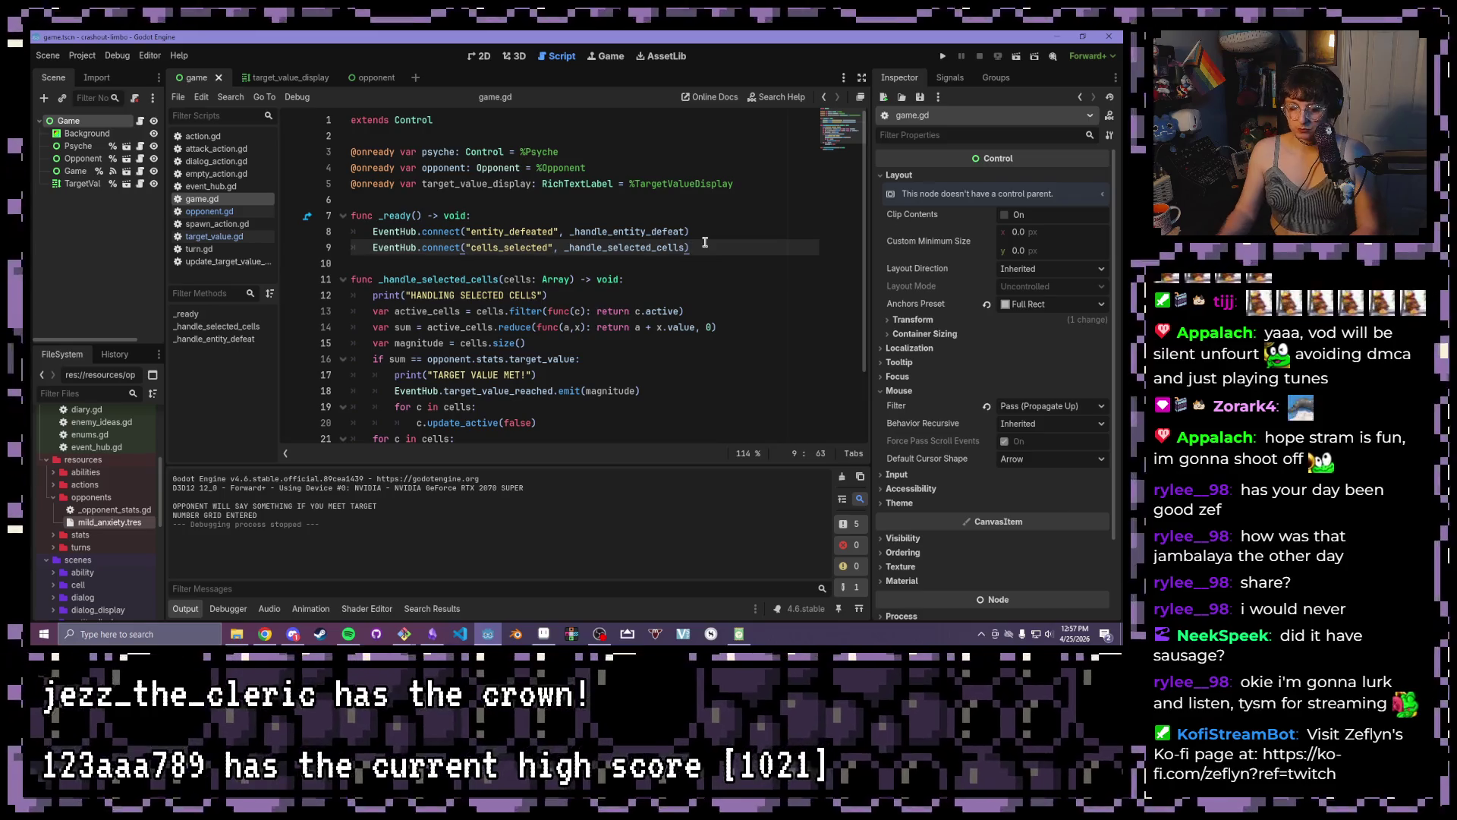
{"action": "key", "text": "Return"}
{"action": "type", "text": "EventHub.update_target_value.emit(stats.target_value, false)"}
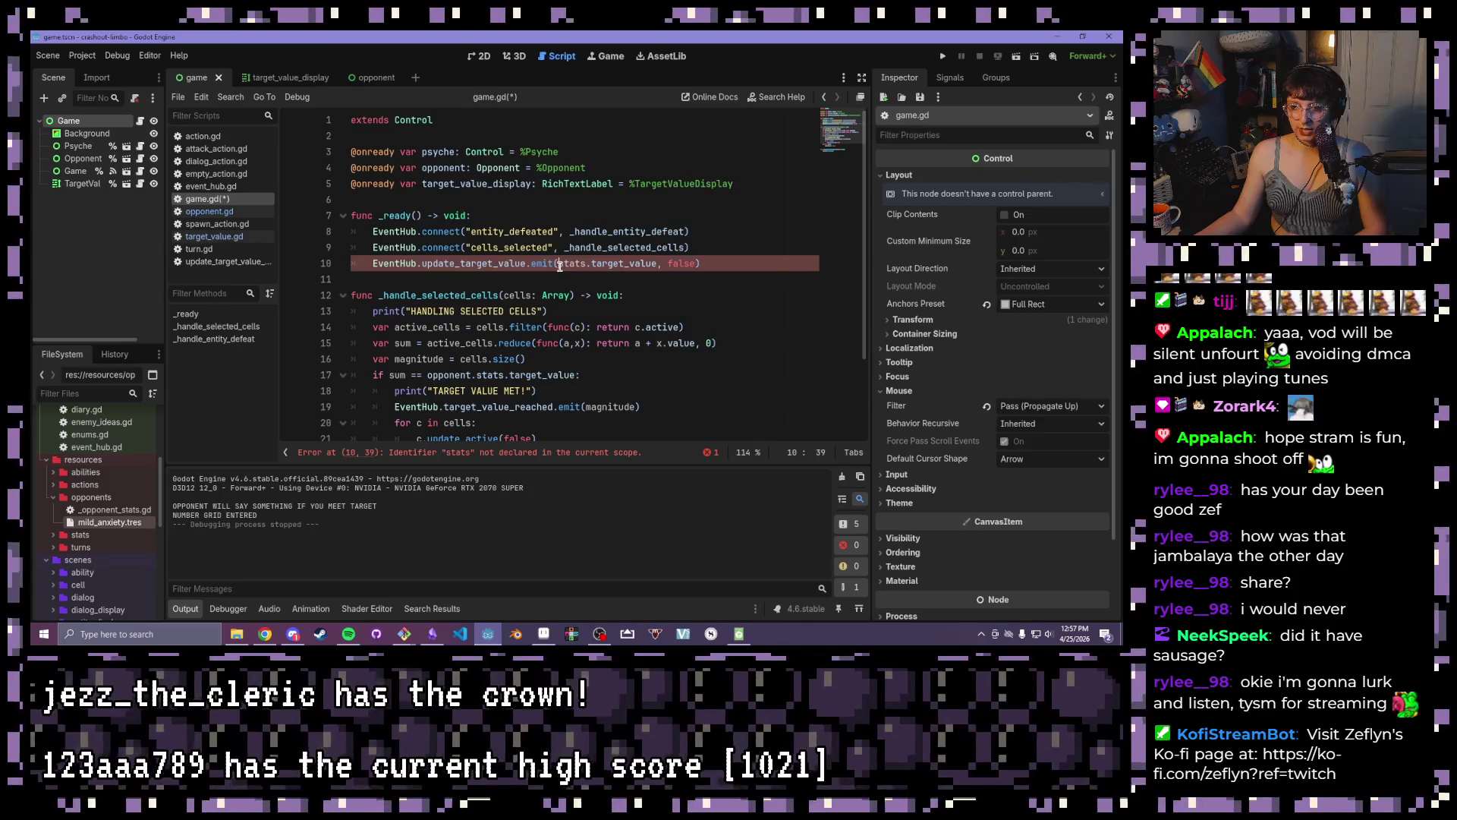
{"action": "type", "text": "nt."}
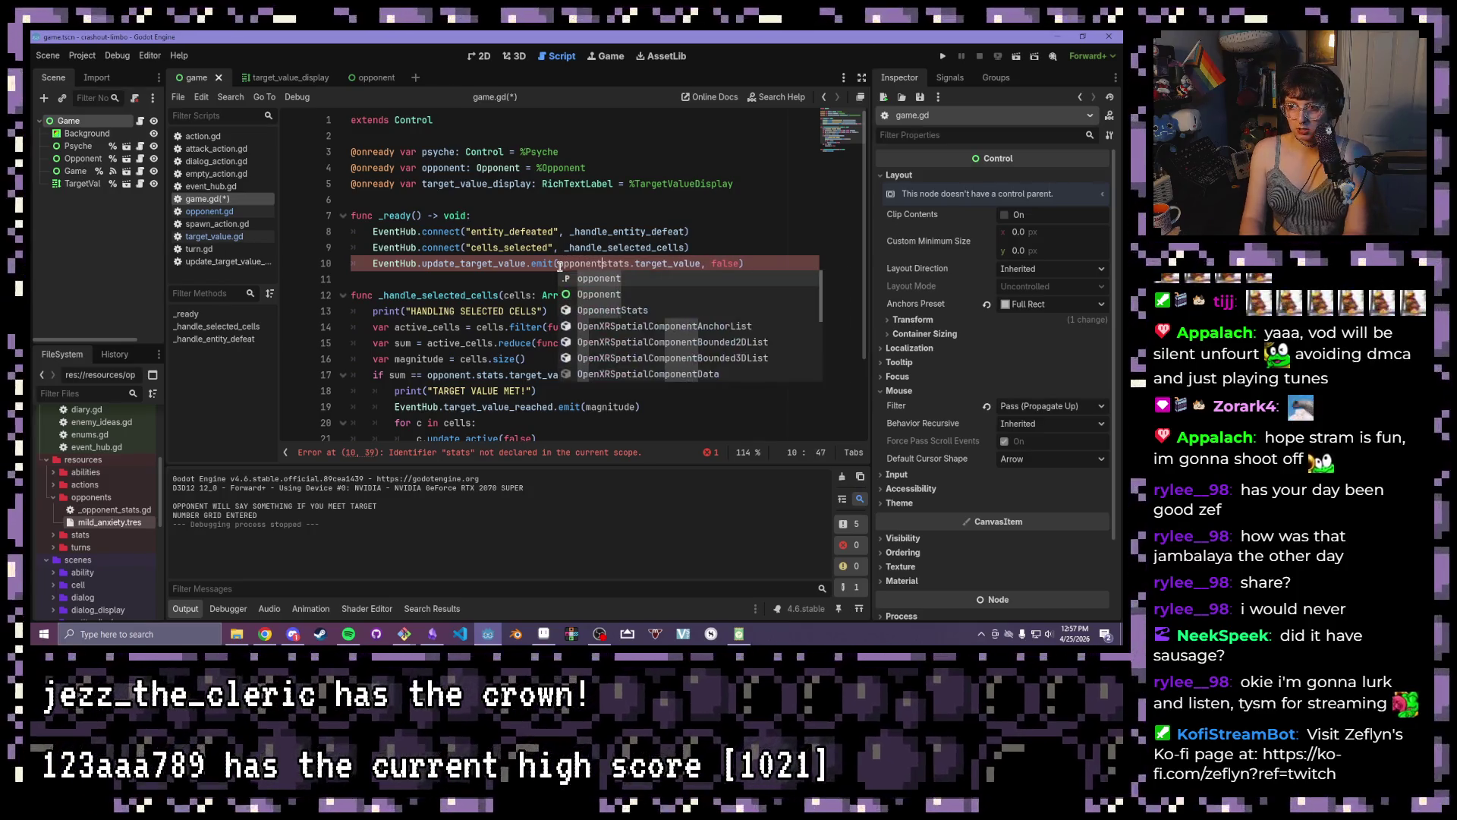
{"action": "key", "text": "ctrl+s"}
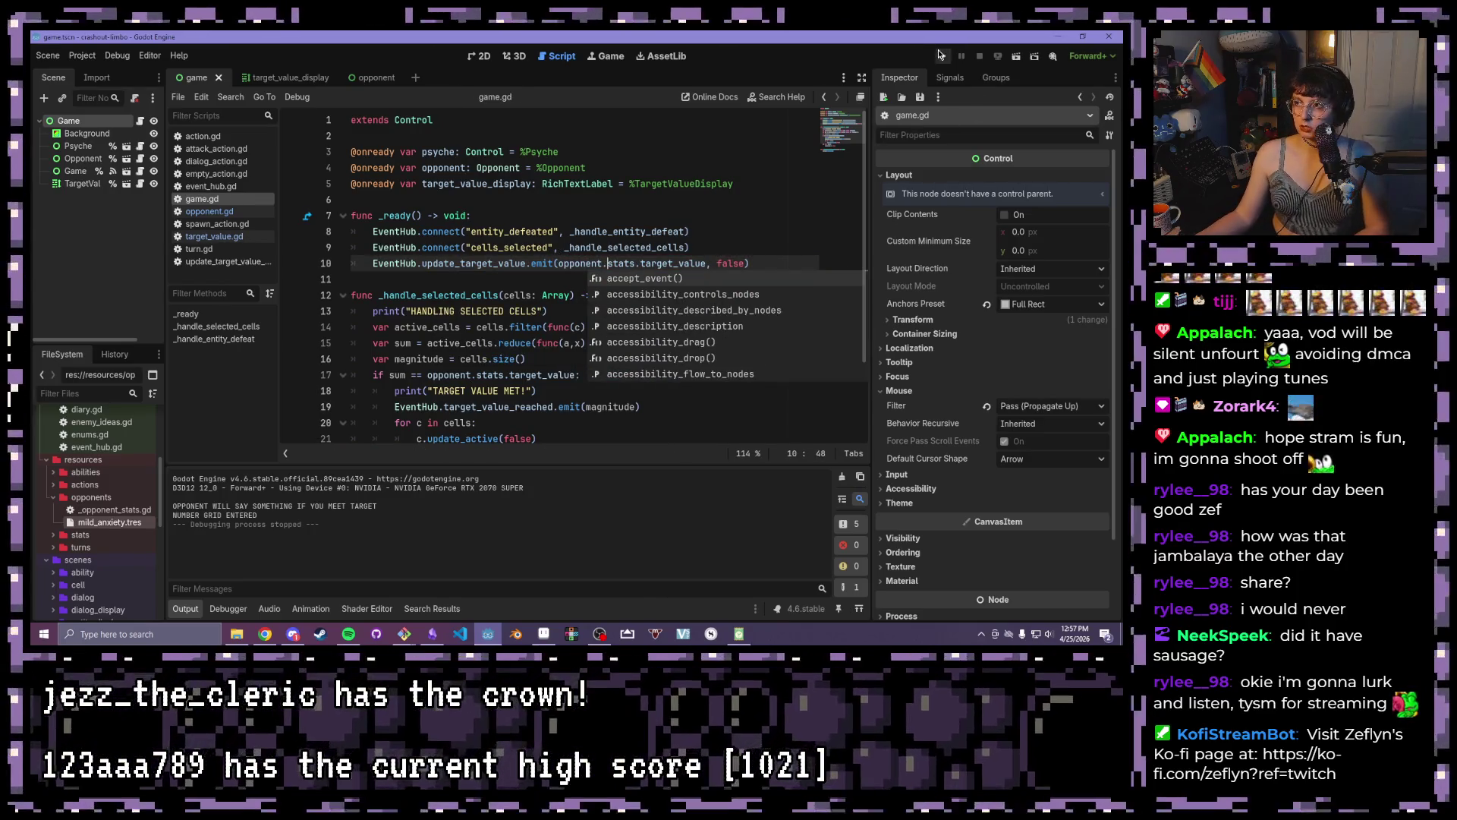
{"action": "left_click", "coordinate": [941, 56]}
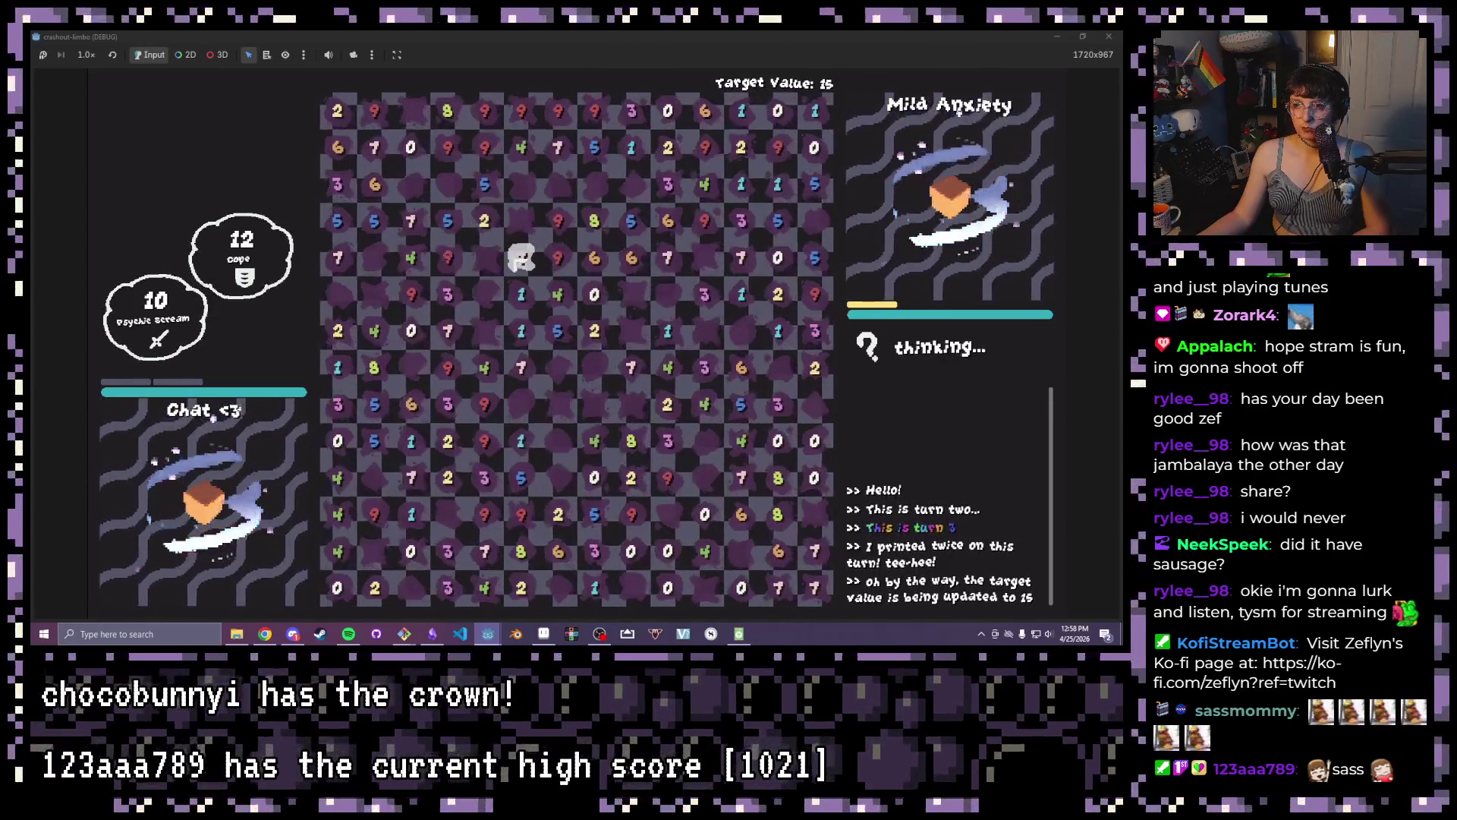
Step: Clear the 9+6, 4-9-1 and 7+8 cell groups to match the target, then stop the game
{"action": "left_click_drag", "start_coordinate": [558, 256], "coordinate": [589, 267]}
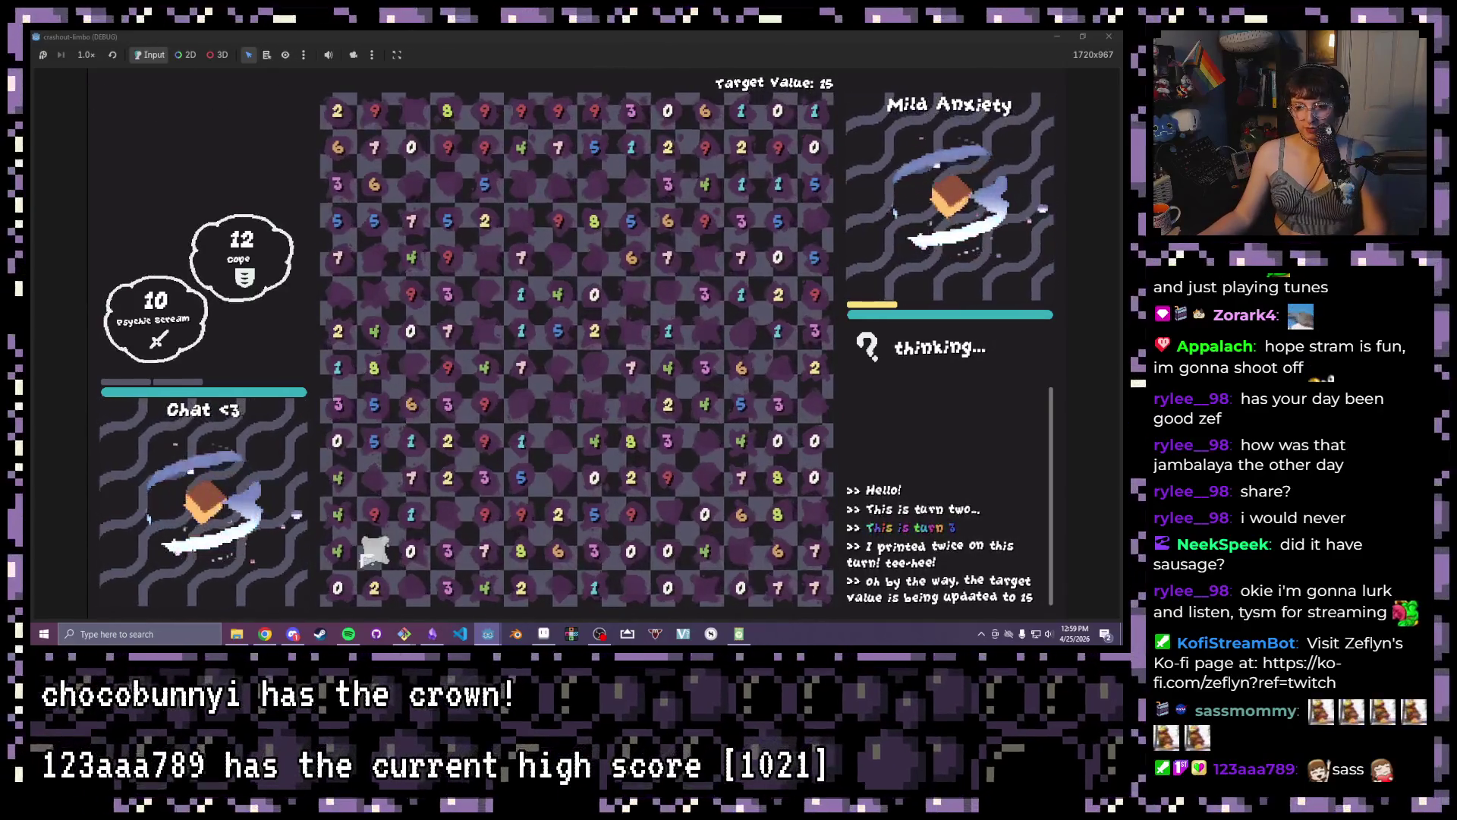
{"action": "left_click_drag", "start_coordinate": [334, 511], "coordinate": [416, 522]}
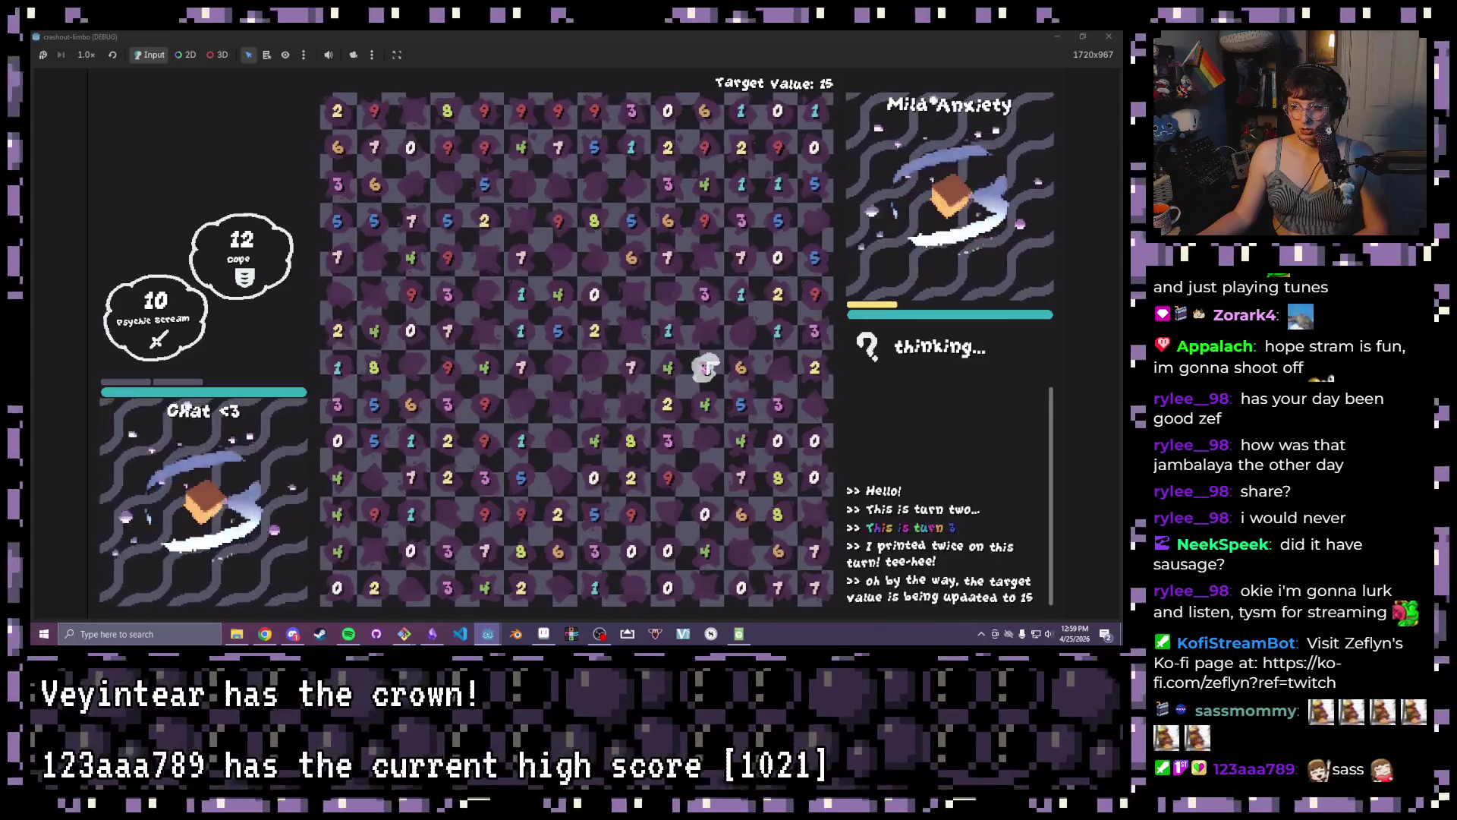
{"action": "left_click_drag", "start_coordinate": [631, 368], "coordinate": [630, 441]}
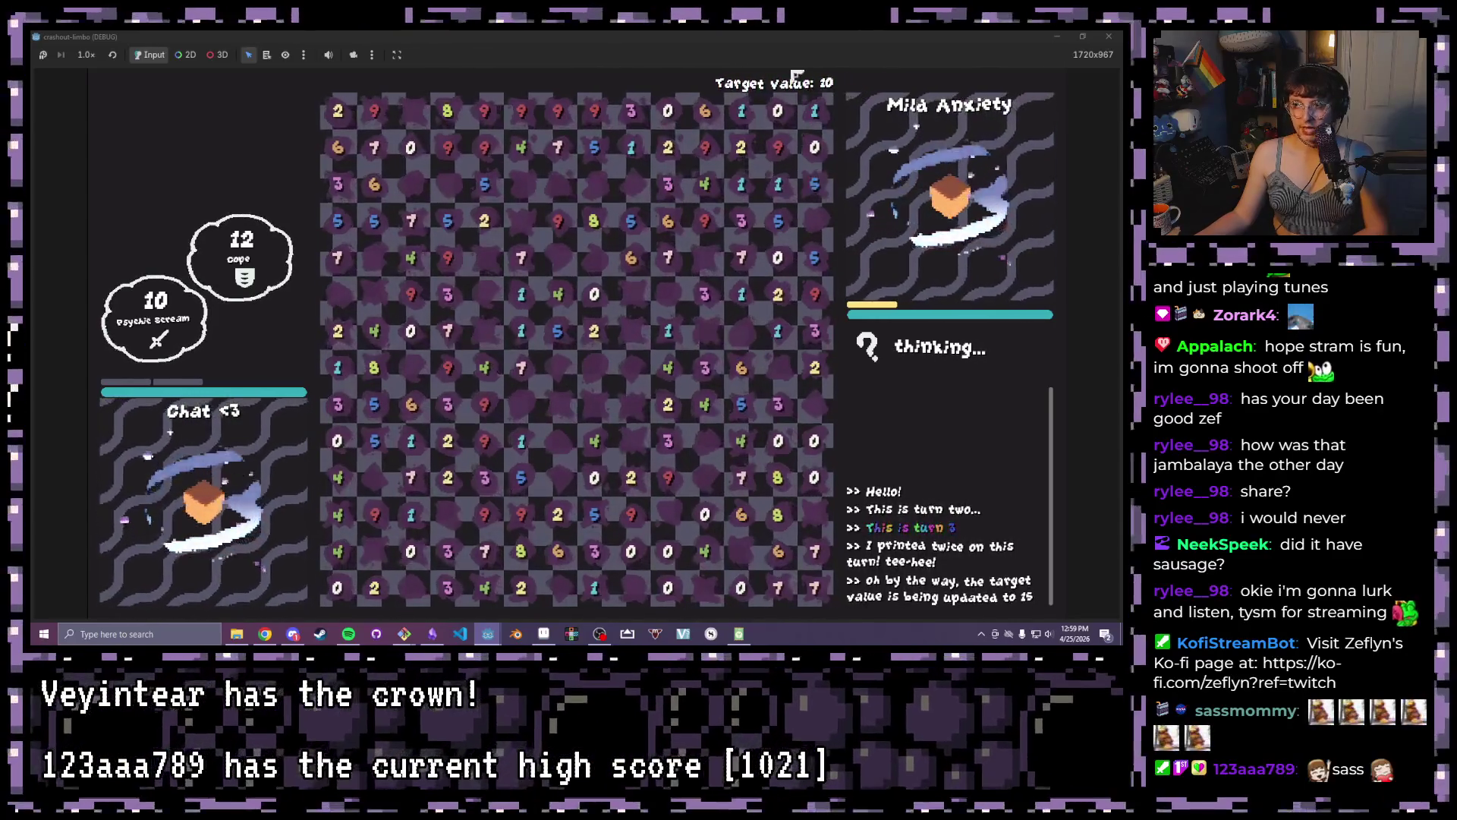
{"action": "key", "text": "F8"}
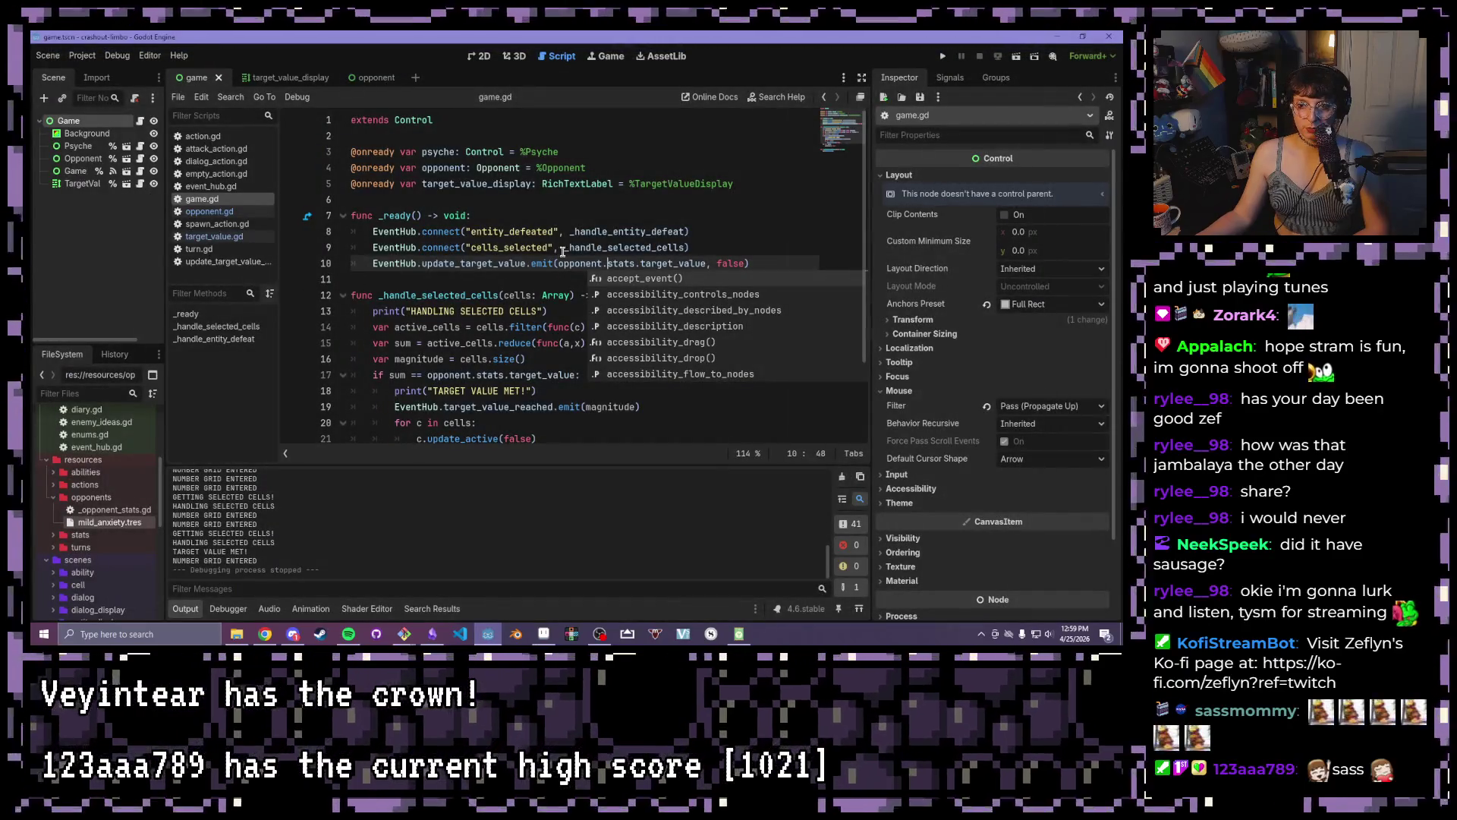
Step: Review the cells_selected connection and active_cells handler lines in game.gd, then switch to the Obsidian TASKS board
{"action": "left_click", "coordinate": [569, 248]}
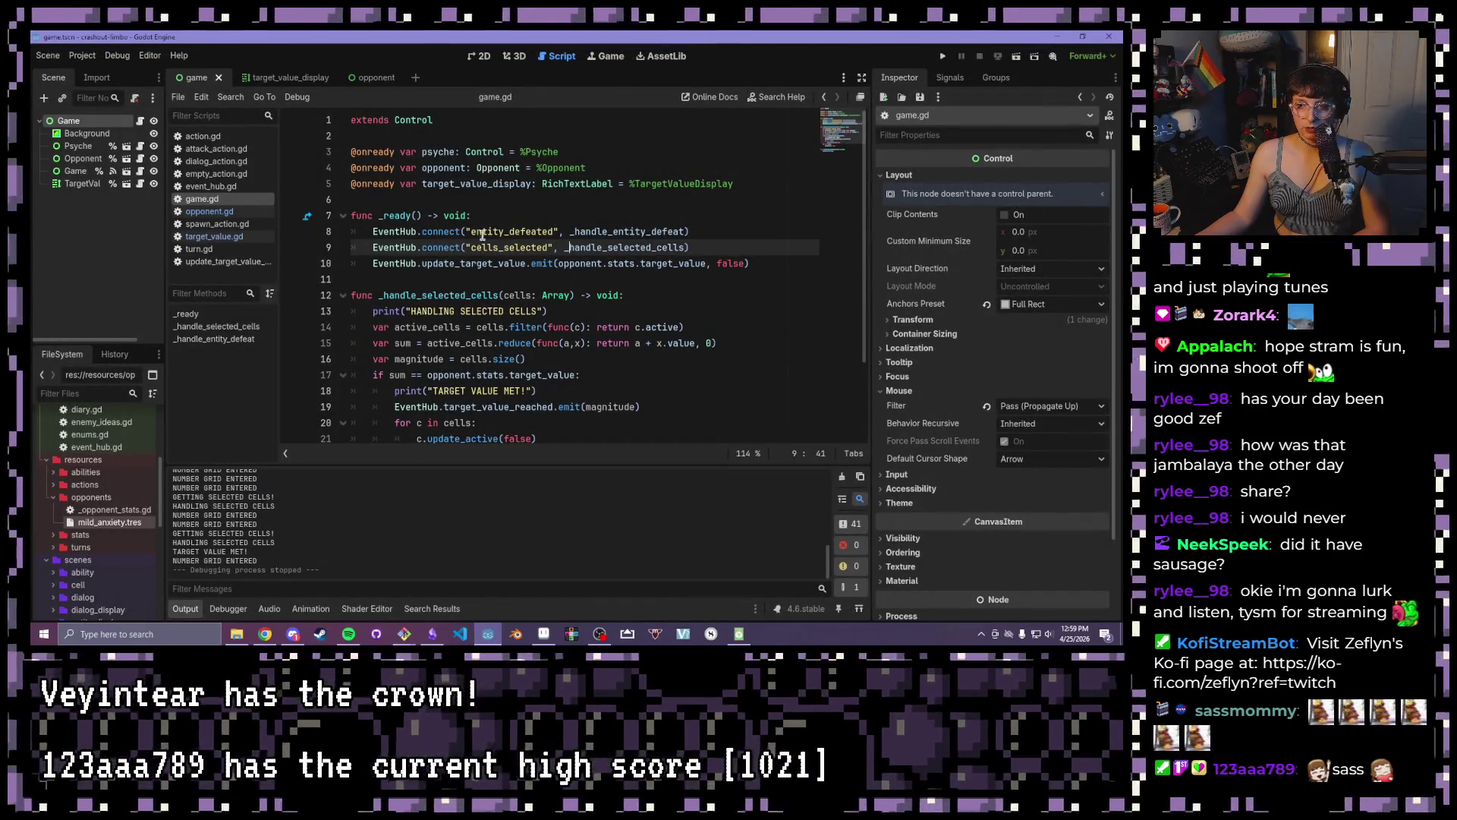
{"action": "left_click", "coordinate": [537, 297]}
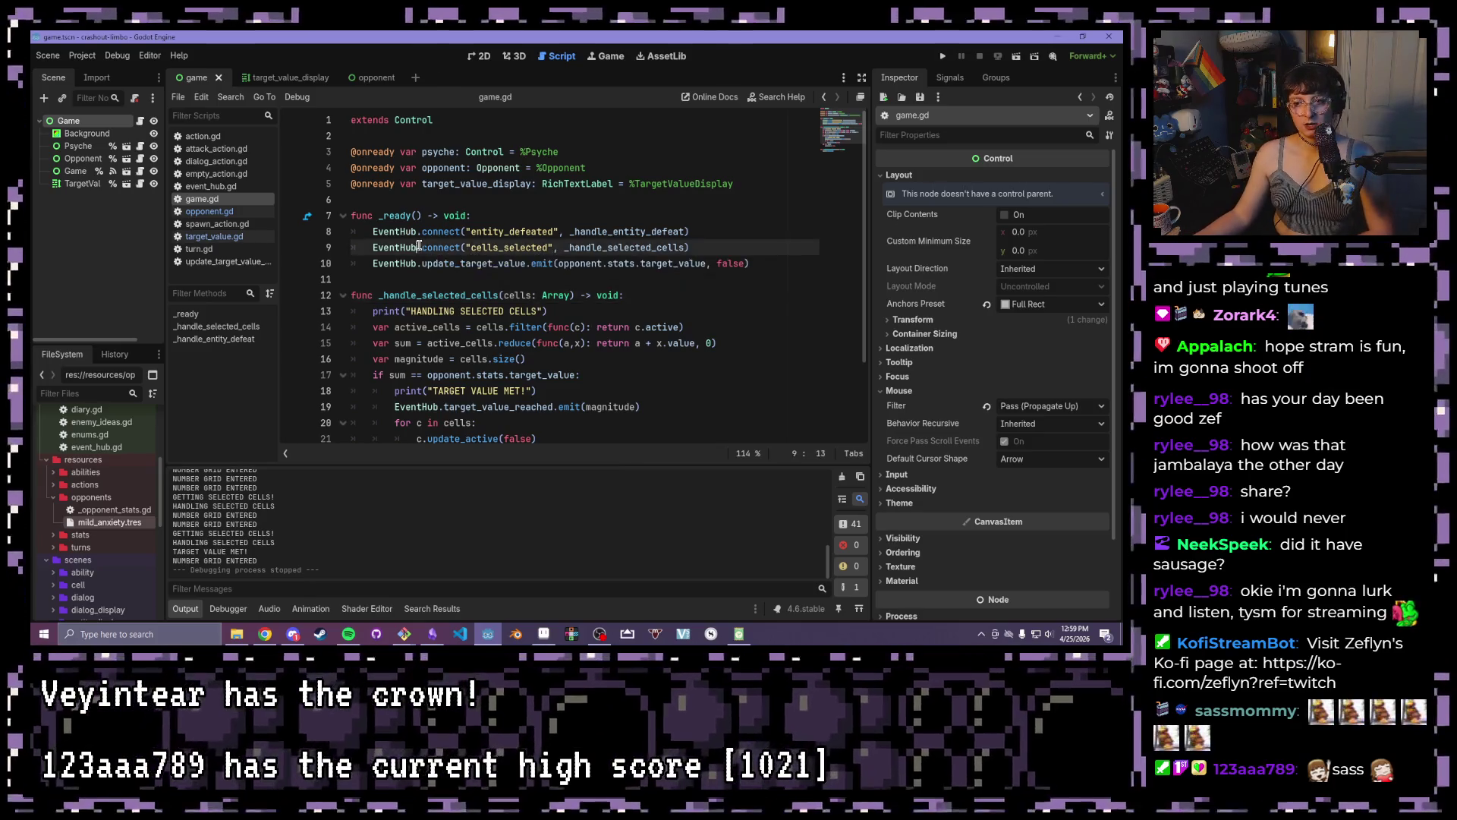
{"action": "left_click", "coordinate": [583, 133]}
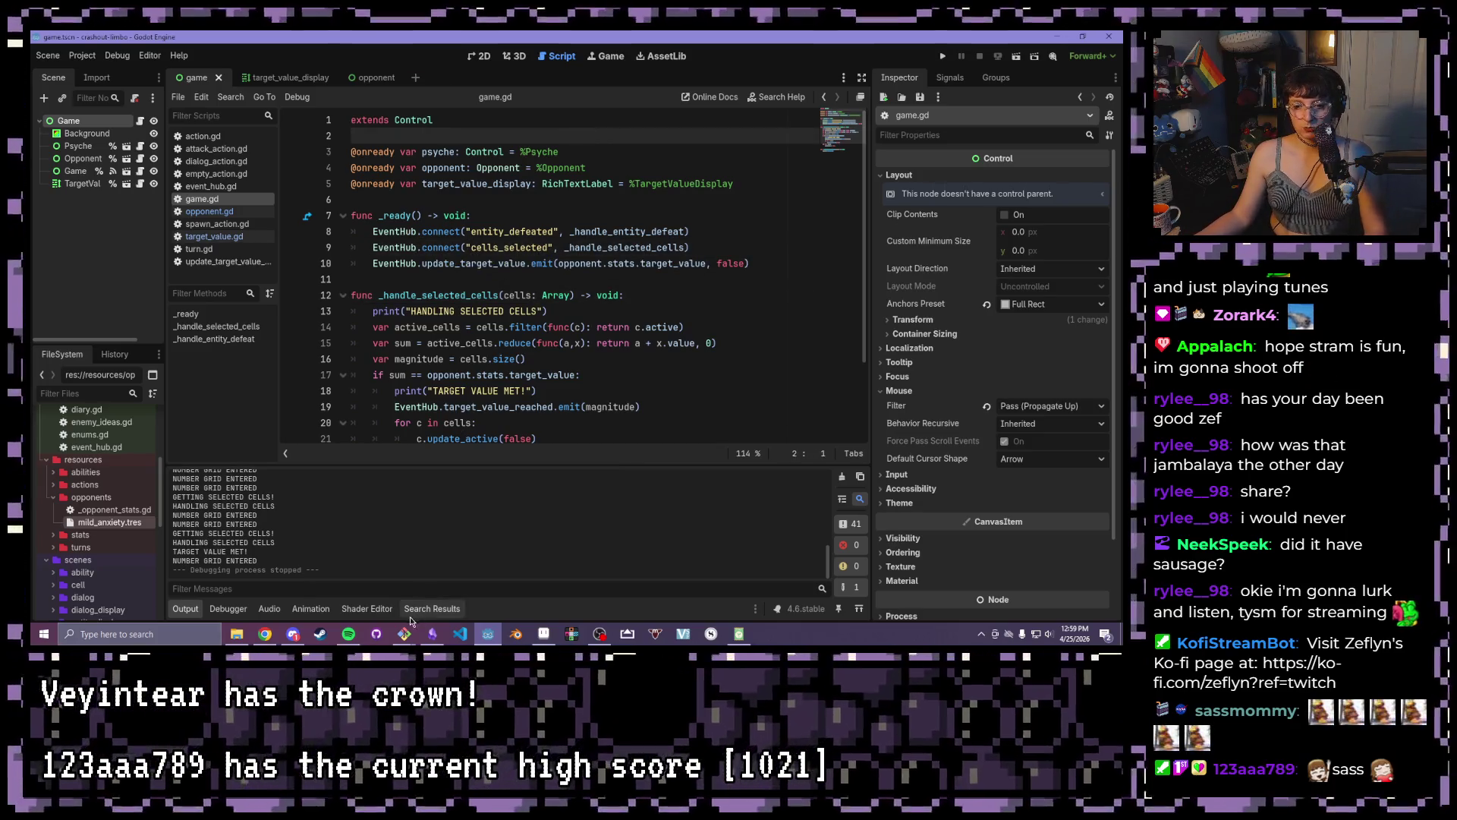
{"action": "left_click", "coordinate": [434, 635]}
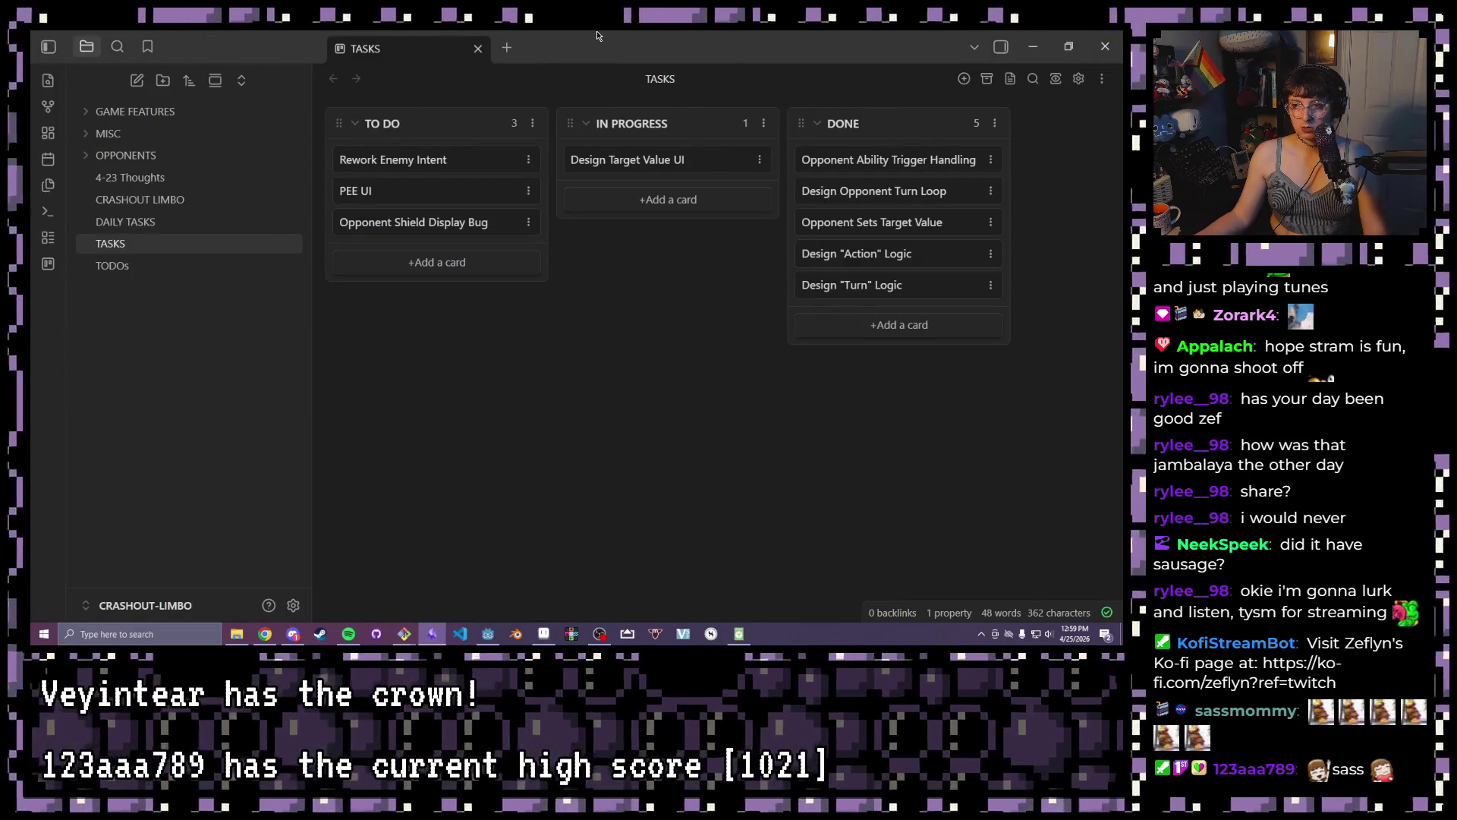
Step: Drag 'Design Target Value UI' into DONE and add an 'Add selected cell summation UI' card under TO DO
{"action": "left_click_drag", "start_coordinate": [629, 161], "coordinate": [675, 161]}
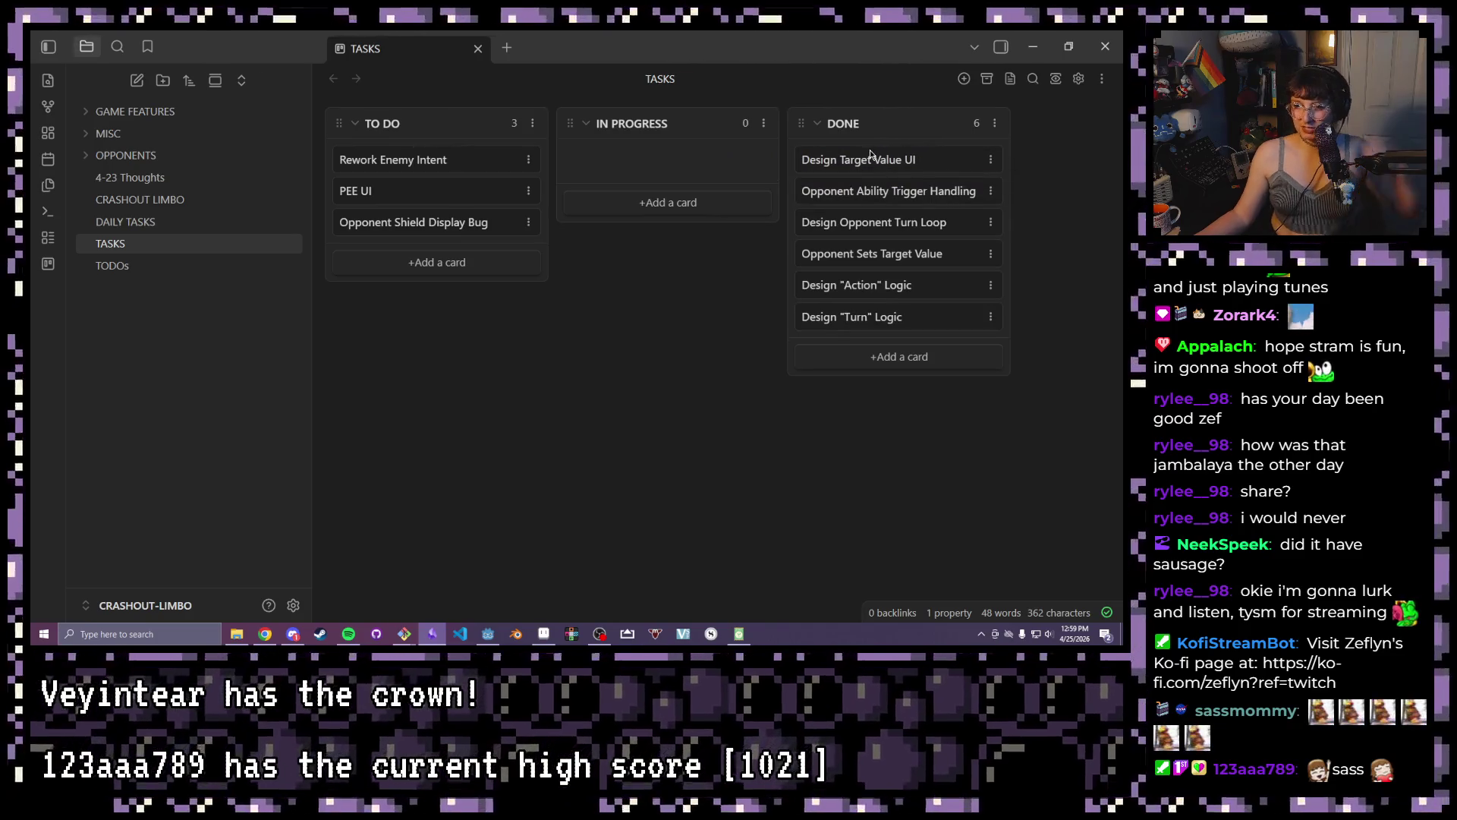
{"action": "left_click", "coordinate": [1033, 46]}
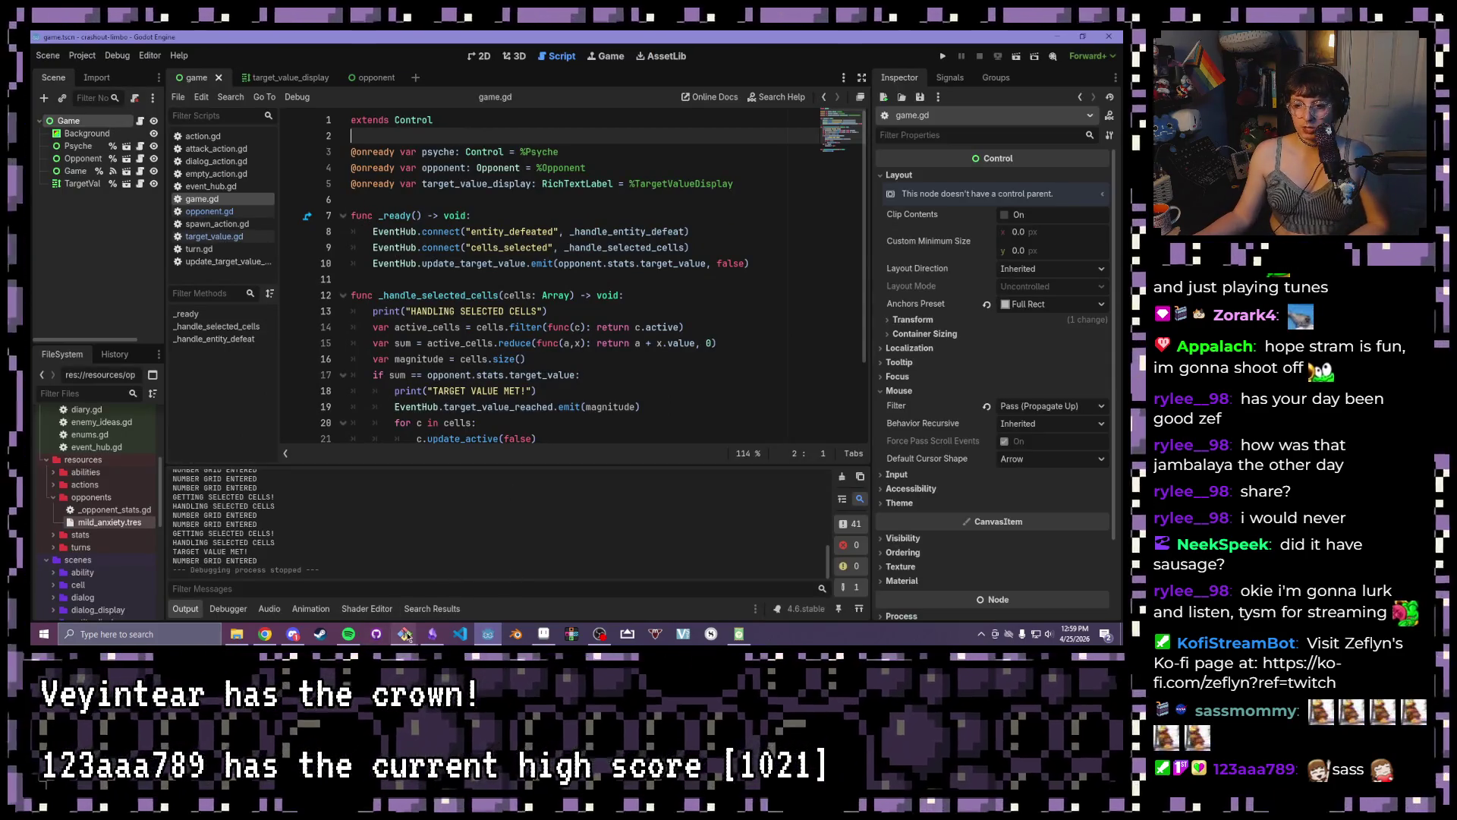
{"action": "left_click", "coordinate": [431, 635]}
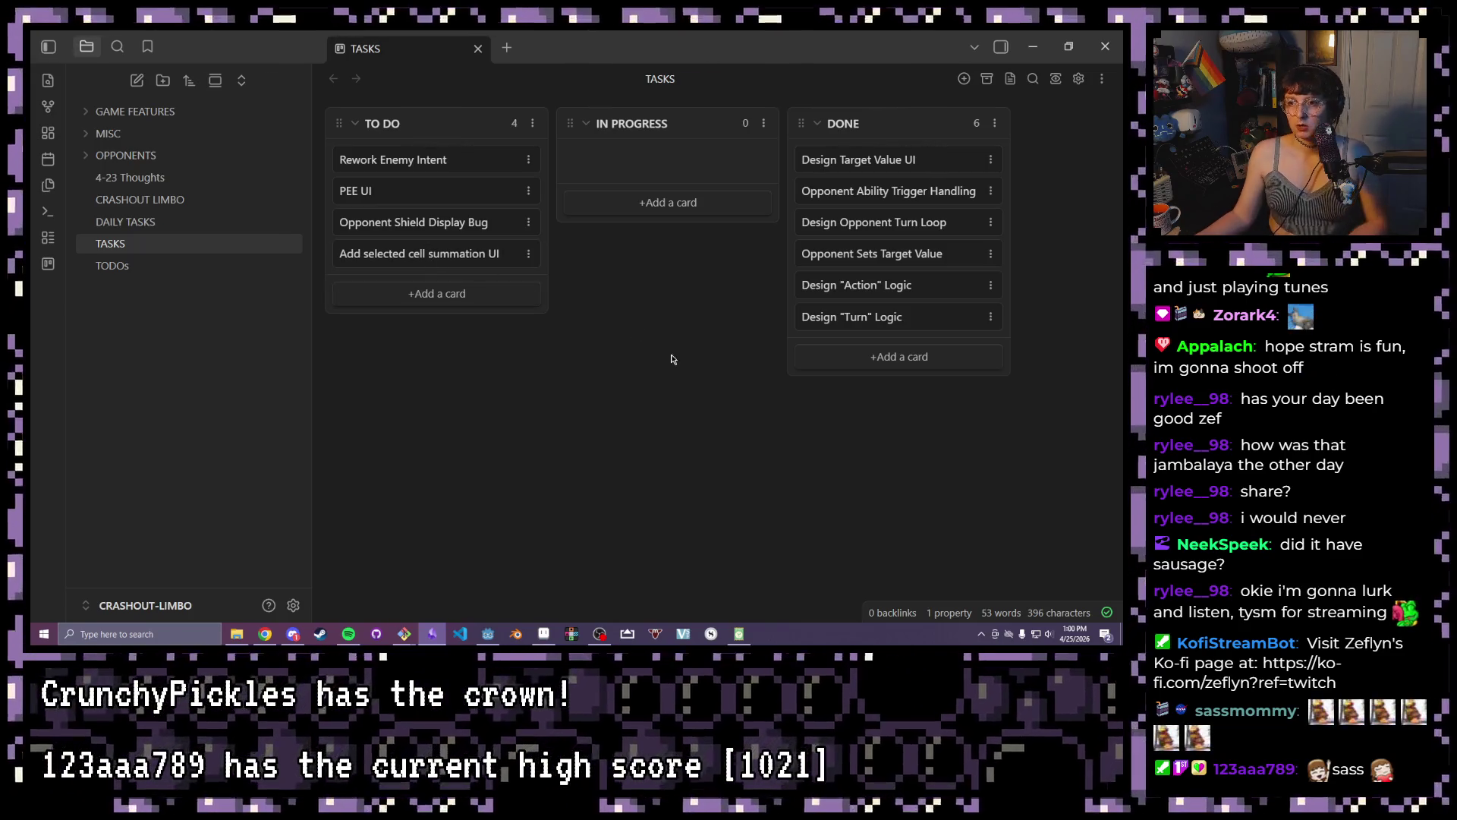
{"action": "left_click", "coordinate": [1040, 48]}
Step: Run the project and drag-select a small block of grid cells
{"action": "left_click", "coordinate": [945, 57]}
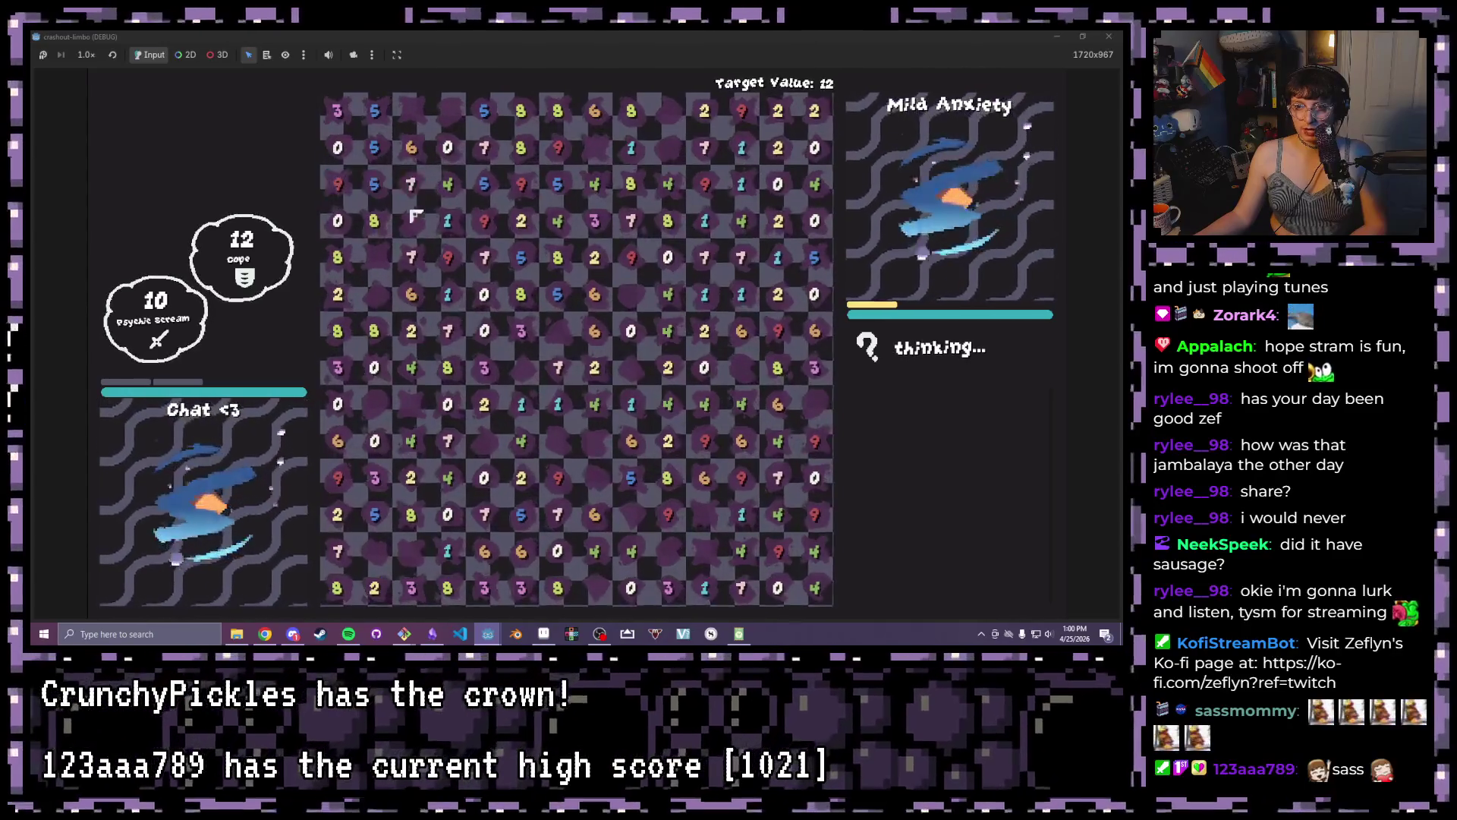
{"action": "left_click_drag", "start_coordinate": [357, 215], "coordinate": [521, 252]}
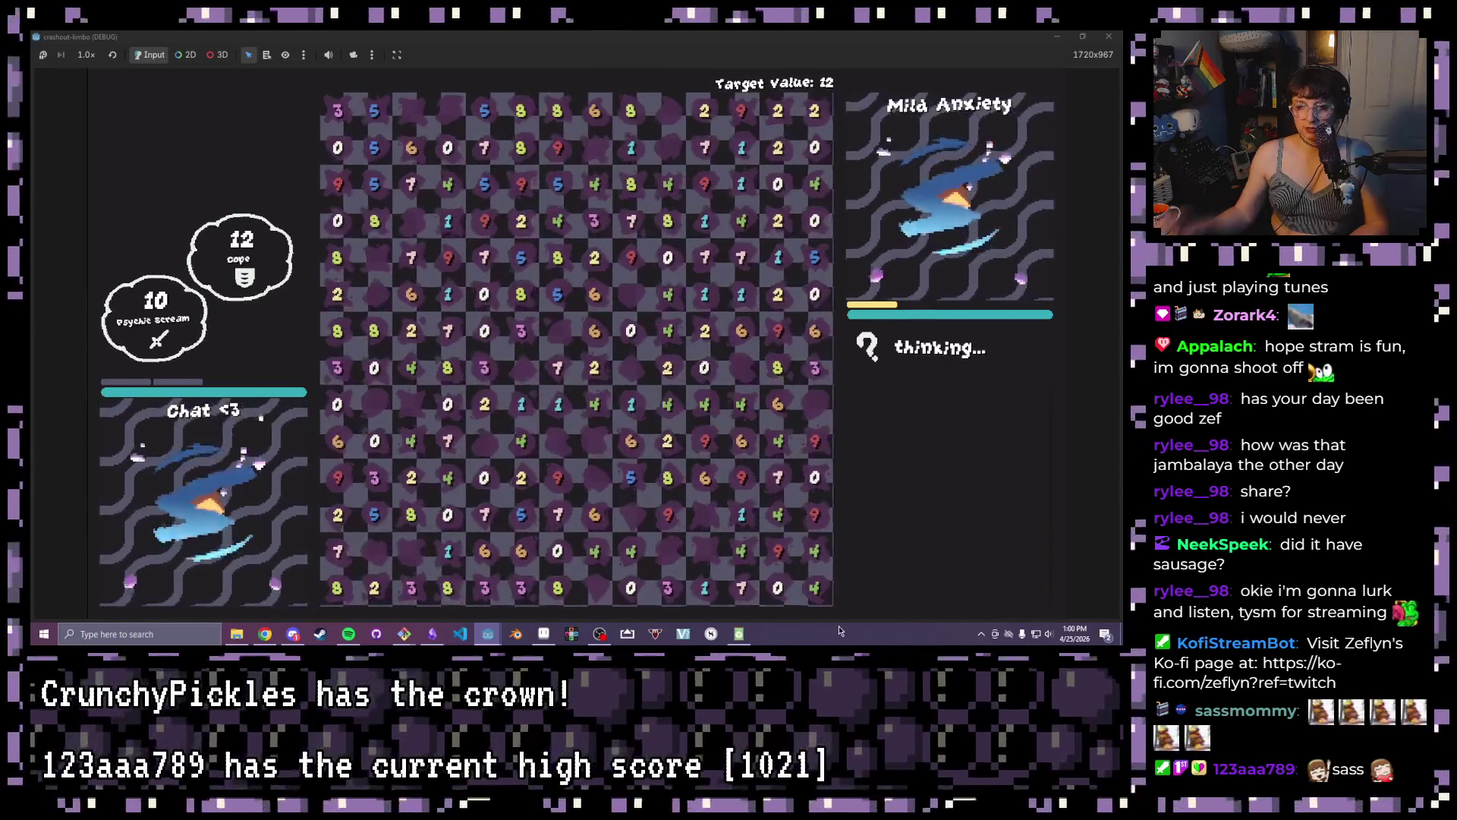
{"action": "right_click", "coordinate": [839, 627]}
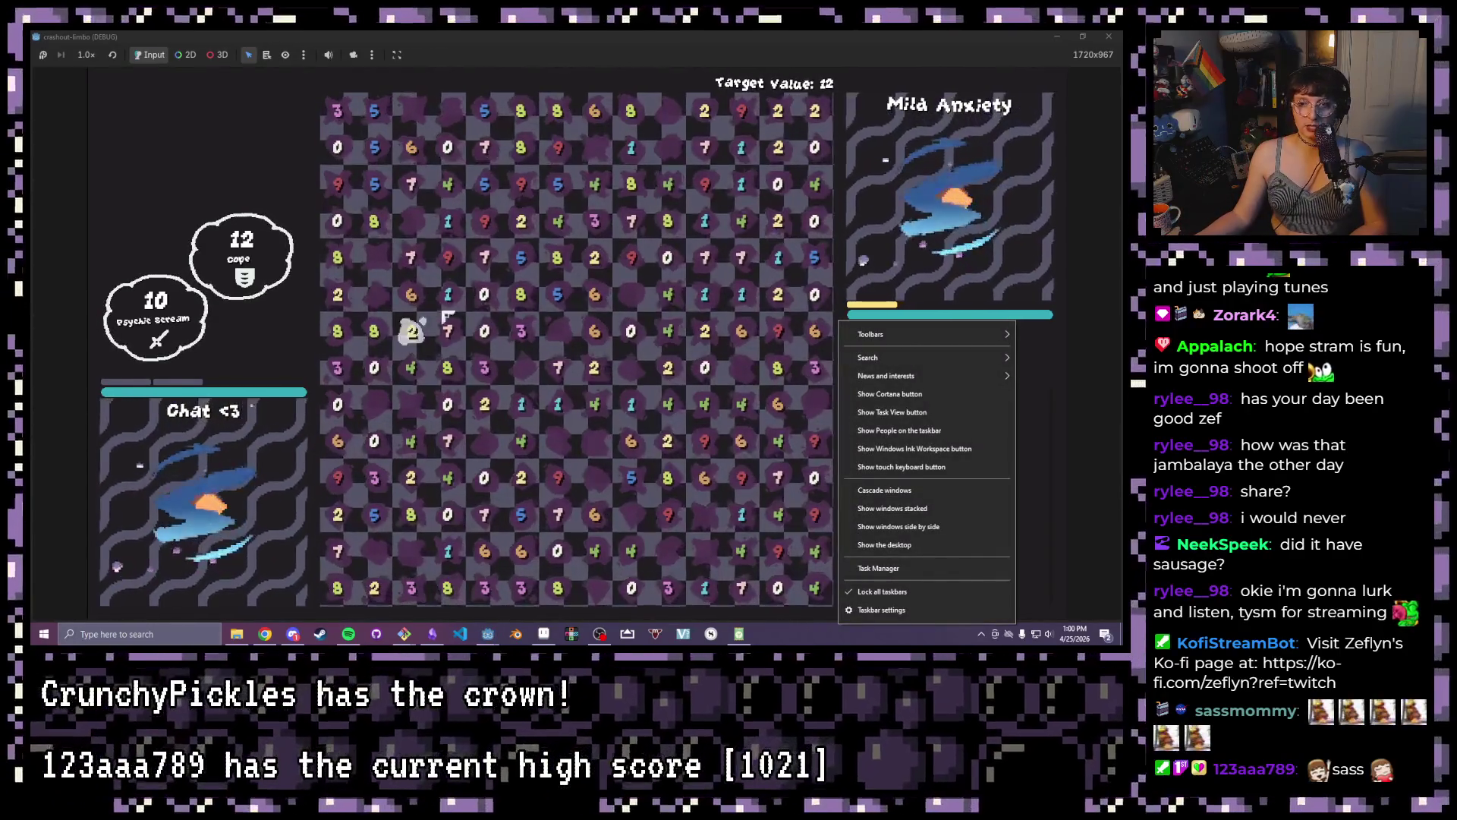
{"action": "left_click", "coordinate": [302, 326]}
Step: Drag-select ever larger blocks, ending with the whole grid from top-left to bottom-right cell
{"action": "mouse_move", "coordinate": [364, 107]}
{"action": "left_mouse_down"}
{"action": "mouse_move", "coordinate": [805, 304]}
{"action": "mouse_move", "coordinate": [501, 402]}
{"action": "mouse_move", "coordinate": [332, 428]}
{"action": "mouse_move", "coordinate": [338, 404]}
{"action": "mouse_move", "coordinate": [837, 609]}
{"action": "mouse_move", "coordinate": [873, 401]}
{"action": "mouse_move", "coordinate": [930, 392]}
{"action": "left_mouse_up"}
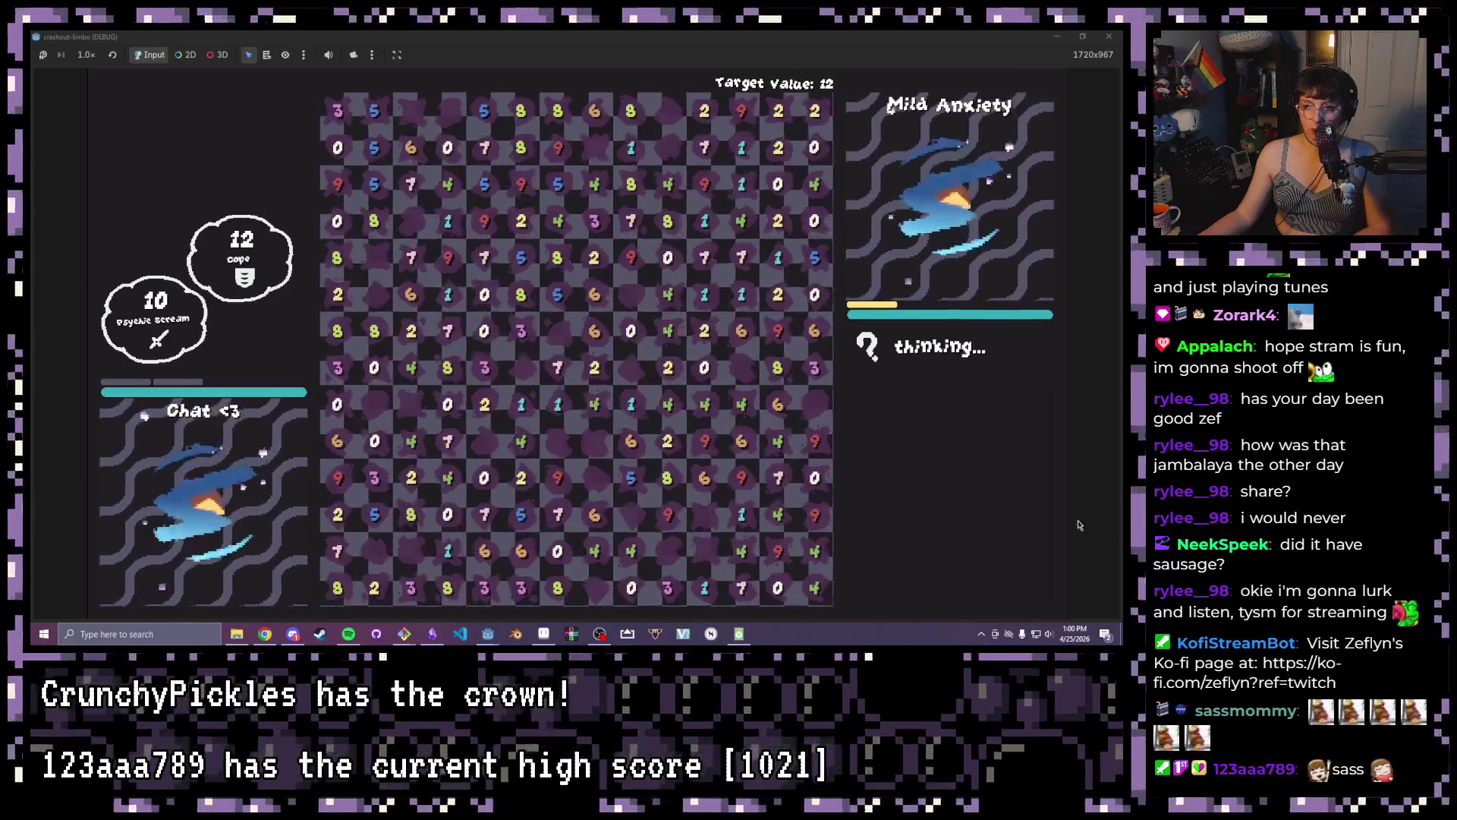
{"action": "mouse_move", "coordinate": [334, 108]}
{"action": "left_mouse_down"}
{"action": "mouse_move", "coordinate": [653, 474]}
{"action": "mouse_move", "coordinate": [580, 370]}
{"action": "mouse_move", "coordinate": [334, 112]}
{"action": "left_mouse_up"}
{"action": "mouse_move", "coordinate": [413, 182]}
{"action": "left_mouse_down"}
{"action": "mouse_move", "coordinate": [816, 588]}
{"action": "mouse_move", "coordinate": [699, 440]}
{"action": "left_mouse_up"}
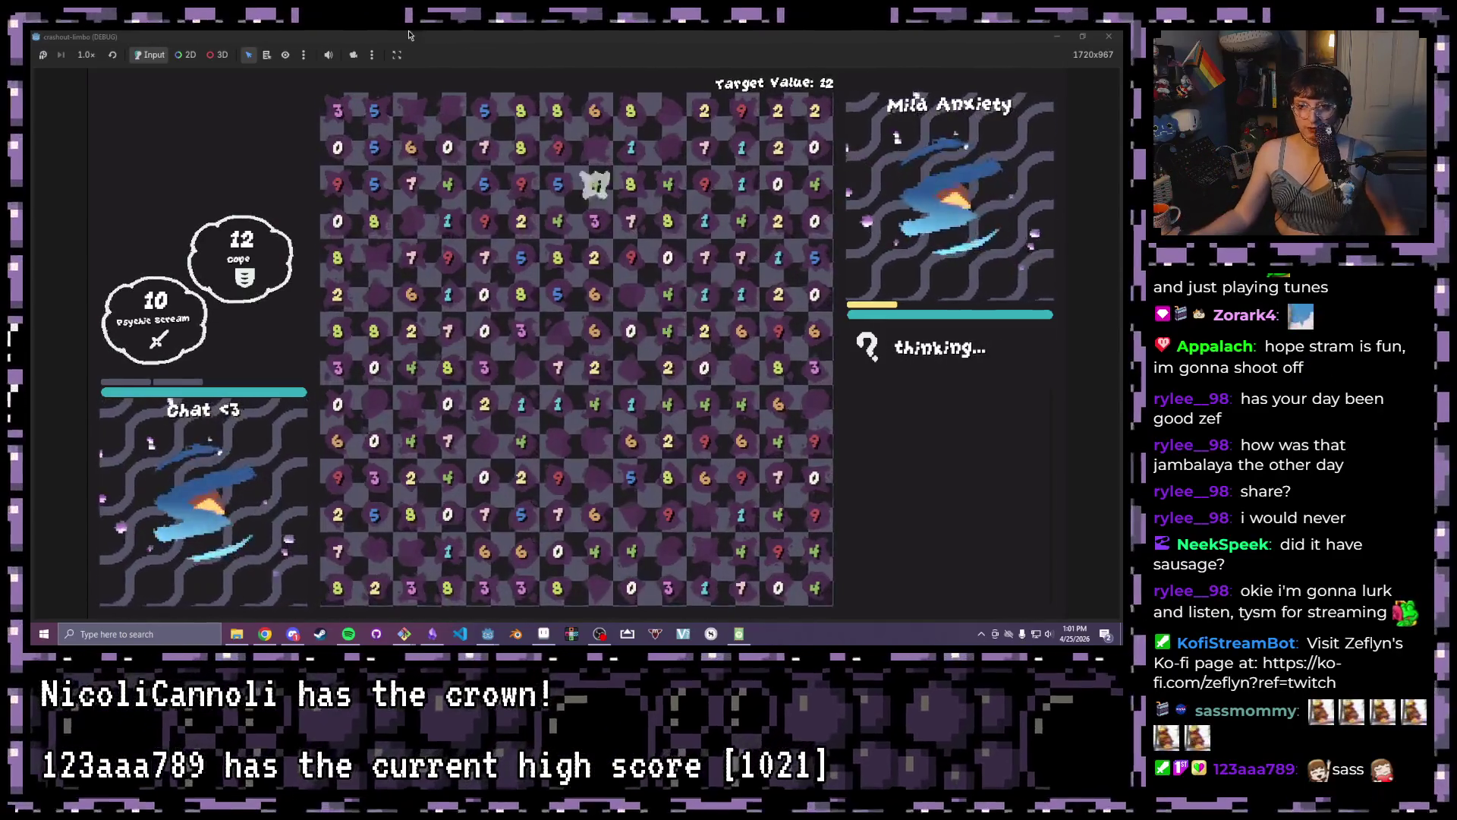
{"action": "left_click_drag", "start_coordinate": [338, 110], "coordinate": [820, 586]}
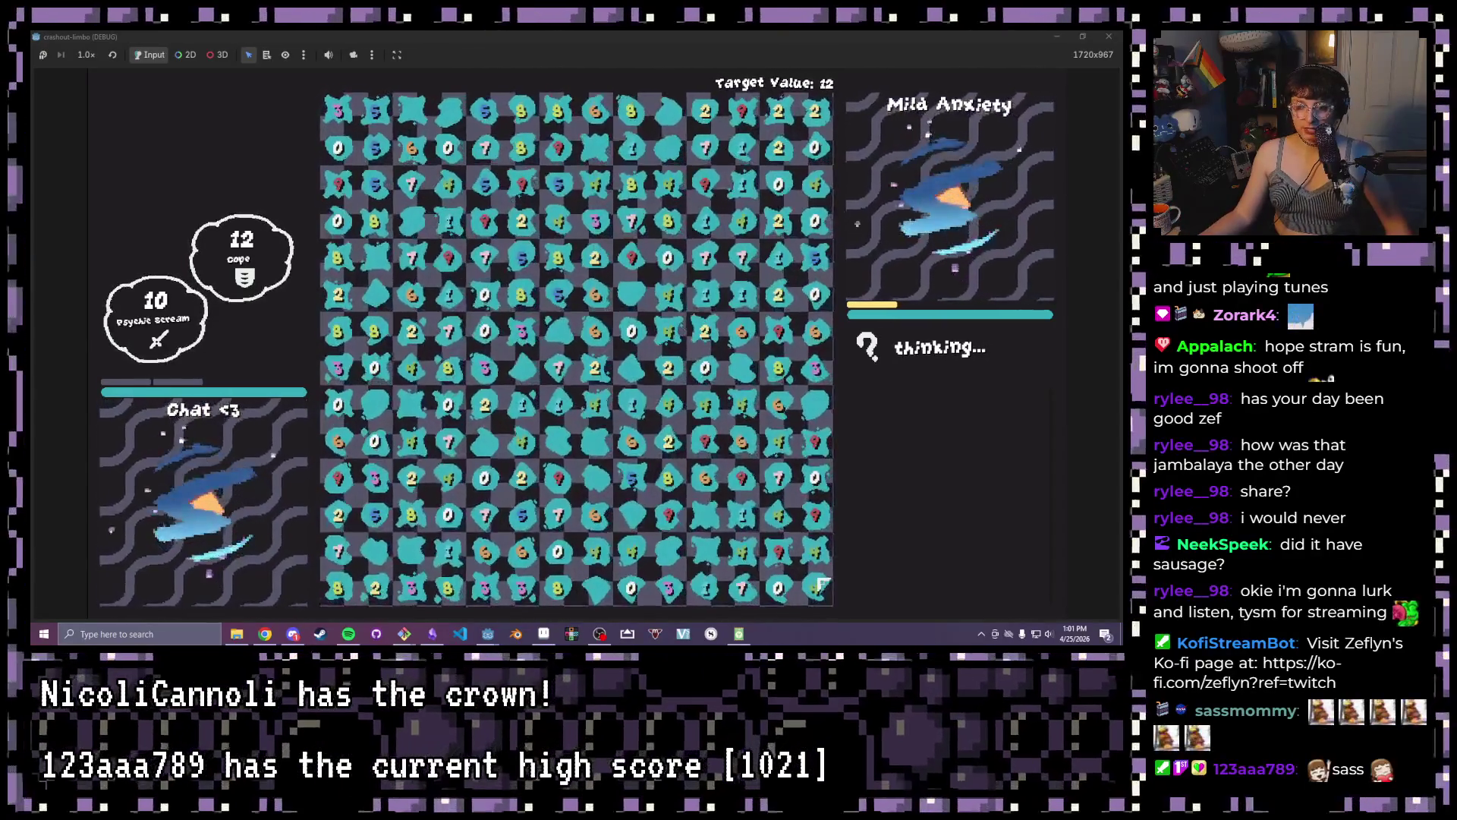
{"action": "left_click_drag", "start_coordinate": [822, 584], "coordinate": [336, 129]}
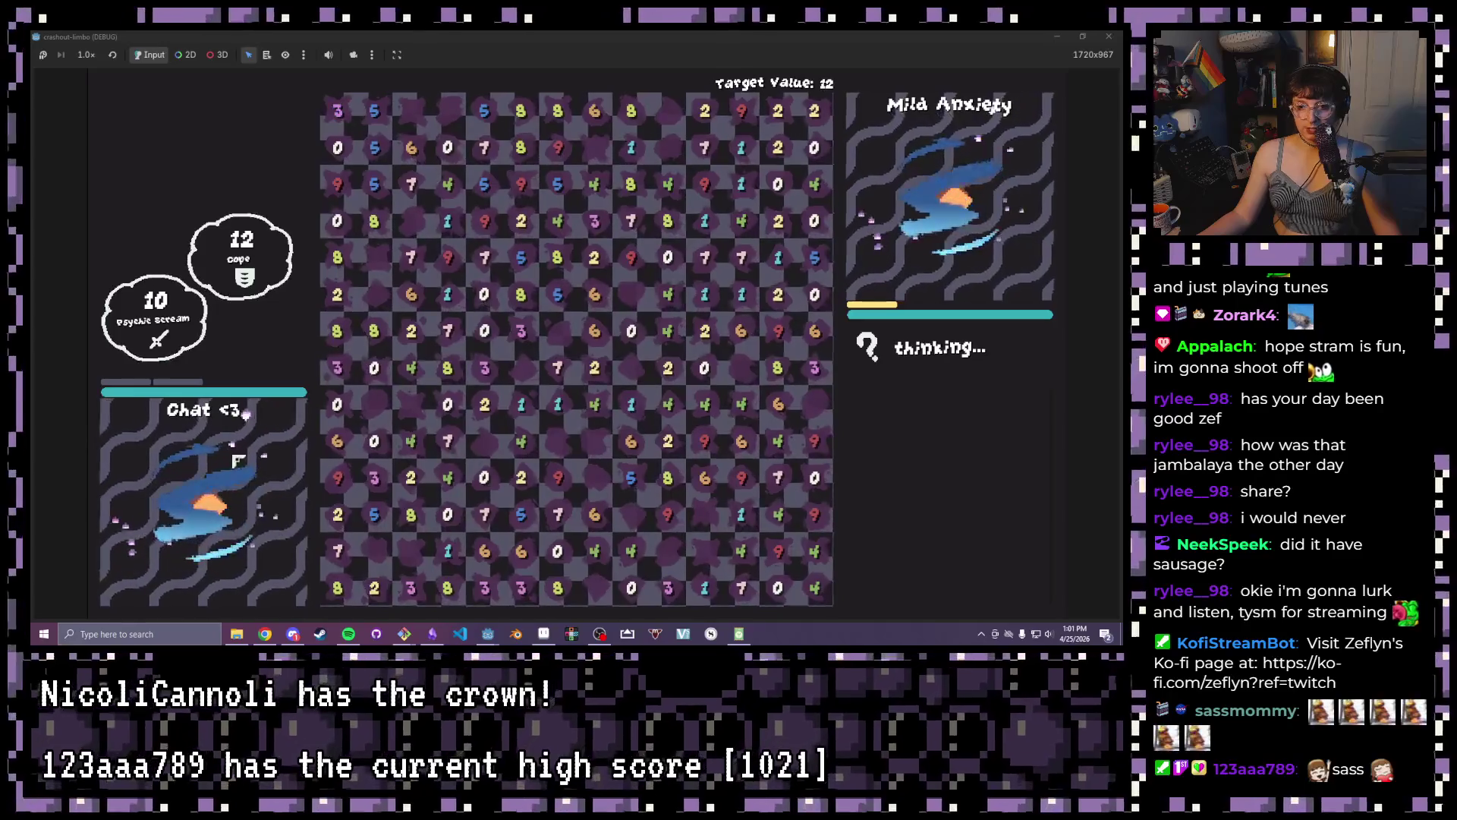
Step: Select and submit the whole number grid, then select and deselect the top-row 5 cell
{"action": "left_click_drag", "start_coordinate": [384, 188], "coordinate": [862, 596]}
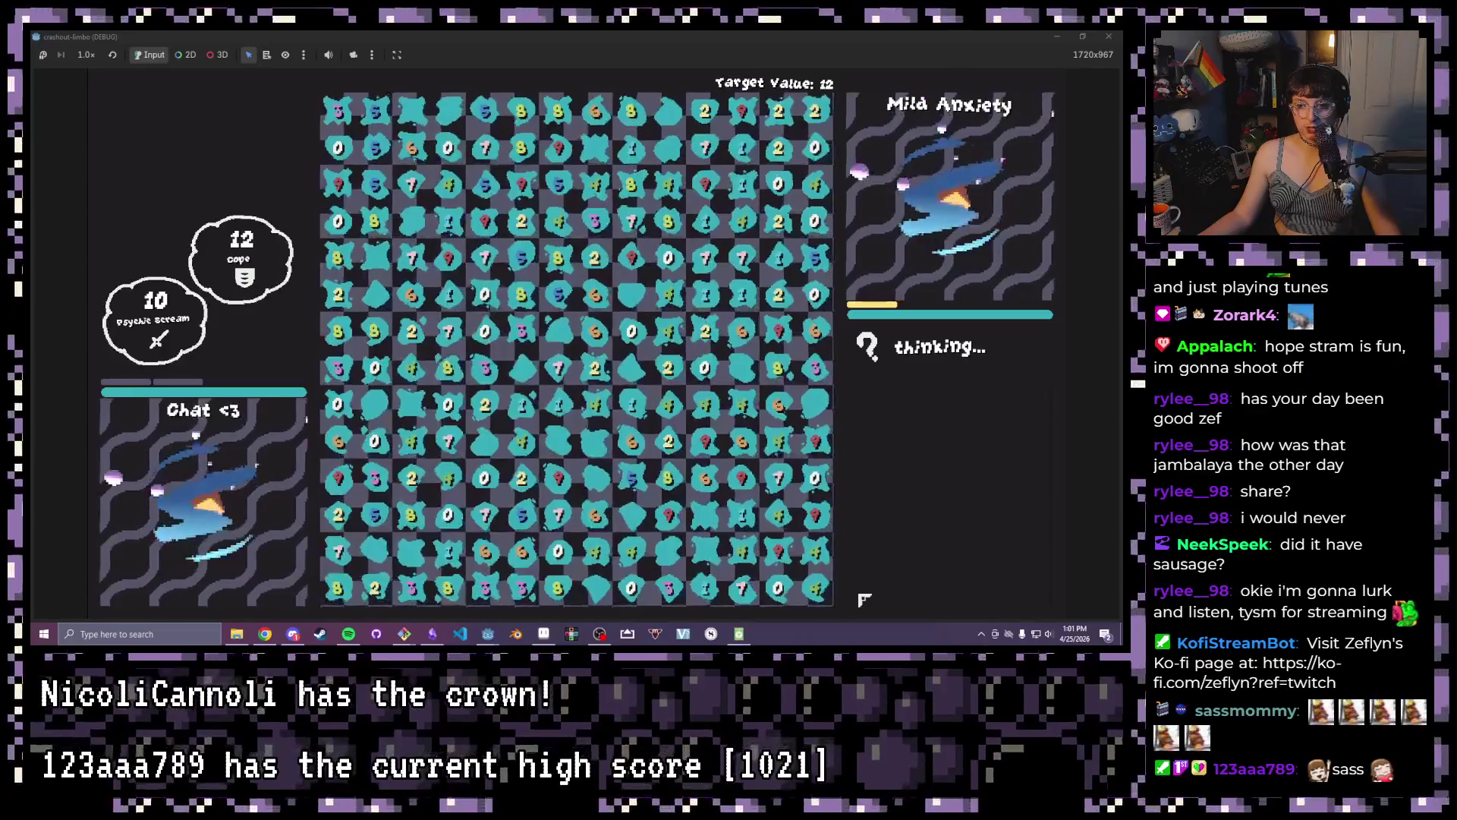
{"action": "left_click_drag", "start_coordinate": [862, 599], "coordinate": [832, 591]}
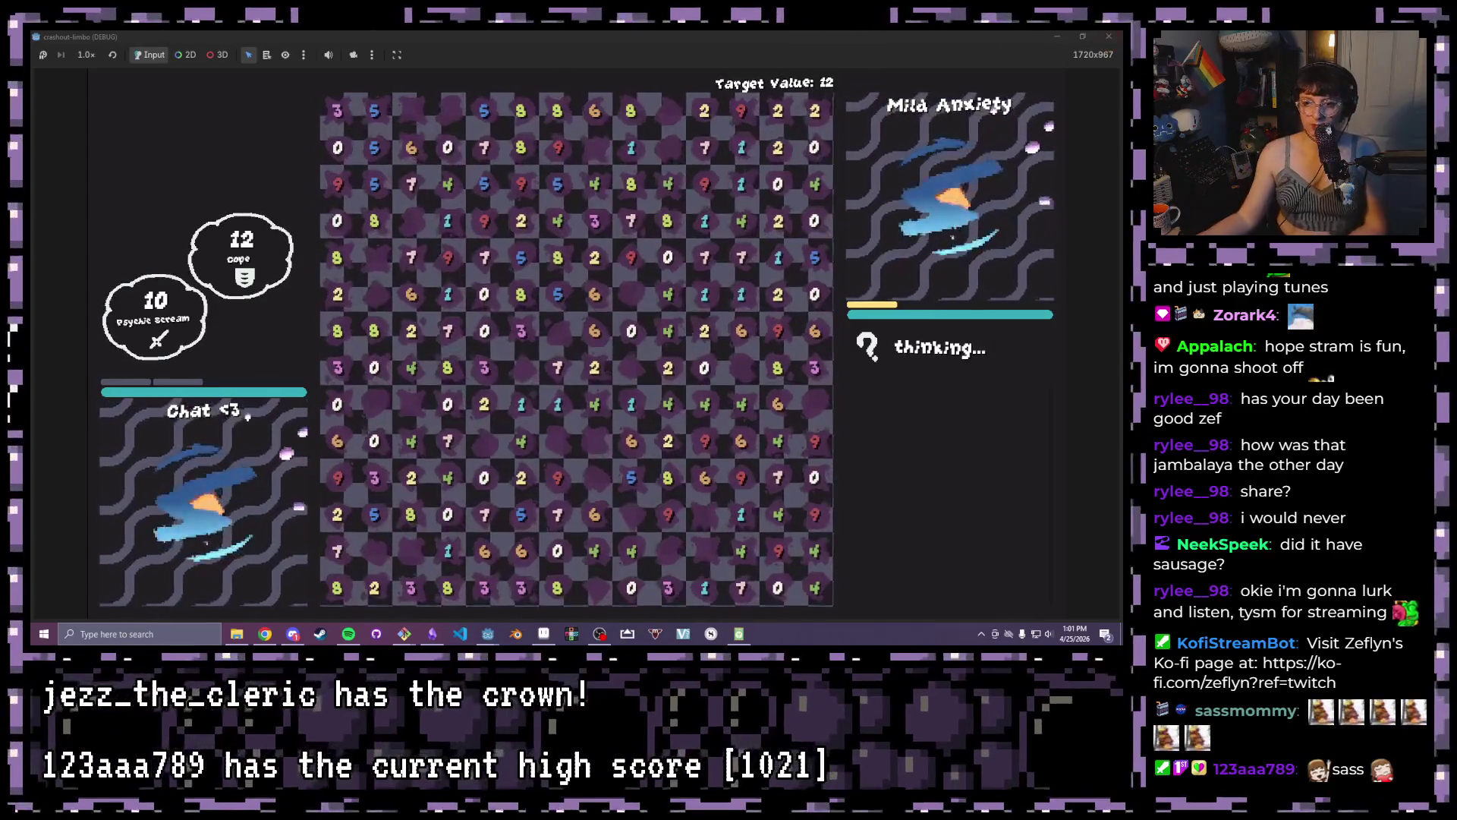
{"action": "left_click", "coordinate": [375, 110]}
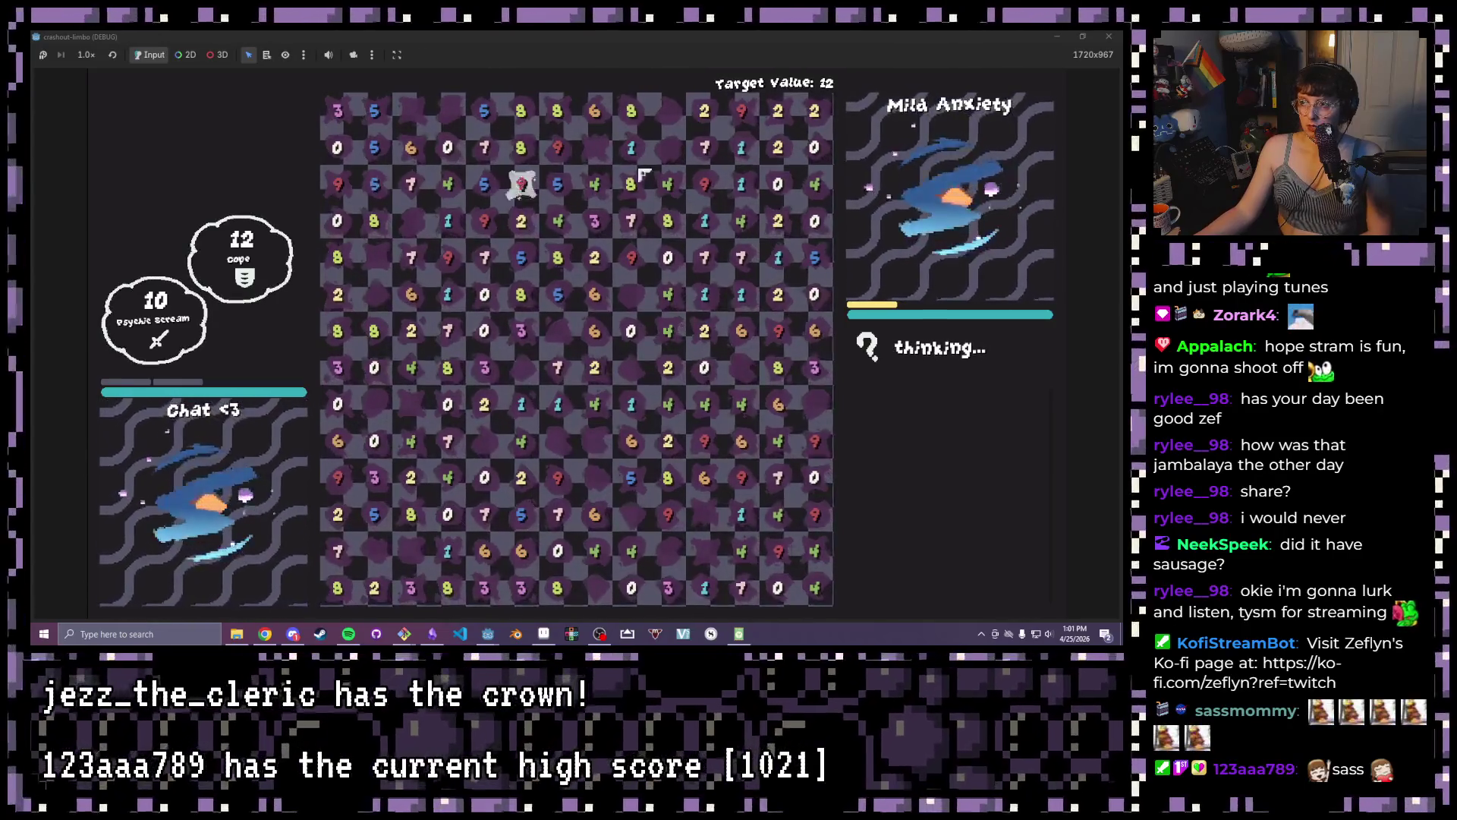
{"action": "left_click", "coordinate": [668, 185]}
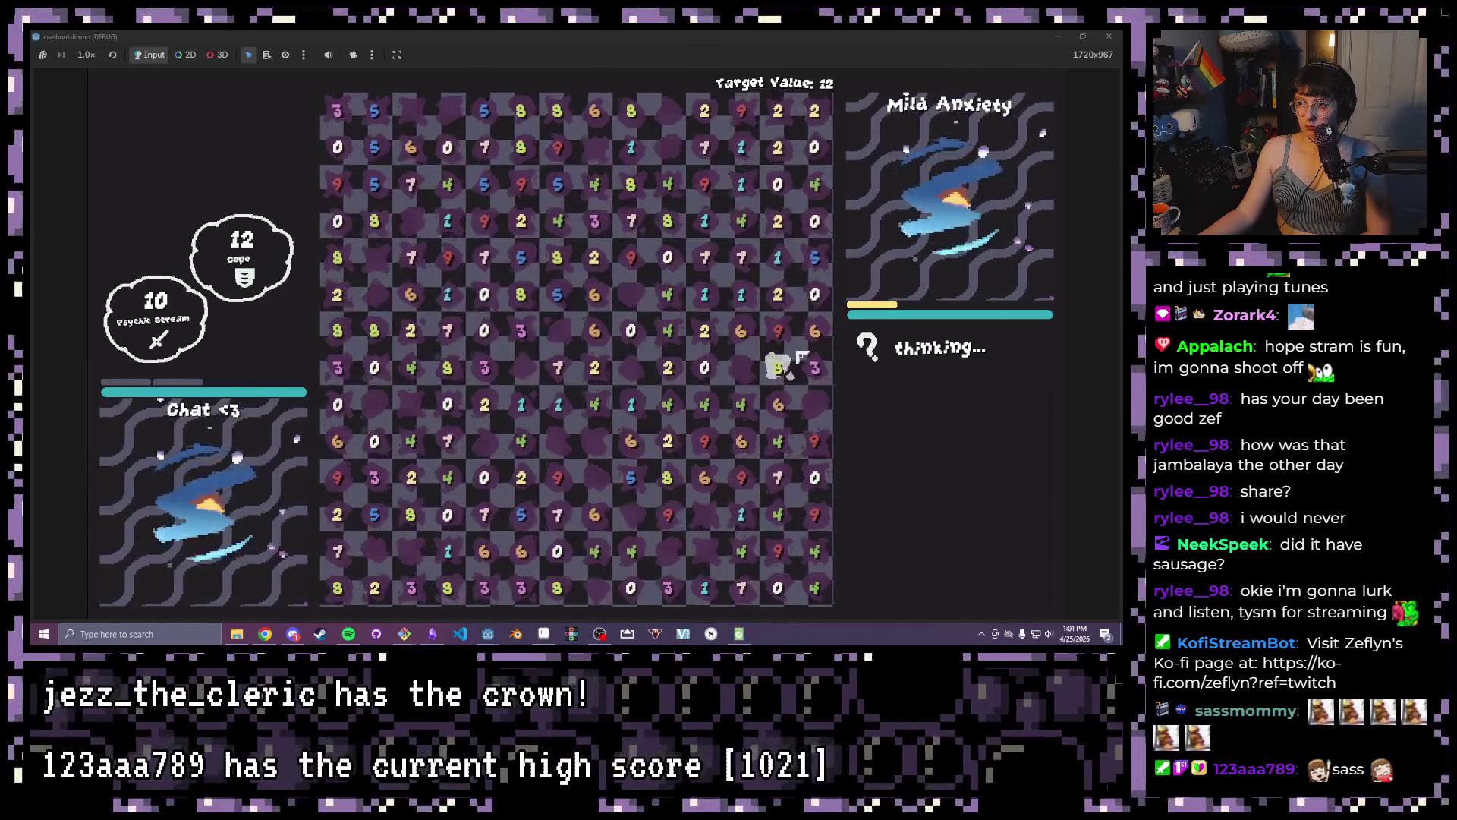
Step: Clear cell groups like the three 4s and bottom-row 1, 7, 0, 4, then stop the game
{"action": "left_click_drag", "start_coordinate": [741, 400], "coordinate": [668, 404]}
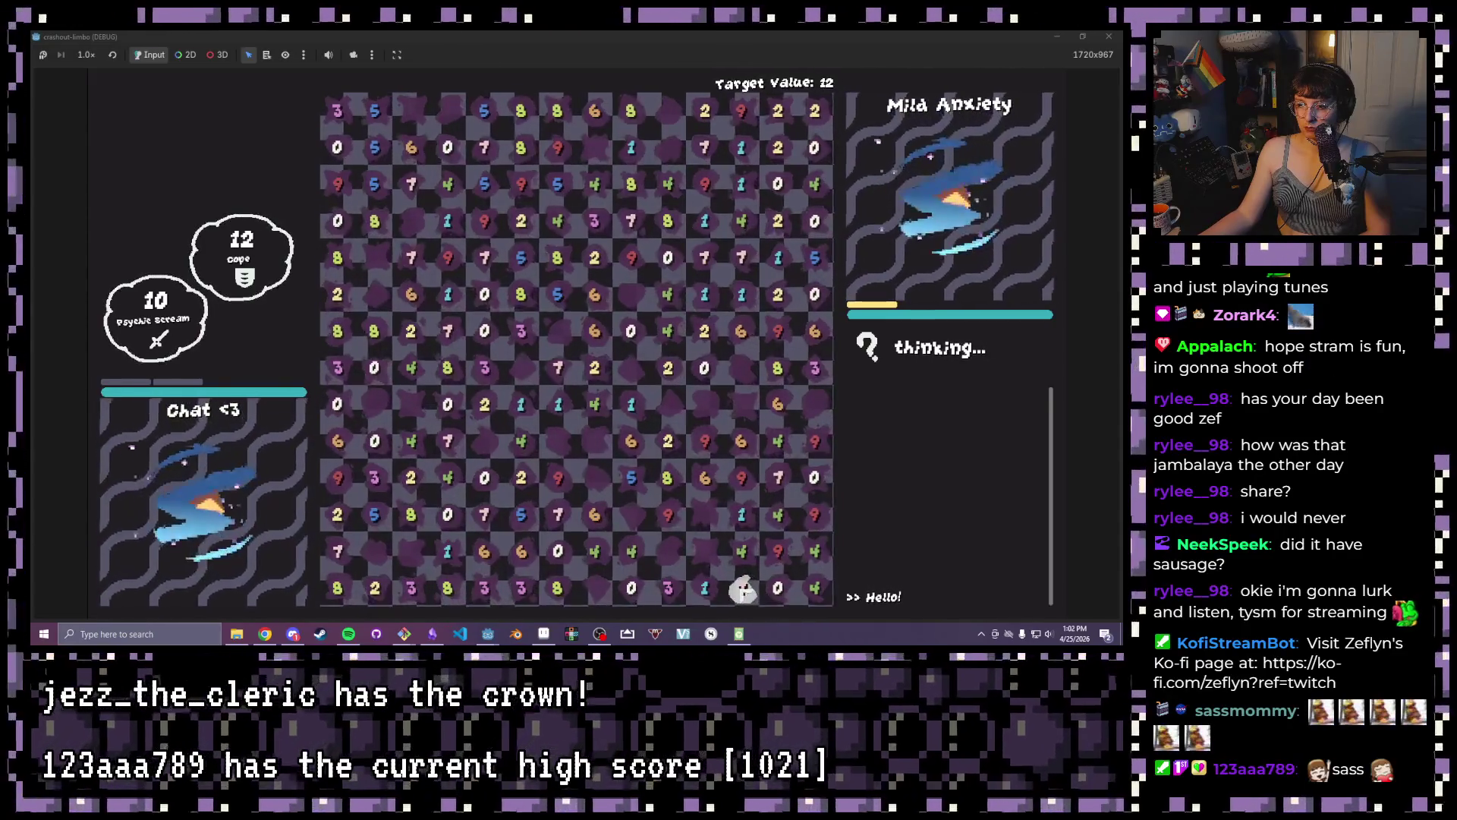
{"action": "left_click_drag", "start_coordinate": [704, 588], "coordinate": [819, 592]}
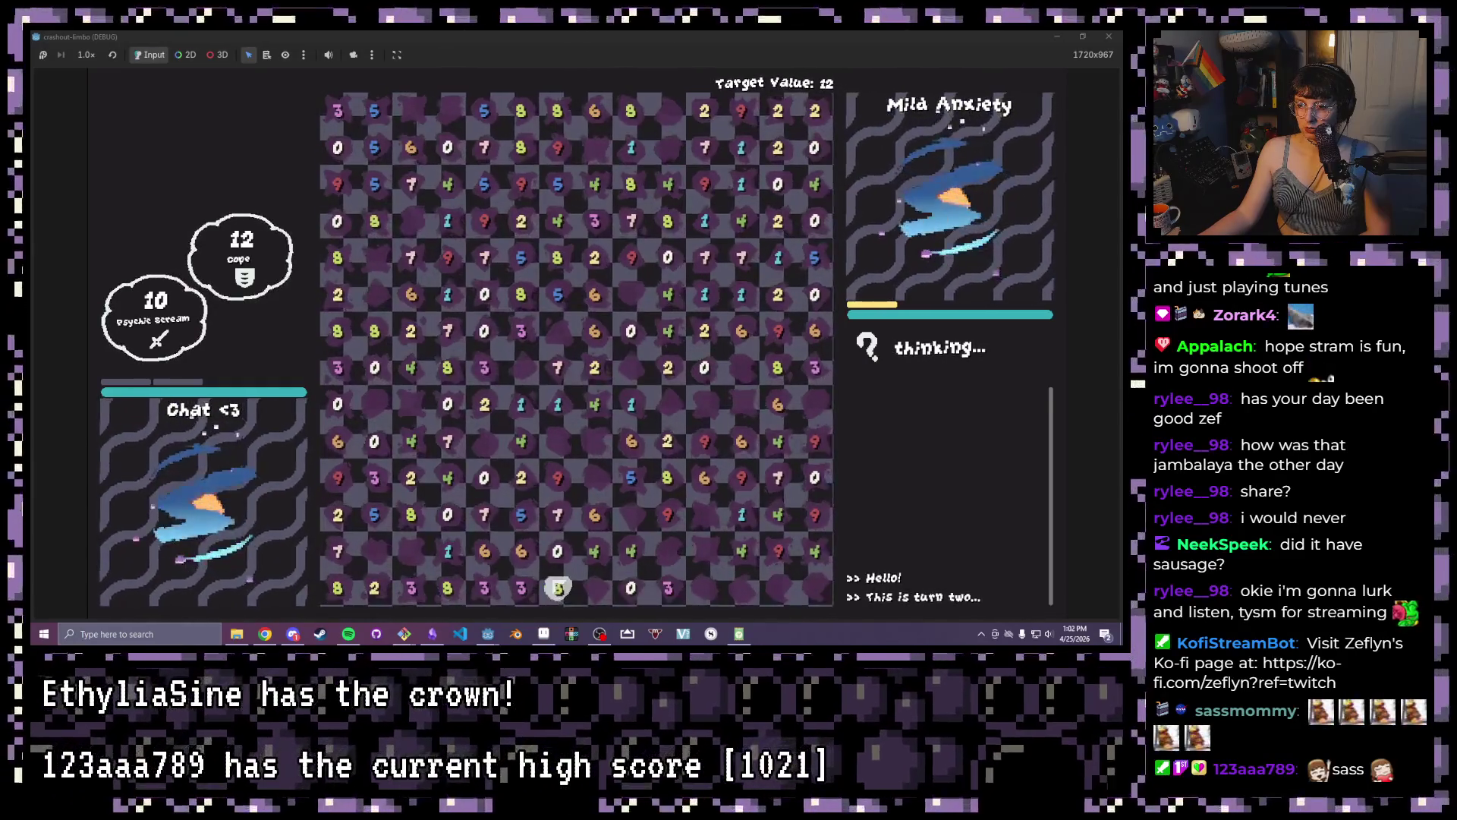
{"action": "left_click_drag", "start_coordinate": [484, 551], "coordinate": [521, 551]}
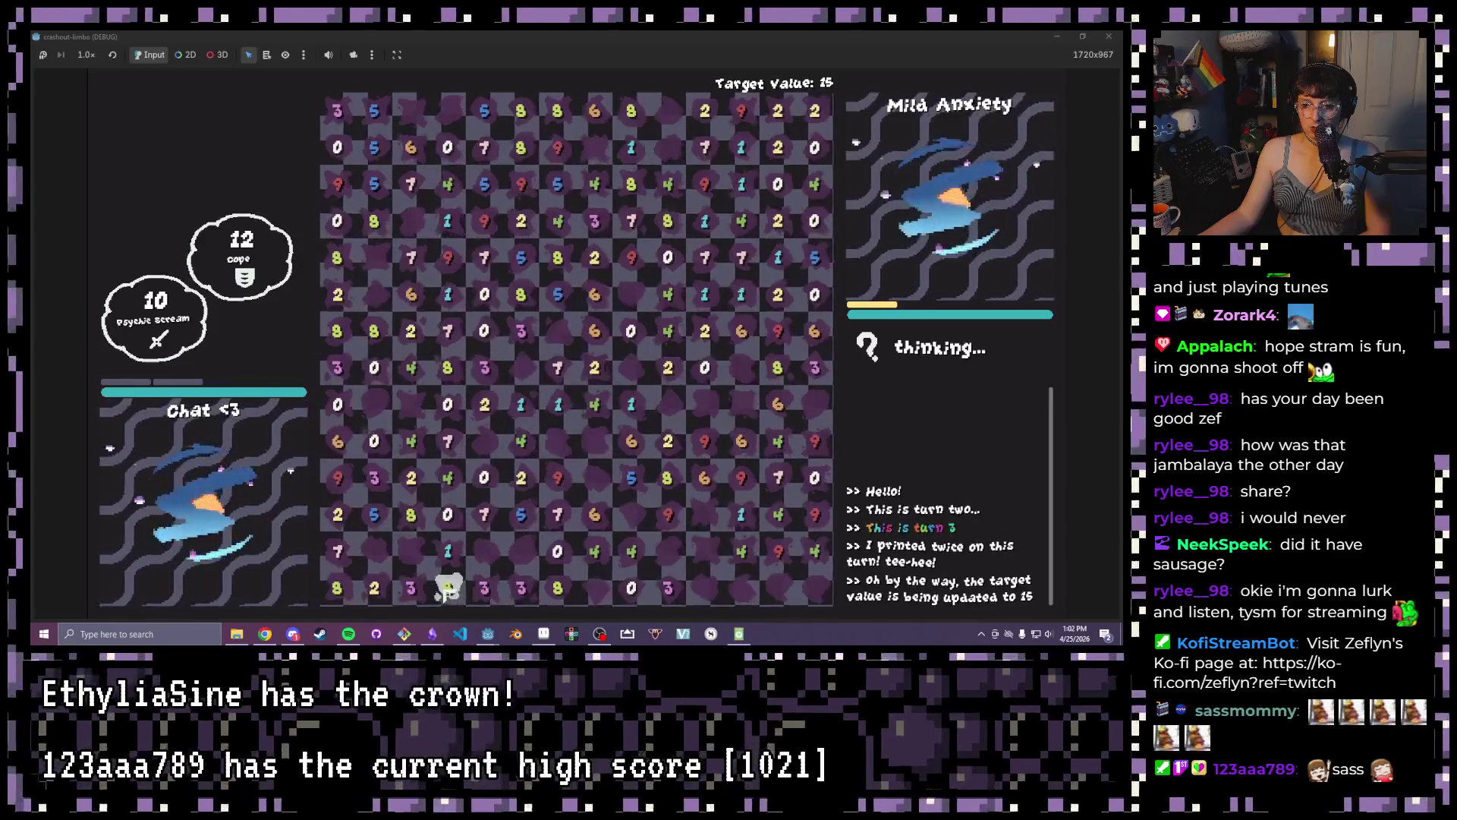
{"action": "left_click_drag", "start_coordinate": [338, 478], "coordinate": [338, 404]}
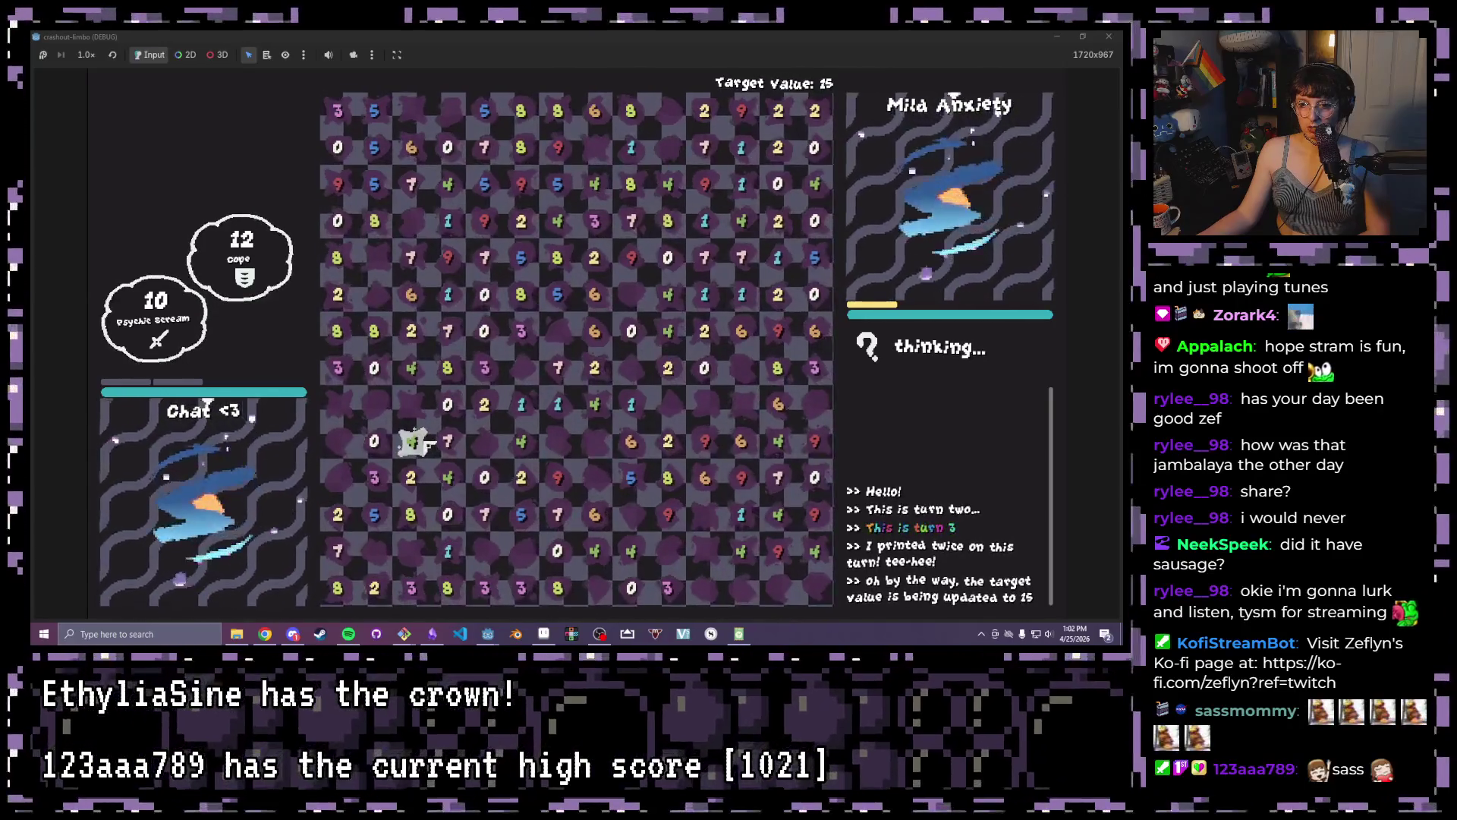
{"action": "left_click_drag", "start_coordinate": [411, 331], "coordinate": [411, 254]}
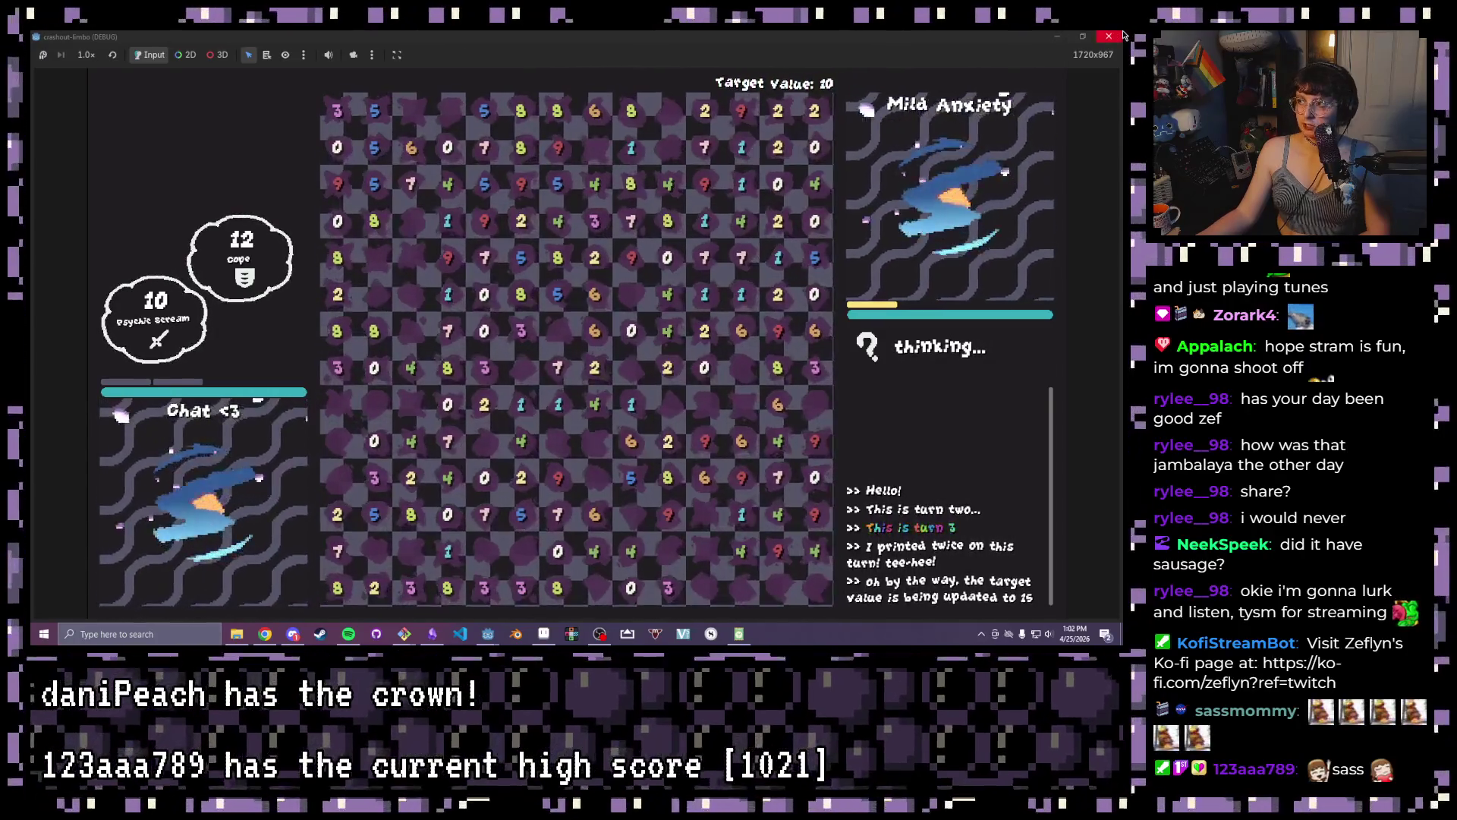
{"action": "key", "text": "F8"}
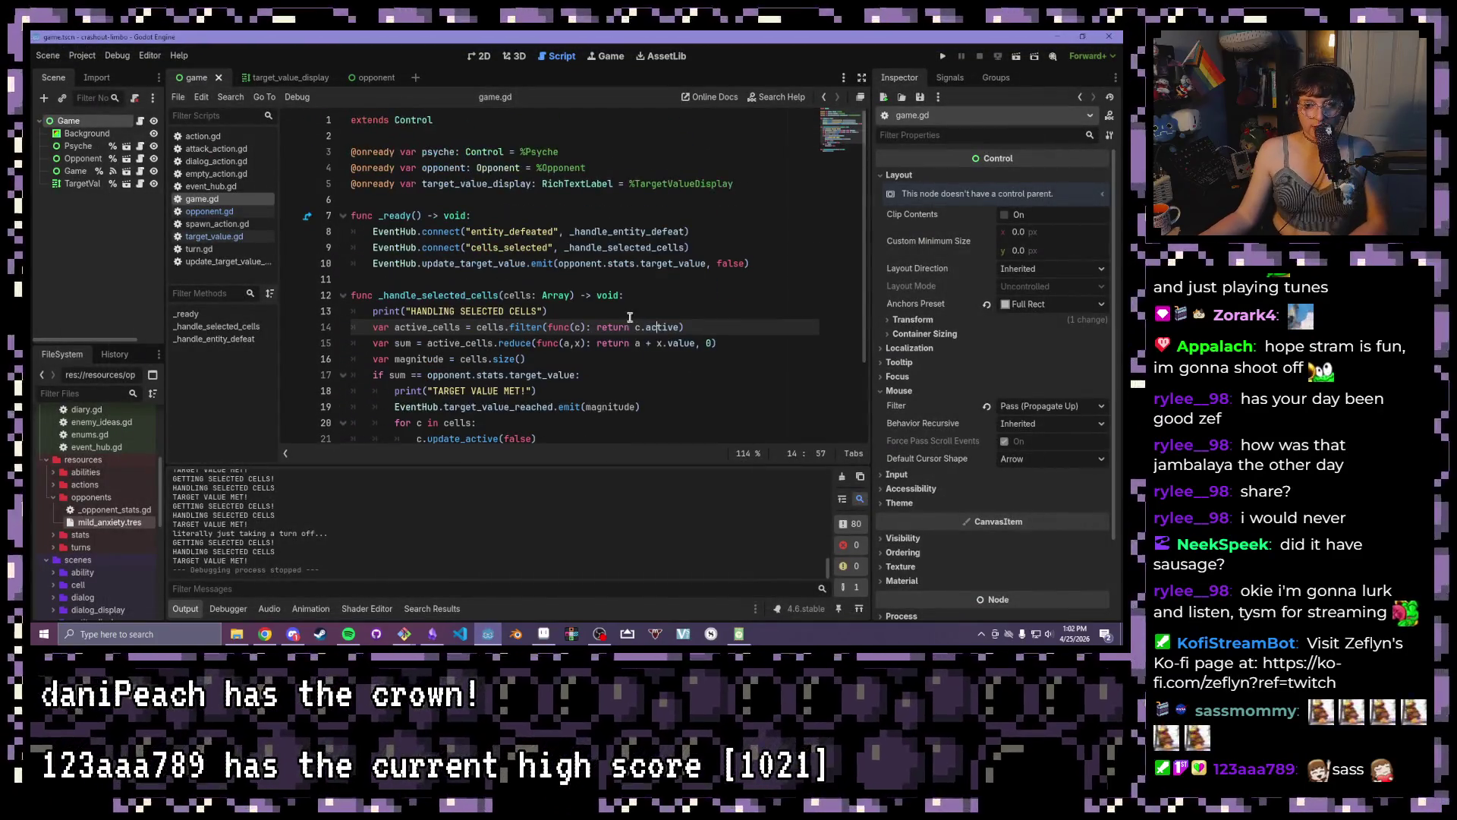
Step: Put the caret on the _handle_selected_cells definition on line 12, then switch to the Obsidian TASKS board
{"action": "left_click", "coordinate": [600, 298]}
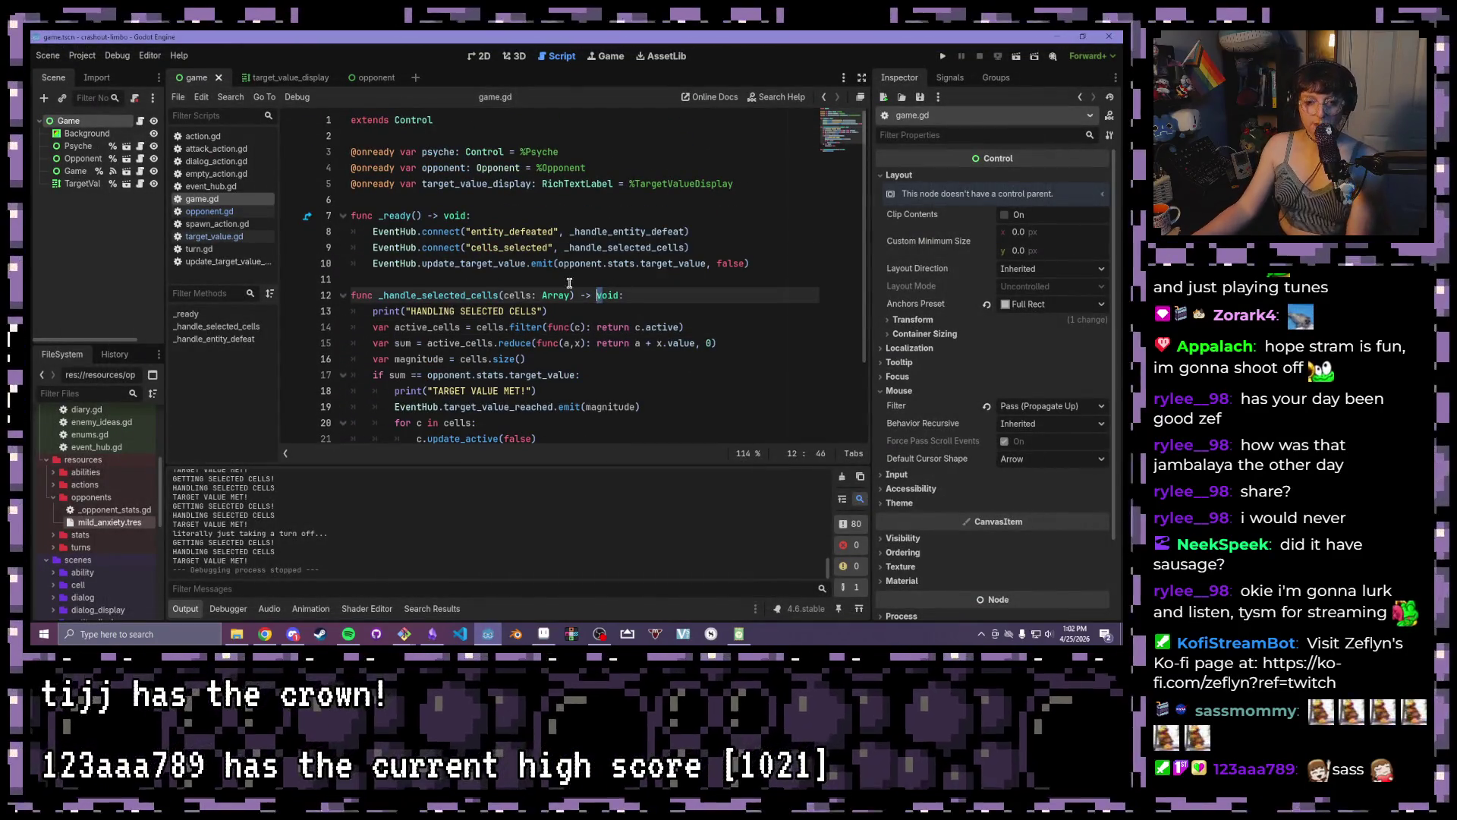
{"action": "left_click", "coordinate": [432, 635]}
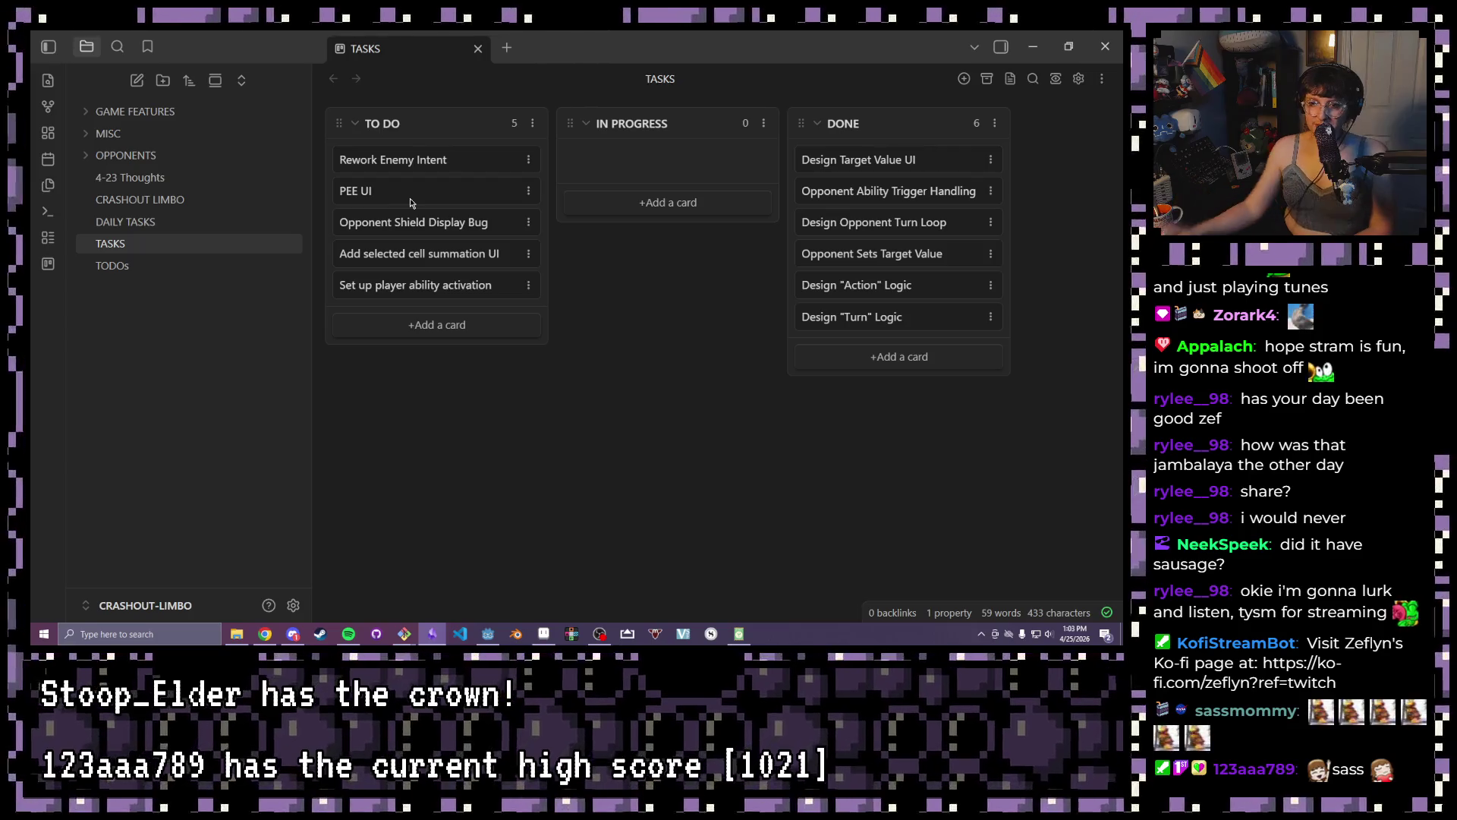
Step: Move the Opponent Shield Display Bug card to DONE and return to the Godot editor
{"action": "mouse_move", "coordinate": [405, 229]}
{"action": "left_mouse_down"}
{"action": "mouse_move", "coordinate": [546, 209]}
{"action": "mouse_move", "coordinate": [408, 225]}
{"action": "mouse_move", "coordinate": [929, 340]}
{"action": "mouse_move", "coordinate": [899, 325]}
{"action": "left_mouse_up"}
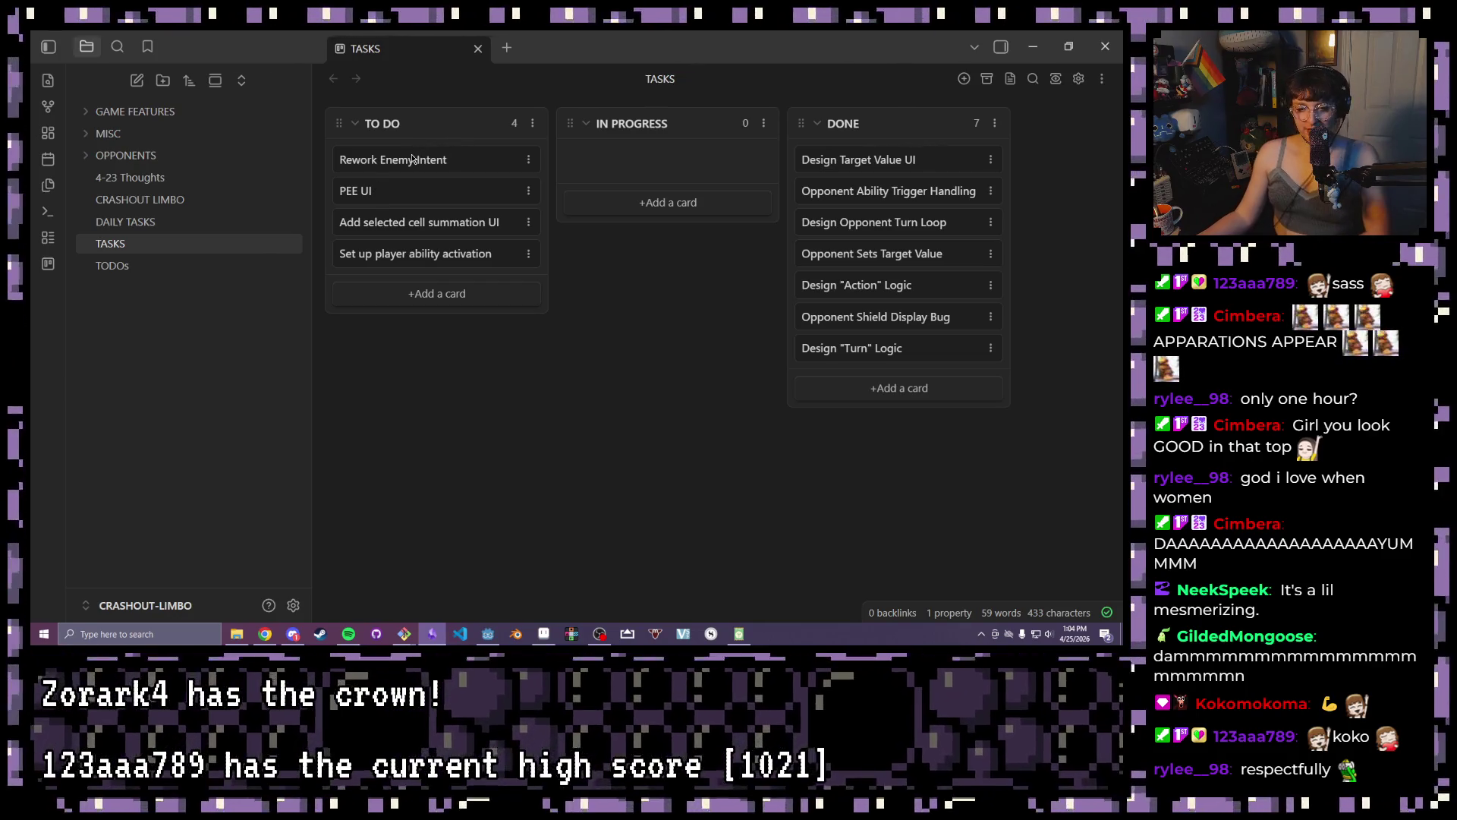
{"action": "left_click", "coordinate": [488, 635]}
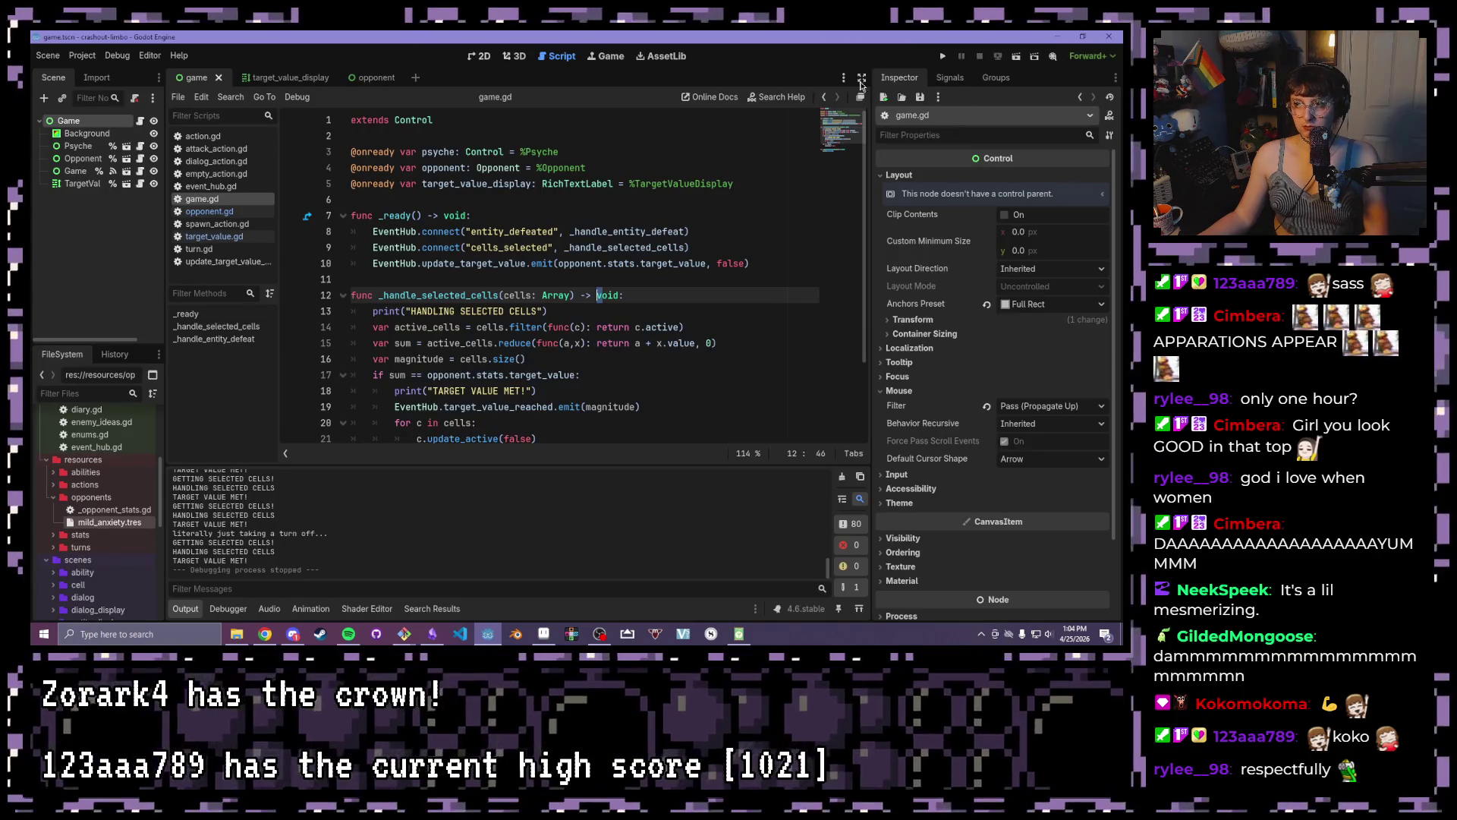
Step: Switch to the 2D editor and zoom around the current scene
{"action": "left_click", "coordinate": [479, 57]}
{"action": "scroll", "coordinate": [629, 273], "scroll_direction": "up", "scroll_amount": 5}
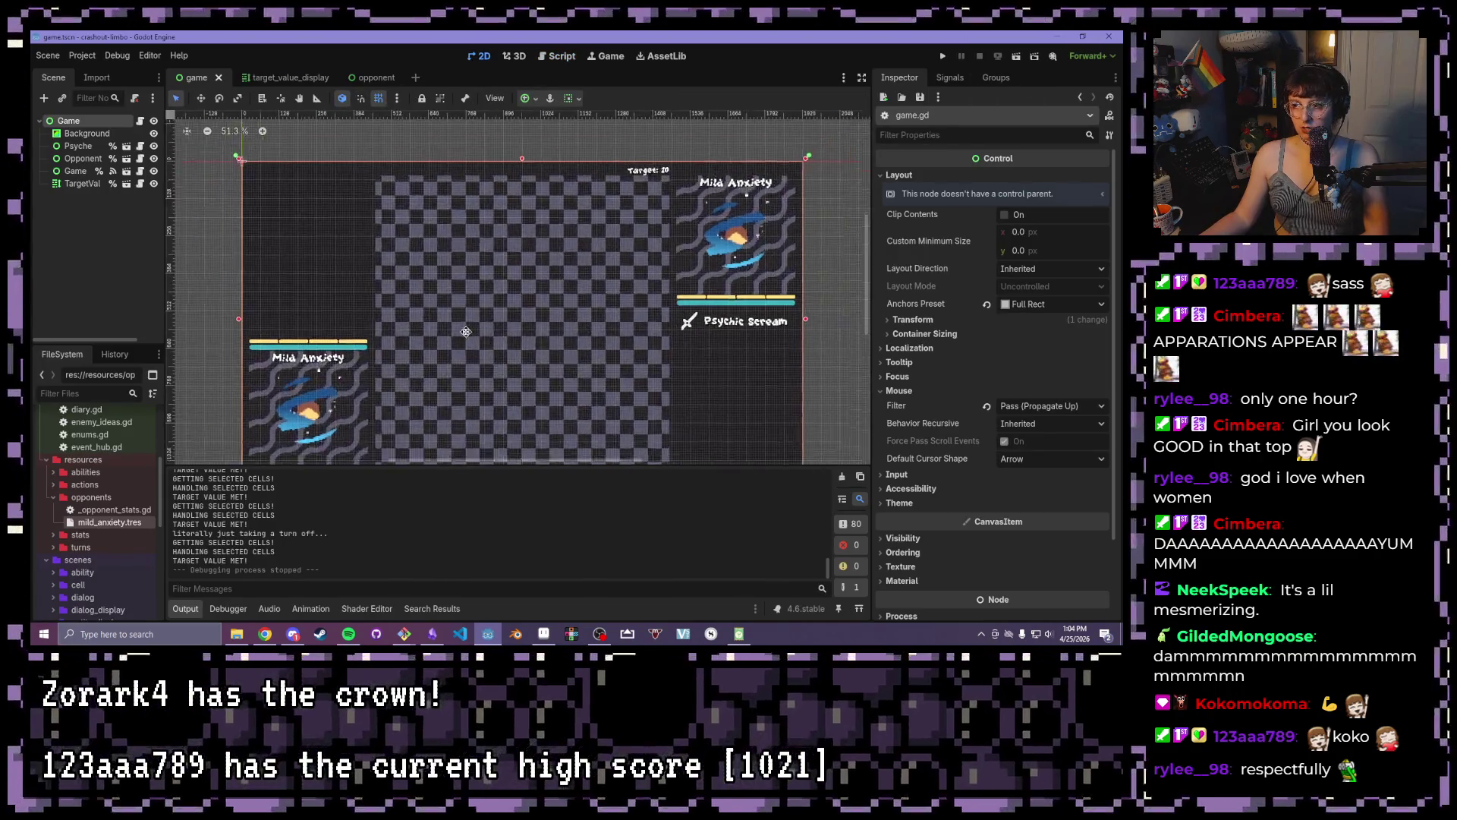
{"action": "scroll", "coordinate": [629, 273], "scroll_direction": "up", "scroll_amount": 4}
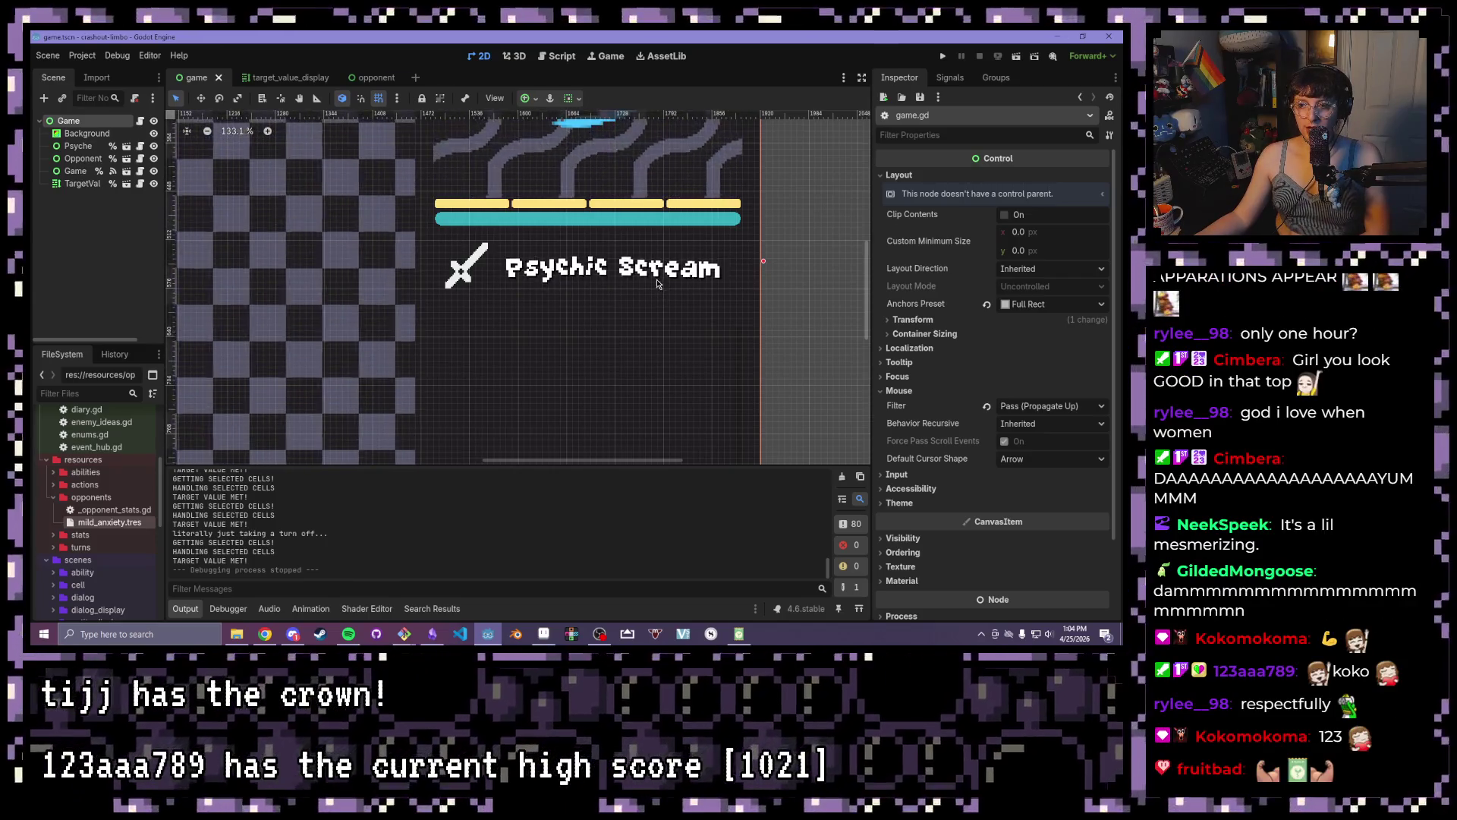
{"action": "scroll", "coordinate": [615, 283], "scroll_direction": "down", "scroll_amount": 1}
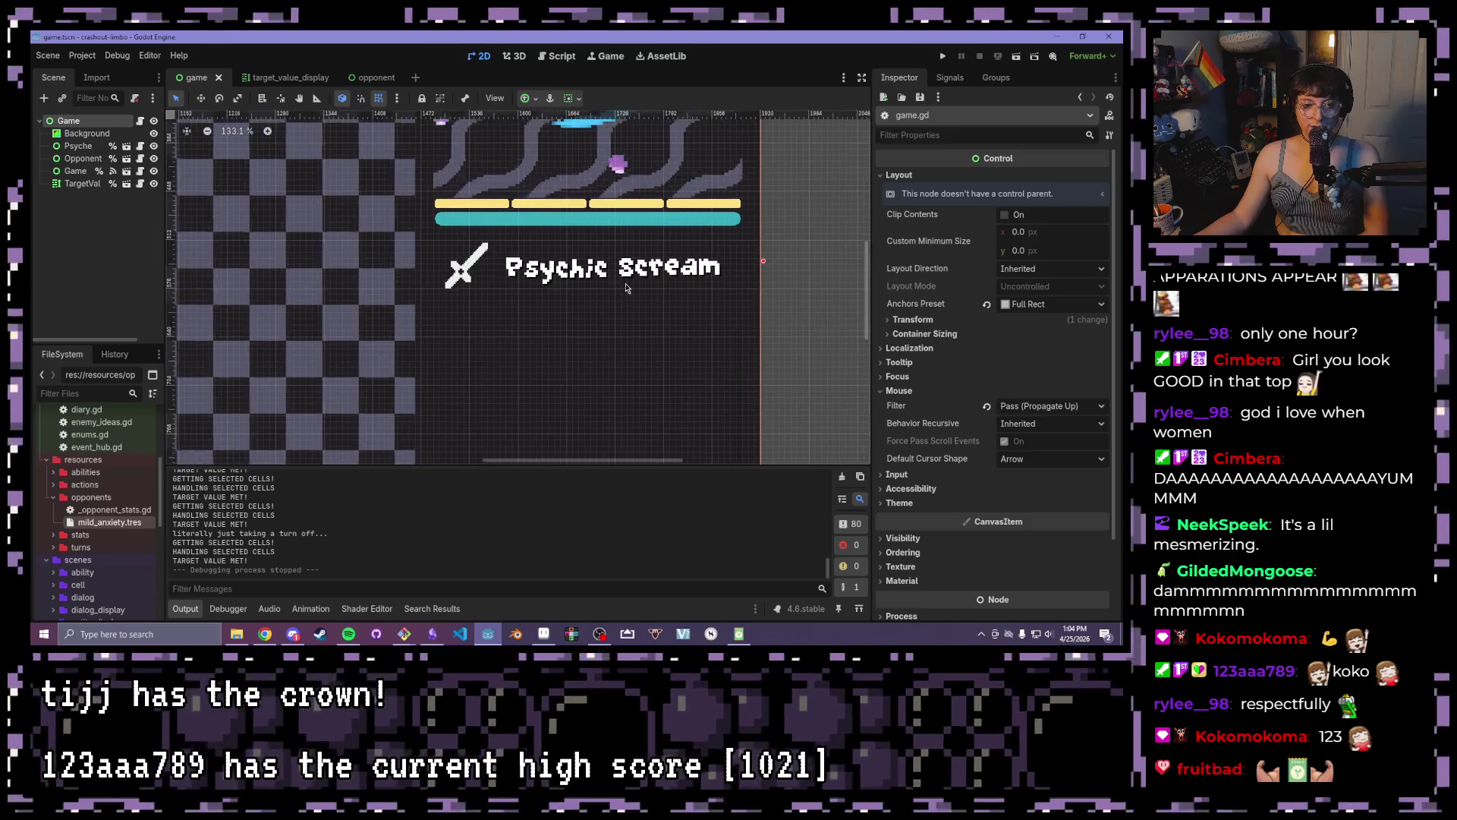
{"action": "scroll", "coordinate": [600, 274], "scroll_direction": "down", "scroll_amount": 8}
{"action": "scroll", "coordinate": [599, 274], "scroll_direction": "up", "scroll_amount": 4}
Step: Open the opponent scene, select its IntentDisplay node showing Psychic Scream, and expand res://resources/actions
{"action": "left_click", "coordinate": [376, 77]}
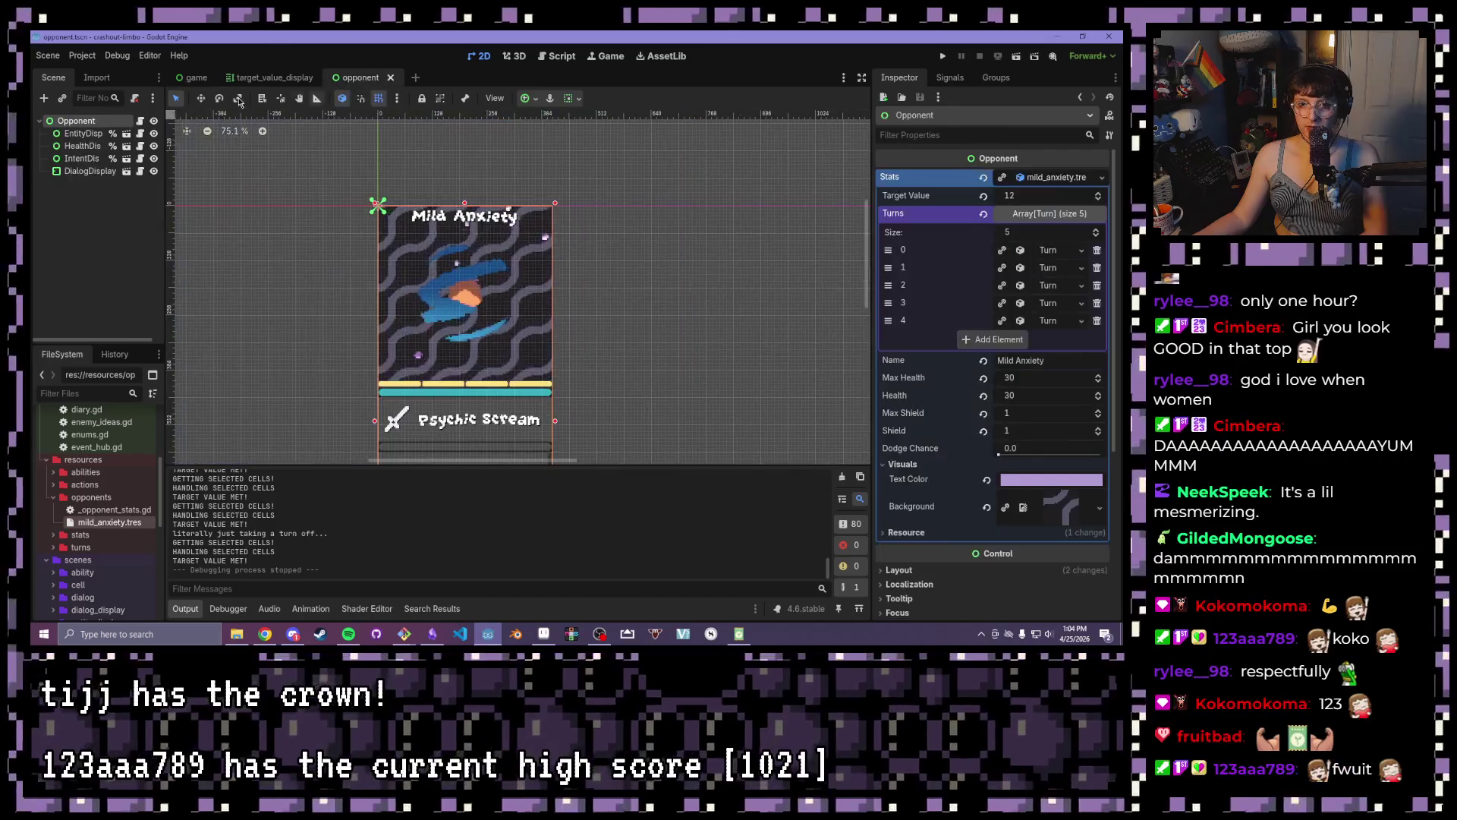
{"action": "left_click", "coordinate": [77, 159]}
{"action": "scroll", "coordinate": [477, 425], "scroll_direction": "up", "scroll_amount": 7}
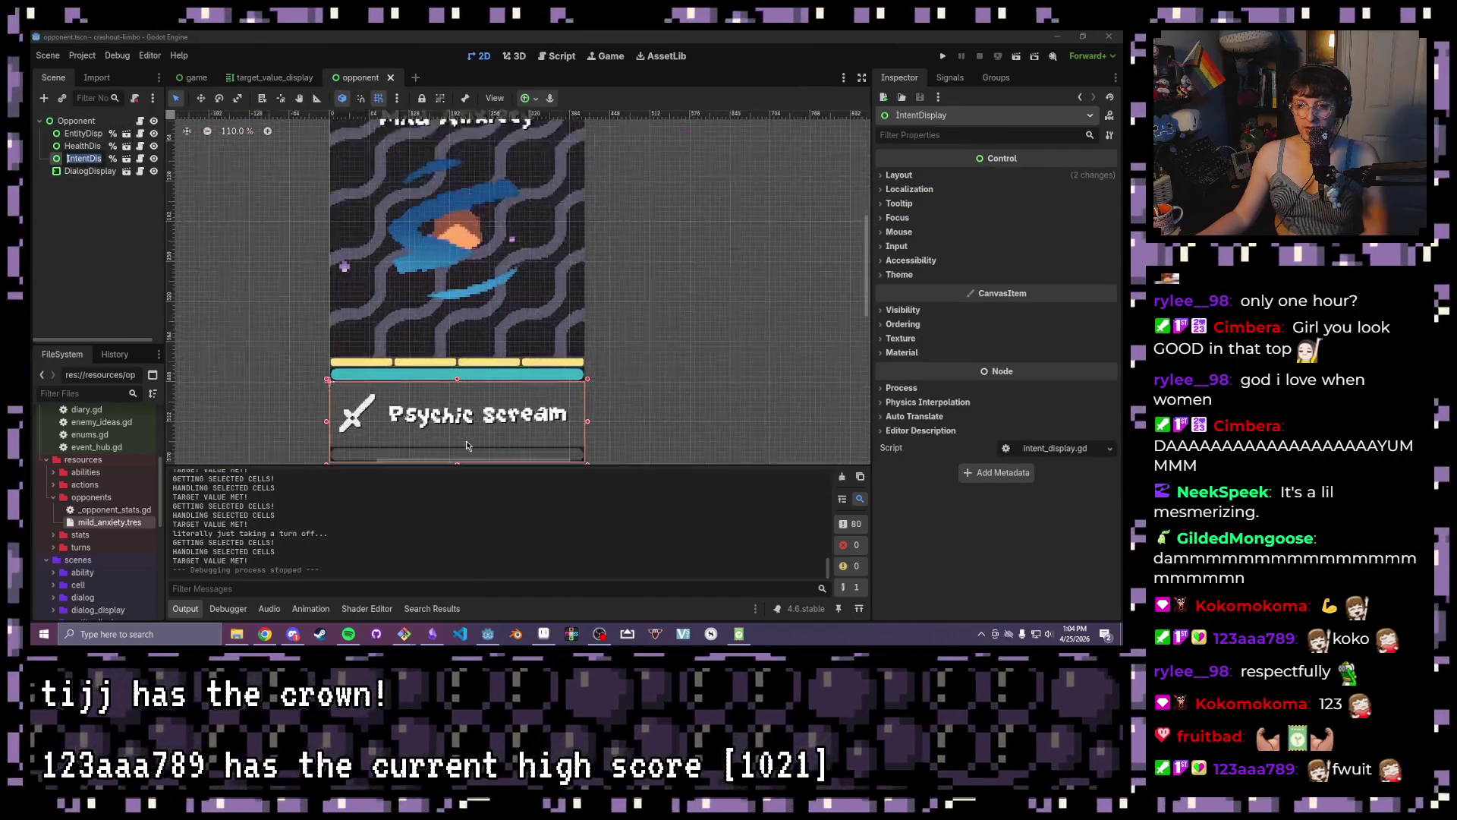
{"action": "scroll", "coordinate": [500, 296], "scroll_direction": "up", "scroll_amount": 1}
{"action": "scroll", "coordinate": [486, 300], "scroll_direction": "down", "scroll_amount": 3}
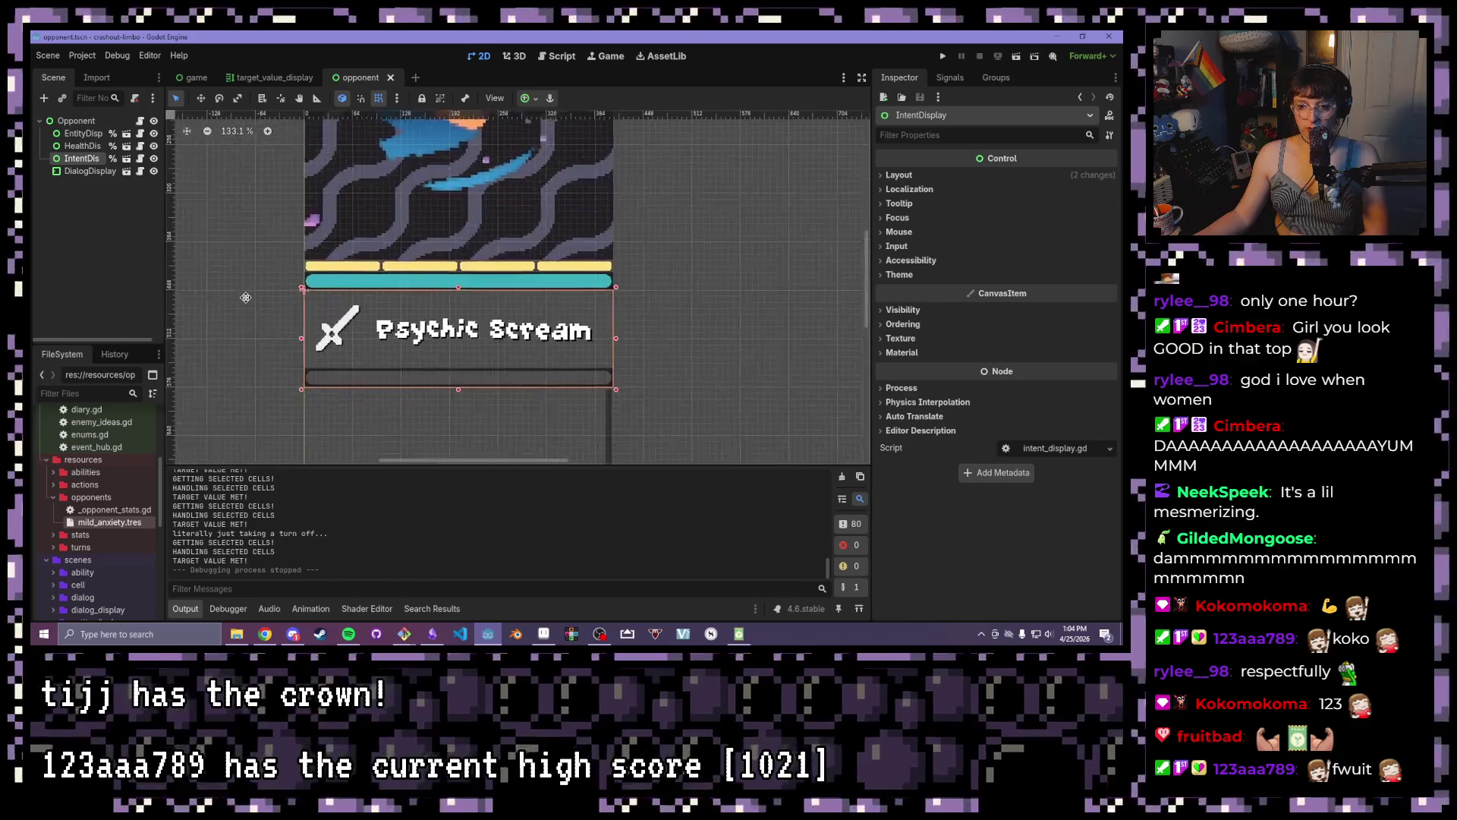
{"action": "scroll", "coordinate": [464, 307], "scroll_direction": "left", "scroll_amount": 3}
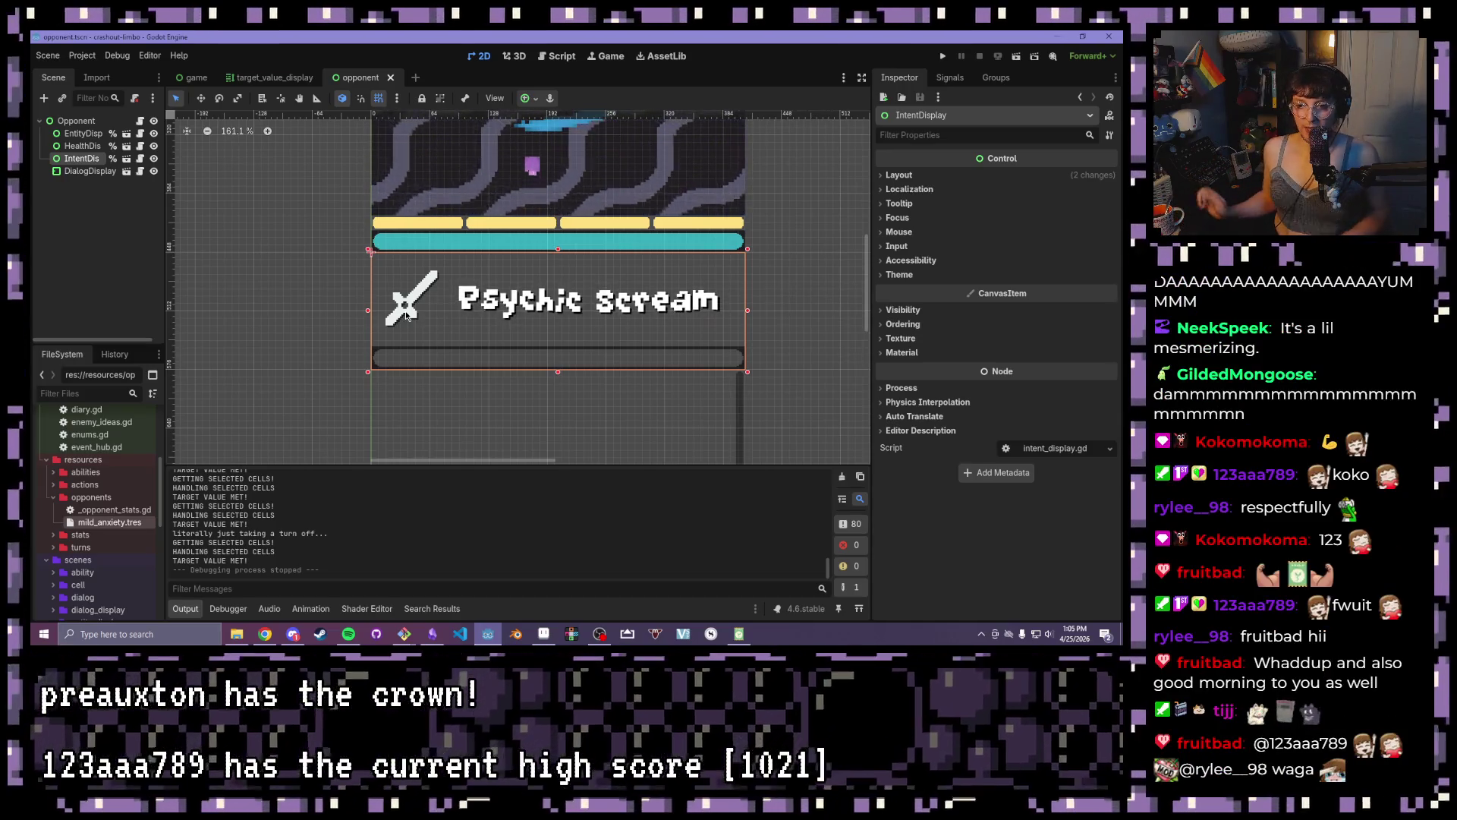
{"action": "scroll", "coordinate": [619, 359], "scroll_direction": "up", "scroll_amount": 1}
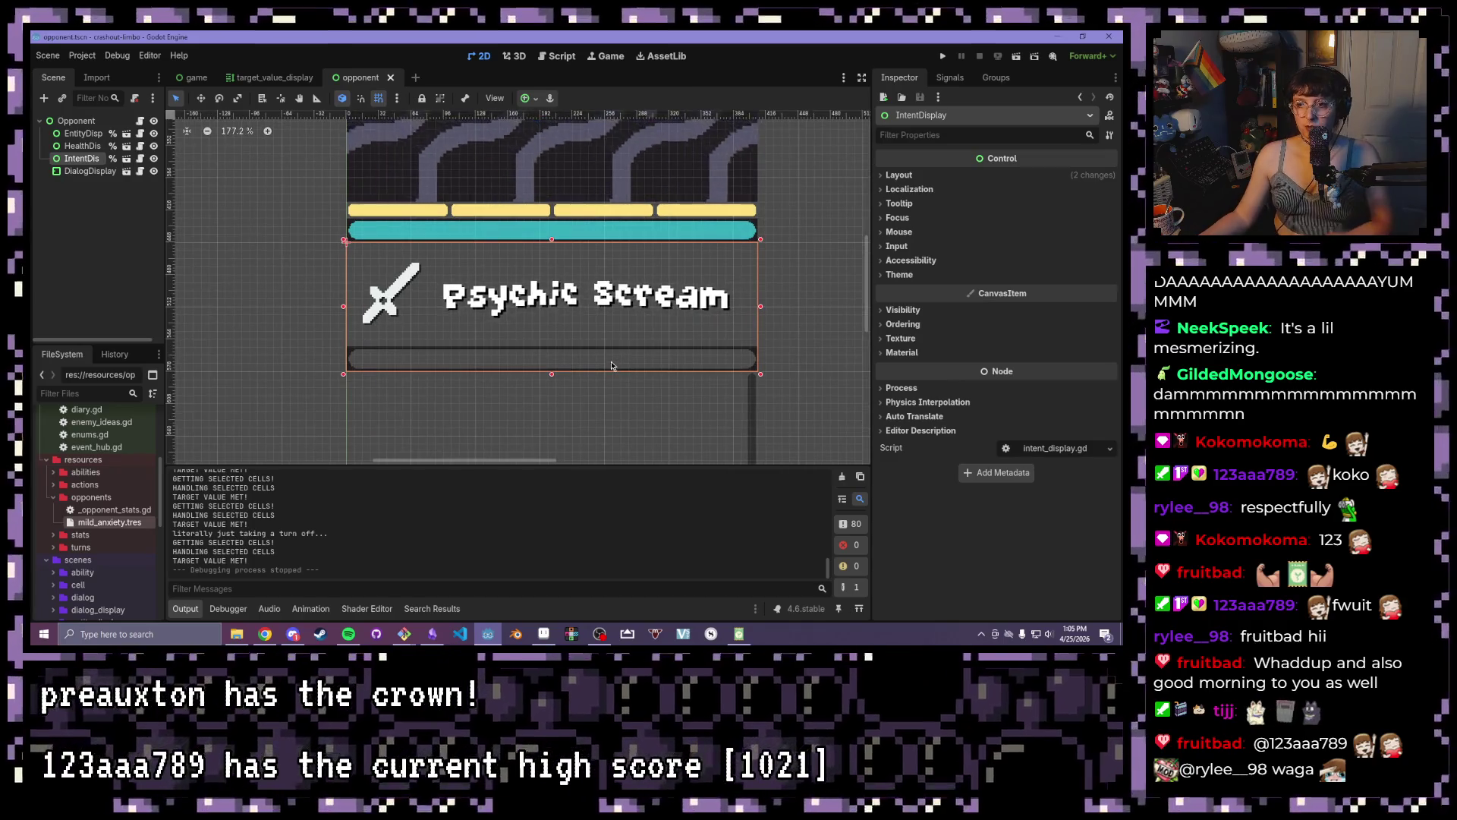
{"action": "scroll", "coordinate": [597, 283], "scroll_direction": "up", "scroll_amount": 1}
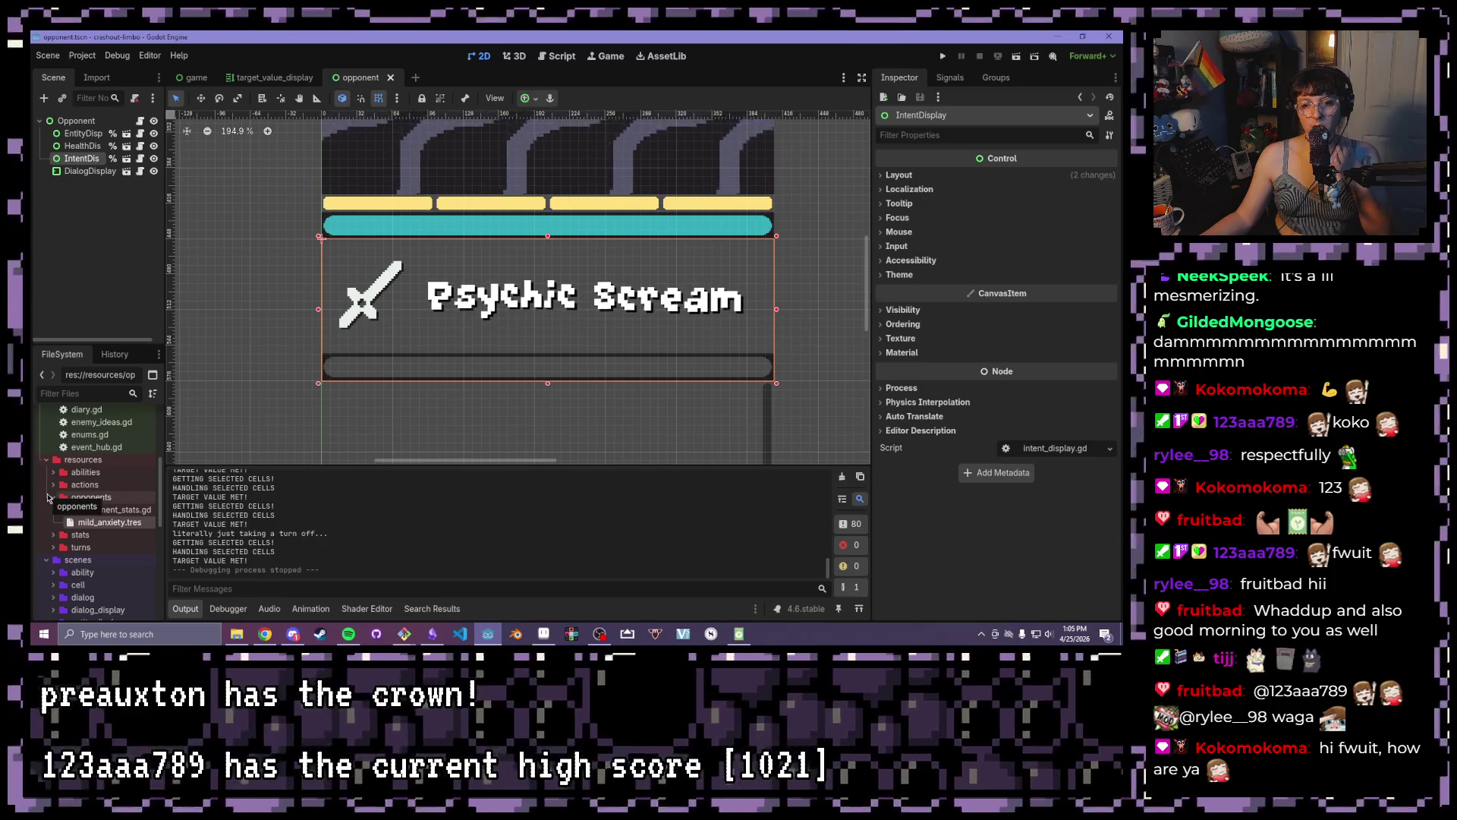
{"action": "left_click", "coordinate": [55, 485]}
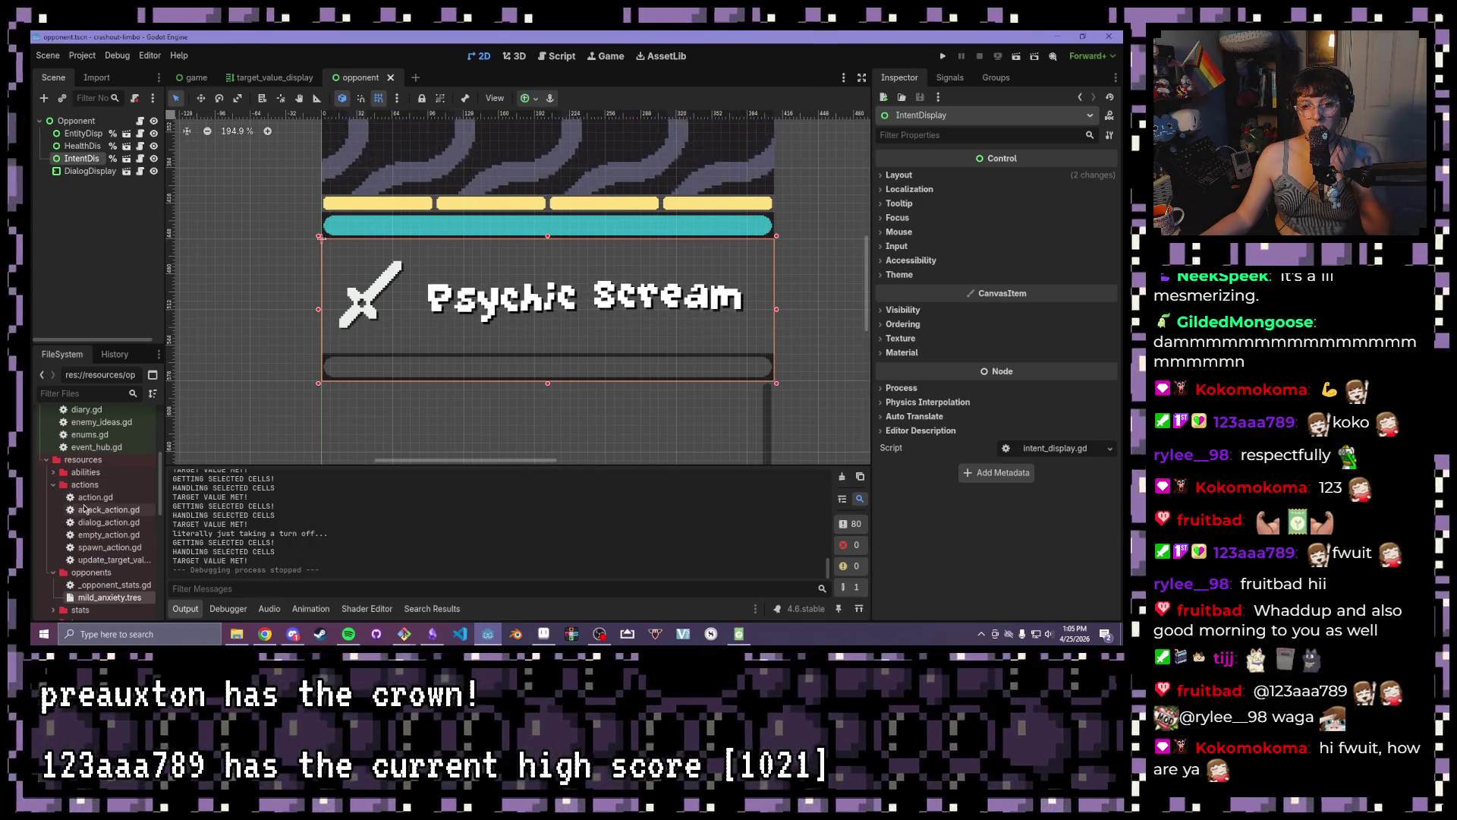
Step: Open attack_action.gd, dialog_action.gd, empty_action.gd, spawn_action.gd and update_target_value_action.gd in turn
{"action": "double_click", "coordinate": [86, 510]}
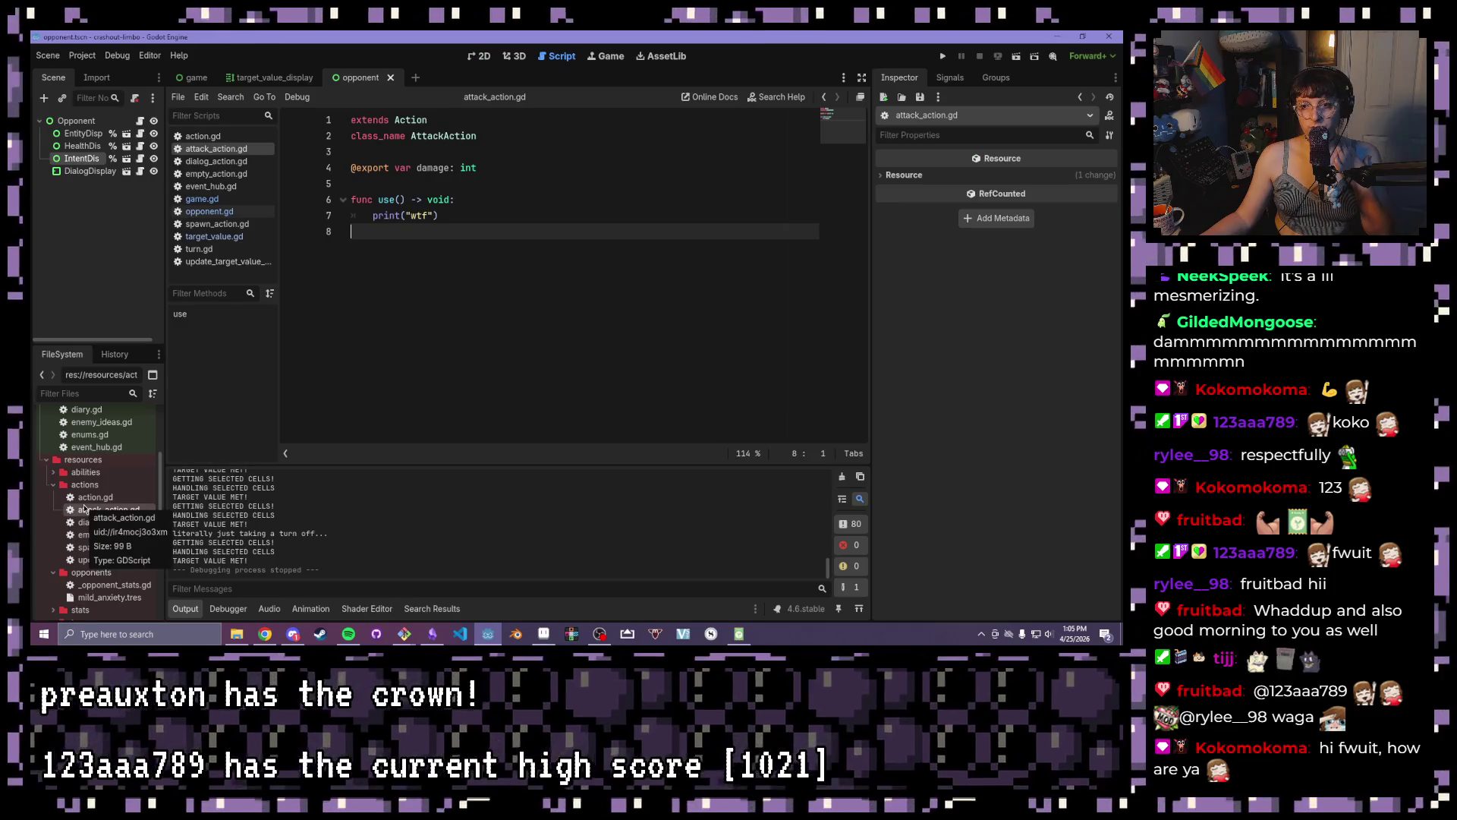
{"action": "double_click", "coordinate": [83, 522]}
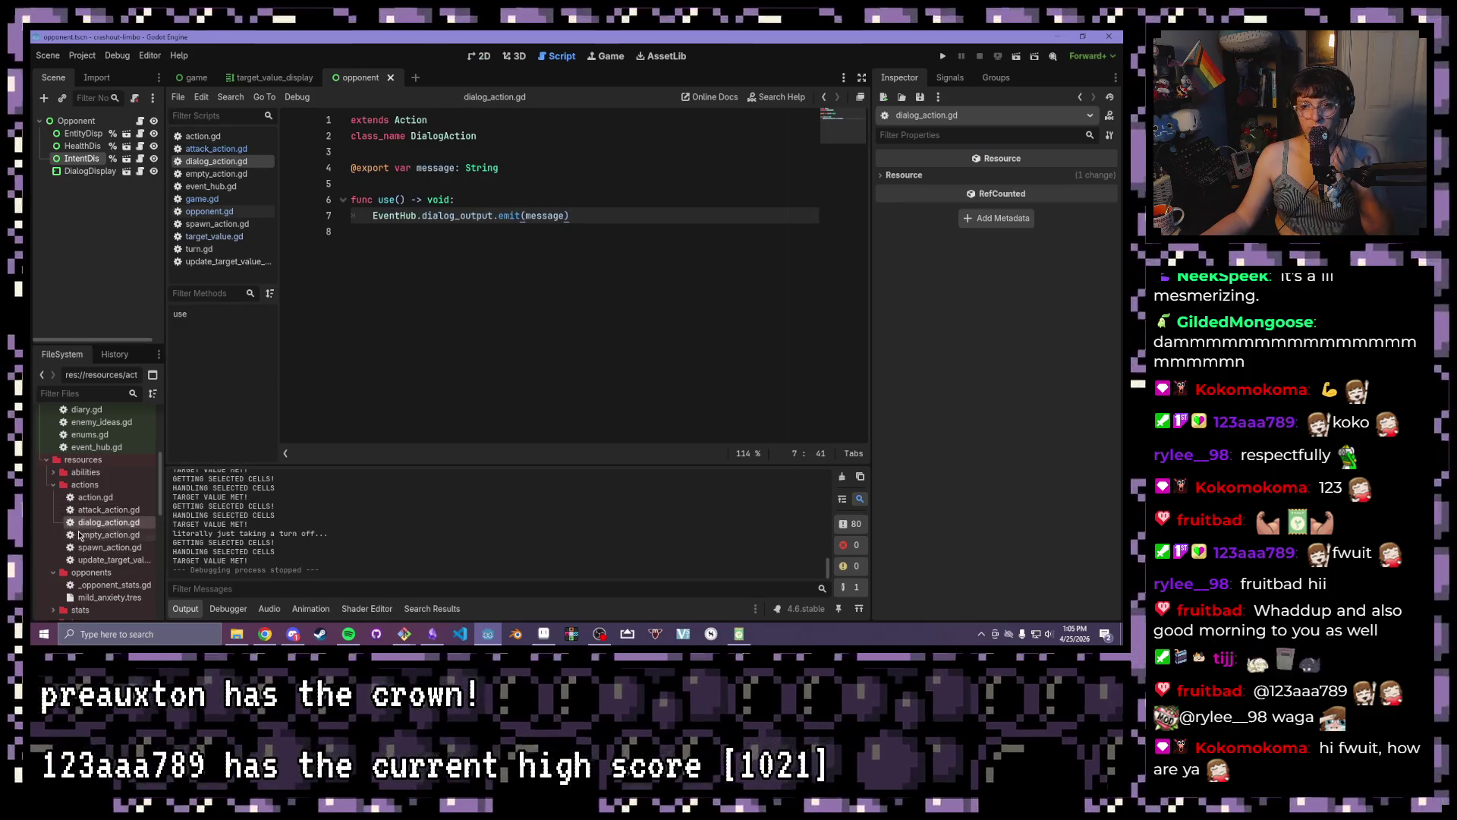
{"action": "double_click", "coordinate": [84, 535]}
{"action": "double_click", "coordinate": [90, 547]}
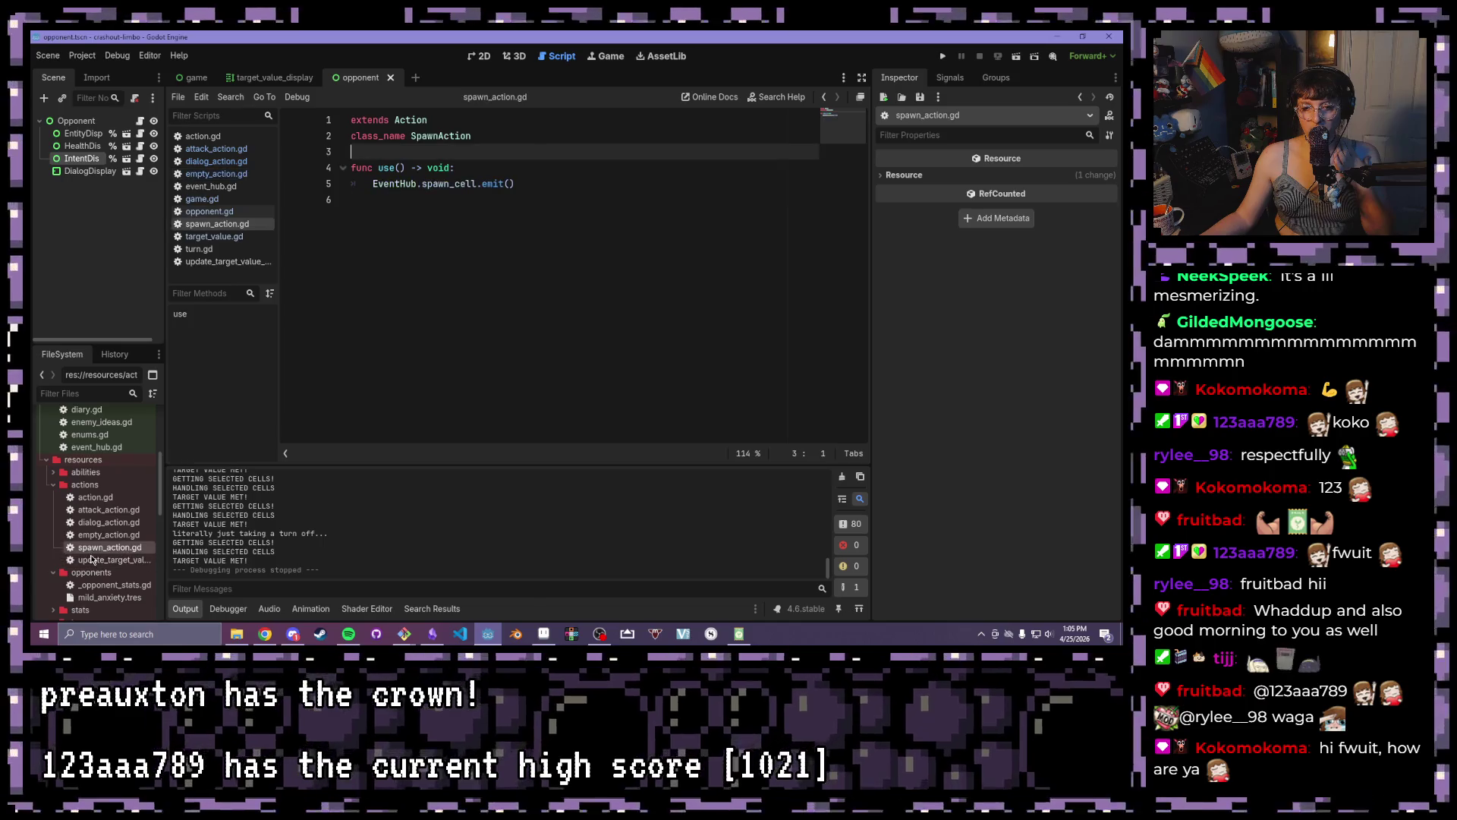
{"action": "double_click", "coordinate": [91, 560]}
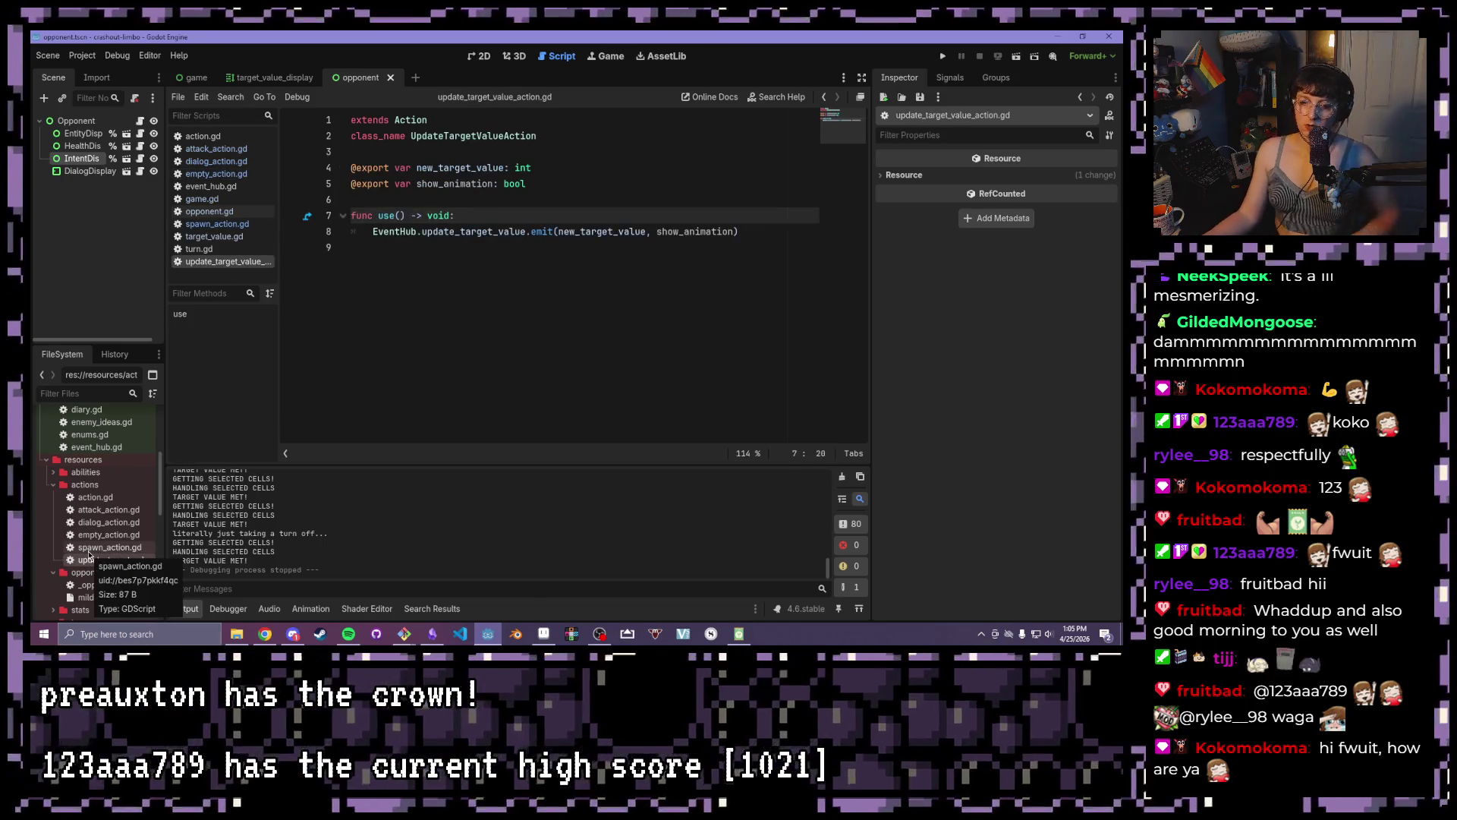
{"action": "left_click", "coordinate": [99, 513]}
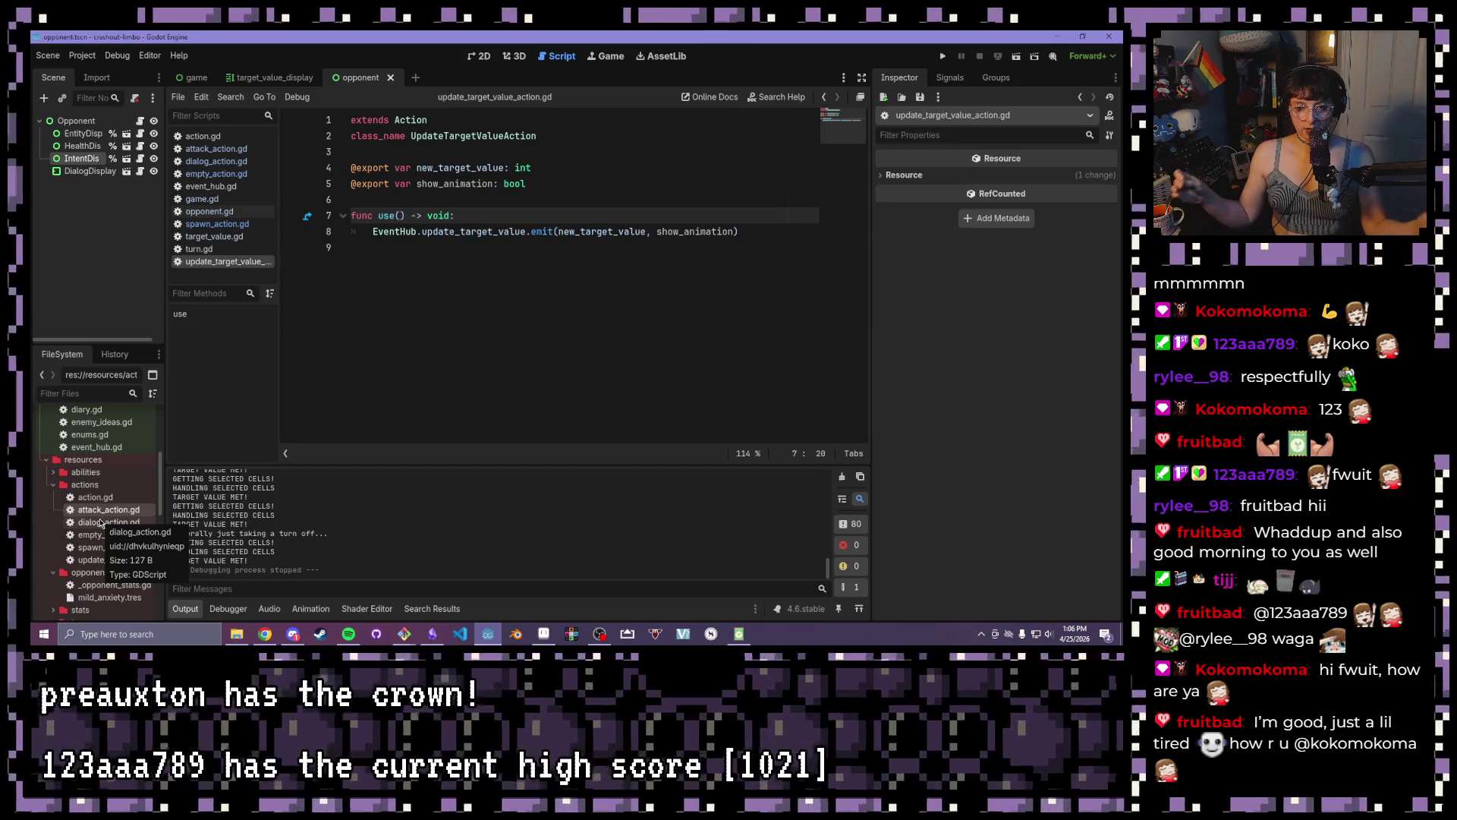
Step: Inspect the show_animation declaration and its argument in update_target_value_action.gd's emit call
{"action": "left_click", "coordinate": [622, 184]}
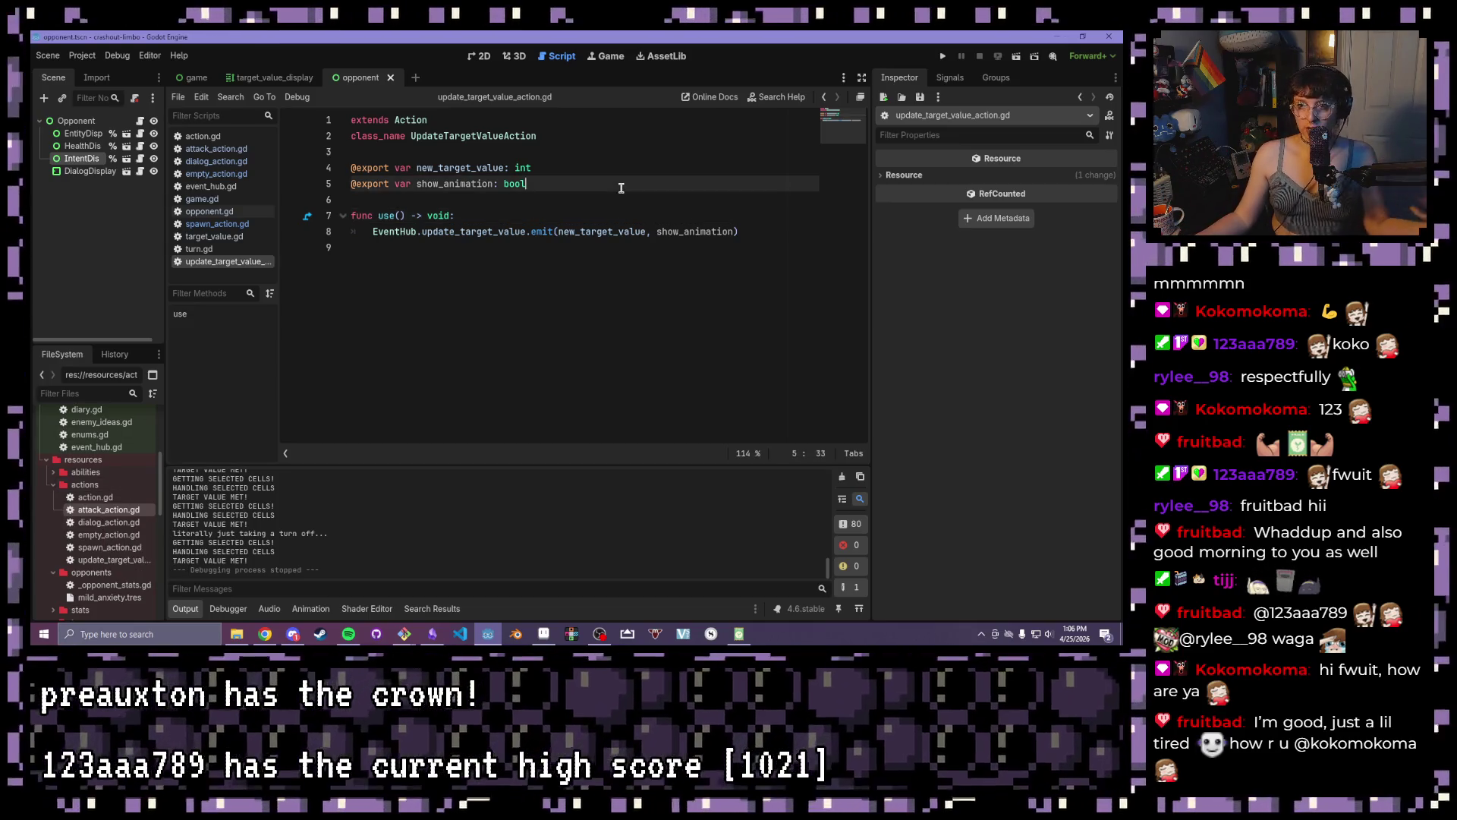
{"action": "left_click", "coordinate": [730, 232]}
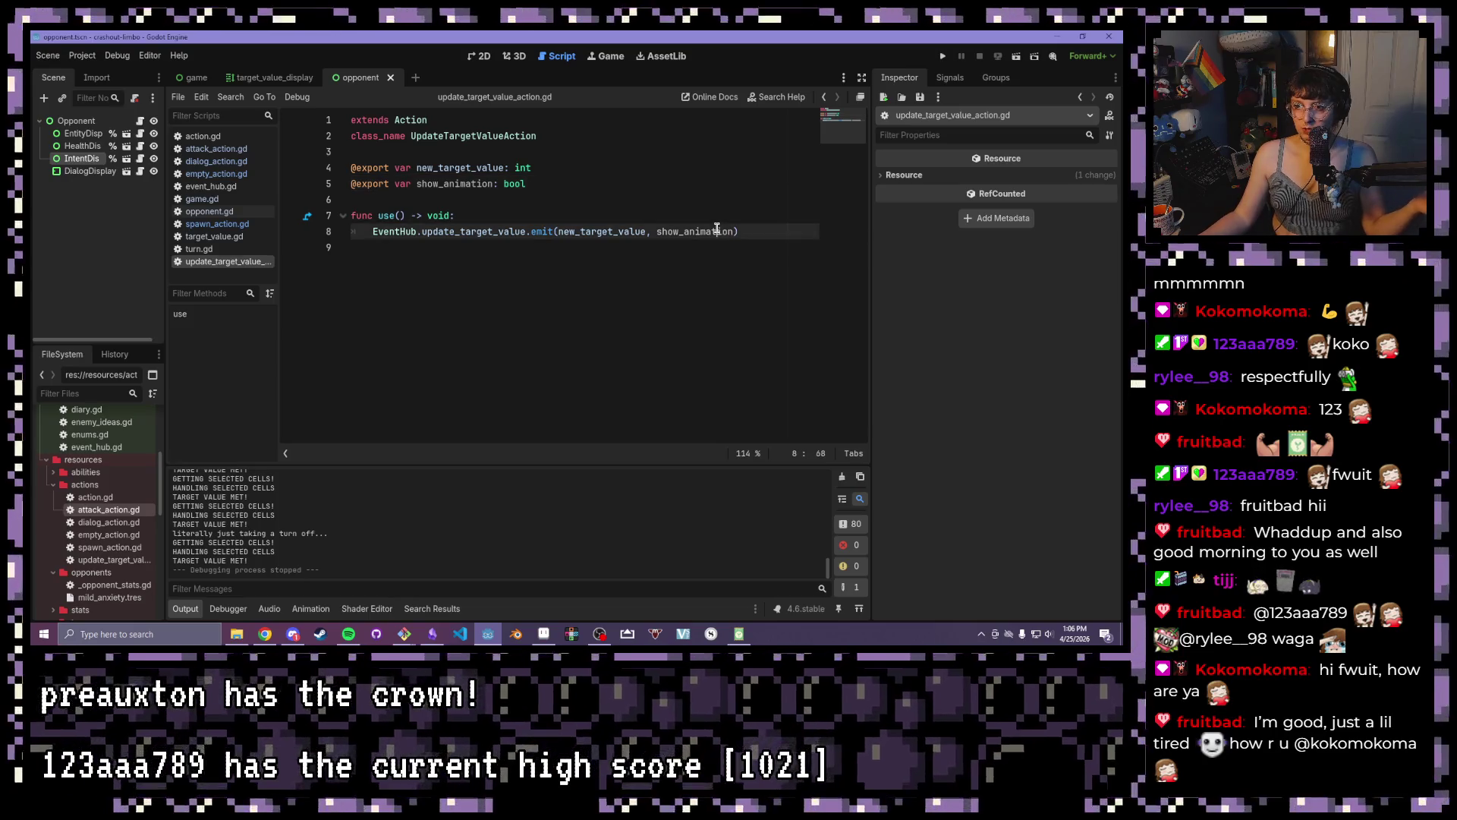
{"action": "left_click", "coordinate": [737, 230]}
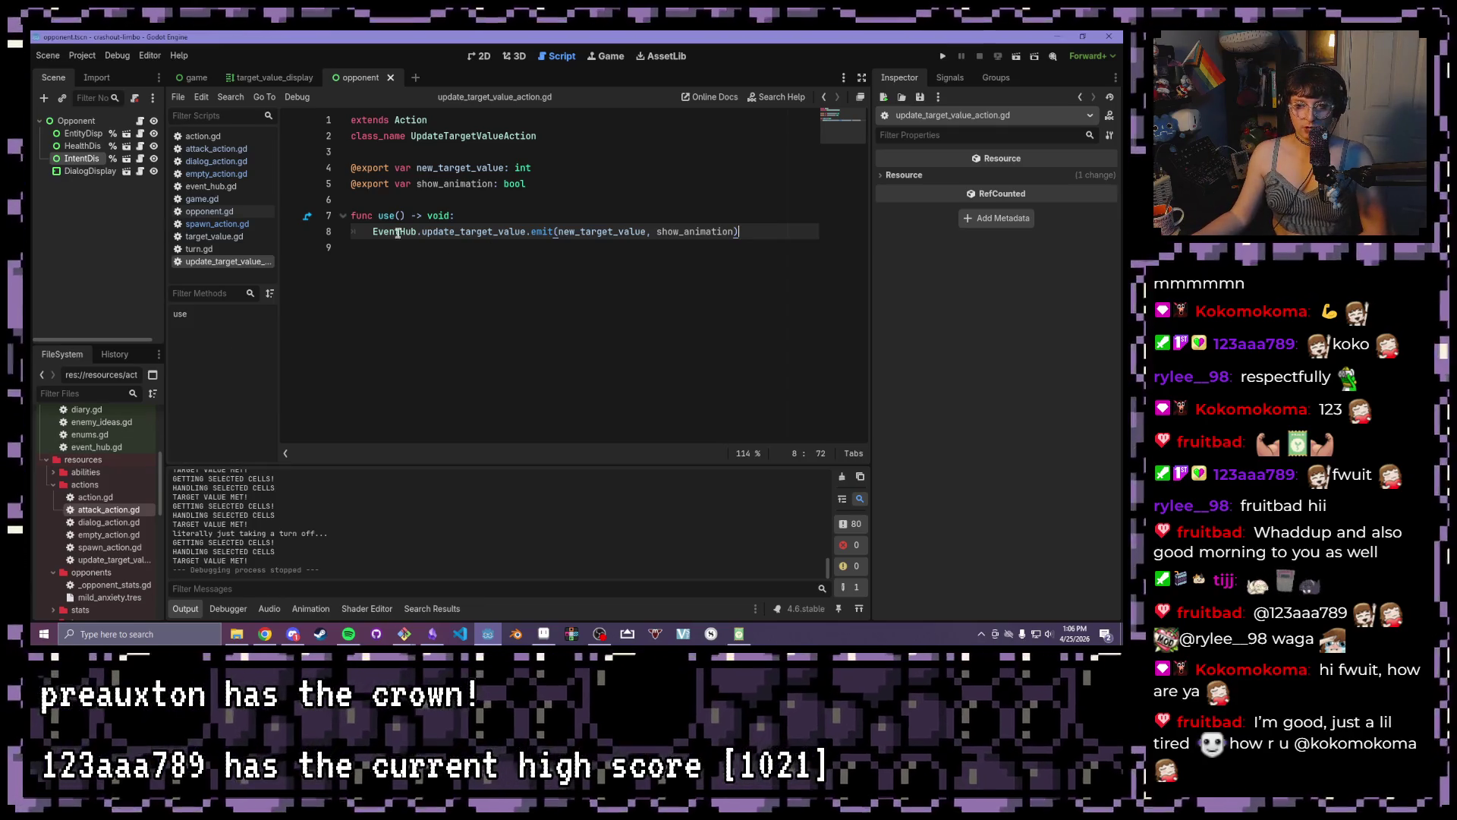
{"action": "left_click", "coordinate": [479, 244]}
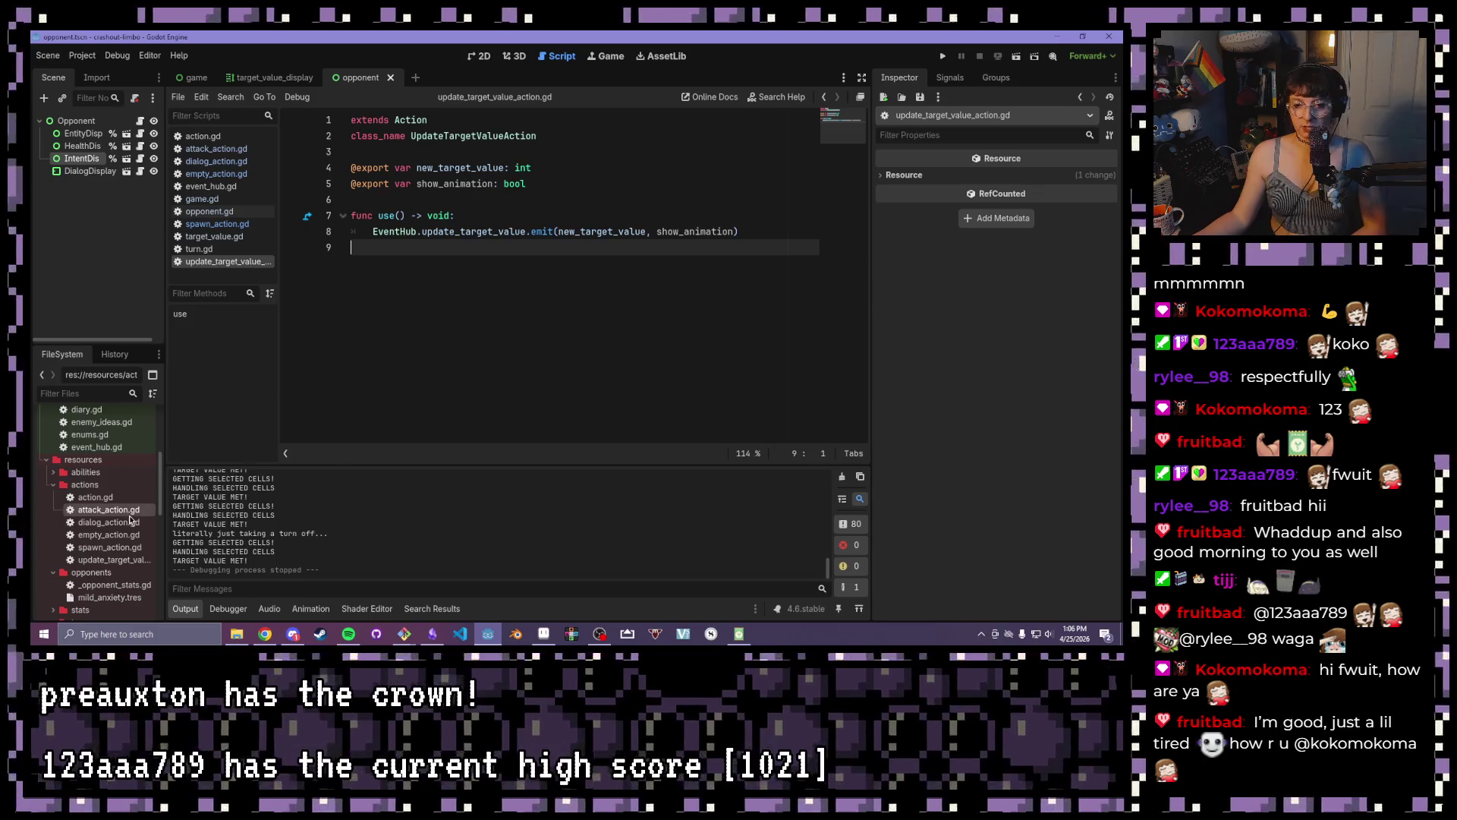
Step: Open dialog_action.gd, add then remove a blank line after the message export, and switch to Aseprite
{"action": "double_click", "coordinate": [124, 525]}
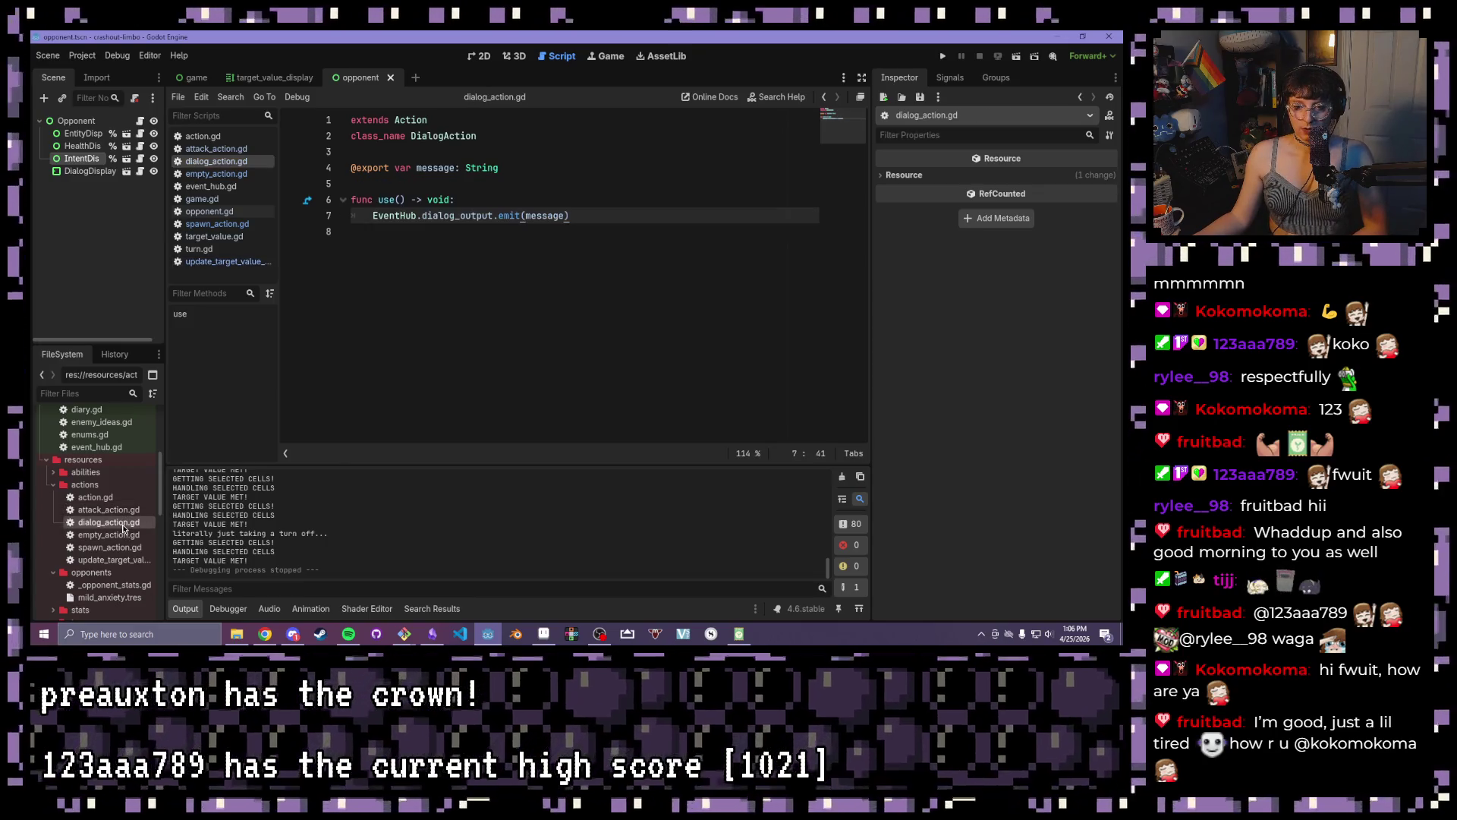
{"action": "left_click", "coordinate": [549, 332]}
{"action": "left_click", "coordinate": [566, 168]}
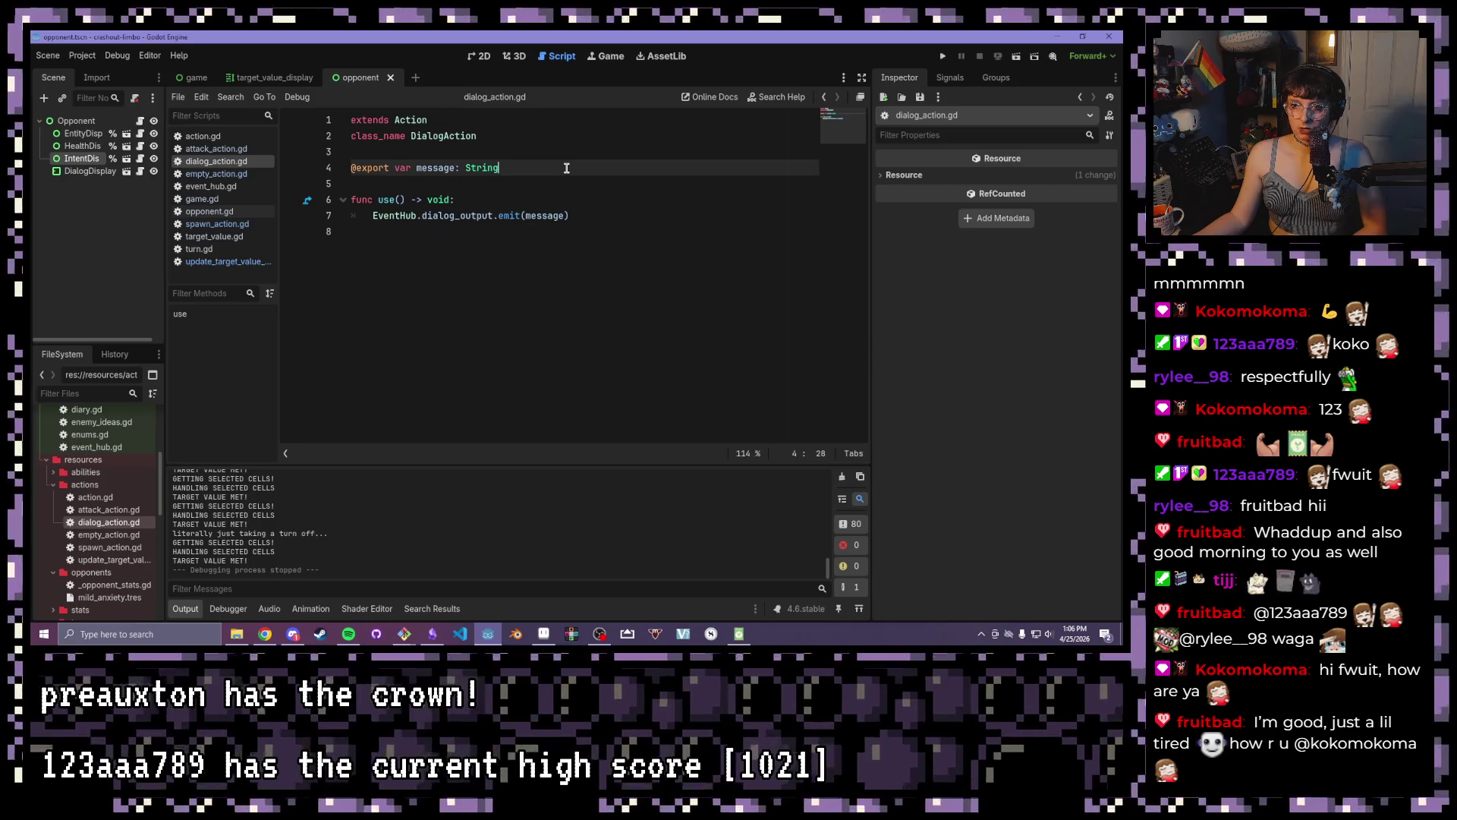
{"action": "key", "text": "Return"}
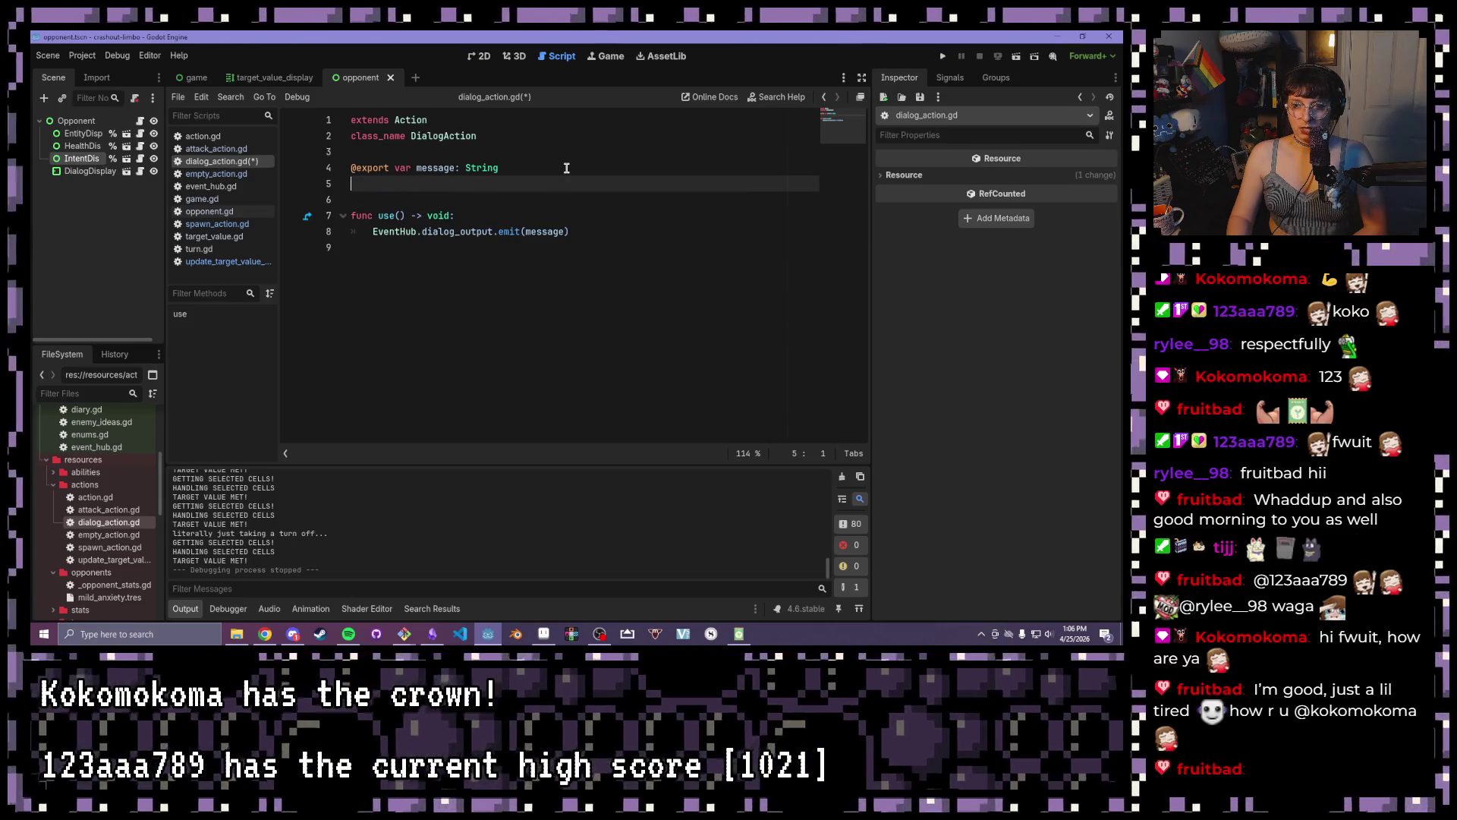
{"action": "key", "text": "BackSpace"}
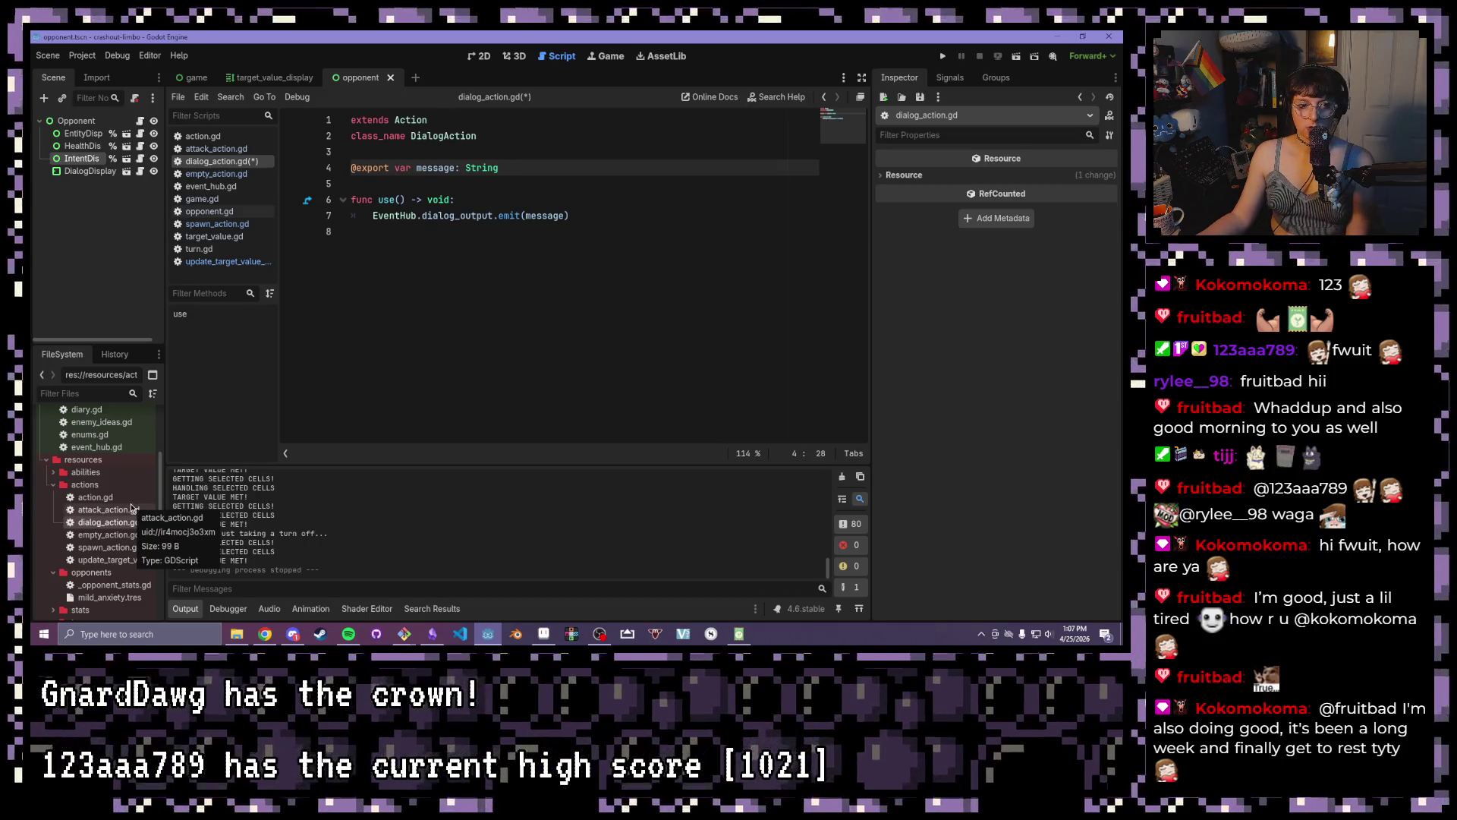
{"action": "left_click", "coordinate": [543, 634]}
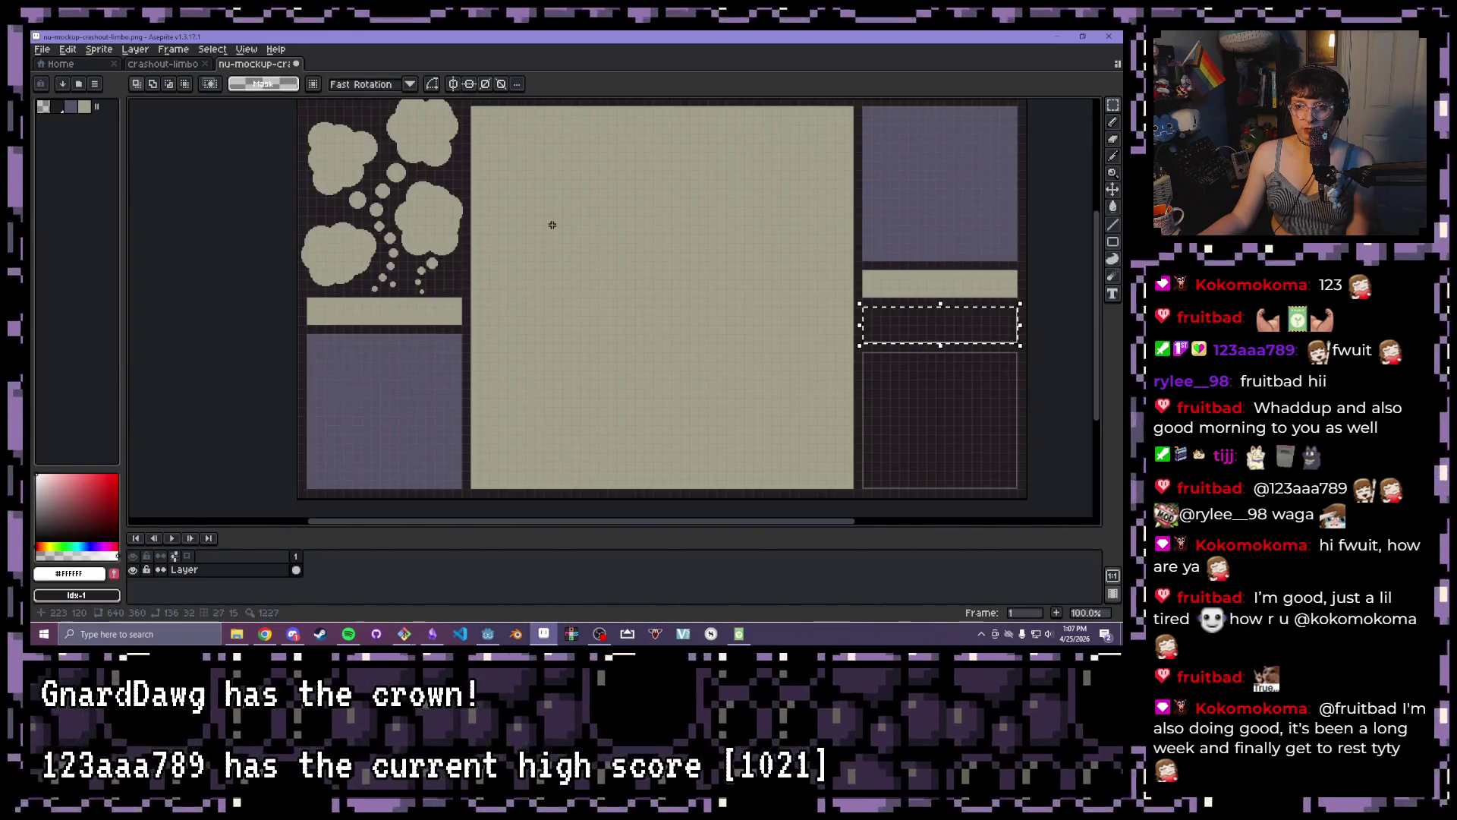
Step: Create a new sprite with its height set to 64 px
{"action": "scroll", "coordinate": [553, 224], "scroll_direction": "up", "scroll_amount": 1}
{"action": "scroll", "coordinate": [511, 254], "scroll_direction": "right", "scroll_amount": 5}
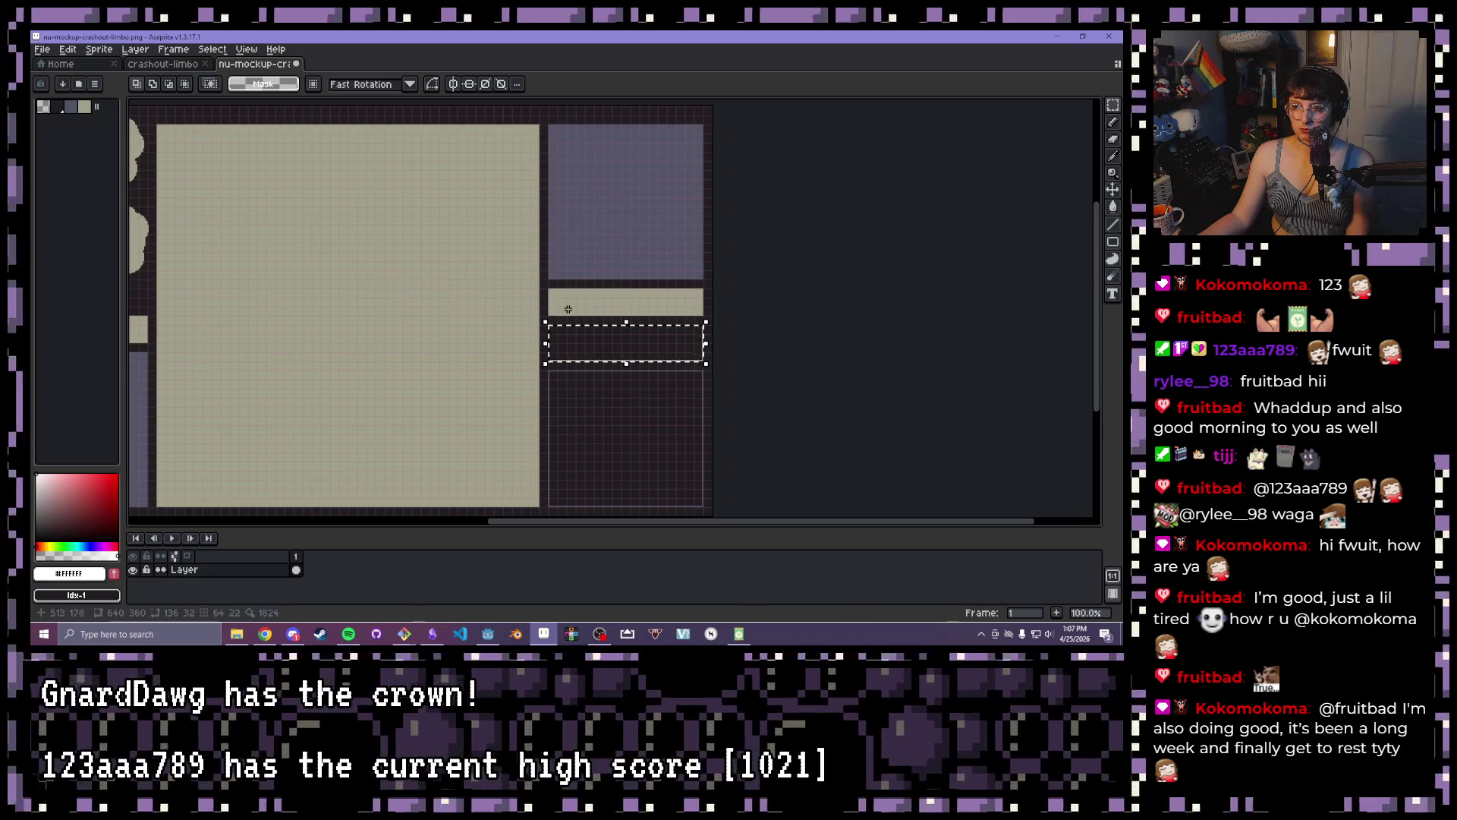
{"action": "scroll", "coordinate": [391, 259], "scroll_direction": "up", "scroll_amount": 1}
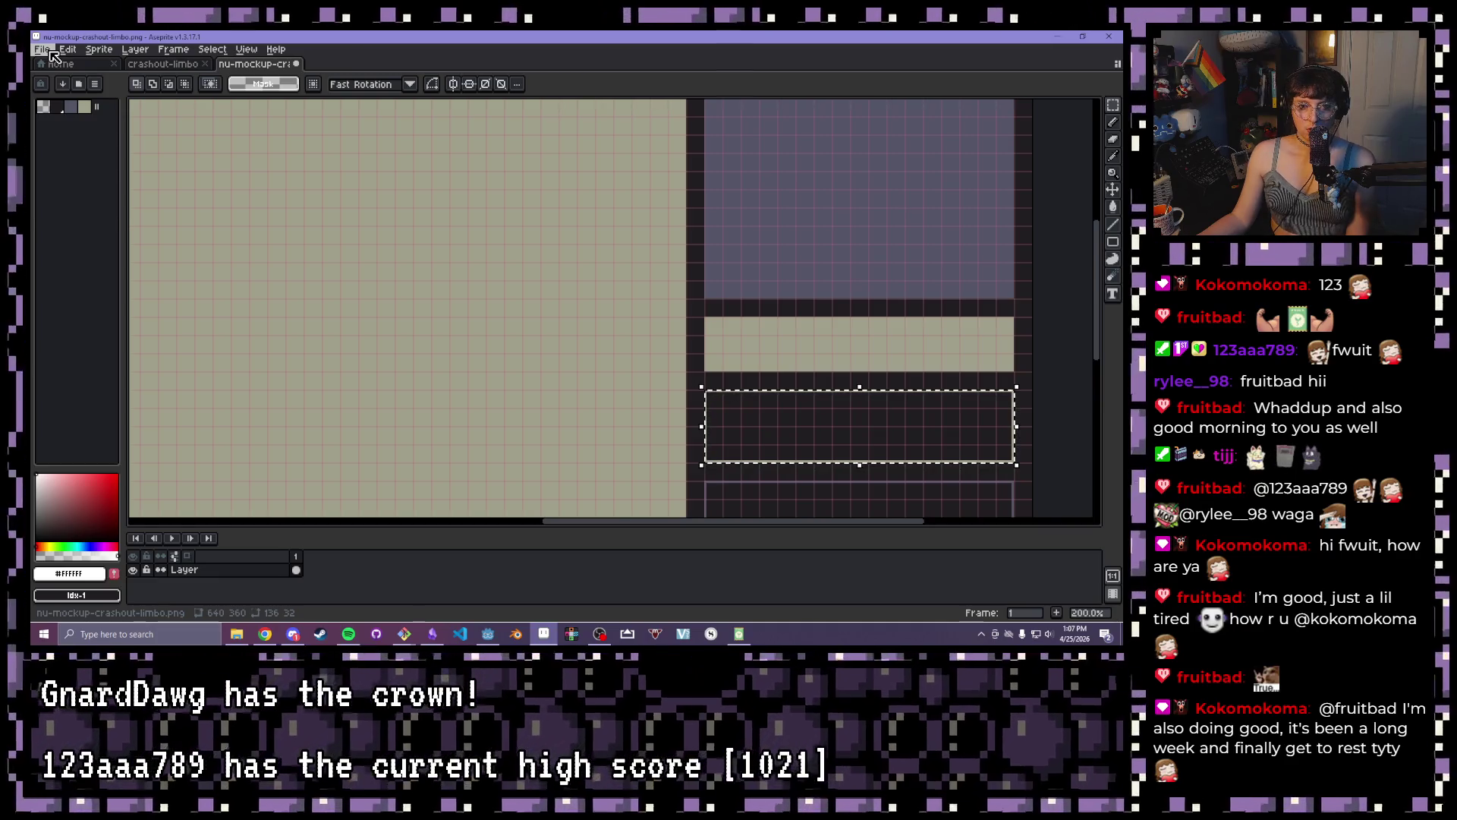
{"action": "left_click", "coordinate": [51, 51]}
{"action": "left_click", "coordinate": [63, 67]}
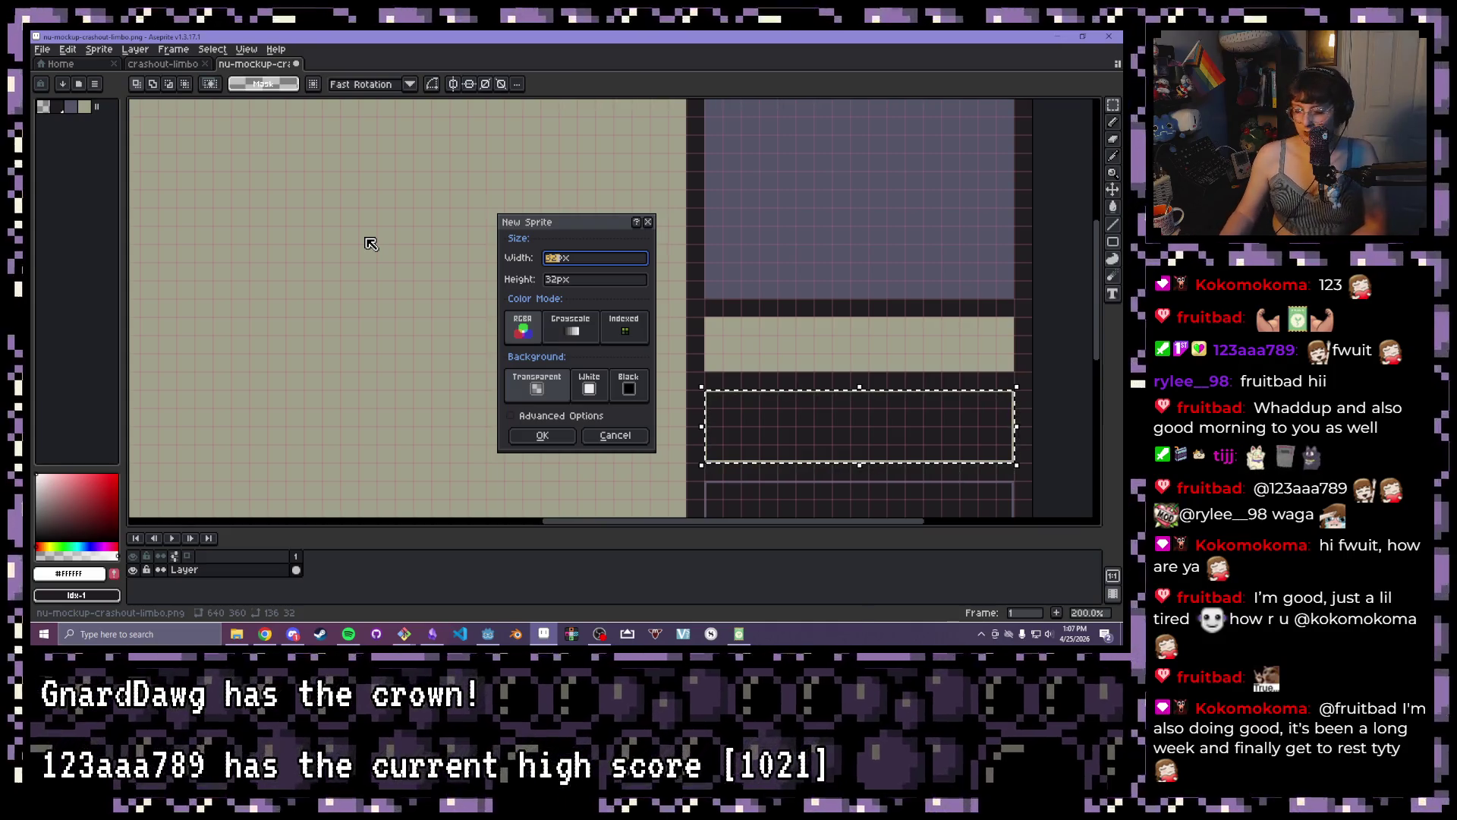
{"action": "key", "text": "Tab"}
{"action": "type", "text": "64"}
{"action": "key", "text": "Return"}
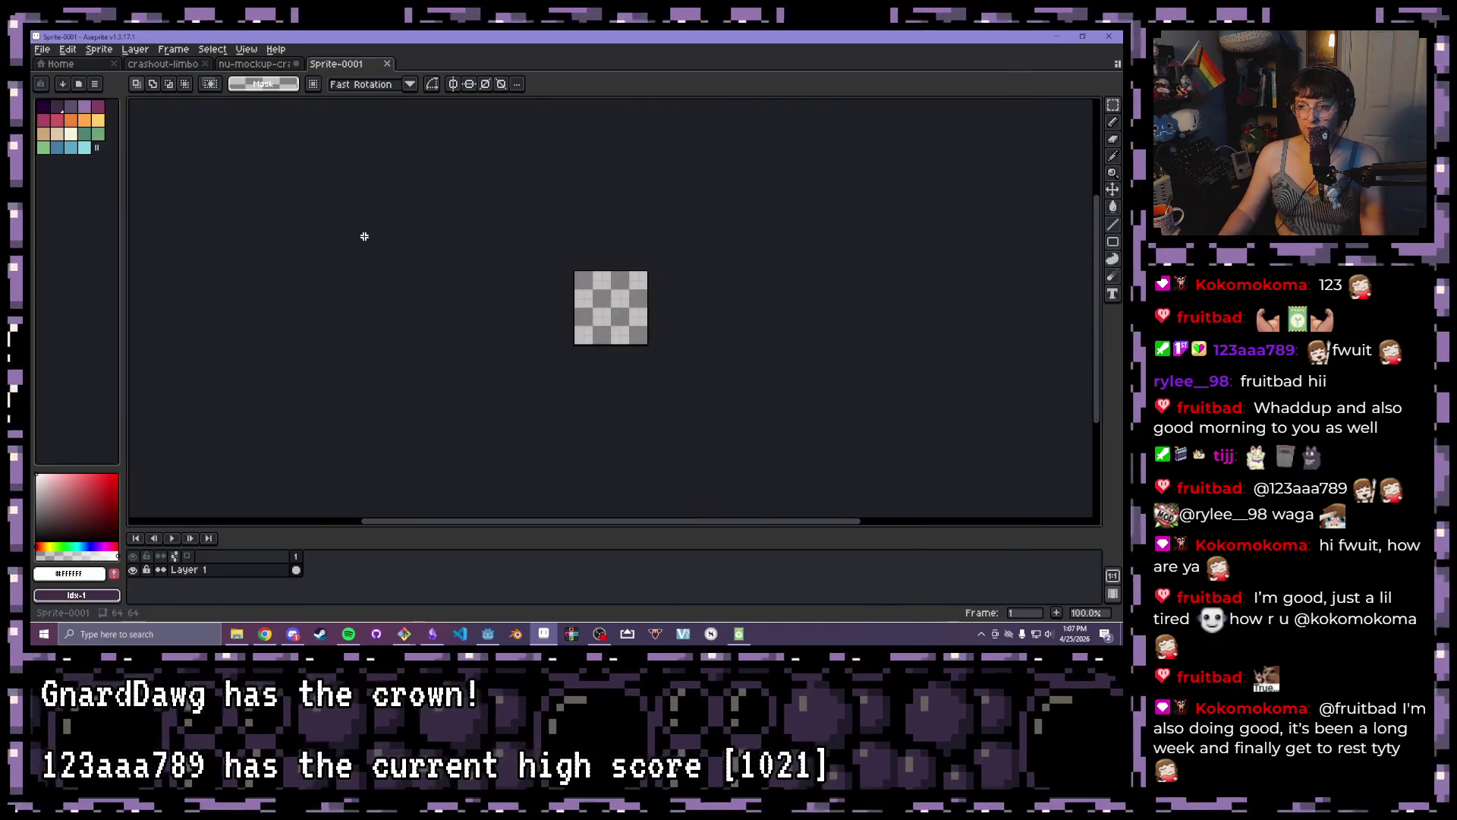
Step: Load a palette chosen from the palette options list
{"action": "scroll", "coordinate": [566, 361], "scroll_direction": "up", "scroll_amount": 1}
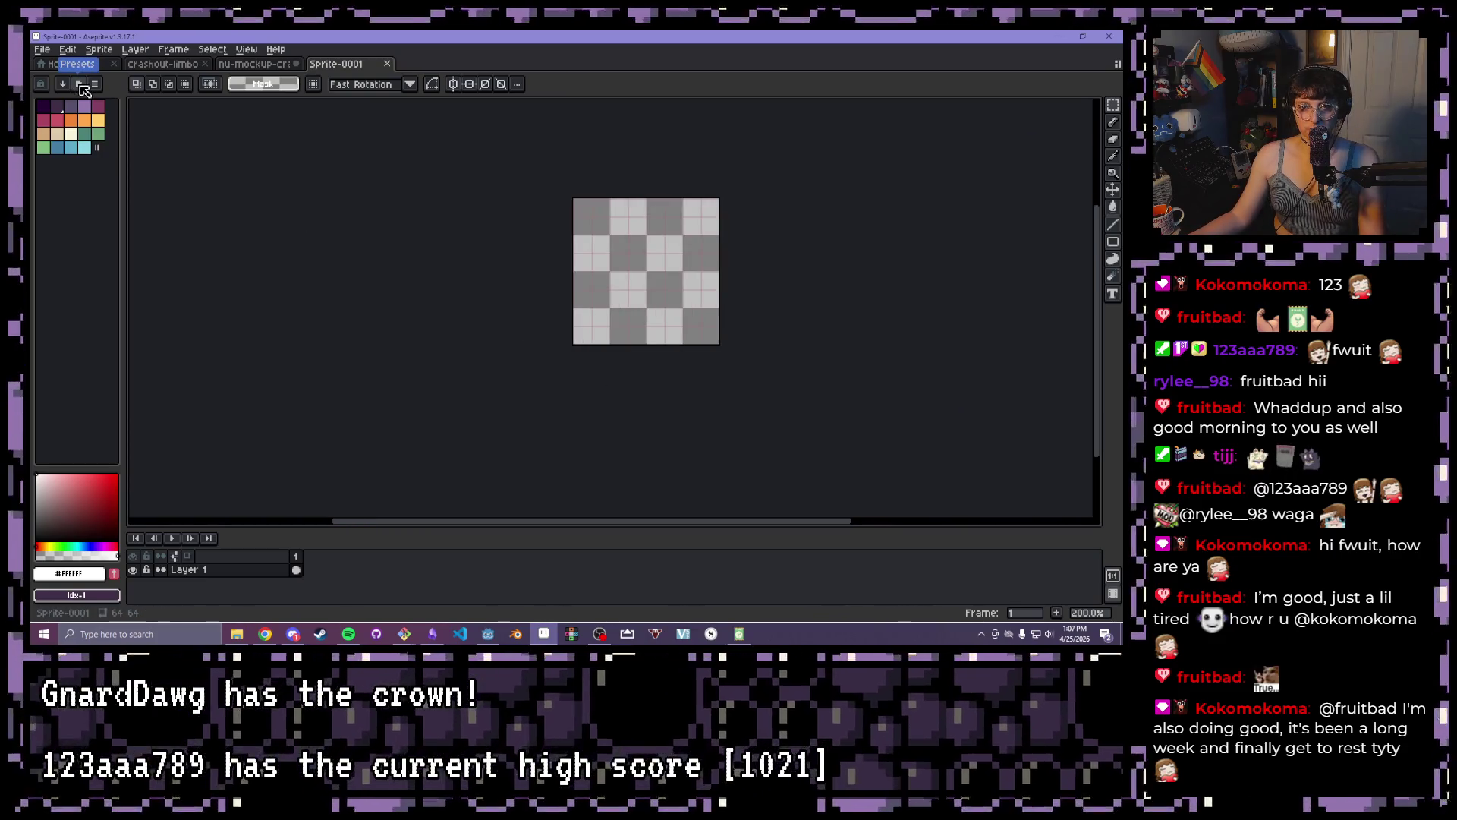
{"action": "left_click", "coordinate": [96, 84]}
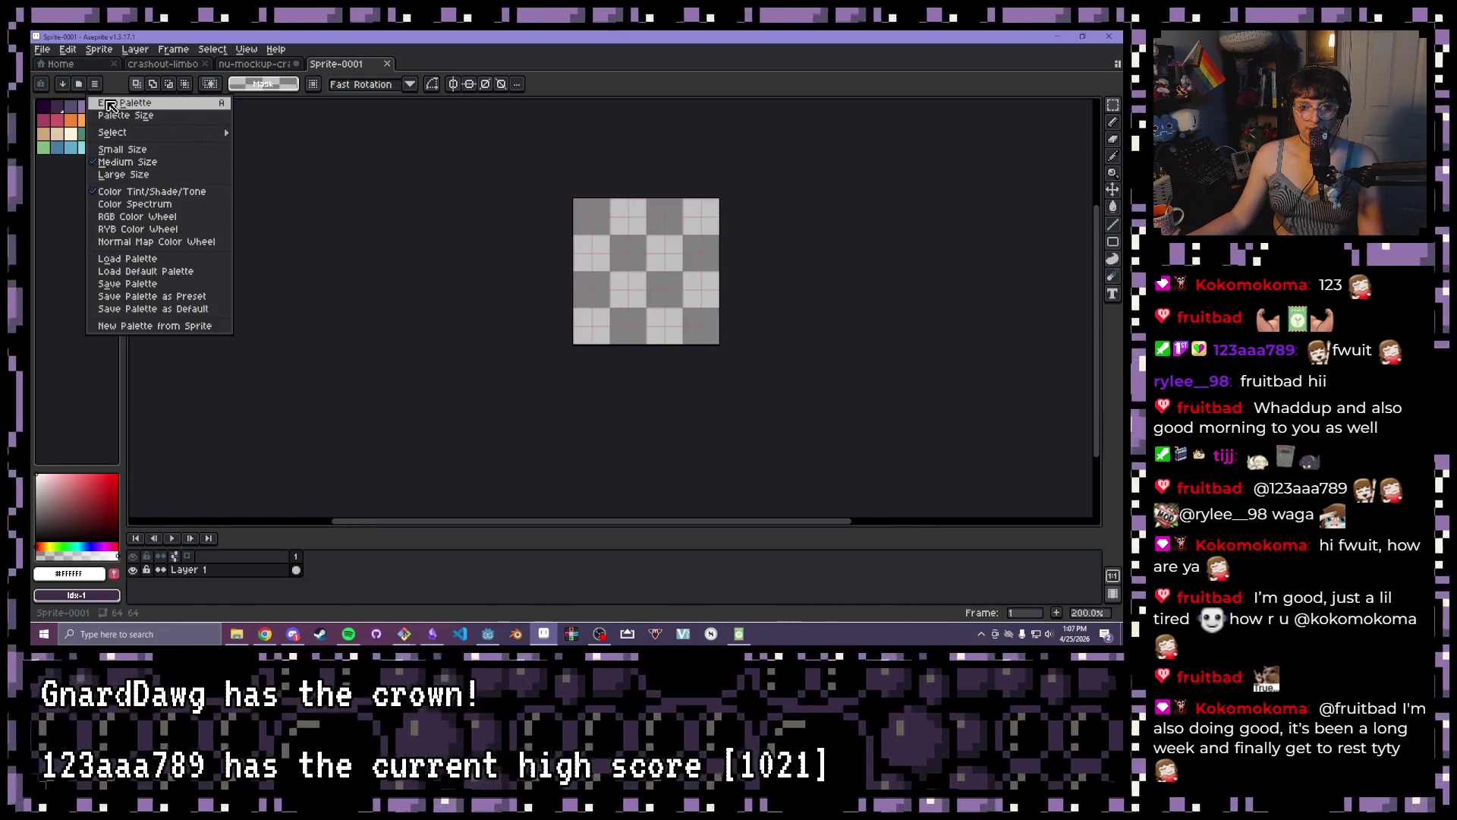
{"action": "left_click", "coordinate": [120, 103]}
{"action": "left_click", "coordinate": [95, 84]}
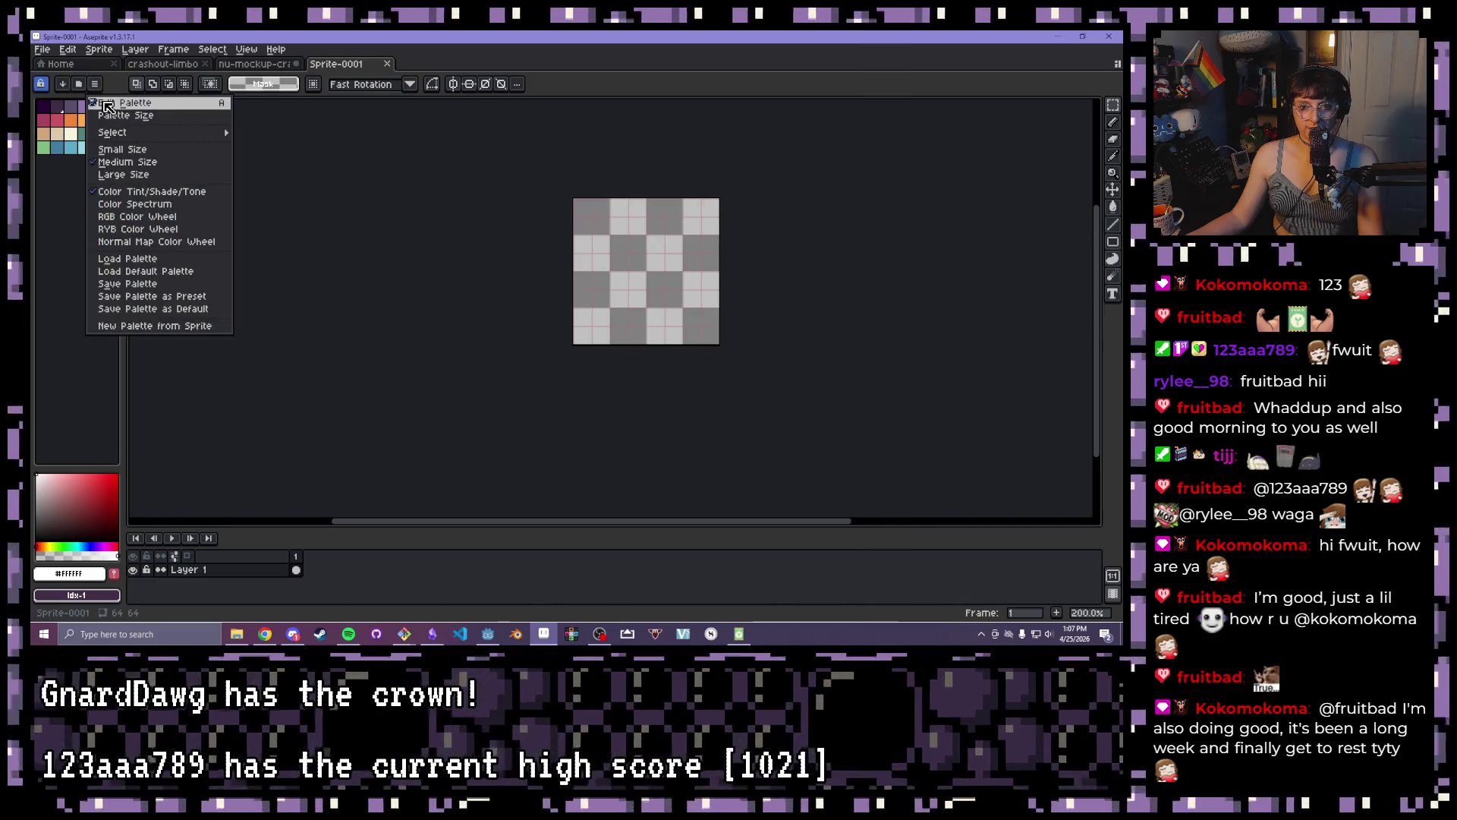
{"action": "left_click", "coordinate": [107, 103]}
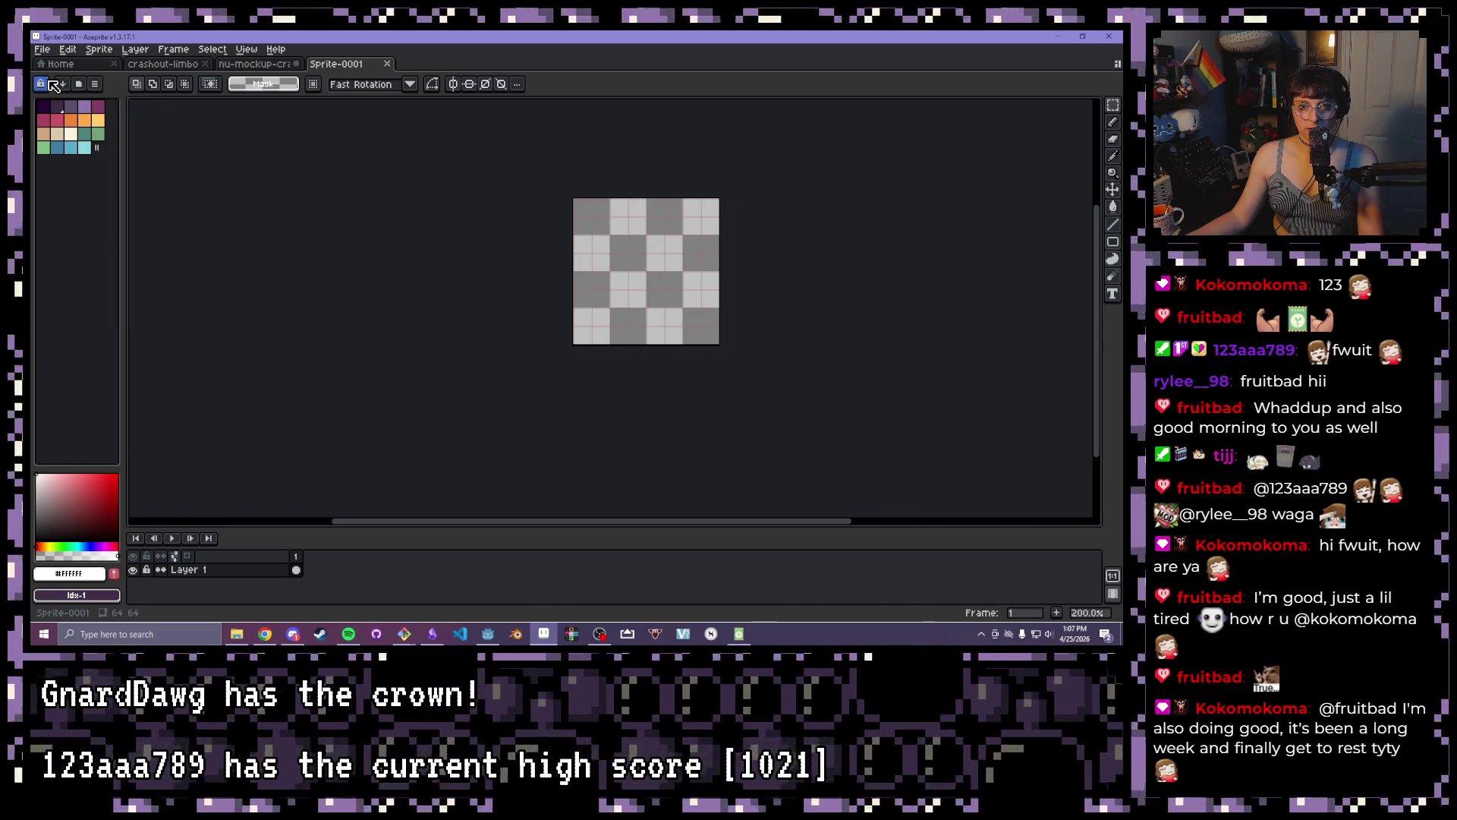
{"action": "left_click", "coordinate": [96, 85]}
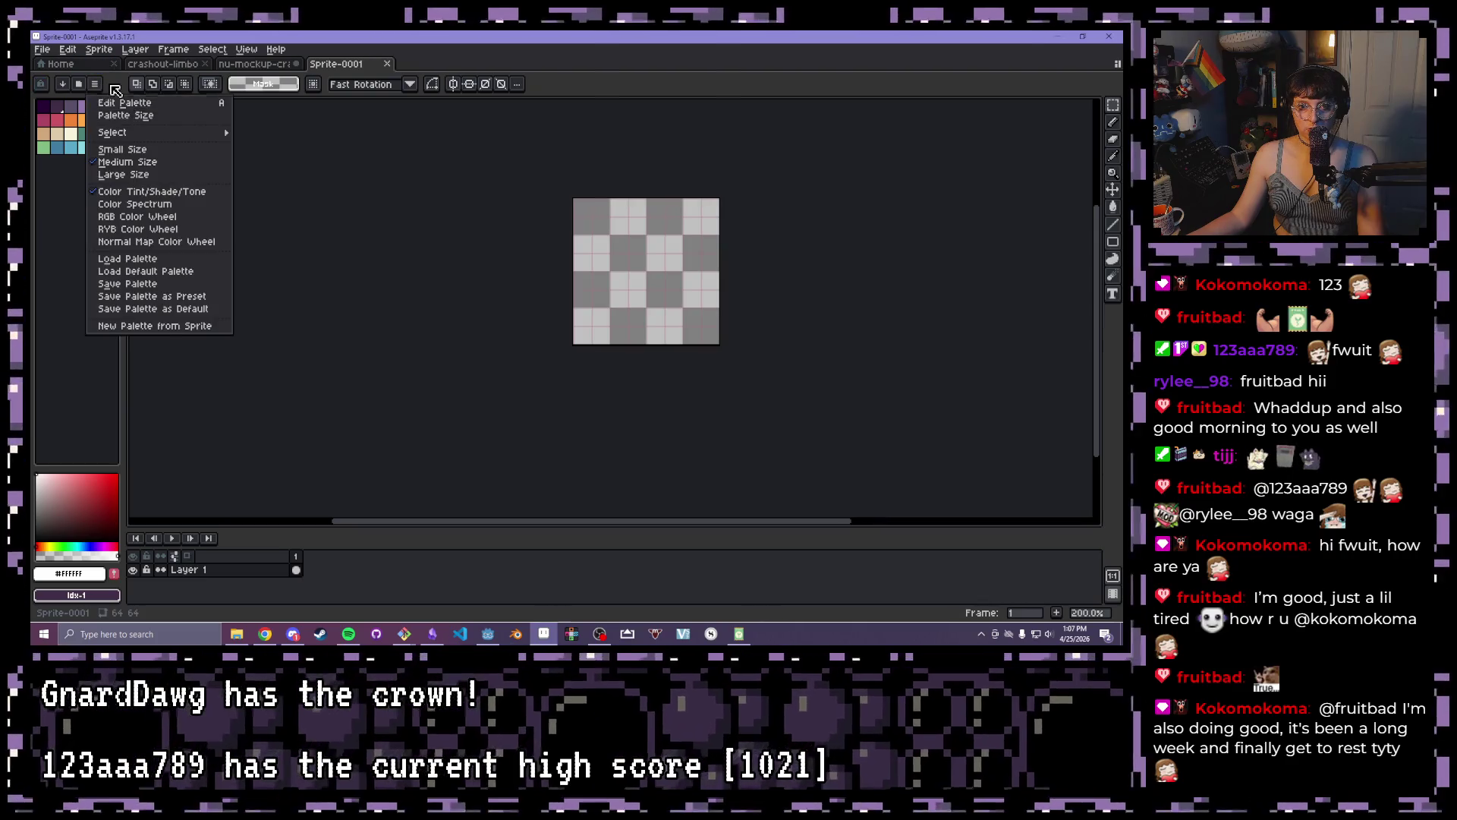
{"action": "left_click", "coordinate": [127, 259]}
{"action": "left_click", "coordinate": [122, 151]}
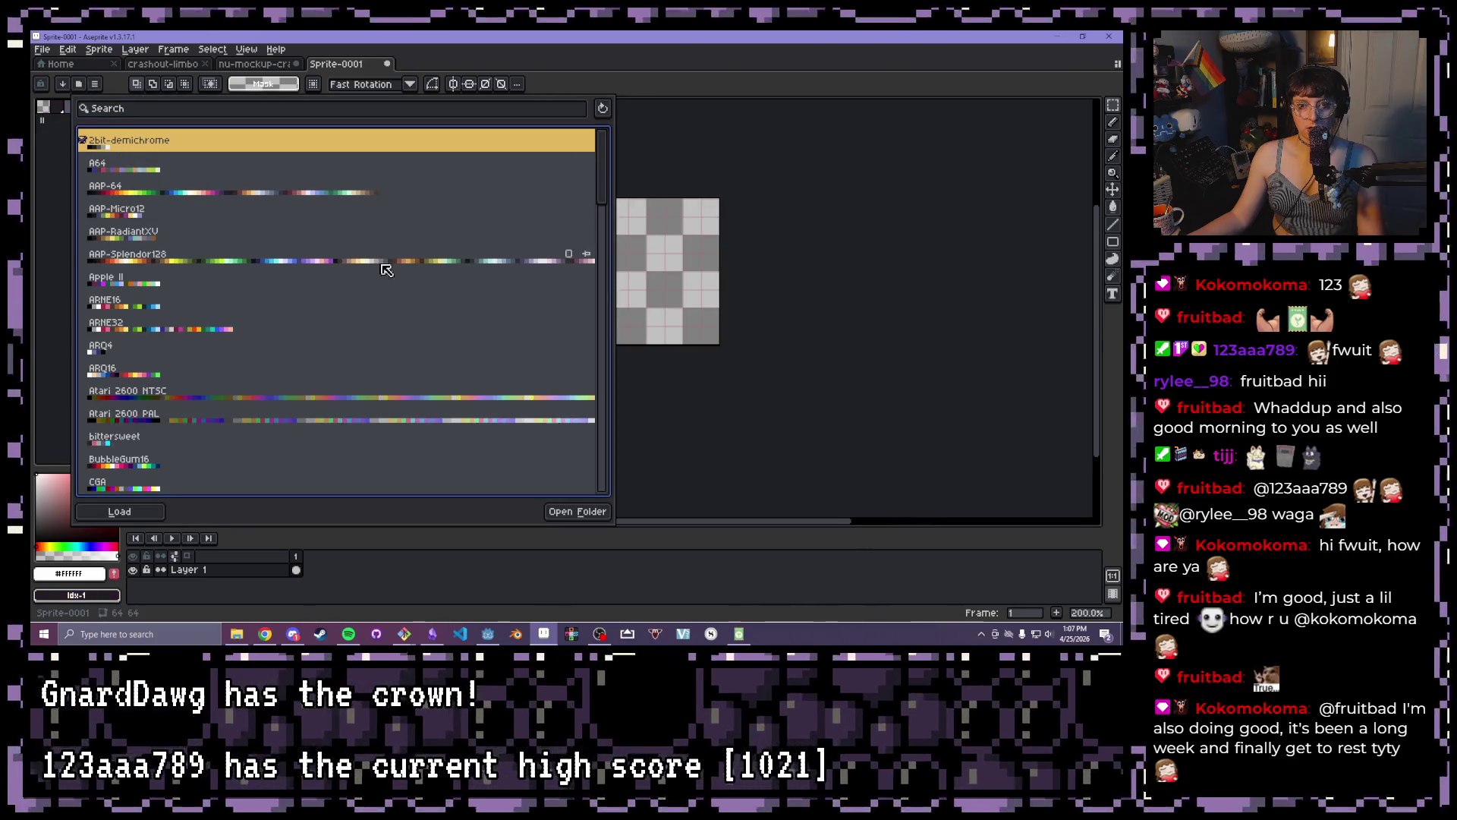
{"action": "left_click", "coordinate": [778, 357]}
{"action": "scroll", "coordinate": [719, 301], "scroll_direction": "up", "scroll_amount": 4}
{"action": "scroll", "coordinate": [371, 212], "scroll_direction": "up", "scroll_amount": 3}
{"action": "scroll", "coordinate": [371, 212], "scroll_direction": "right", "scroll_amount": 3}
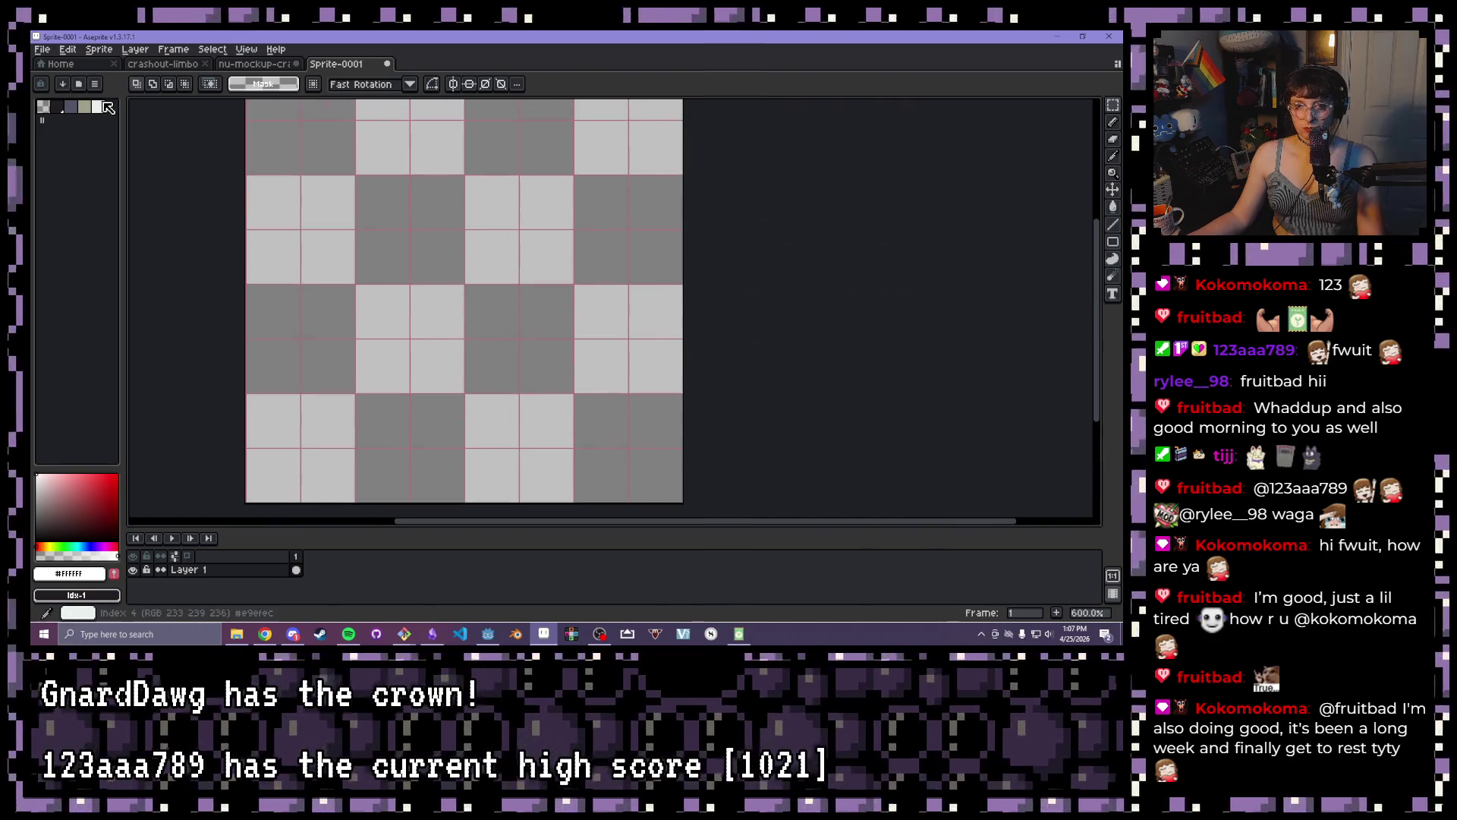
Step: Bucket-fill the empty canvas with the dark second palette colour
{"action": "left_click", "coordinate": [100, 108]}
{"action": "scroll", "coordinate": [324, 232], "scroll_direction": "down", "scroll_amount": 1}
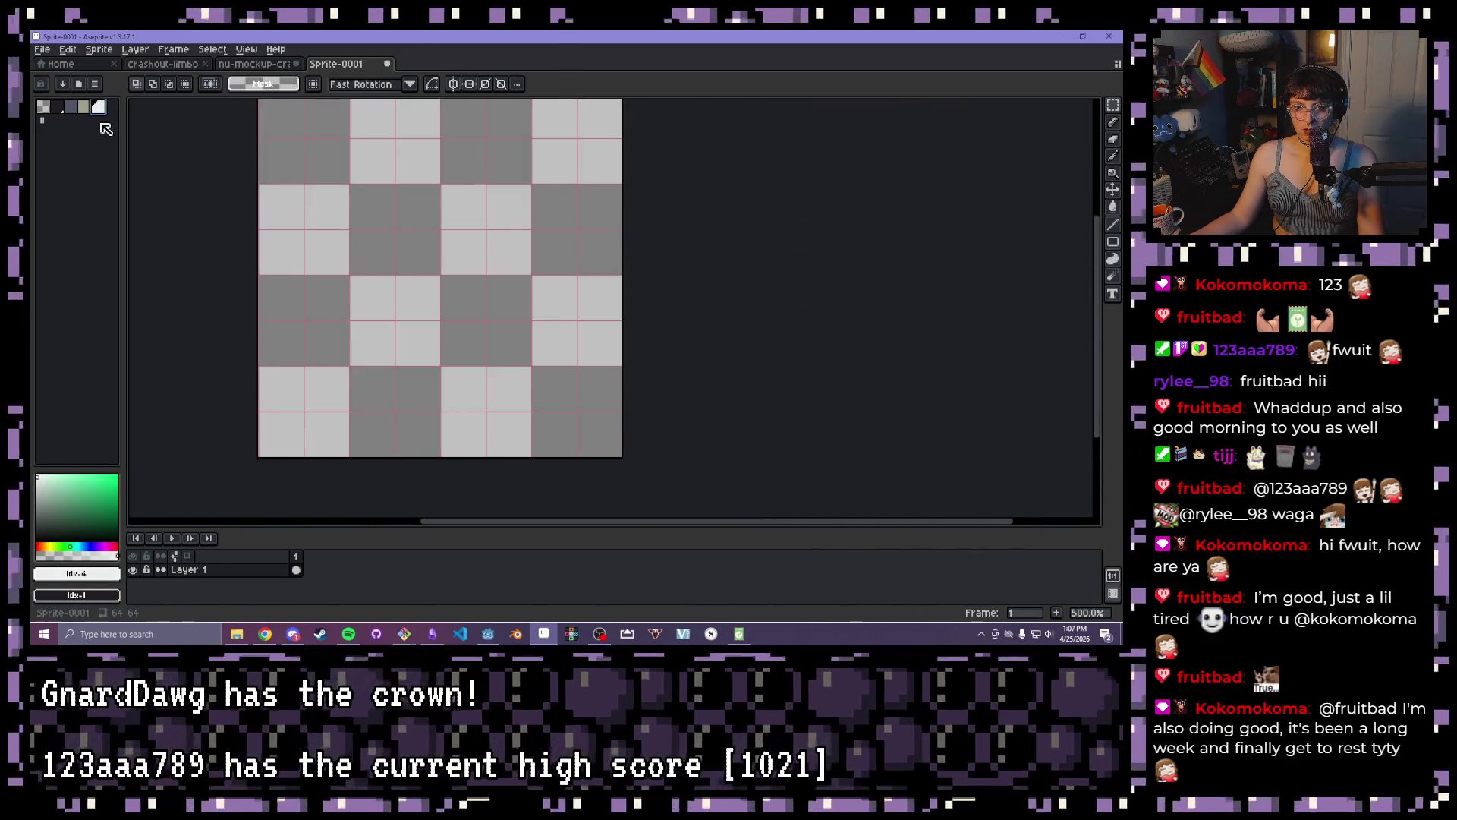
{"action": "left_click", "coordinate": [61, 107]}
{"action": "key", "text": "g"}
{"action": "left_click", "coordinate": [449, 282]}
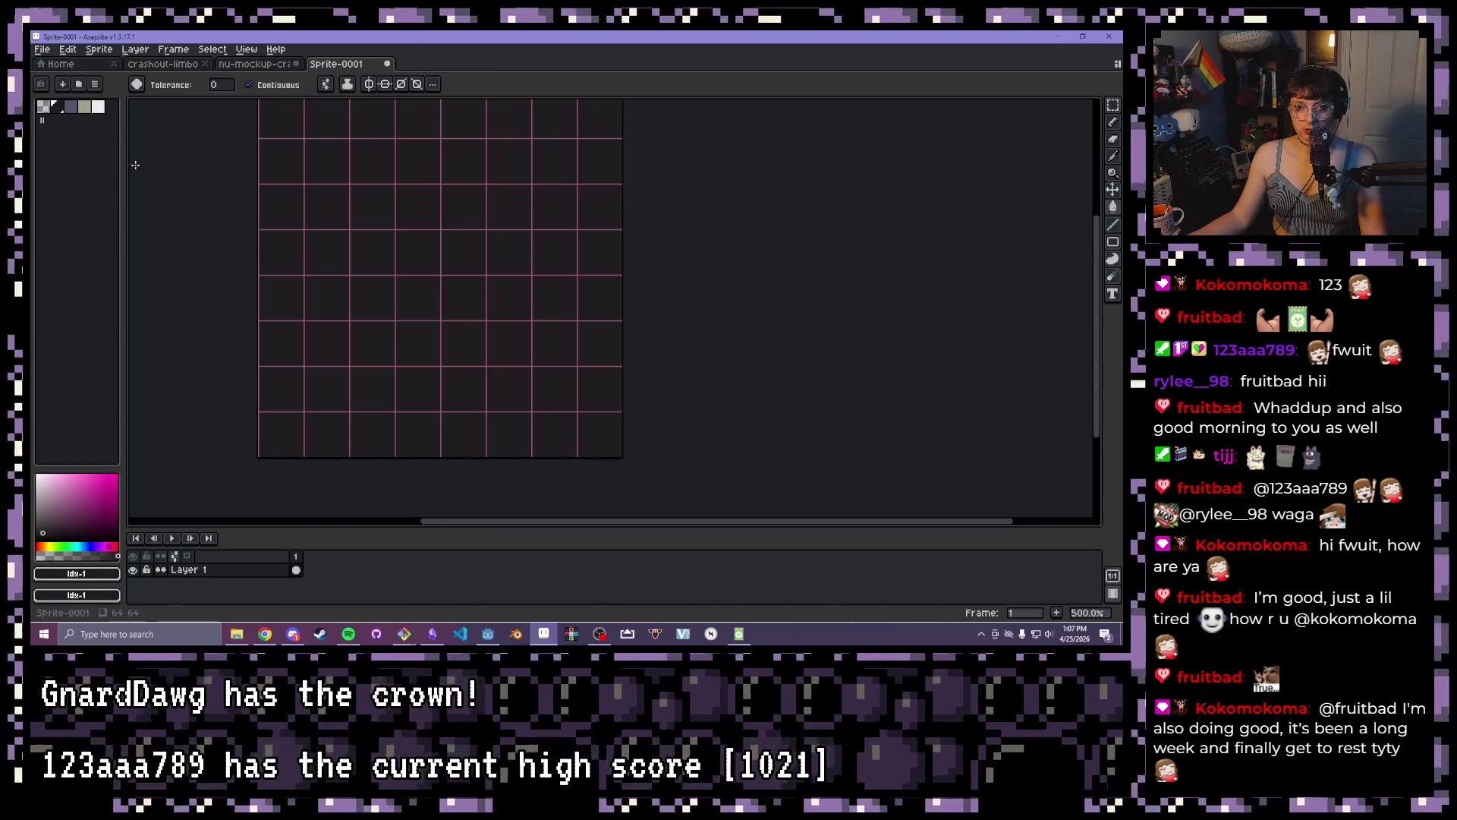
Step: On a new layer, draw an ellipse across the canvas and fill it white
{"action": "key", "text": "]"}
{"action": "key", "text": "]"}
{"action": "key", "text": "]"}
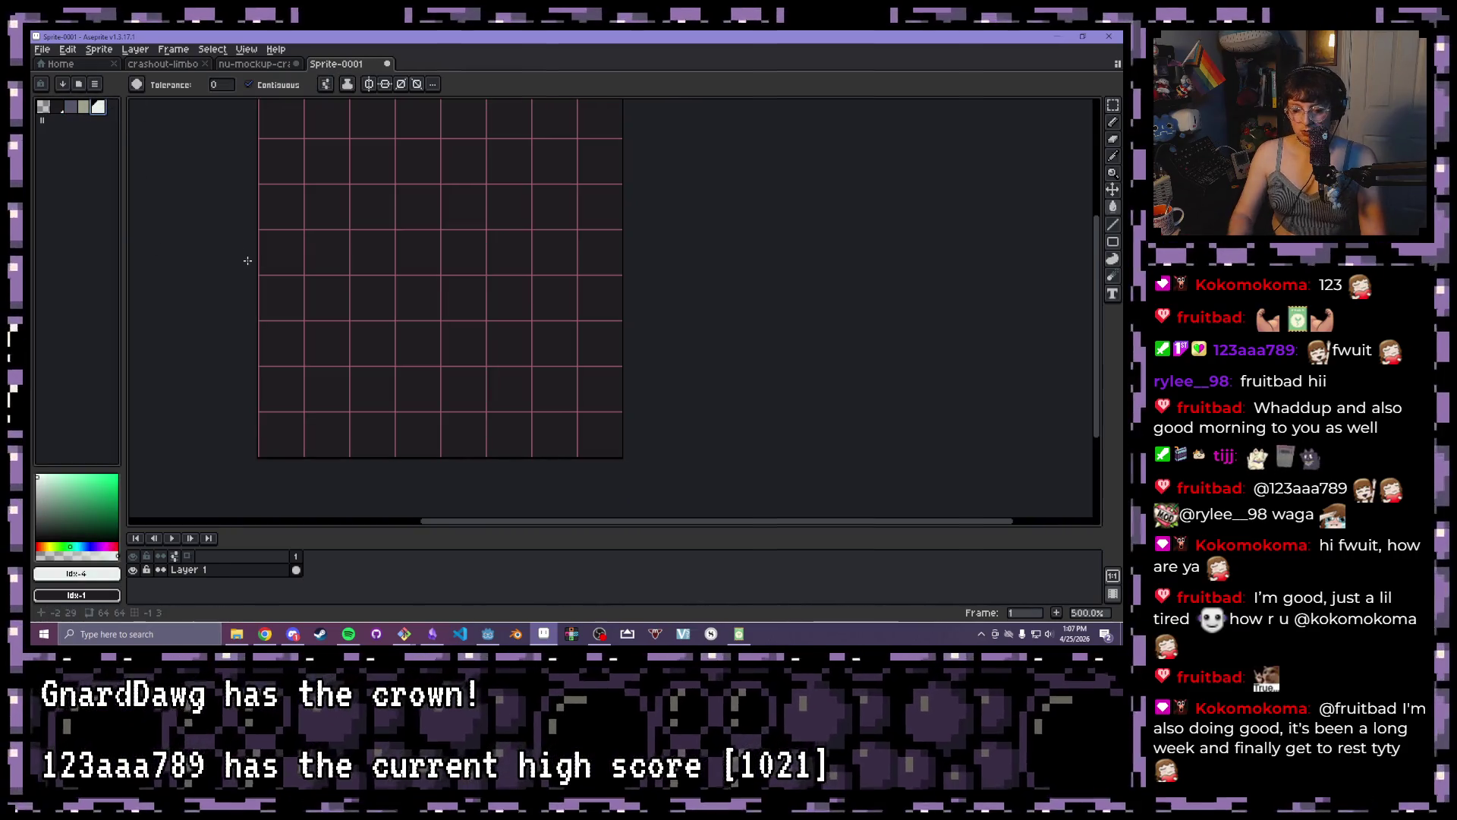
{"action": "key", "text": "shift+n"}
{"action": "key", "text": "b"}
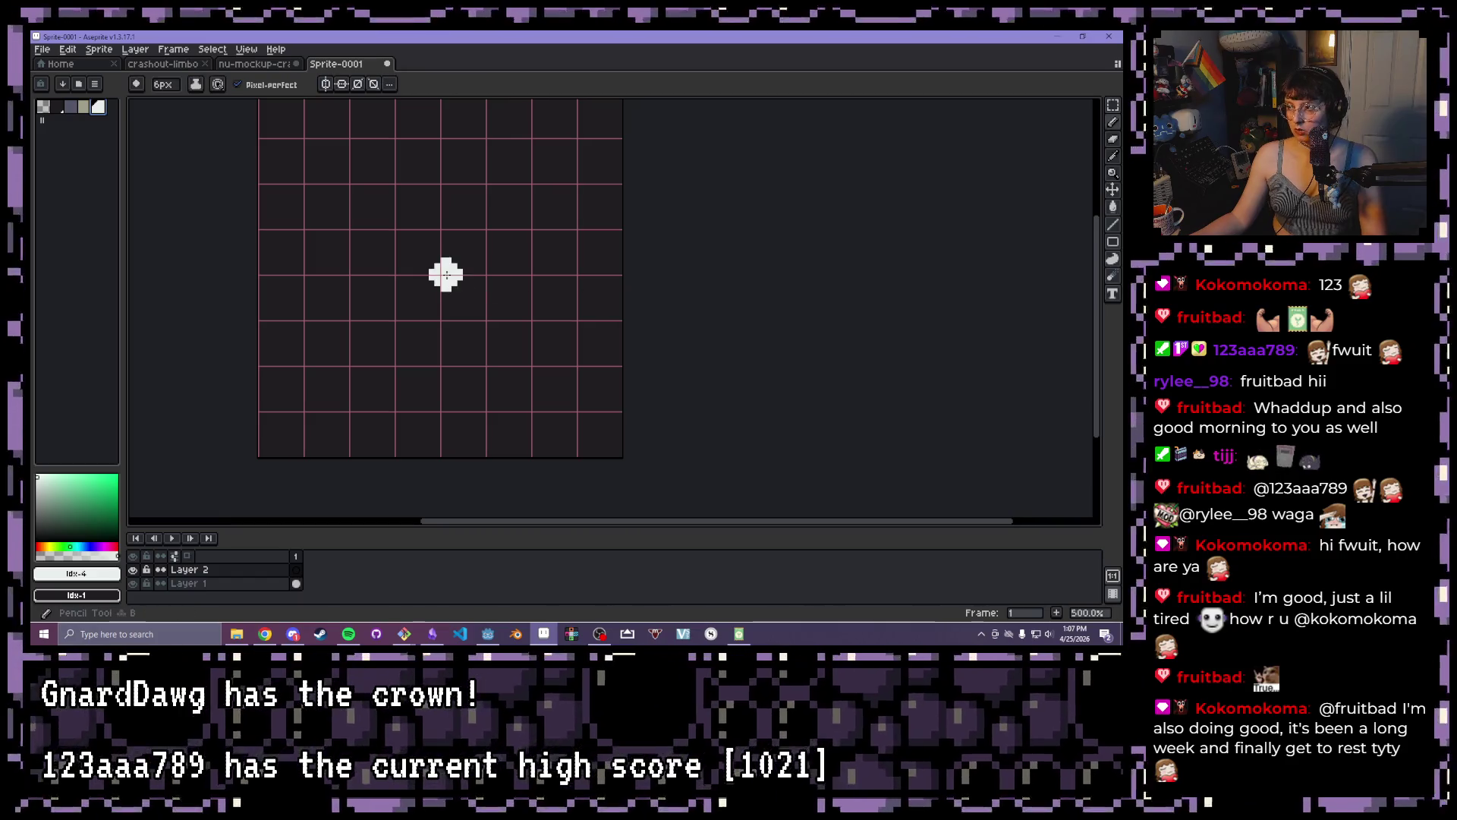
{"action": "key", "text": "plus"}
{"action": "key", "text": "plus"}
{"action": "key", "text": "plus"}
{"action": "key", "text": "plus"}
{"action": "key", "text": "plus"}
{"action": "key", "text": "plus"}
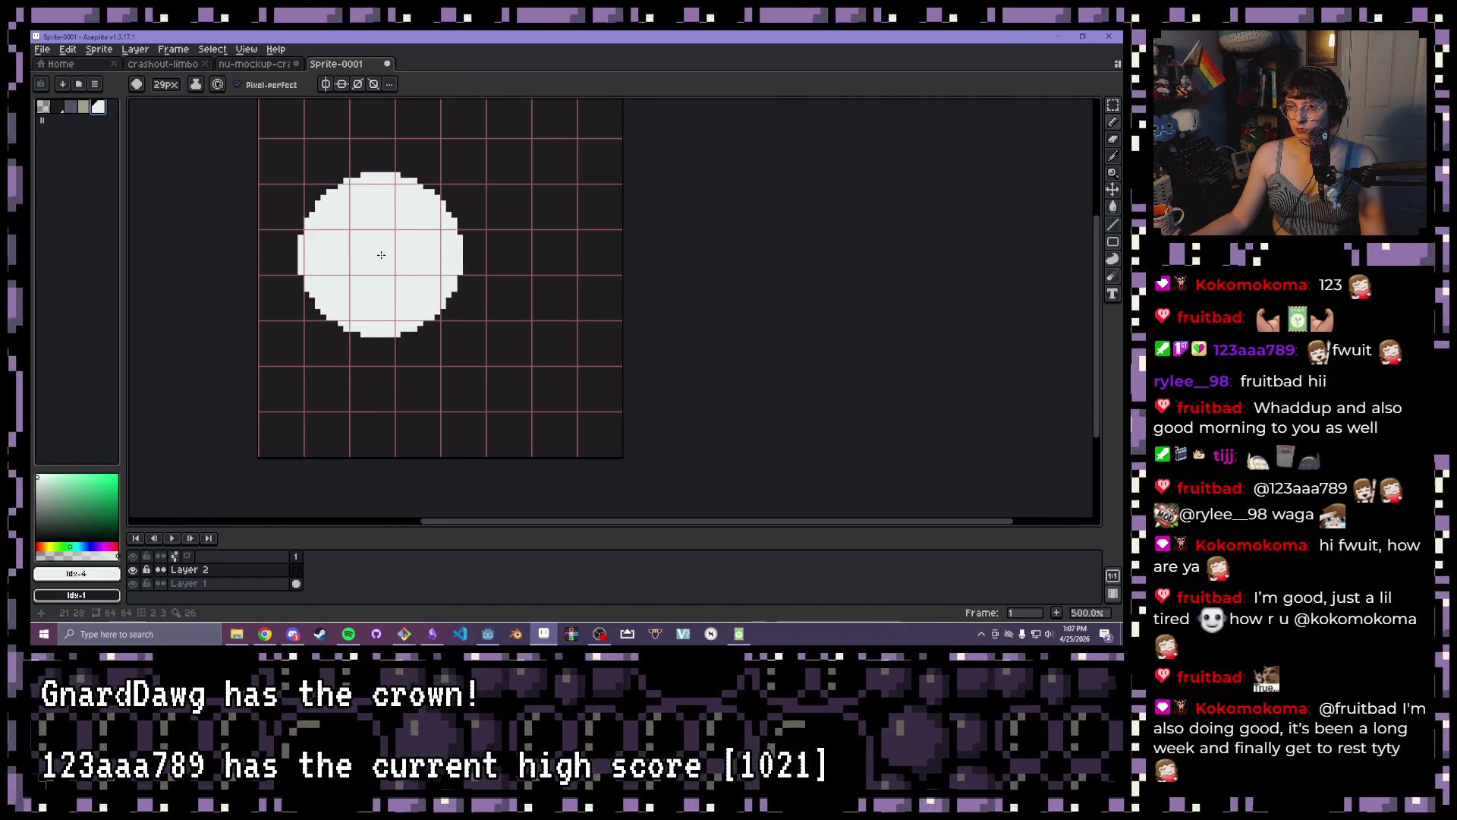
{"action": "scroll", "coordinate": [385, 267], "scroll_direction": "down", "scroll_amount": 1}
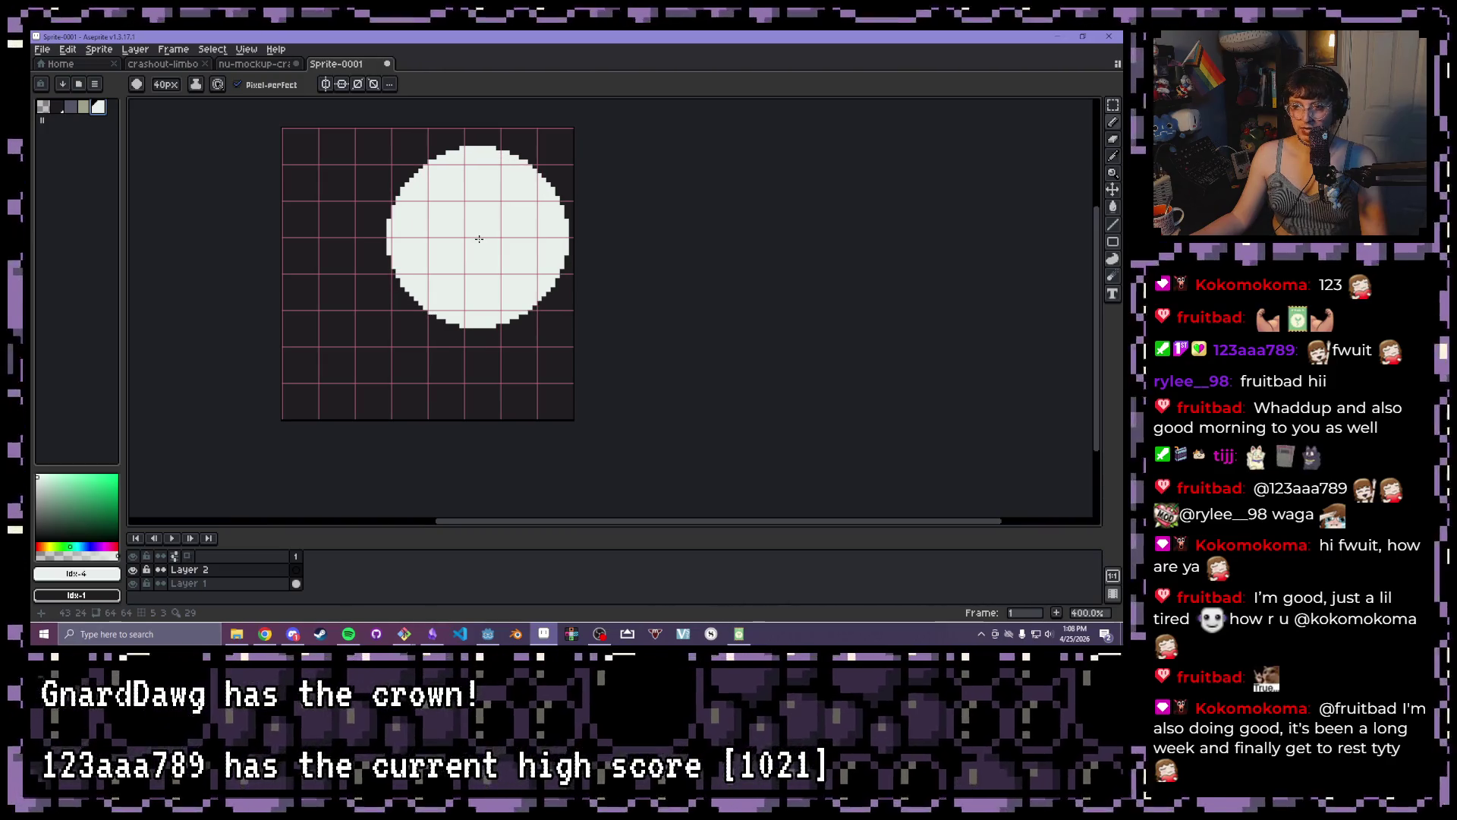
{"action": "left_click_drag", "start_coordinate": [1121, 249], "coordinate": [1045, 243]}
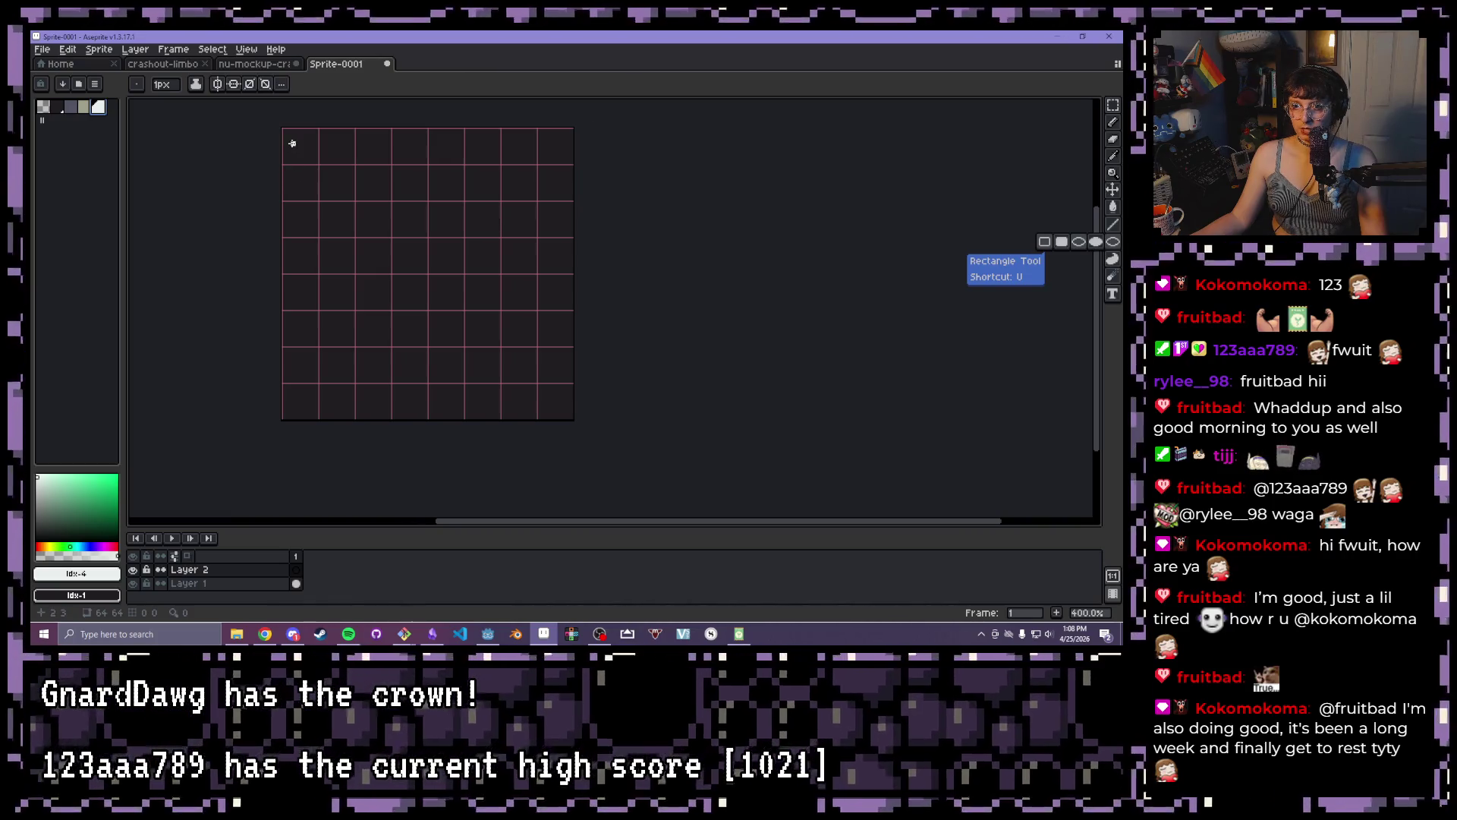
{"action": "mouse_move", "coordinate": [291, 168]}
{"action": "left_mouse_down"}
{"action": "mouse_move", "coordinate": [571, 326]}
{"action": "mouse_move", "coordinate": [567, 379]}
{"action": "left_mouse_up"}
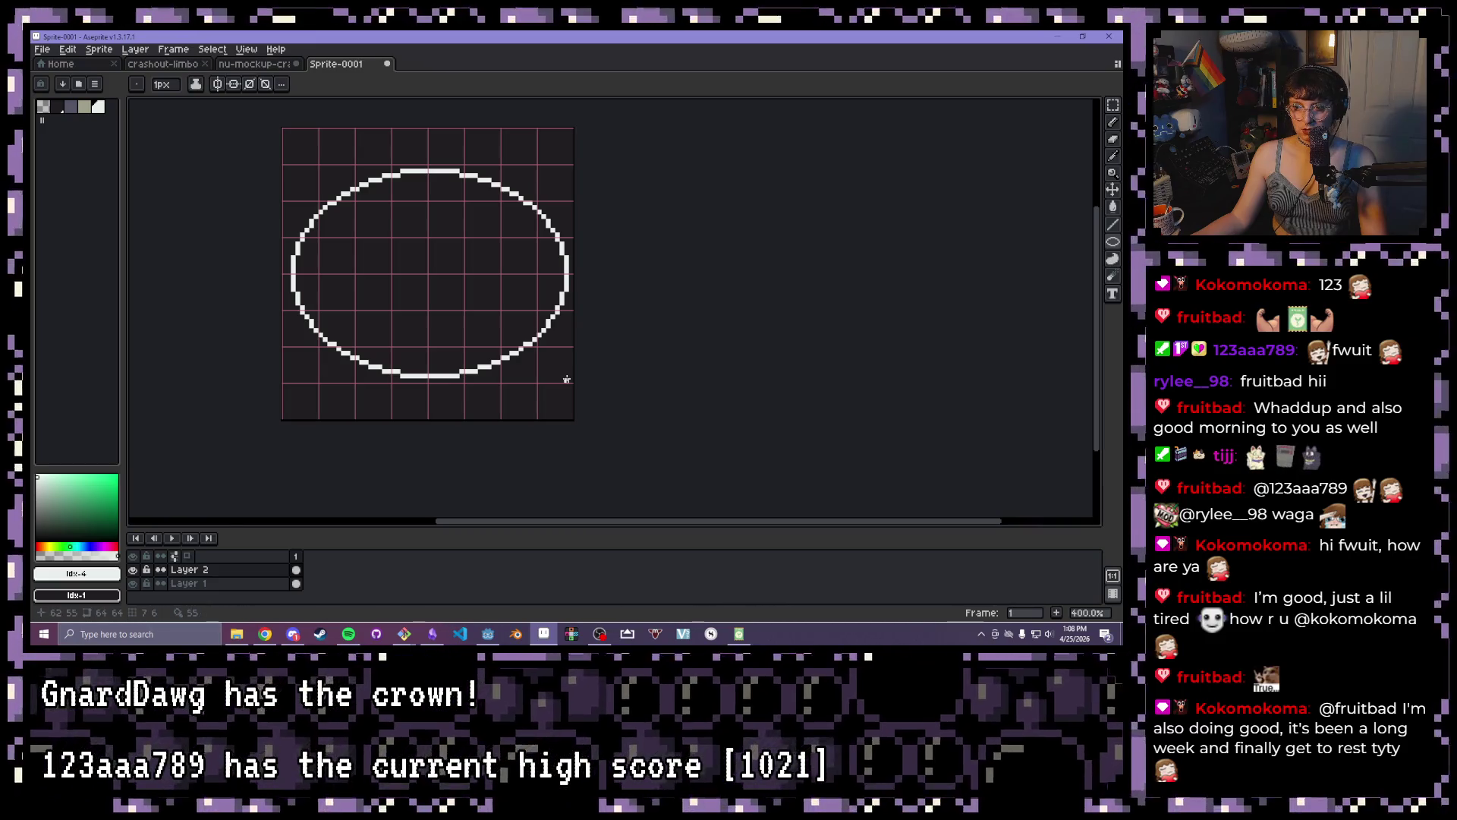
{"action": "key", "text": "g"}
{"action": "left_click", "coordinate": [501, 312]}
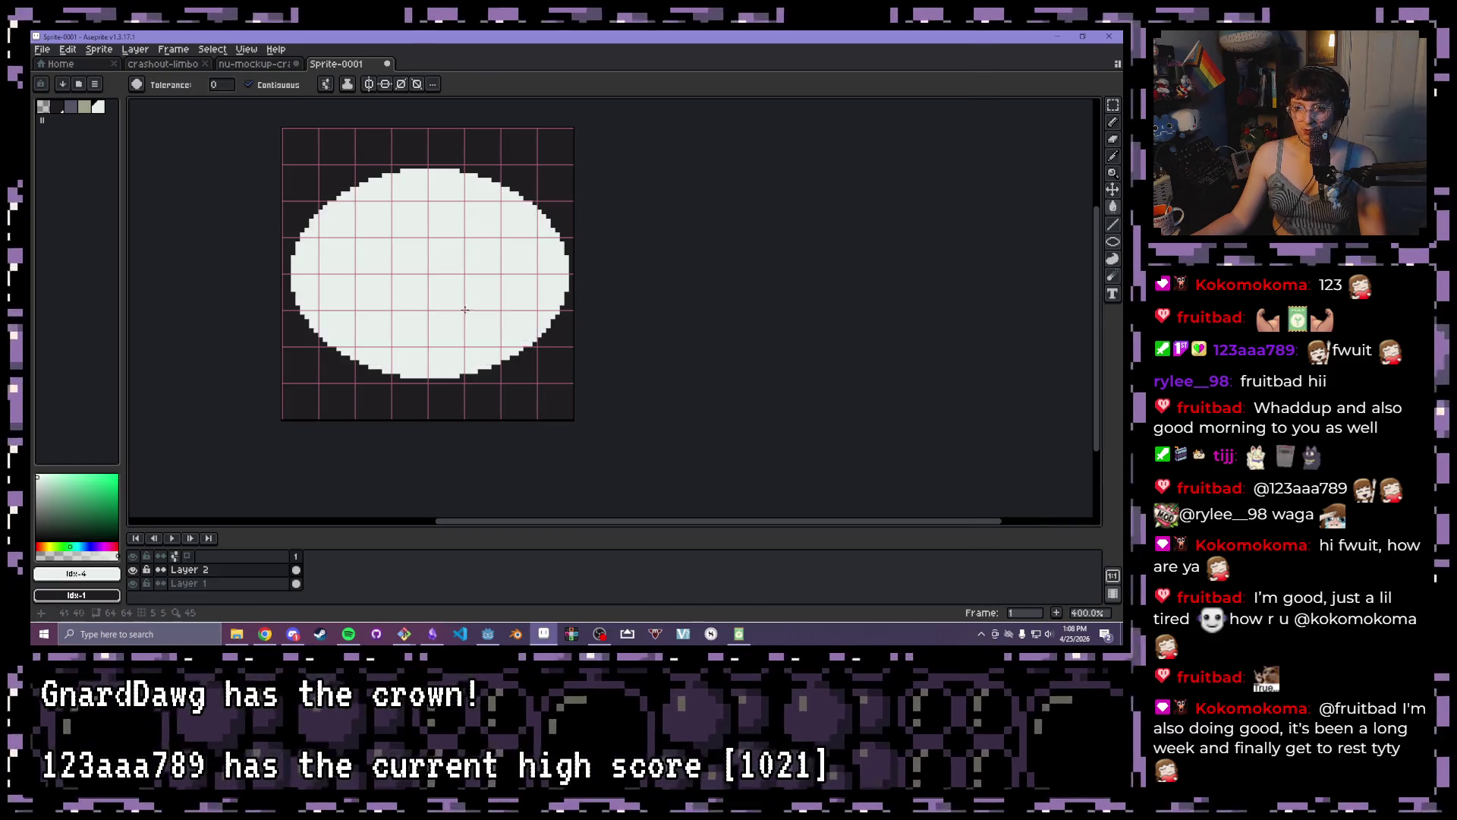
Step: Draw a tail outline at the bubble's lower left and fill it white
{"action": "scroll", "coordinate": [501, 313], "scroll_direction": "up", "scroll_amount": 1}
{"action": "key", "text": "b"}
{"action": "left_click_drag", "start_coordinate": [441, 350], "coordinate": [393, 323]}
{"action": "scroll", "coordinate": [250, 395], "scroll_direction": "down", "scroll_amount": 10}
{"action": "mouse_move", "coordinate": [283, 400]}
{"action": "left_mouse_down"}
{"action": "mouse_move", "coordinate": [335, 325]}
{"action": "mouse_move", "coordinate": [368, 377]}
{"action": "mouse_move", "coordinate": [308, 414]}
{"action": "left_mouse_up"}
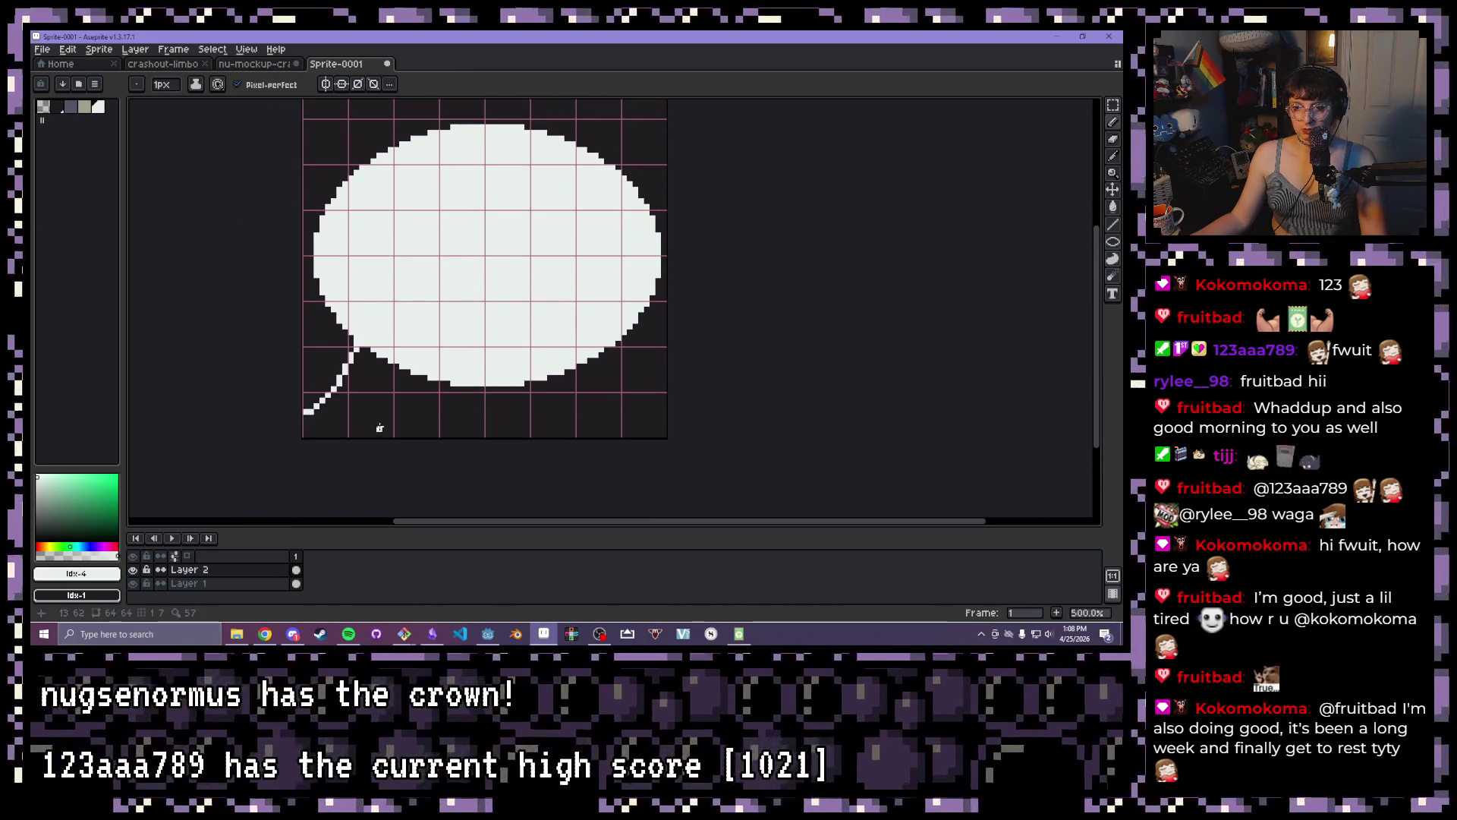
{"action": "key", "text": "ctrl+z"}
{"action": "mouse_move", "coordinate": [369, 351]}
{"action": "left_mouse_down"}
{"action": "mouse_move", "coordinate": [333, 416]}
{"action": "mouse_move", "coordinate": [416, 379]}
{"action": "left_mouse_up"}
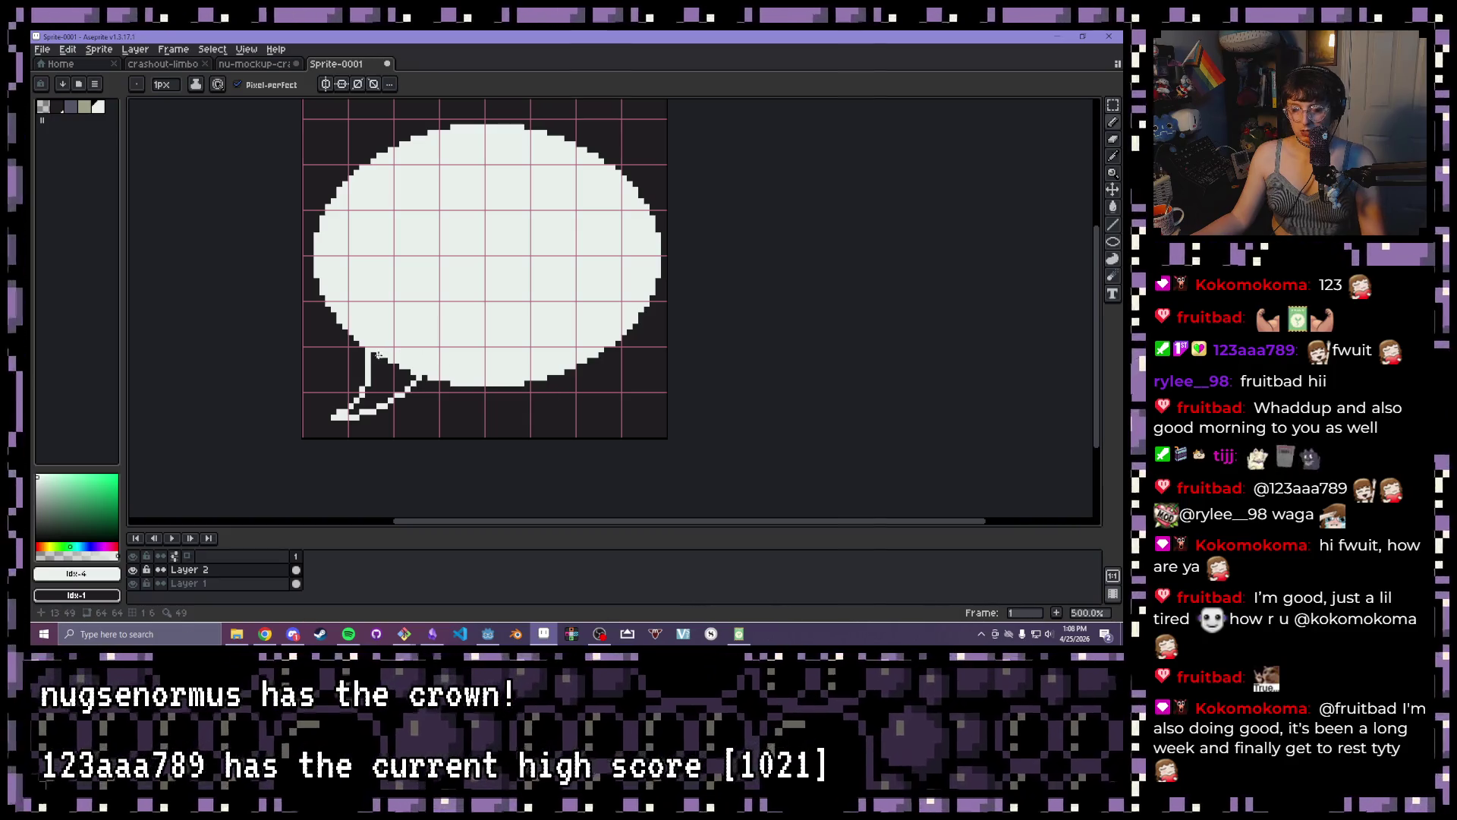
{"action": "key", "text": "g"}
{"action": "left_click", "coordinate": [377, 353]}
Step: Hide the dark background layer to view the speech bubble alone
{"action": "scroll", "coordinate": [491, 380], "scroll_direction": "down", "scroll_amount": 3}
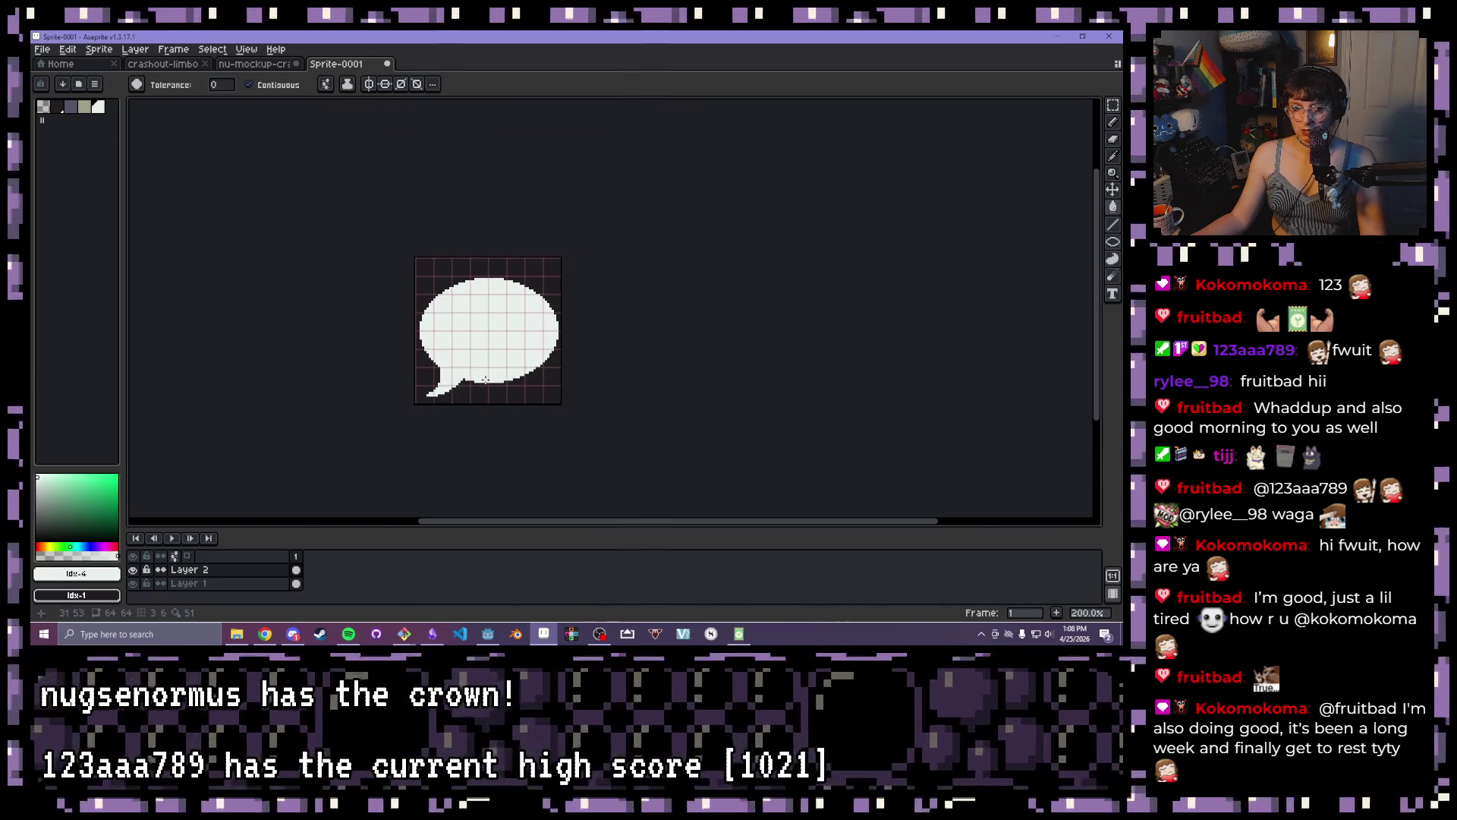
{"action": "scroll", "coordinate": [484, 379], "scroll_direction": "up", "scroll_amount": 1}
{"action": "scroll", "coordinate": [480, 380], "scroll_direction": "up", "scroll_amount": 1}
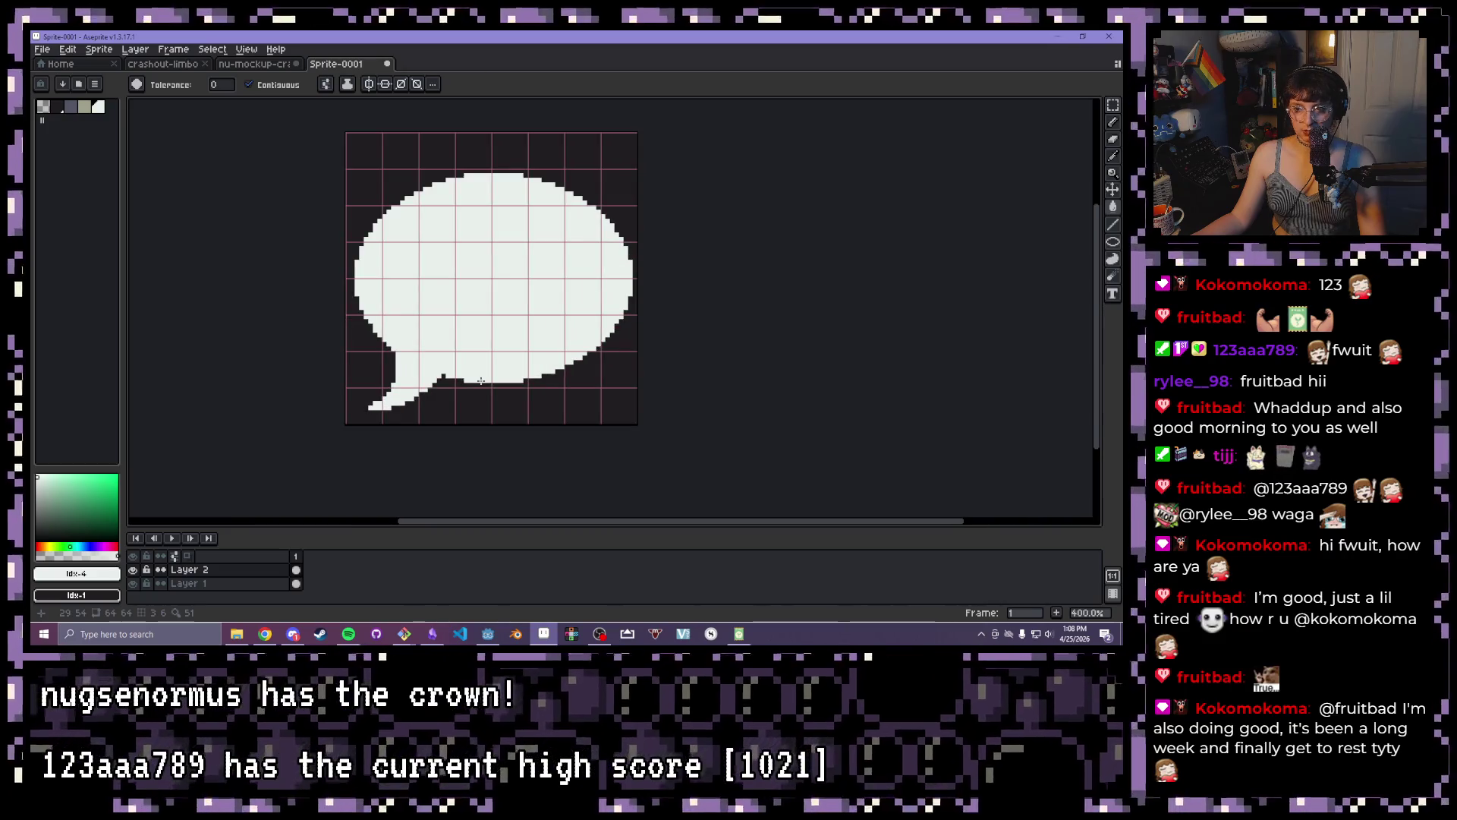
{"action": "scroll", "coordinate": [480, 380], "scroll_direction": "up", "scroll_amount": 1}
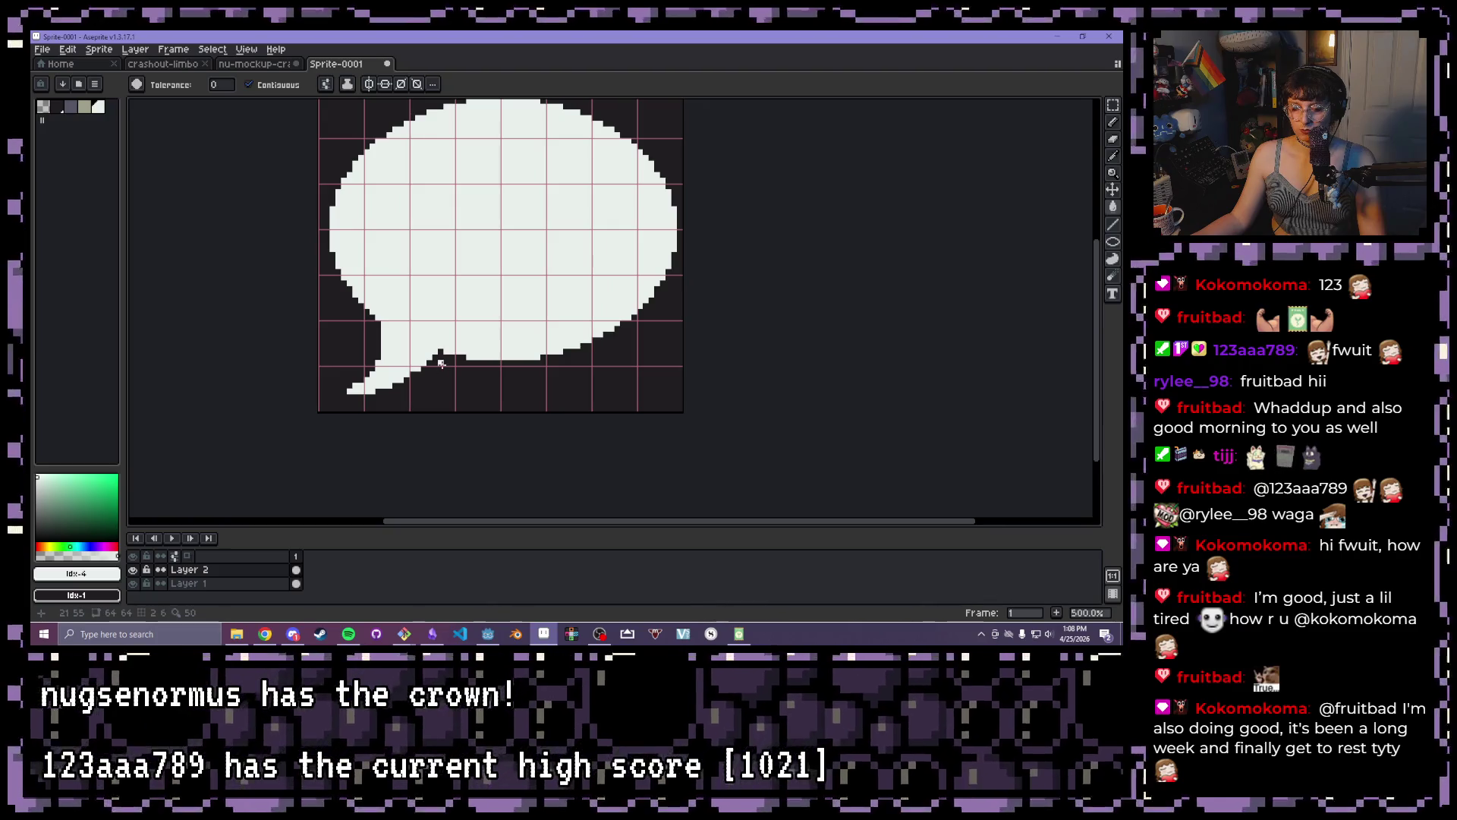
{"action": "left_click", "coordinate": [133, 583]}
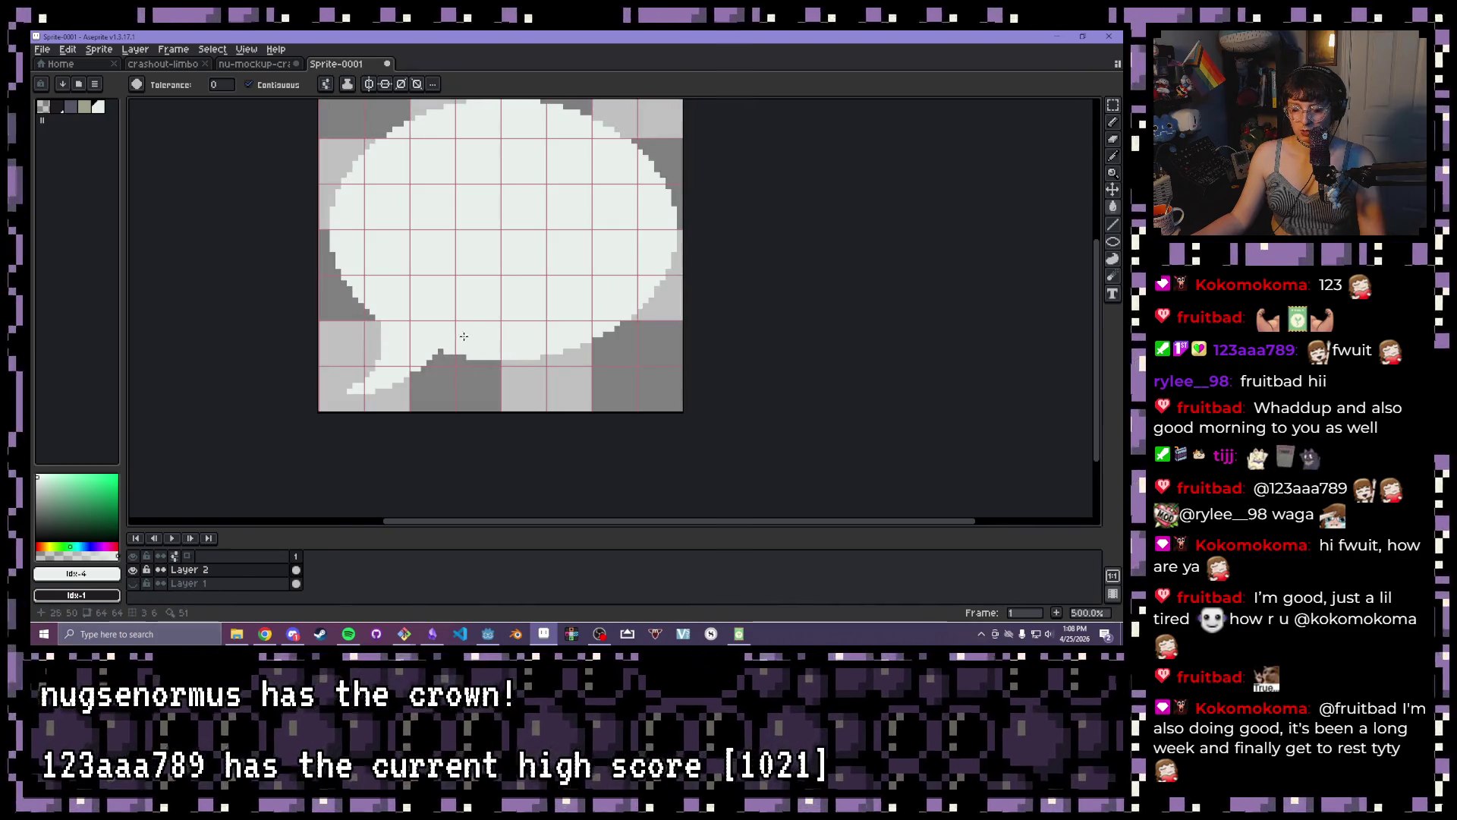
Step: Move the white speech bubble onto a new Layer 3, then pick the dark palette colour on Layer 2
{"action": "left_click", "coordinate": [445, 259]}
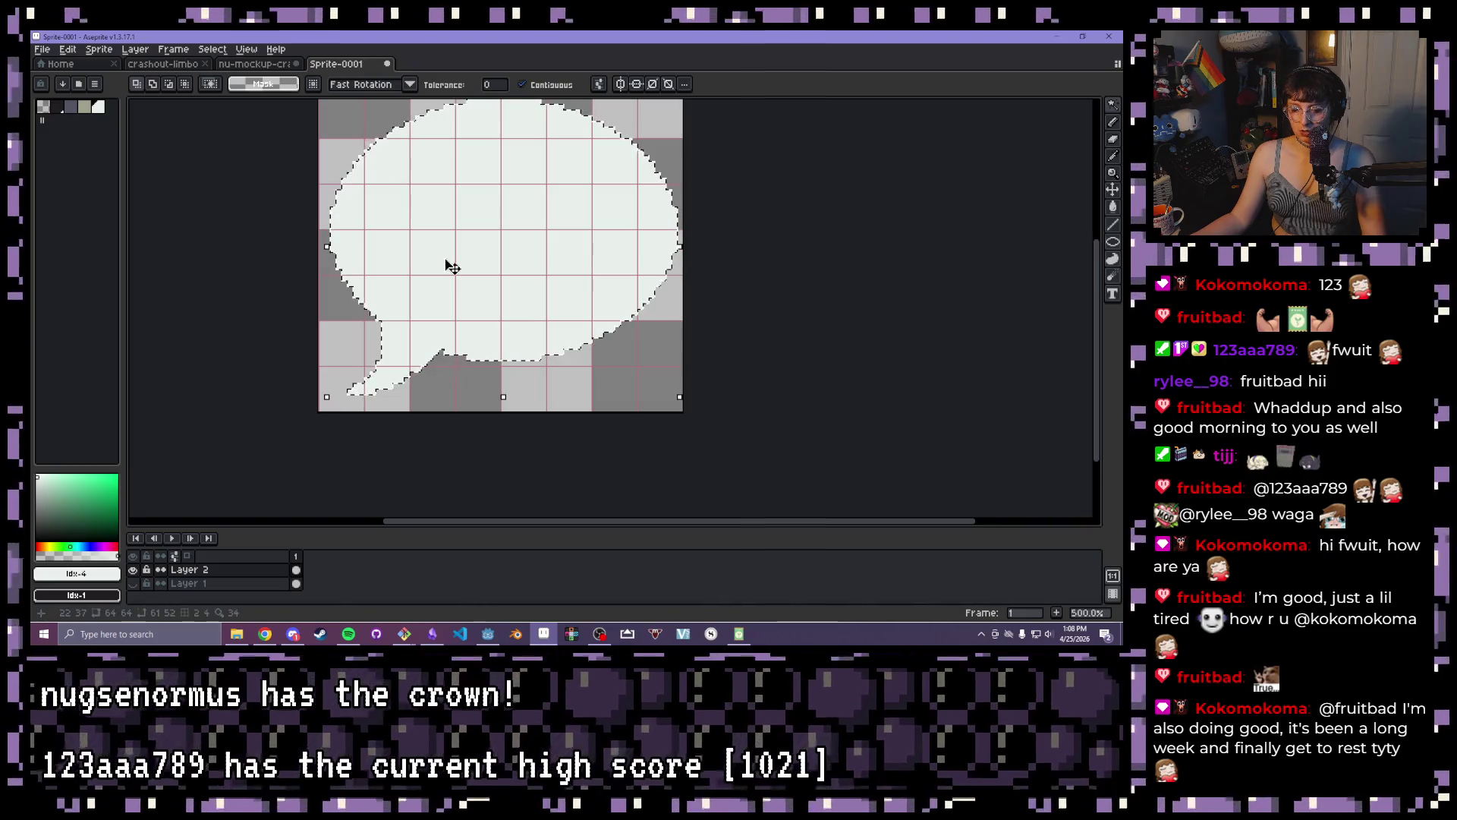
{"action": "left_click", "coordinate": [446, 262]}
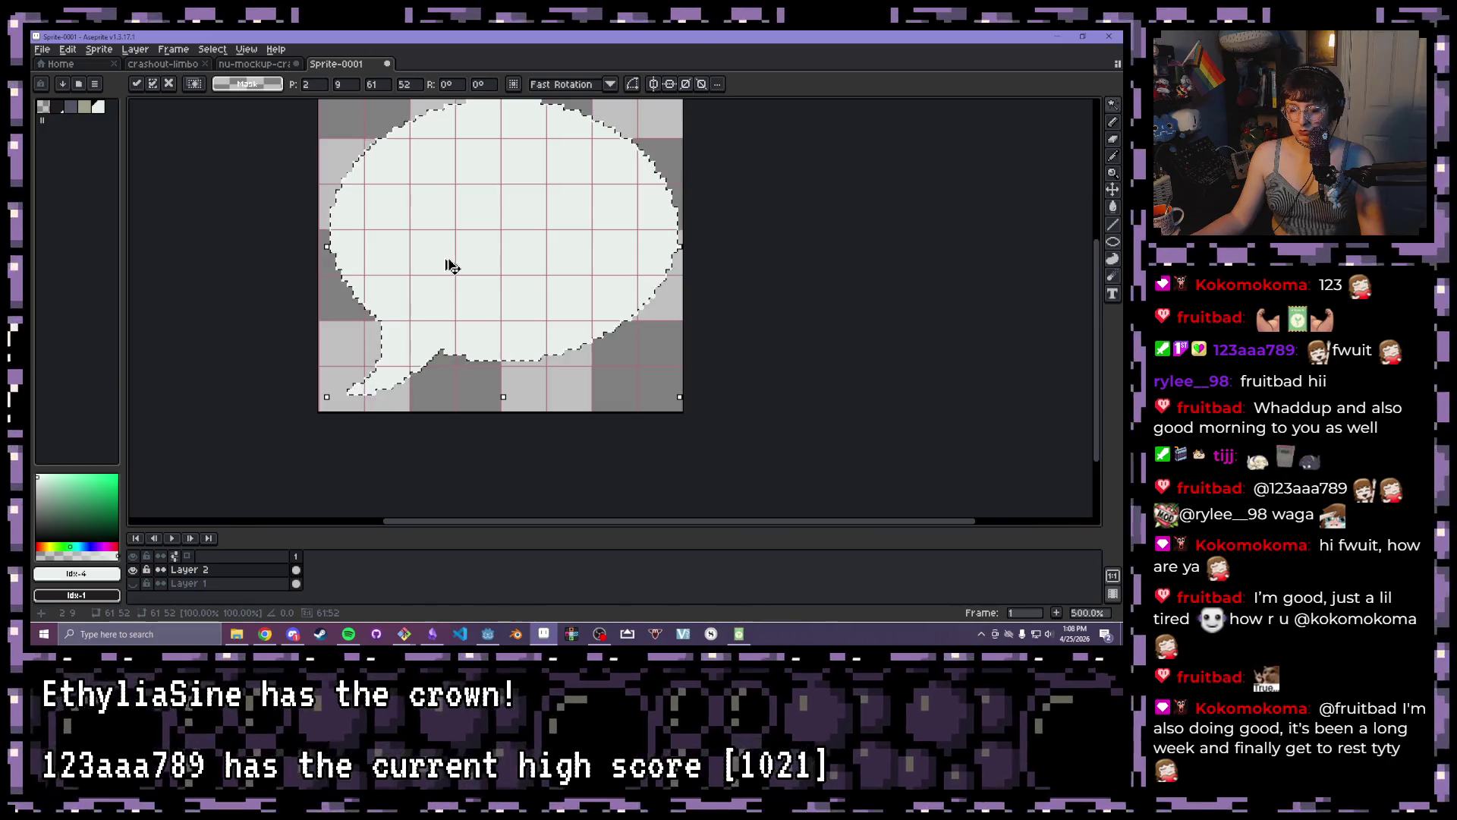
{"action": "key", "text": "shift+n"}
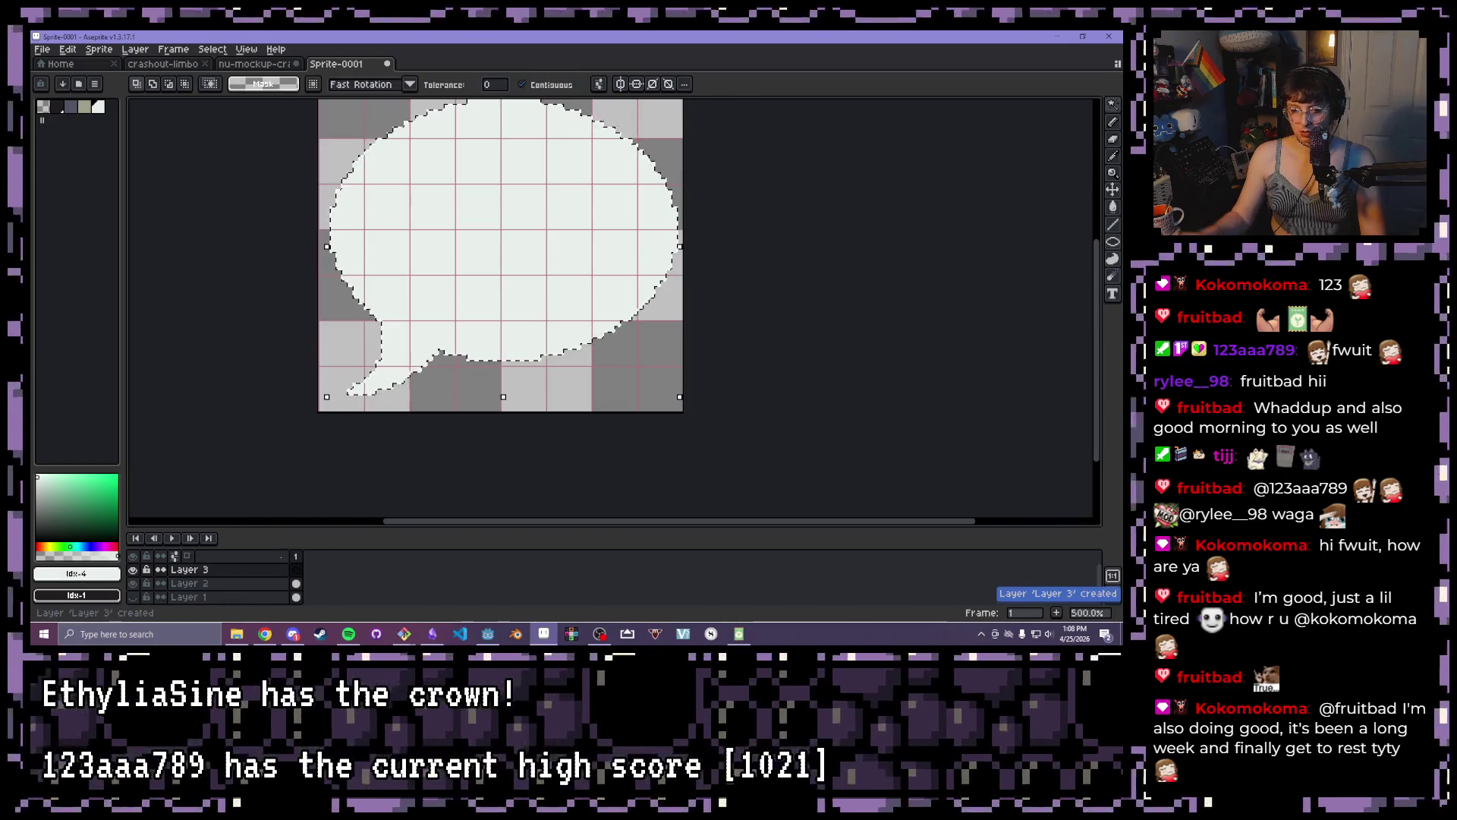
{"action": "key", "text": "ctrl+d"}
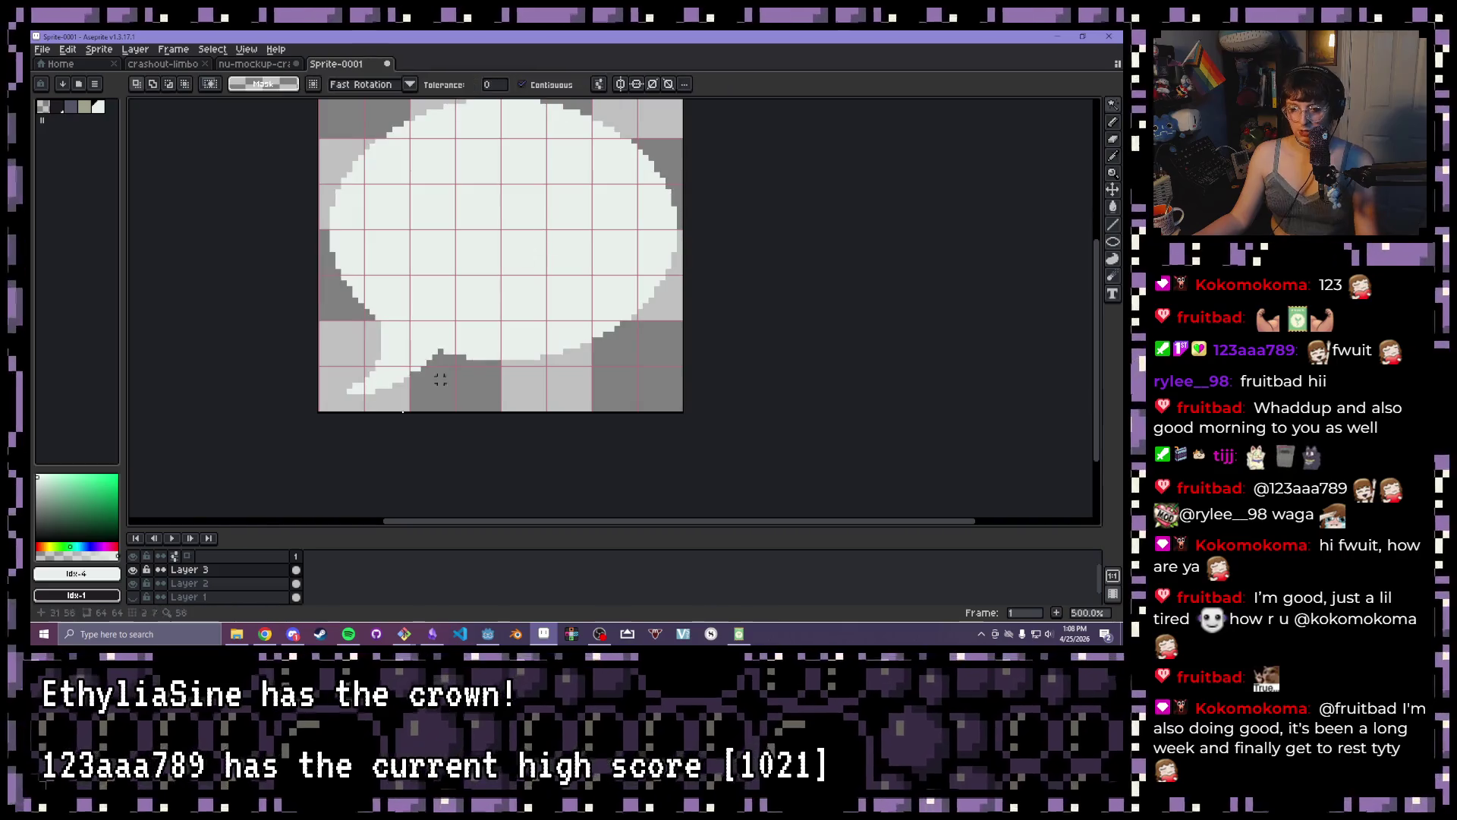
{"action": "left_click", "coordinate": [225, 585]}
{"action": "left_click", "coordinate": [63, 110]}
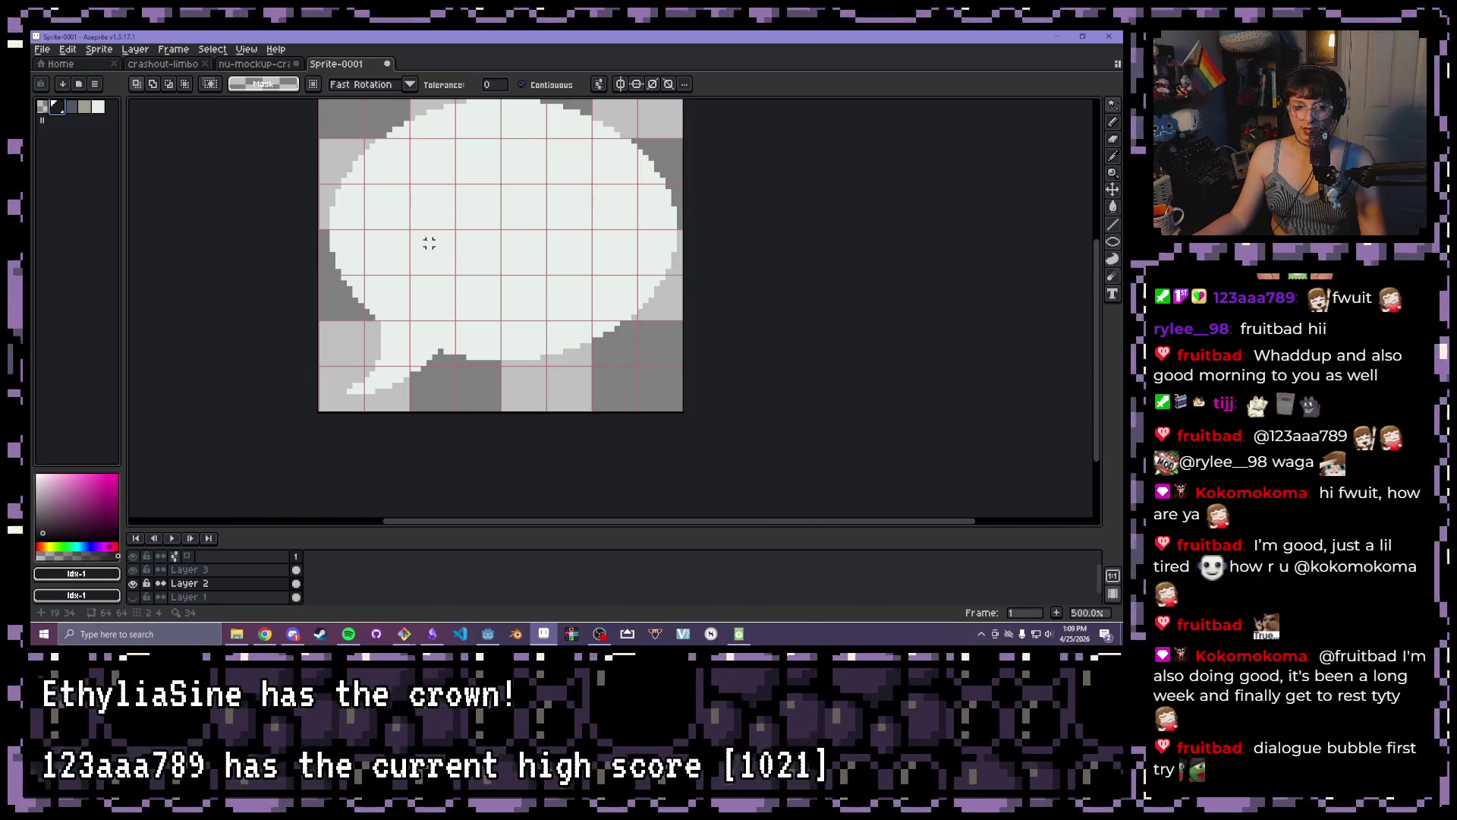
Step: Select the bubble's white fill, switch to the pencil, and centre the bubble on Layer 3
{"action": "scroll", "coordinate": [473, 357], "scroll_direction": "up", "scroll_amount": 5}
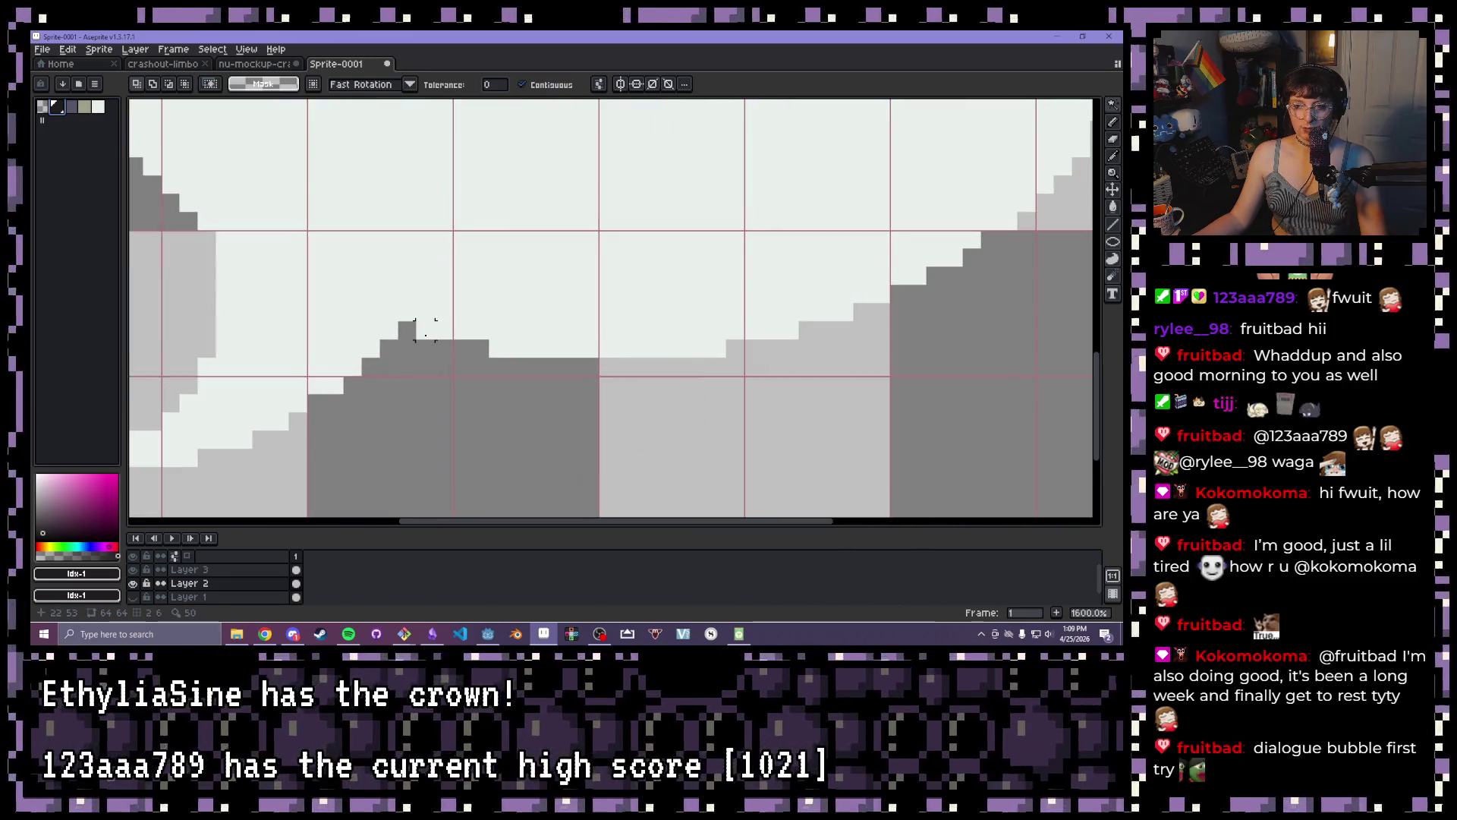
{"action": "left_click", "coordinate": [425, 331]}
{"action": "key", "text": "ctrl+d"}
{"action": "key", "text": "b"}
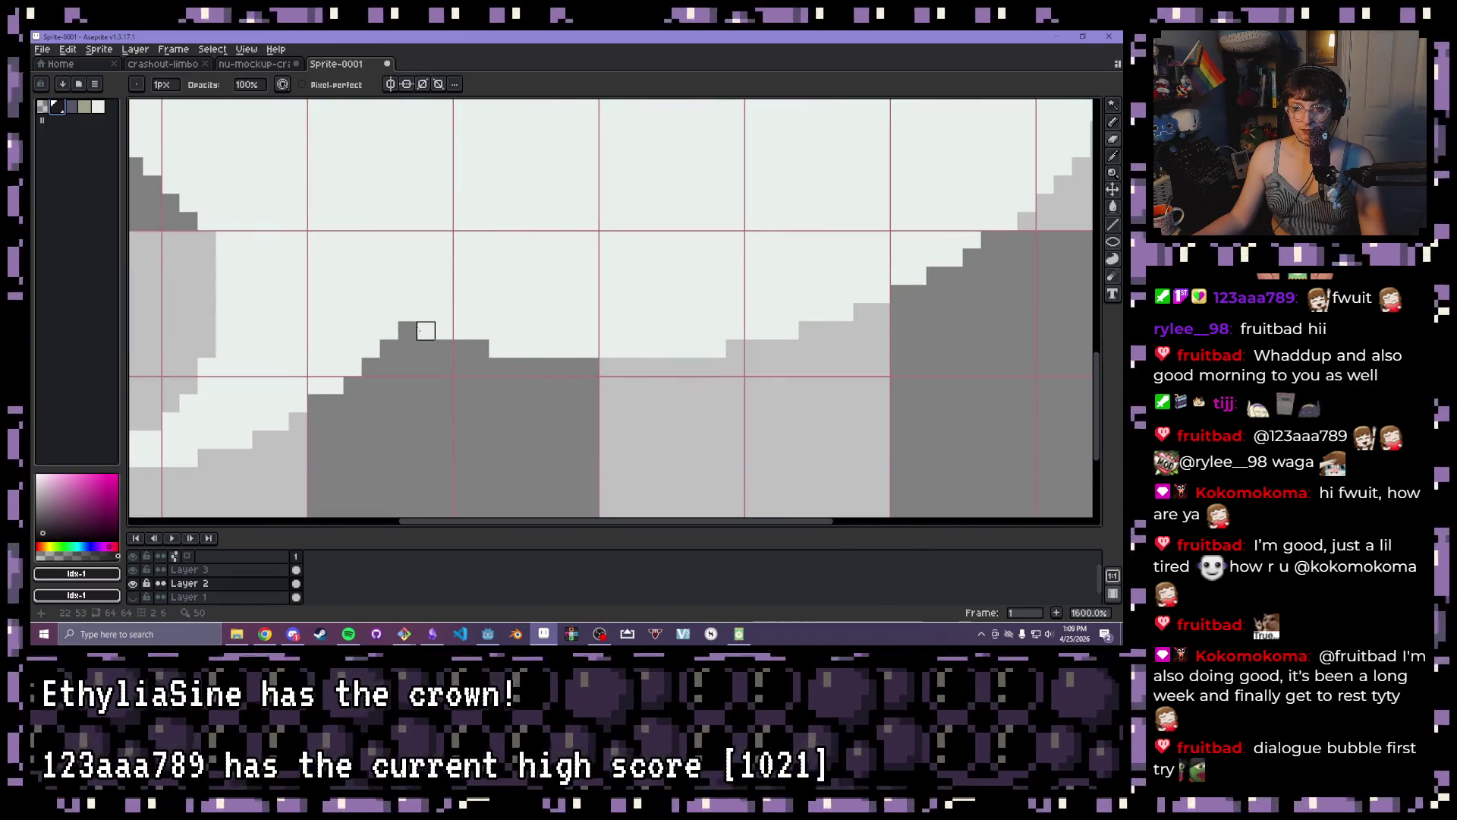
{"action": "scroll", "coordinate": [425, 330], "scroll_direction": "down", "scroll_amount": 1}
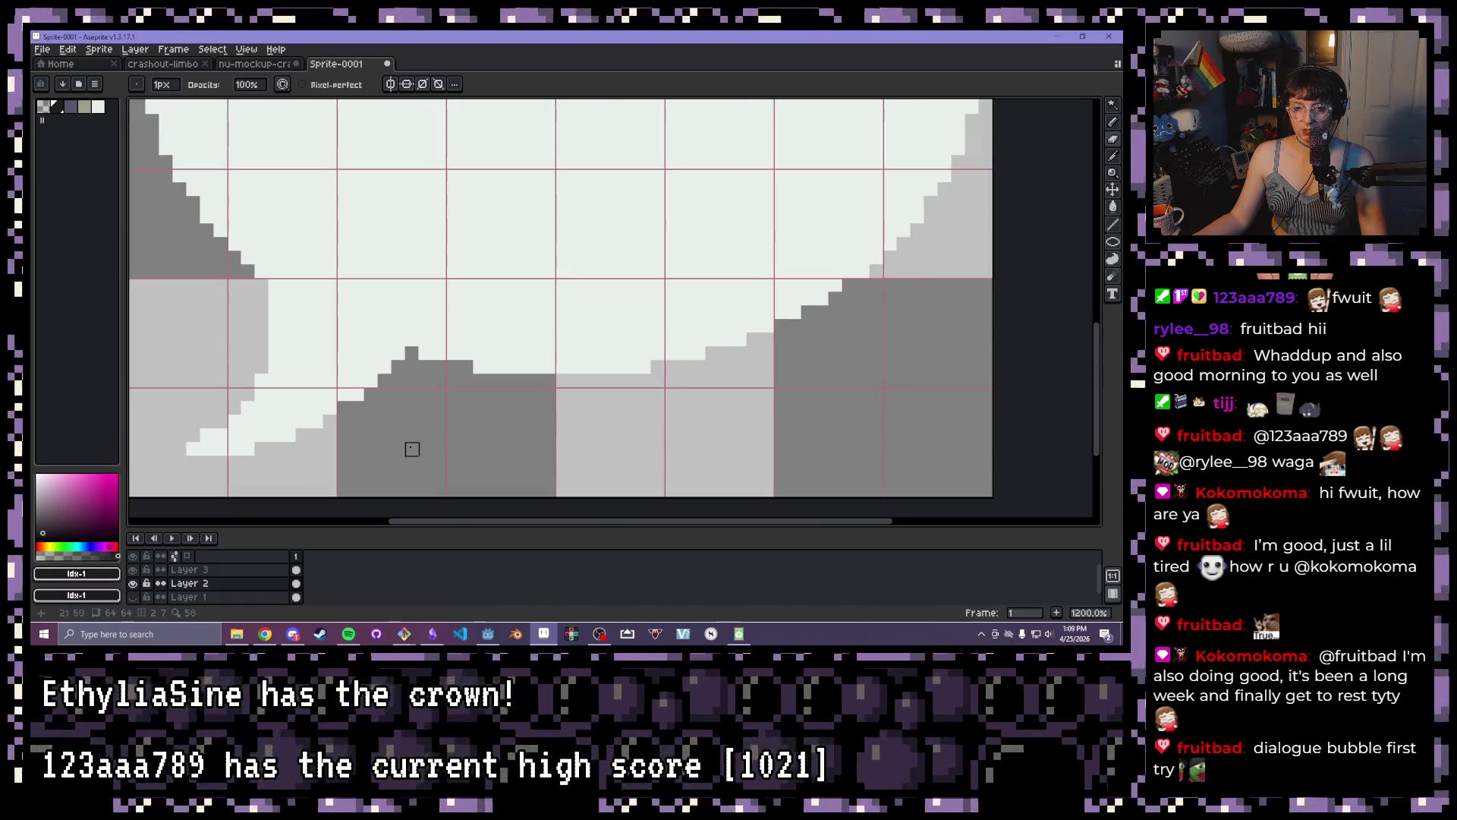
{"action": "left_click", "coordinate": [228, 569]}
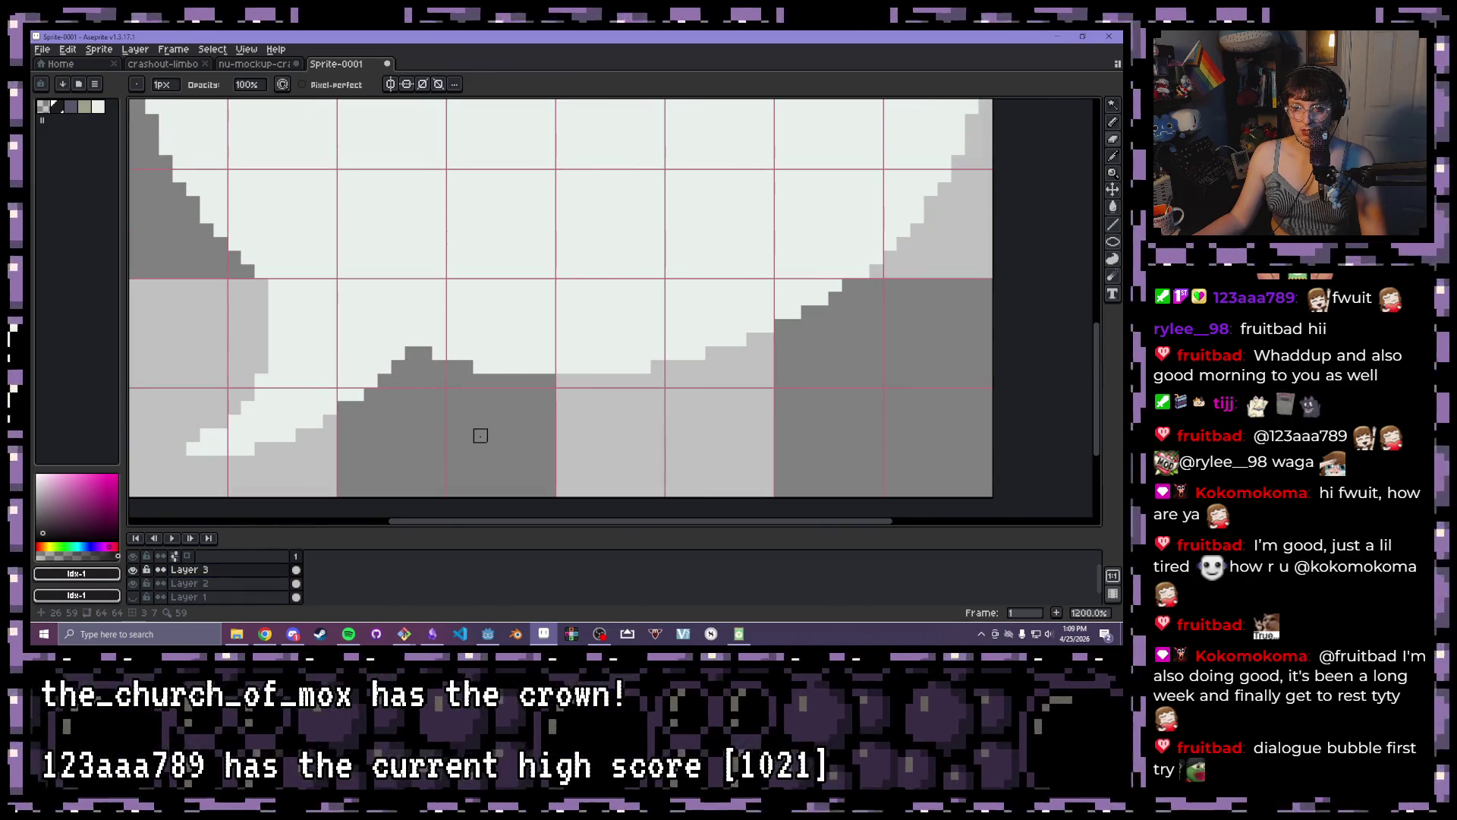
{"action": "scroll", "coordinate": [480, 425], "scroll_direction": "down", "scroll_amount": 5}
{"action": "scroll", "coordinate": [478, 411], "scroll_direction": "down", "scroll_amount": 1}
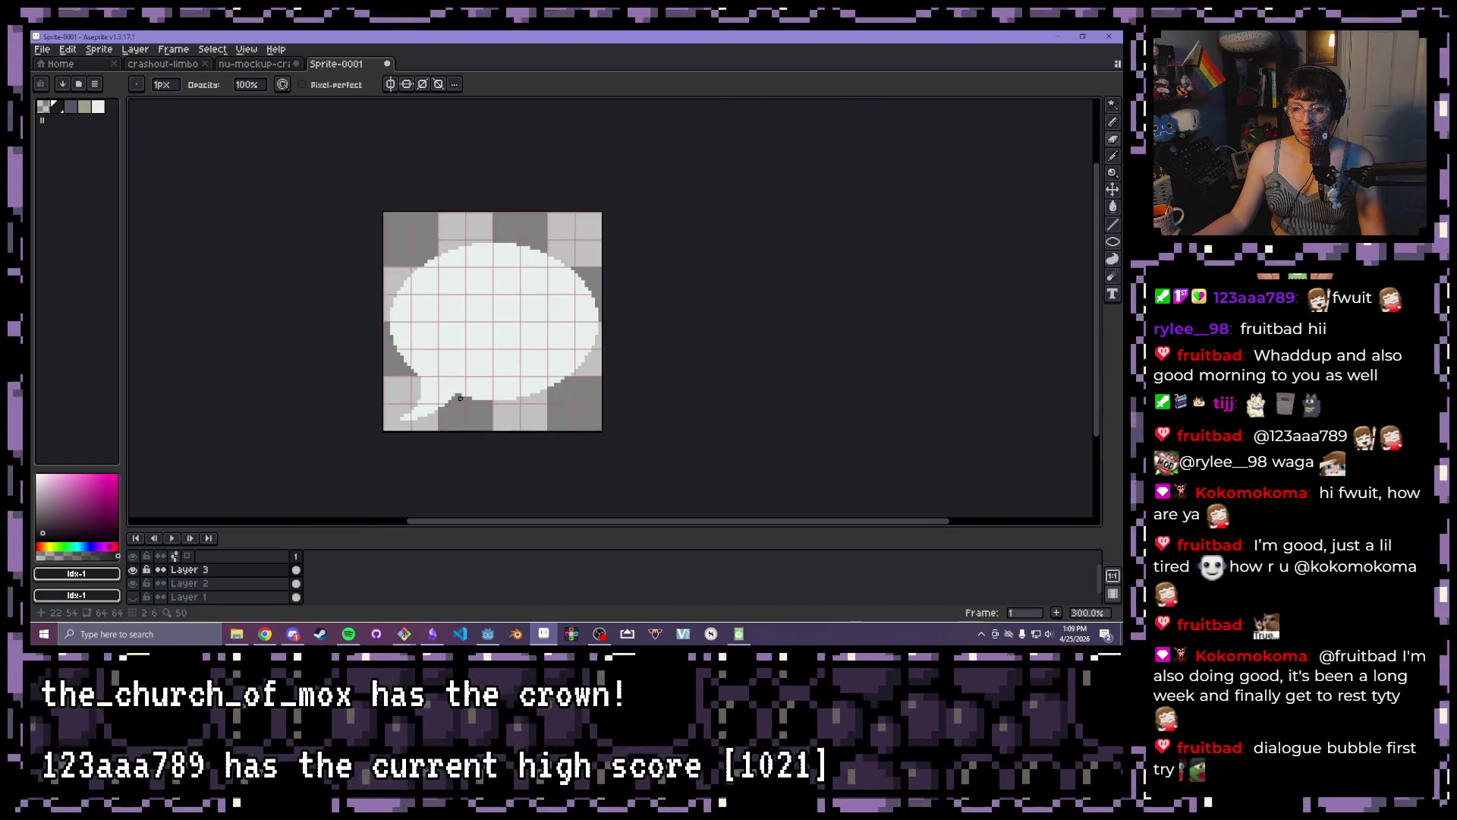
{"action": "scroll", "coordinate": [478, 411], "scroll_direction": "down", "scroll_amount": 3}
{"action": "scroll", "coordinate": [478, 411], "scroll_direction": "up", "scroll_amount": 3}
{"action": "left_click_drag", "start_coordinate": [393, 381], "coordinate": [447, 369]}
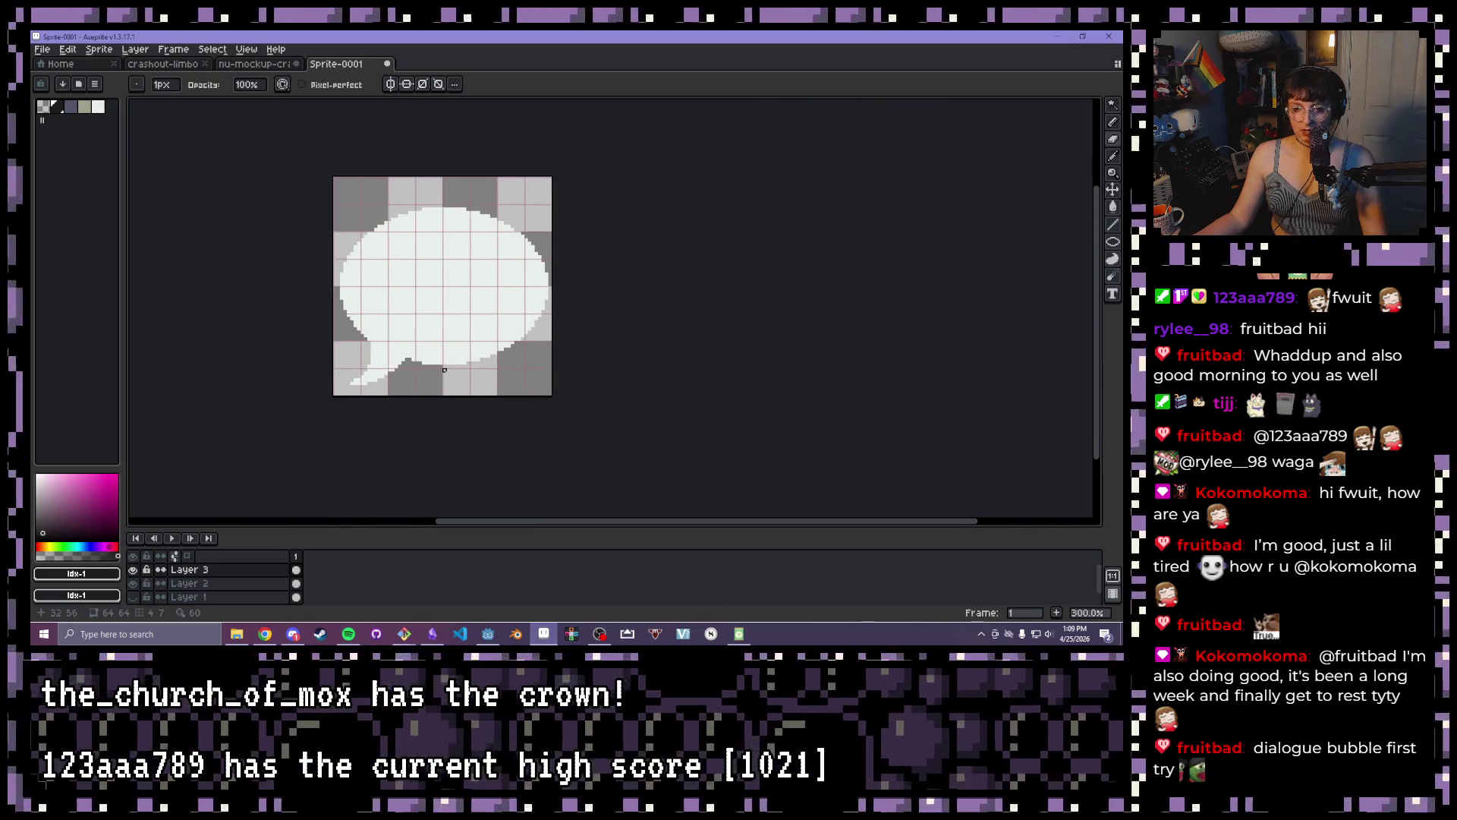
Step: On Layer 2, nudge the bubble down-right to reveal a dark shadow edge and commit it
{"action": "left_click", "coordinate": [189, 583]}
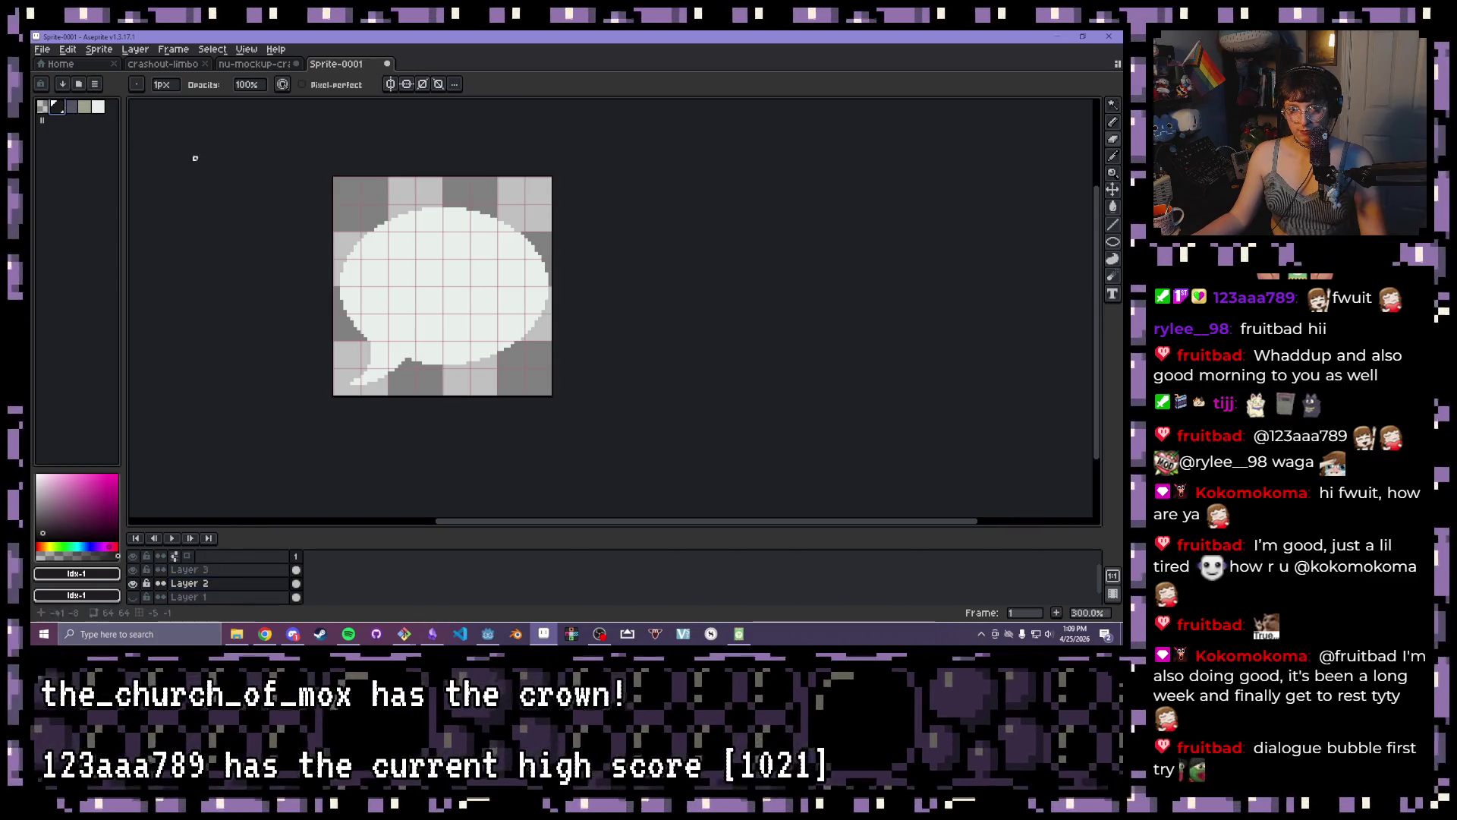
{"action": "key", "text": "g"}
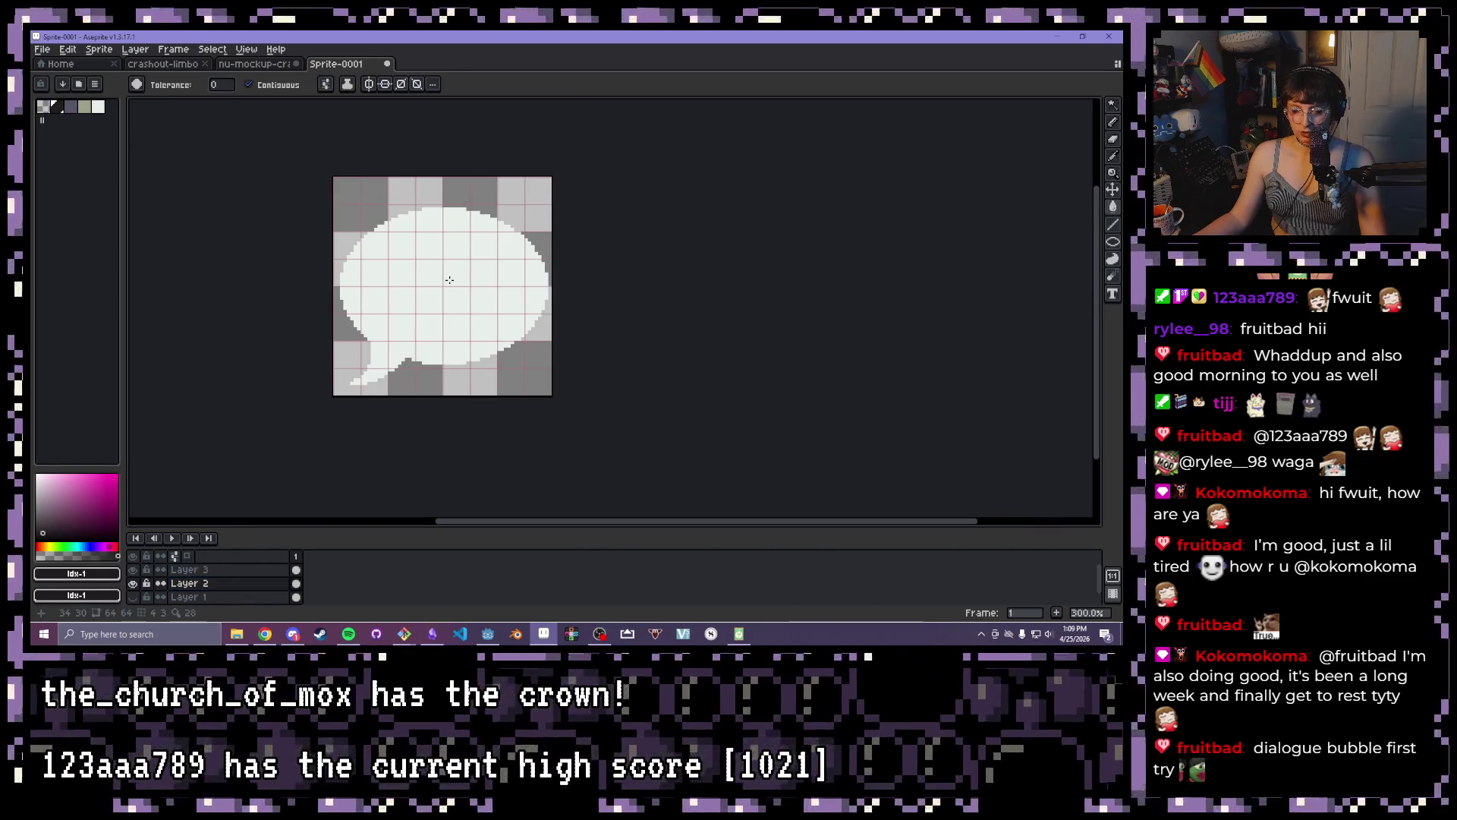
{"action": "key", "text": "w"}
{"action": "left_click", "coordinate": [449, 280]}
{"action": "left_click_drag", "start_coordinate": [450, 280], "coordinate": [454, 285]}
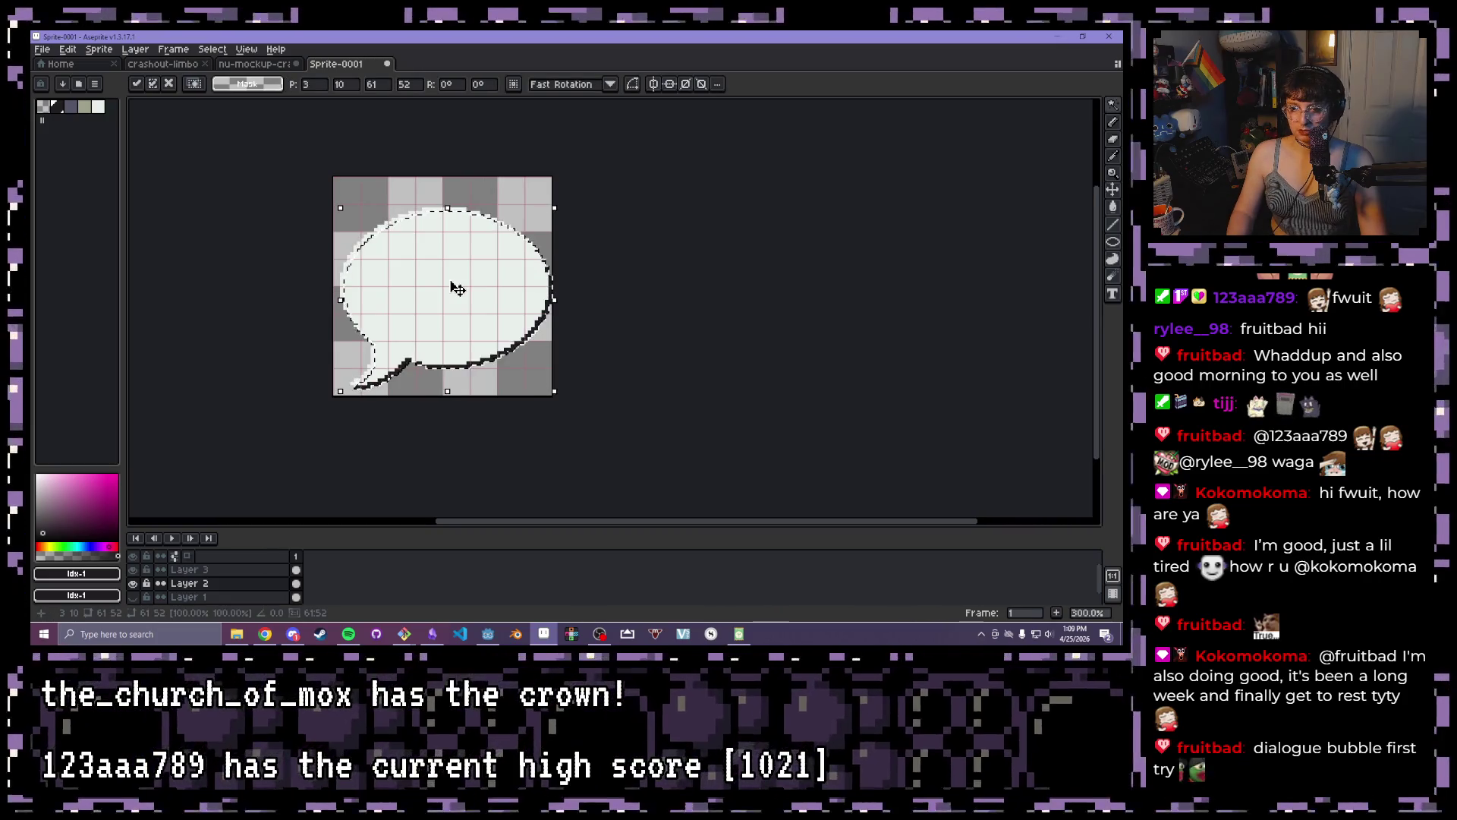
{"action": "key", "text": "ctrl+d"}
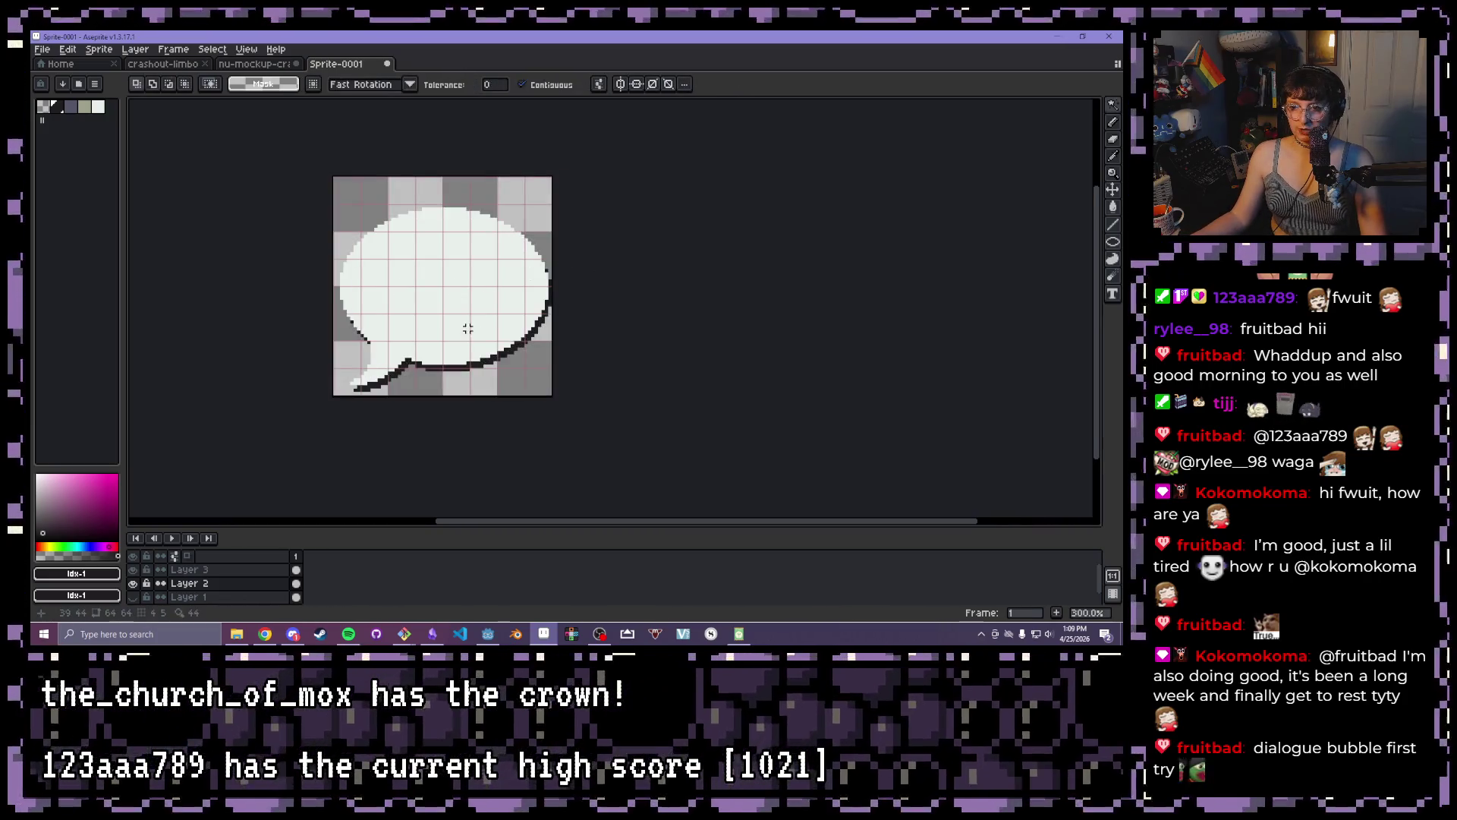
{"action": "scroll", "coordinate": [468, 328], "scroll_direction": "up", "scroll_amount": 2}
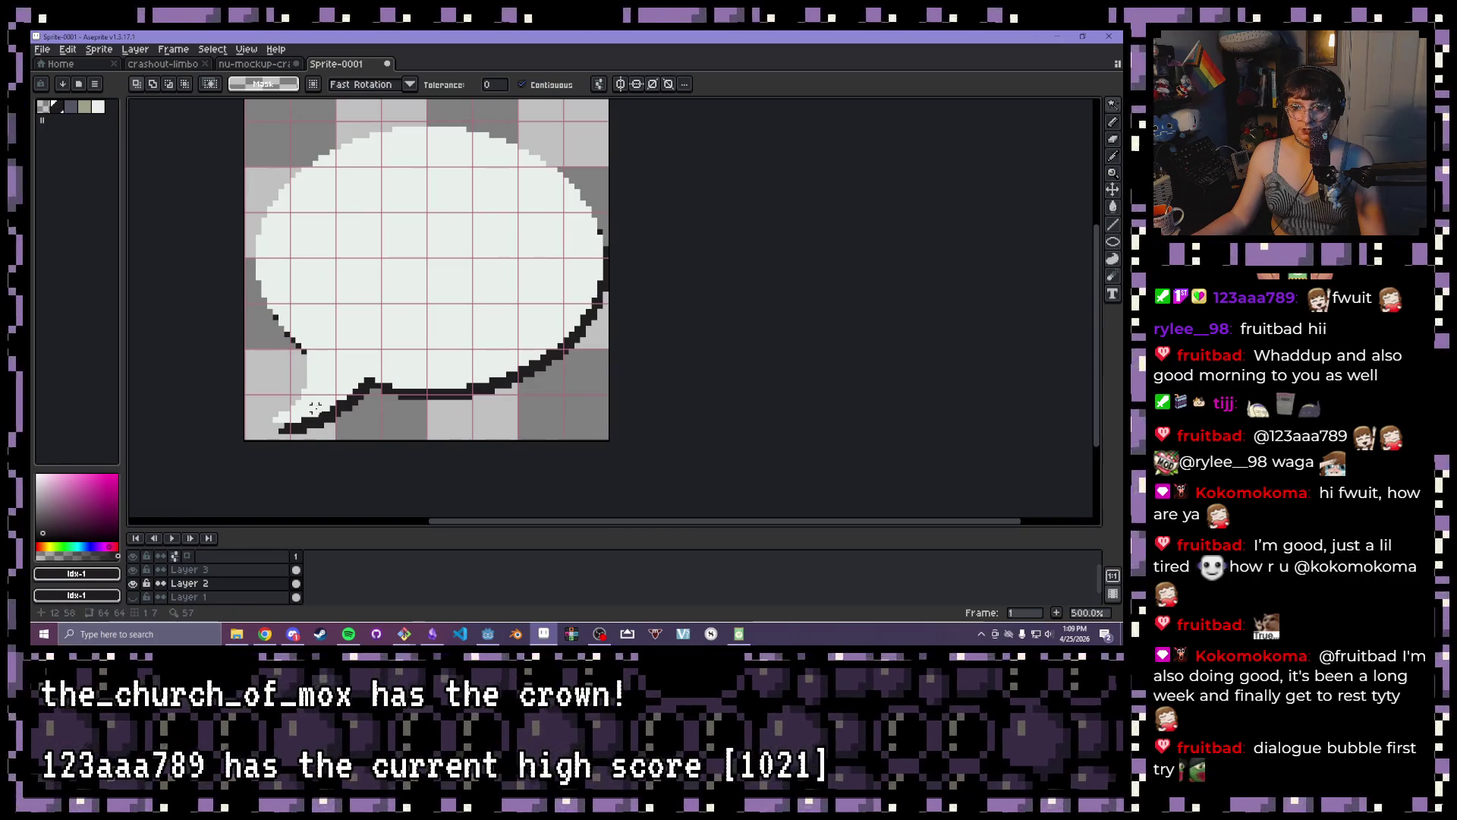
{"action": "mouse_move", "coordinate": [488, 633]}
{"action": "left_click", "coordinate": [488, 561]}
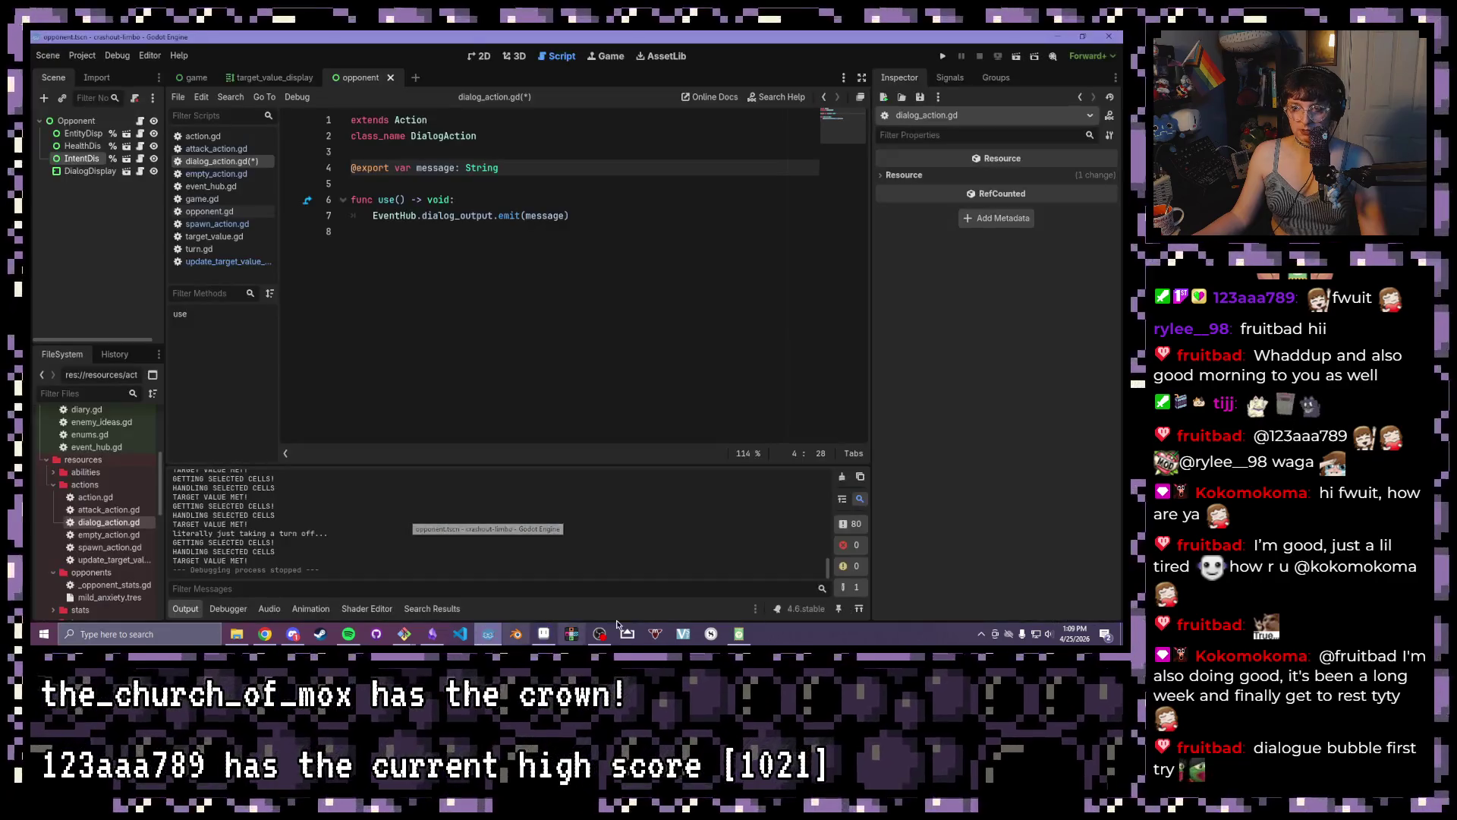
Step: Test-run the game from the 2D view, stop it with F8, then open the IntentDisplay scene
{"action": "left_click", "coordinate": [477, 56]}
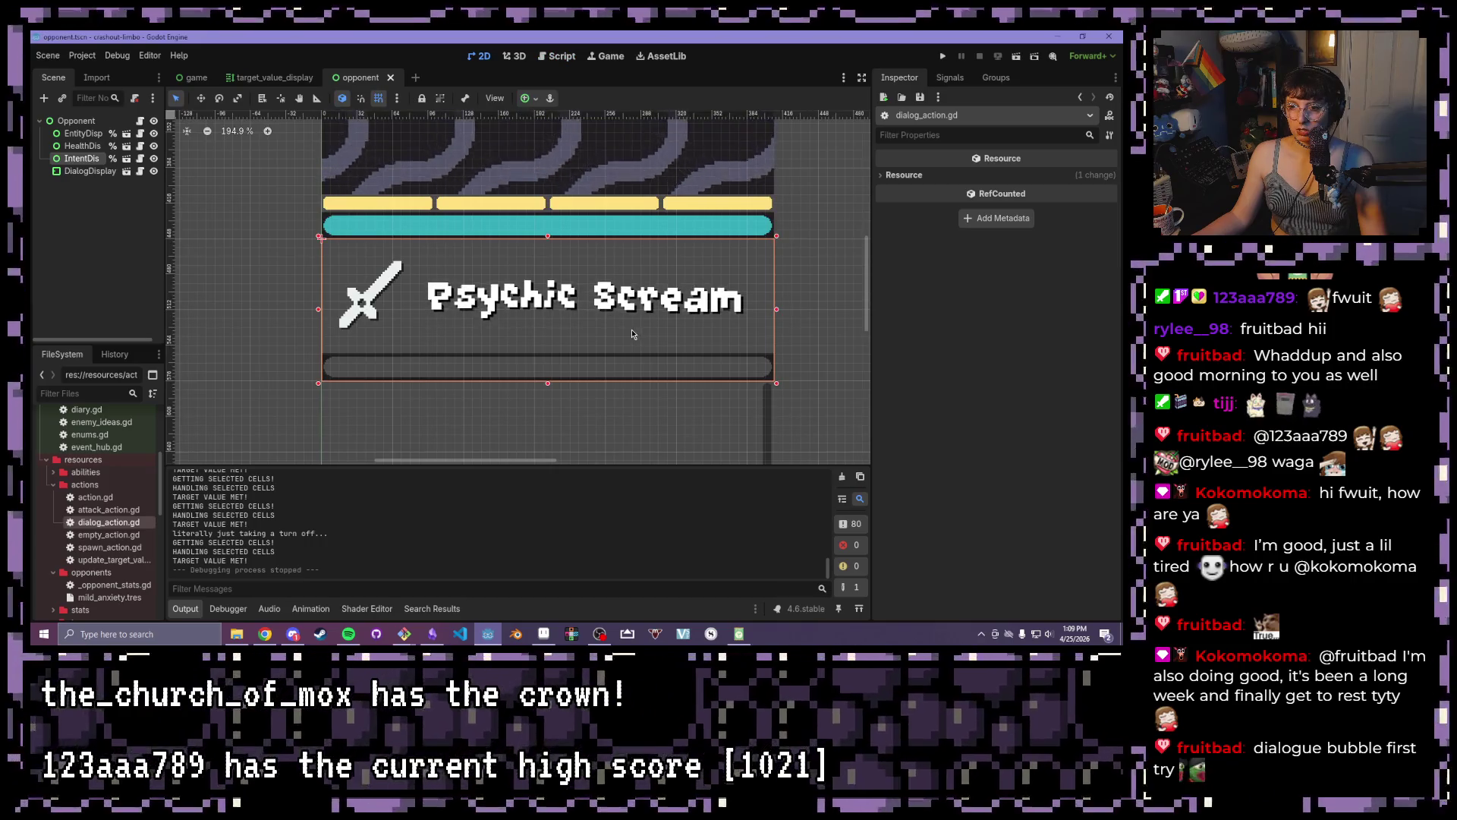
{"action": "scroll", "coordinate": [632, 334], "scroll_direction": "up", "scroll_amount": 2}
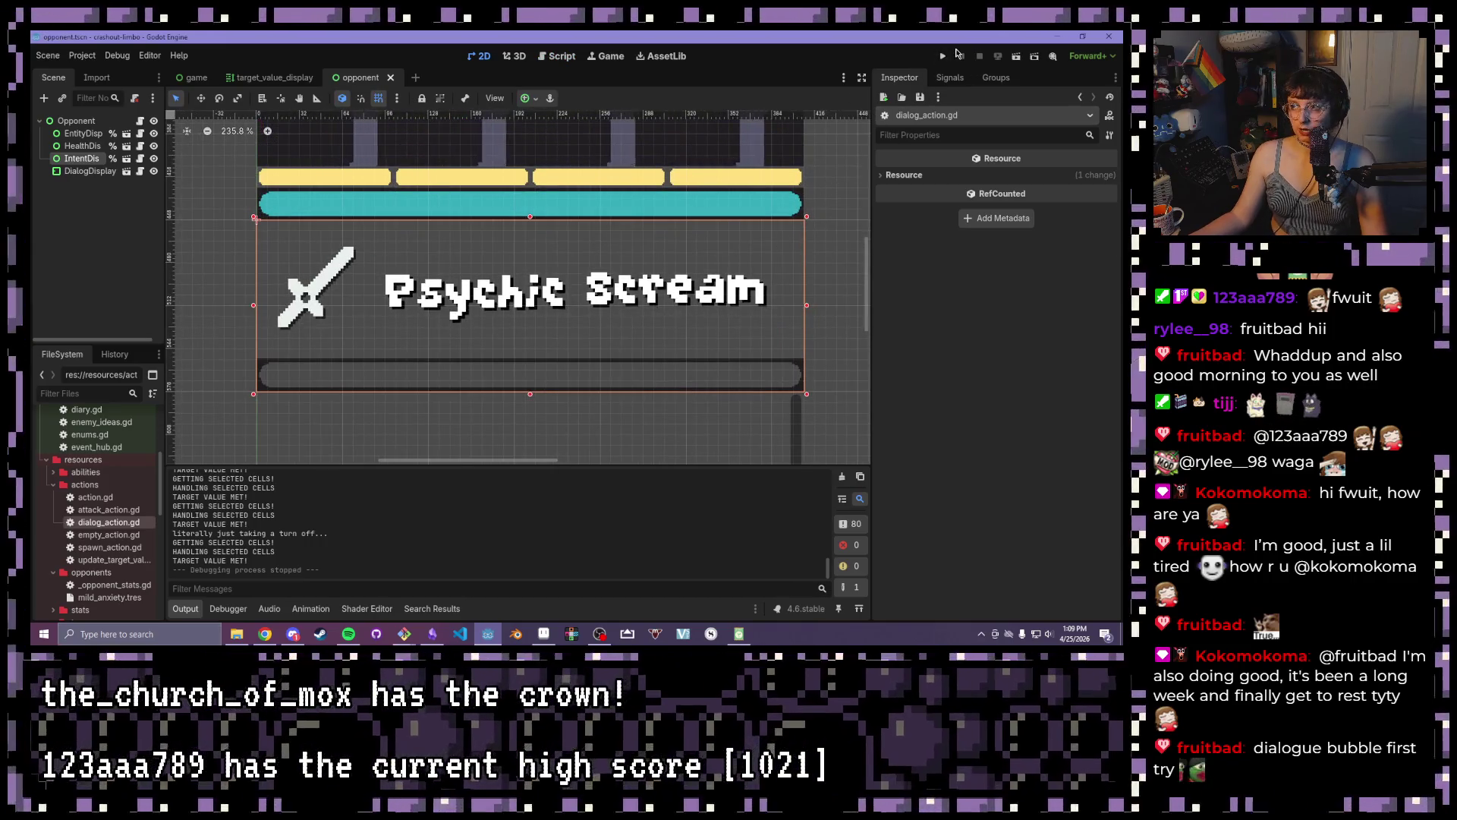
{"action": "left_click", "coordinate": [943, 55]}
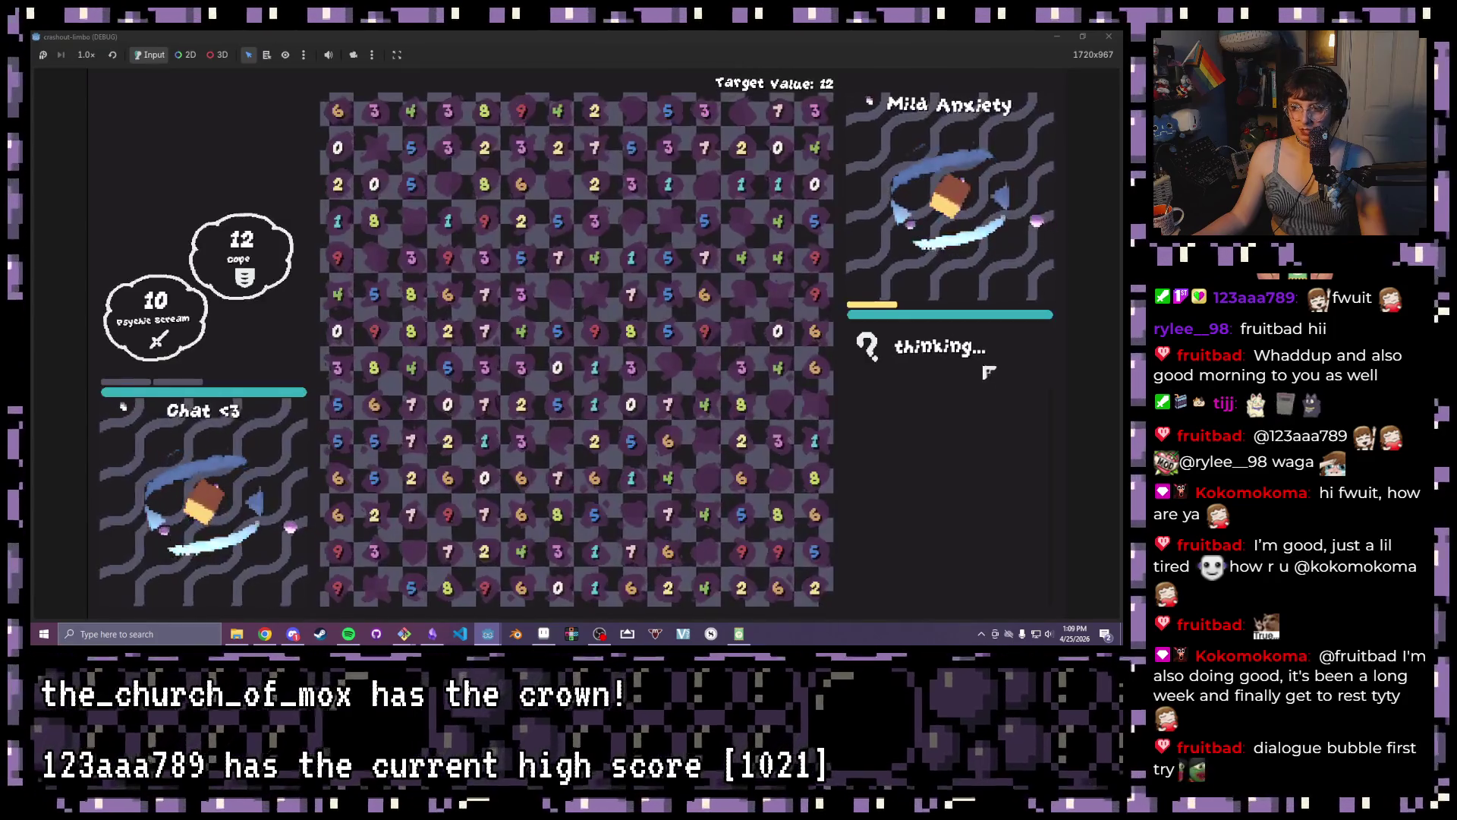
{"action": "key", "text": "F8"}
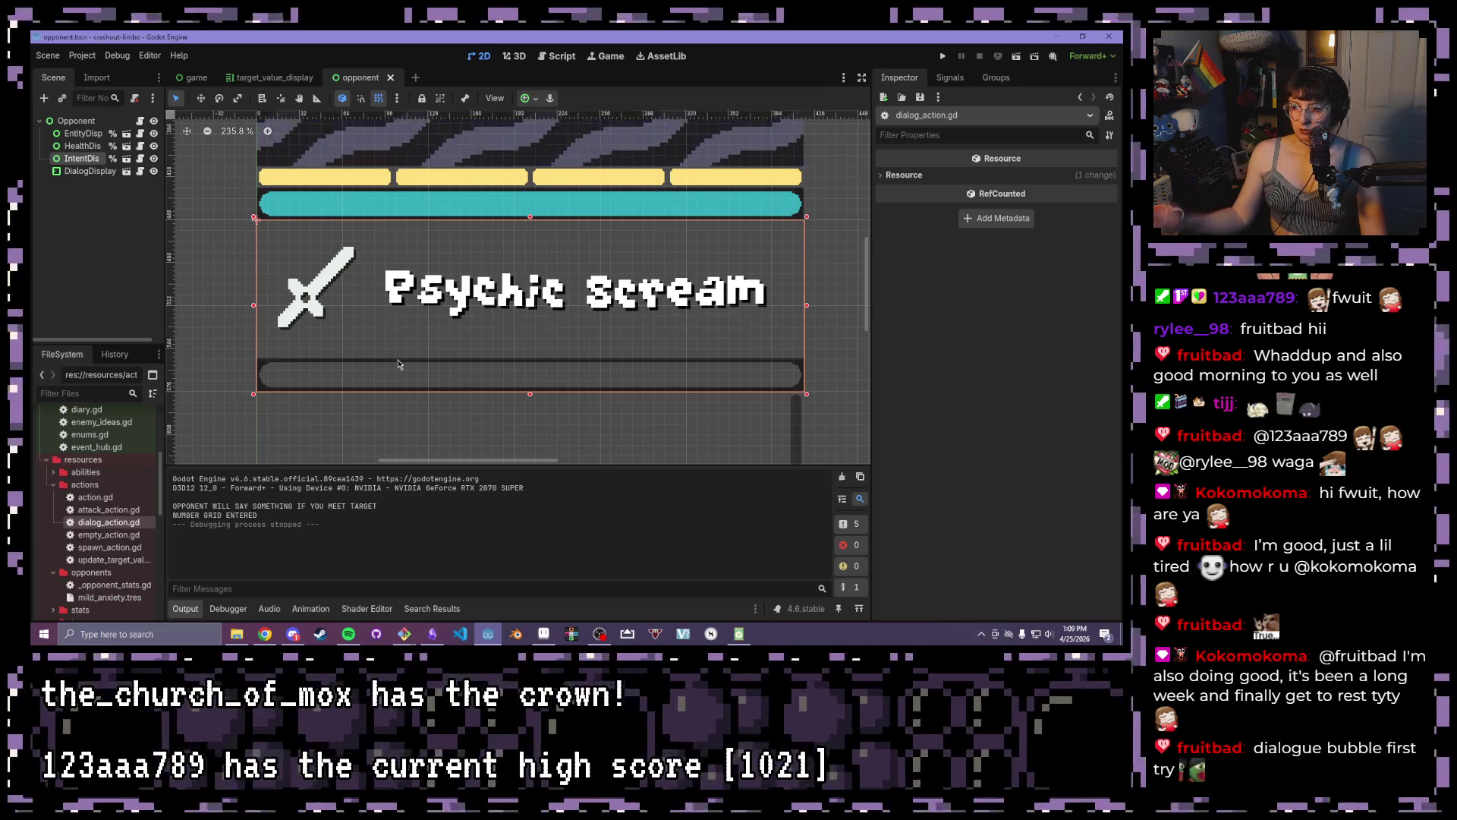
{"action": "key", "text": "alt+Tab"}
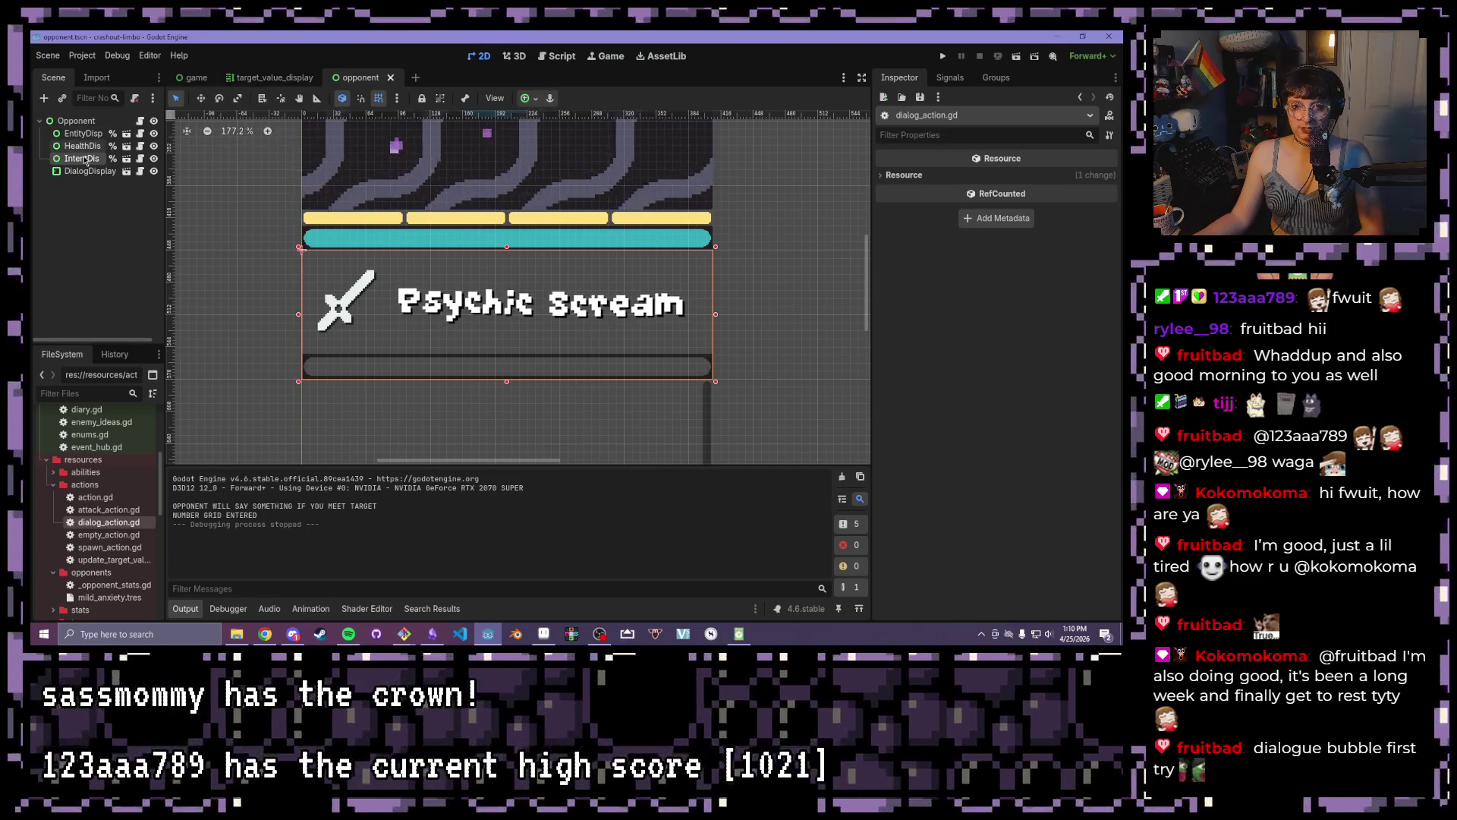
{"action": "left_click", "coordinate": [127, 159]}
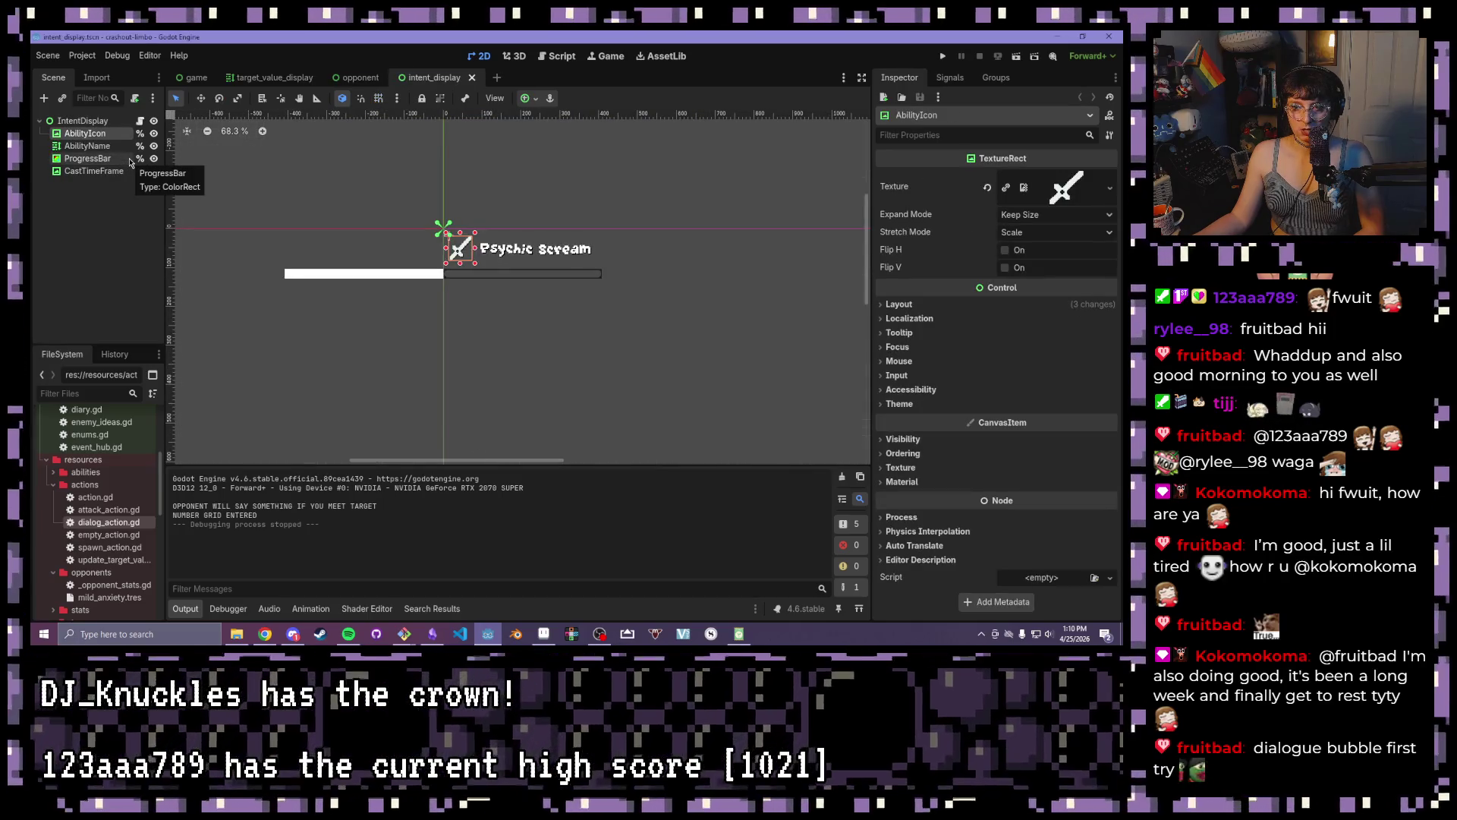
Step: Zoom into the IntentDisplay canvas and open its intent_display.gd script
{"action": "scroll", "coordinate": [680, 280], "scroll_direction": "up", "scroll_amount": 3}
{"action": "scroll", "coordinate": [346, 205], "scroll_direction": "up", "scroll_amount": 1}
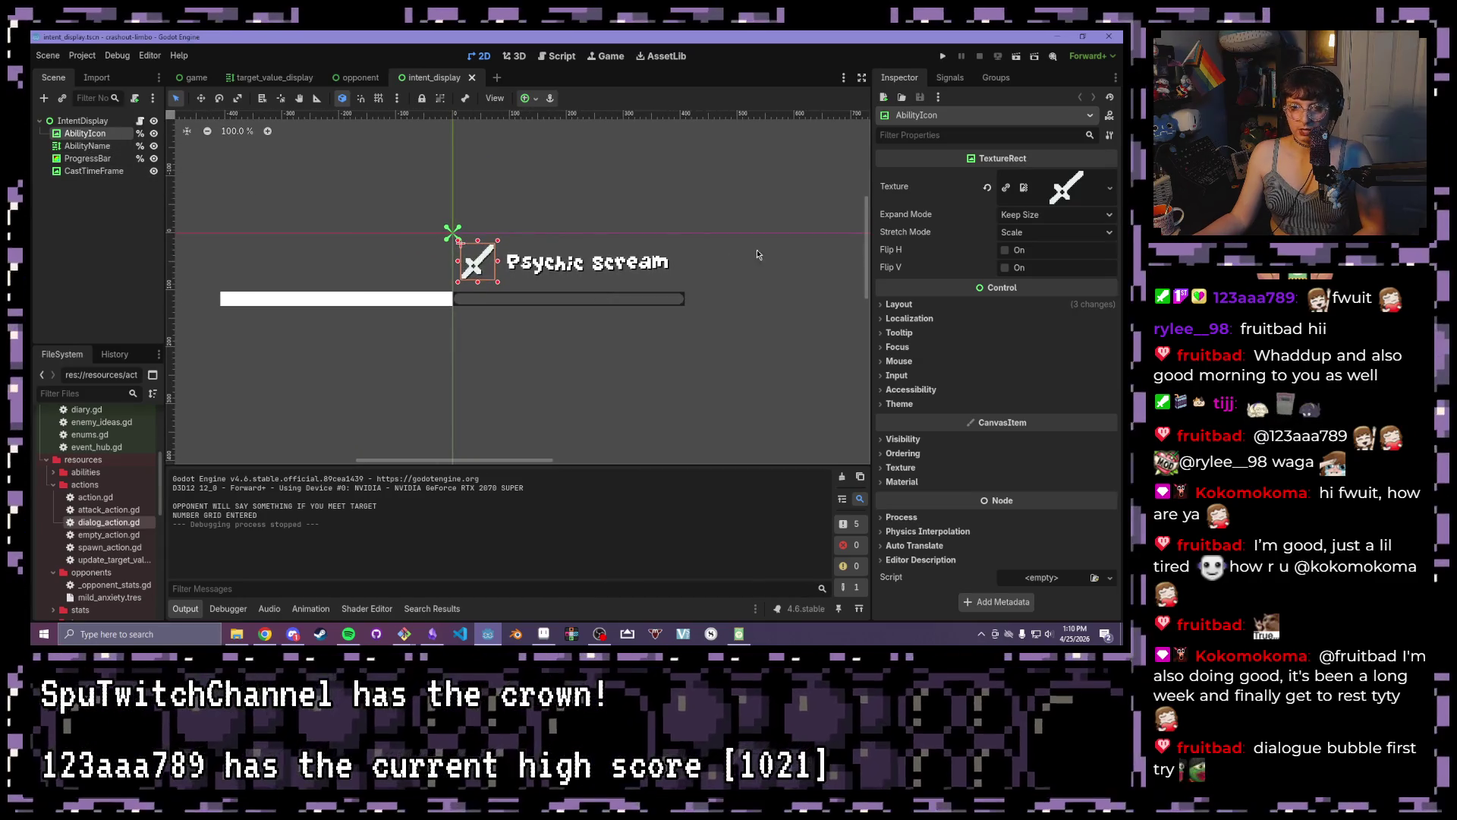
{"action": "scroll", "coordinate": [694, 267], "scroll_direction": "up", "scroll_amount": 1}
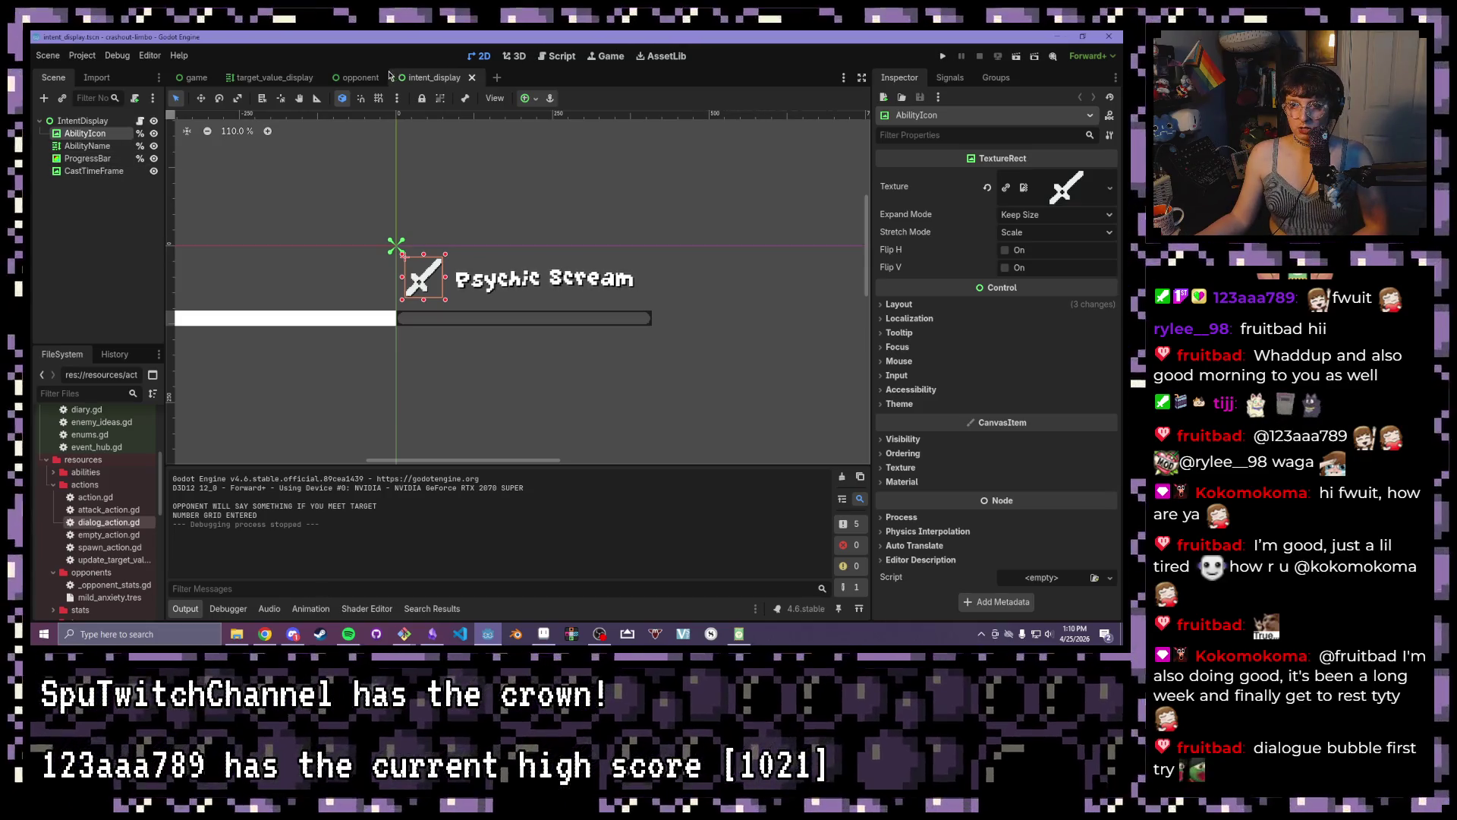
{"action": "left_click", "coordinate": [138, 120]}
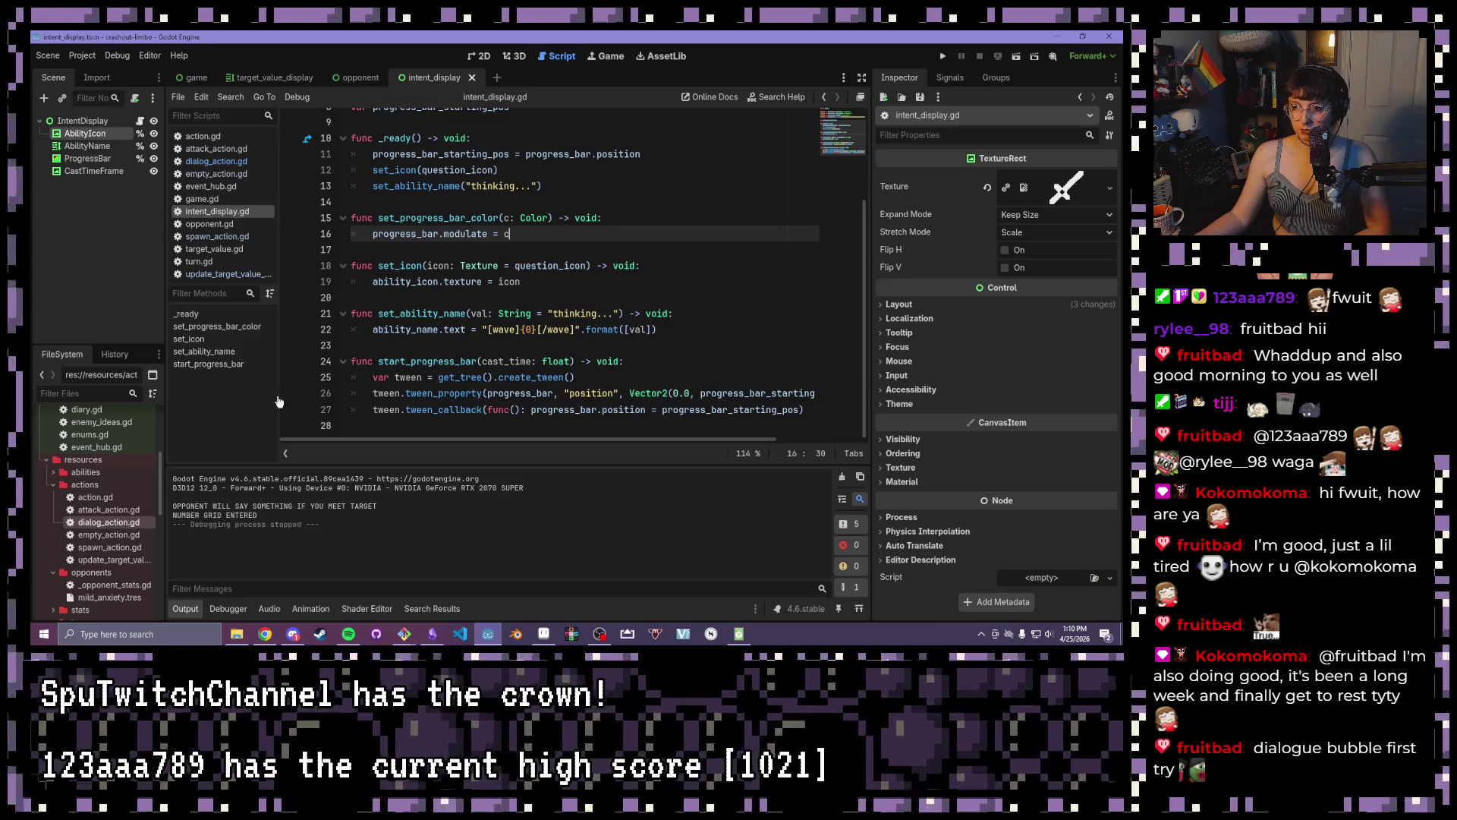
Step: Delete the set_progress_bar_color function from intent_display.gd
{"action": "left_click", "coordinate": [817, 410]}
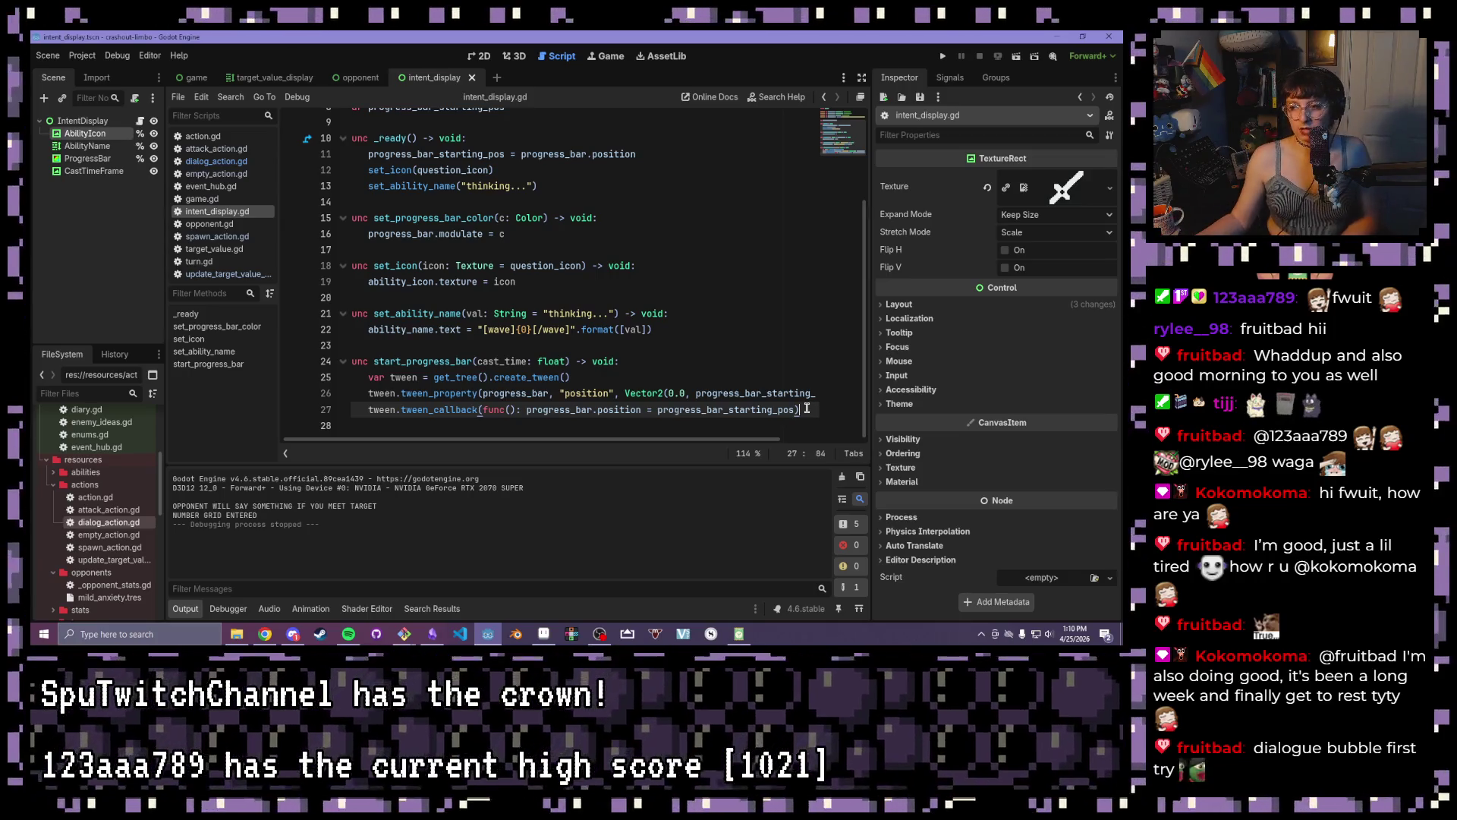
{"action": "mouse_move", "coordinate": [807, 409]}
{"action": "left_mouse_down"}
{"action": "mouse_move", "coordinate": [364, 377]}
{"action": "mouse_move", "coordinate": [351, 362]}
{"action": "left_mouse_up"}
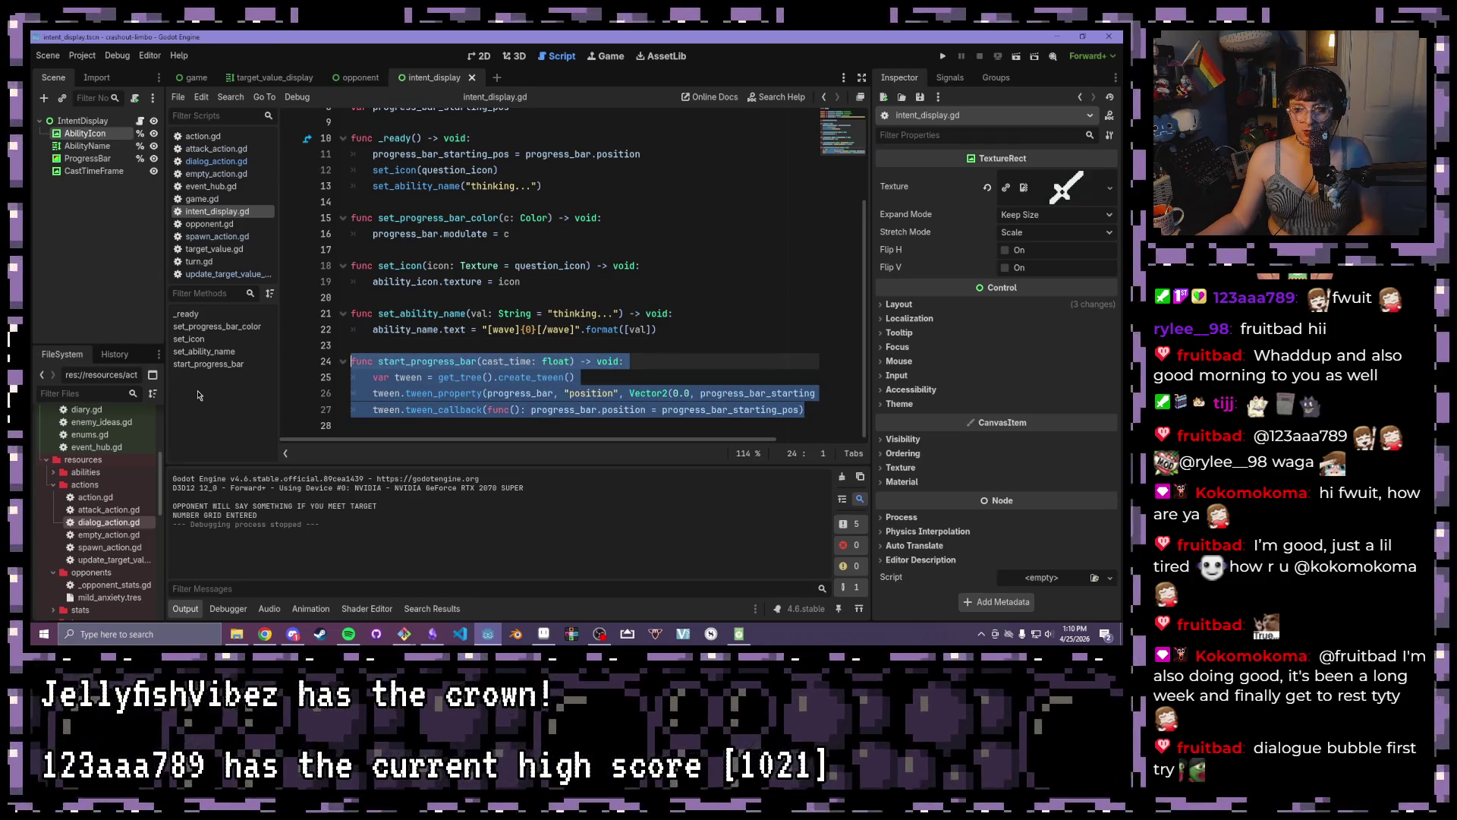
{"action": "scroll", "coordinate": [607, 400], "scroll_direction": "up", "scroll_amount": 3}
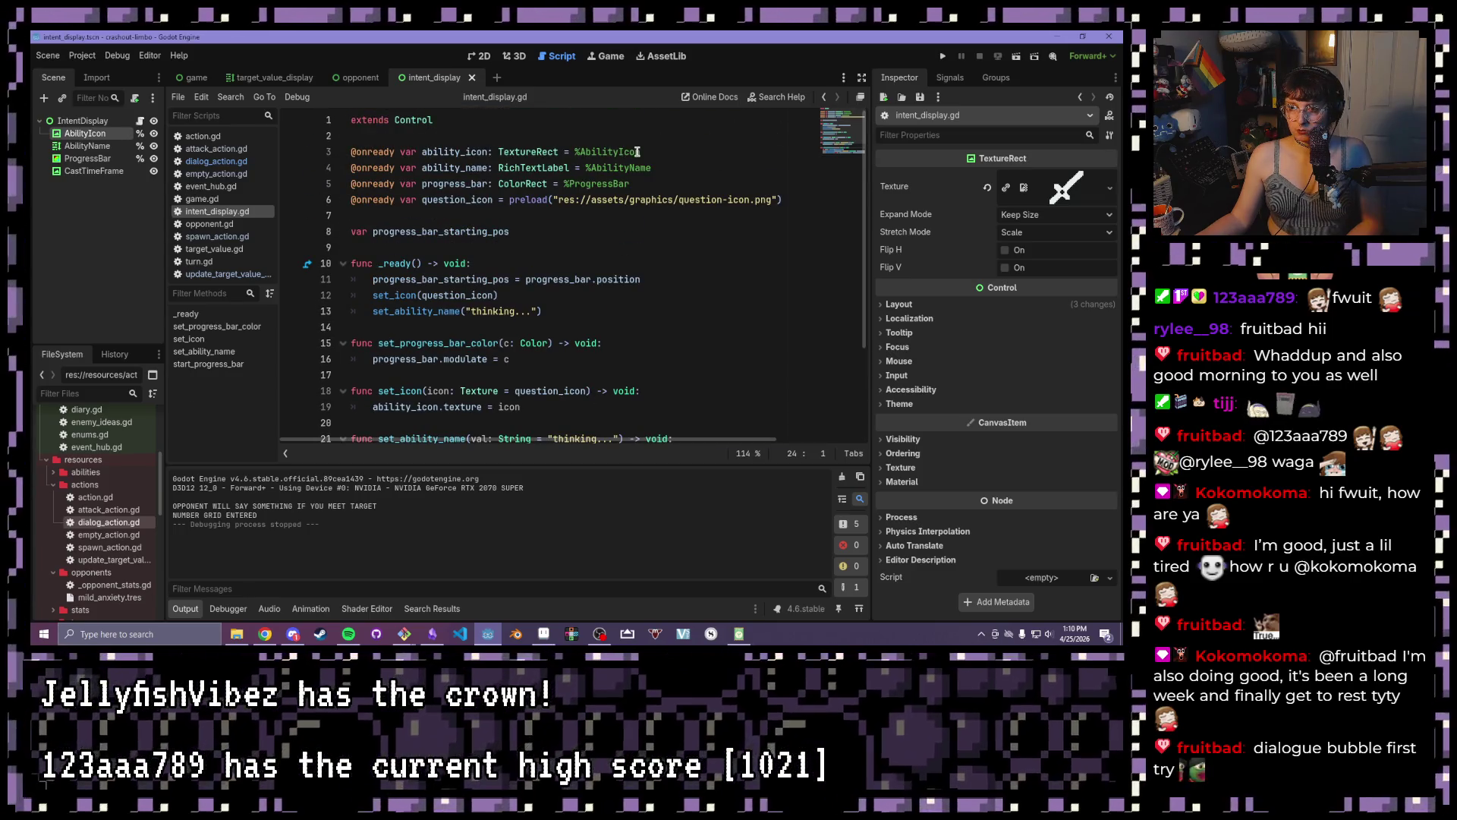
{"action": "left_click", "coordinate": [463, 154]}
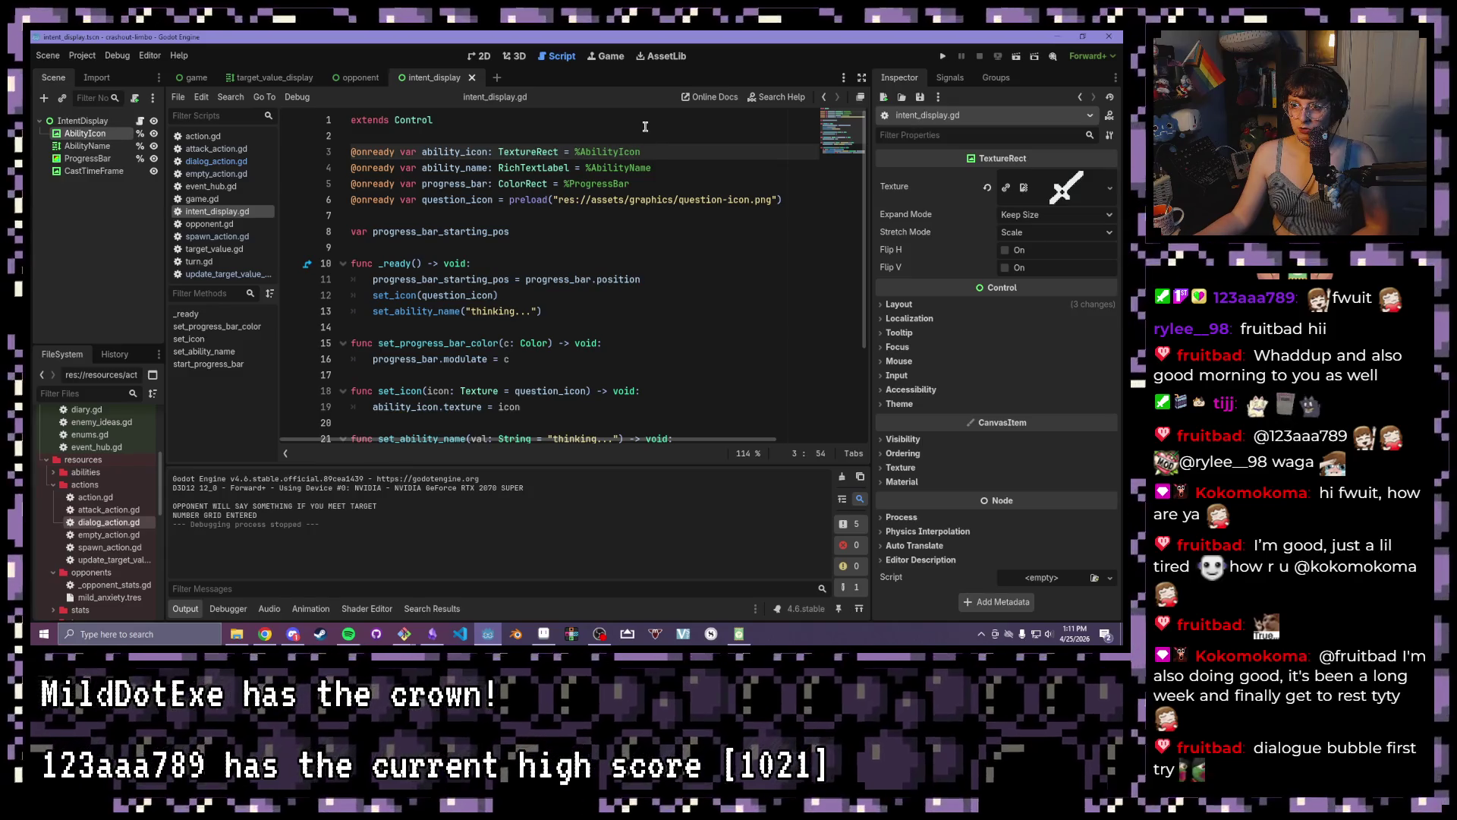
{"action": "left_click", "coordinate": [520, 236]}
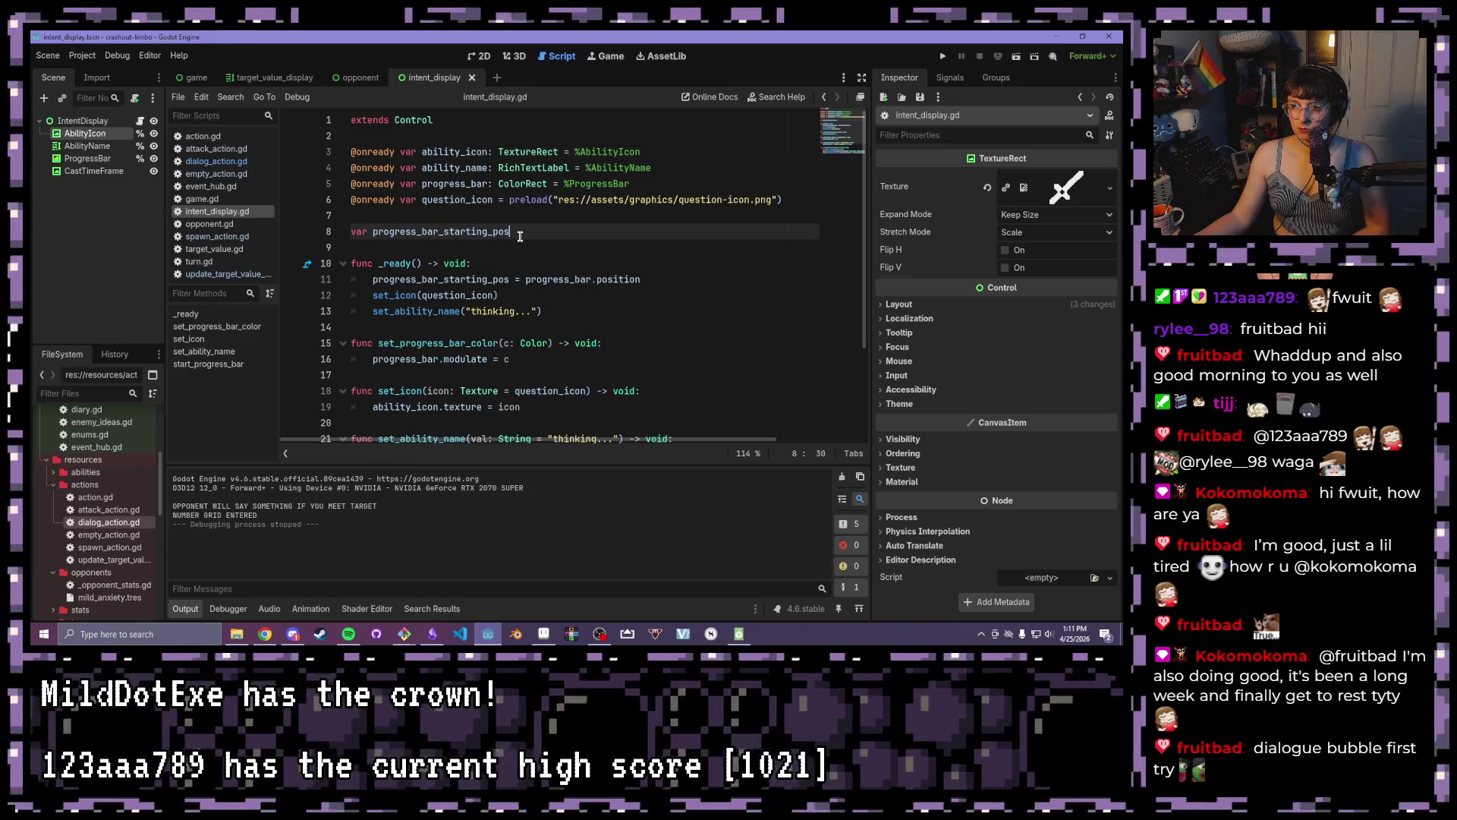
{"action": "scroll", "coordinate": [520, 236], "scroll_direction": "down", "scroll_amount": 3}
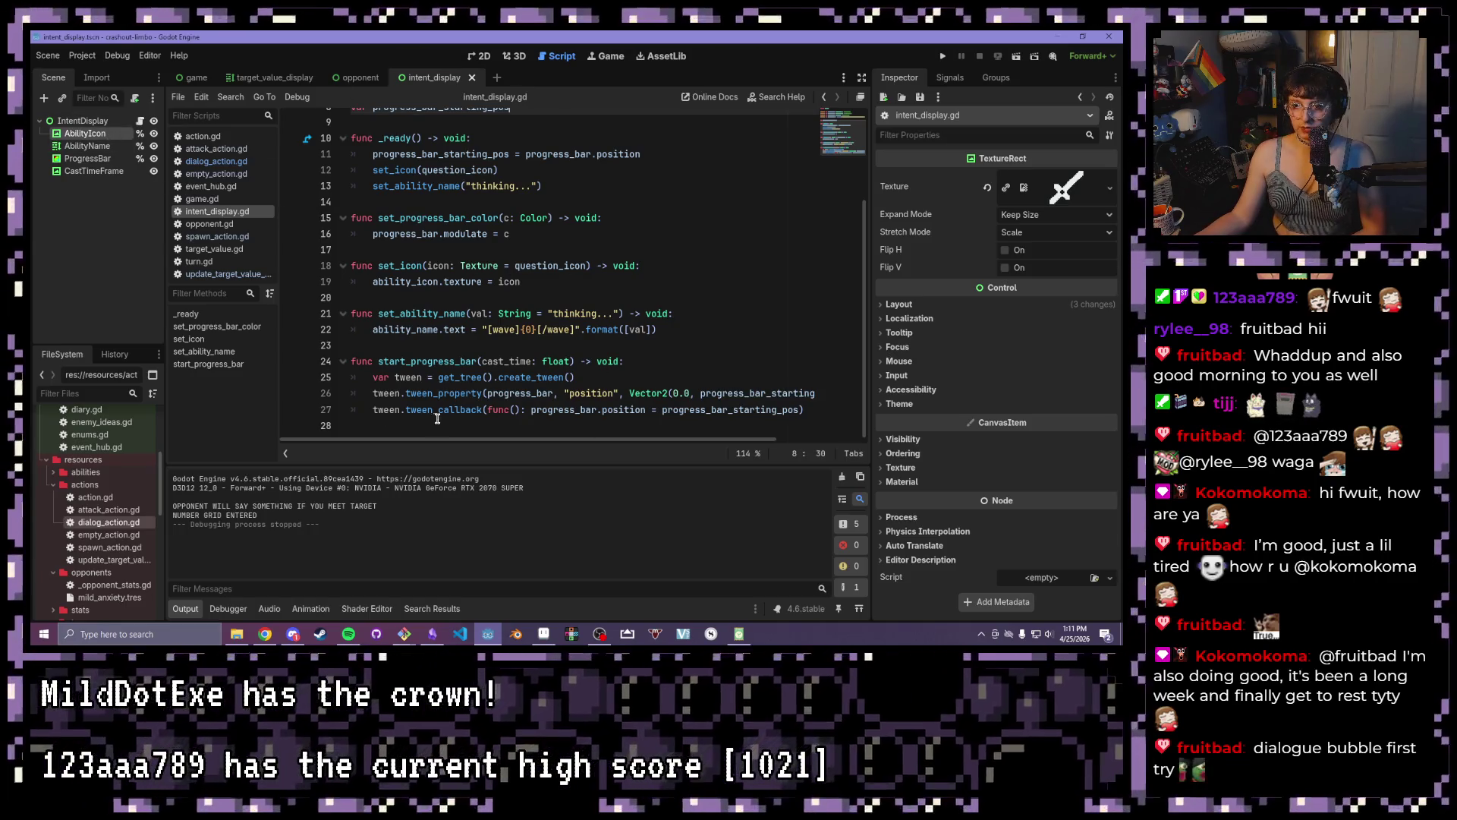
{"action": "mouse_move", "coordinate": [548, 235]}
{"action": "left_mouse_down"}
{"action": "mouse_move", "coordinate": [357, 186]}
{"action": "mouse_move", "coordinate": [218, 190]}
{"action": "mouse_move", "coordinate": [234, 225]}
{"action": "left_mouse_up"}
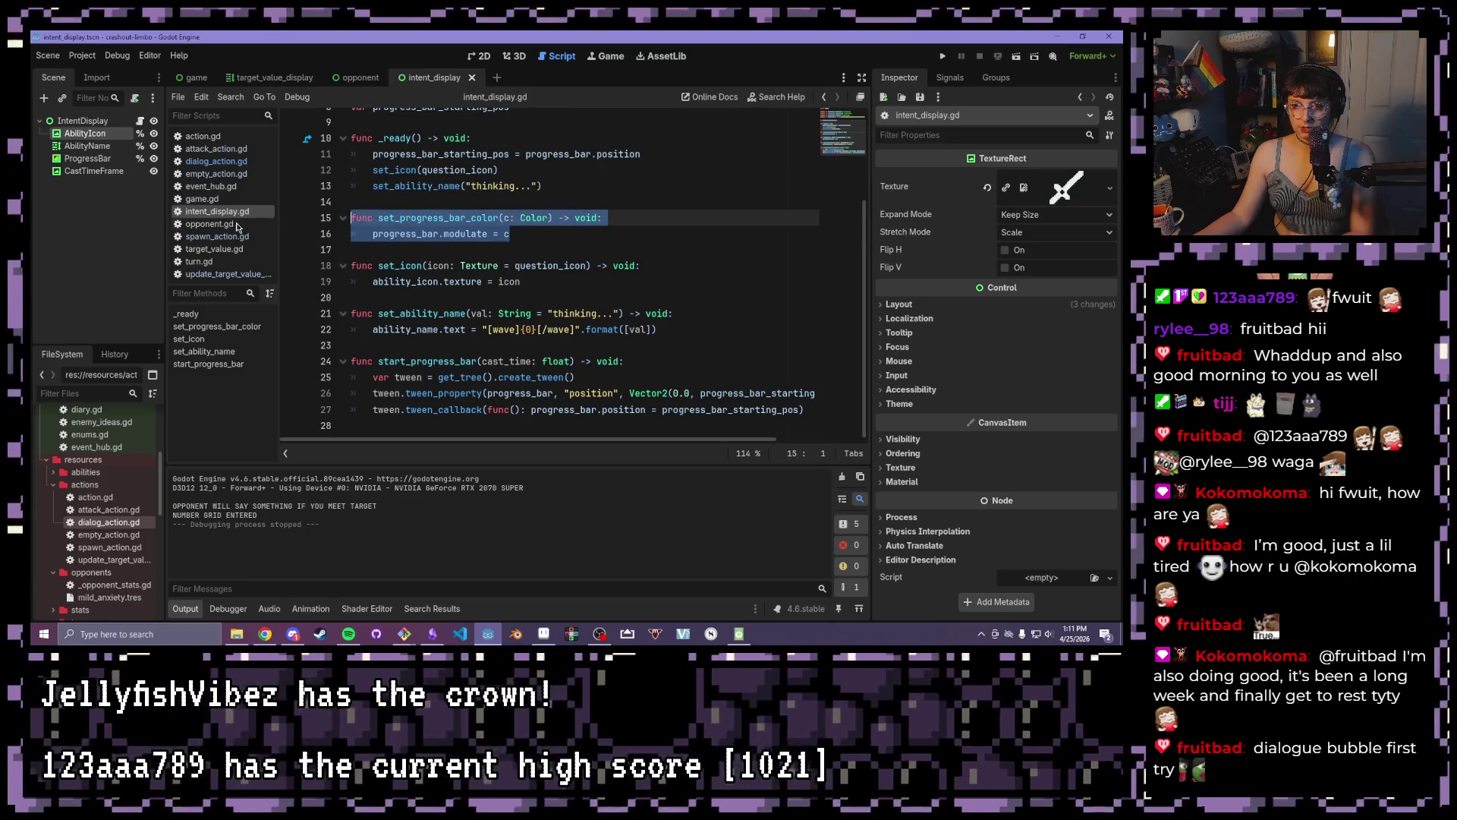
{"action": "key", "text": "BackSpace"}
{"action": "key", "text": "BackSpace"}
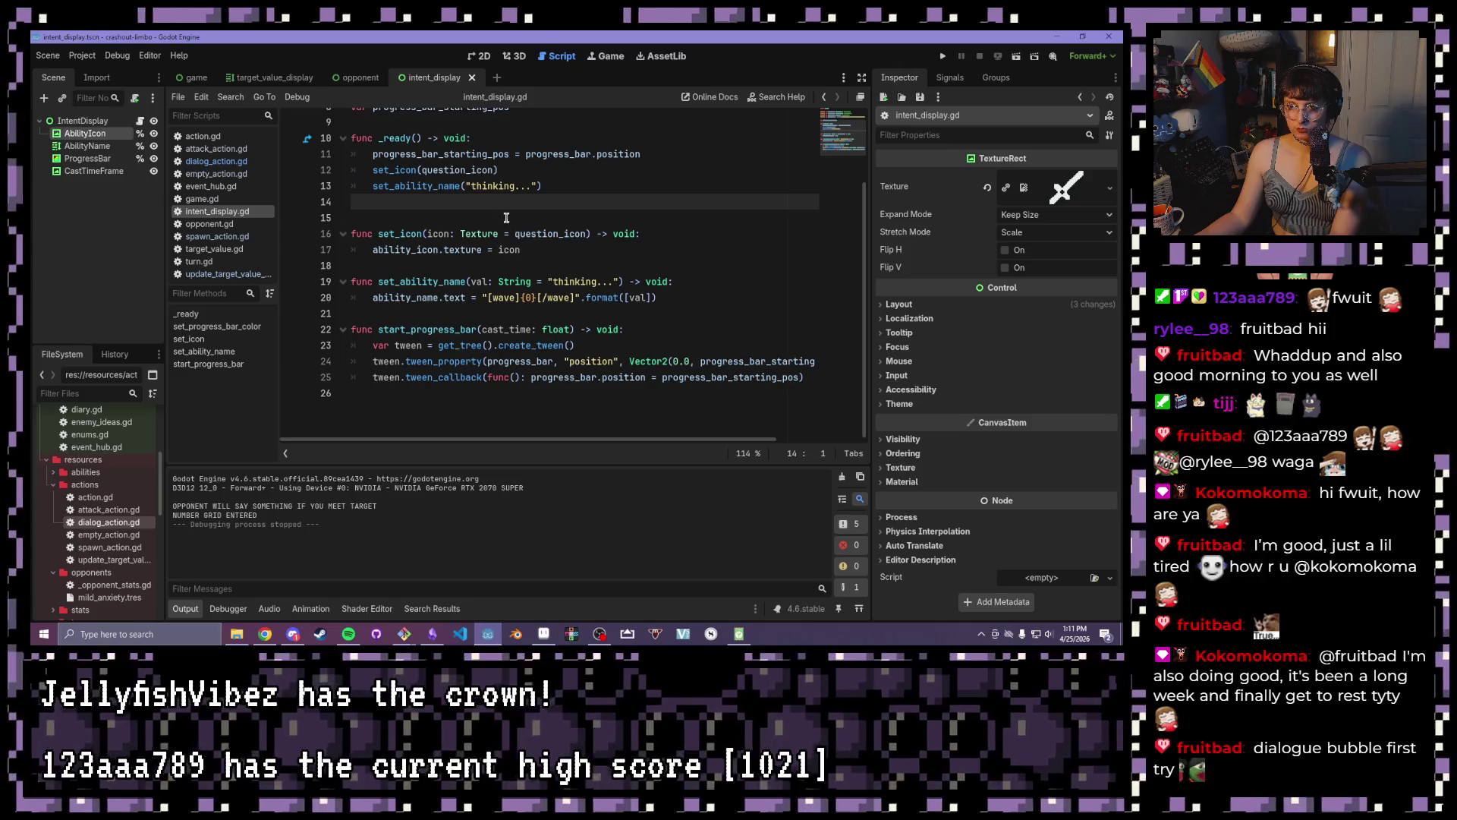
Step: Delete the ability_name and progress_bar declarations, the question_icon preload and leftover blank lines
{"action": "scroll", "coordinate": [507, 220], "scroll_direction": "up", "scroll_amount": 3}
{"action": "left_click", "coordinate": [662, 162]}
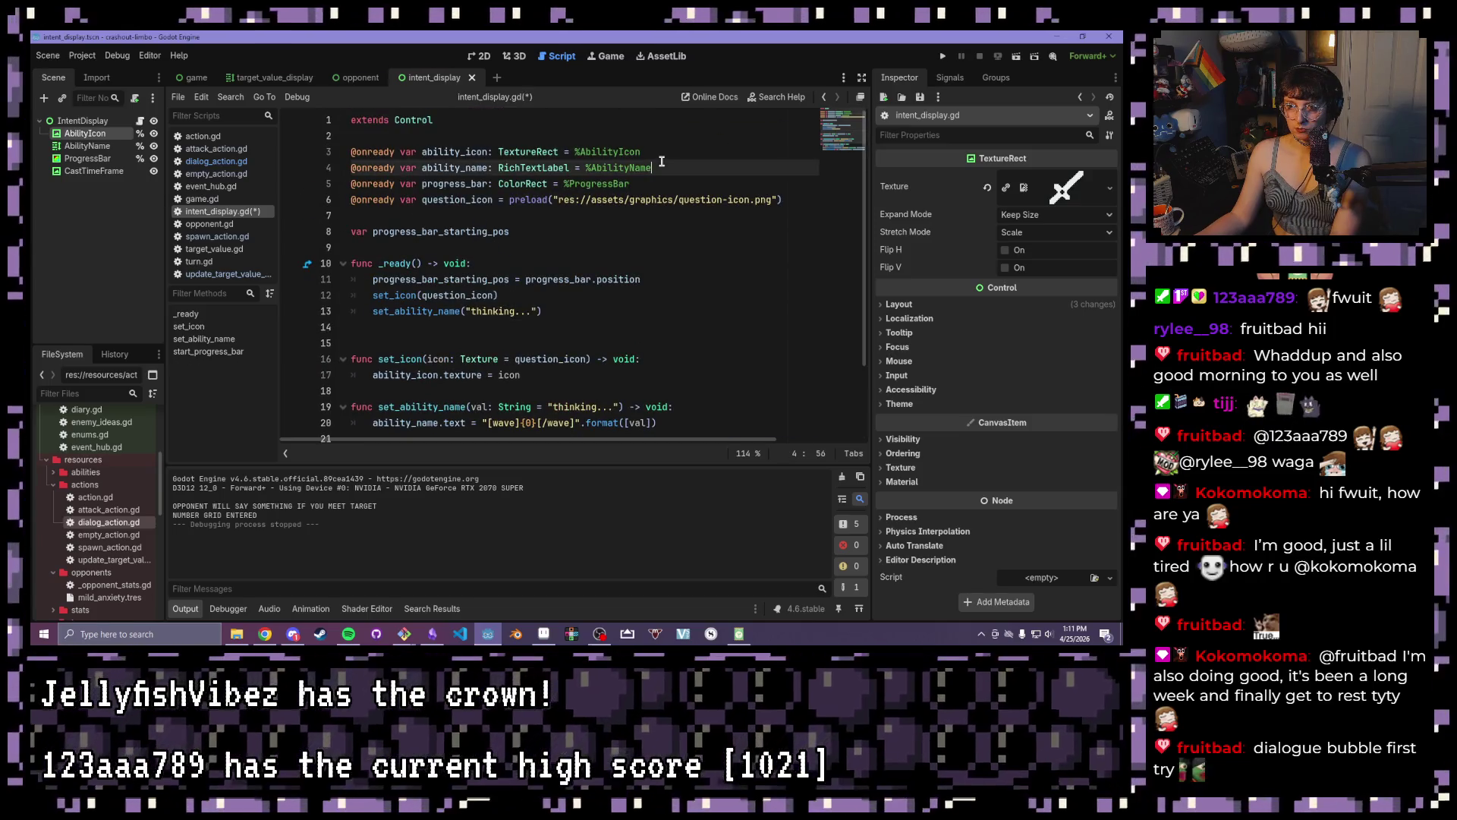
{"action": "triple_click", "coordinate": [615, 168]}
{"action": "key", "text": "BackSpace"}
{"action": "key", "text": "BackSpace"}
{"action": "triple_click", "coordinate": [615, 167]}
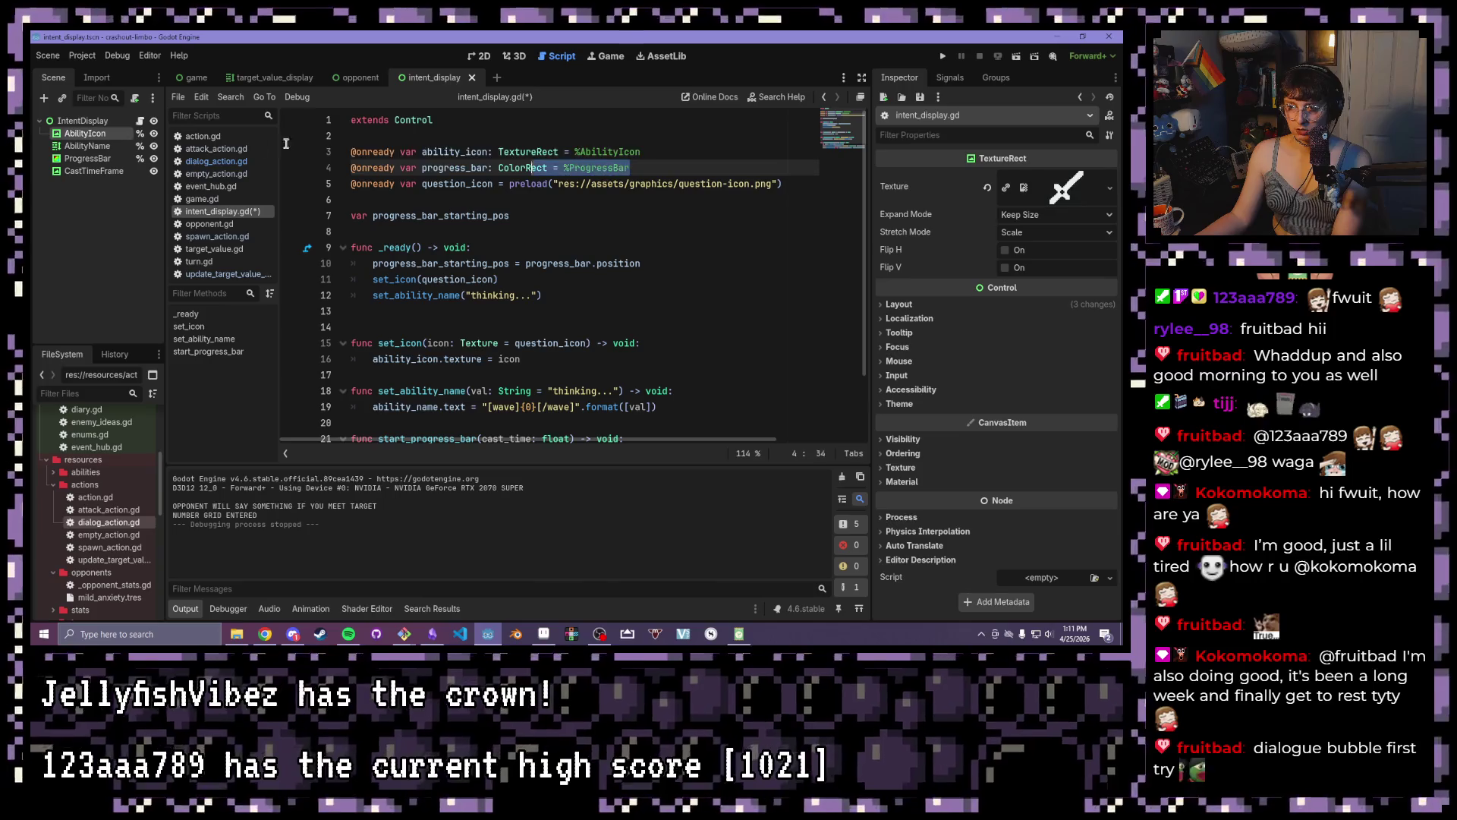
{"action": "key", "text": "BackSpace"}
{"action": "key", "text": "BackSpace"}
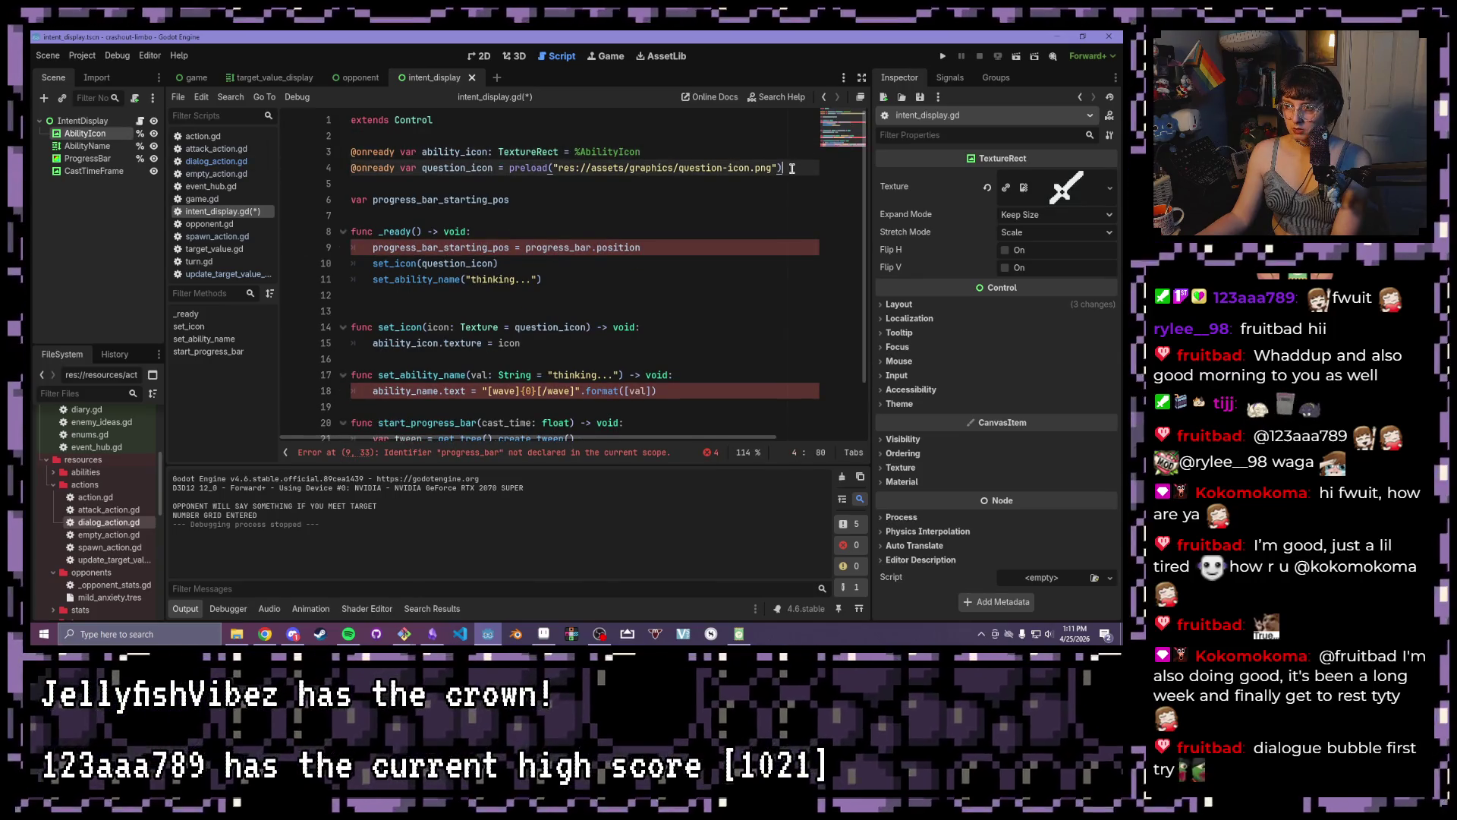
{"action": "triple_click", "coordinate": [677, 169]}
{"action": "key", "text": "BackSpace"}
{"action": "key", "text": "BackSpace"}
{"action": "left_click", "coordinate": [445, 169]}
{"action": "left_click", "coordinate": [493, 198]}
{"action": "left_click", "coordinate": [436, 167]}
{"action": "key", "text": "BackSpace"}
{"action": "left_click", "coordinate": [428, 185]}
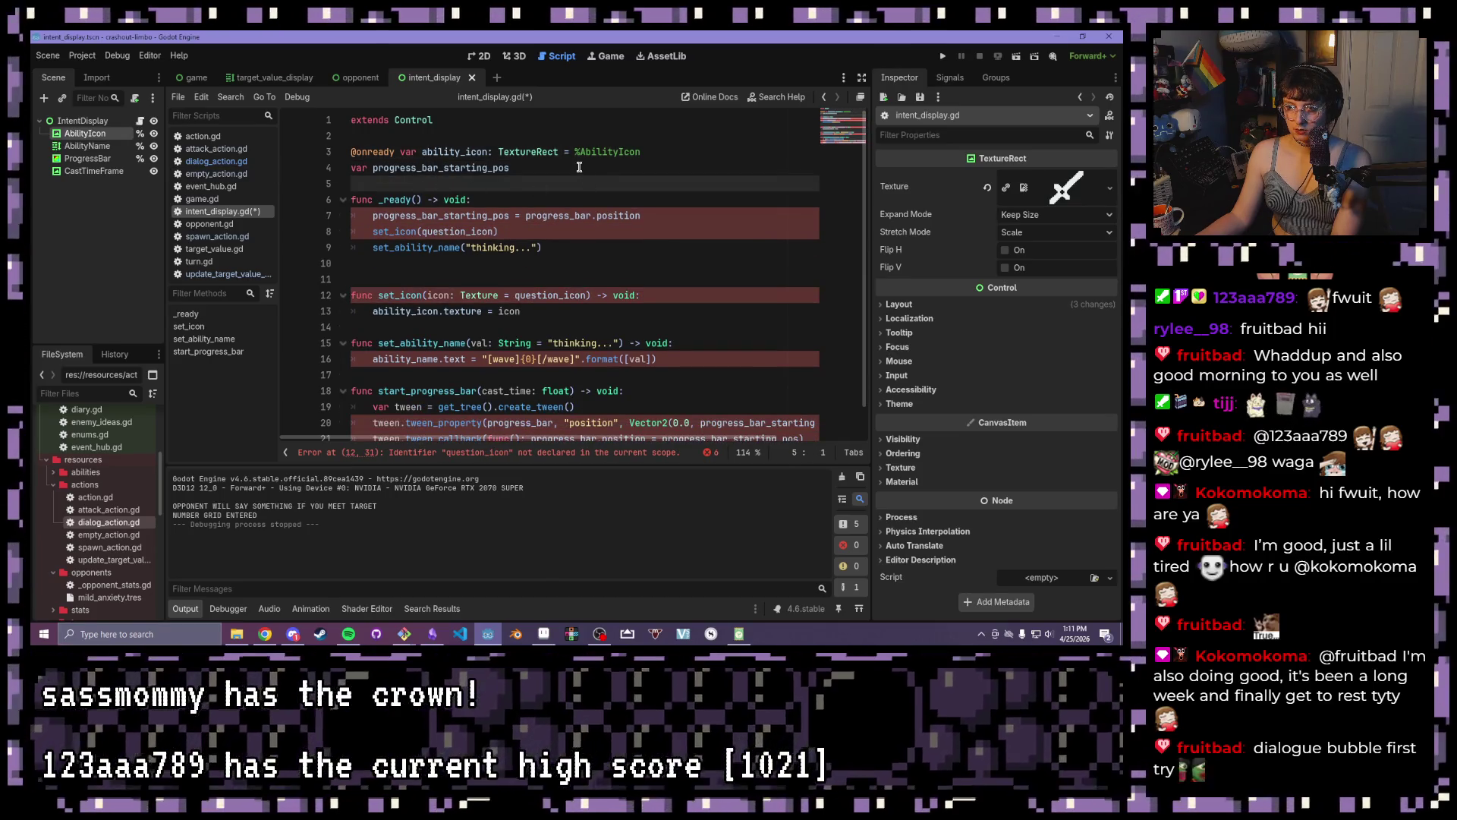
Step: Remove the progress bar setup, set_icon and set_ability_name calls from _ready
{"action": "left_click", "coordinate": [544, 229]}
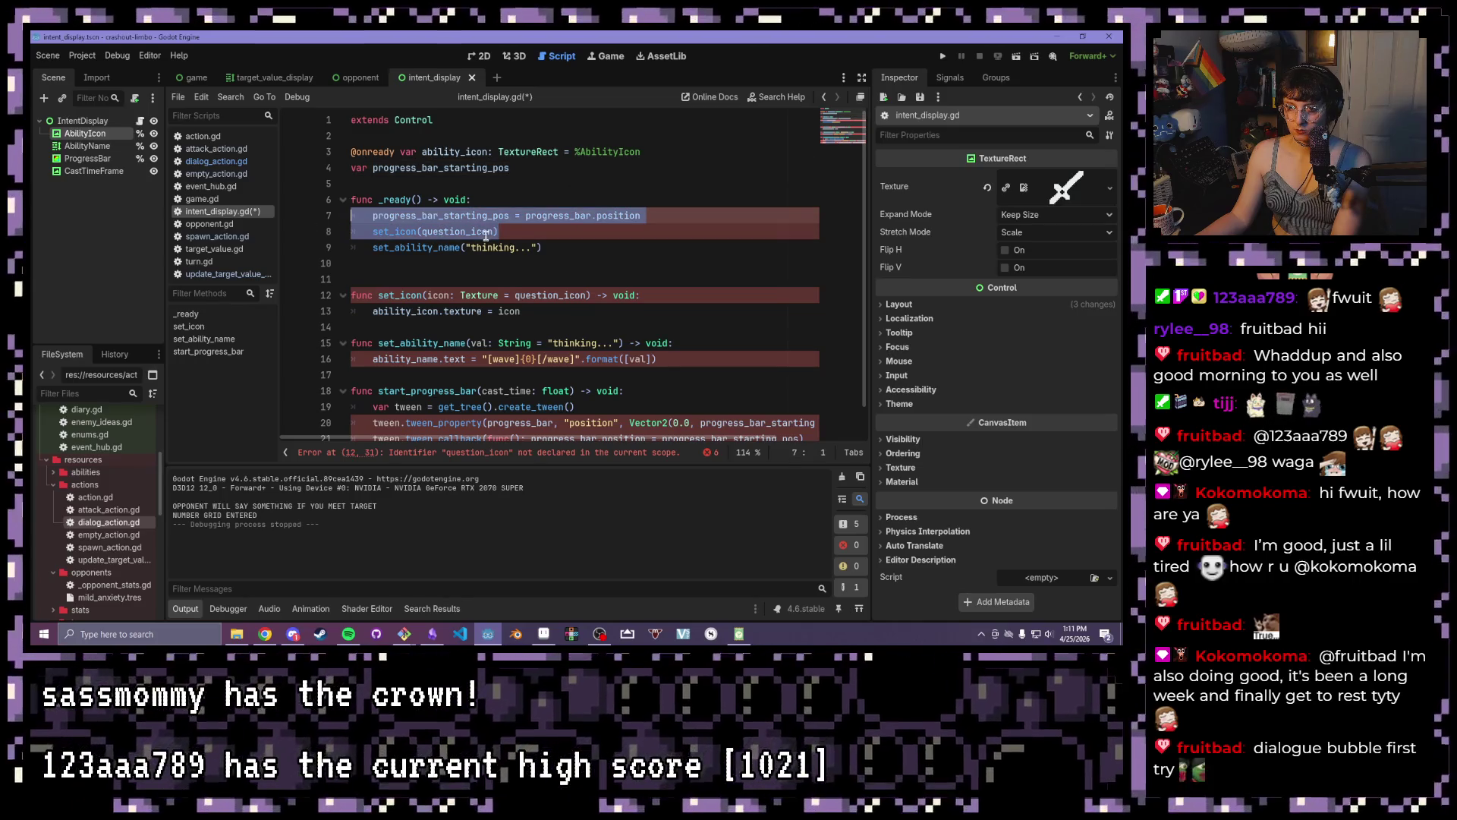
{"action": "key", "text": "ctrl+shift+k"}
{"action": "key", "text": "ctrl+shift+k"}
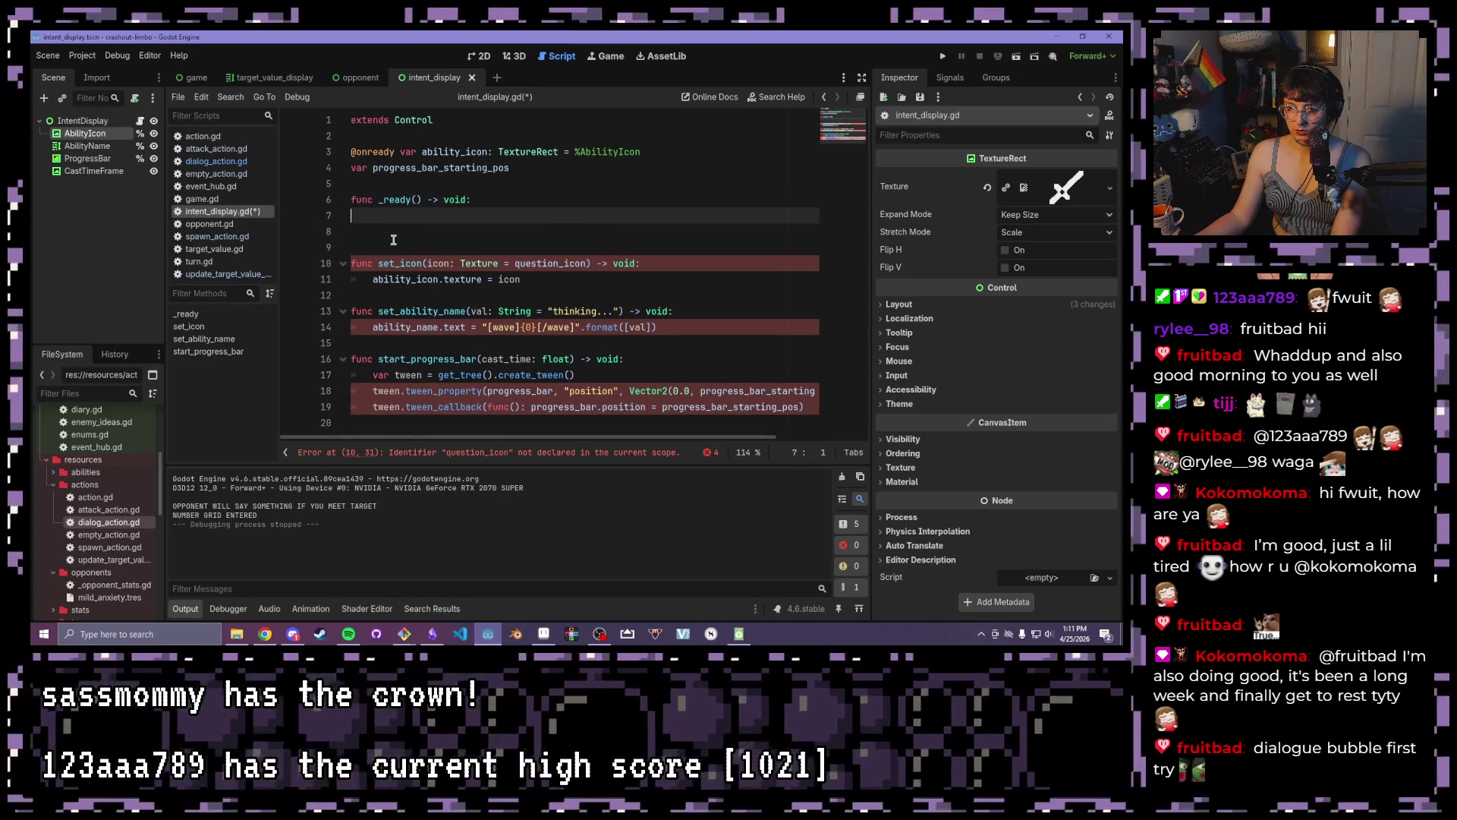
{"action": "key", "text": "ctrl+shift+k"}
{"action": "left_click", "coordinate": [484, 214]}
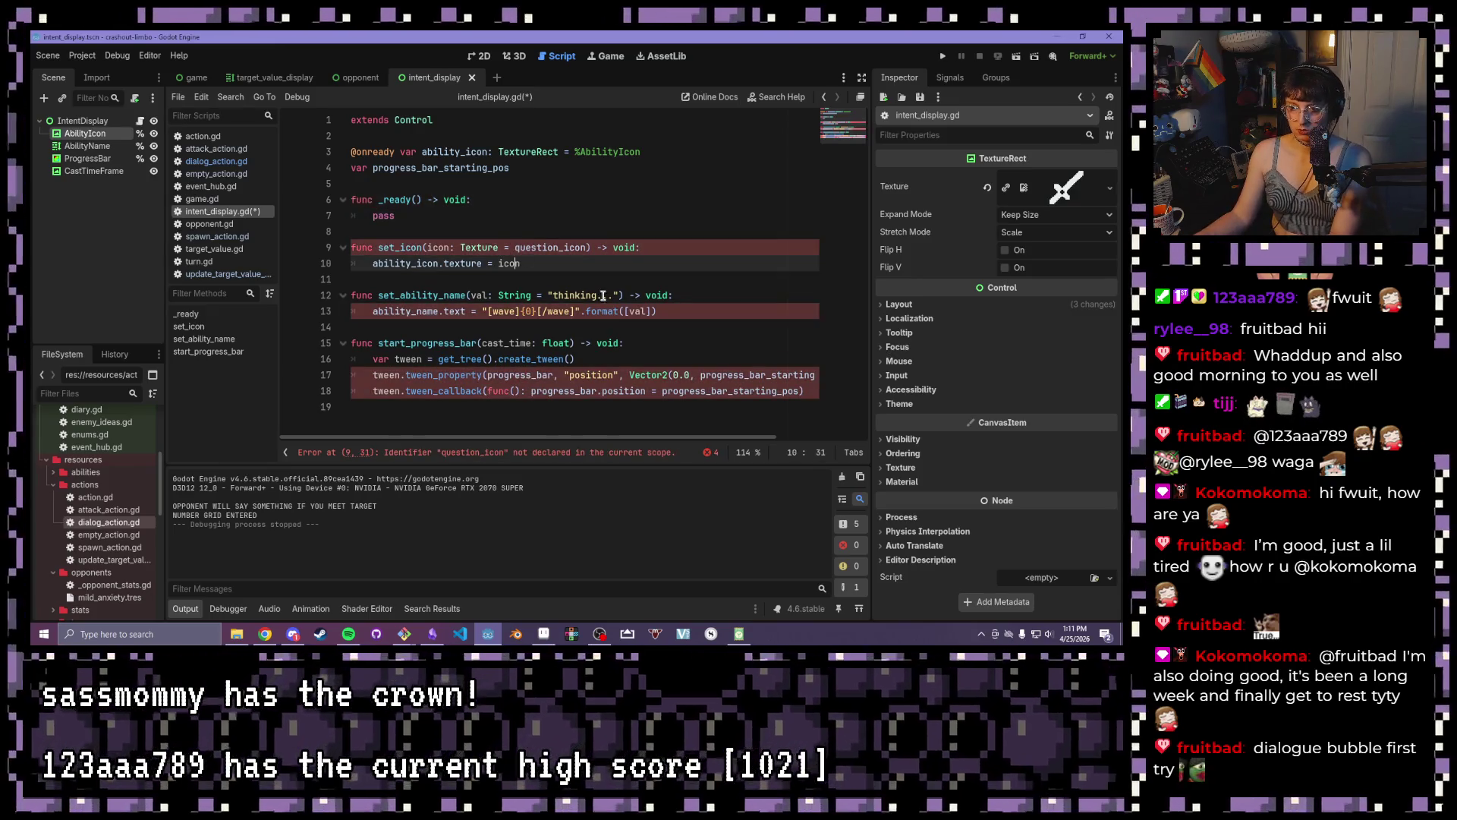
Step: Delete the set_ability_name, start_progress_bar and set_icon functions
{"action": "left_click", "coordinate": [700, 320]}
{"action": "left_click", "coordinate": [701, 311]}
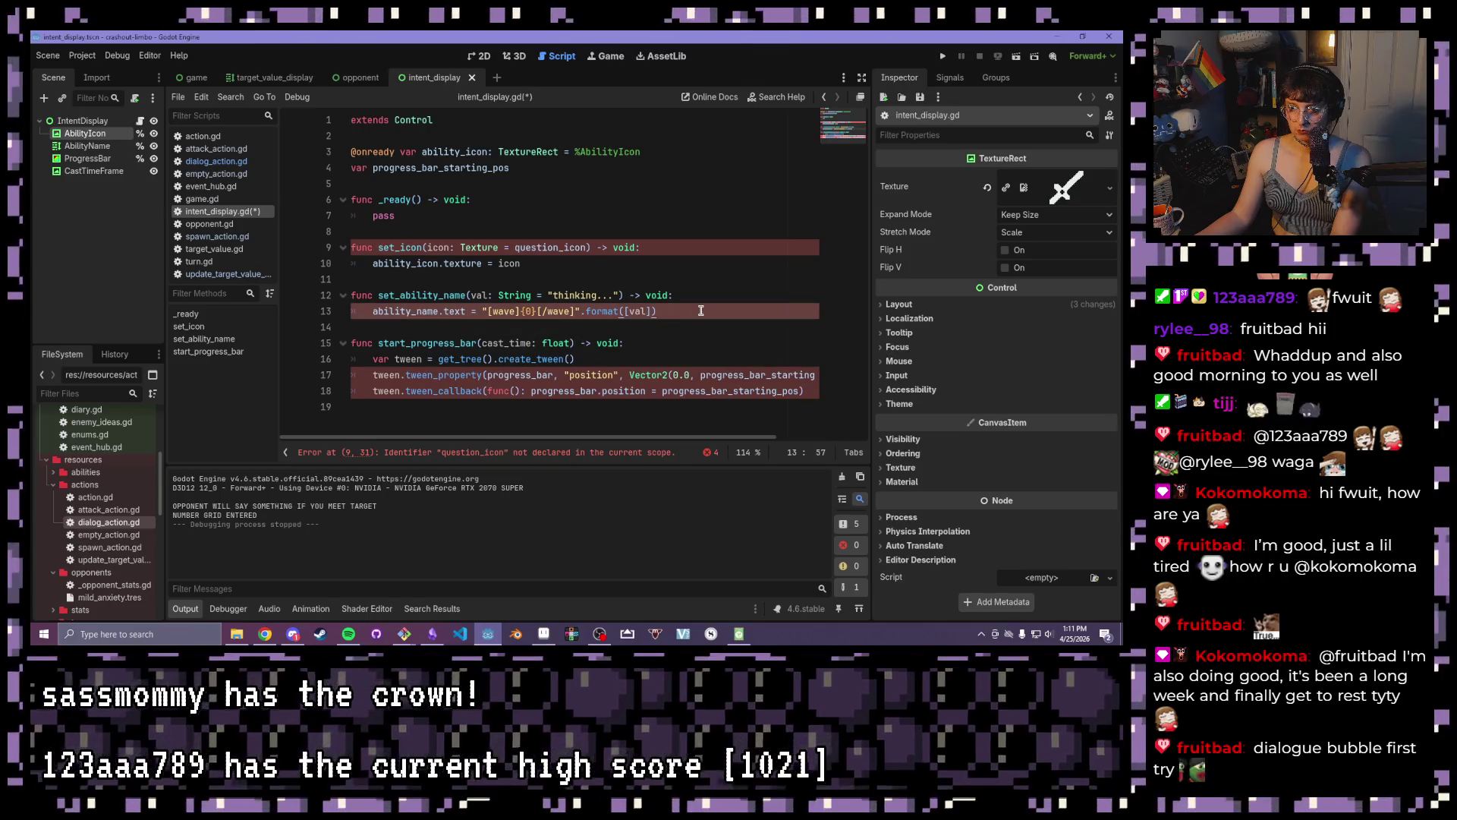
{"action": "left_click_drag", "start_coordinate": [685, 310], "coordinate": [332, 290]}
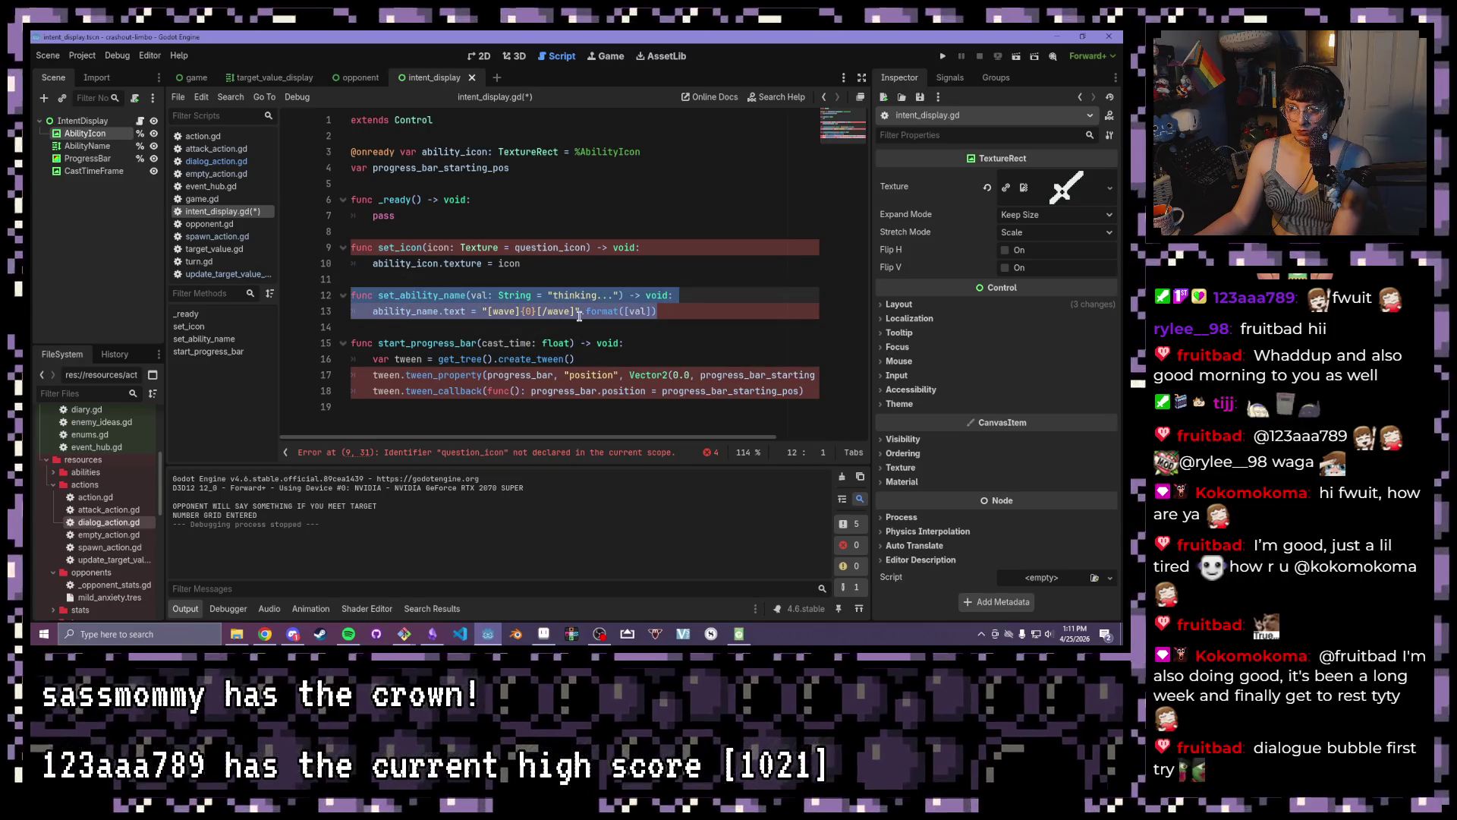
{"action": "key", "text": "BackSpace"}
{"action": "key", "text": "BackSpace"}
{"action": "key", "text": "BackSpace"}
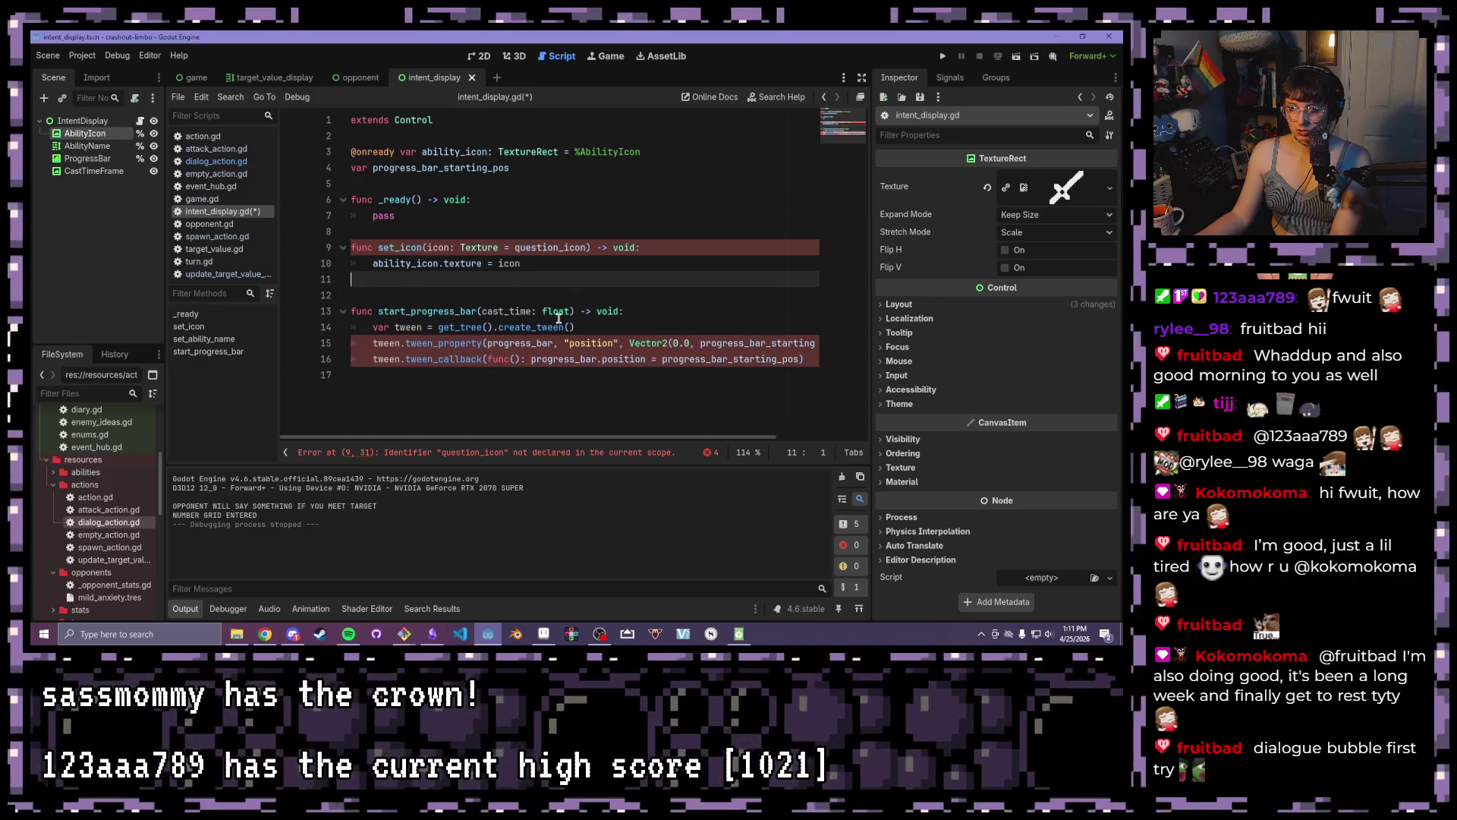
{"action": "left_click_drag", "start_coordinate": [805, 344], "coordinate": [269, 307]}
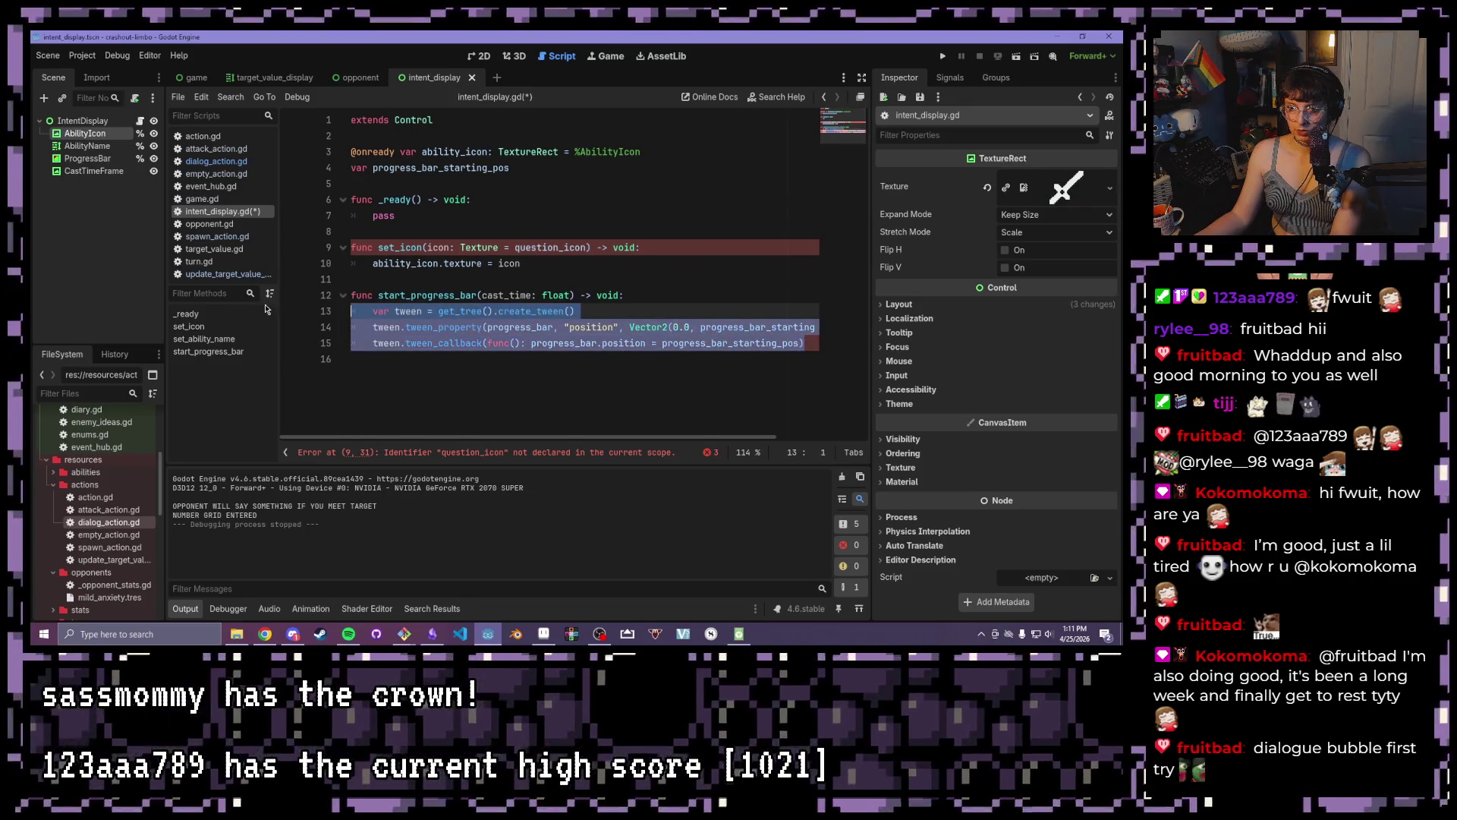
{"action": "key", "text": "BackSpace"}
{"action": "key", "text": "BackSpace"}
{"action": "key", "text": "BackSpace"}
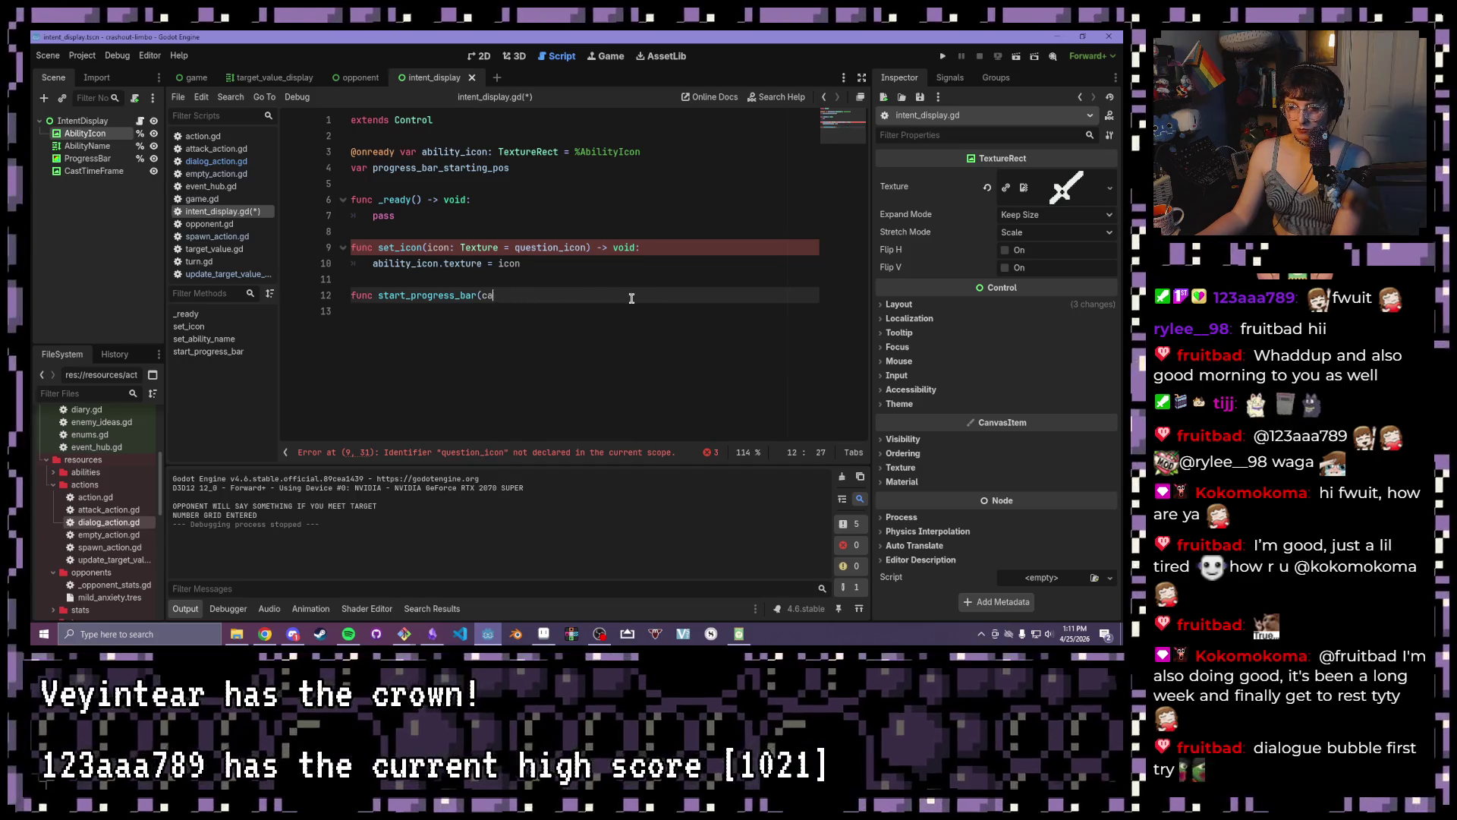
{"action": "key", "text": "BackSpace"}
{"action": "key", "text": "BackSpace"}
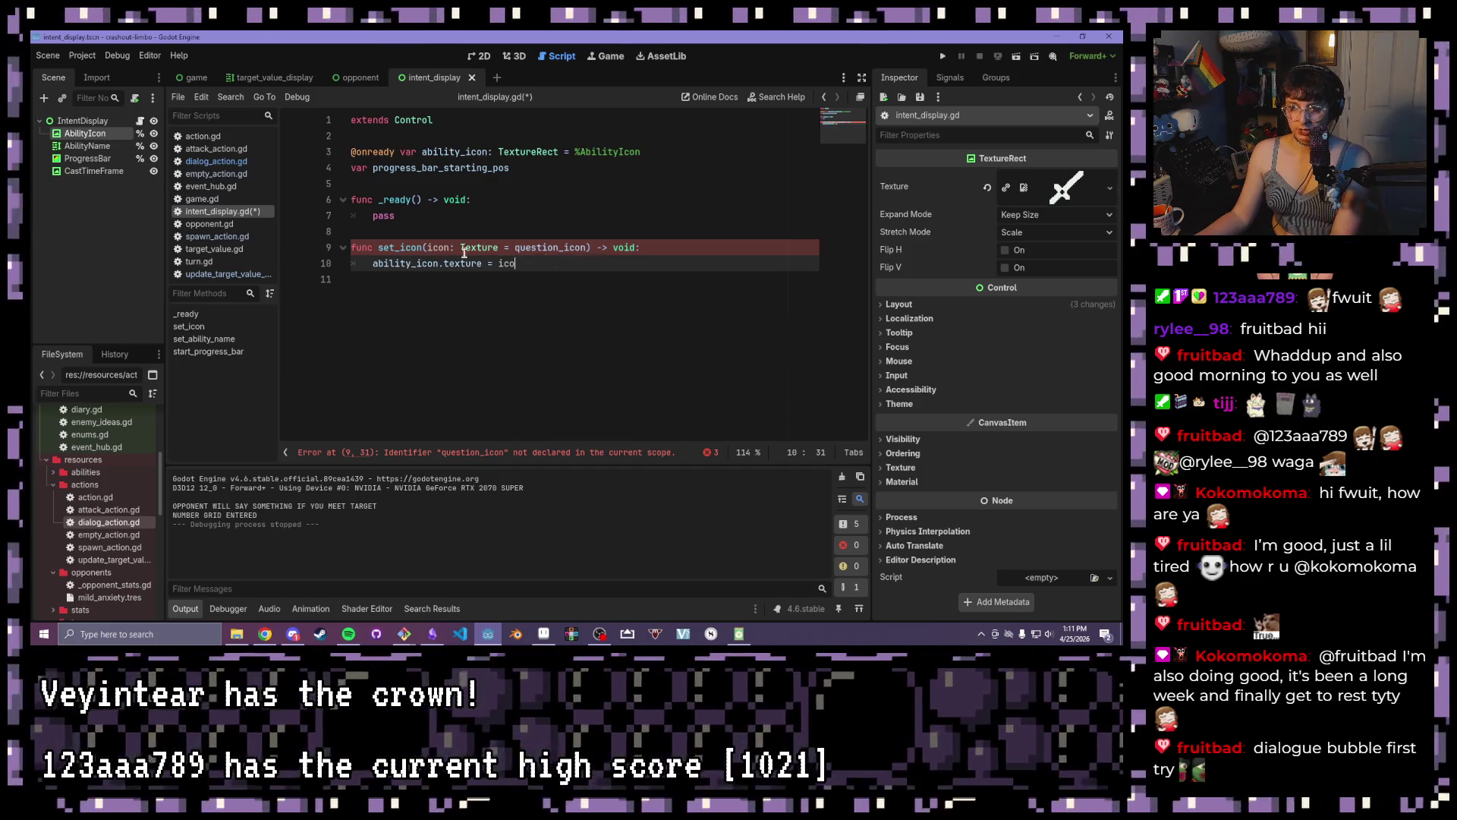
{"action": "left_click", "coordinate": [322, 236], "text": "shift"}
{"action": "left_click", "coordinate": [325, 242], "text": "shift"}
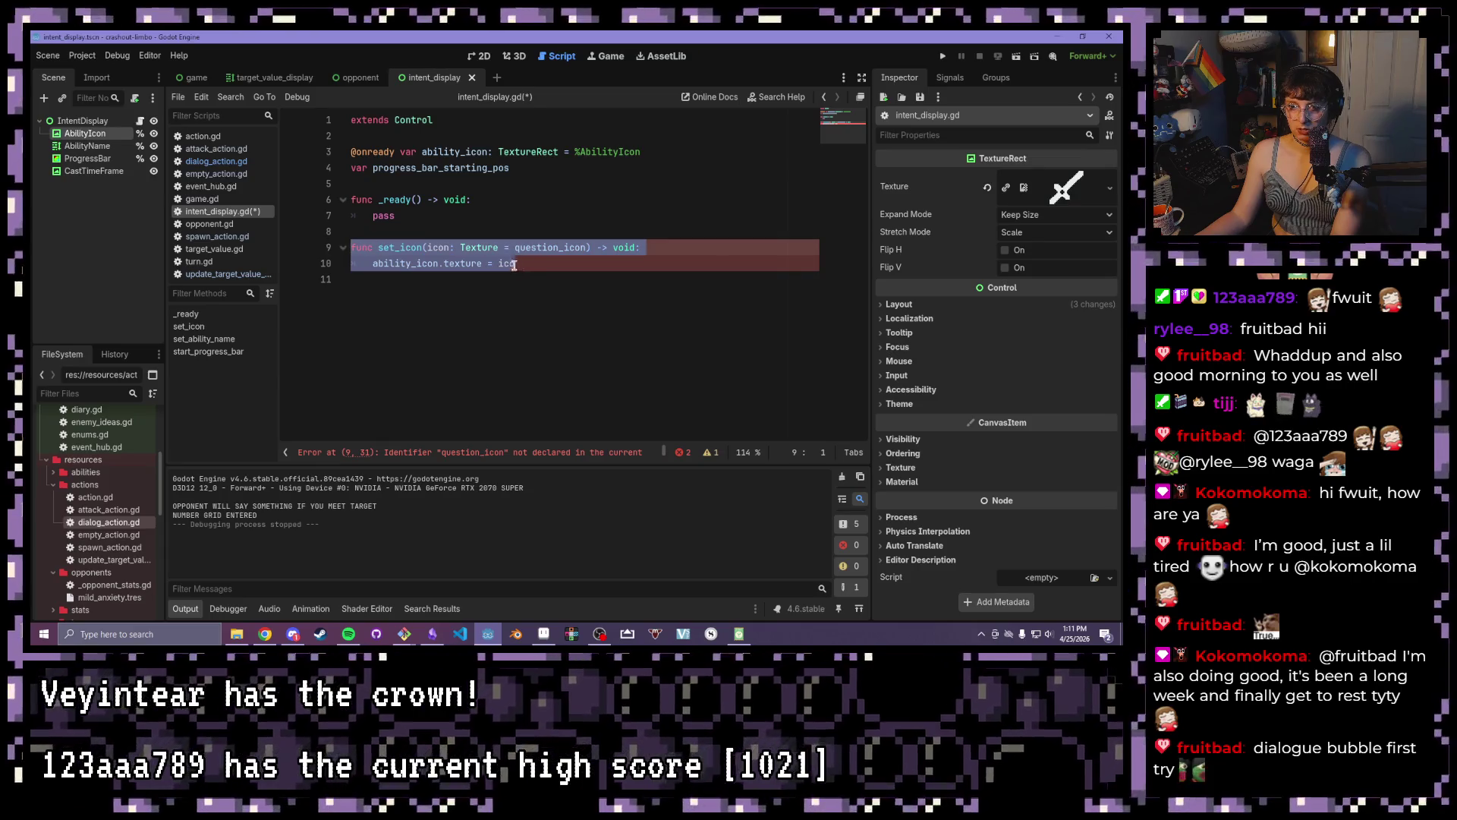
{"action": "key", "text": "BackSpace"}
{"action": "key", "text": "BackSpace"}
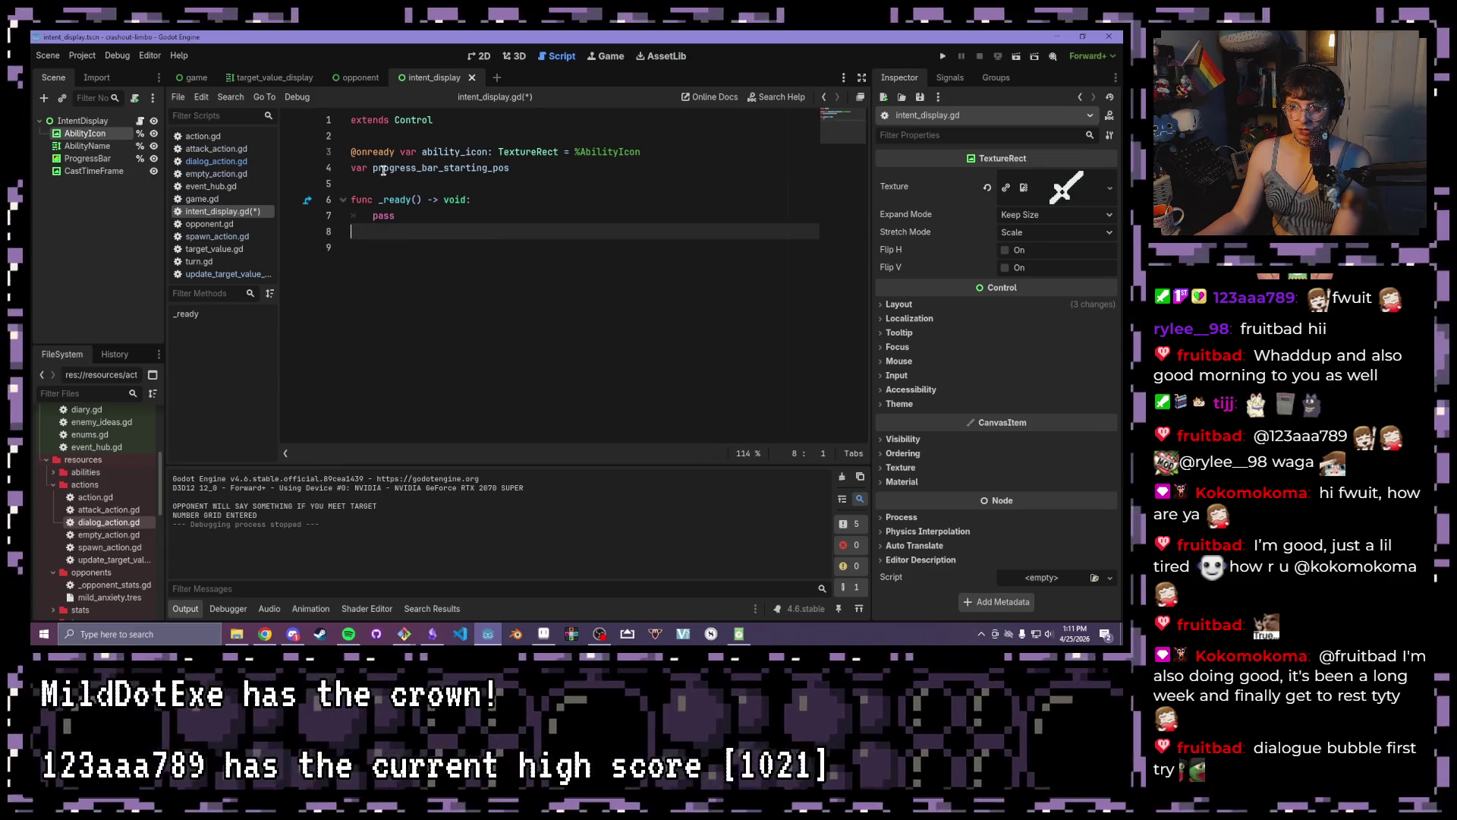
Step: Delete the progress_bar_starting_pos and ability_icon variable declarations
{"action": "left_click", "coordinate": [560, 164]}
{"action": "left_click", "coordinate": [298, 167]}
{"action": "key", "text": "BackSpace"}
{"action": "left_click", "coordinate": [310, 151]}
{"action": "key", "text": "BackSpace"}
{"action": "key", "text": "BackSpace"}
{"action": "key", "text": "BackSpace"}
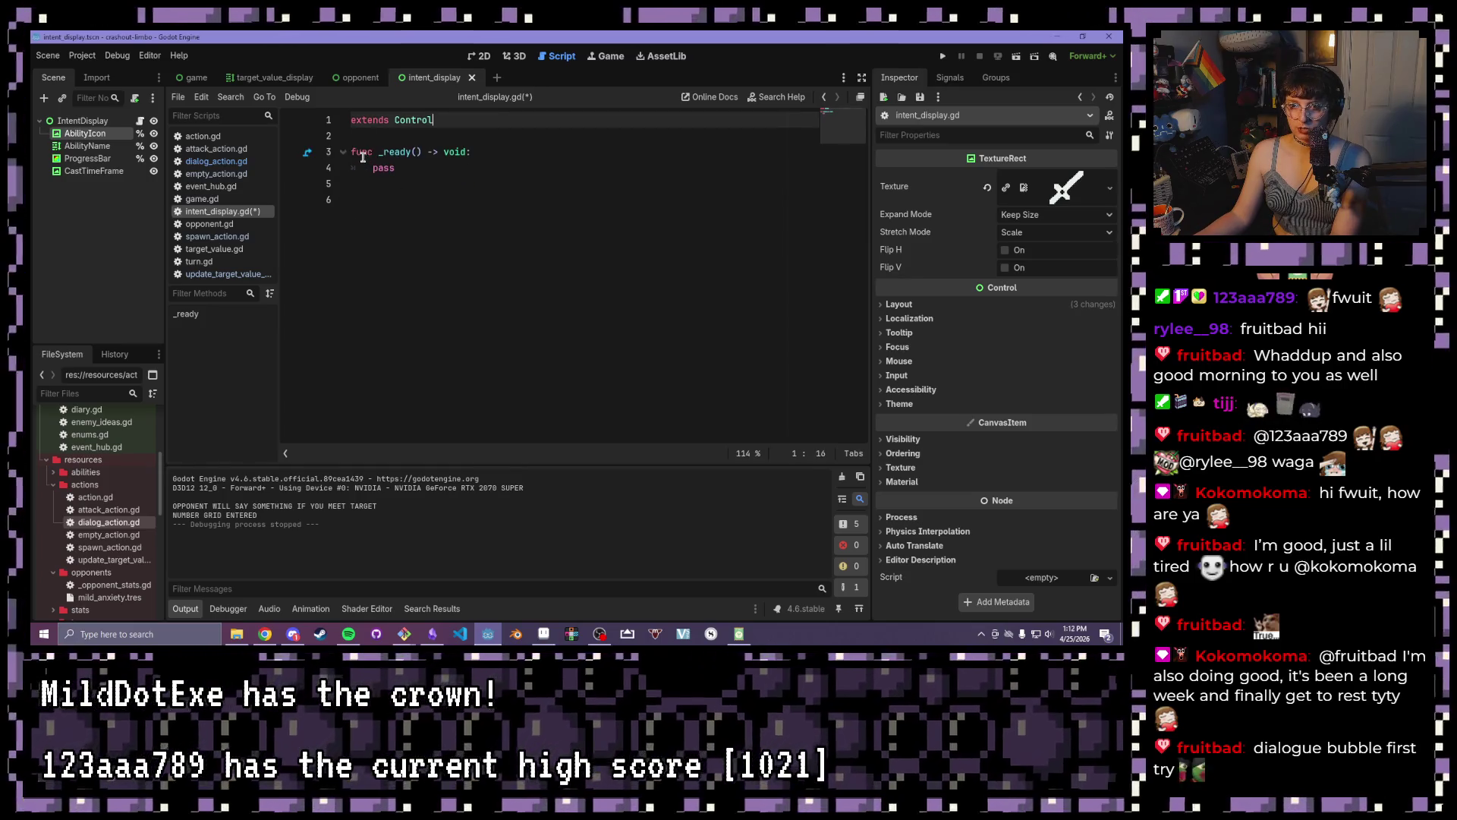
Step: In the 2D view, delete the AbilityIcon and AbilityName nodes from IntentDisplay
{"action": "left_click", "coordinate": [487, 60]}
{"action": "scroll", "coordinate": [531, 304], "scroll_direction": "up", "scroll_amount": 4}
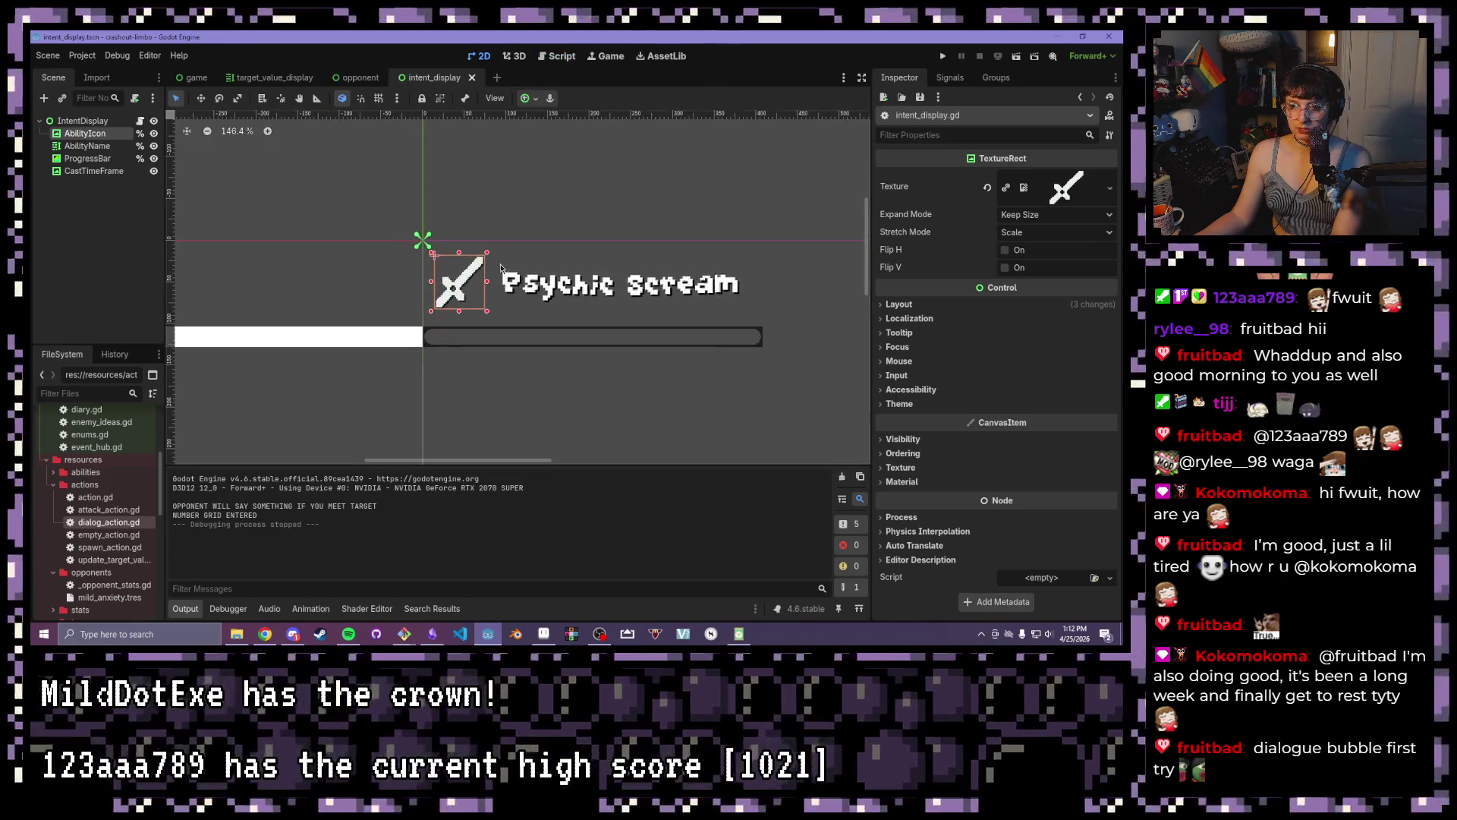
{"action": "left_click", "coordinate": [83, 121]}
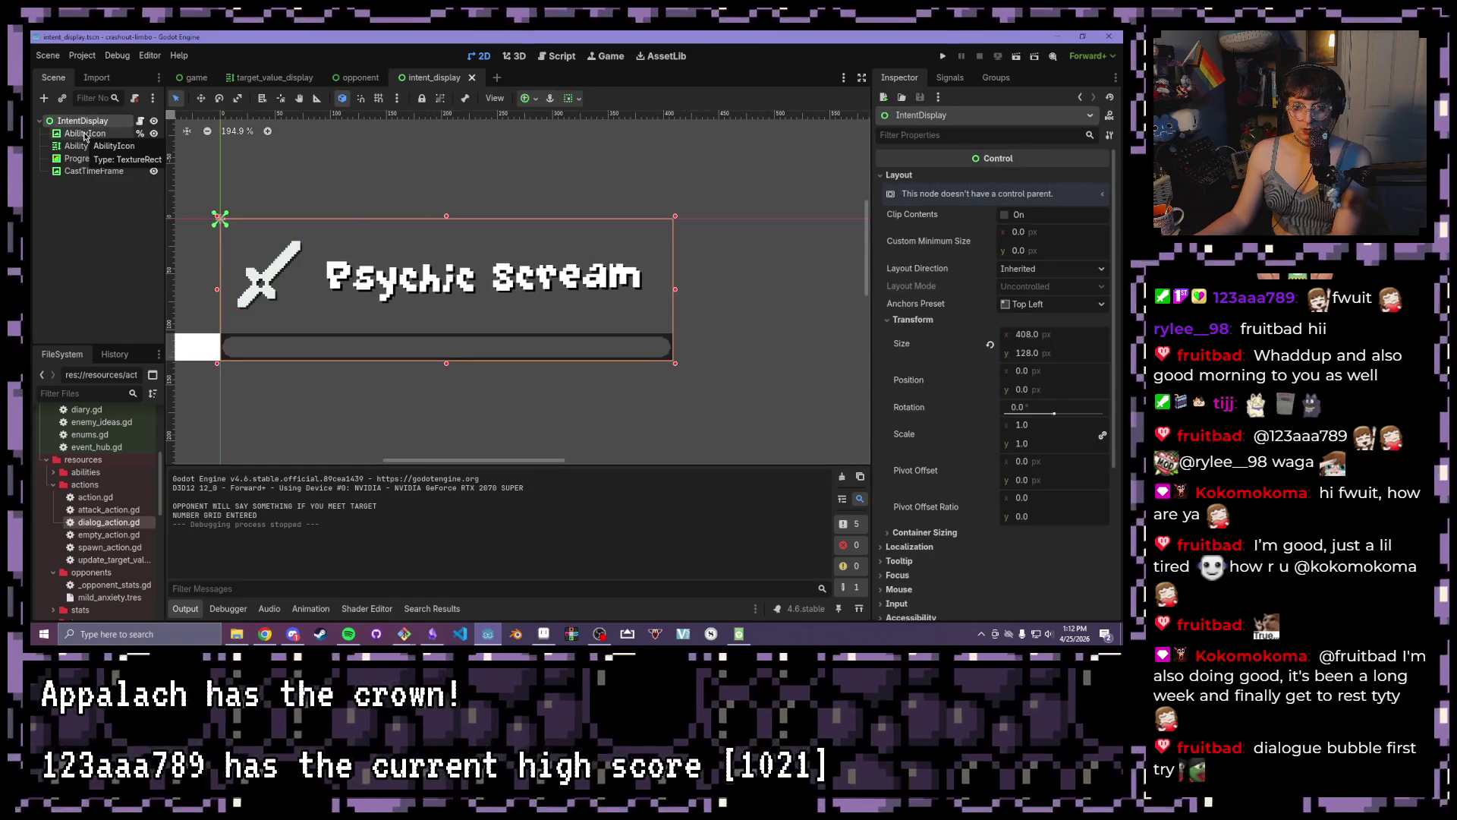
{"action": "left_click", "coordinate": [84, 135]}
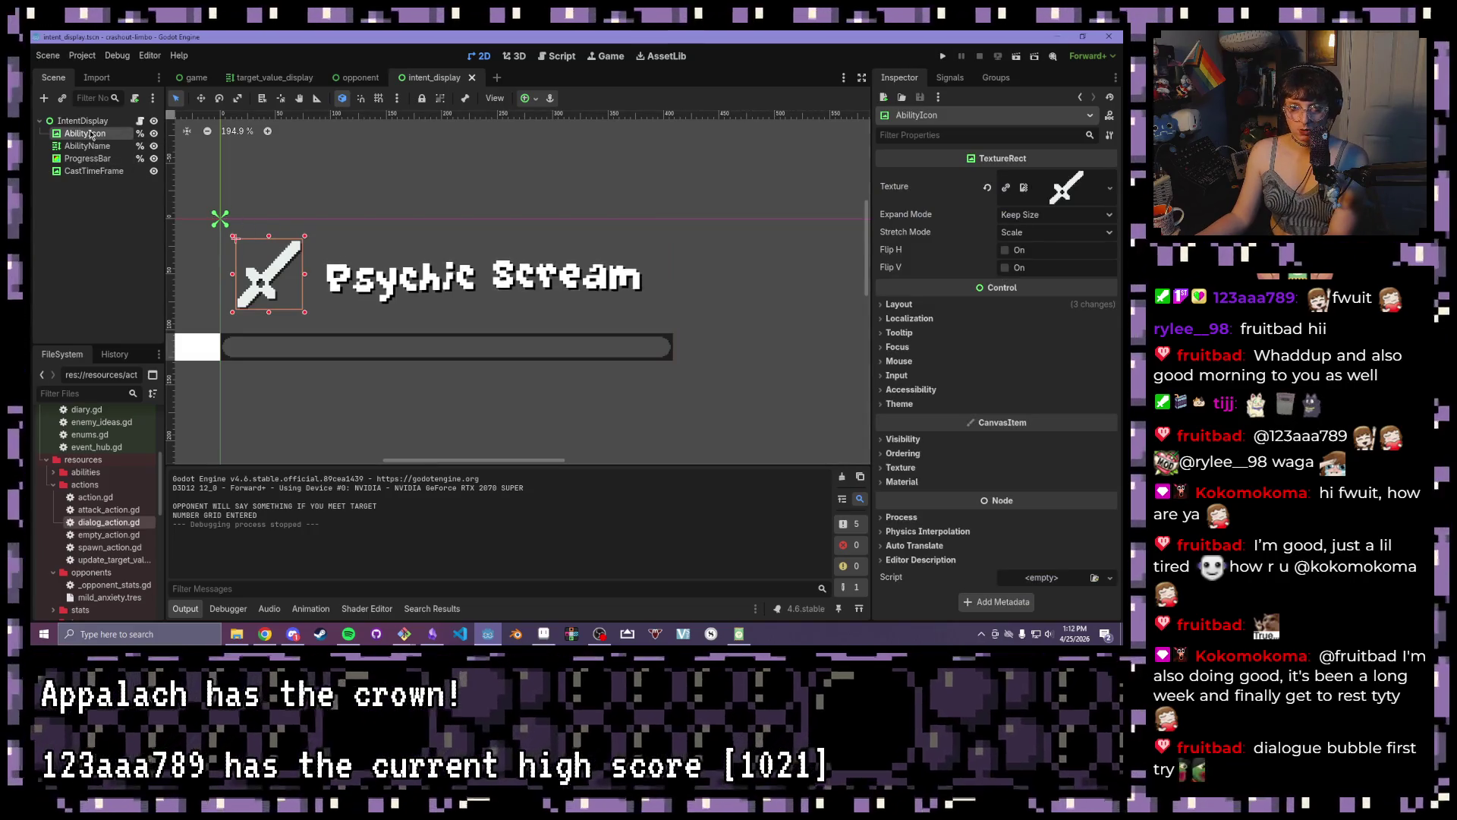
{"action": "key", "text": "Delete"}
{"action": "left_click", "coordinate": [566, 346]}
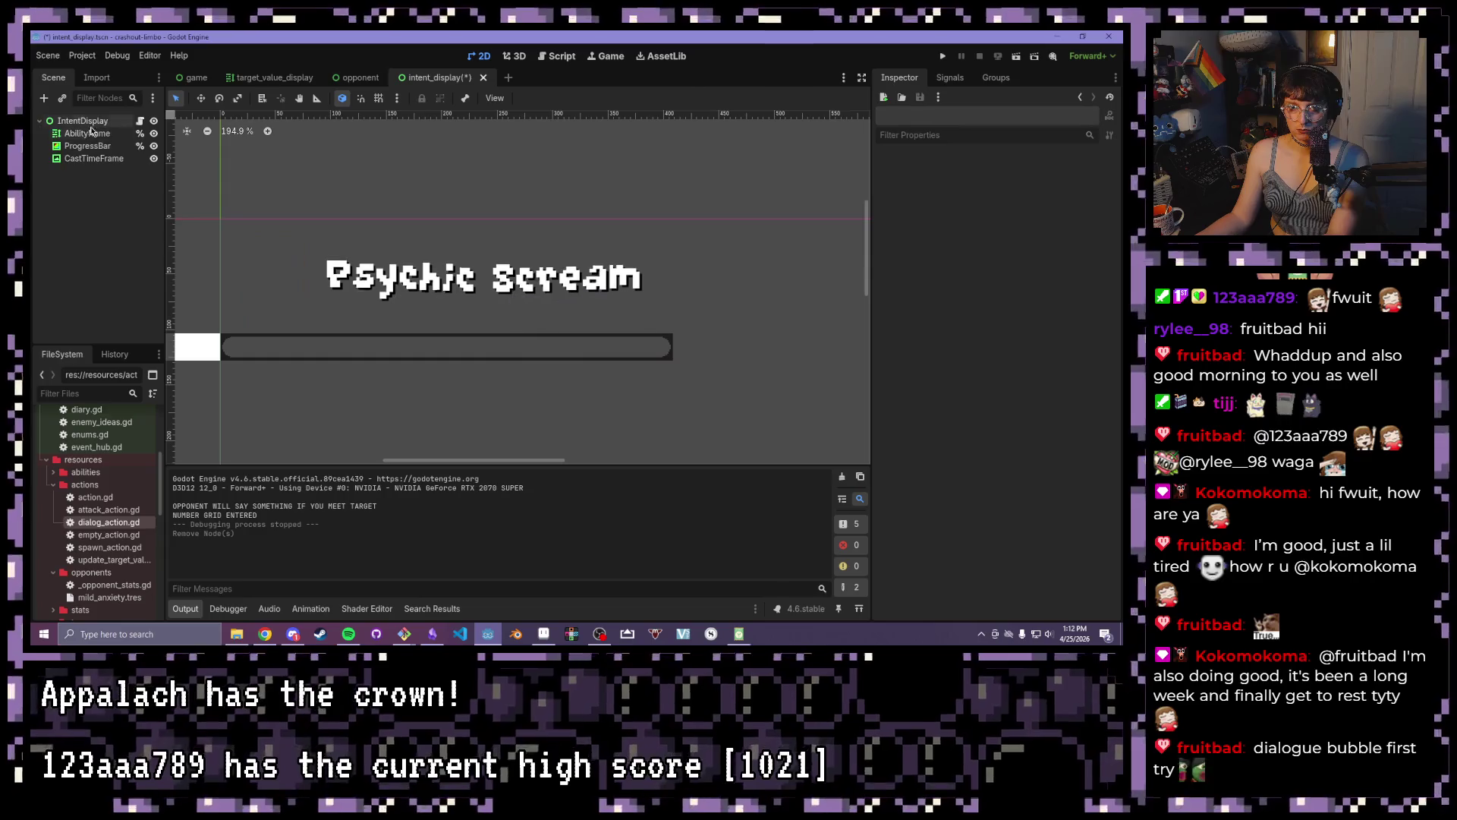
{"action": "left_click", "coordinate": [79, 134]}
{"action": "key", "text": "Delete"}
{"action": "key", "text": "Return"}
Step: Delete the ProgressBar and CastTimeFrame nodes and reselect the IntentDisplay root
{"action": "left_click", "coordinate": [88, 135]}
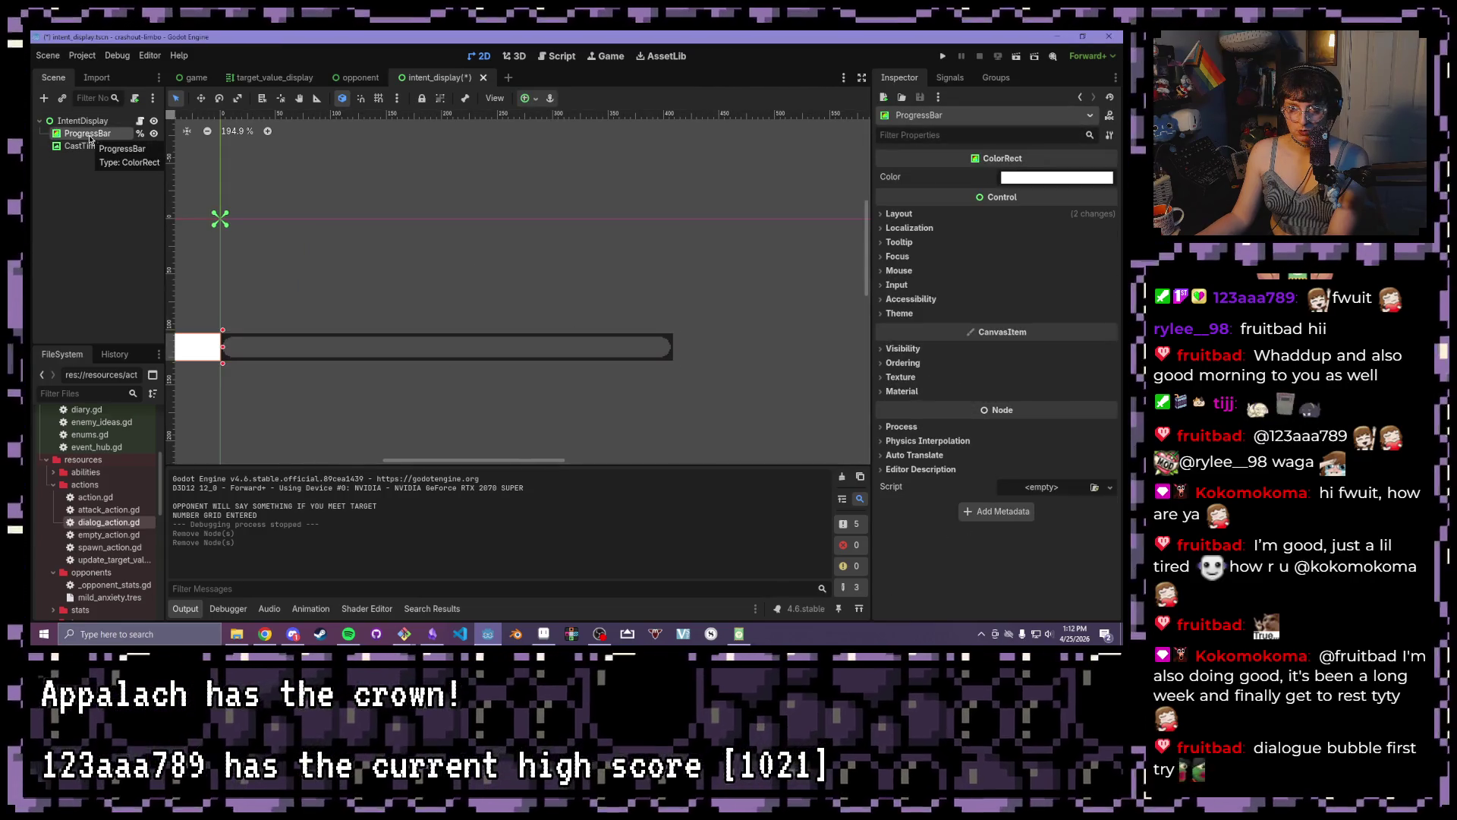
{"action": "key", "text": "Delete"}
{"action": "key", "text": "Return"}
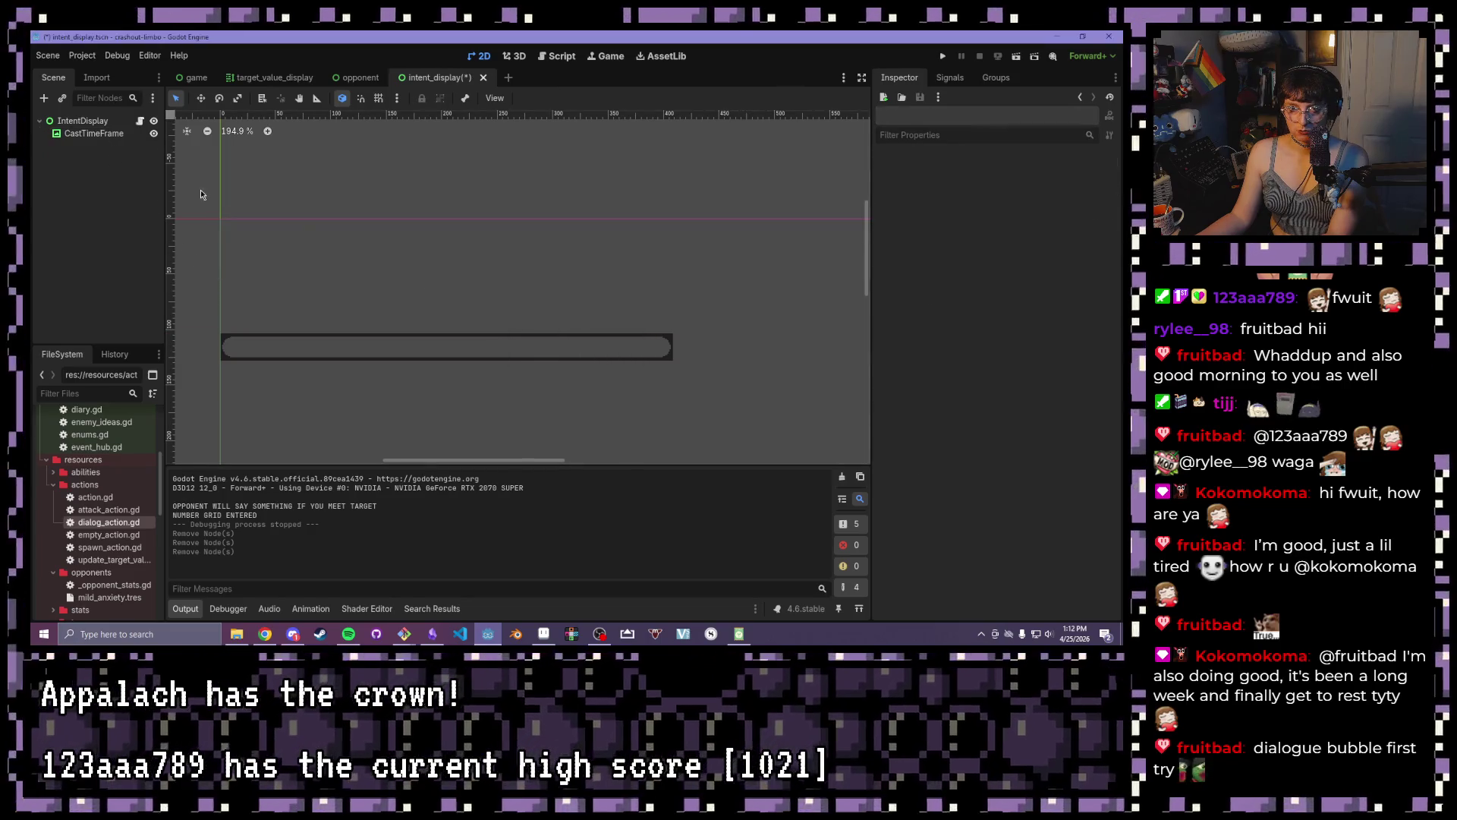
{"action": "left_click", "coordinate": [106, 133]}
{"action": "key", "text": "Delete"}
{"action": "key", "text": "Return"}
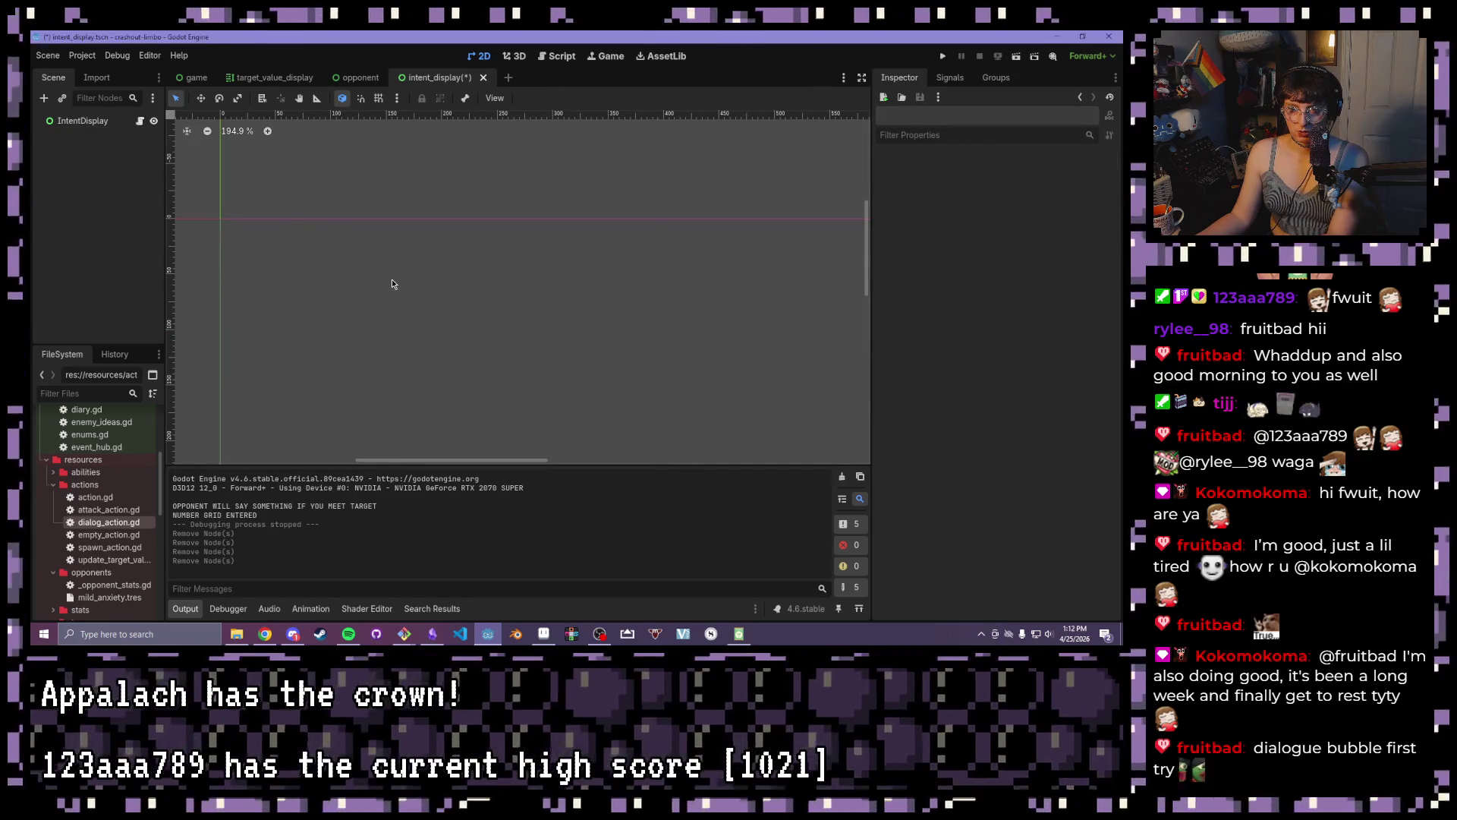
{"action": "scroll", "coordinate": [349, 258], "scroll_direction": "down", "scroll_amount": 1}
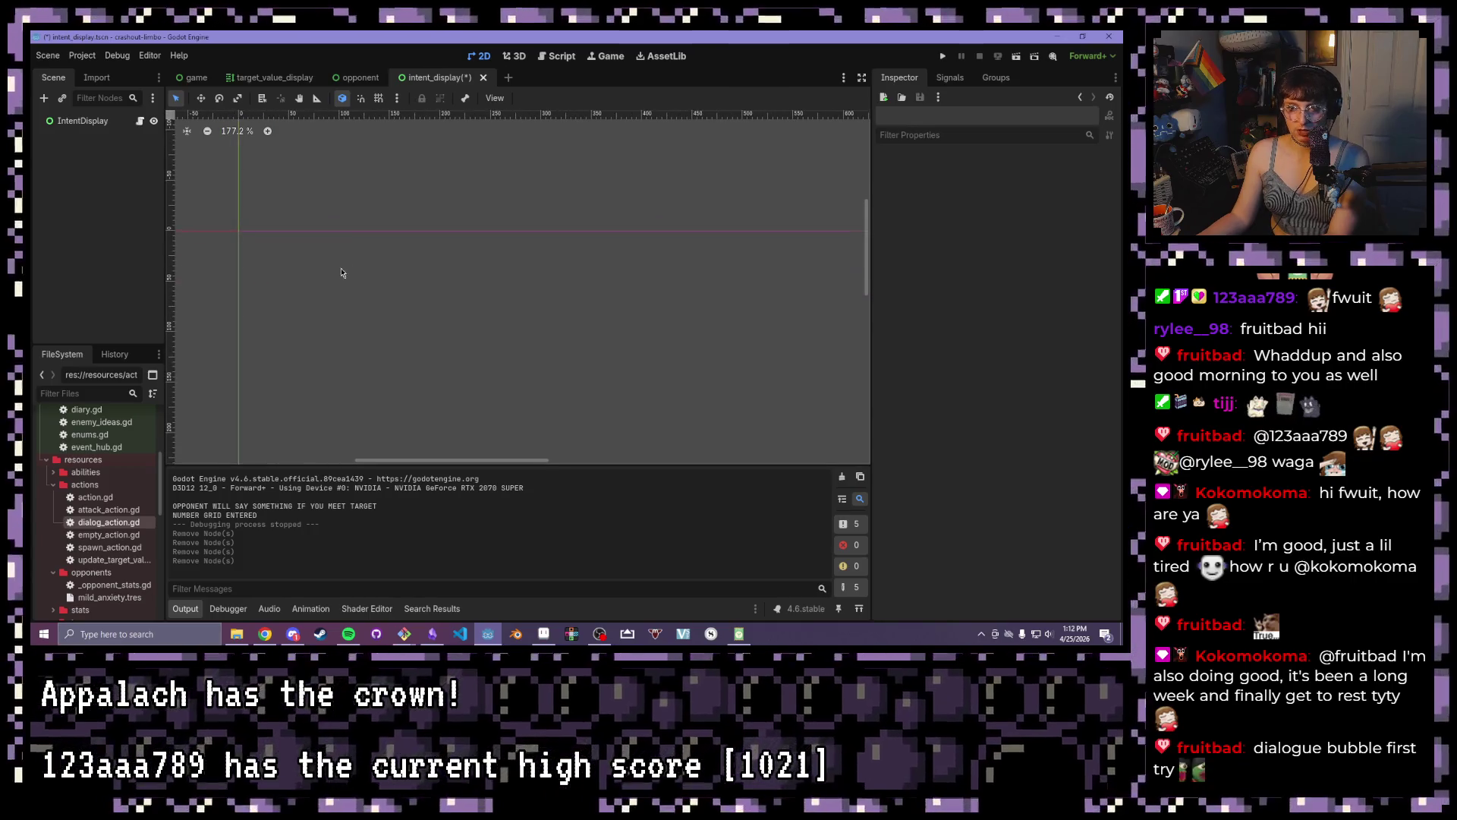
{"action": "left_click", "coordinate": [84, 120]}
{"action": "scroll", "coordinate": [460, 280], "scroll_direction": "down", "scroll_amount": 6}
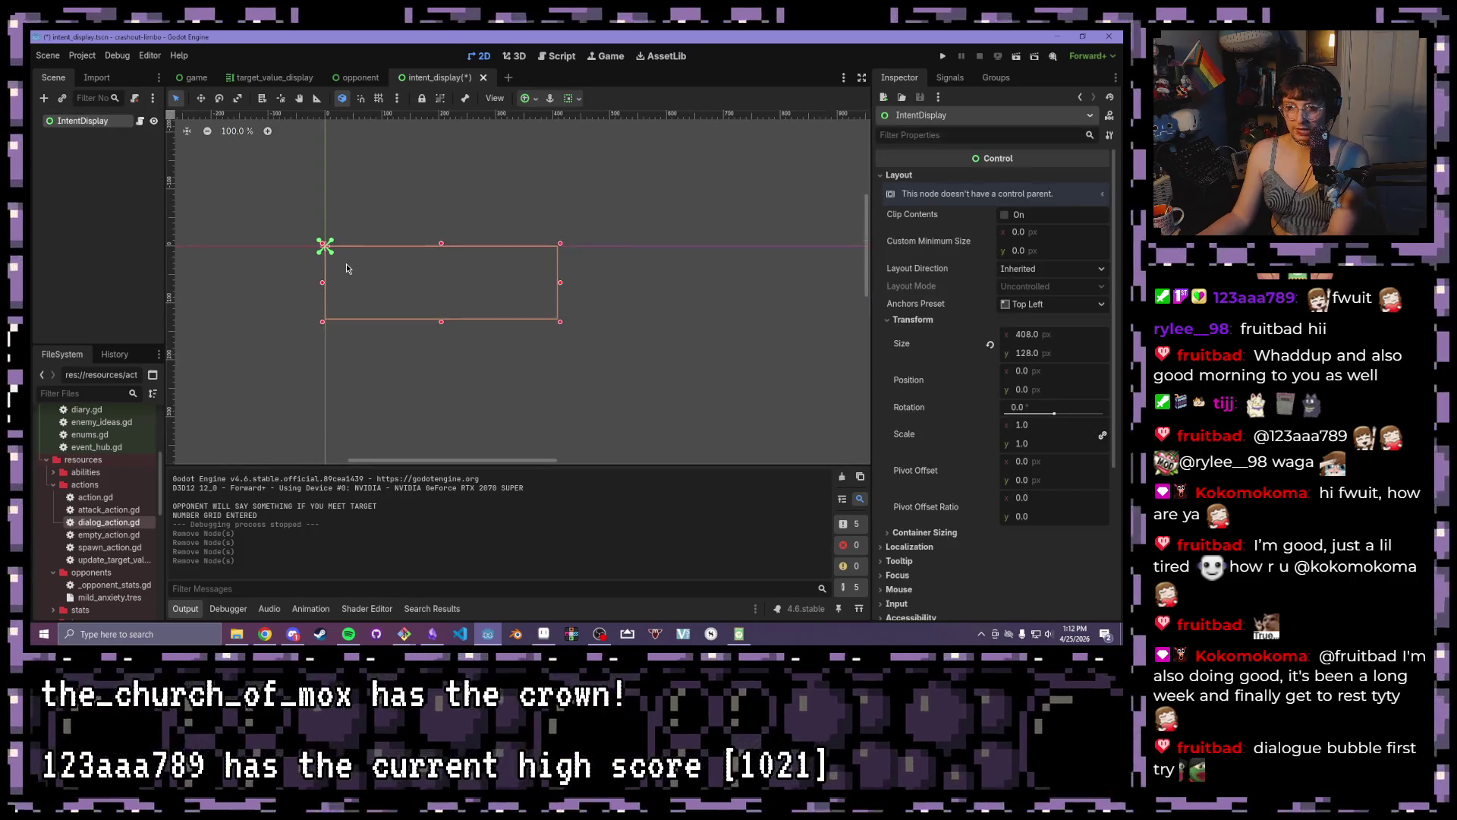
{"action": "scroll", "coordinate": [407, 264], "scroll_direction": "up", "scroll_amount": 4}
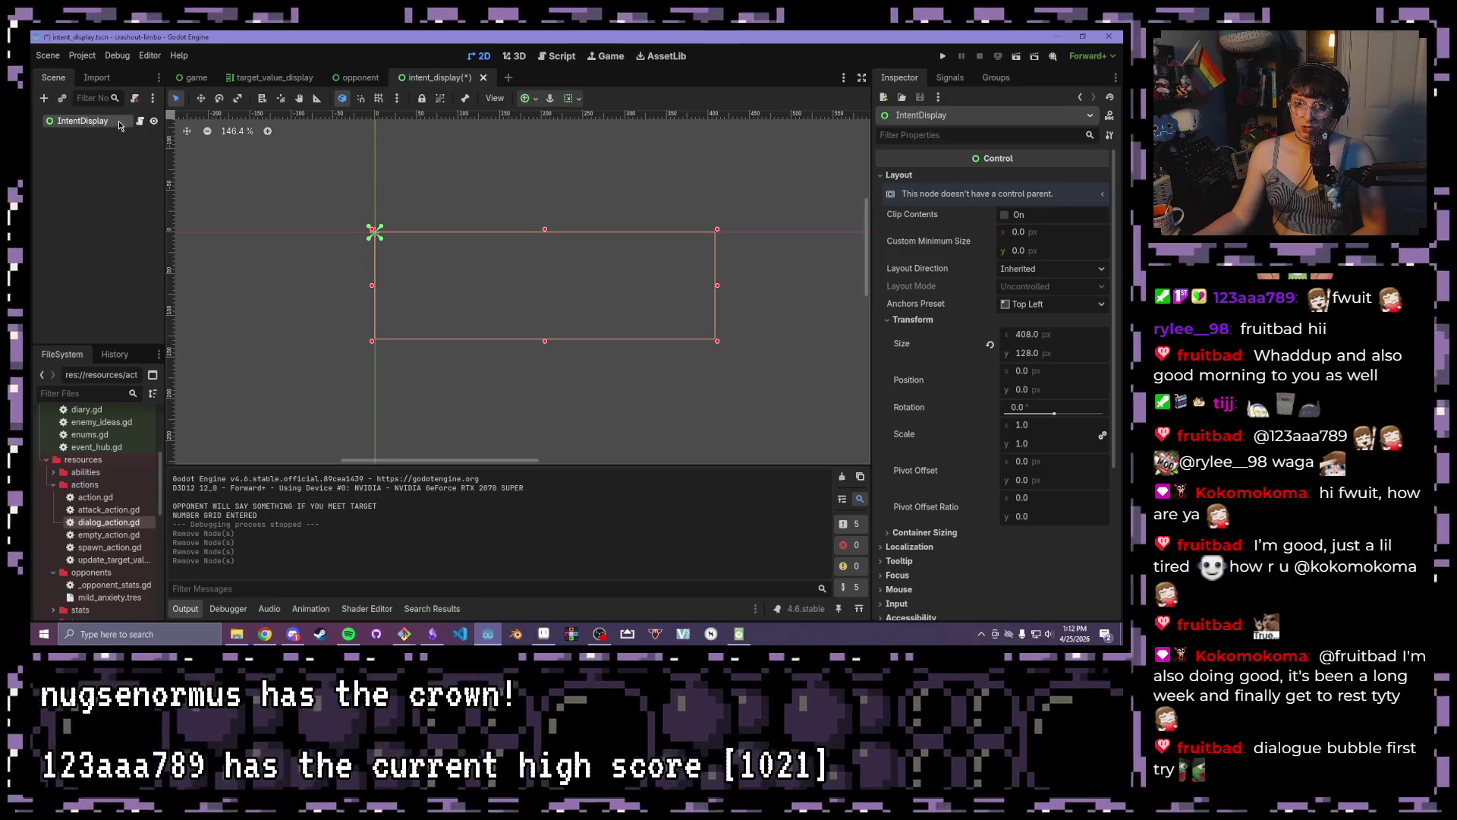
{"action": "right_click", "coordinate": [107, 123]}
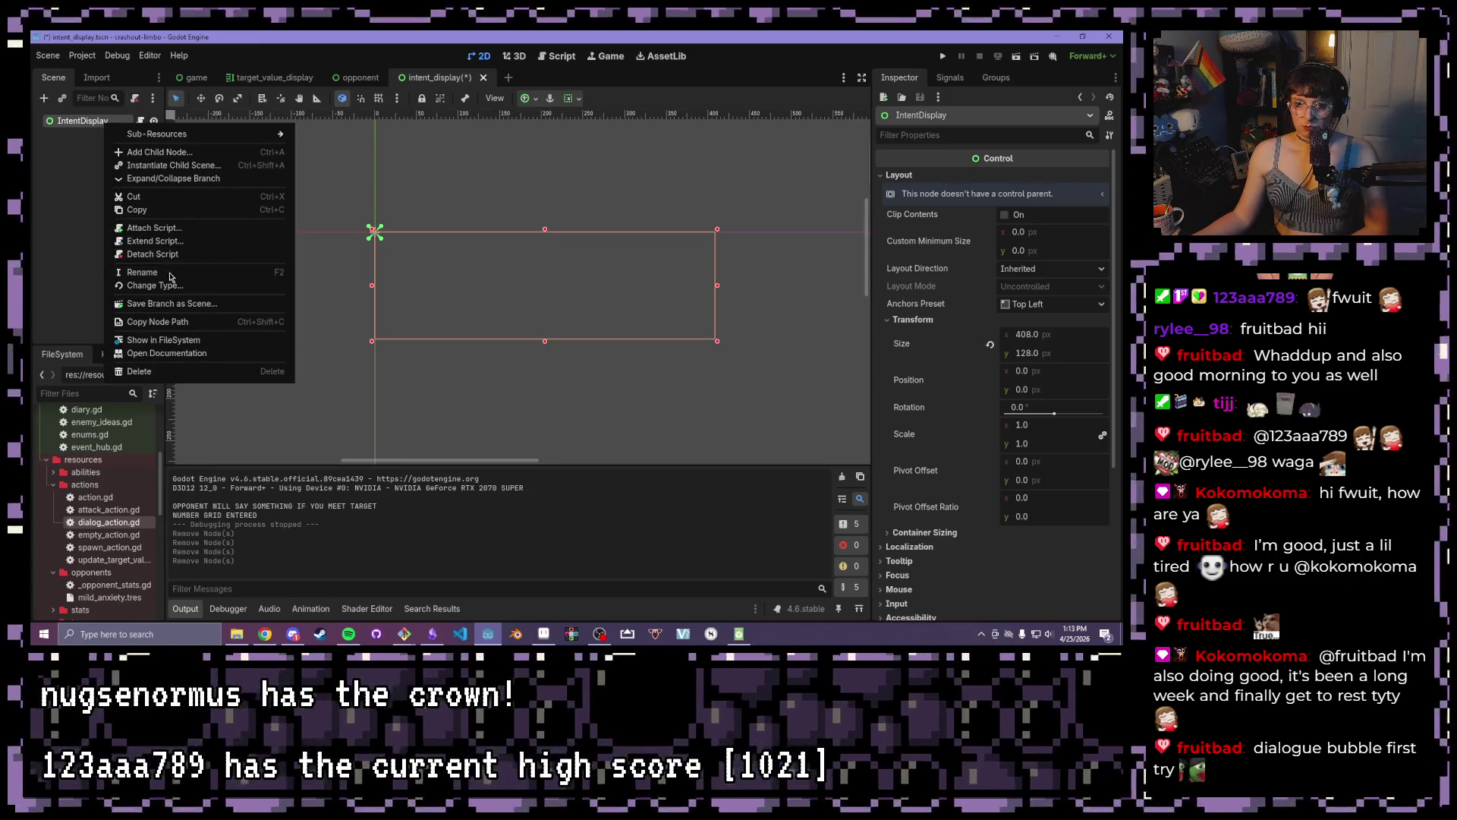
Step: Change the IntentDisplay node's type to HBoxContainer
{"action": "left_click", "coordinate": [163, 285]}
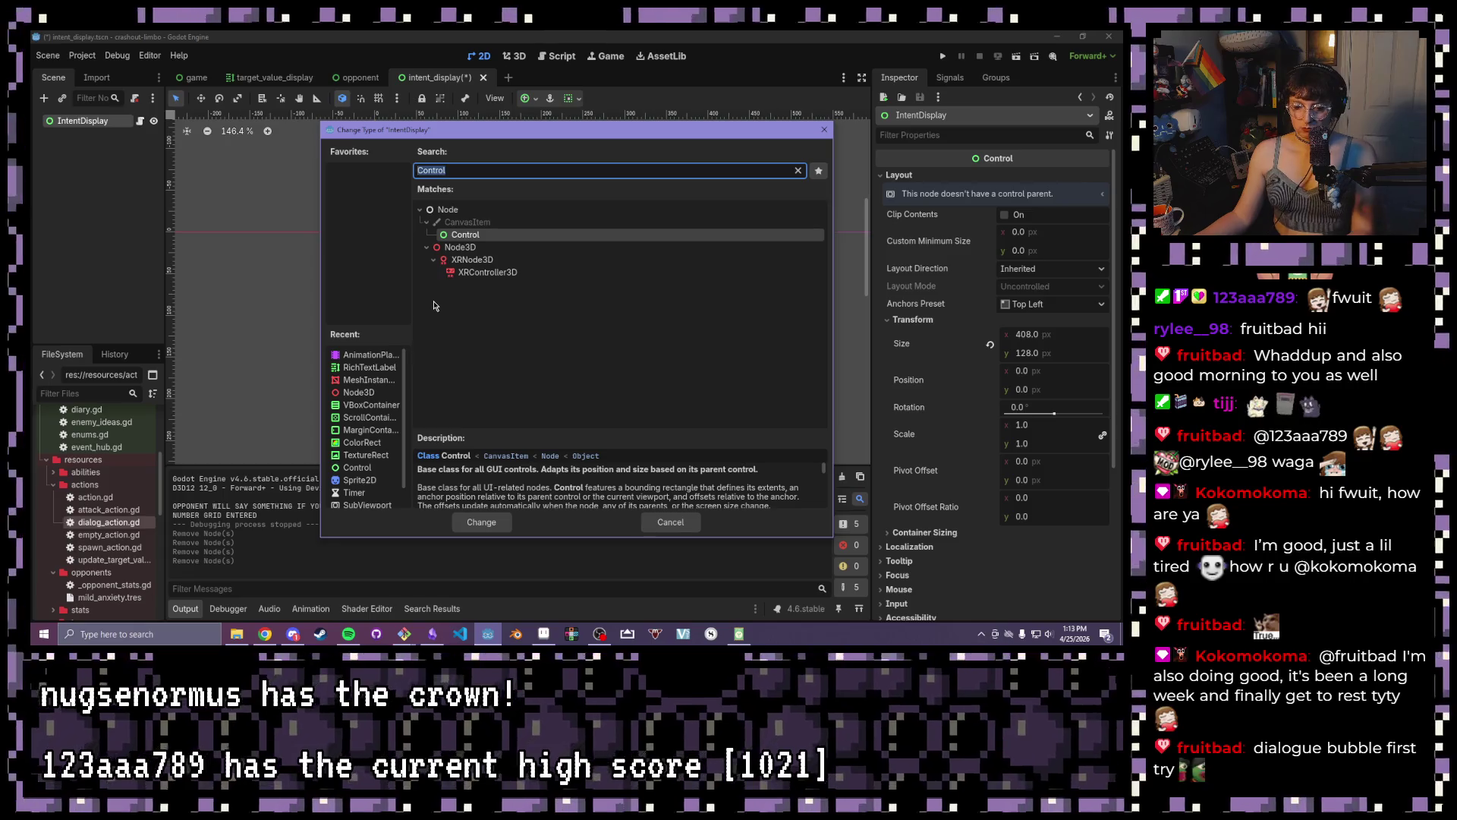
{"action": "type", "text": "hb"}
{"action": "double_click", "coordinate": [490, 316]}
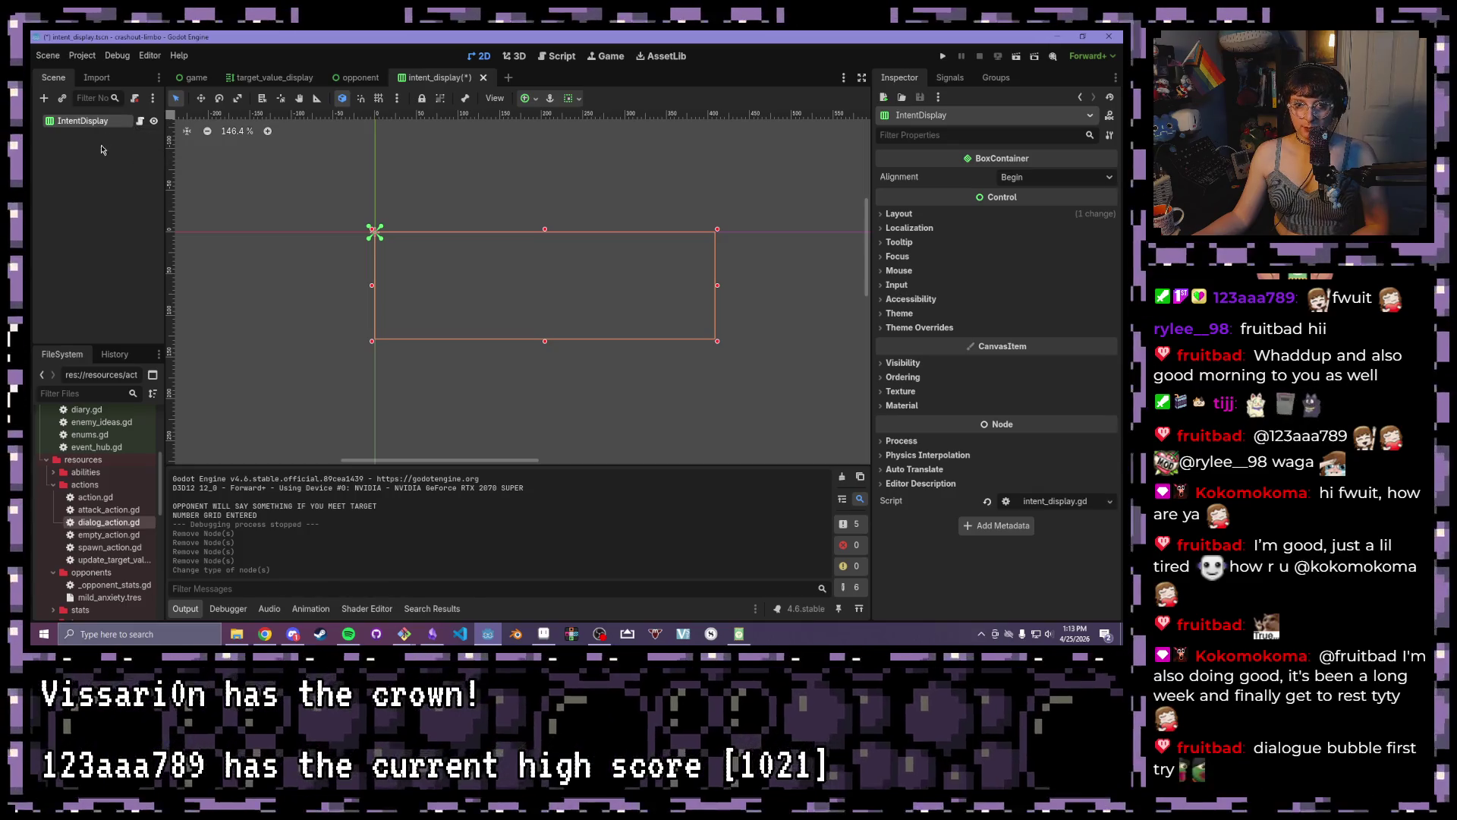
{"action": "right_click", "coordinate": [115, 120]}
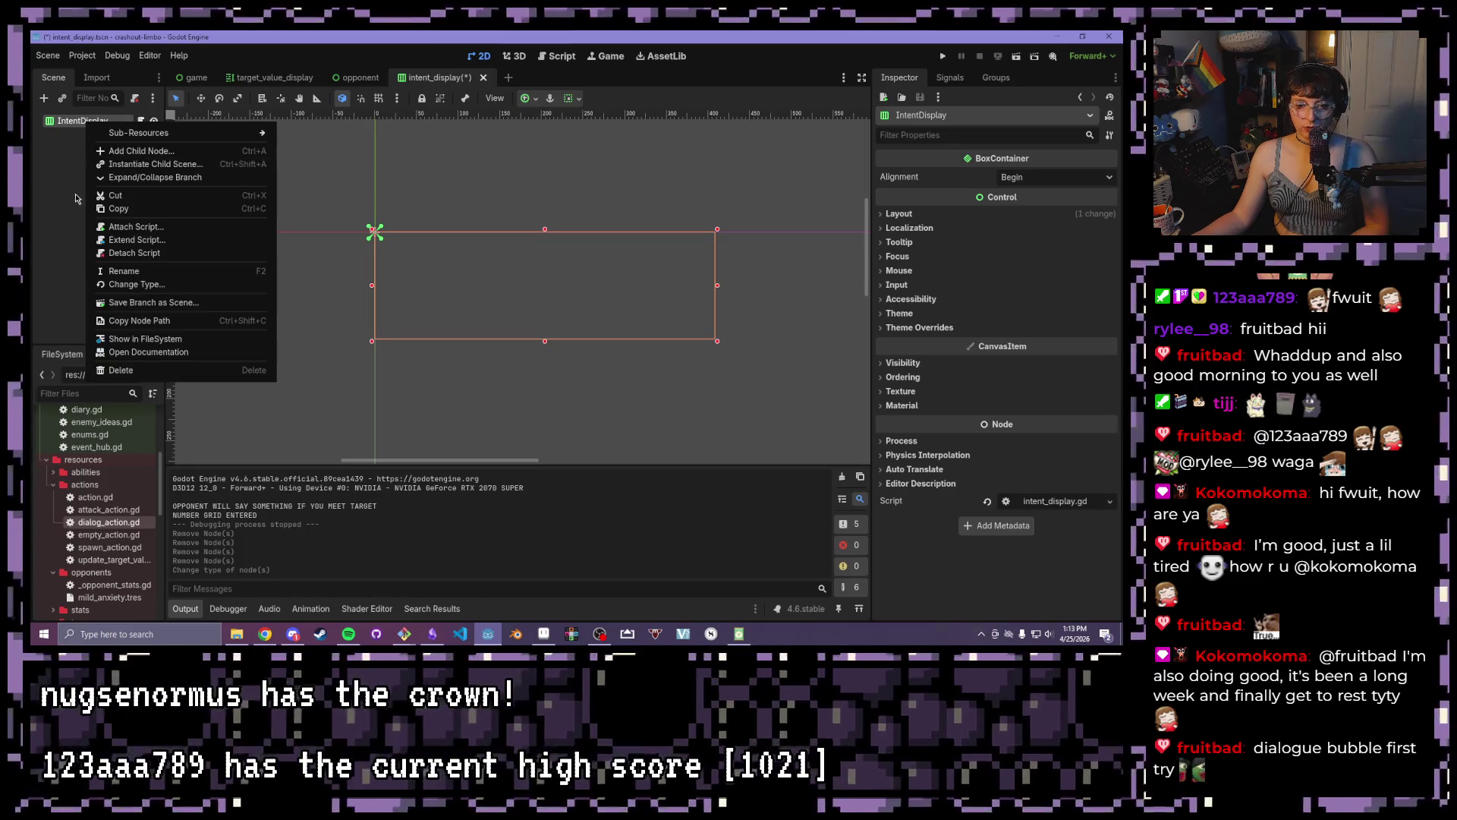
{"action": "key", "text": "Escape"}
Step: Set the container's alignment to Center, expand Layout, and bring up Create New Node with Ctrl+A
{"action": "left_click", "coordinate": [1013, 178]}
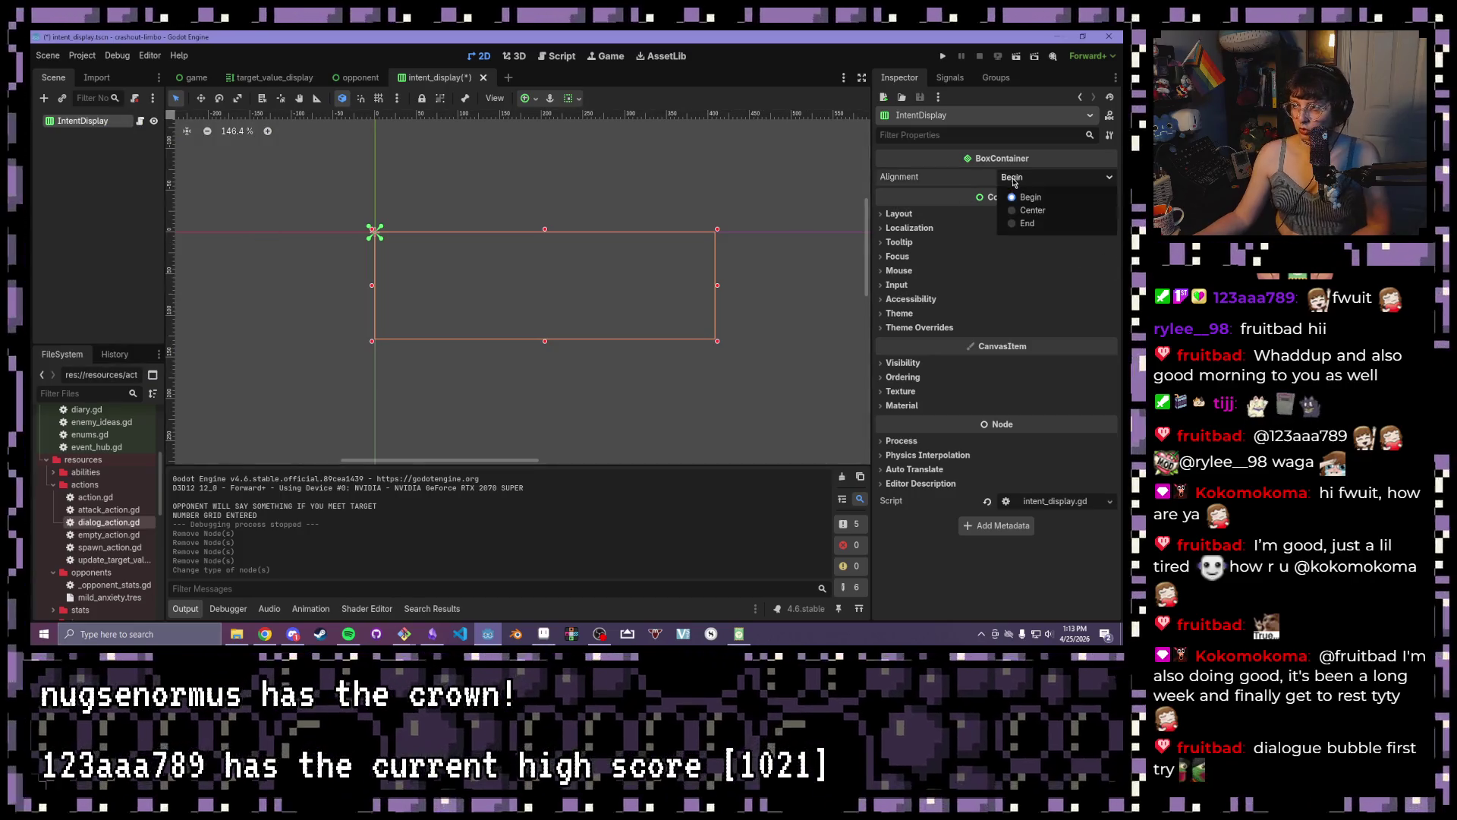
{"action": "left_click", "coordinate": [1023, 202]}
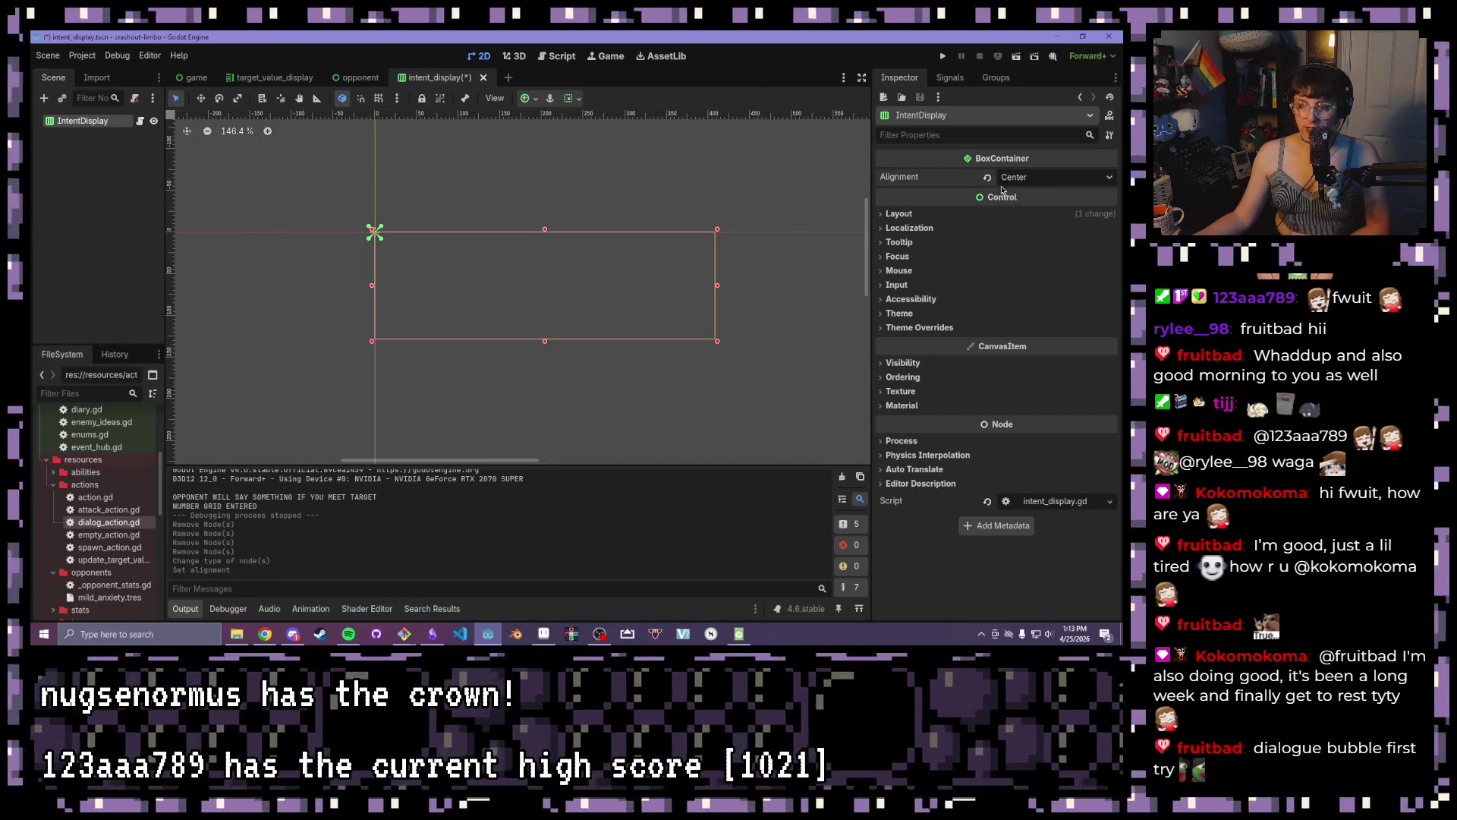
{"action": "mouse_move", "coordinate": [981, 196]}
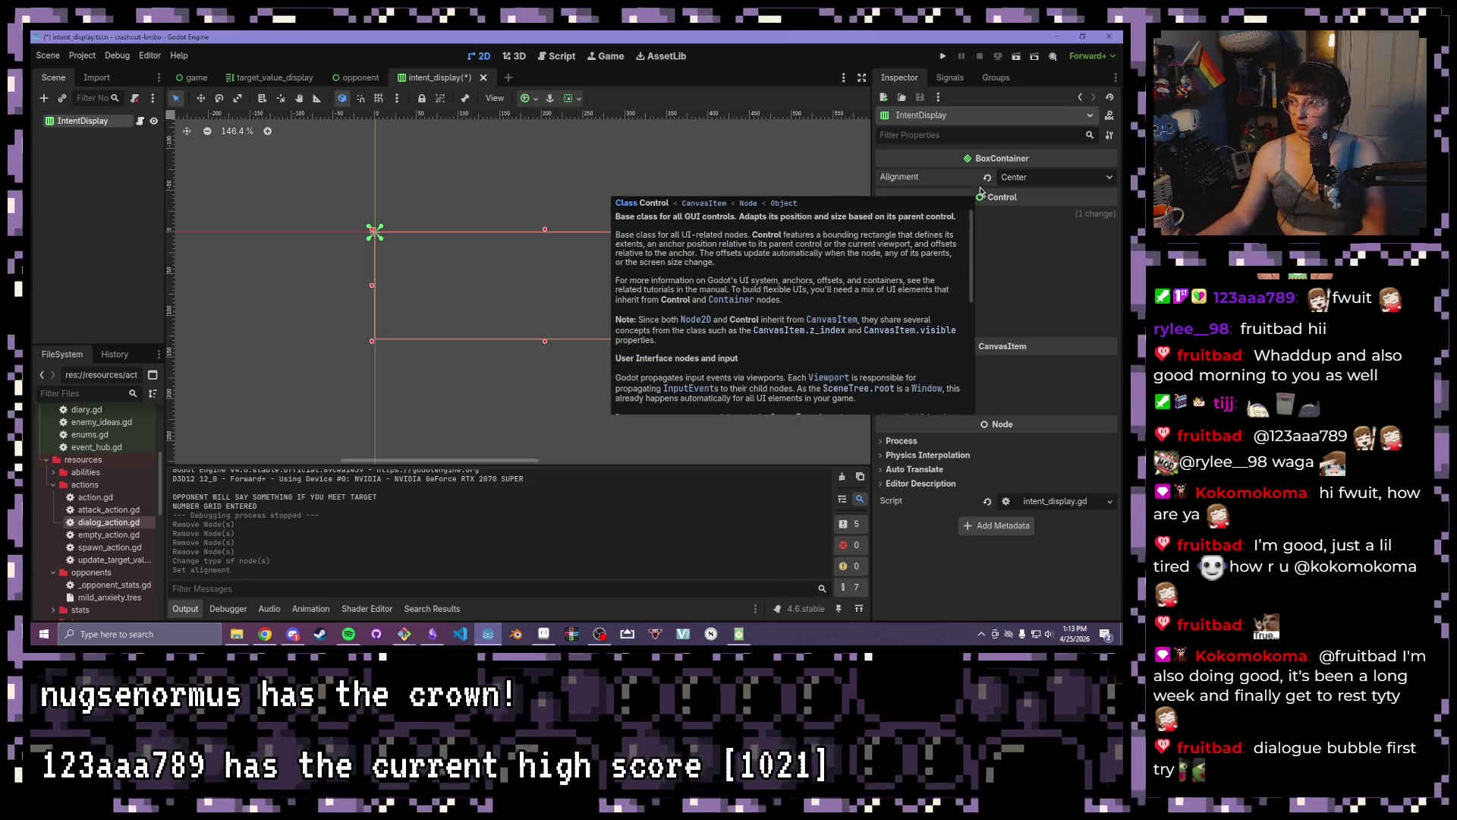
{"action": "mouse_move", "coordinate": [949, 165]}
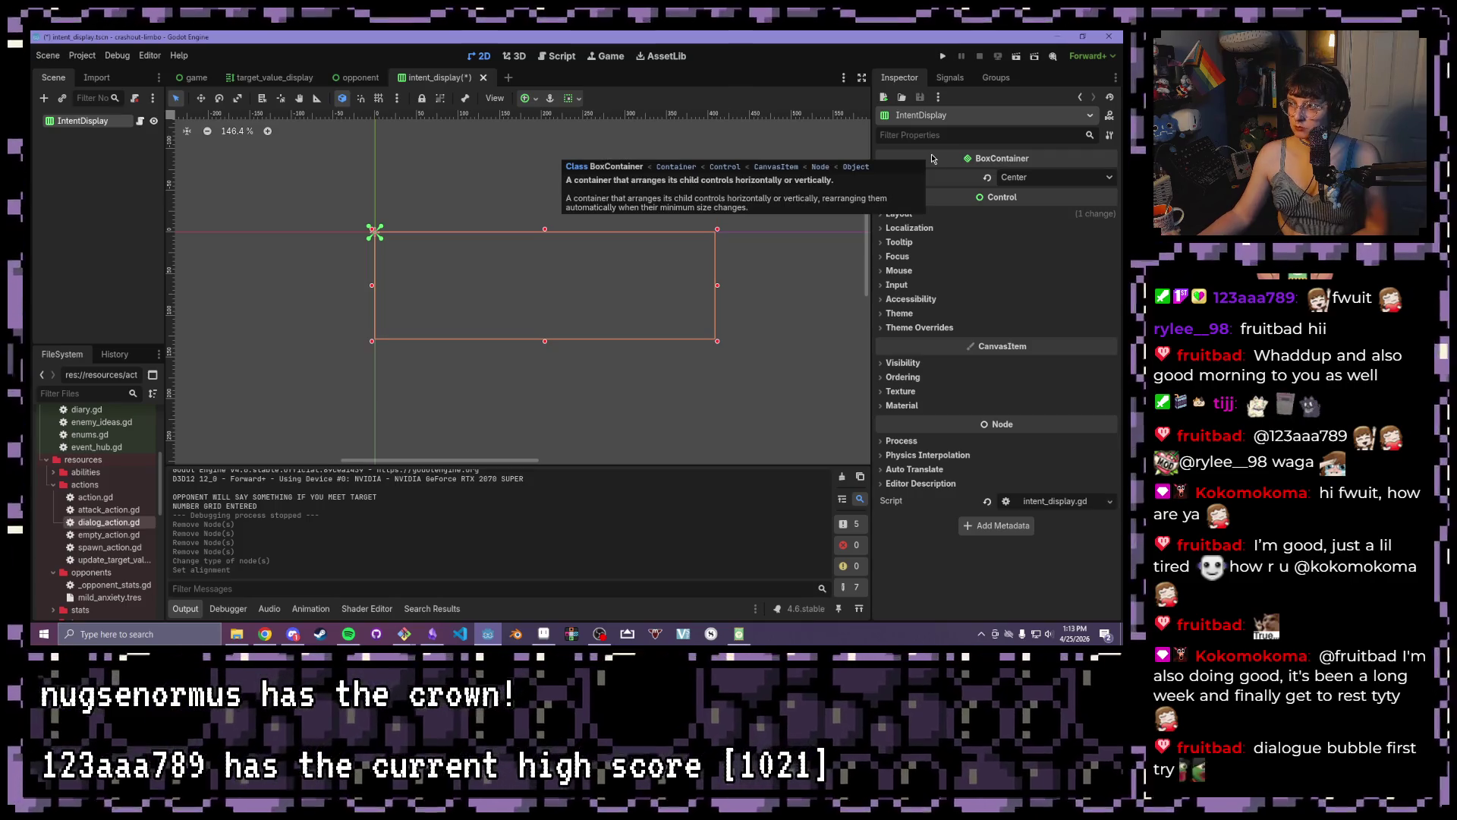
{"action": "left_click", "coordinate": [898, 215]}
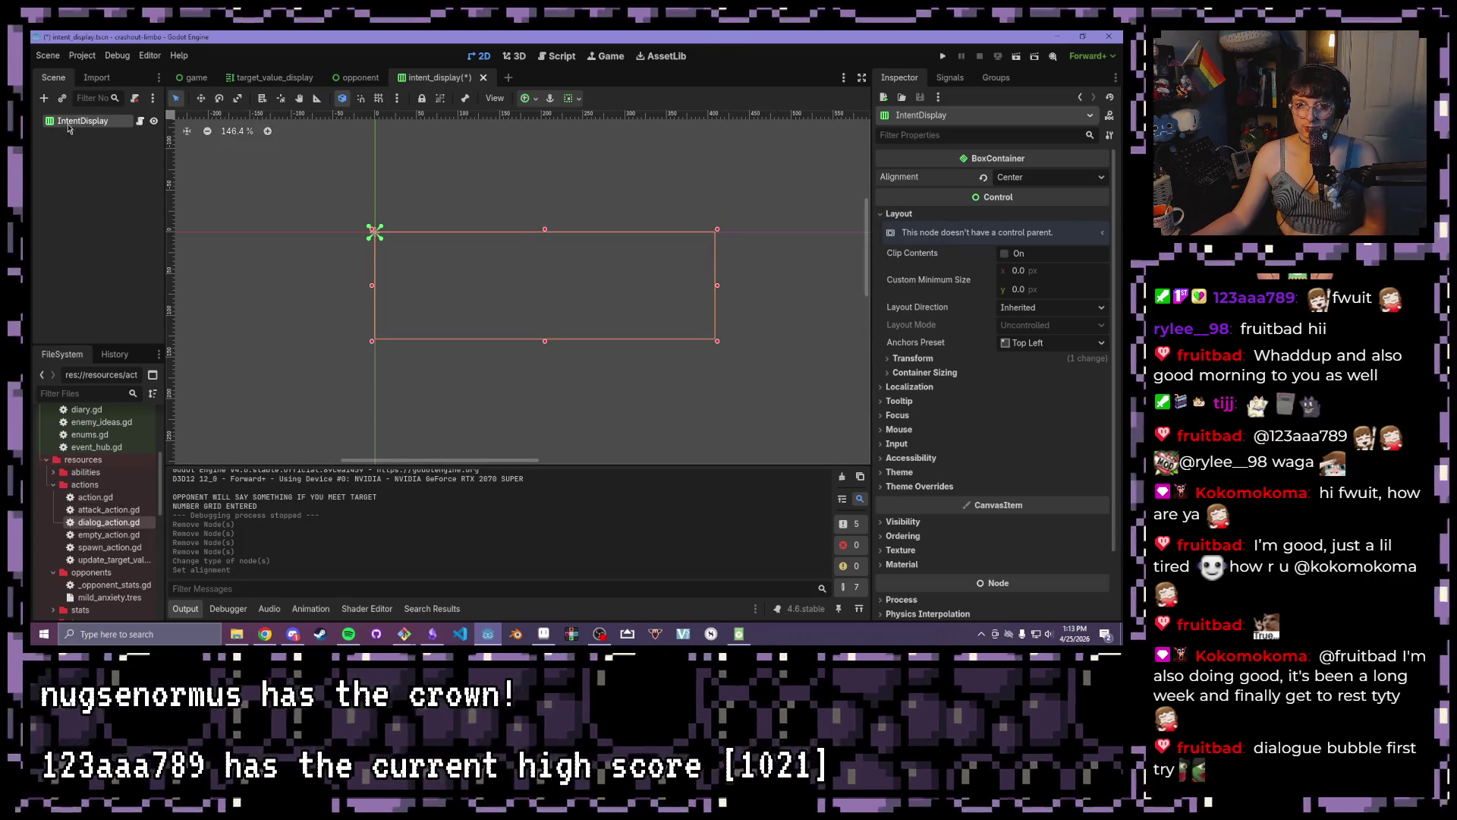
{"action": "key", "text": "ctrl+a"}
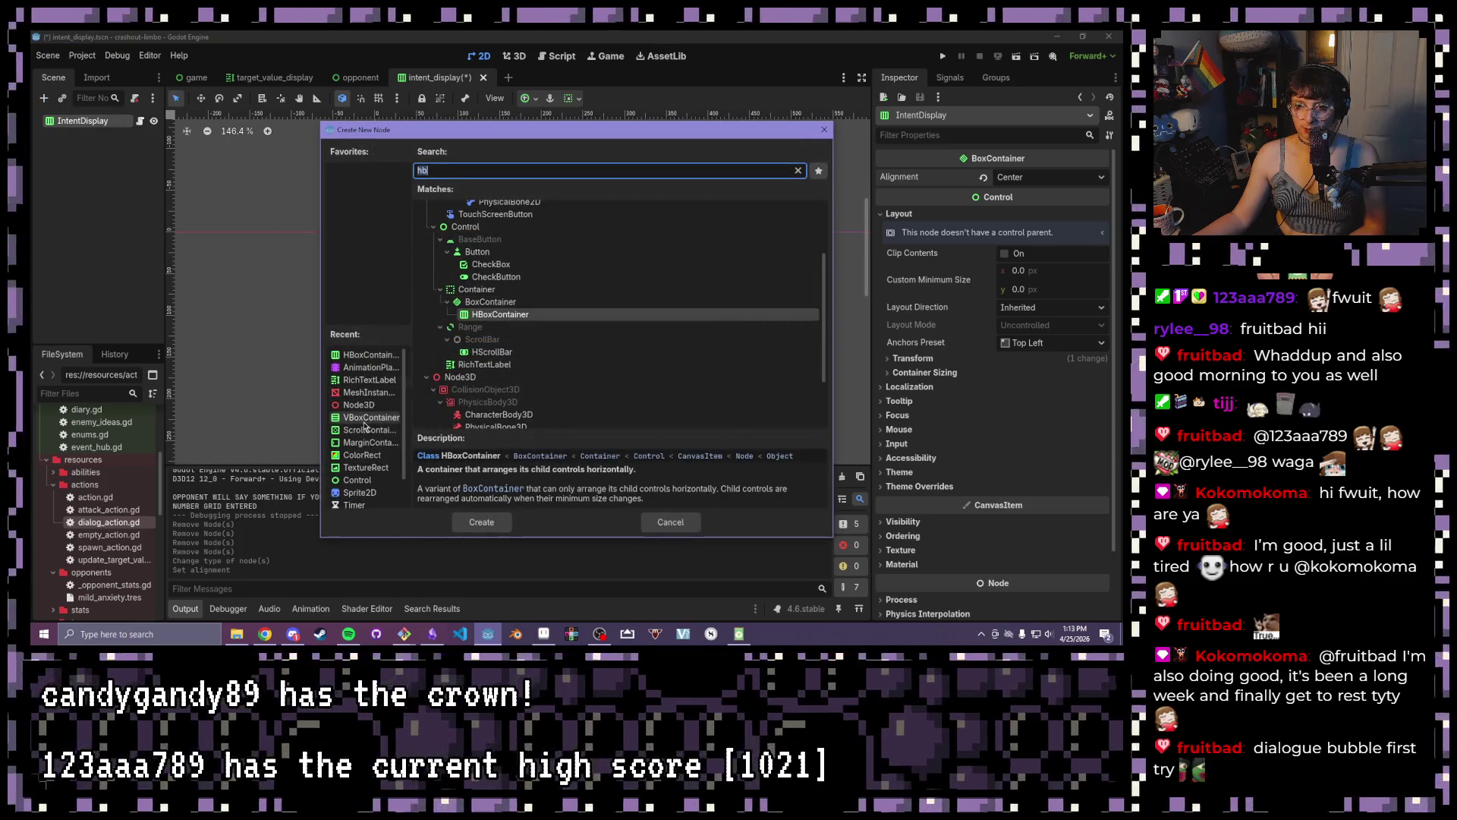
Step: Add a TextureRect child under IntentDisplay and name it ActionIconMockup
{"action": "double_click", "coordinate": [356, 467]}
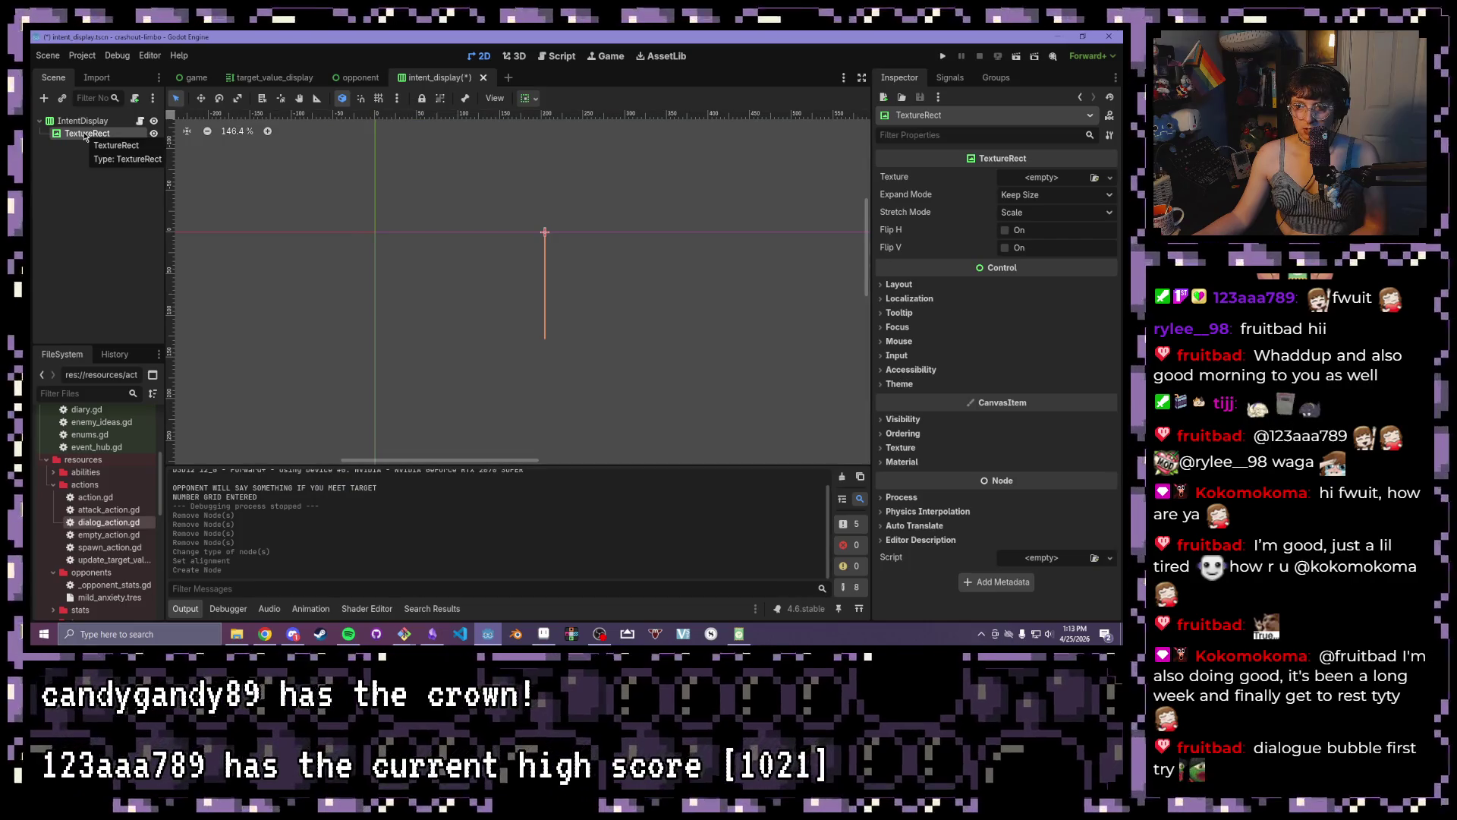
{"action": "double_click", "coordinate": [123, 133]}
{"action": "type", "text": "abi"}
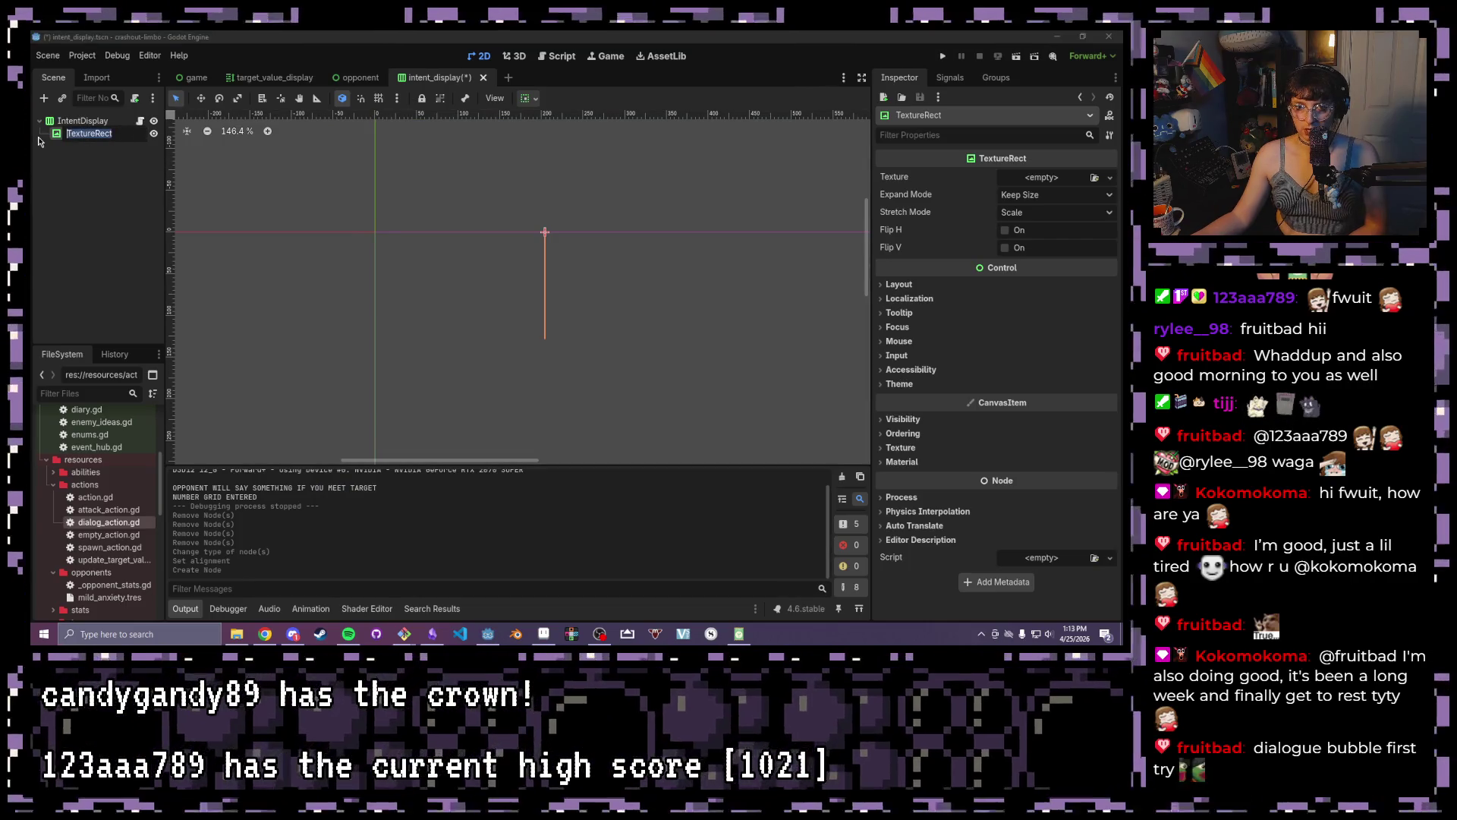
{"action": "key", "text": "BackSpace"}
{"action": "key", "text": "BackSpace"}
{"action": "key", "text": "BackSpace"}
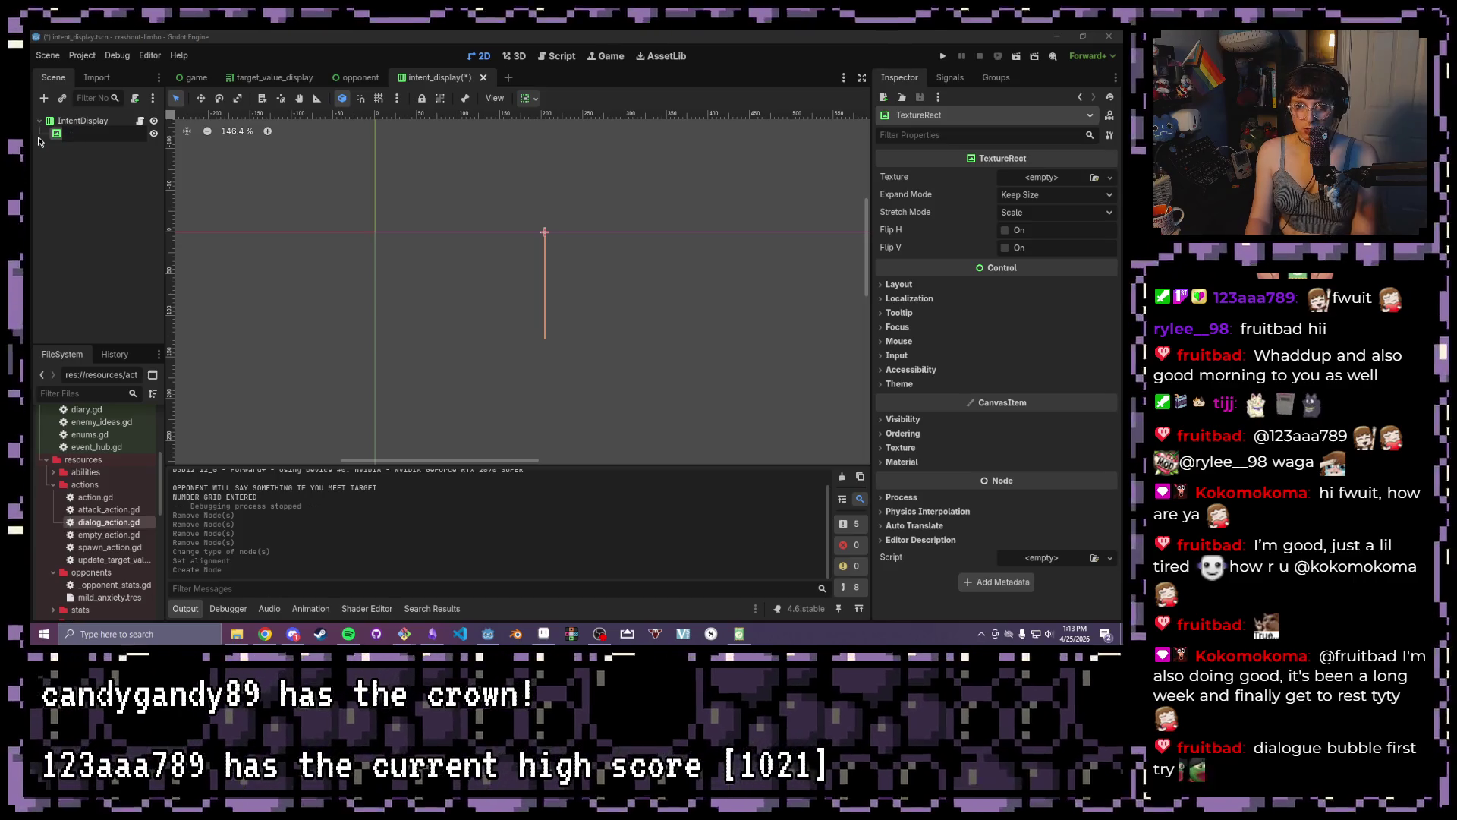
{"action": "type", "text": "ActionIconMocku"}
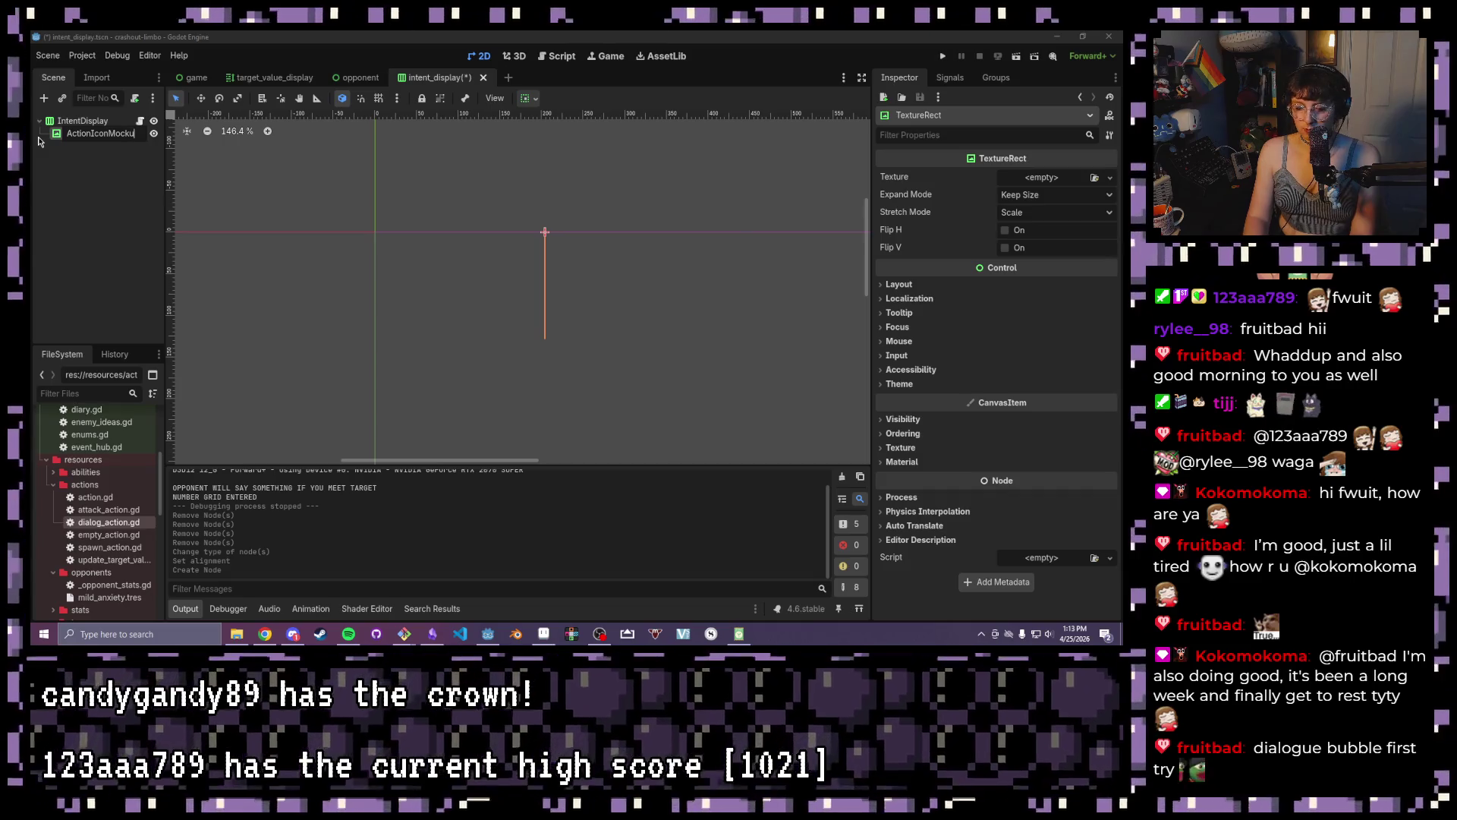
{"action": "type", "text": "p"}
{"action": "key", "text": "Return"}
Step: Assign dialog-icon.png from the graphics folder as its texture, then review Layout and Transform settings
{"action": "scroll", "coordinate": [53, 606], "scroll_direction": "up", "scroll_amount": 3}
{"action": "scroll", "coordinate": [54, 606], "scroll_direction": "up", "scroll_amount": 1}
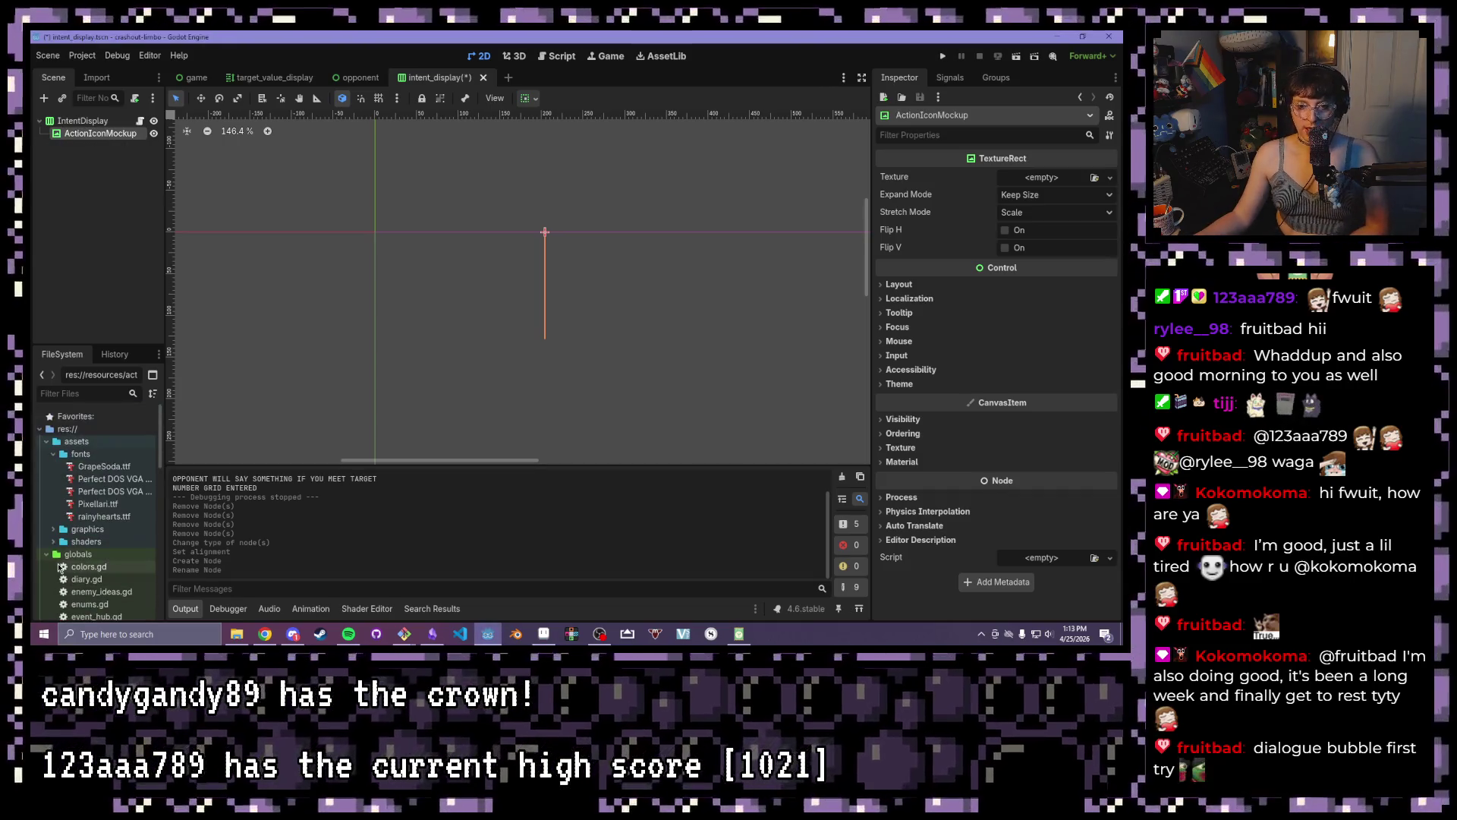
{"action": "left_click", "coordinate": [53, 452]}
{"action": "mouse_move", "coordinate": [108, 502]}
{"action": "left_mouse_down"}
{"action": "mouse_move", "coordinate": [152, 510]}
{"action": "mouse_move", "coordinate": [1041, 176]}
{"action": "left_mouse_up"}
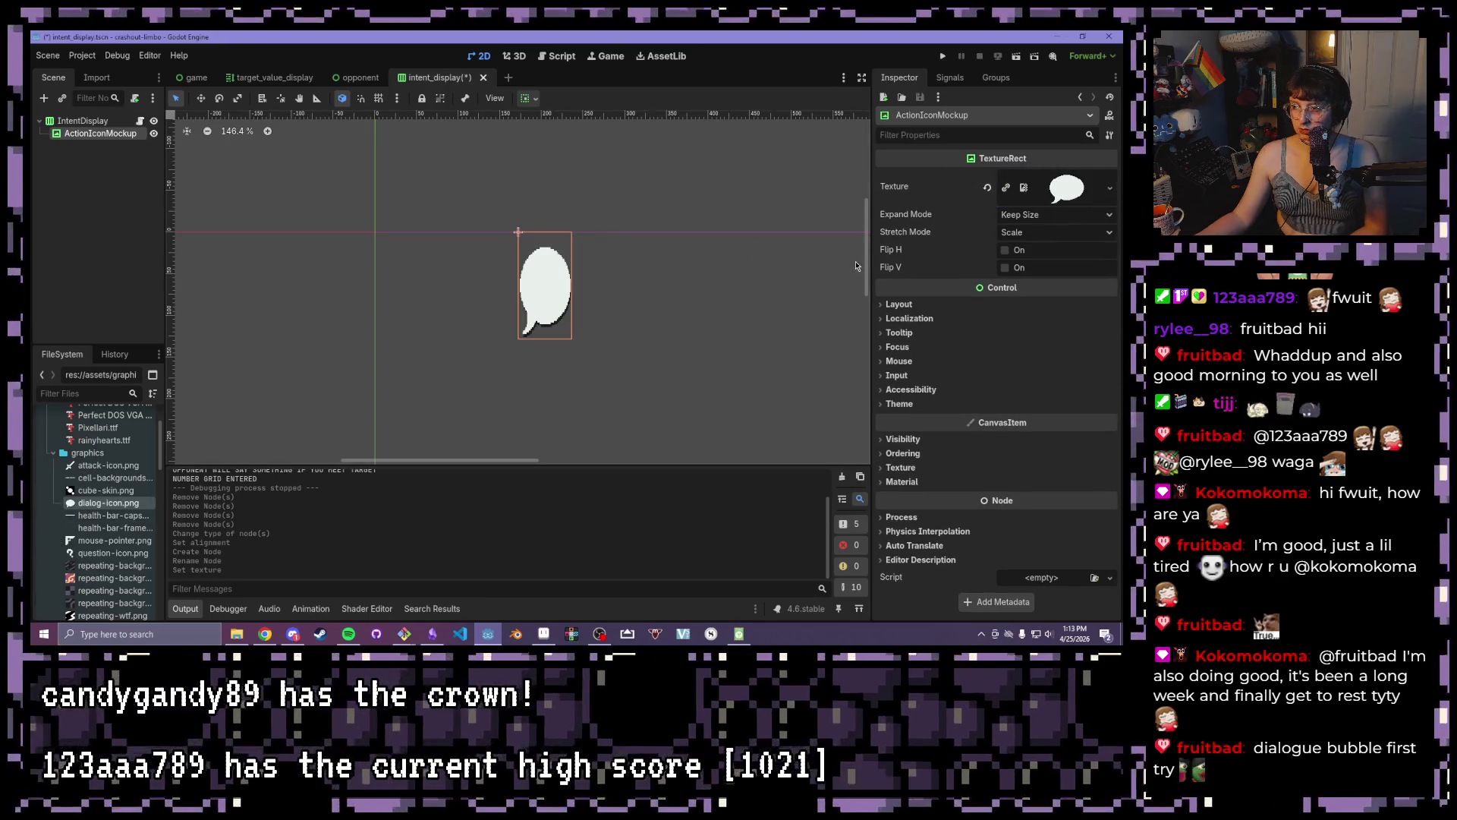
{"action": "left_click", "coordinate": [1010, 304]}
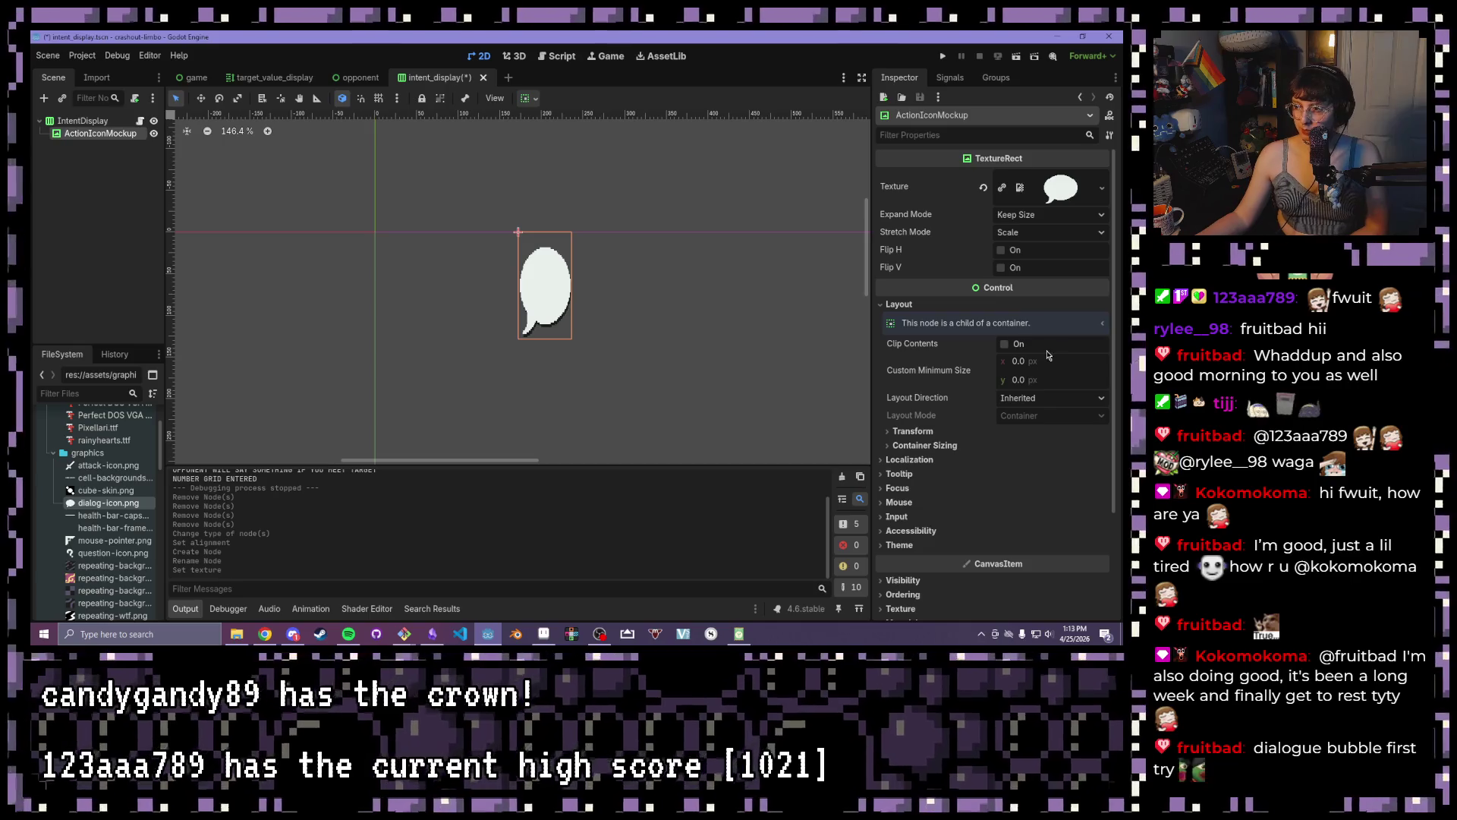
{"action": "left_click", "coordinate": [1049, 367]}
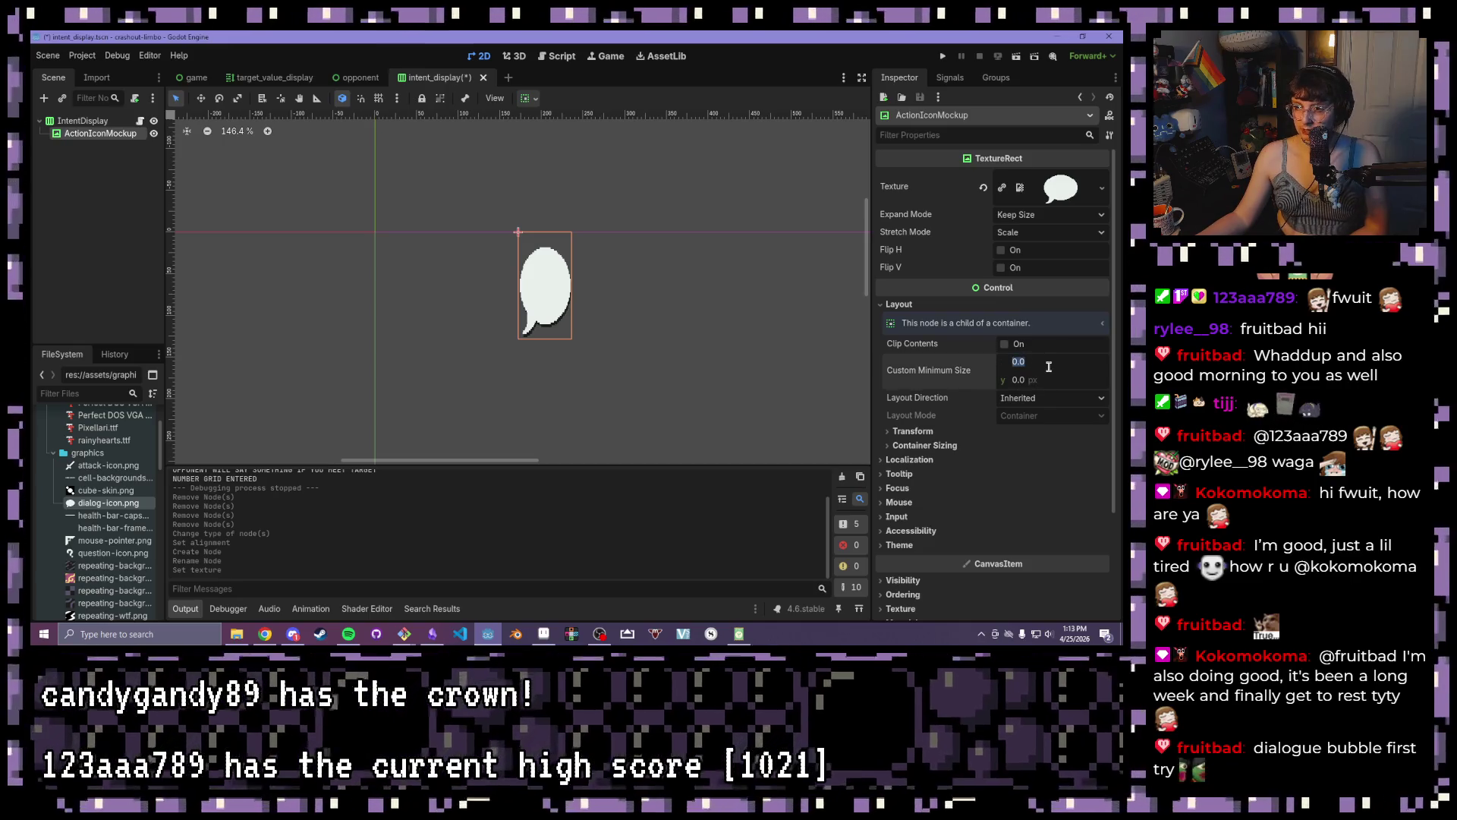
{"action": "left_click", "coordinate": [106, 122]}
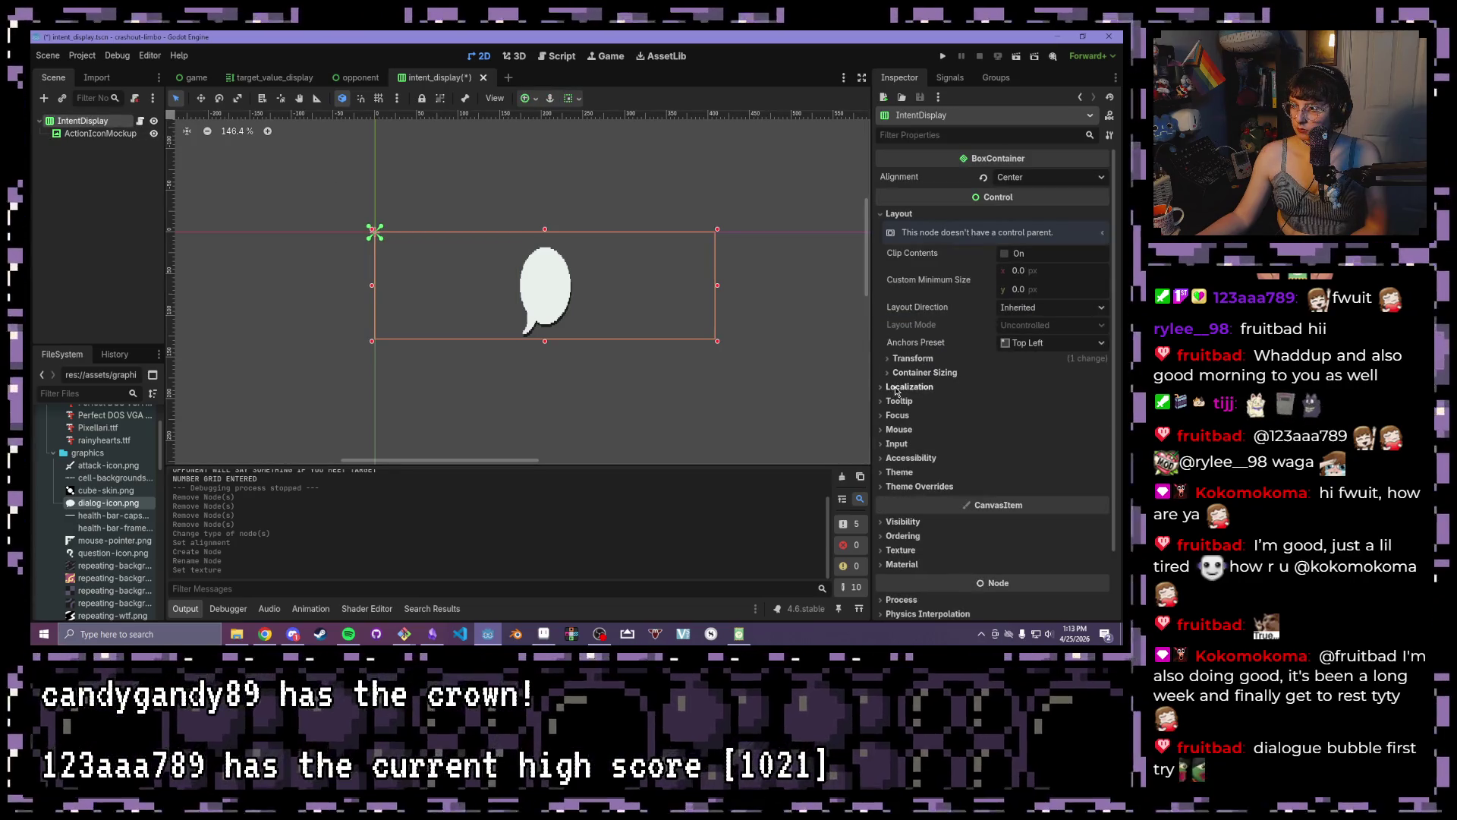
{"action": "left_click", "coordinate": [912, 359]}
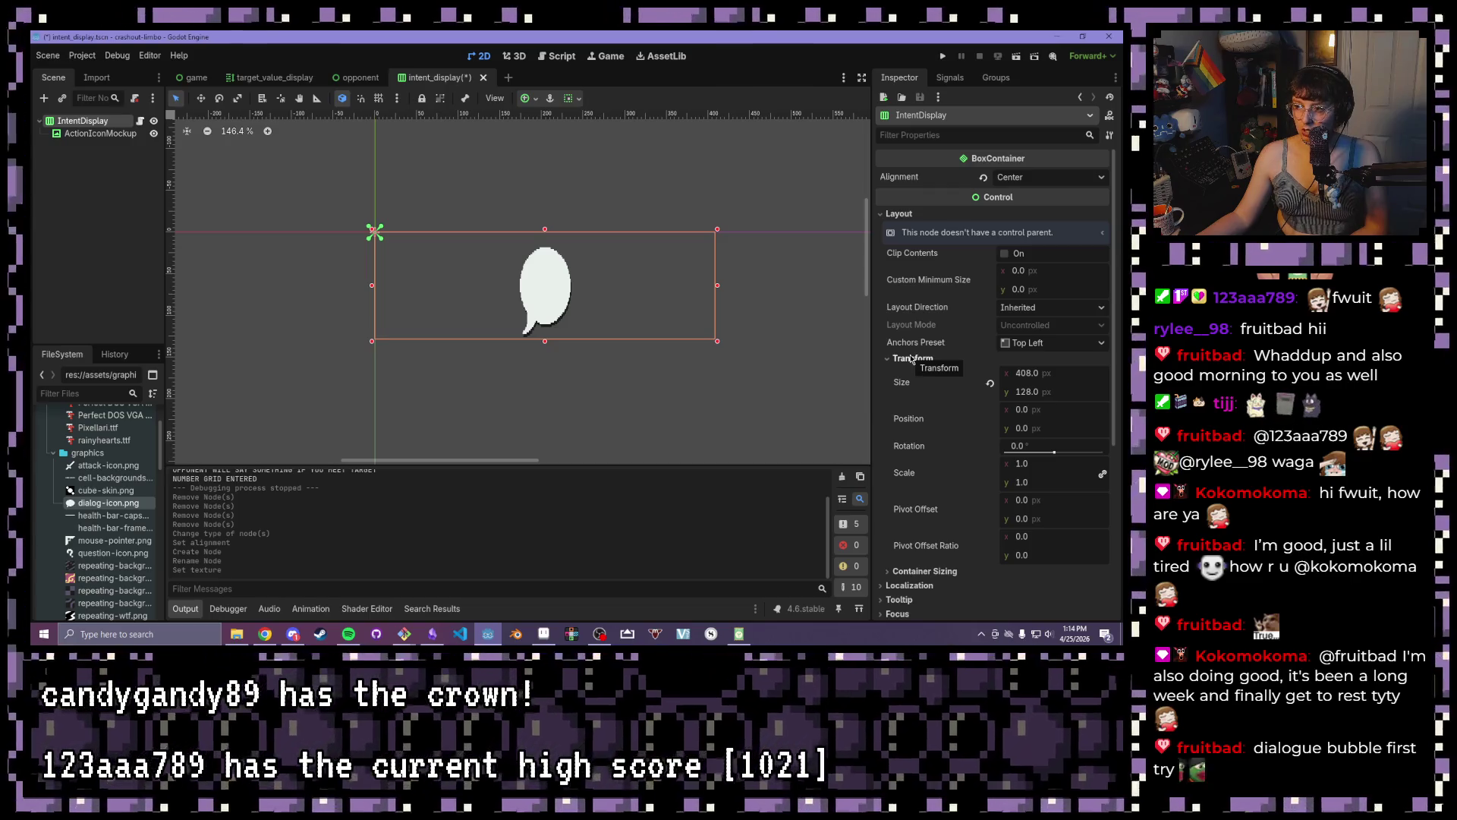
{"action": "left_click", "coordinate": [912, 358]}
{"action": "left_click", "coordinate": [100, 133]}
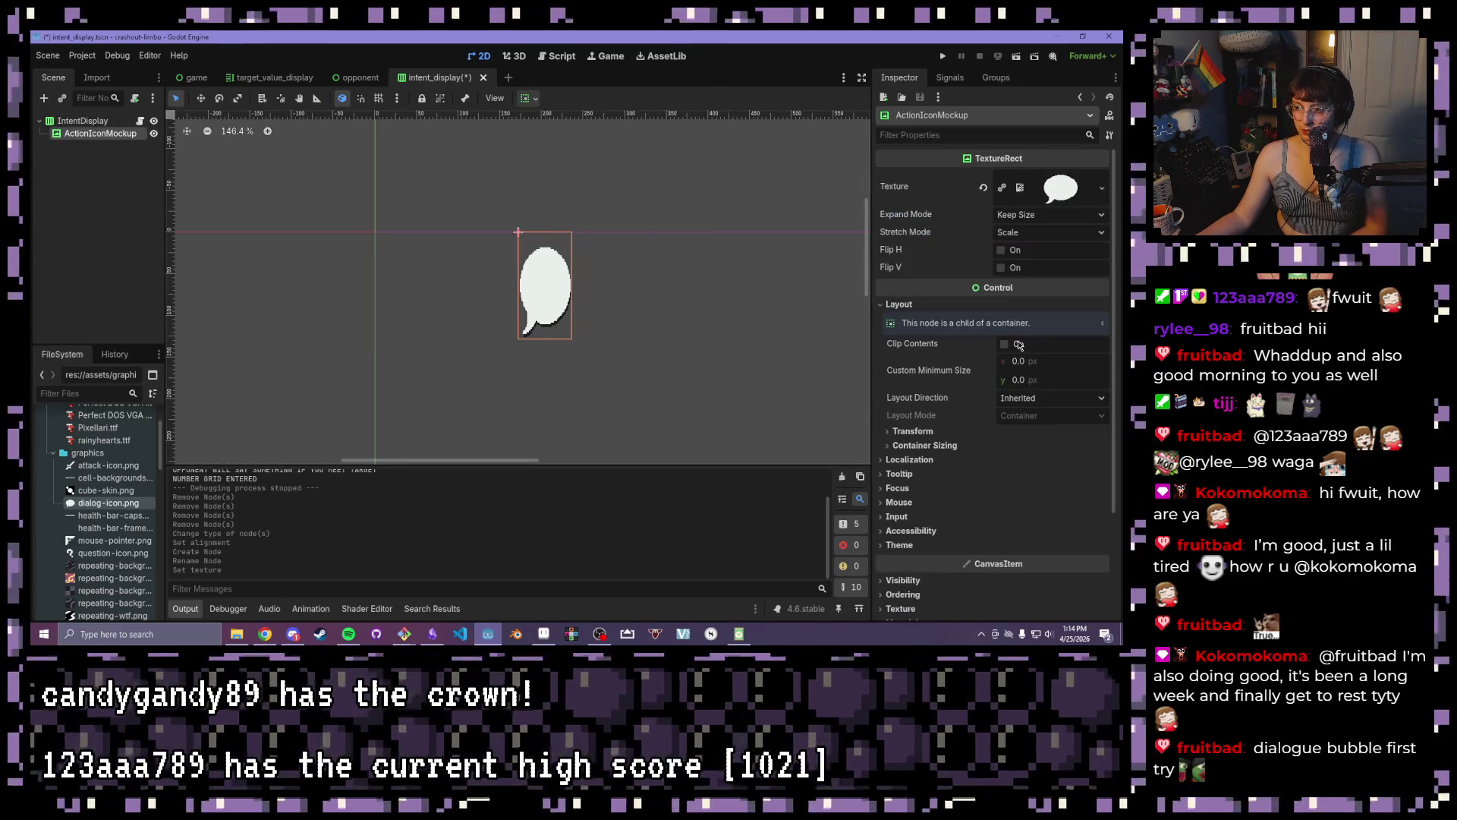
Step: Set ActionIconMockup's custom minimum size to 128 × 128
{"action": "left_click", "coordinate": [1057, 364]}
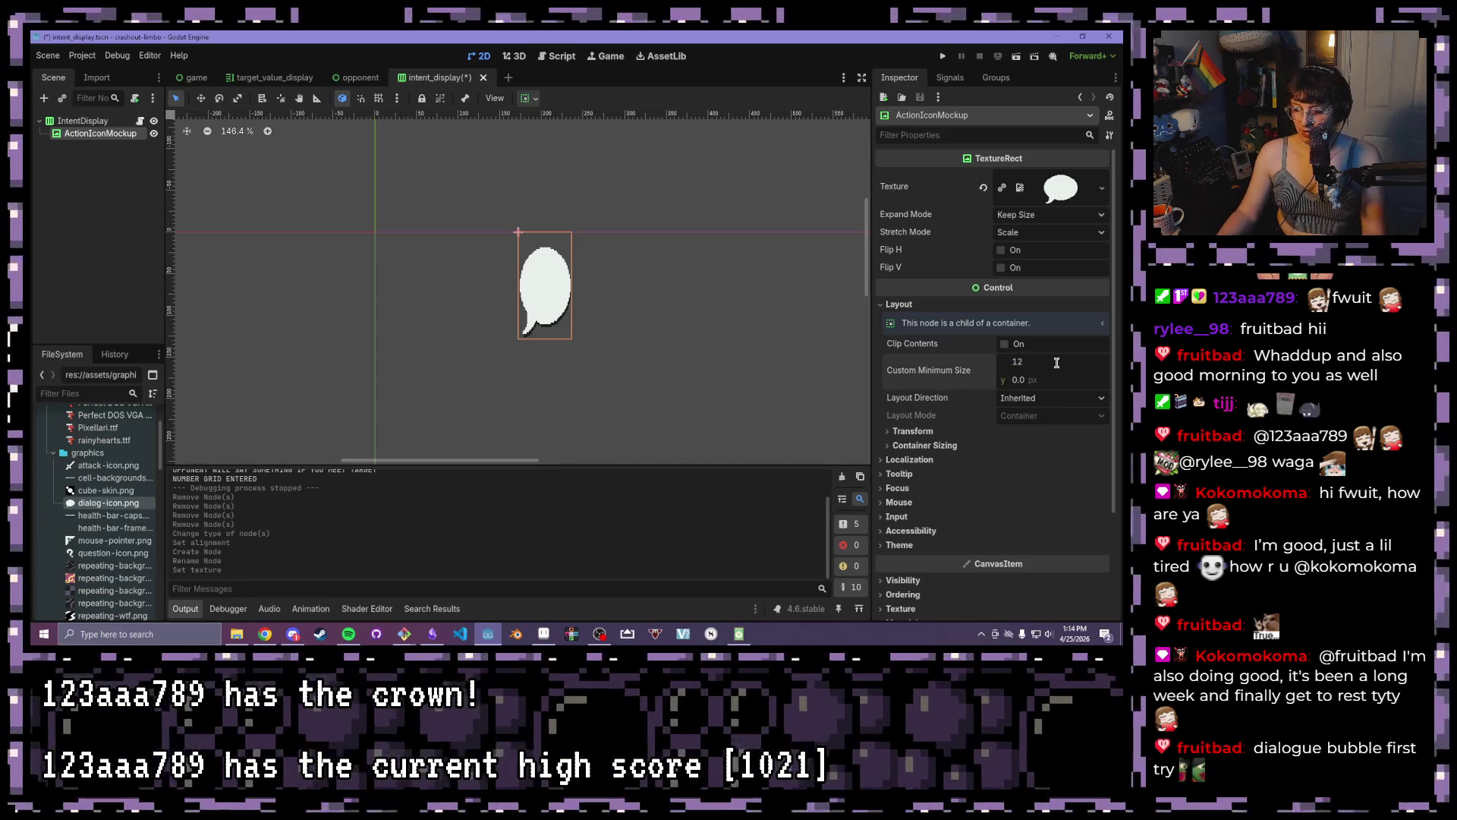
{"action": "type", "text": "8"}
{"action": "key", "text": "Tab"}
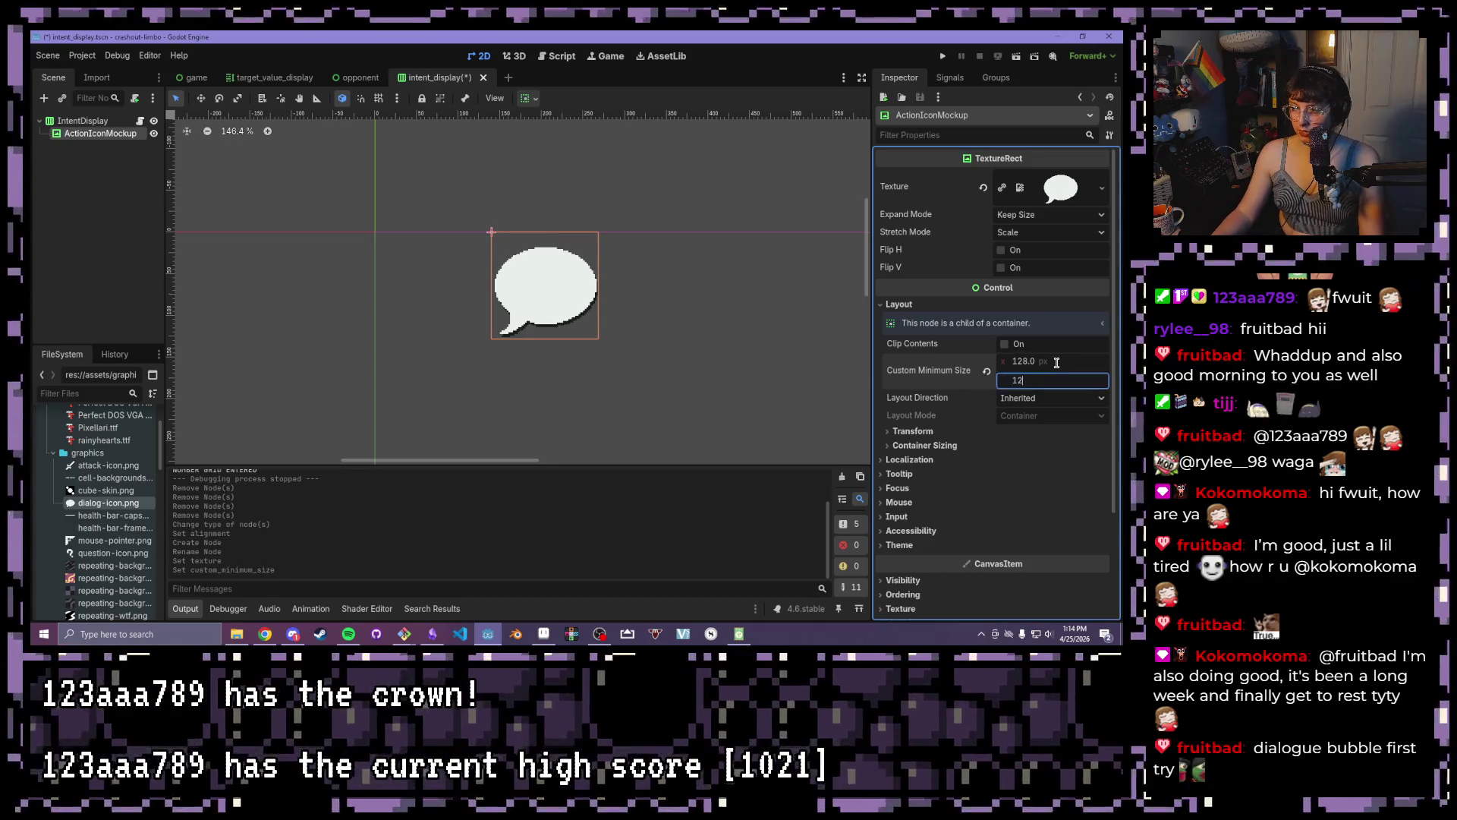
{"action": "type", "text": "8"}
{"action": "key", "text": "Return"}
{"action": "scroll", "coordinate": [594, 314], "scroll_direction": "up", "scroll_amount": 3}
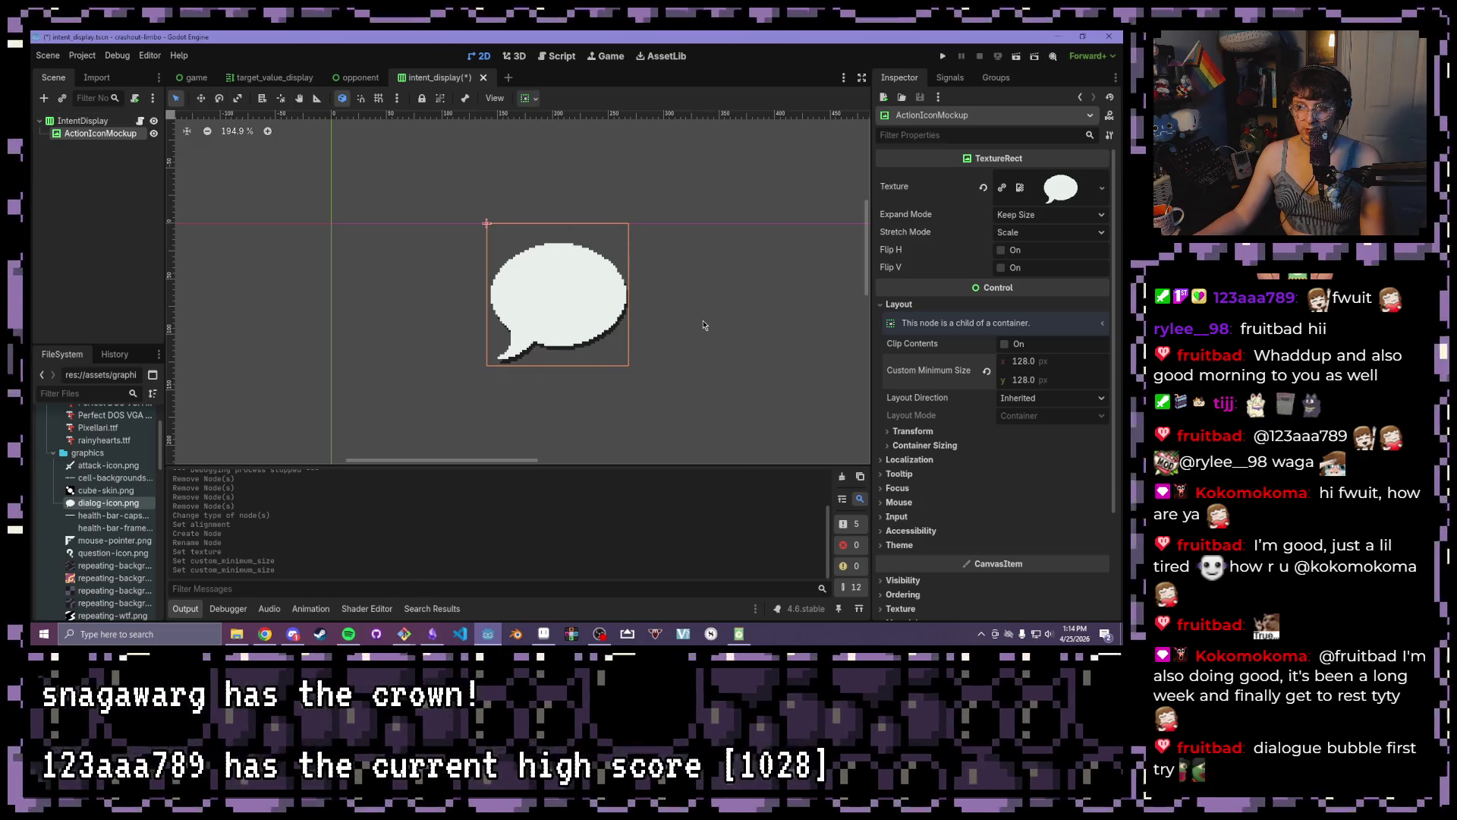
{"action": "scroll", "coordinate": [703, 324], "scroll_direction": "down", "scroll_amount": 1}
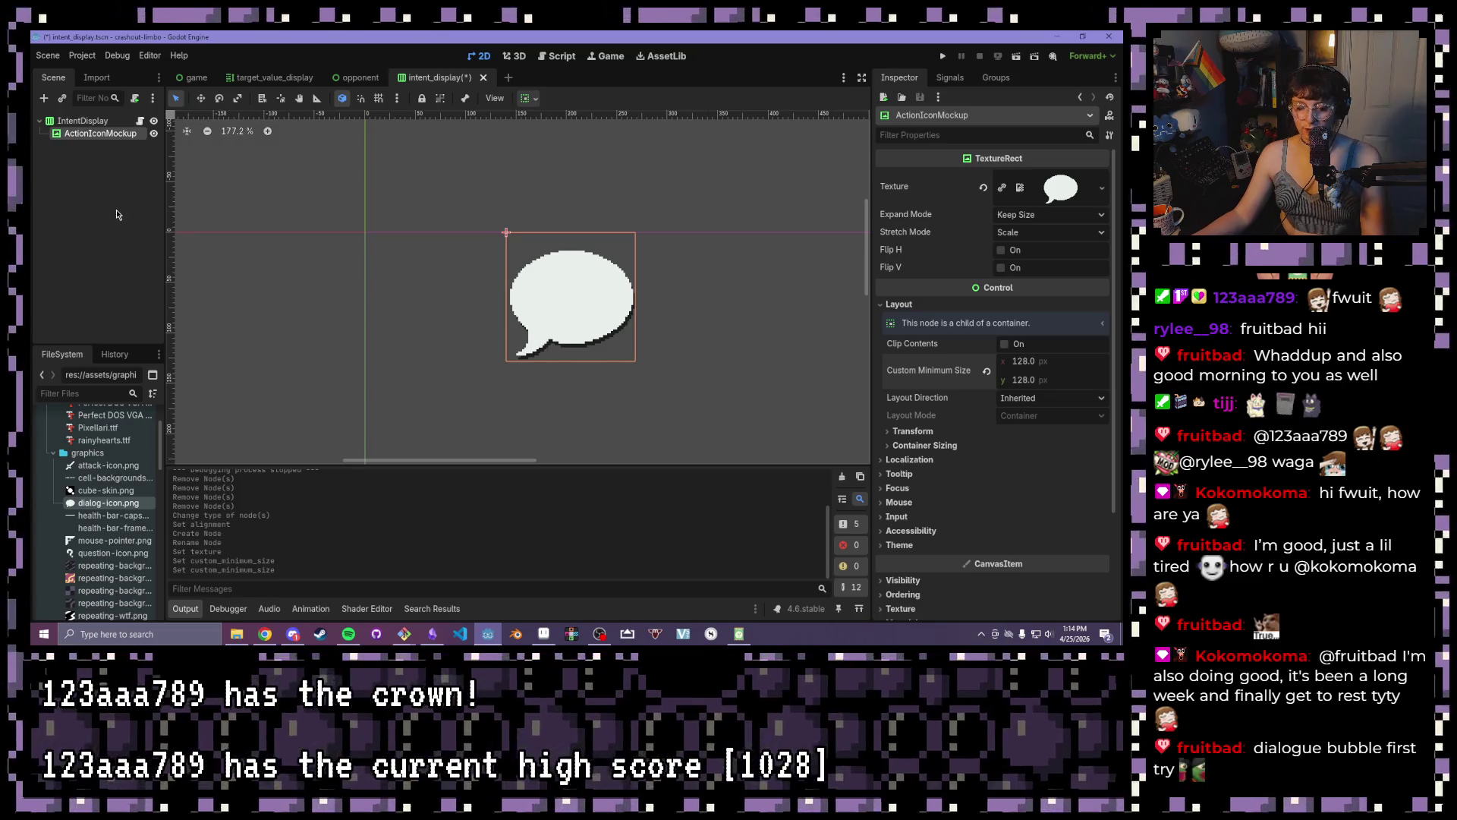
Step: Preview a row of duplicated bubbles with Ctrl+D, then undo back to a single bubble
{"action": "key", "text": "ctrl+d"}
{"action": "key", "text": "ctrl+d"}
{"action": "key", "text": "ctrl+d"}
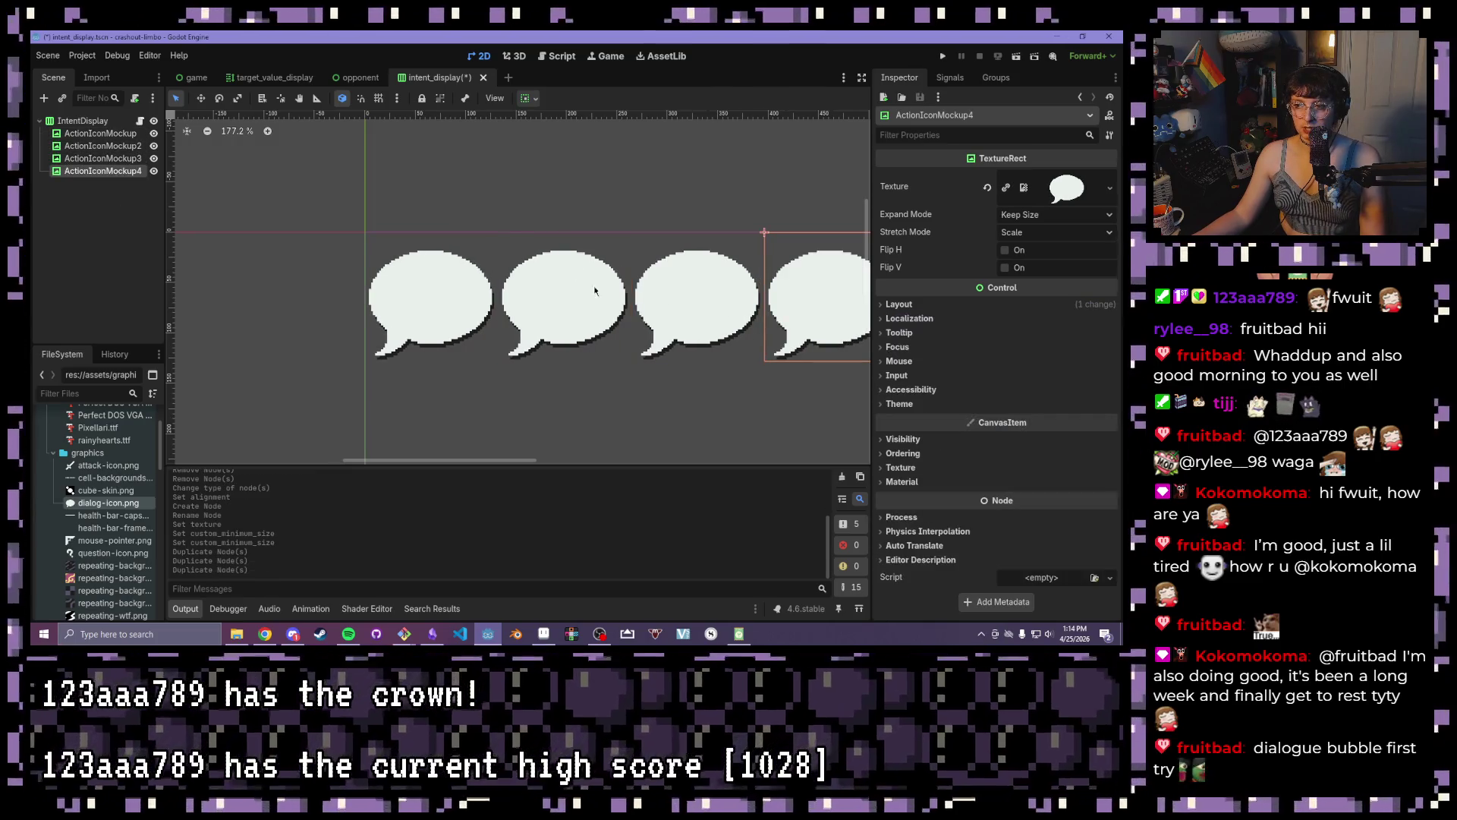
{"action": "key", "text": "ctrl+d"}
{"action": "scroll", "coordinate": [626, 297], "scroll_direction": "down", "scroll_amount": 8}
{"action": "scroll", "coordinate": [571, 306], "scroll_direction": "up", "scroll_amount": 5}
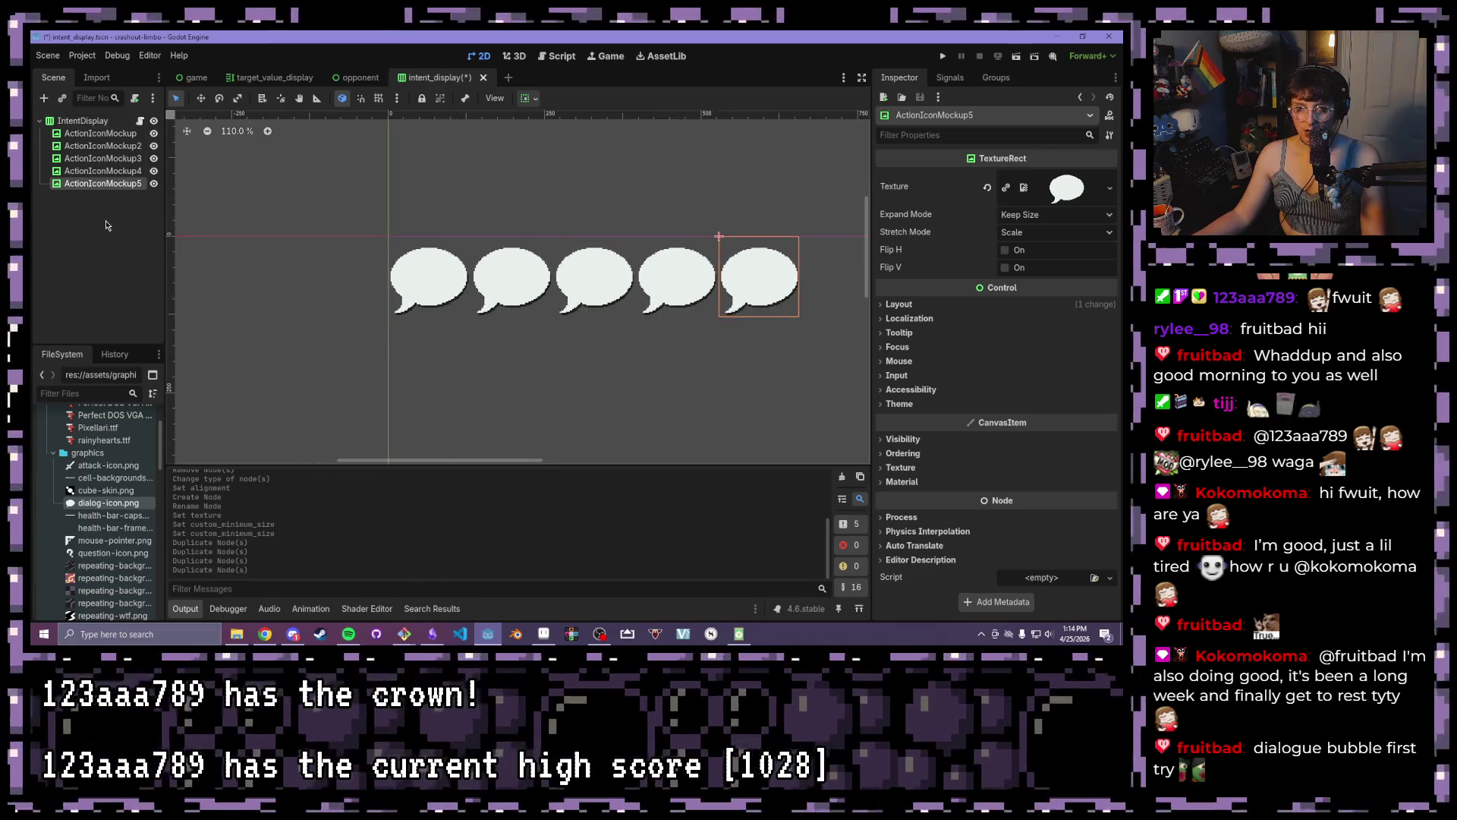
{"action": "key", "text": "ctrl+z"}
{"action": "key", "text": "ctrl+z"}
{"action": "key", "text": "ctrl+z"}
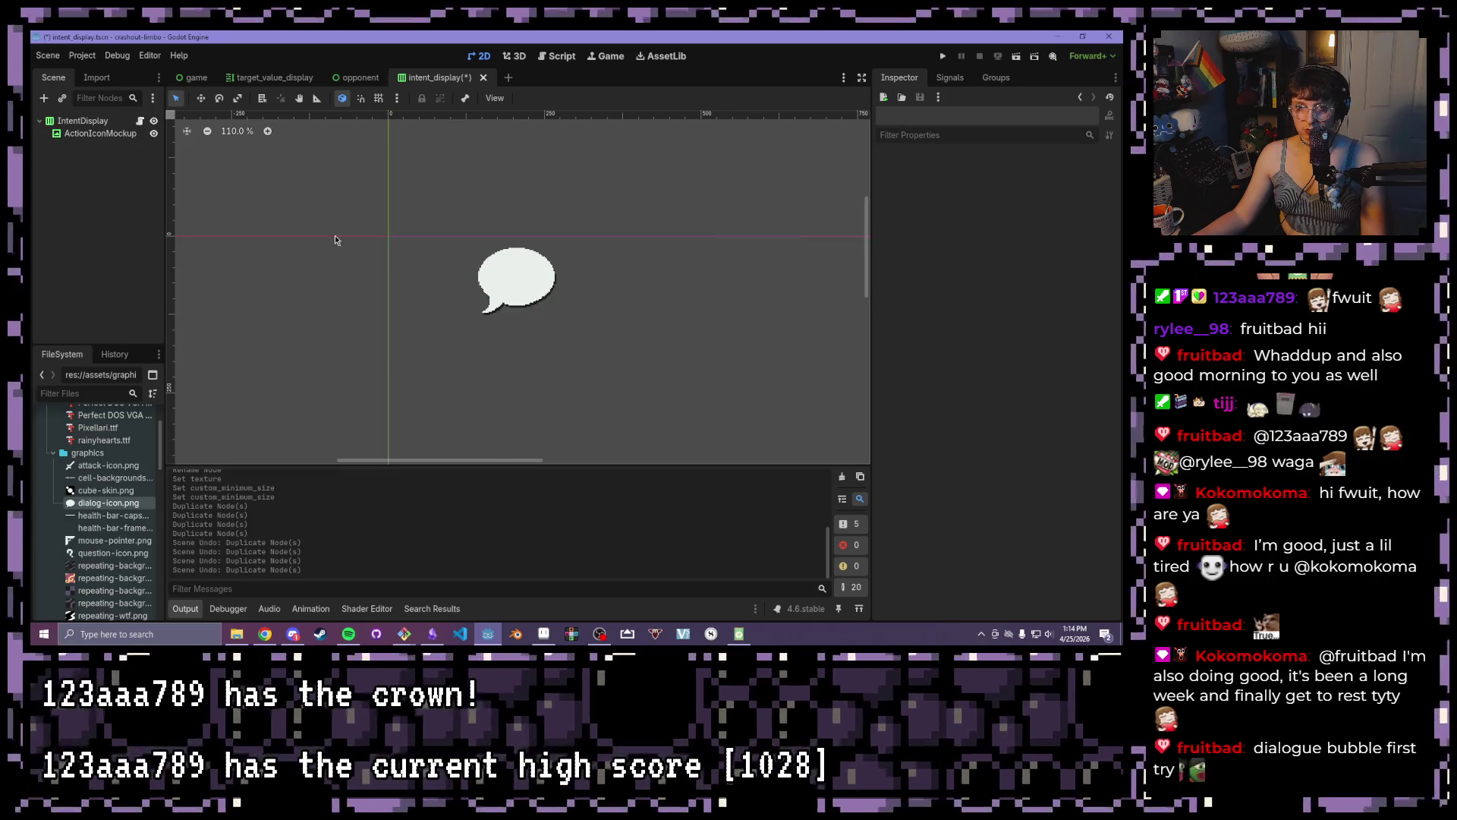
{"action": "left_click", "coordinate": [504, 278]}
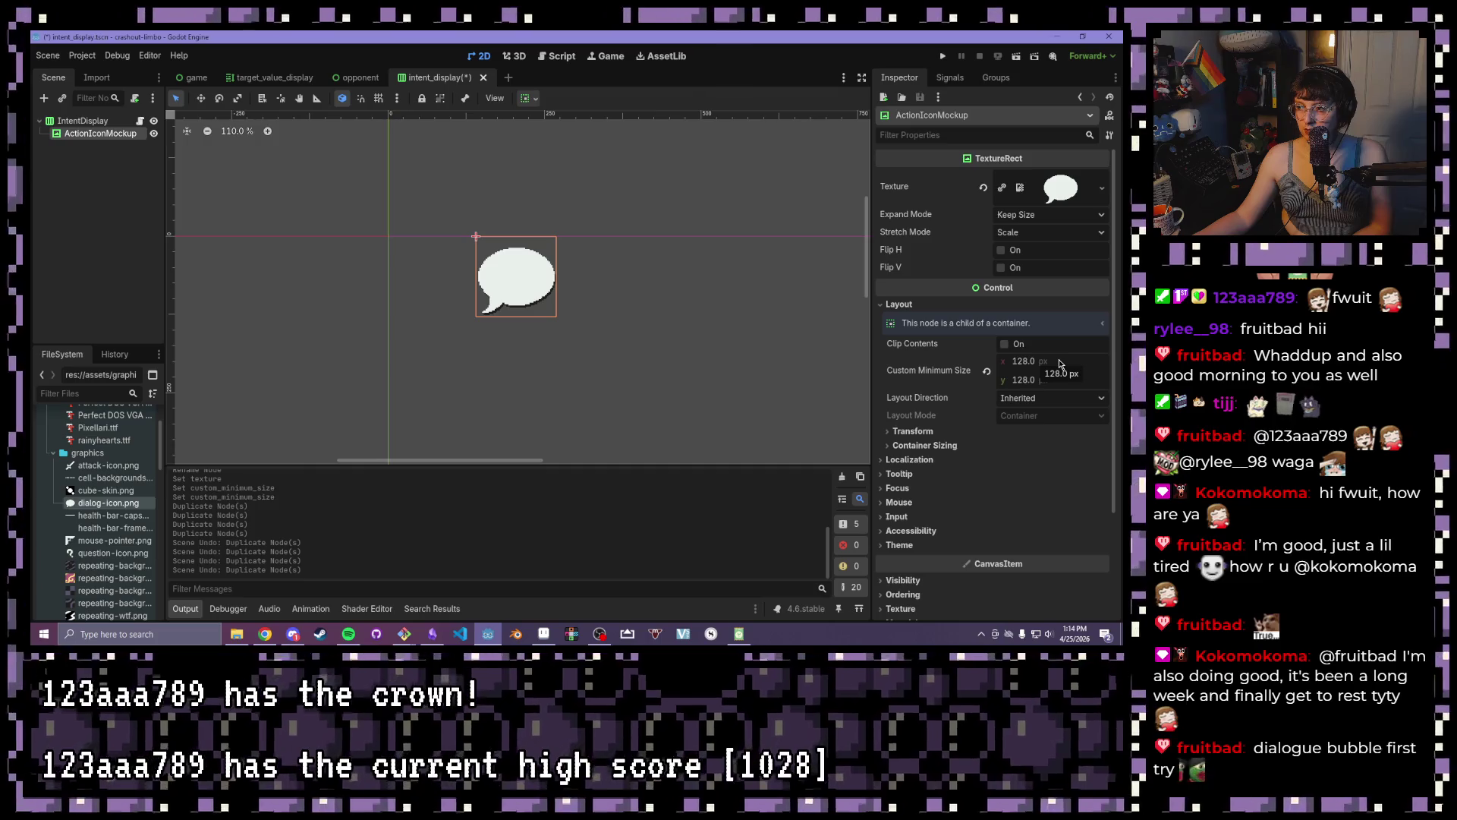
Step: Set ActionIconMockup's Custom Minimum Size to 64 × 64
{"action": "left_click", "coordinate": [1059, 362]}
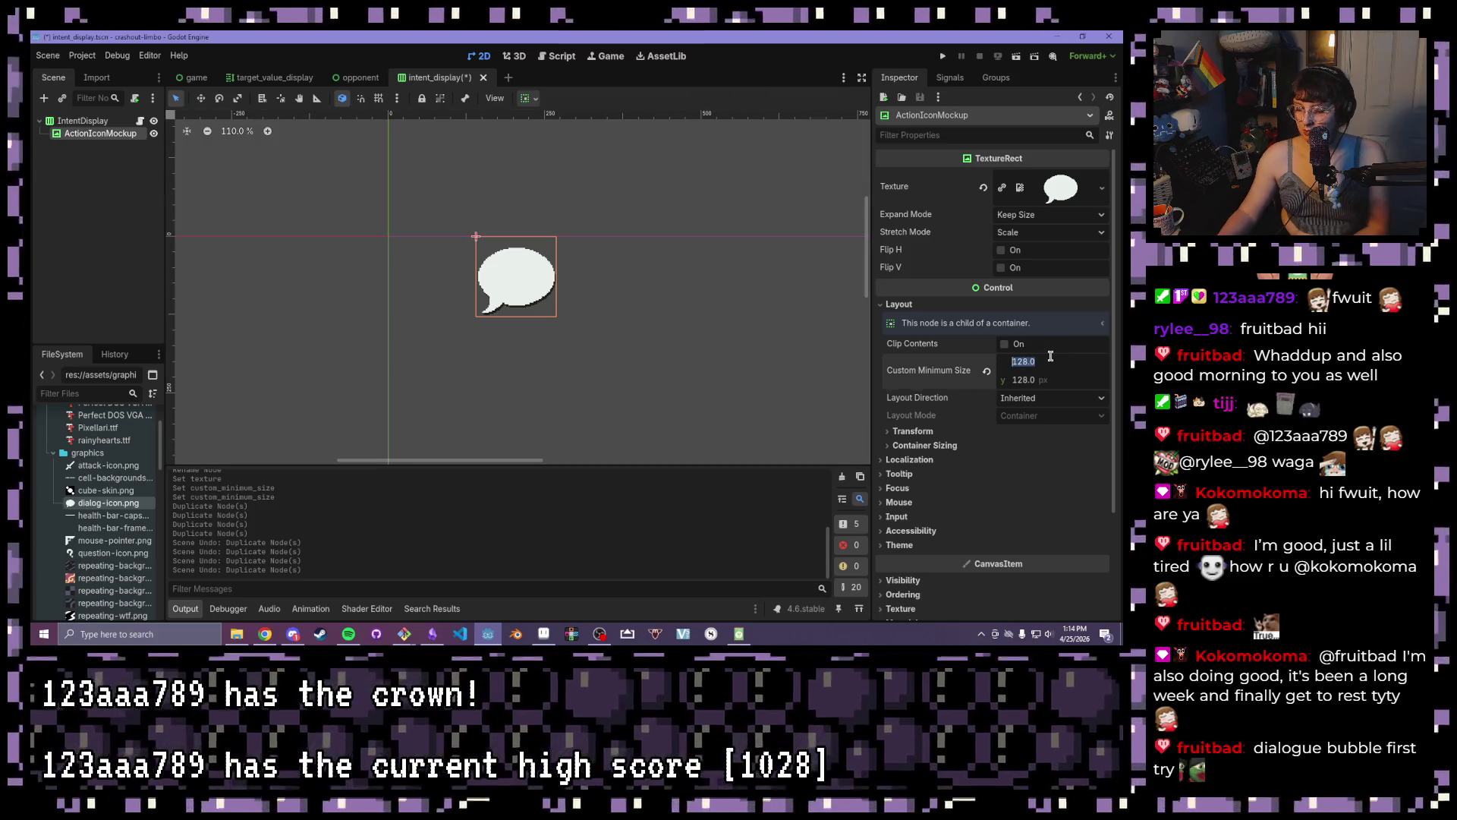
{"action": "type", "text": "64"}
{"action": "key", "text": "Tab"}
{"action": "type", "text": "64"}
{"action": "key", "text": "Tab"}
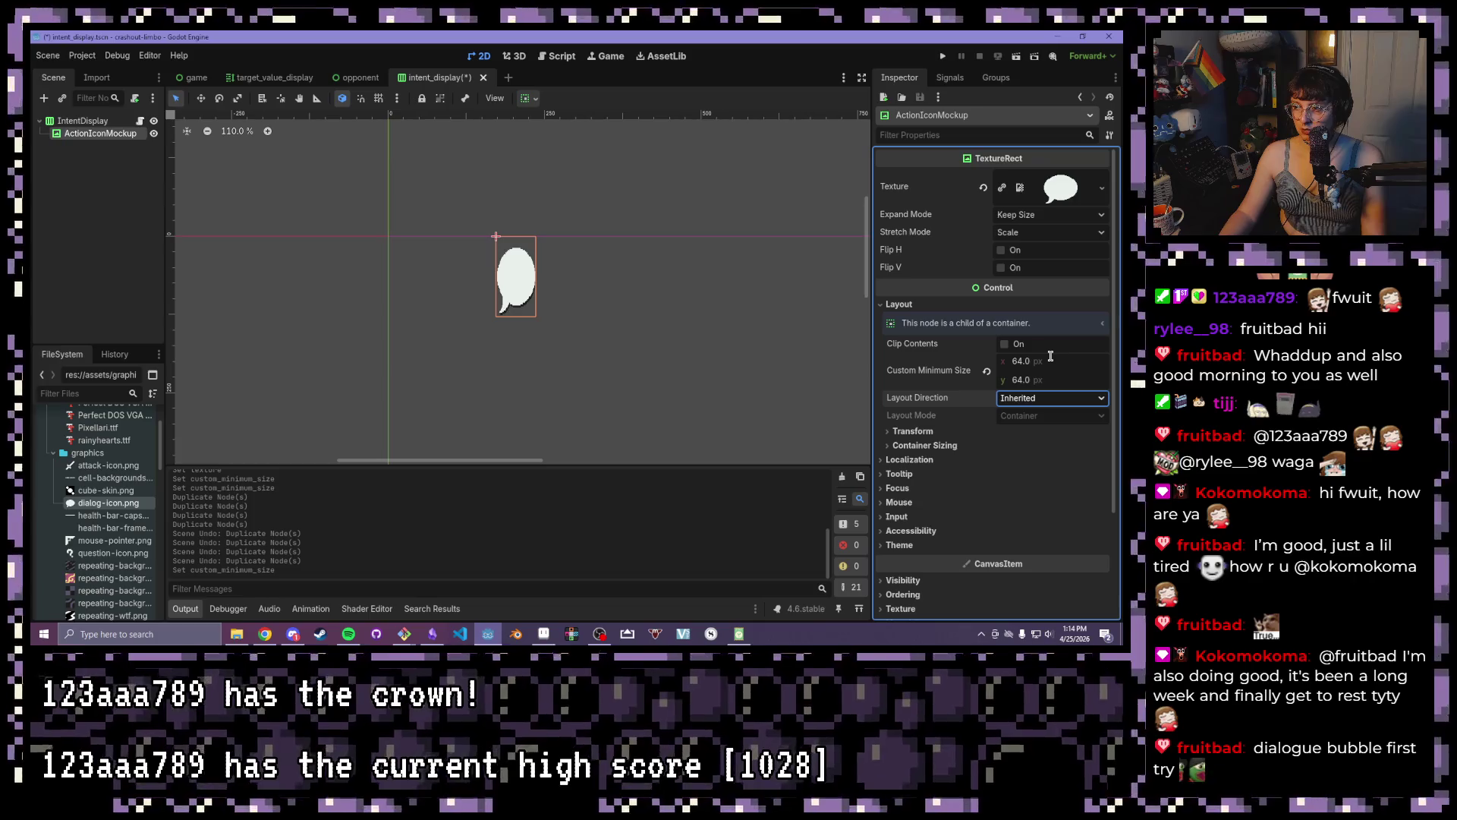
{"action": "left_click", "coordinate": [712, 321]}
{"action": "left_click", "coordinate": [503, 254]}
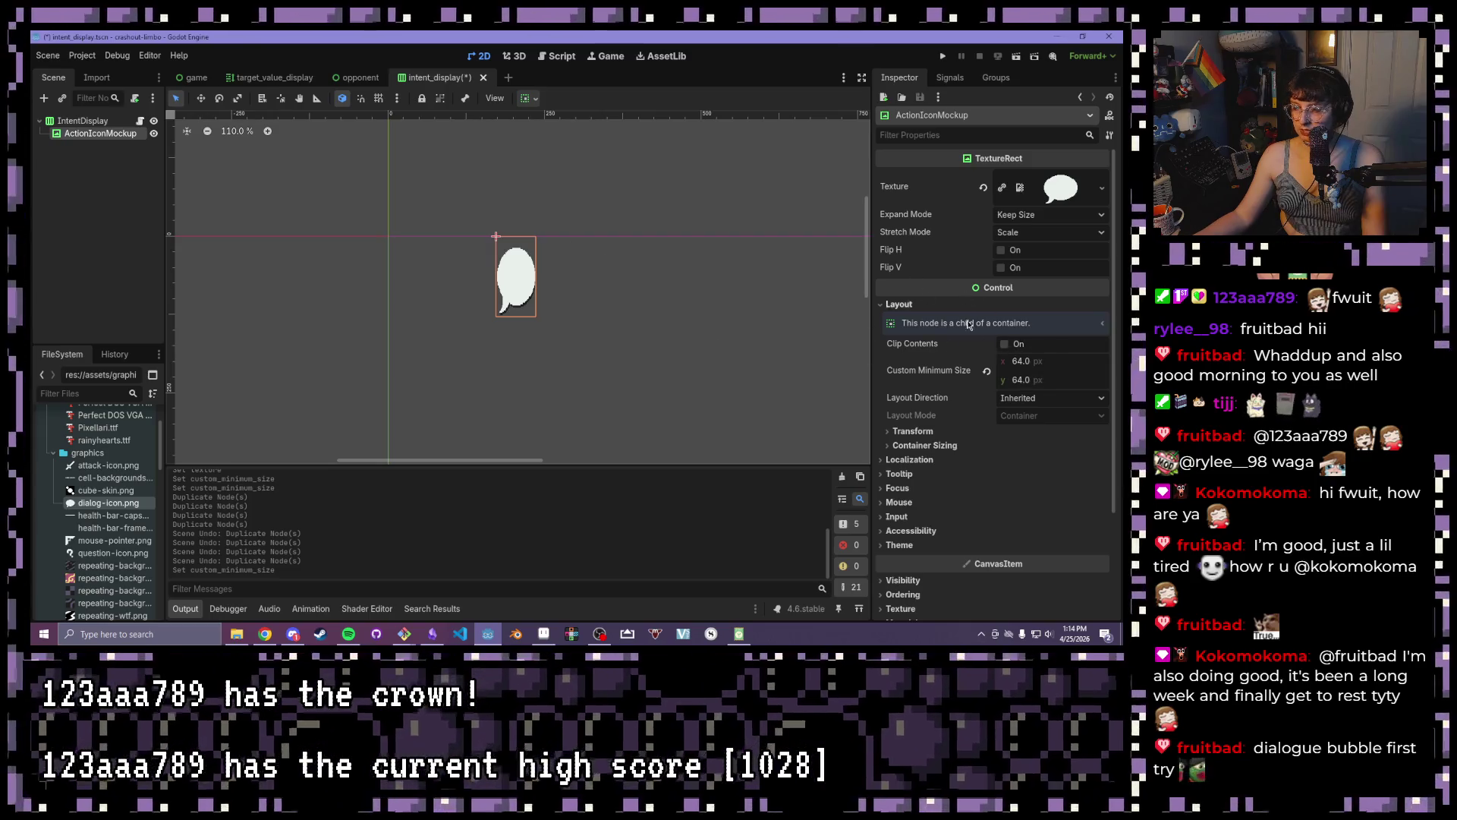
Step: Set the icon's Stretch Mode to Keep Aspect, leaving Expand Mode unchanged
{"action": "left_click", "coordinate": [1043, 233]}
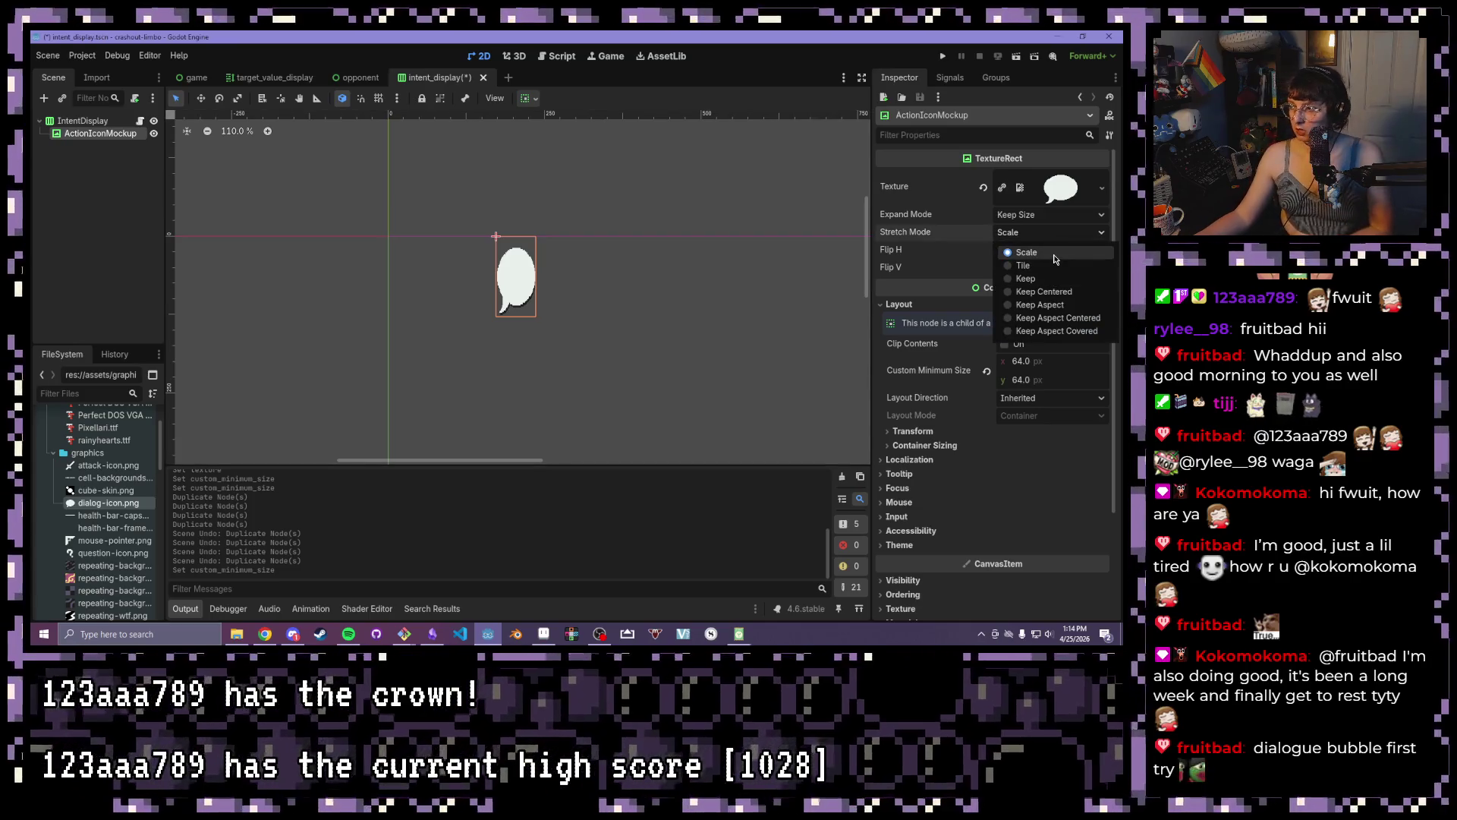
{"action": "left_click", "coordinate": [1055, 305]}
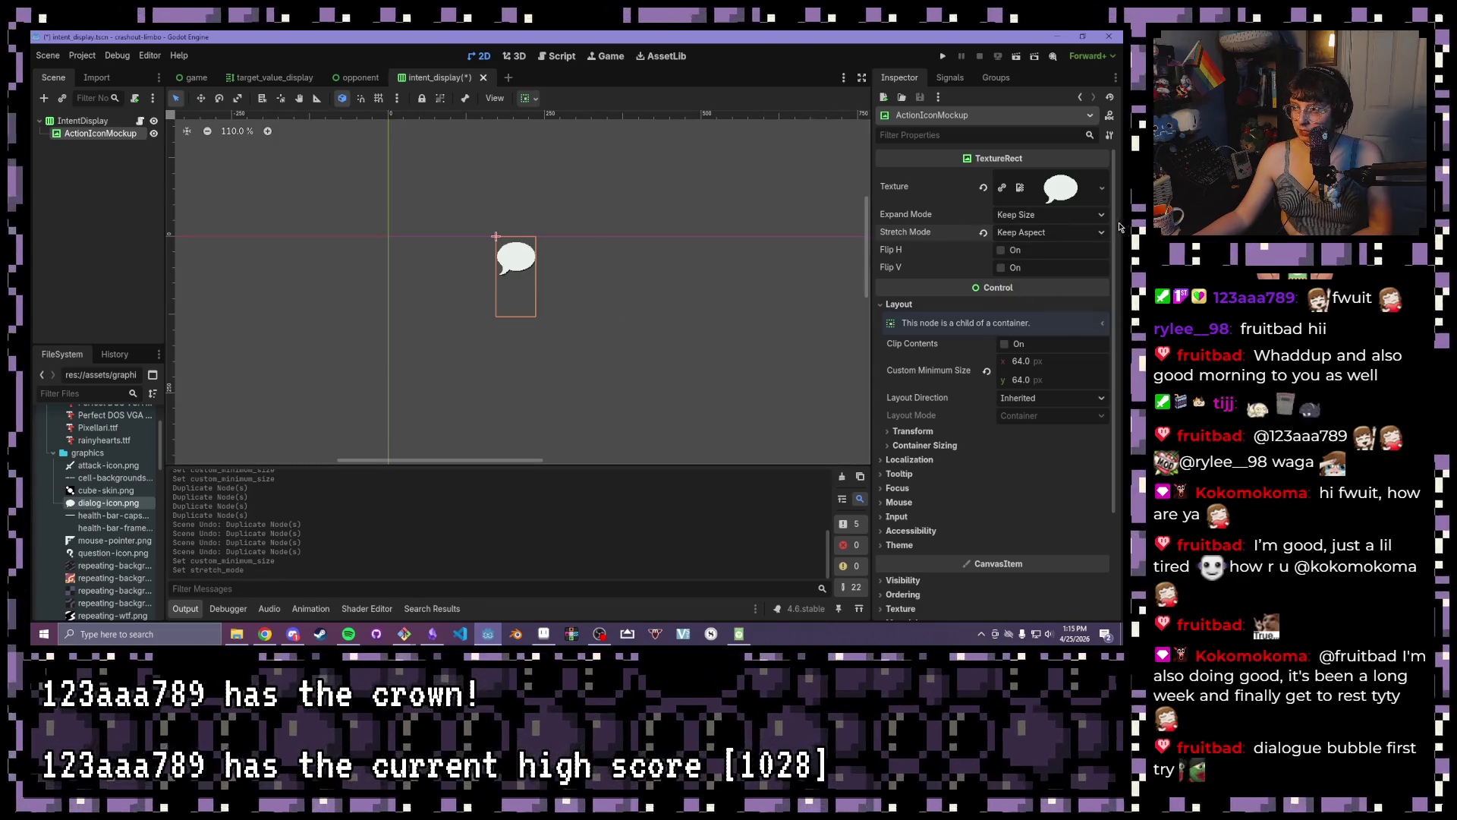
{"action": "left_click", "coordinate": [1065, 218]}
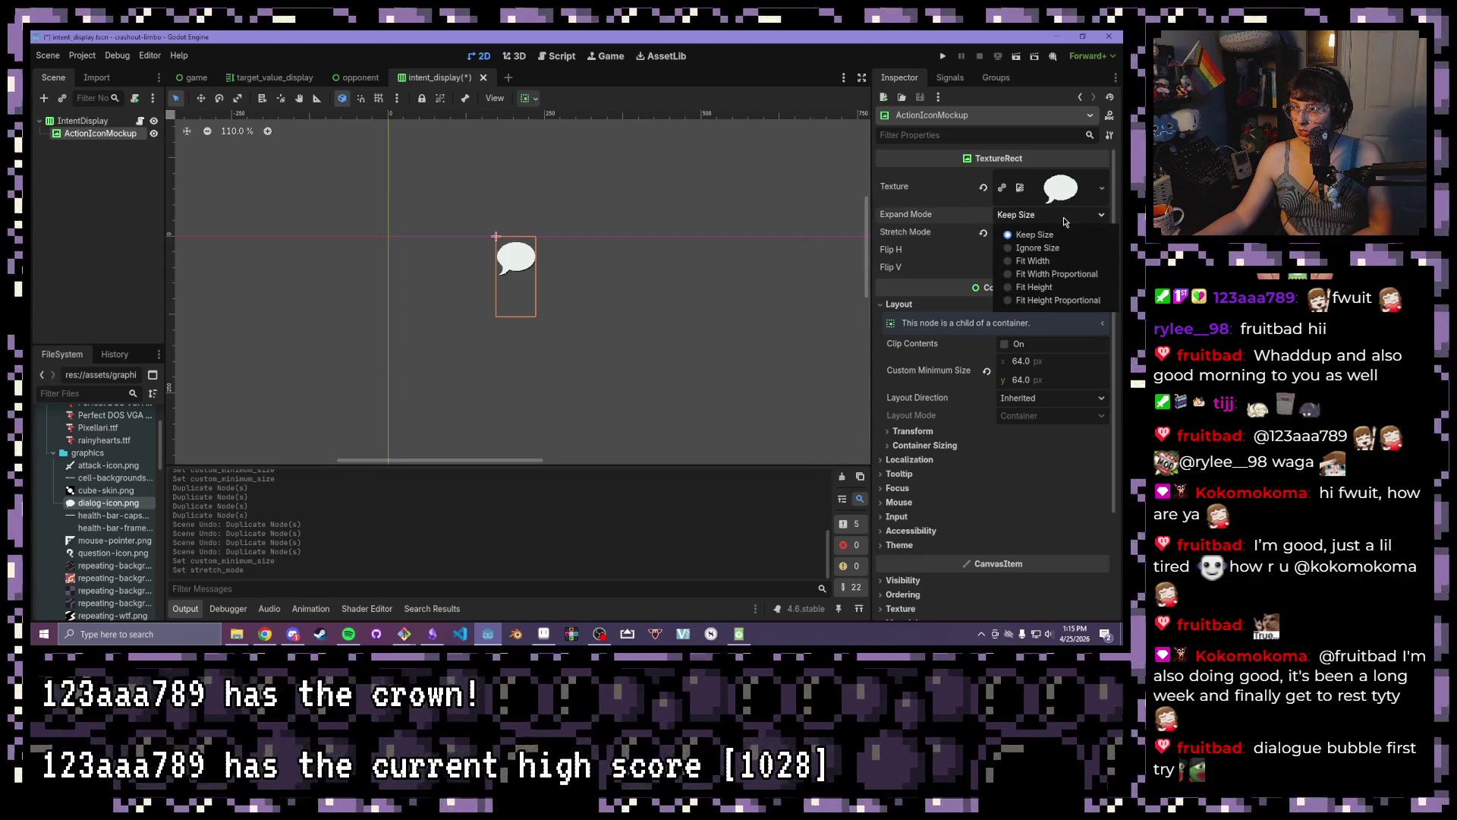
{"action": "left_click", "coordinate": [968, 216]}
{"action": "mouse_move", "coordinate": [892, 239]}
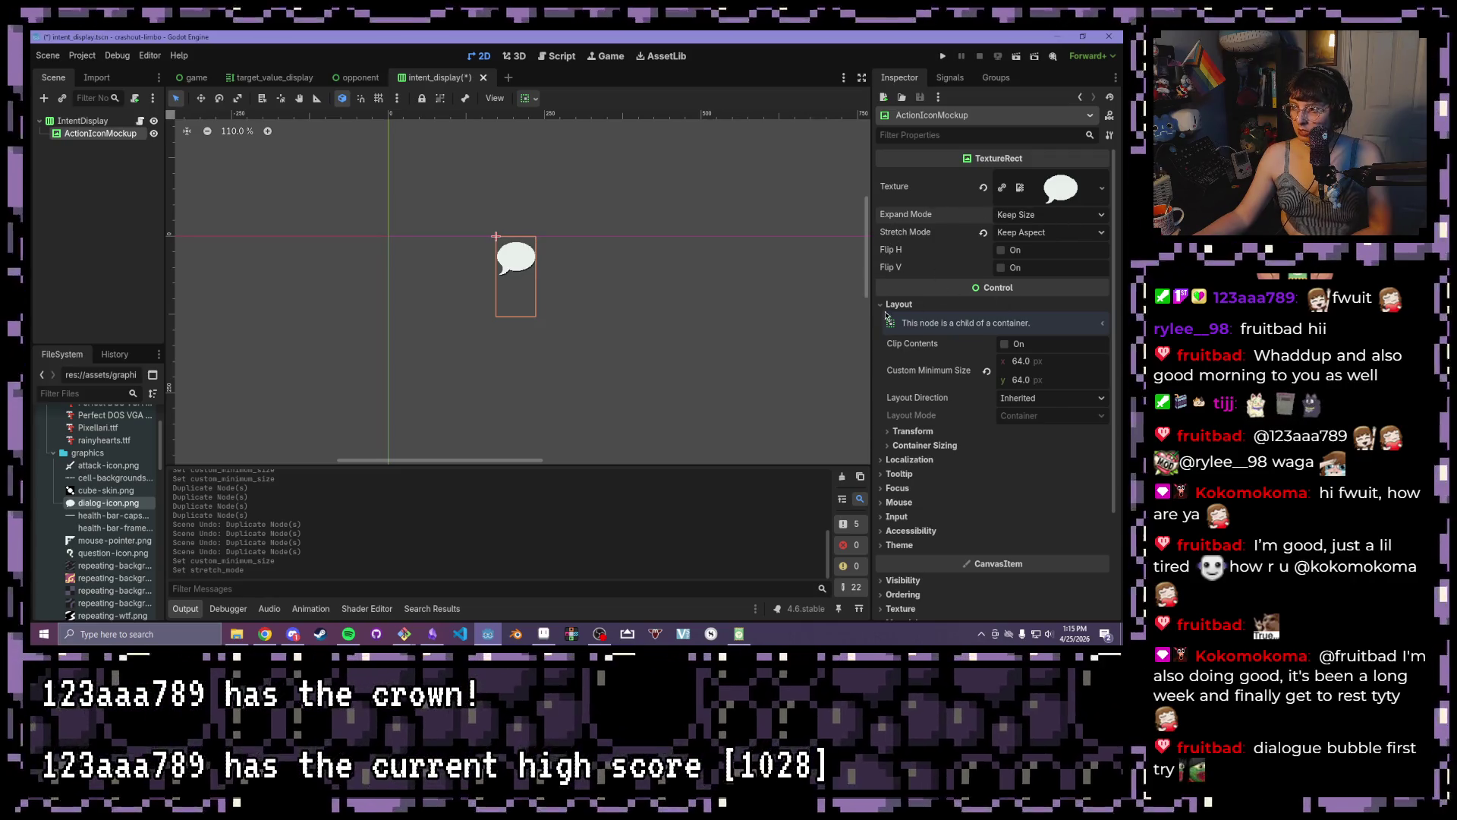
{"action": "left_click", "coordinate": [899, 432]}
{"action": "left_click", "coordinate": [899, 431]}
{"action": "scroll", "coordinate": [899, 431], "scroll_direction": "down", "scroll_amount": 1}
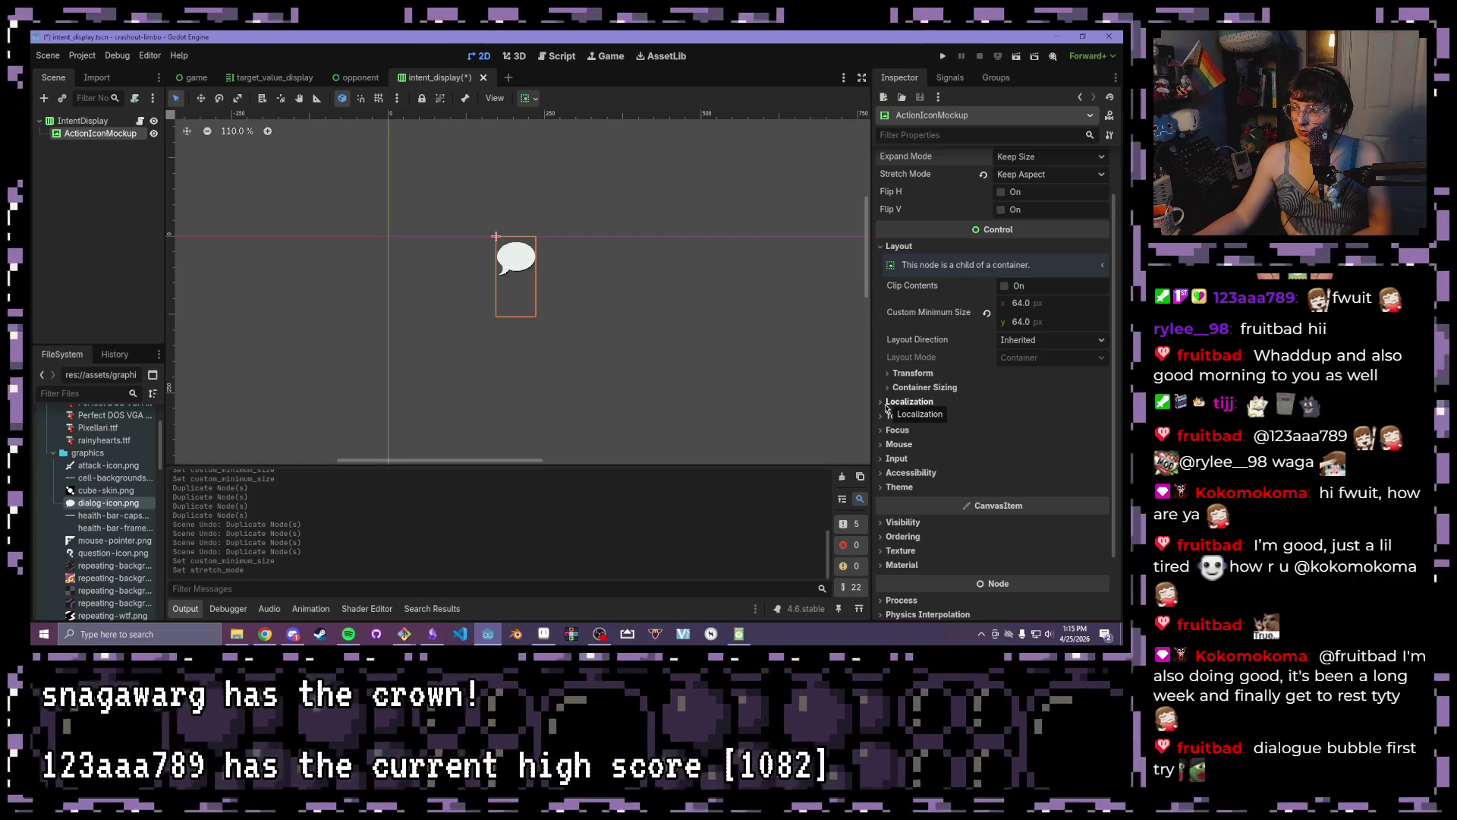
{"action": "scroll", "coordinate": [886, 408], "scroll_direction": "up", "scroll_amount": 1}
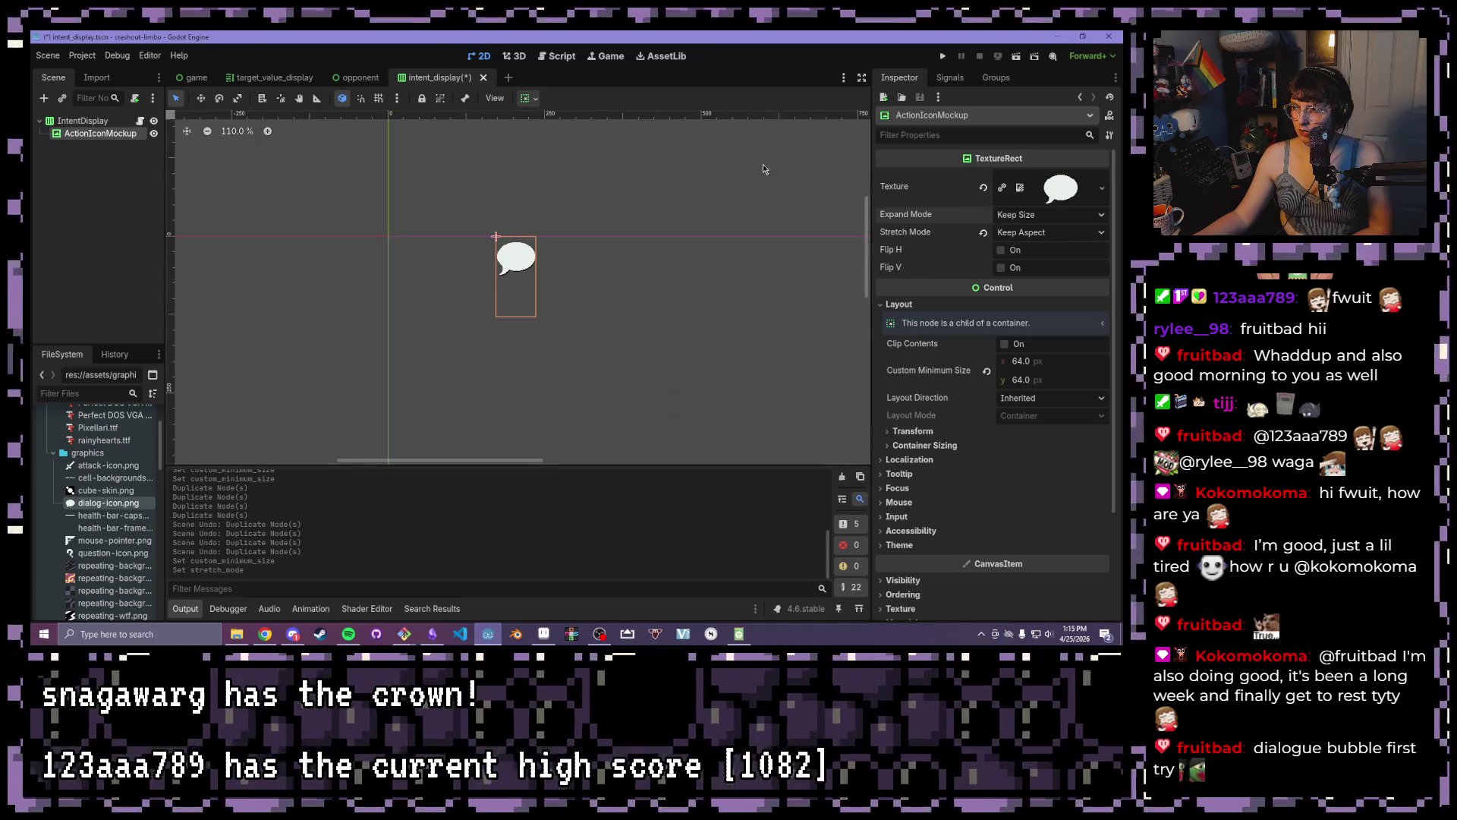
{"action": "scroll", "coordinate": [516, 258], "scroll_direction": "up", "scroll_amount": 9}
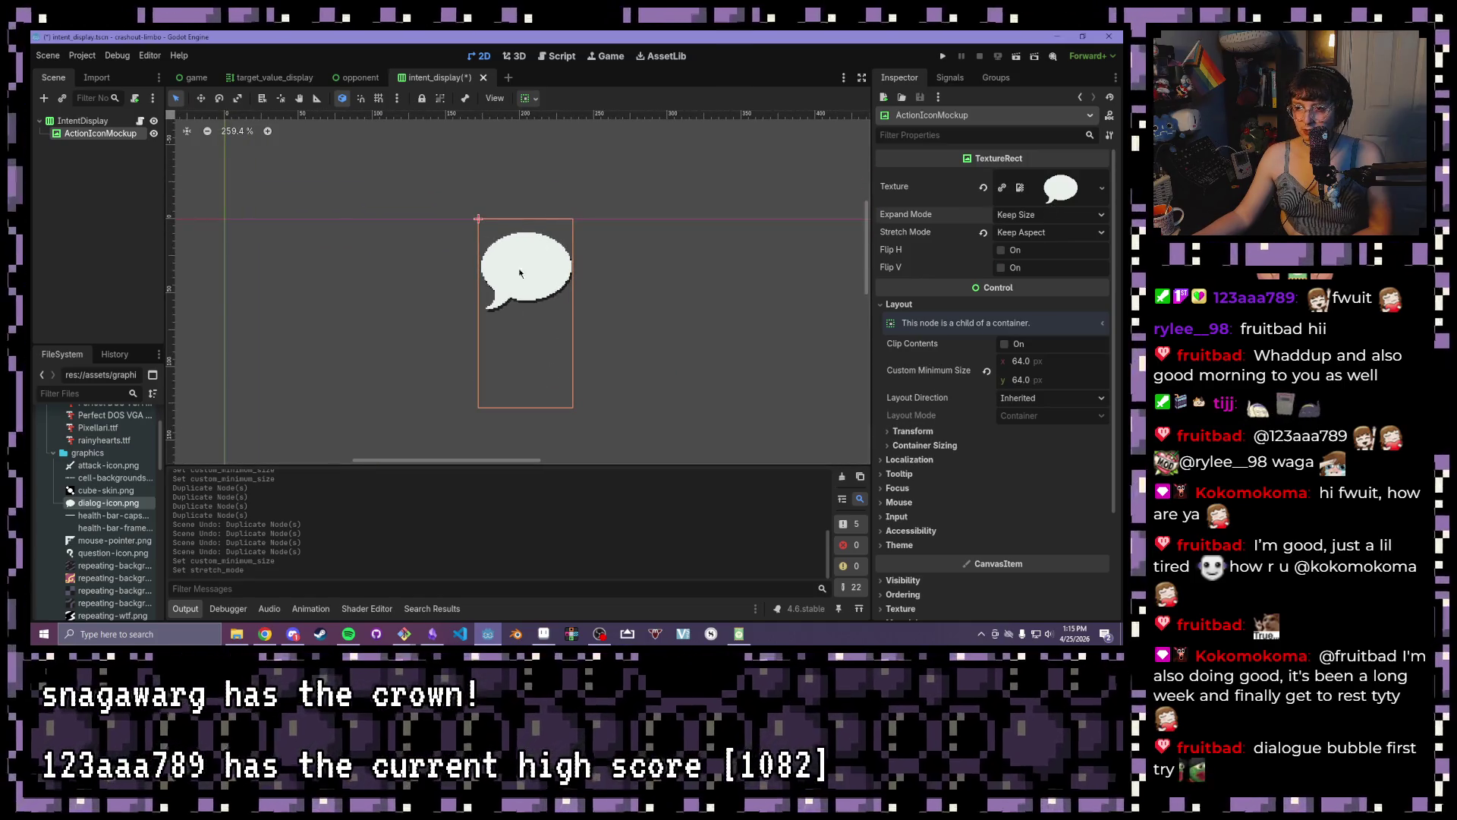
Step: Set ActionIconMockup's horizontal container sizing to Shrink Center
{"action": "left_click", "coordinate": [80, 120]}
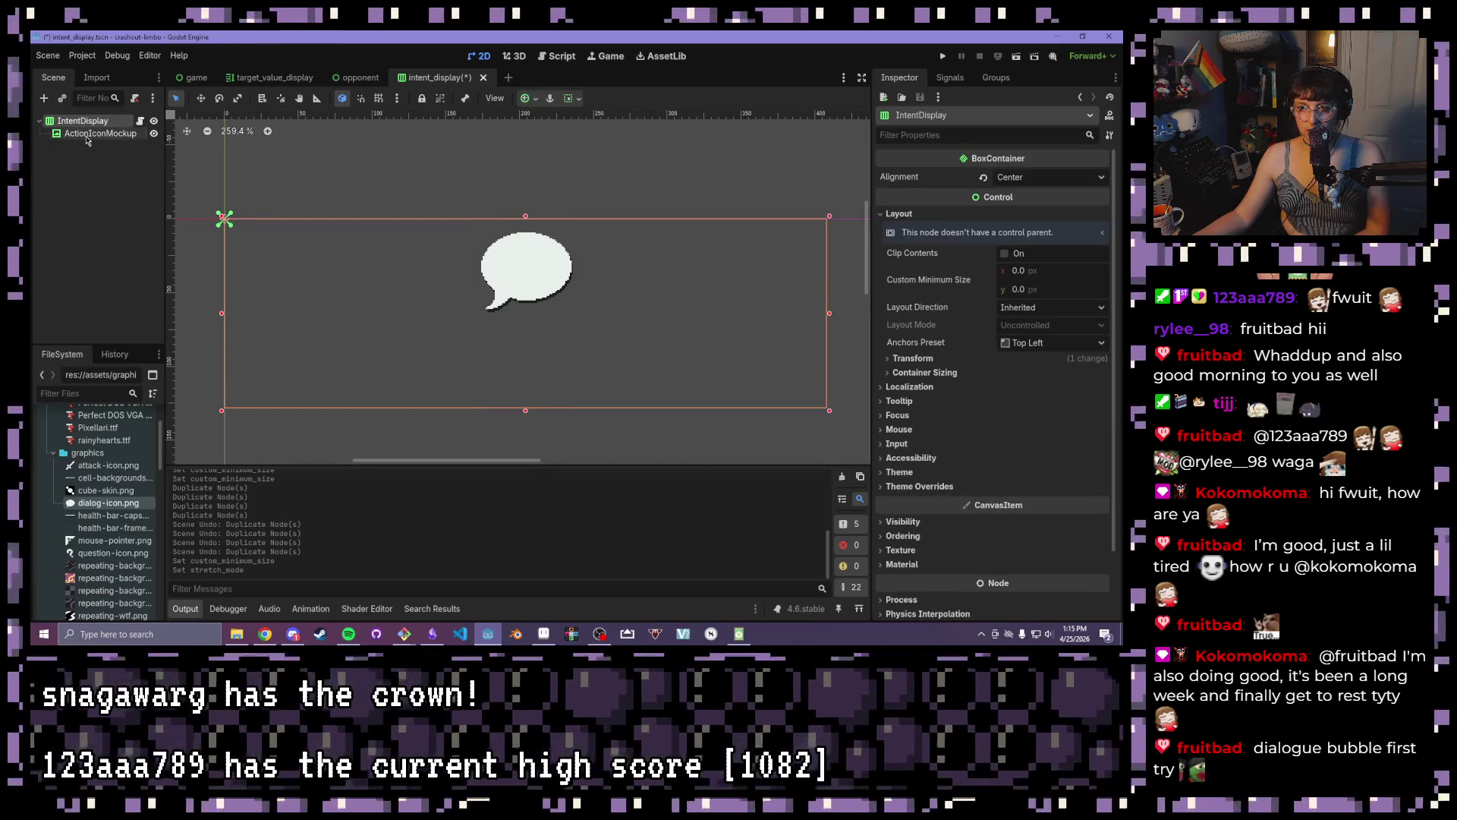
{"action": "left_click", "coordinate": [87, 136]}
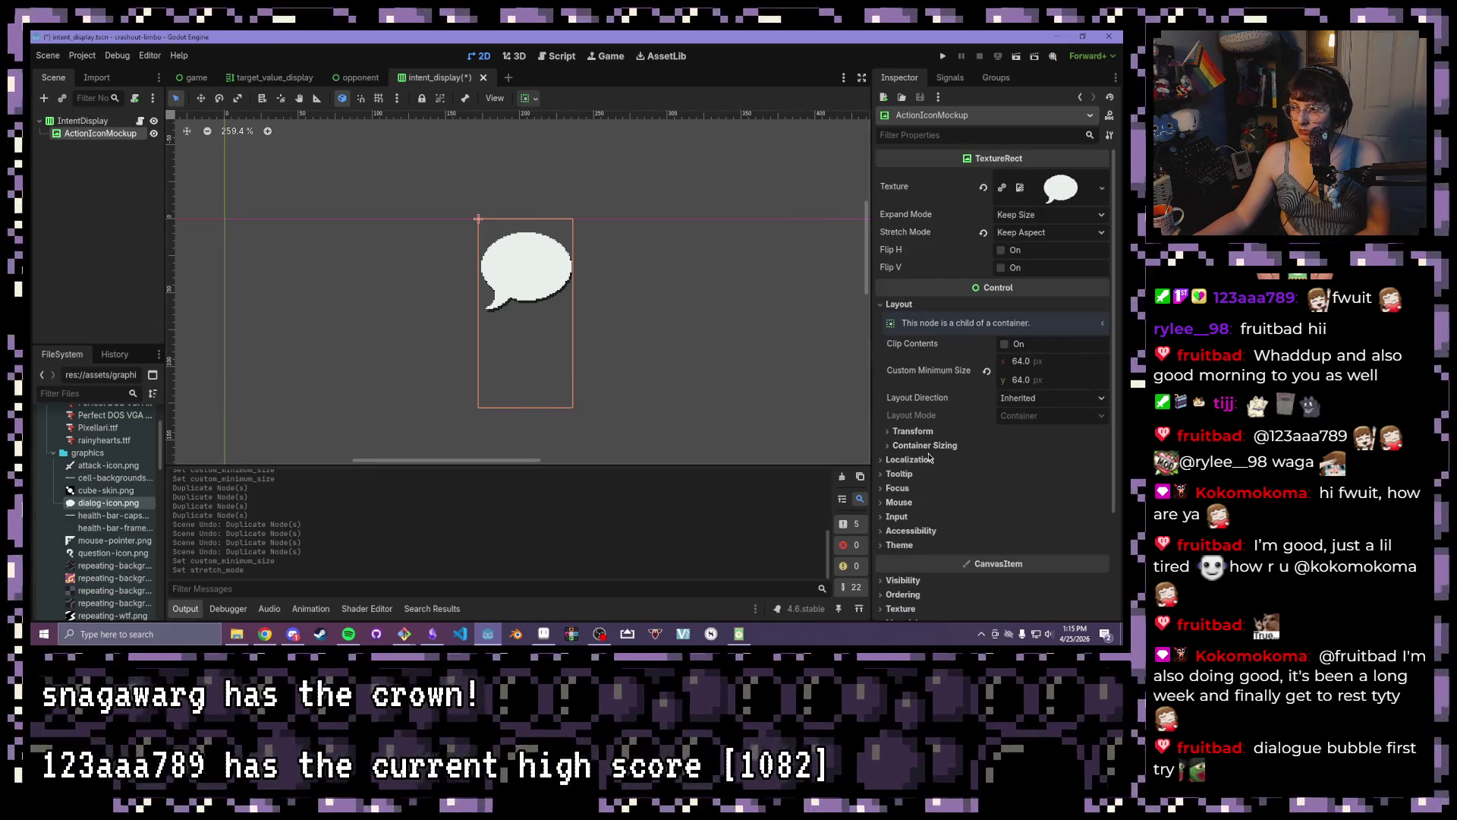
{"action": "left_click", "coordinate": [925, 447]}
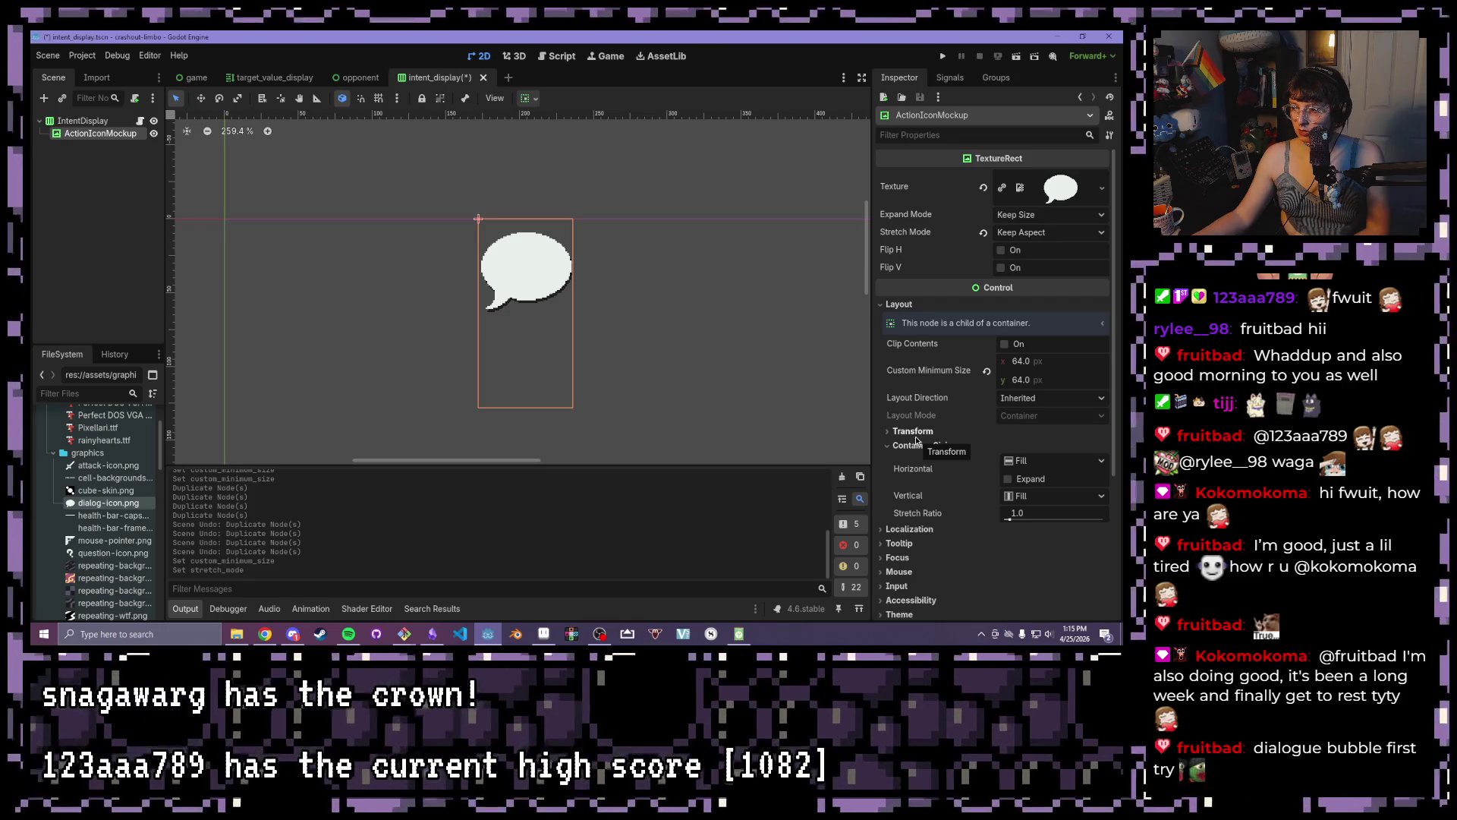
{"action": "left_click", "coordinate": [1037, 499]}
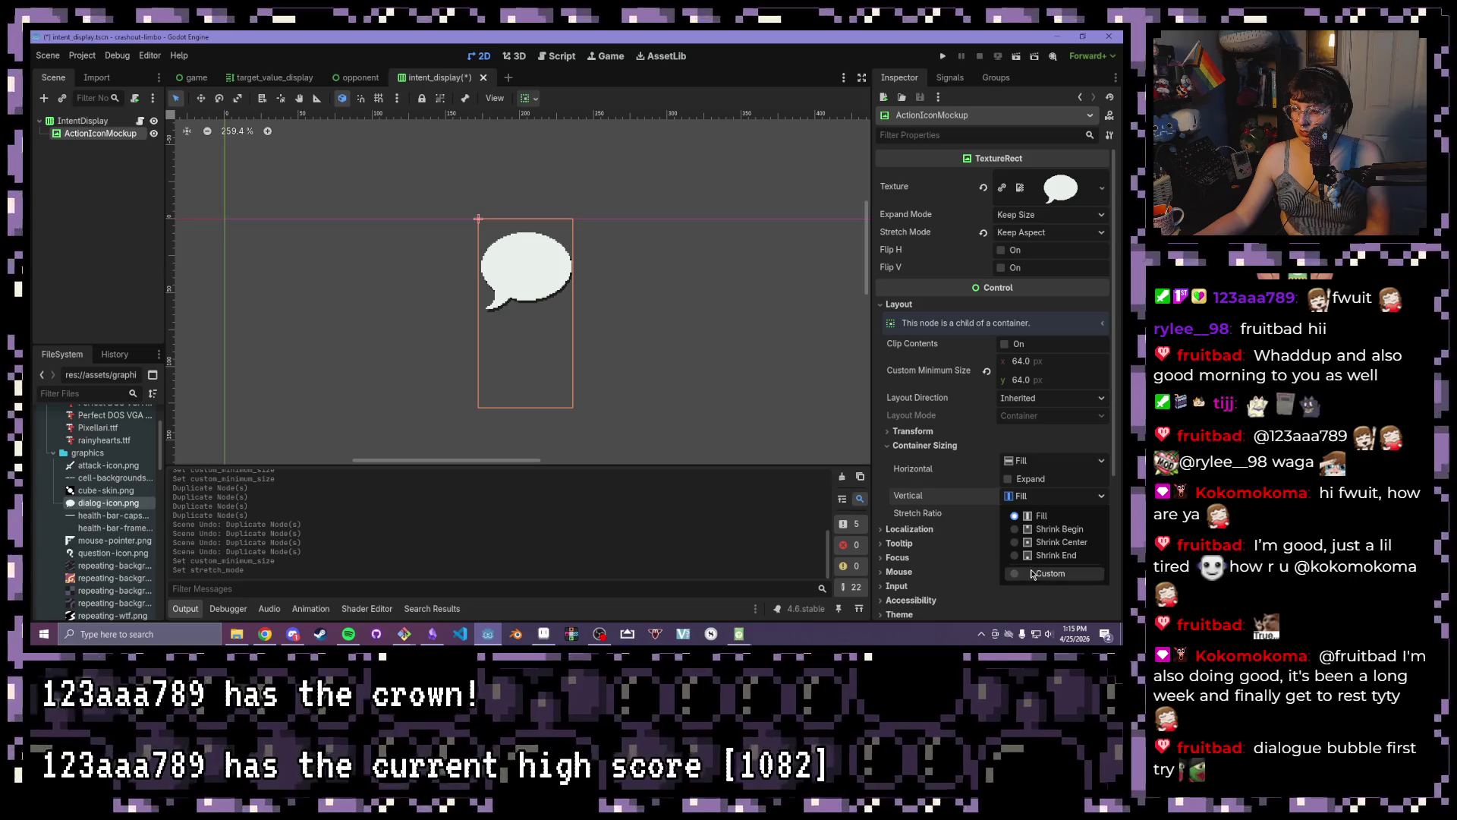
{"action": "left_click", "coordinate": [533, 99]}
{"action": "left_click", "coordinate": [533, 100]}
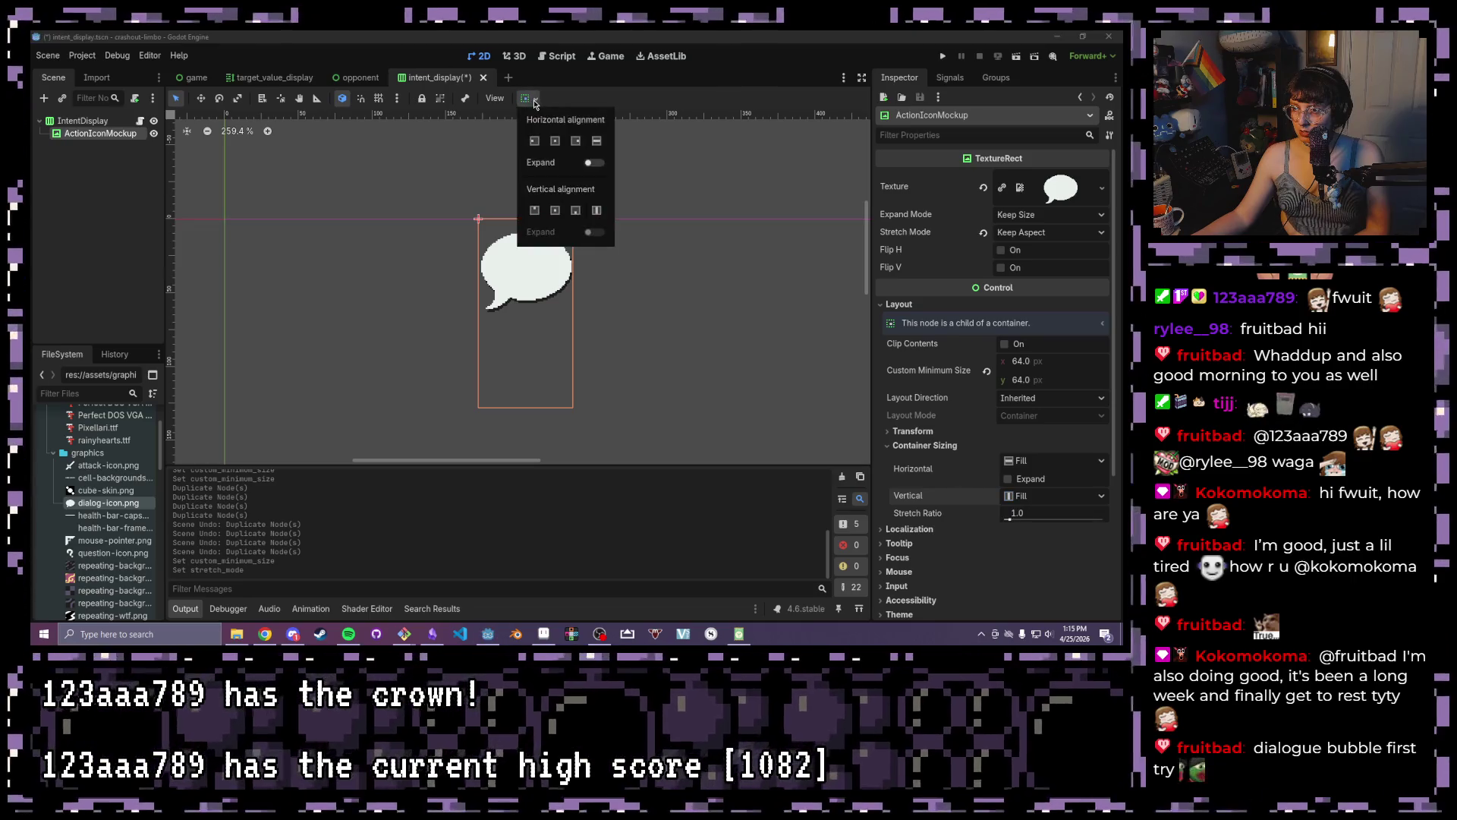
{"action": "left_click", "coordinate": [556, 142]}
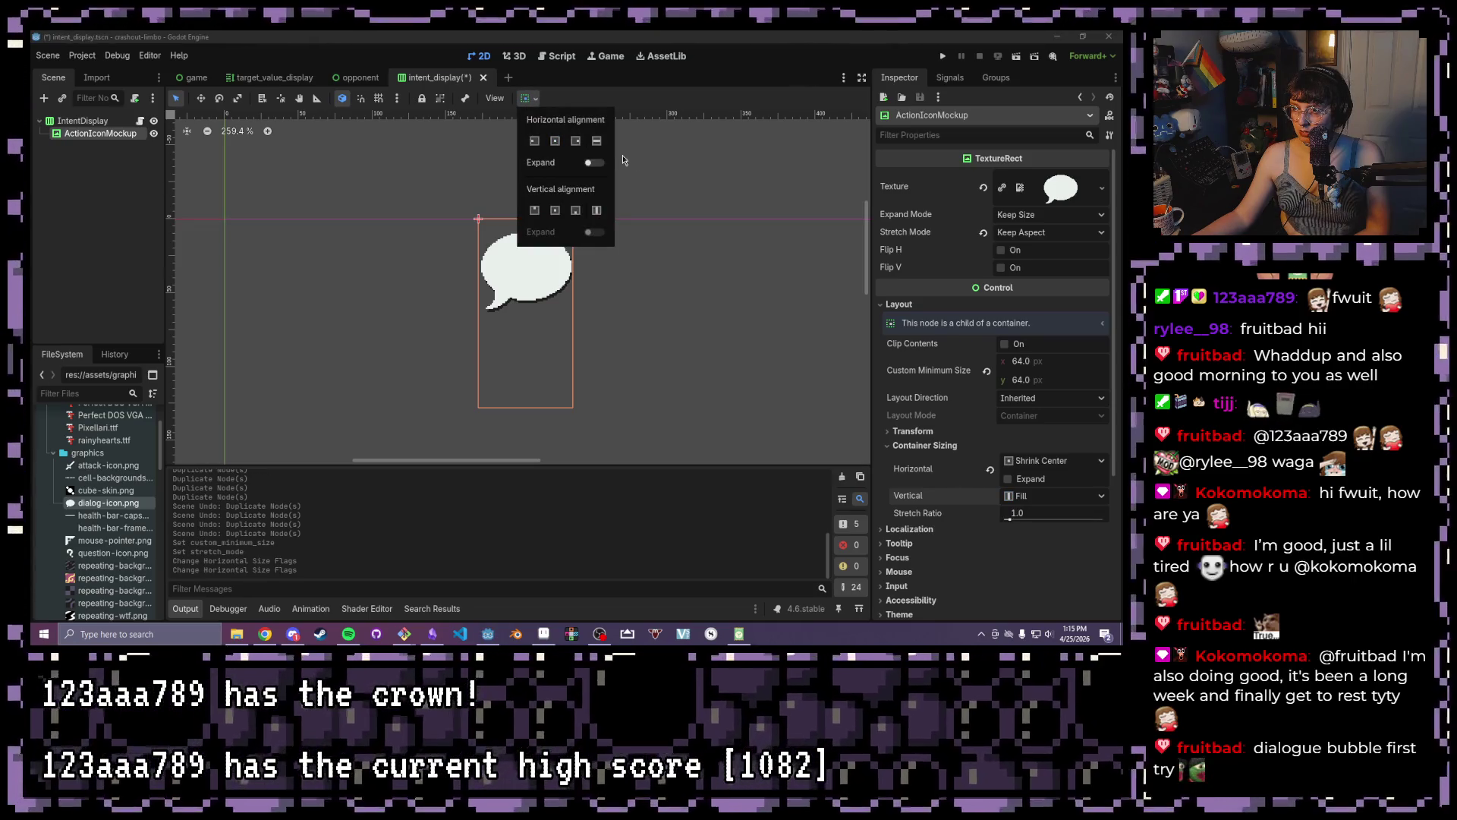
Step: Set the icon's vertical sizing to Shrink Center, keeping horizontal expand off
{"action": "left_click", "coordinate": [595, 164]}
{"action": "left_click", "coordinate": [595, 163]}
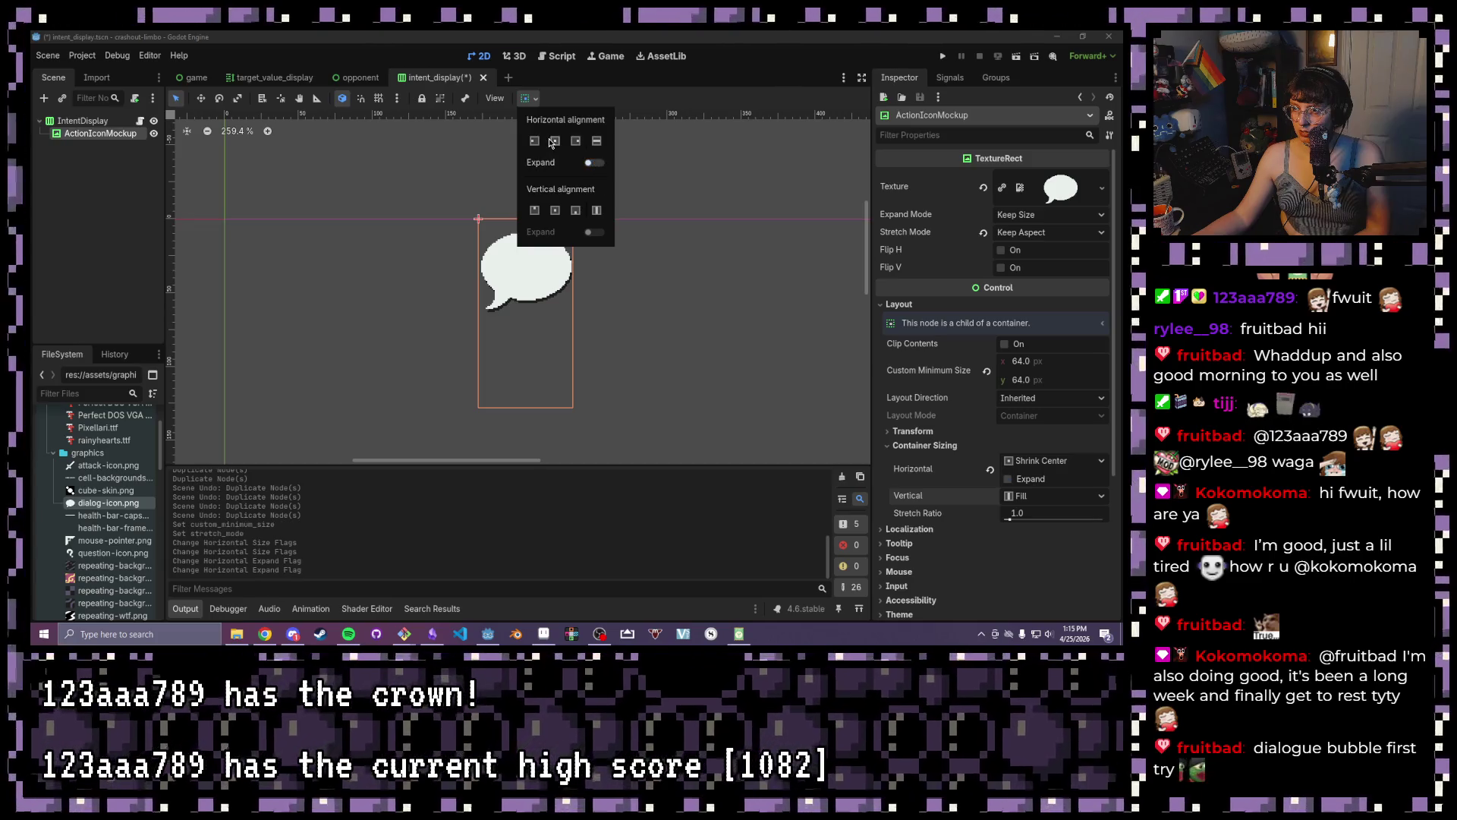
{"action": "left_click", "coordinate": [557, 212]}
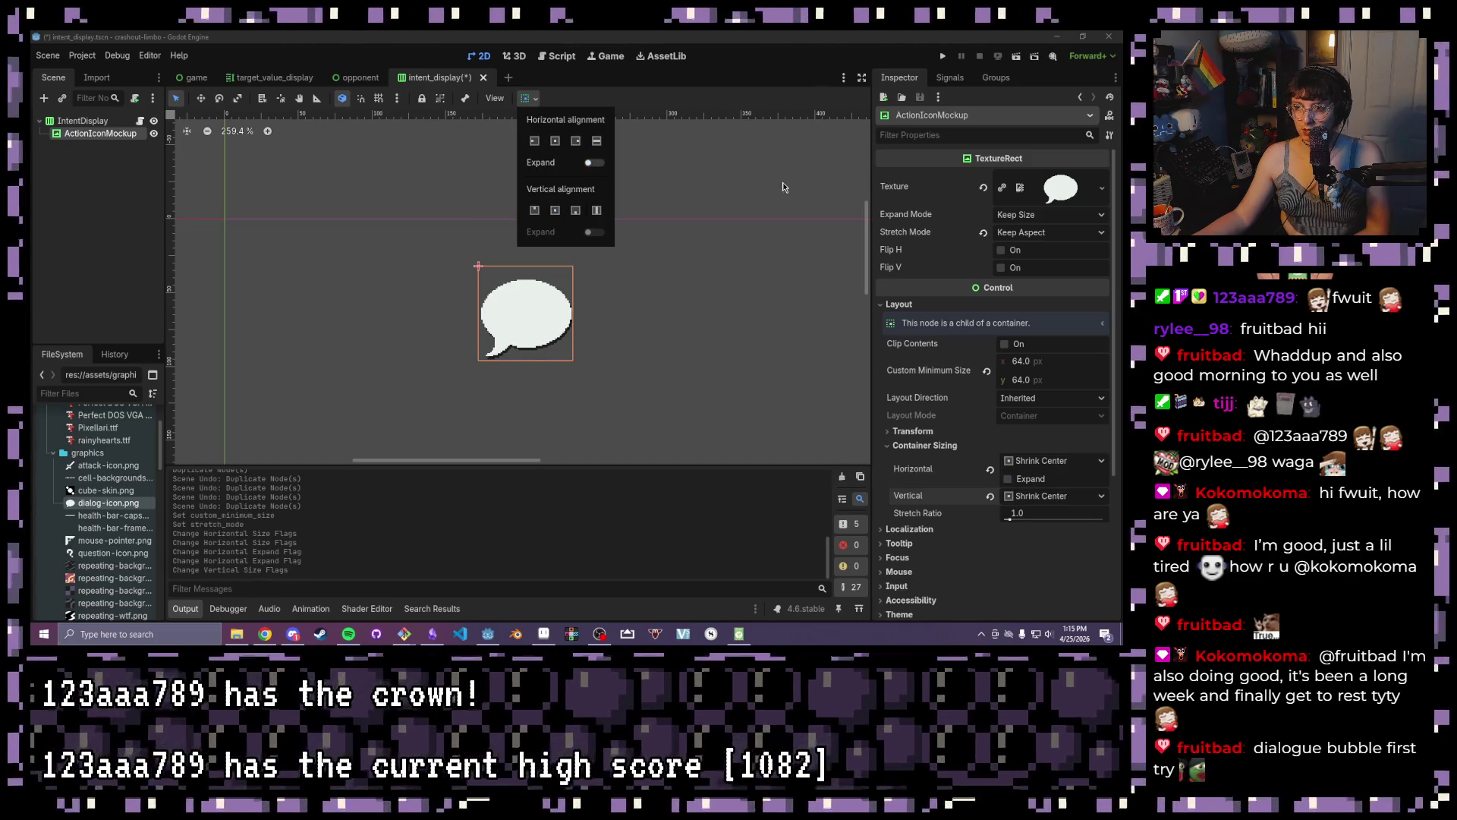
{"action": "left_click", "coordinate": [73, 117]}
{"action": "left_click", "coordinate": [80, 121]}
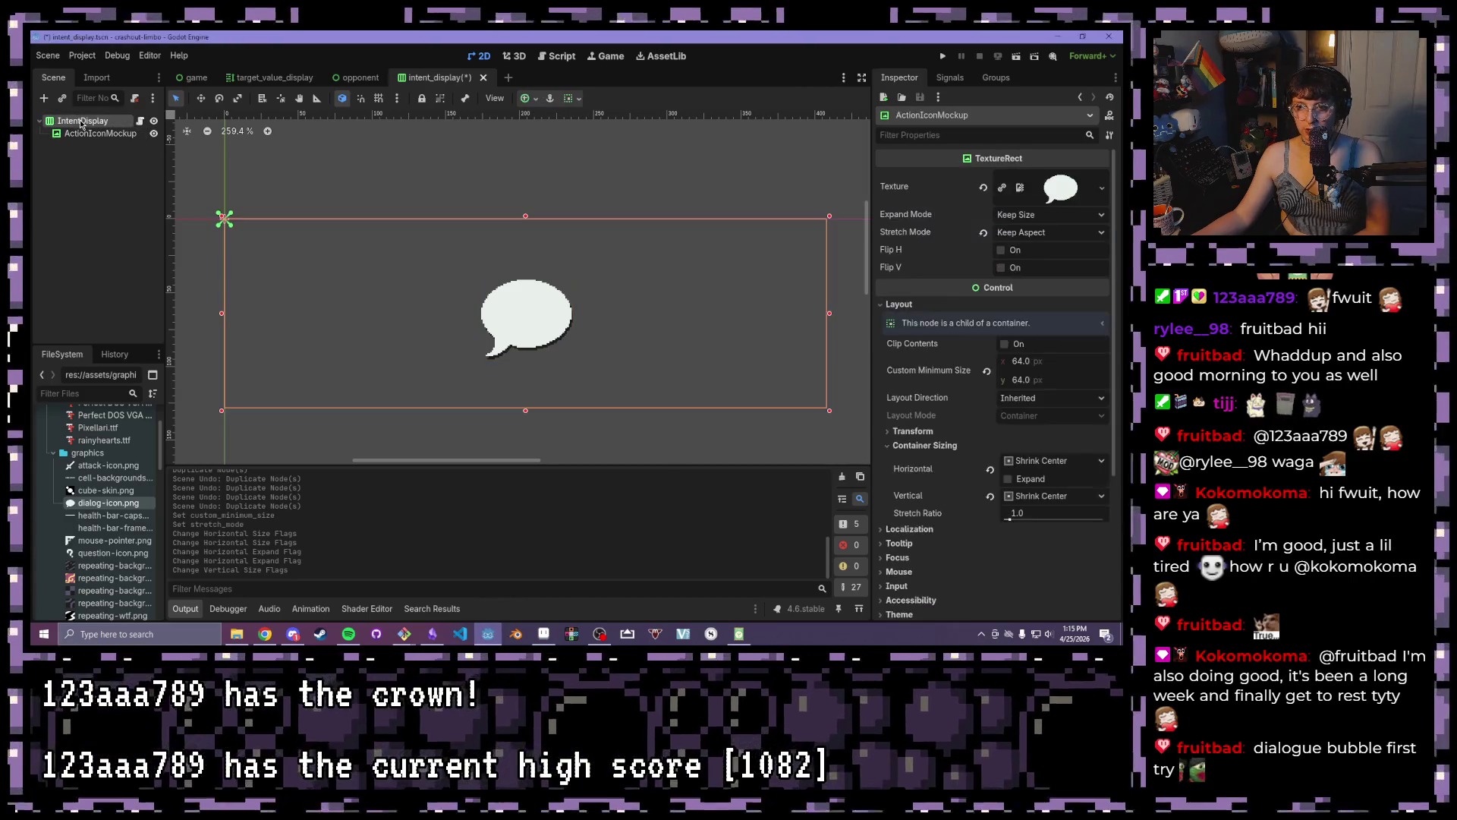
{"action": "left_click", "coordinate": [85, 130]}
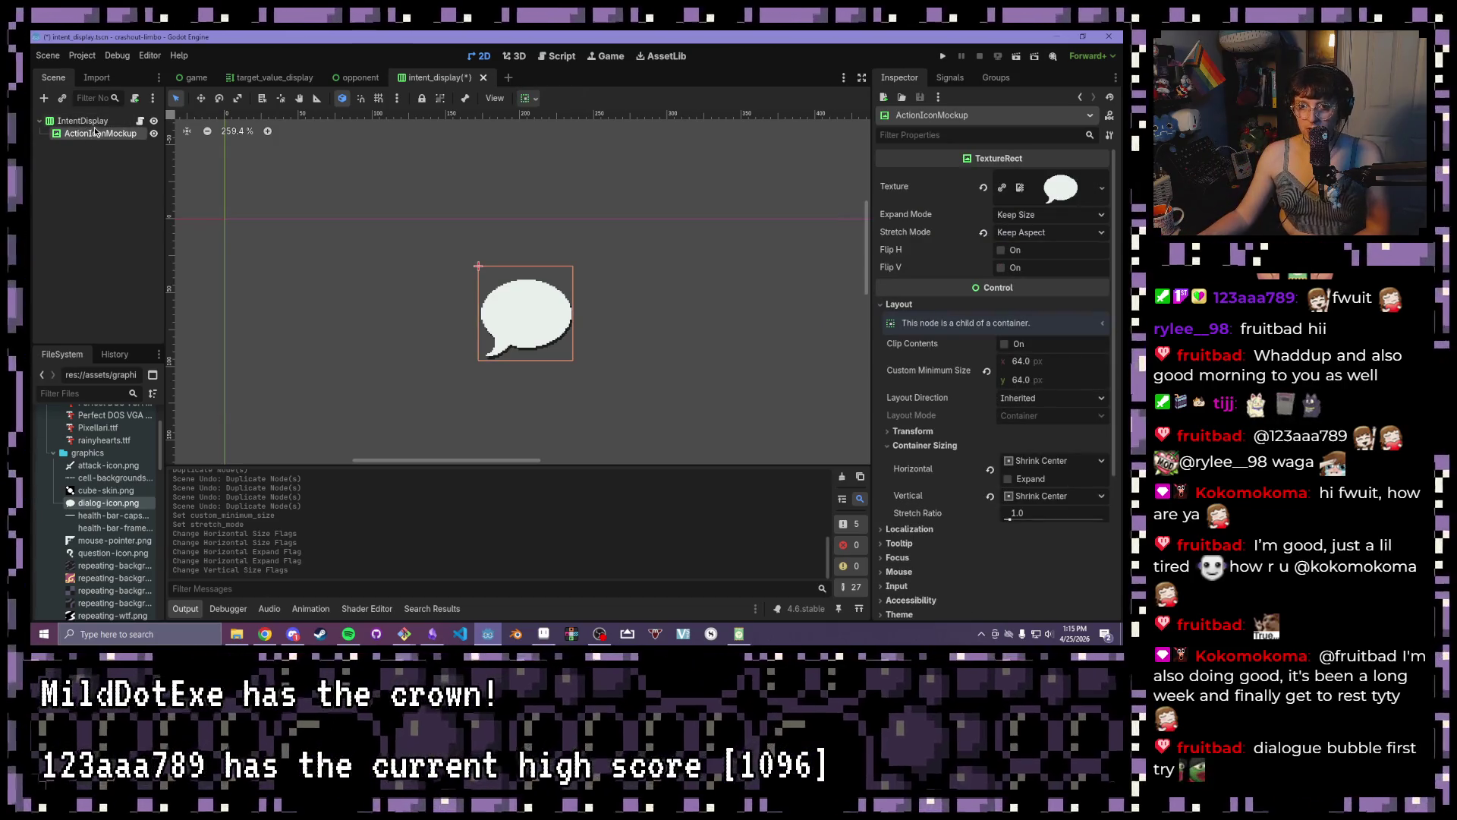
{"action": "double_click", "coordinate": [93, 133]}
{"action": "key", "text": "Escape"}
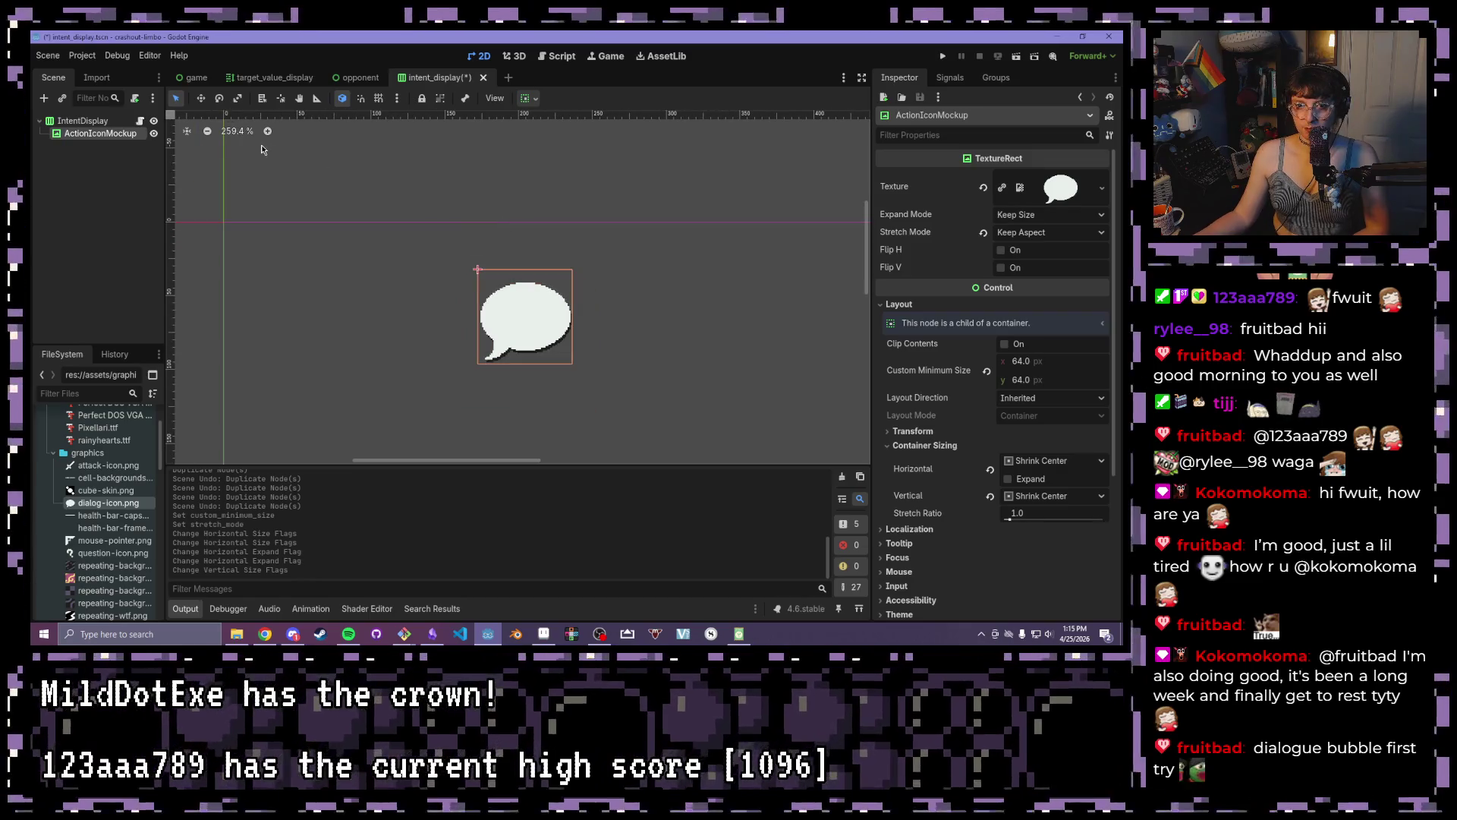
{"action": "left_click", "coordinate": [140, 121]}
Step: Change intent_display.gd to 'extends HBoxContainer', save it, and test-run the game
{"action": "left_click_drag", "start_coordinate": [438, 126], "coordinate": [391, 119]}
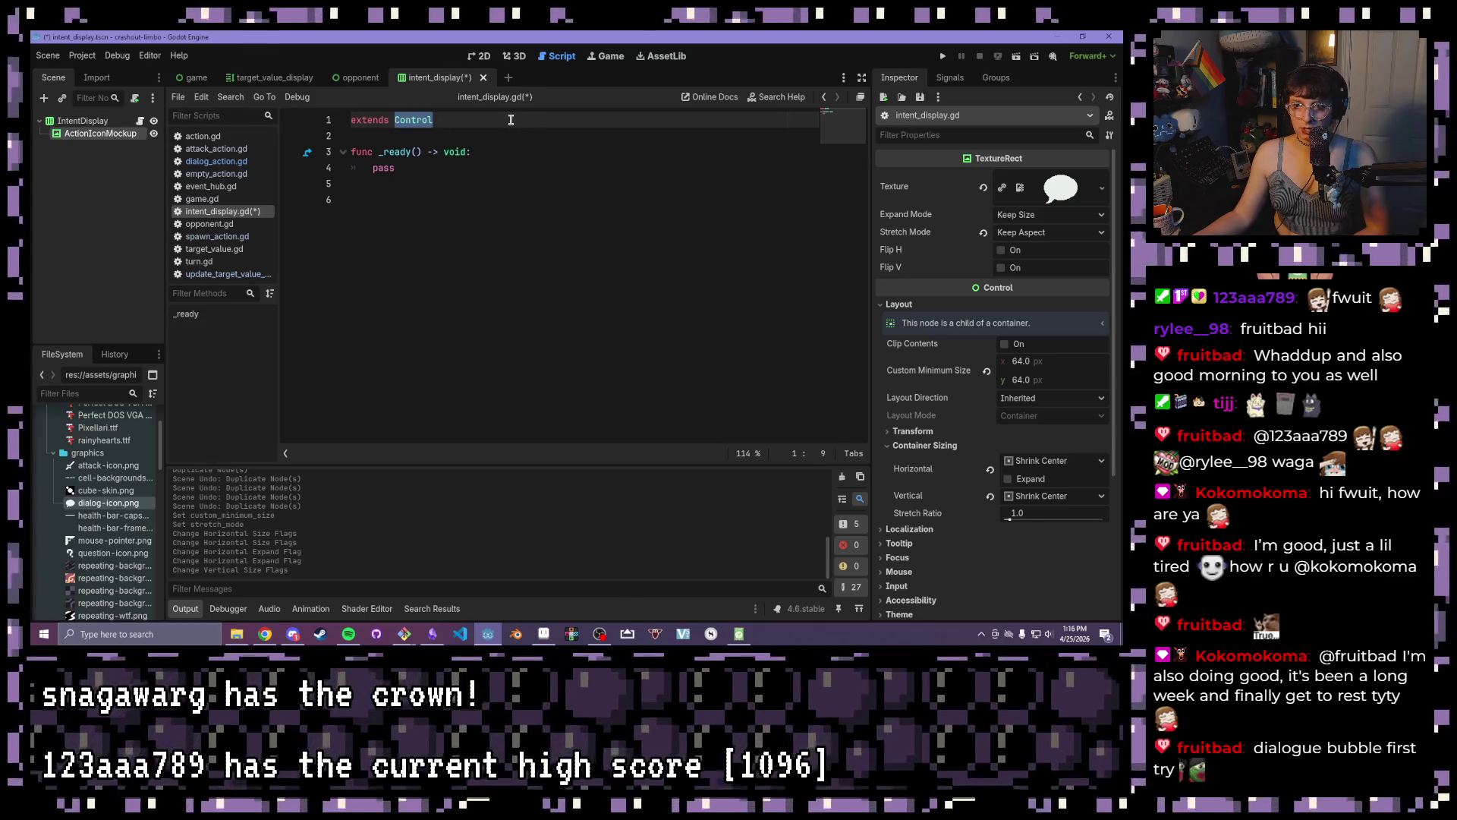
{"action": "type", "text": "H"}
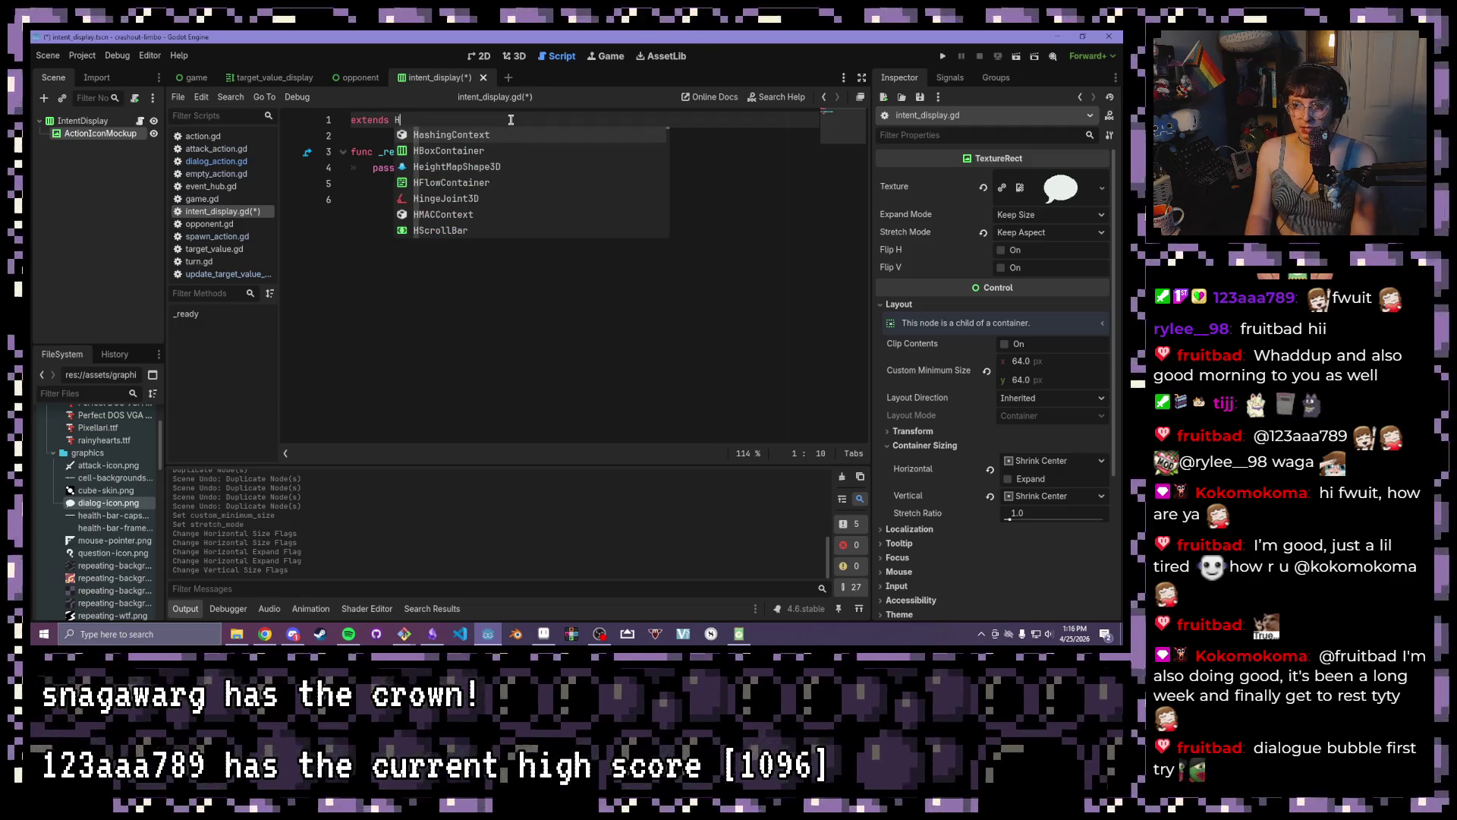
{"action": "type", "text": "B"}
{"action": "key", "text": "Return"}
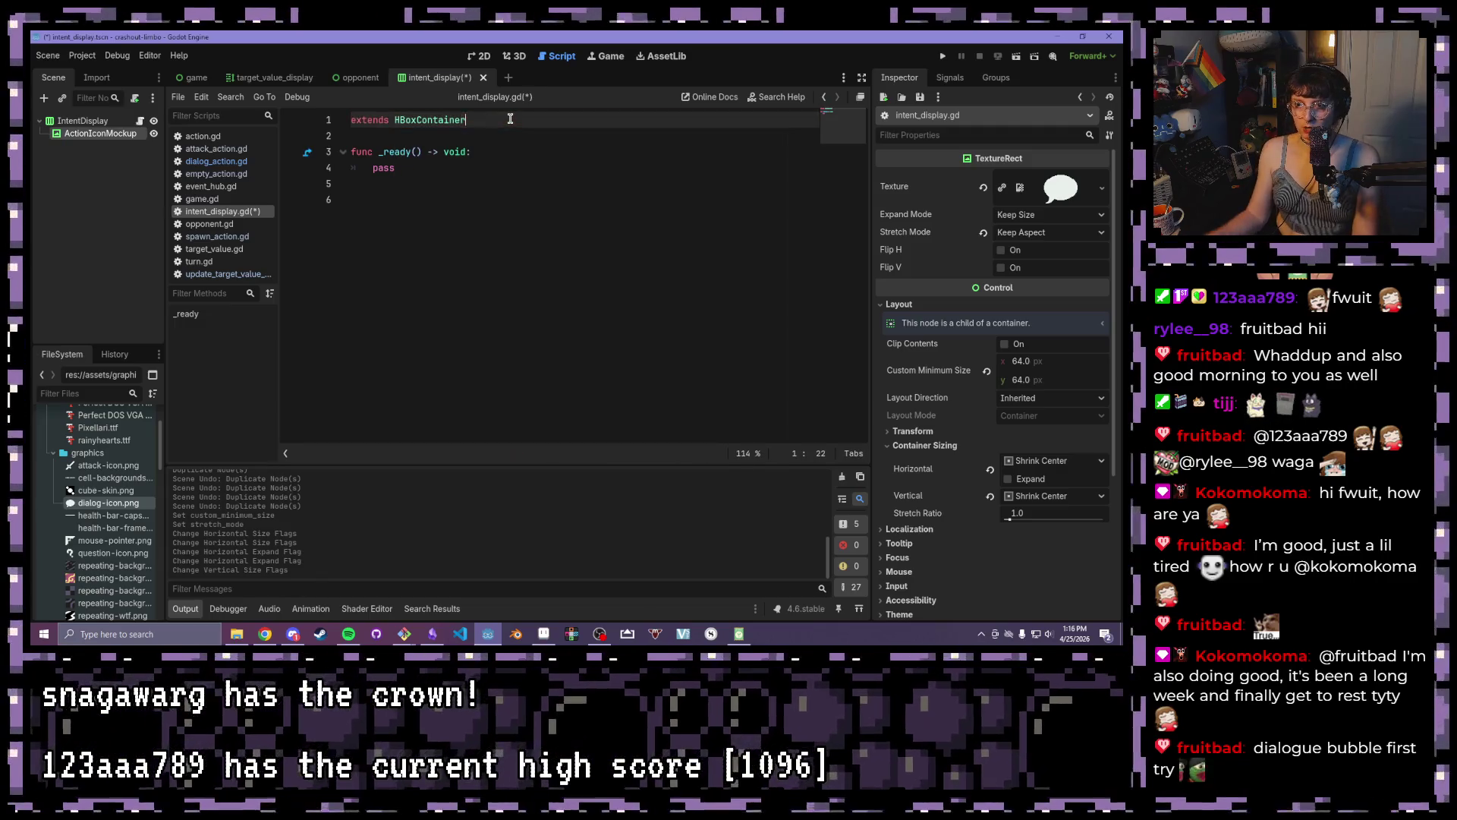
{"action": "left_click", "coordinate": [497, 164]}
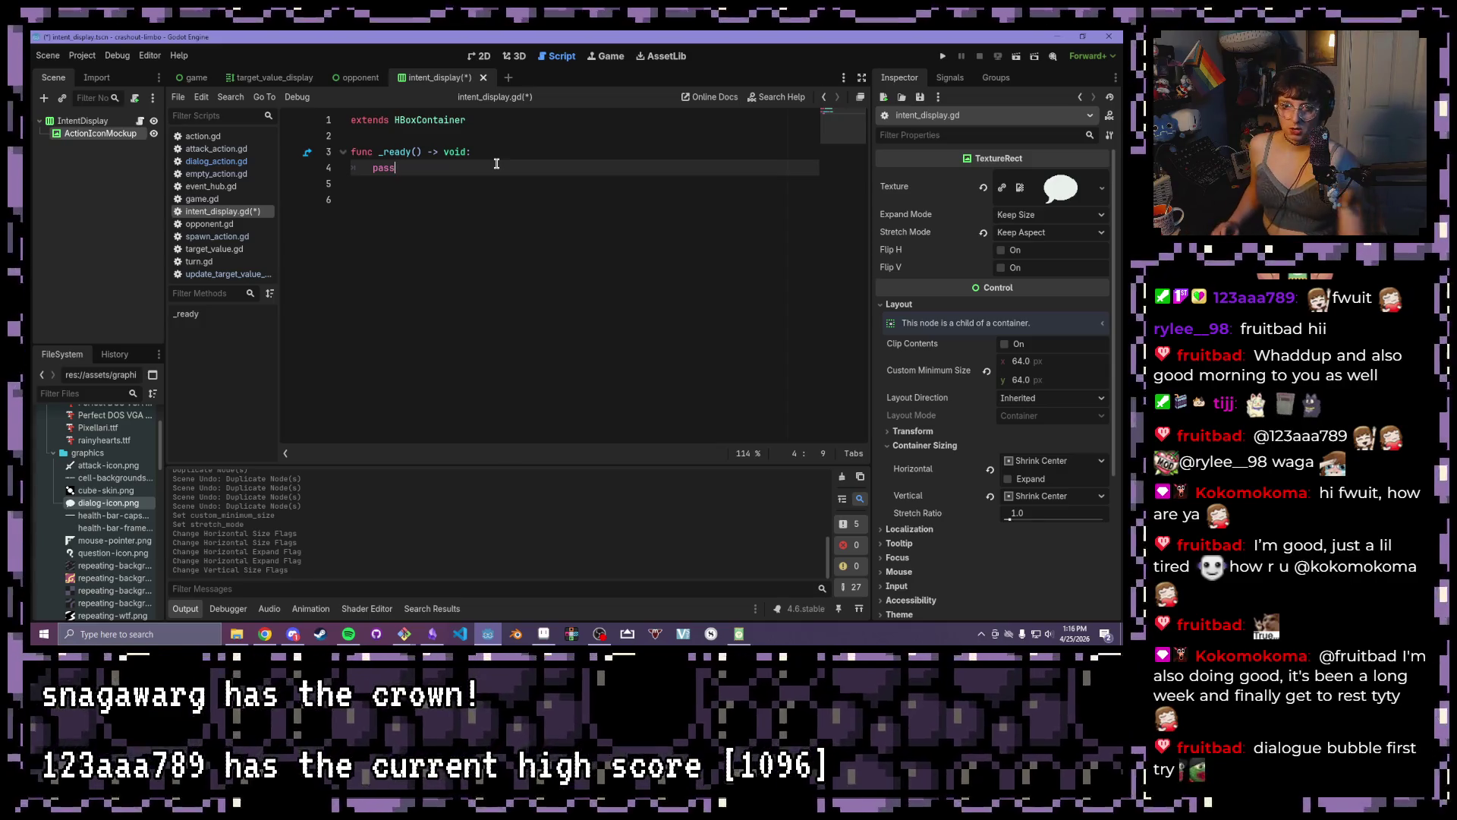
{"action": "key", "text": "ctrl+s"}
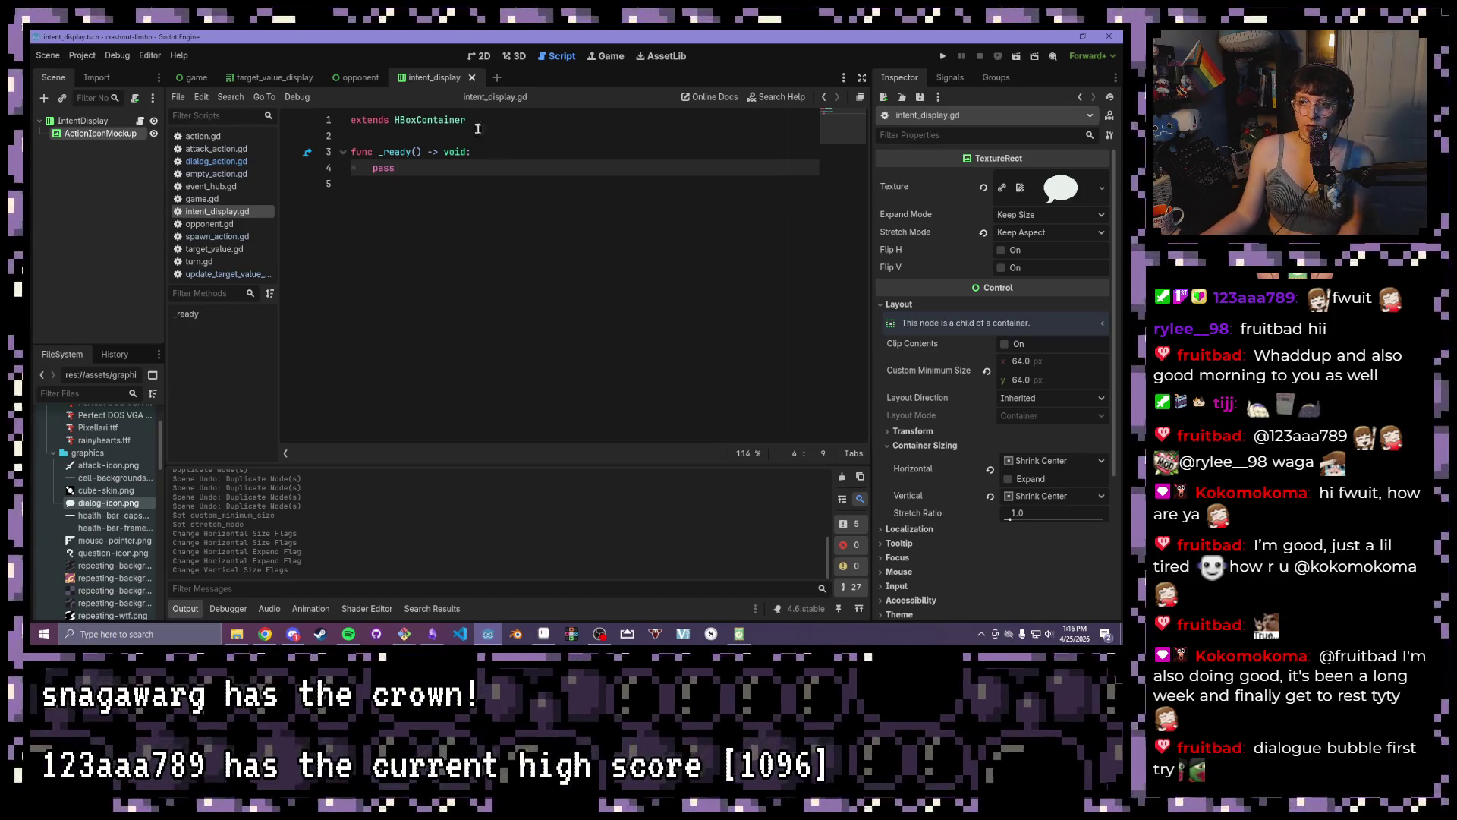
{"action": "left_click", "coordinate": [945, 57]}
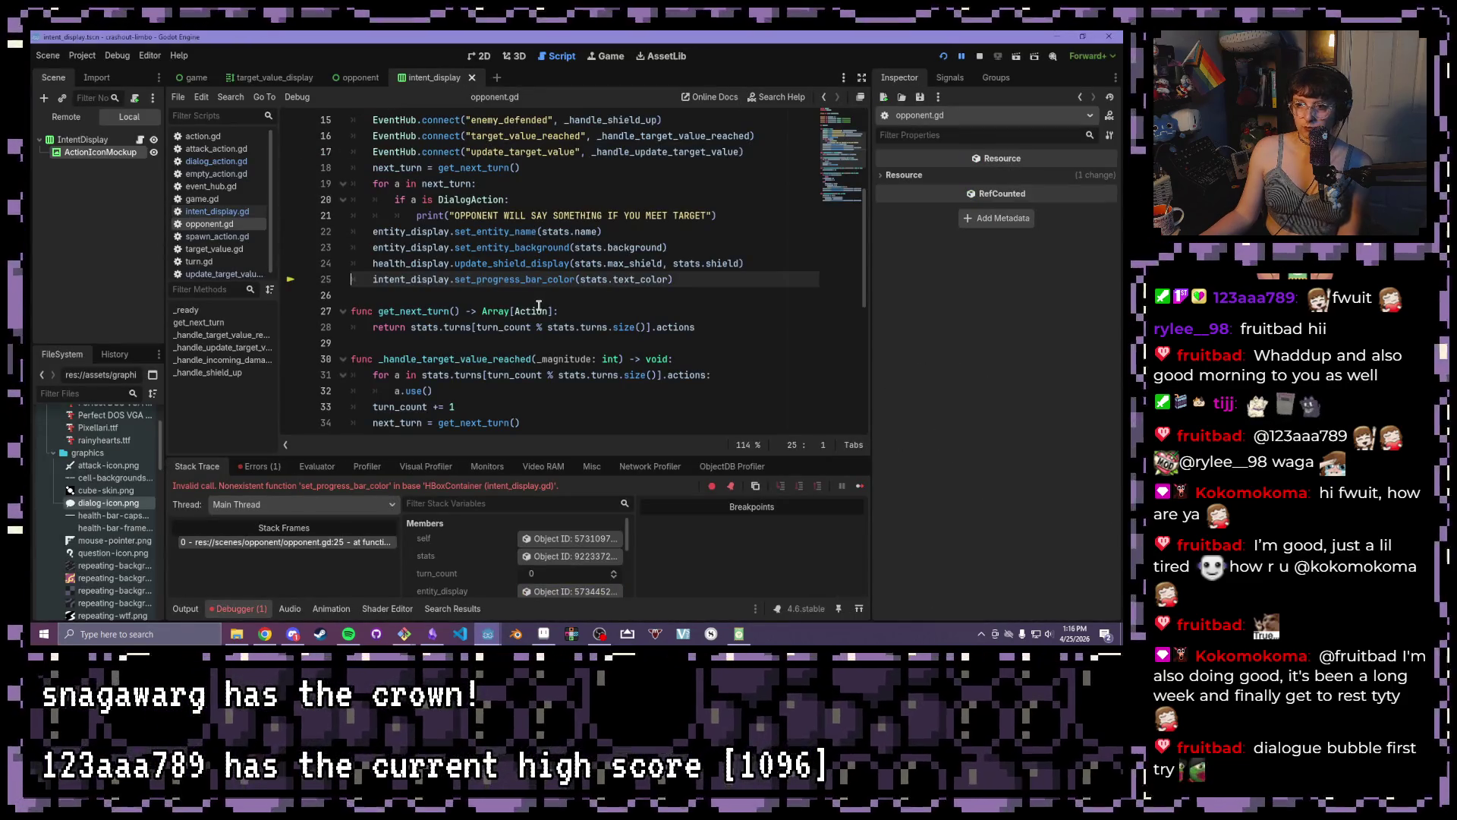
Step: Delete the failing intent_display.set_progress_bar_color line from opponent.gd
{"action": "scroll", "coordinate": [539, 306], "scroll_direction": "up", "scroll_amount": 2}
{"action": "mouse_move", "coordinate": [677, 375]}
{"action": "left_mouse_down"}
{"action": "mouse_move", "coordinate": [357, 375]}
{"action": "mouse_move", "coordinate": [319, 345]}
{"action": "mouse_move", "coordinate": [252, 348]}
{"action": "mouse_move", "coordinate": [264, 375]}
{"action": "left_mouse_up"}
{"action": "key", "text": "BackSpace"}
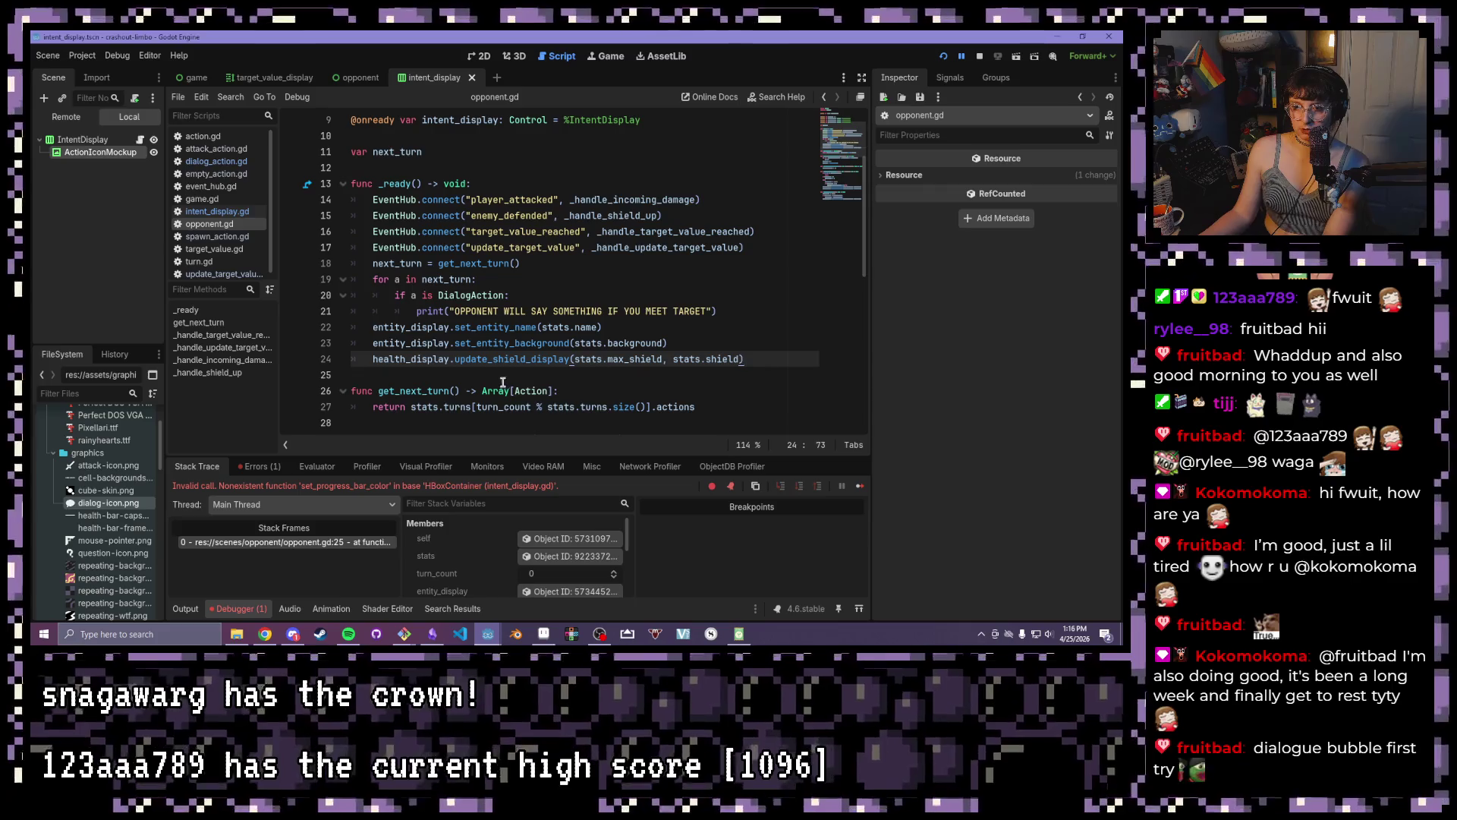
{"action": "scroll", "coordinate": [501, 385], "scroll_direction": "down", "scroll_amount": 2}
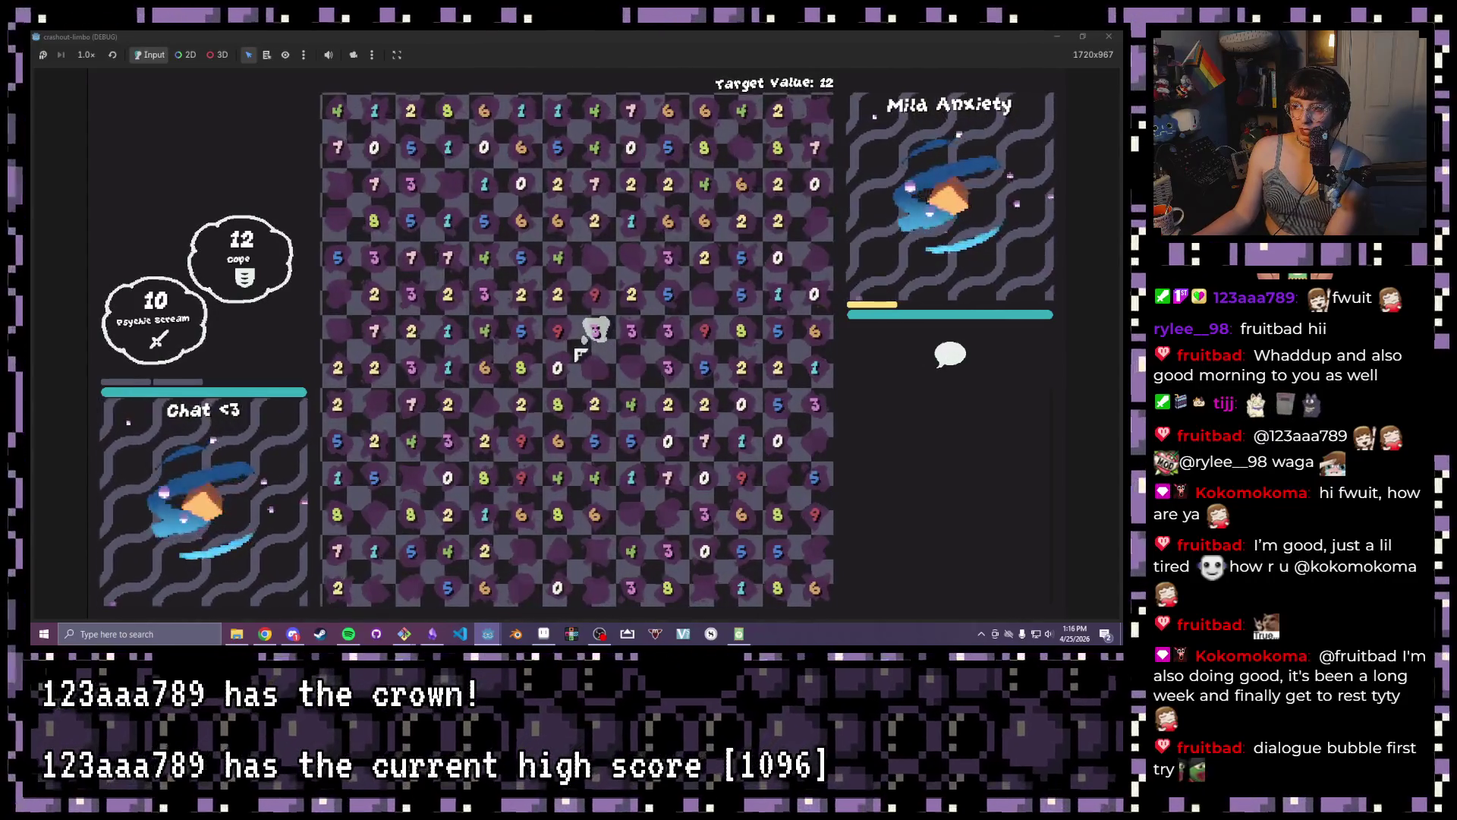
Step: Stop the game, set ActionIconMockup's minimum size to 96 × 96, and run again
{"action": "key", "text": "F8"}
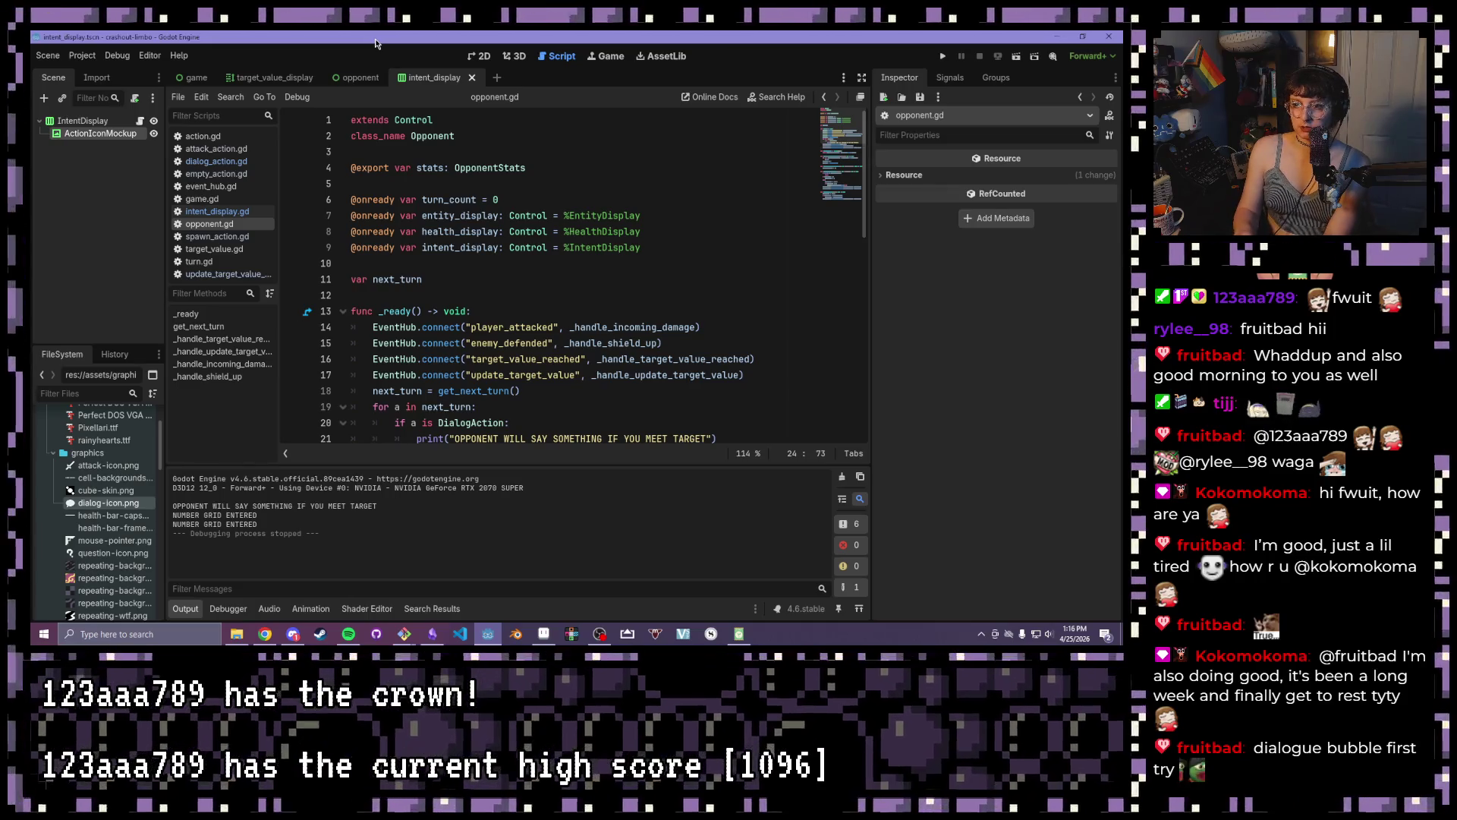
{"action": "left_click", "coordinate": [89, 123]}
{"action": "left_click", "coordinate": [84, 134]}
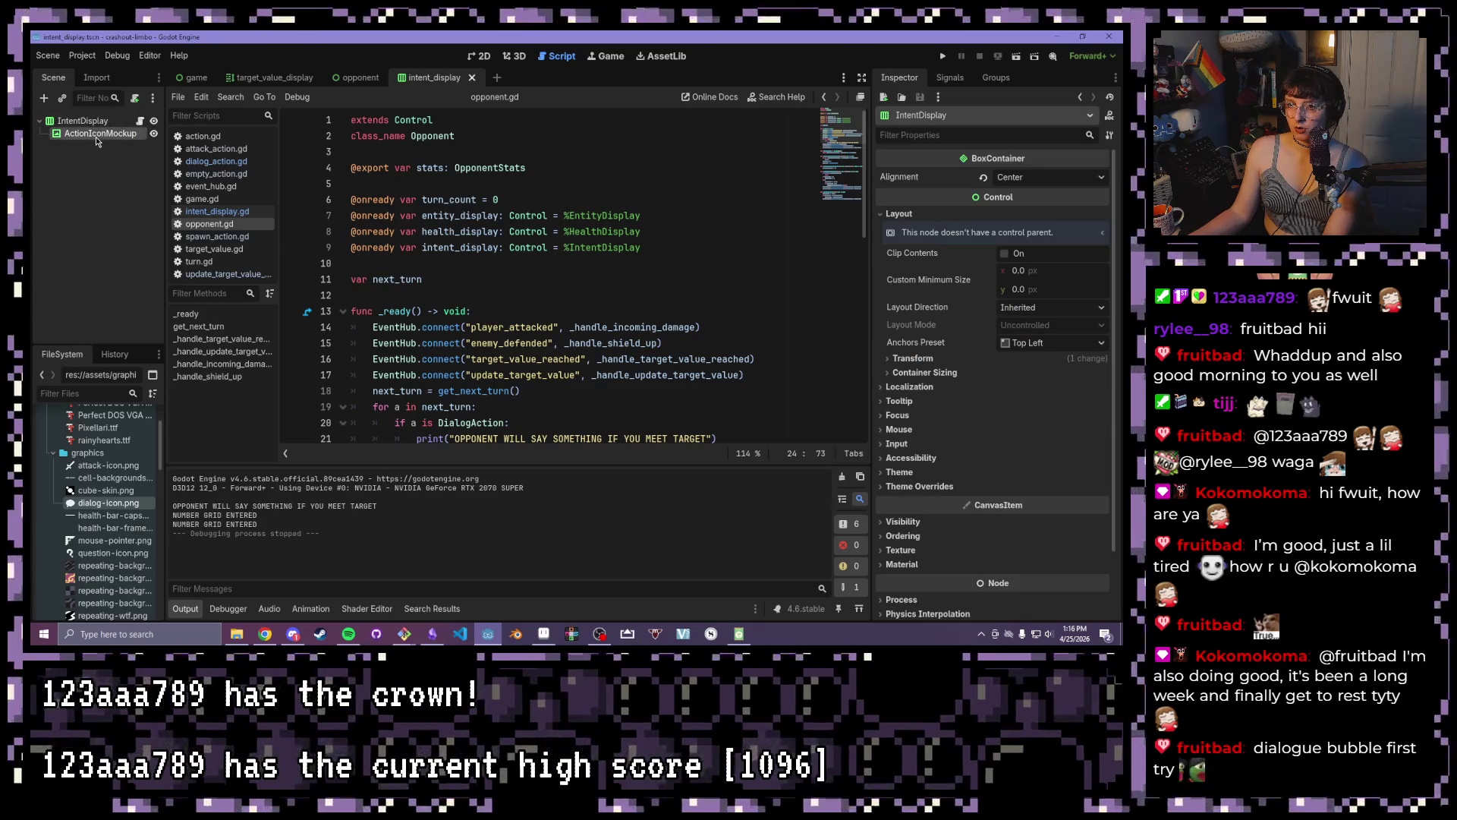
{"action": "left_click", "coordinate": [1040, 365]}
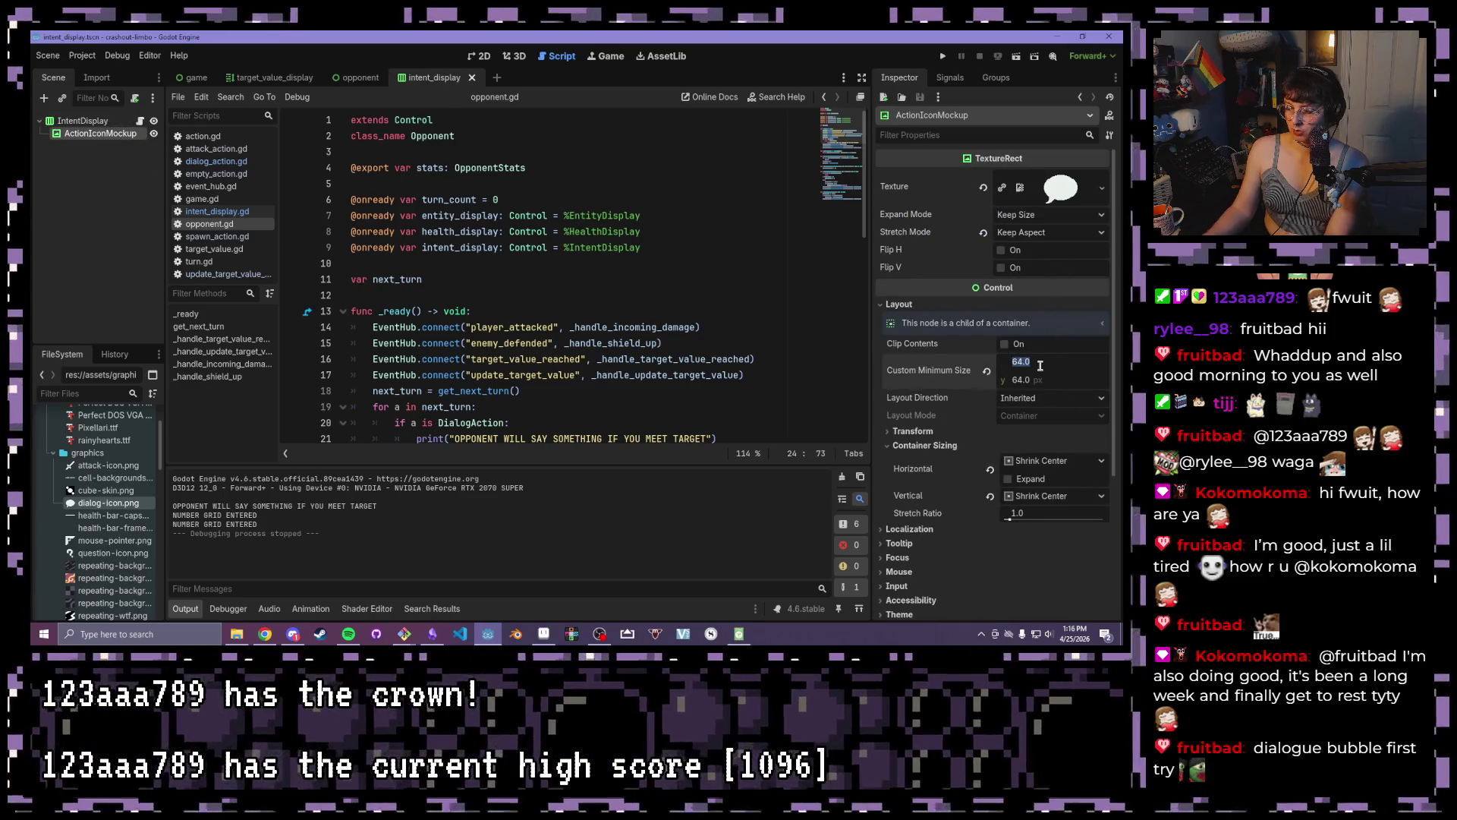
{"action": "key", "text": "Tab"}
{"action": "type", "text": "96"}
{"action": "key", "text": "Tab"}
{"action": "key", "text": "F5"}
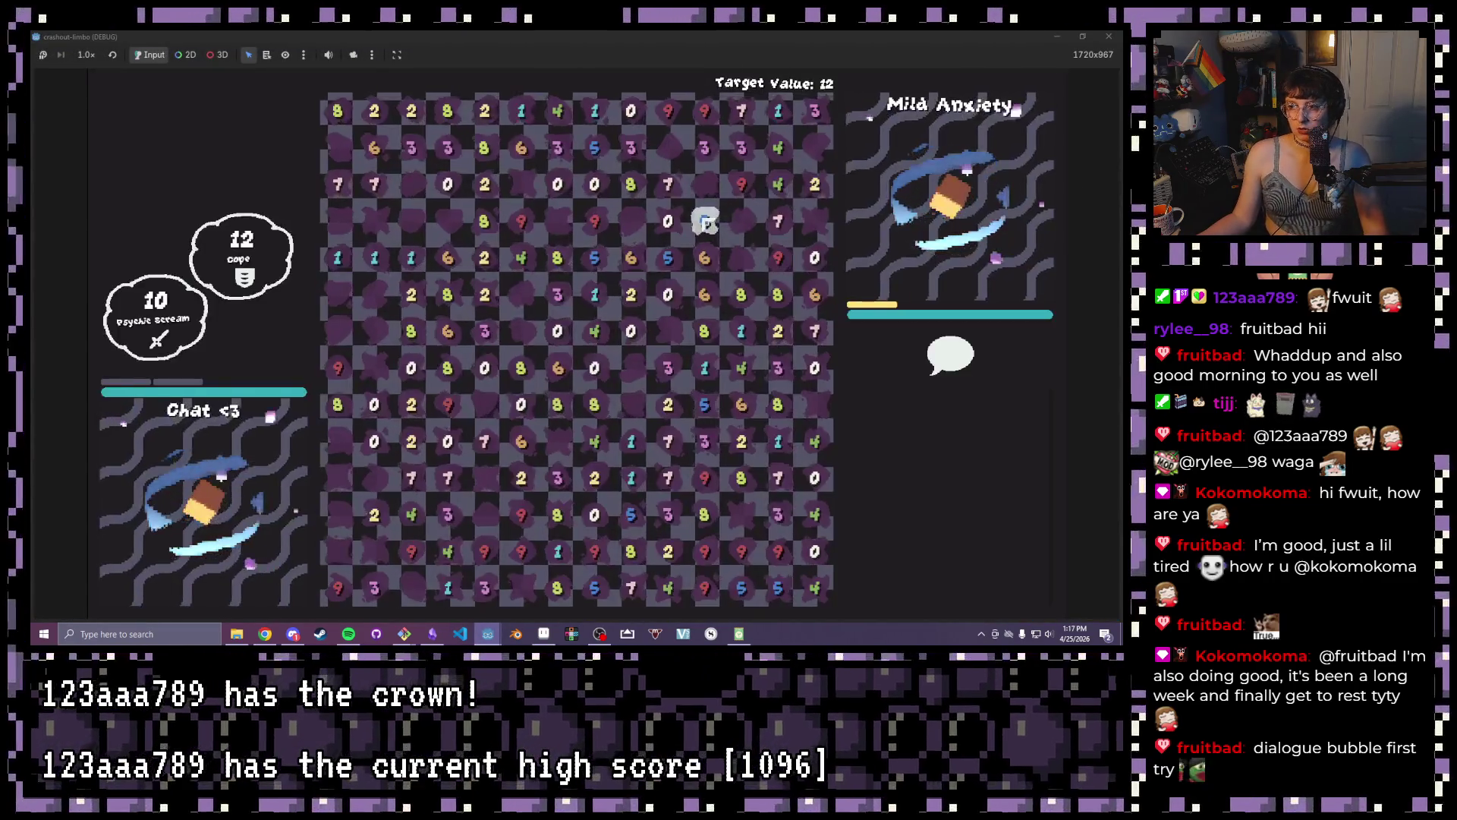